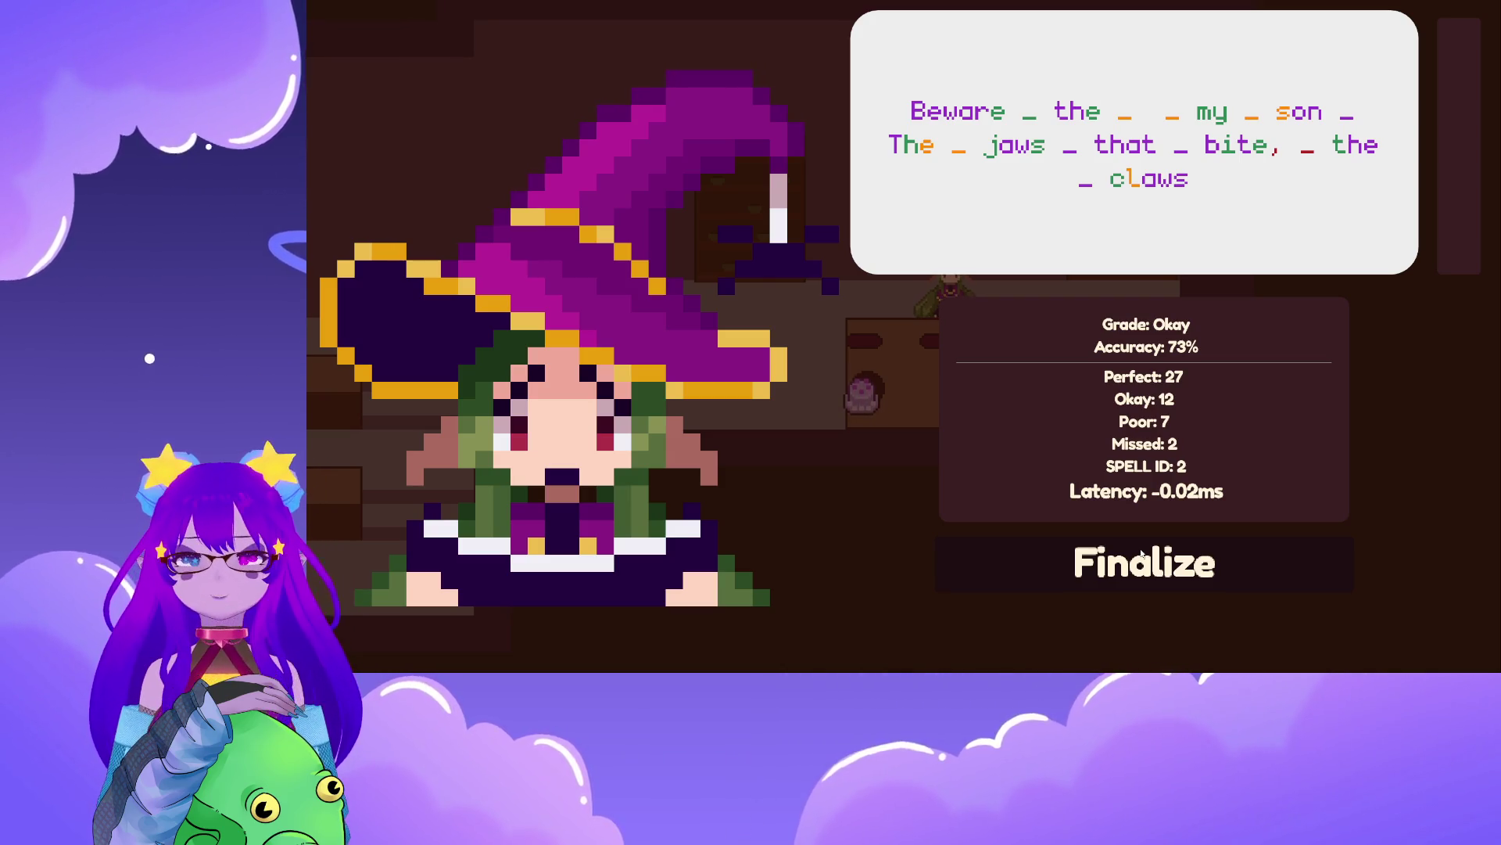
# - Close the spell results and walk the witch left along the counters toward the customer
pyautogui.click(1141, 552)
pyautogui.press('e')
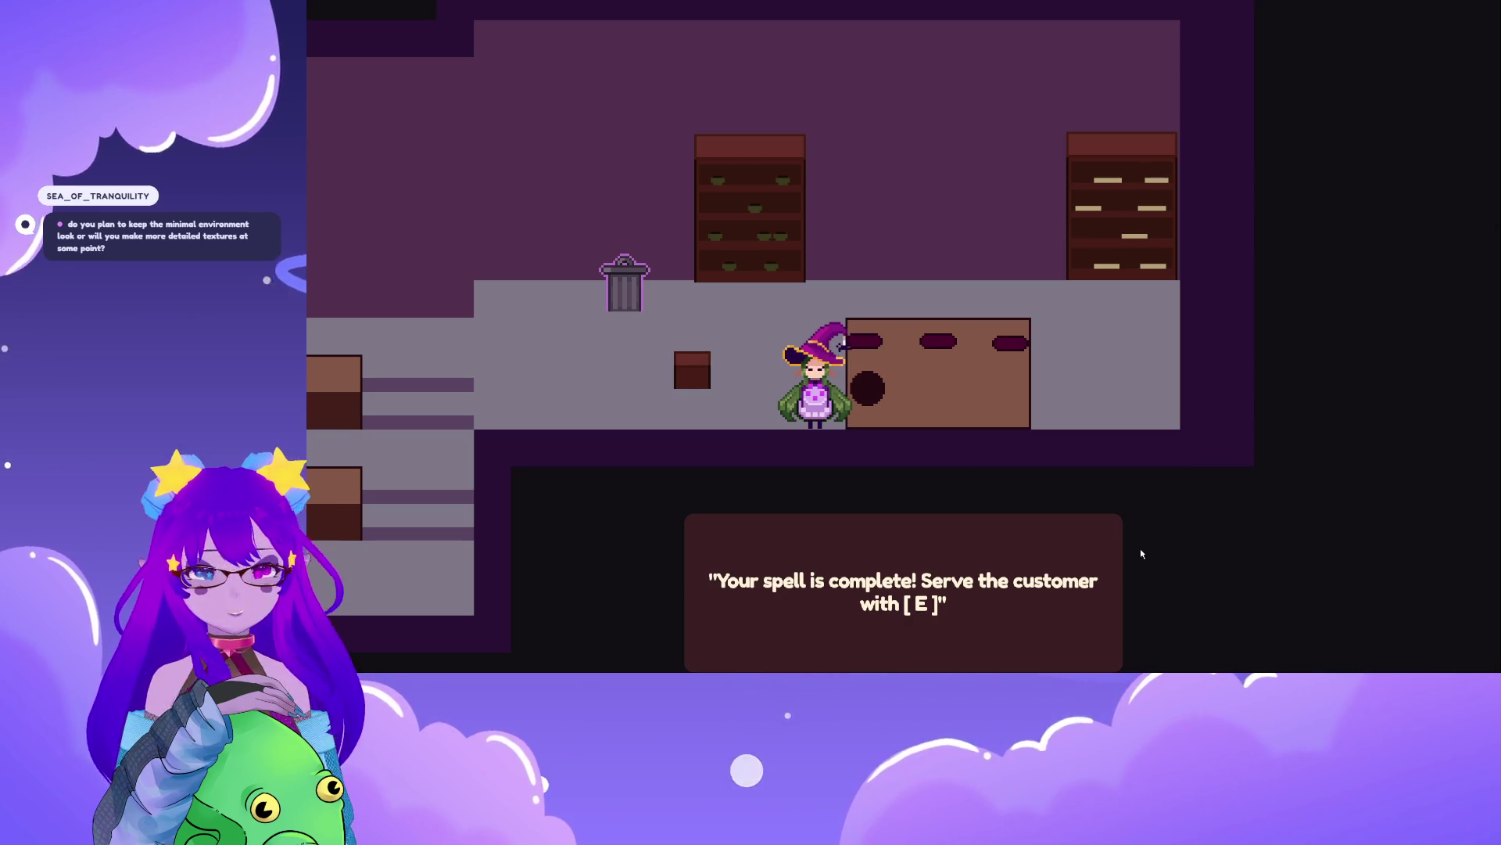
pyautogui.press('a')
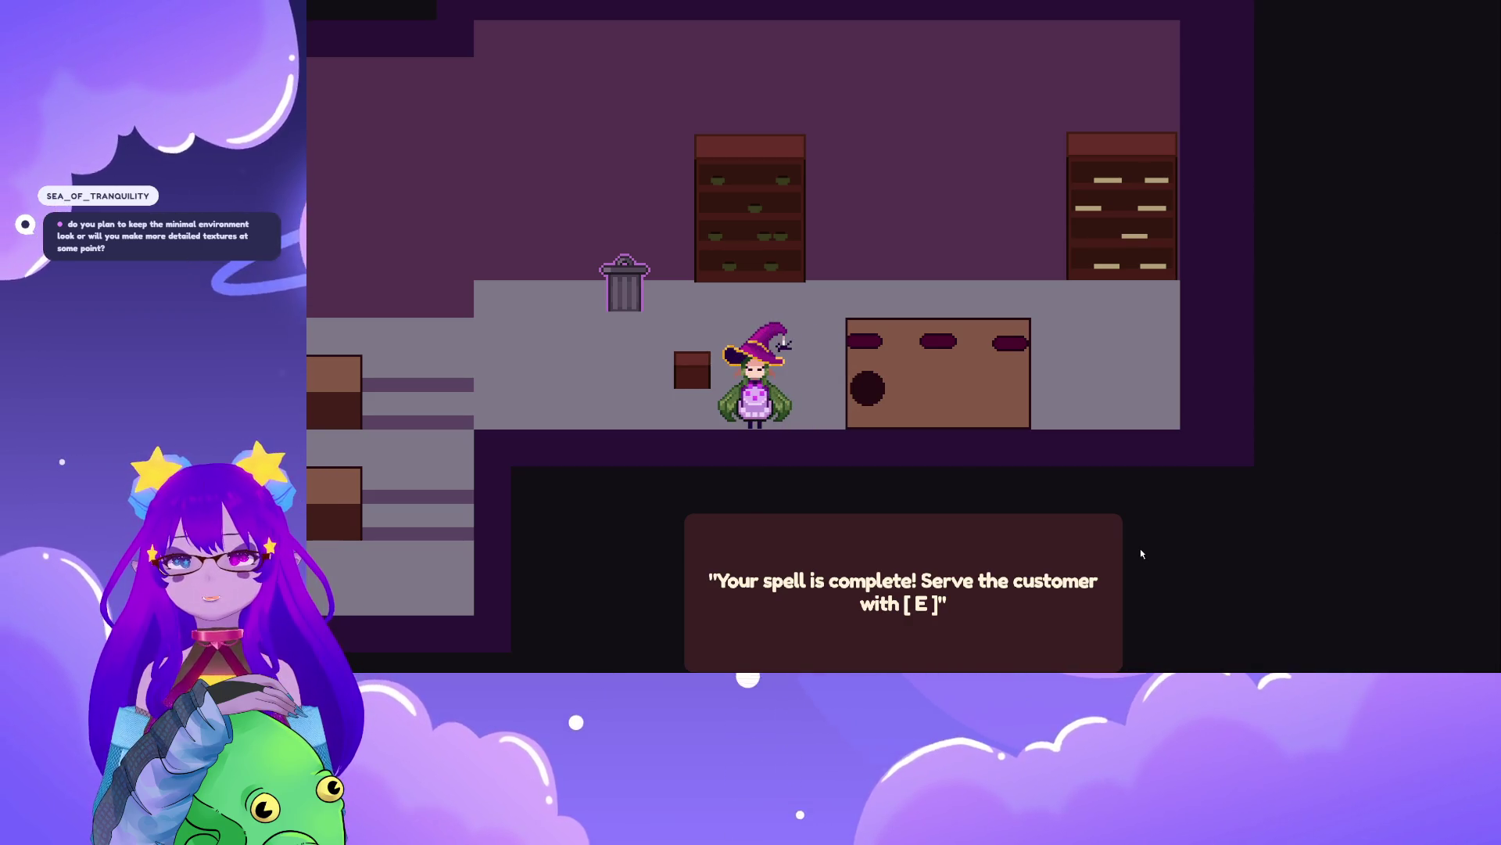
pyautogui.press('w')
pyautogui.press('s')
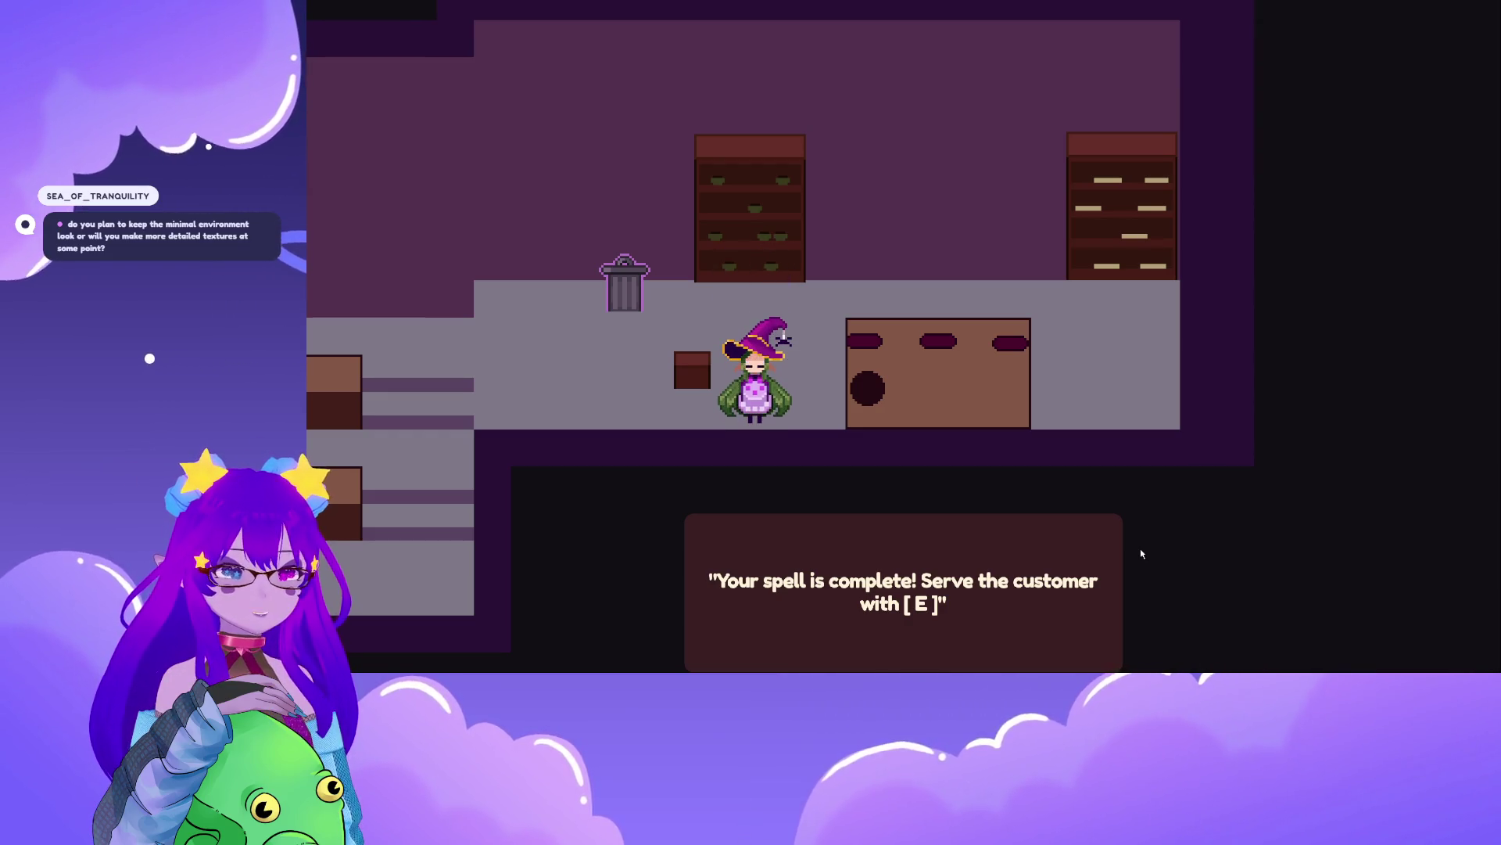
pyautogui.press('a')
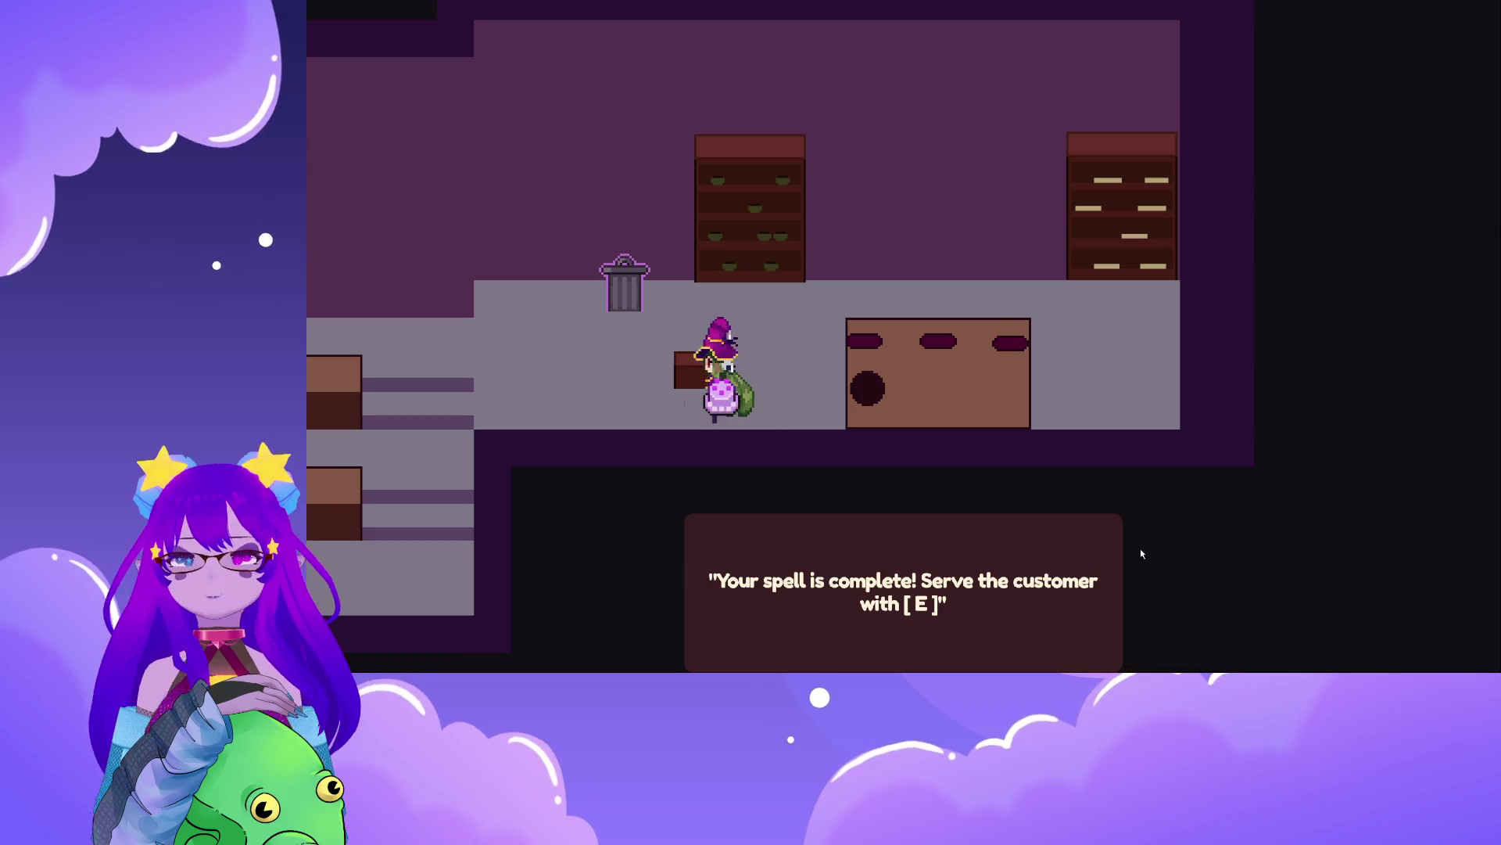
pyautogui.press('a')
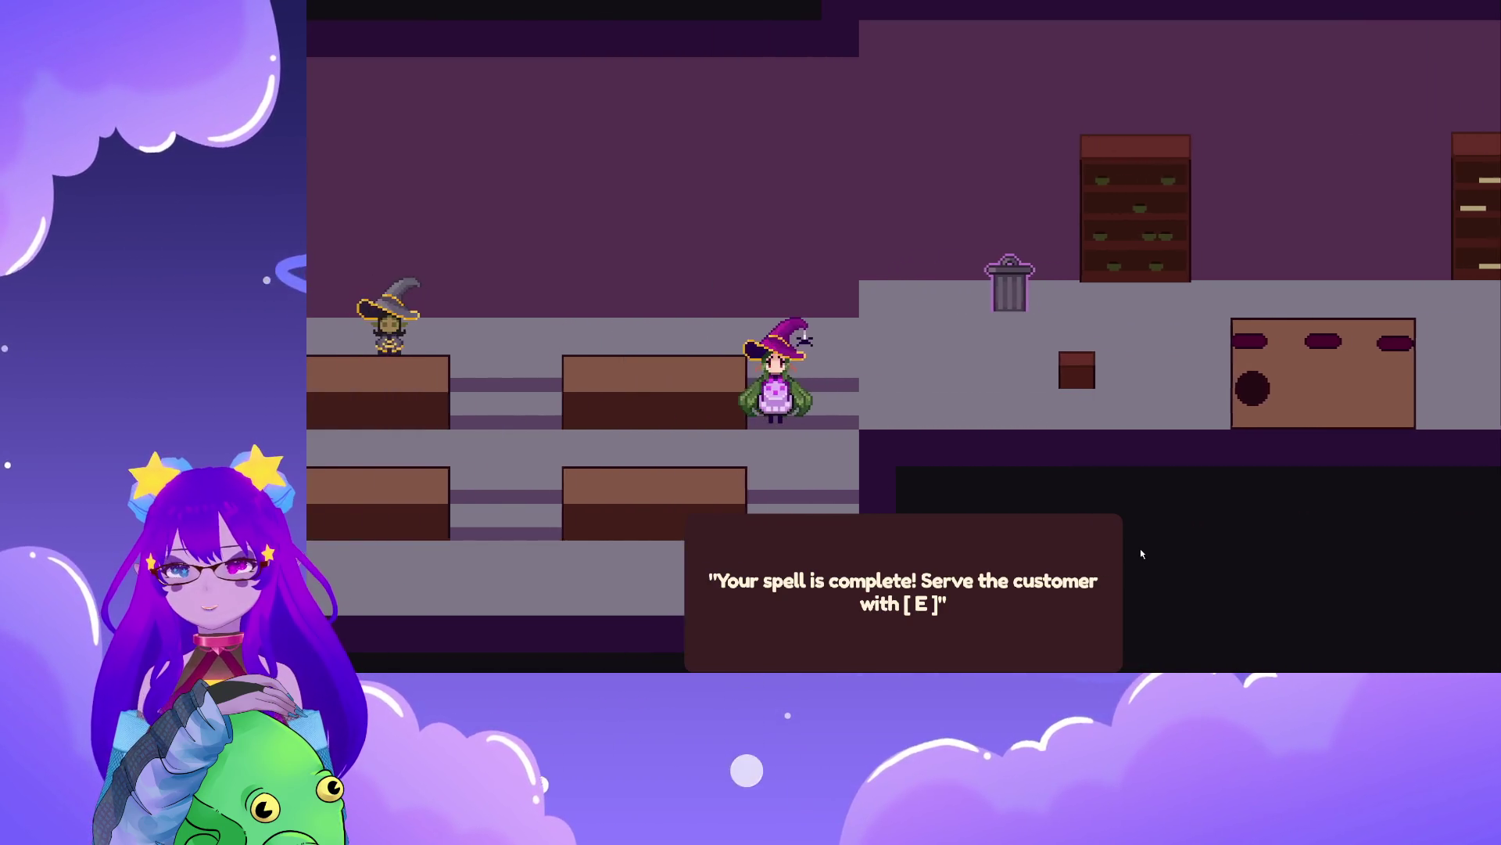
# - Serve the finished potion, collect the customer's payment to end the day, and return to the main menu
pyautogui.press('a')
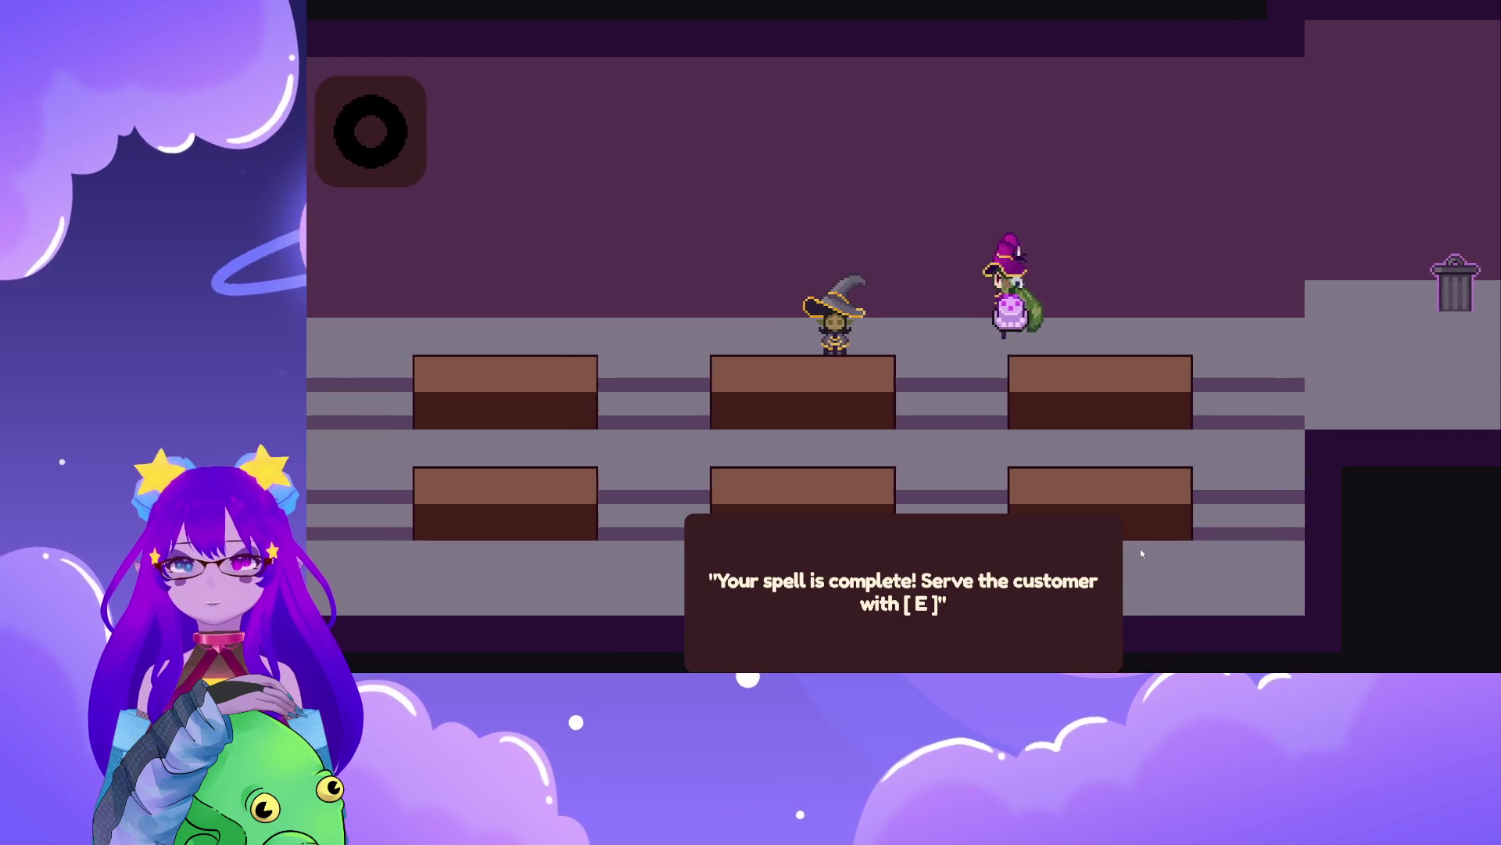
pyautogui.press('e')
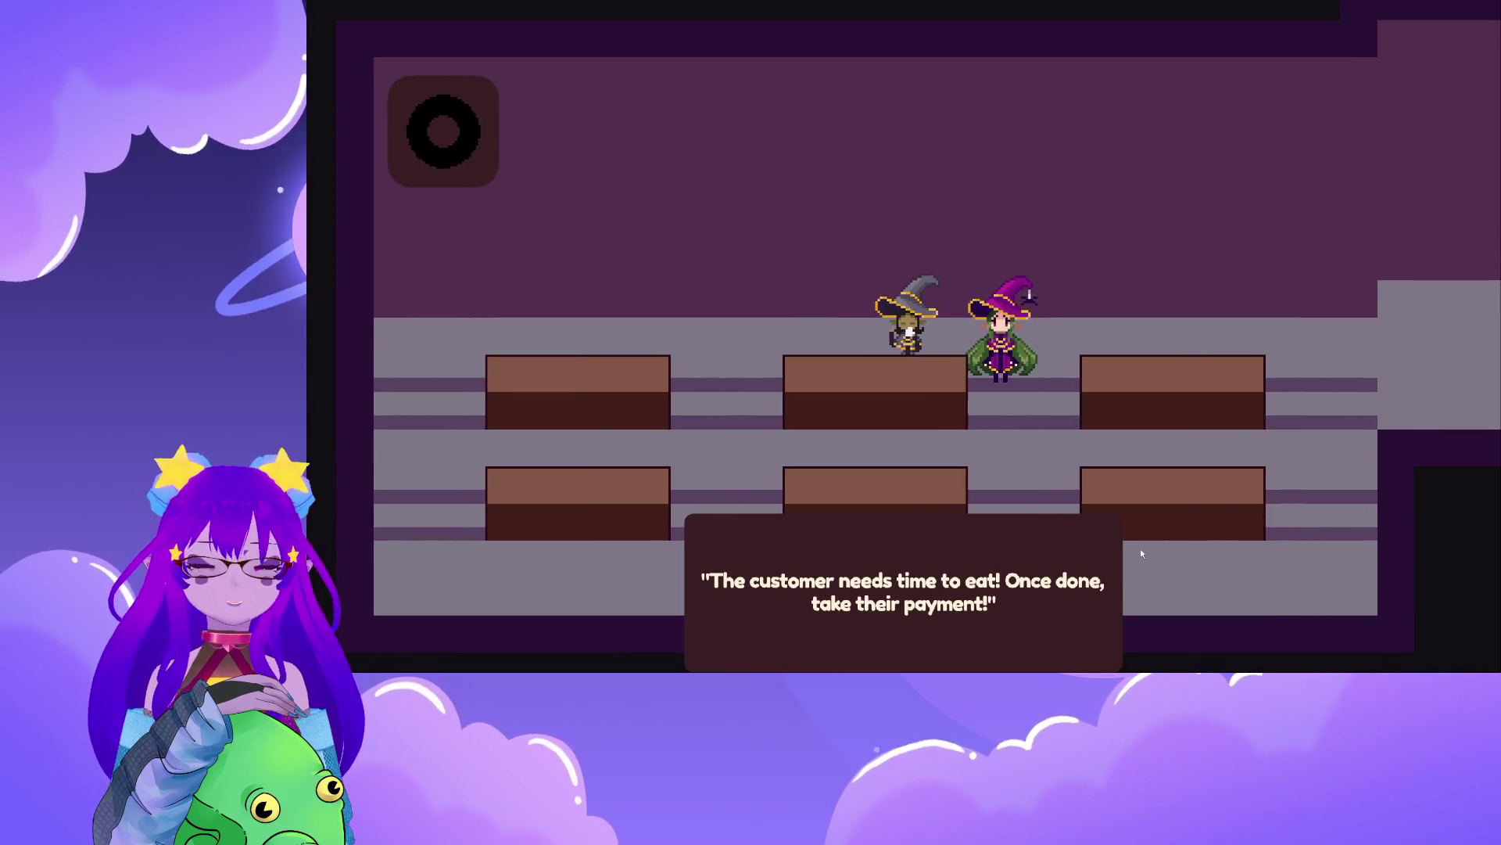
pyautogui.press('a')
pyautogui.press('e')
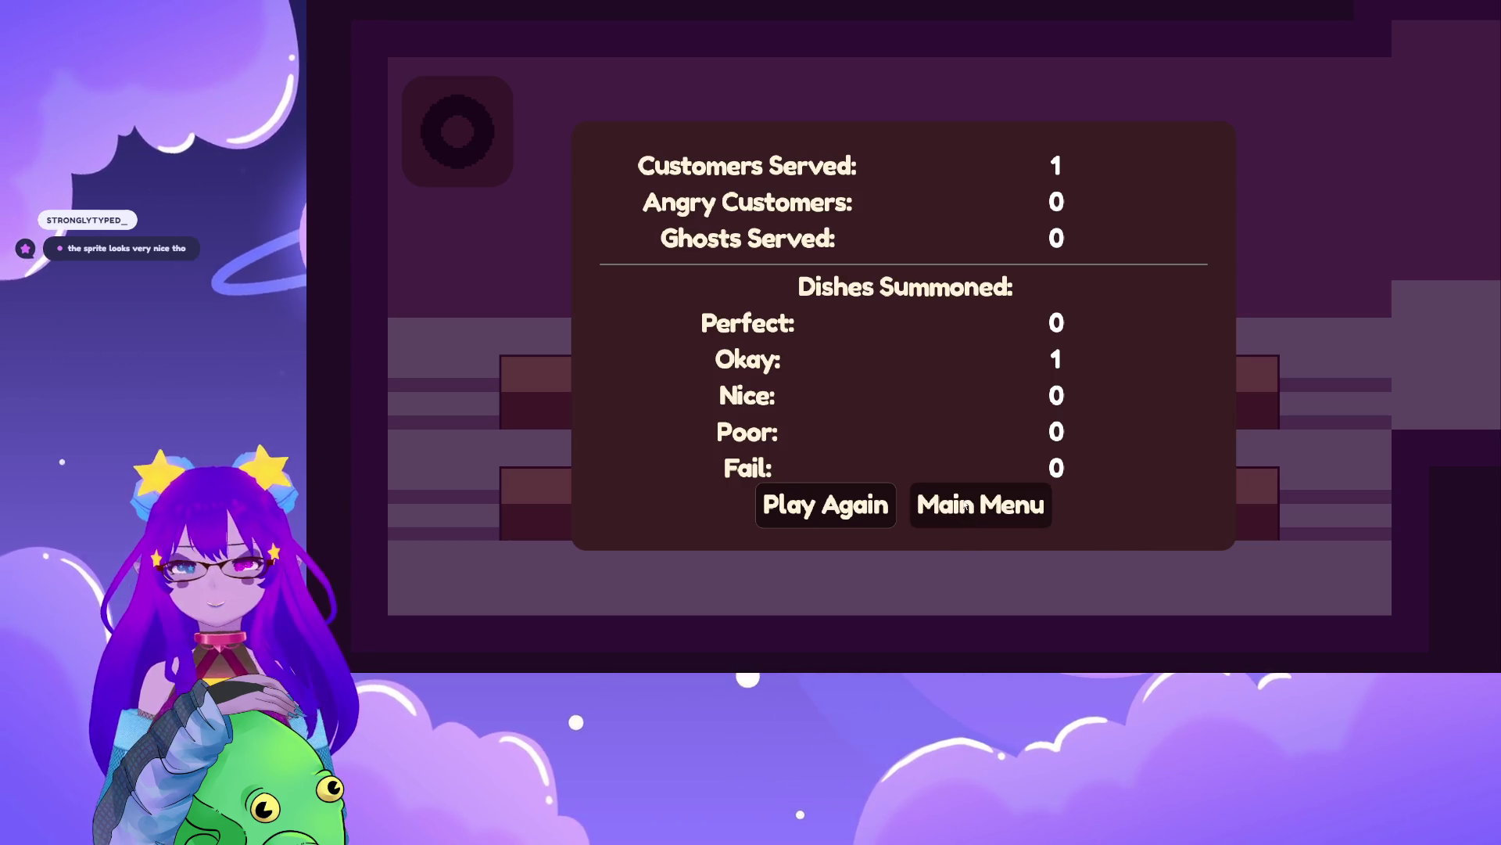
pyautogui.click(960, 512)
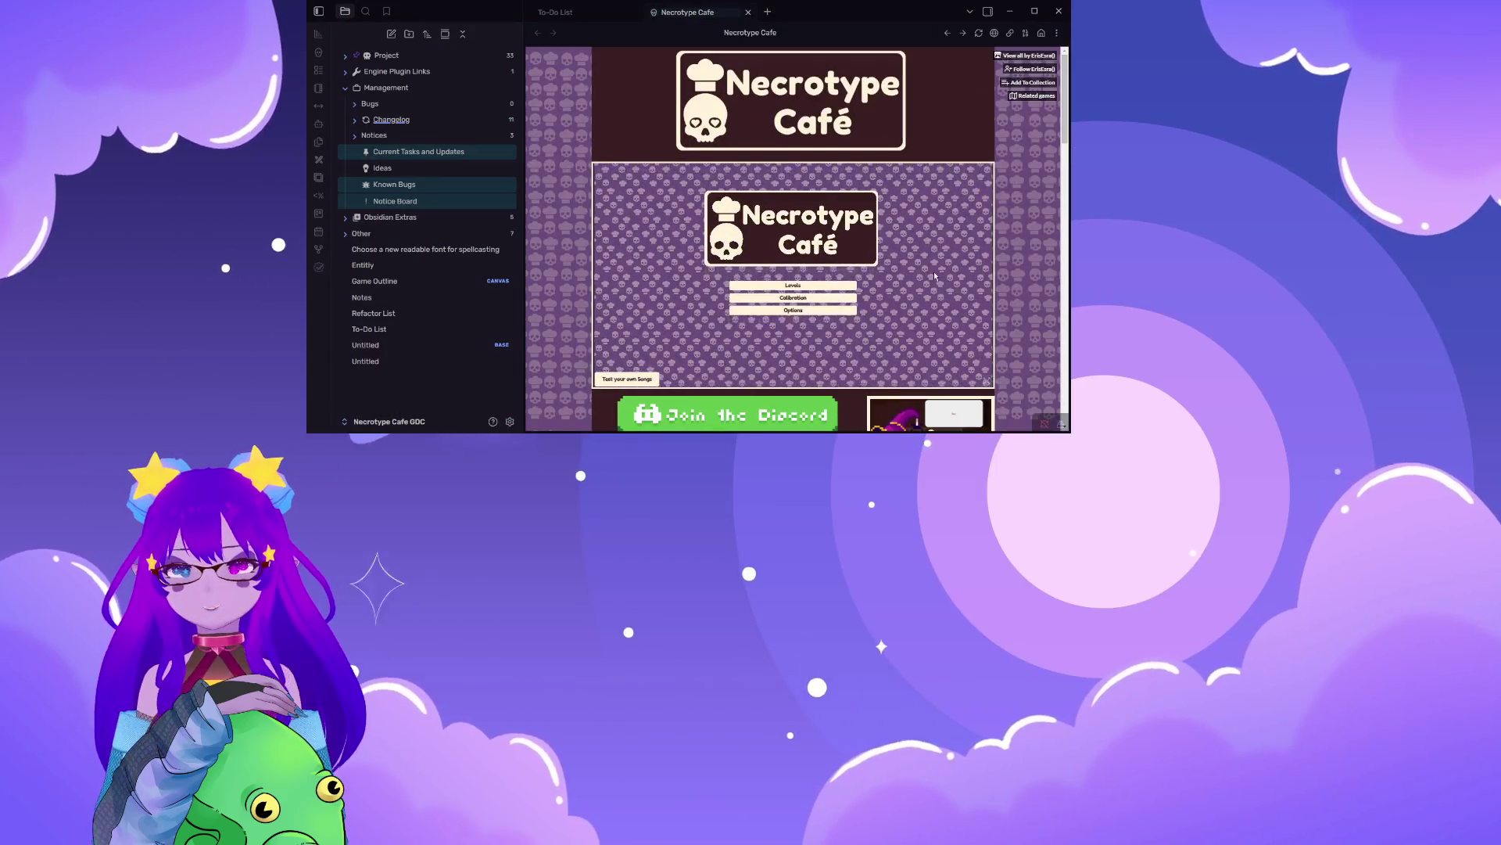
# - In the game's audio options, drag the Master volume slider all the way down
pyautogui.click(793, 310)
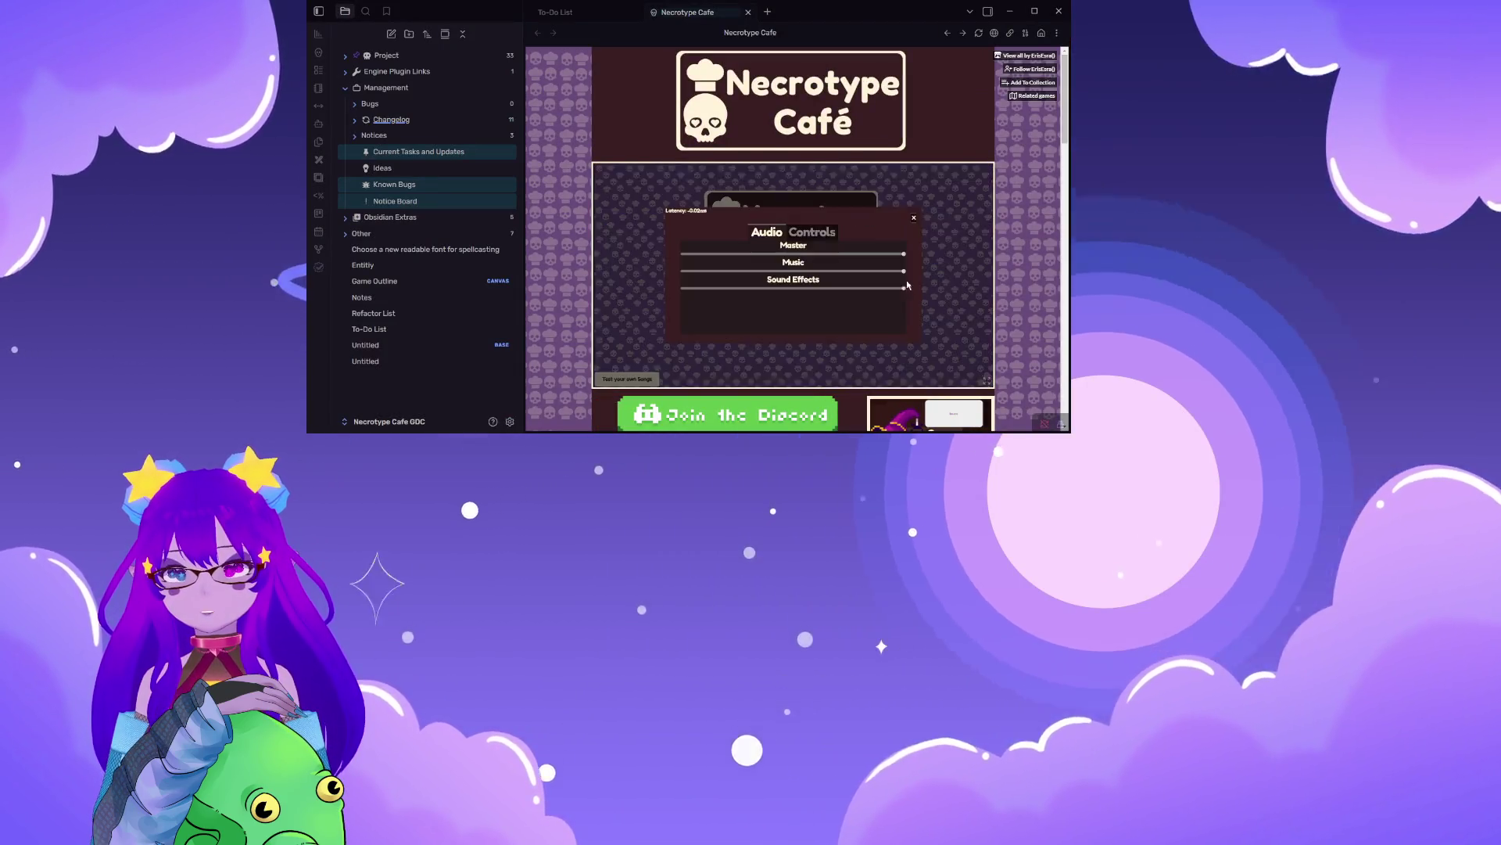
pyautogui.click(730, 254)
pyautogui.moveTo(729, 254); pyautogui.dragTo(656, 247)
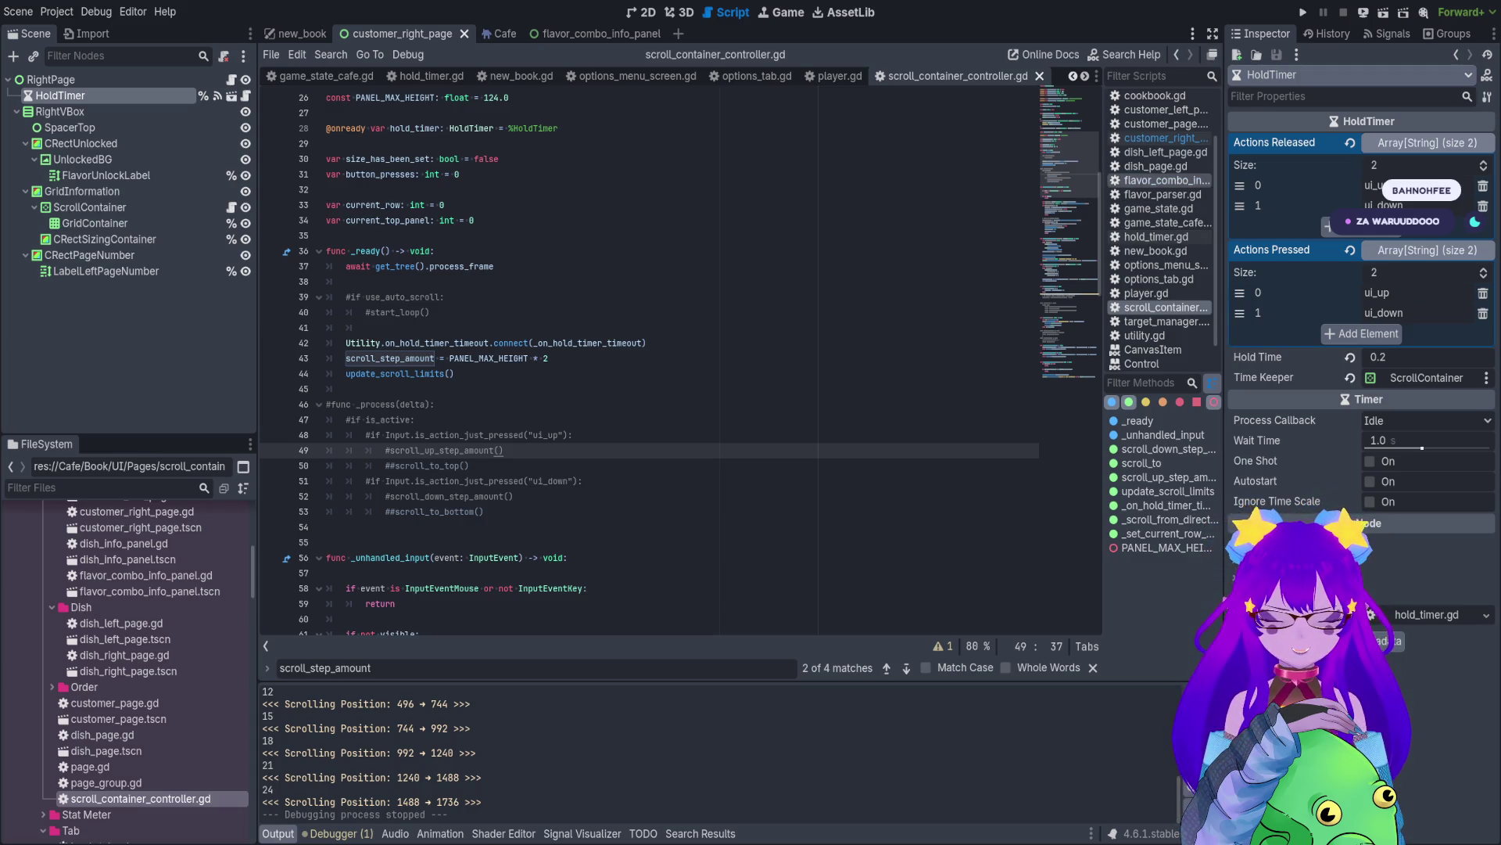
# - Show the new_book scene in the 2D workspace and run the project
pyautogui.click(391, 190)
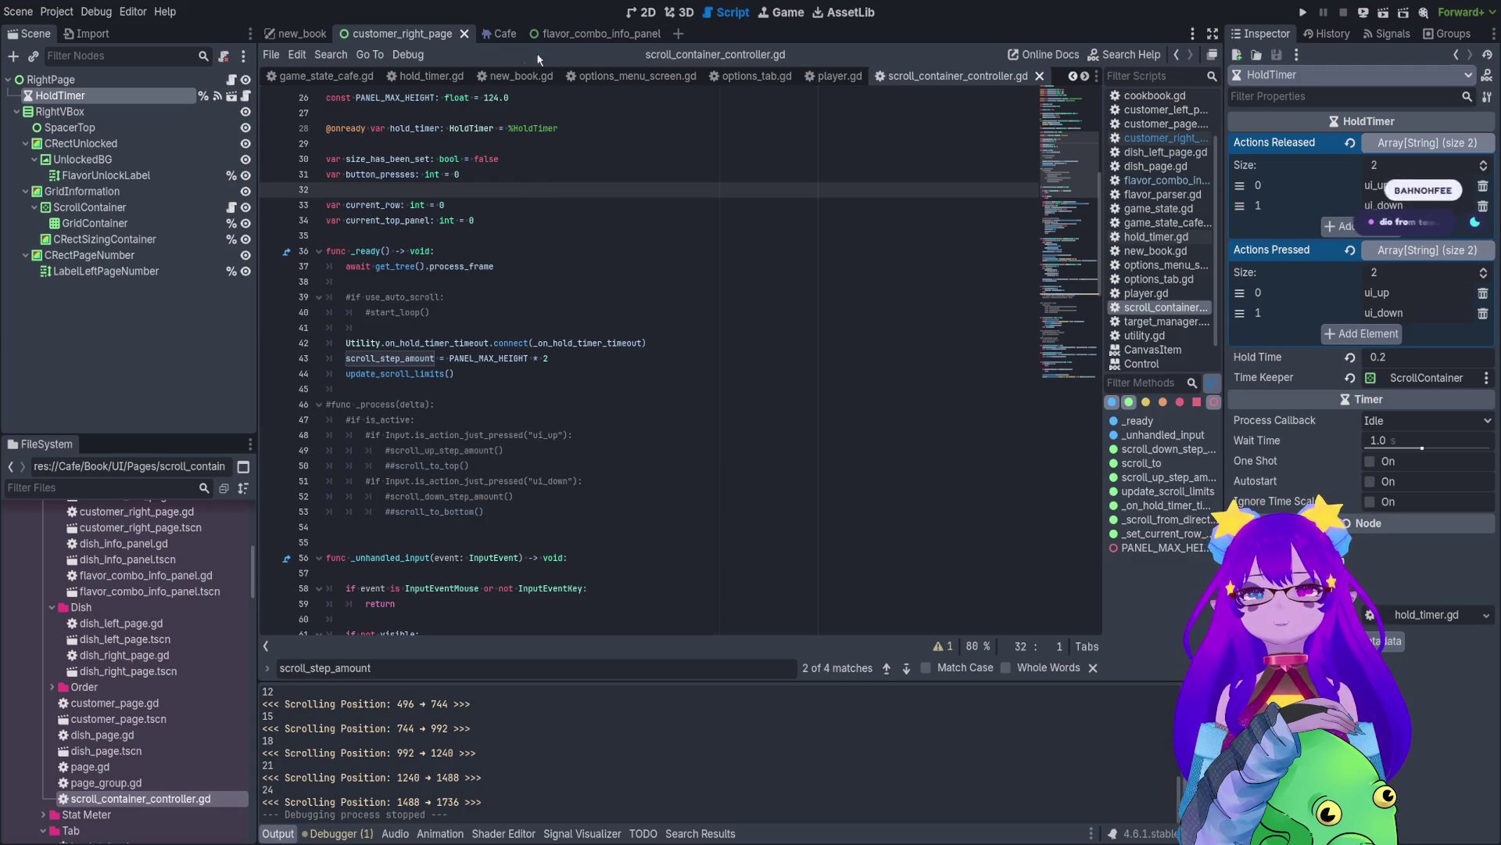
pyautogui.click(294, 37)
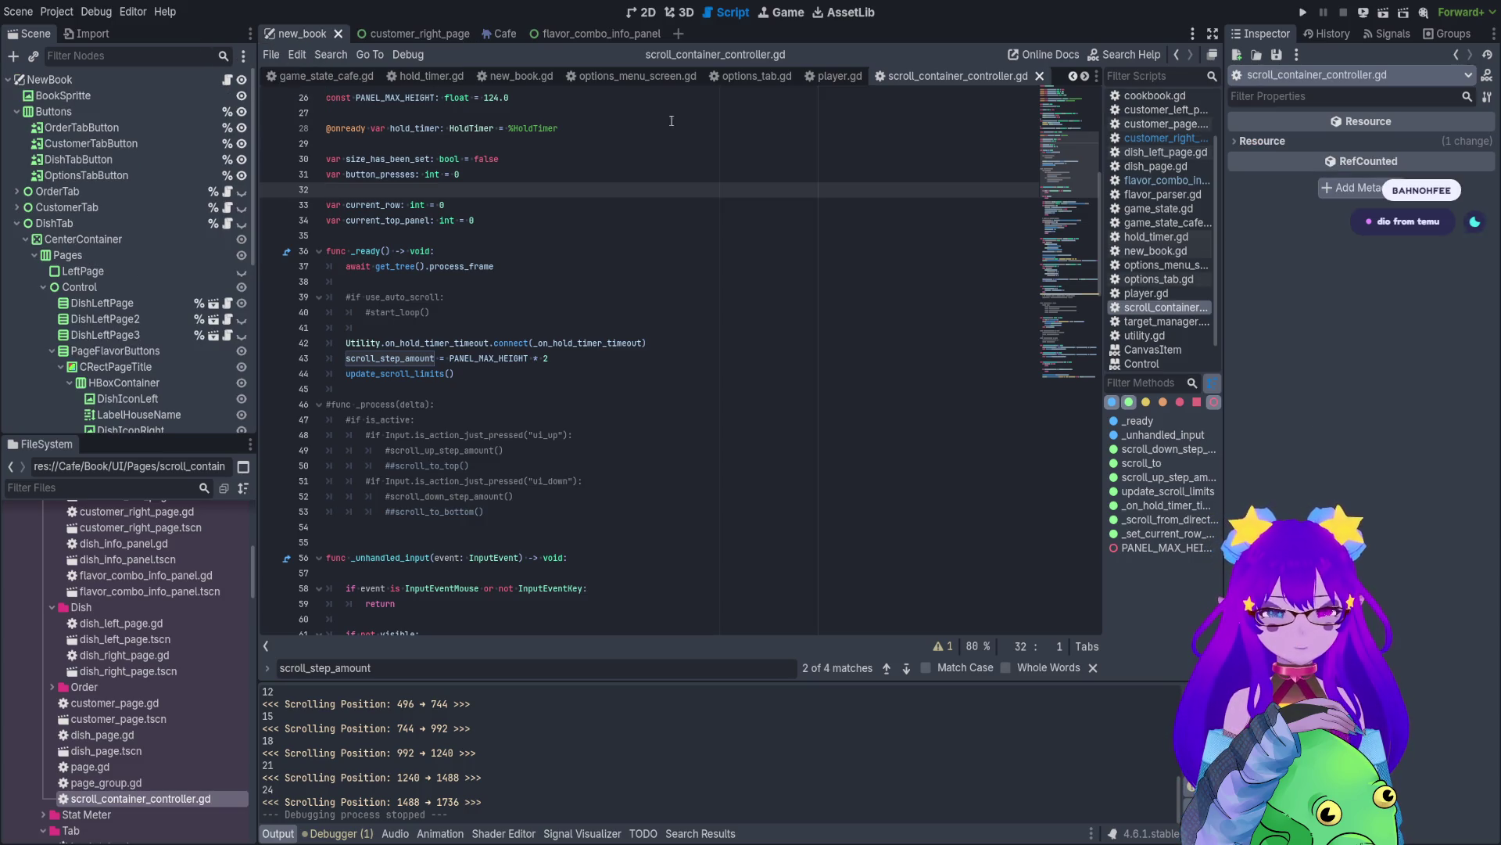
pyautogui.click(639, 12)
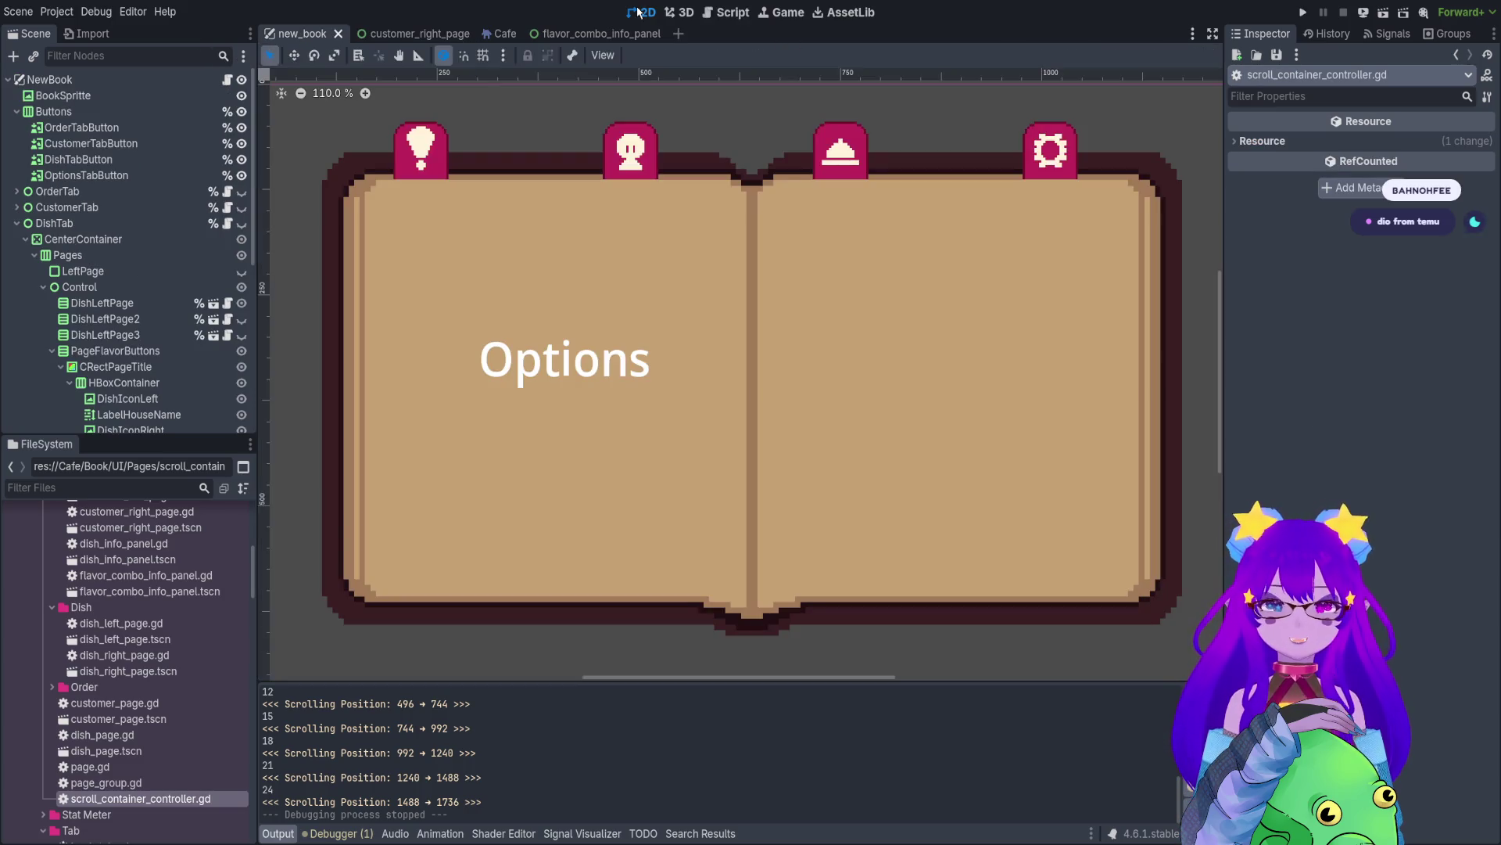
pyautogui.click(1303, 12)
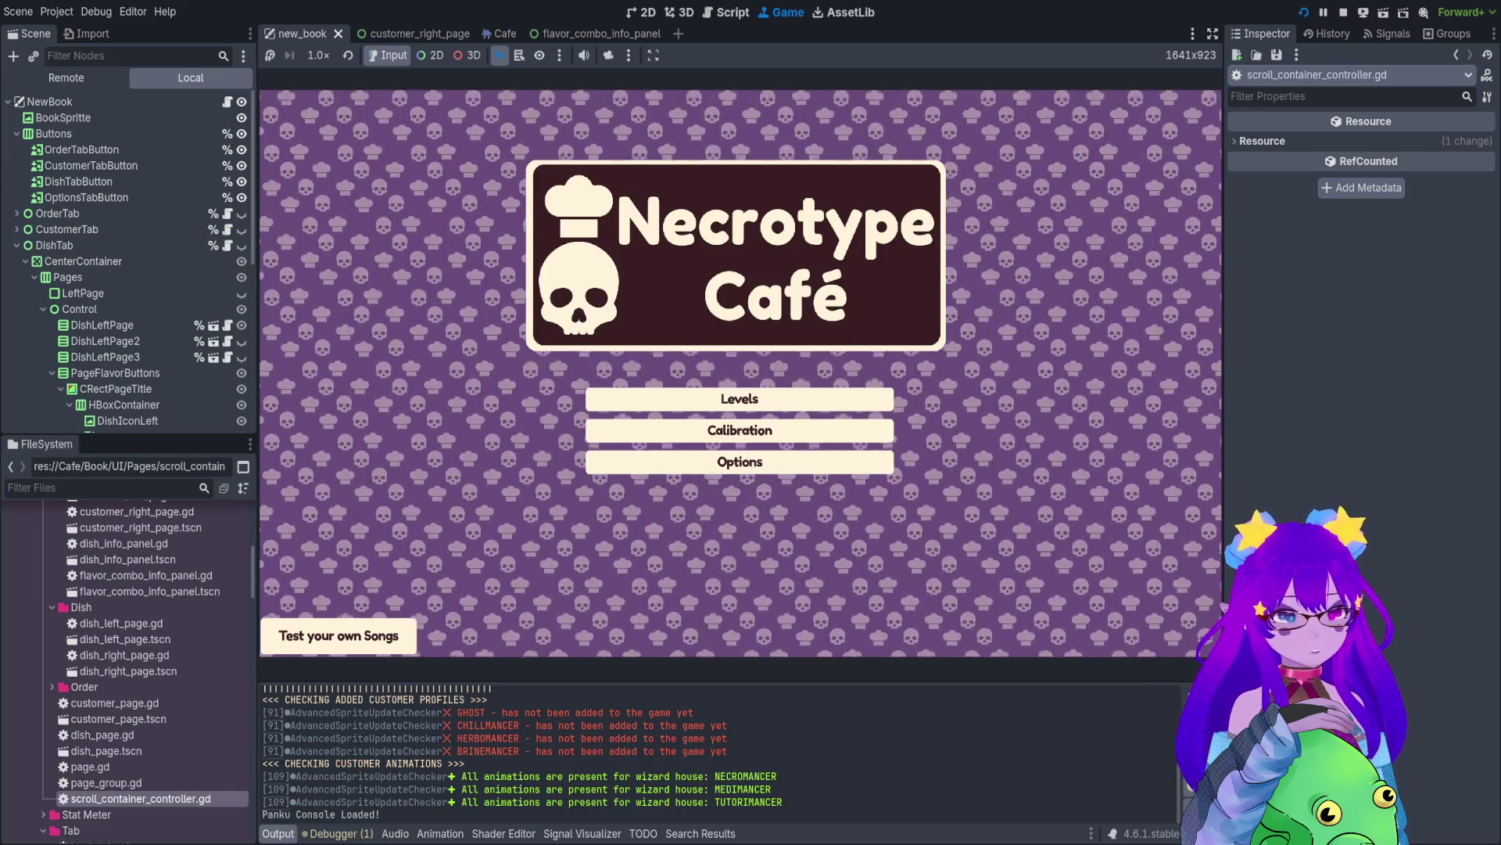
# - Mute the running game, start the café level, and walk the witch around the café
pyautogui.click(584, 54)
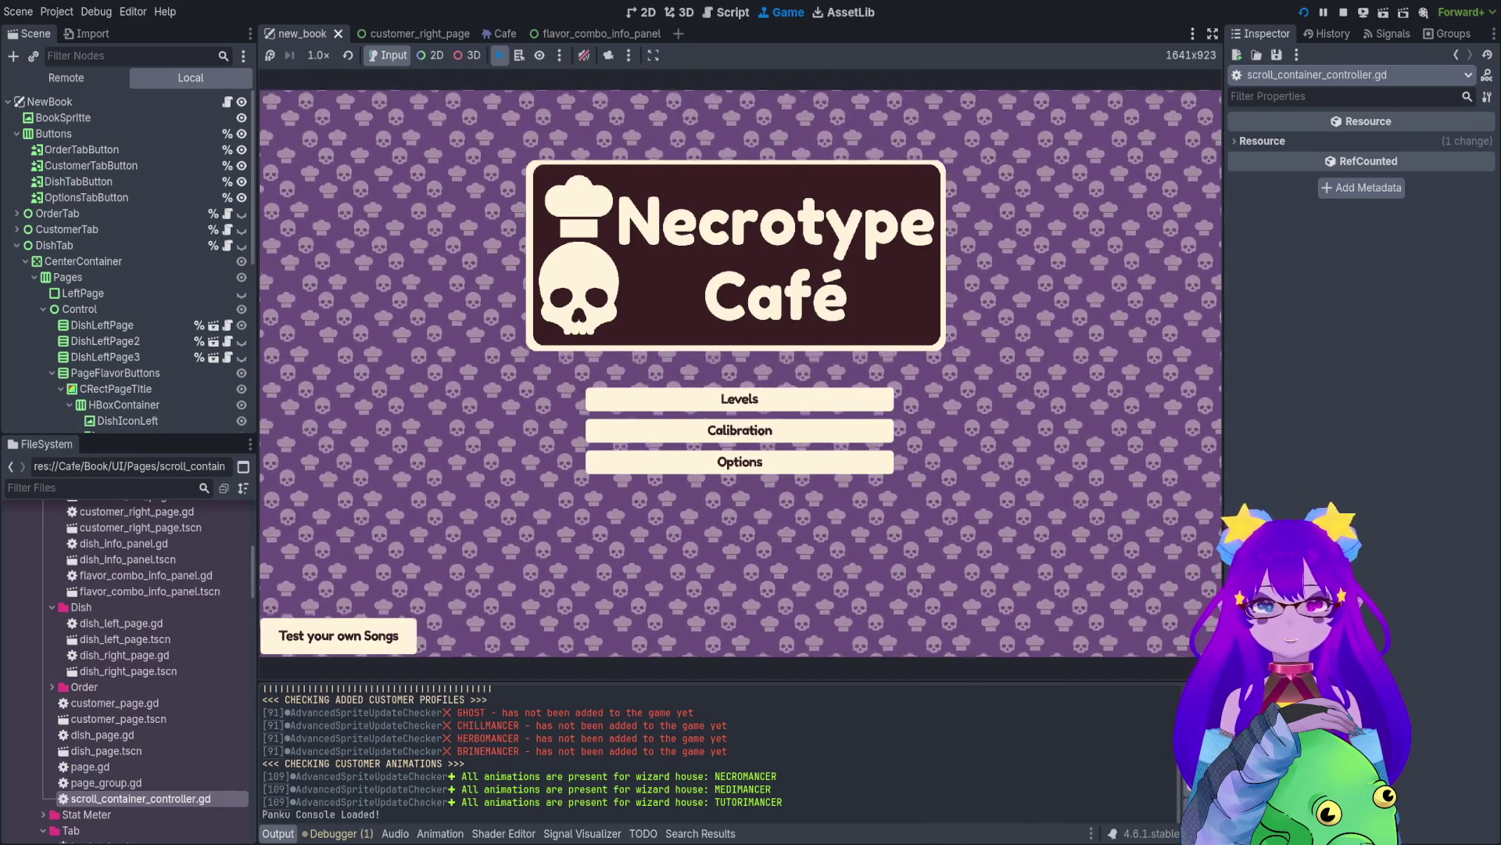
pyautogui.press('Return')
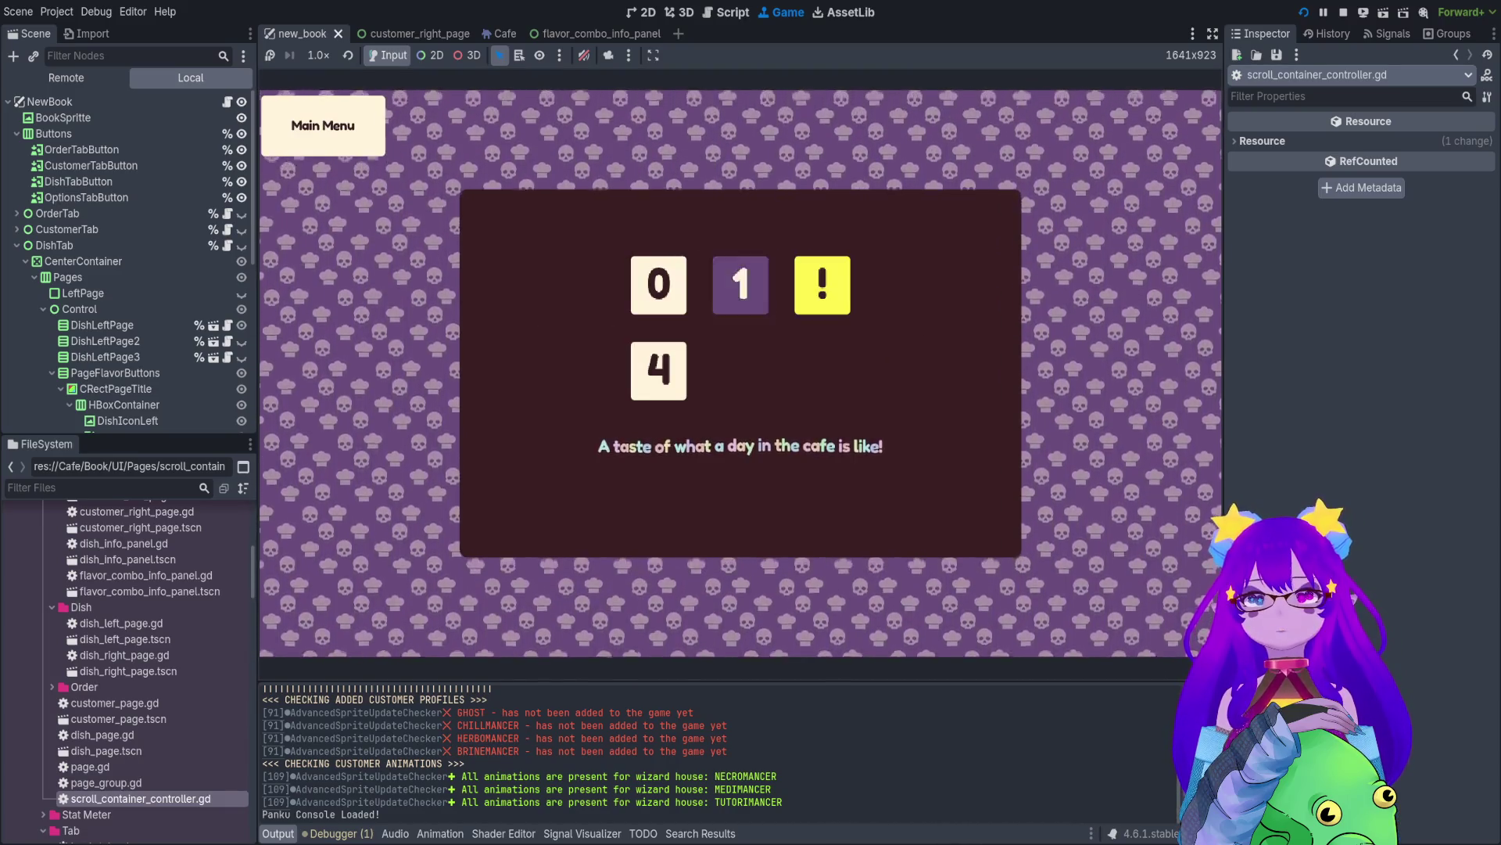
pyautogui.press('Return')
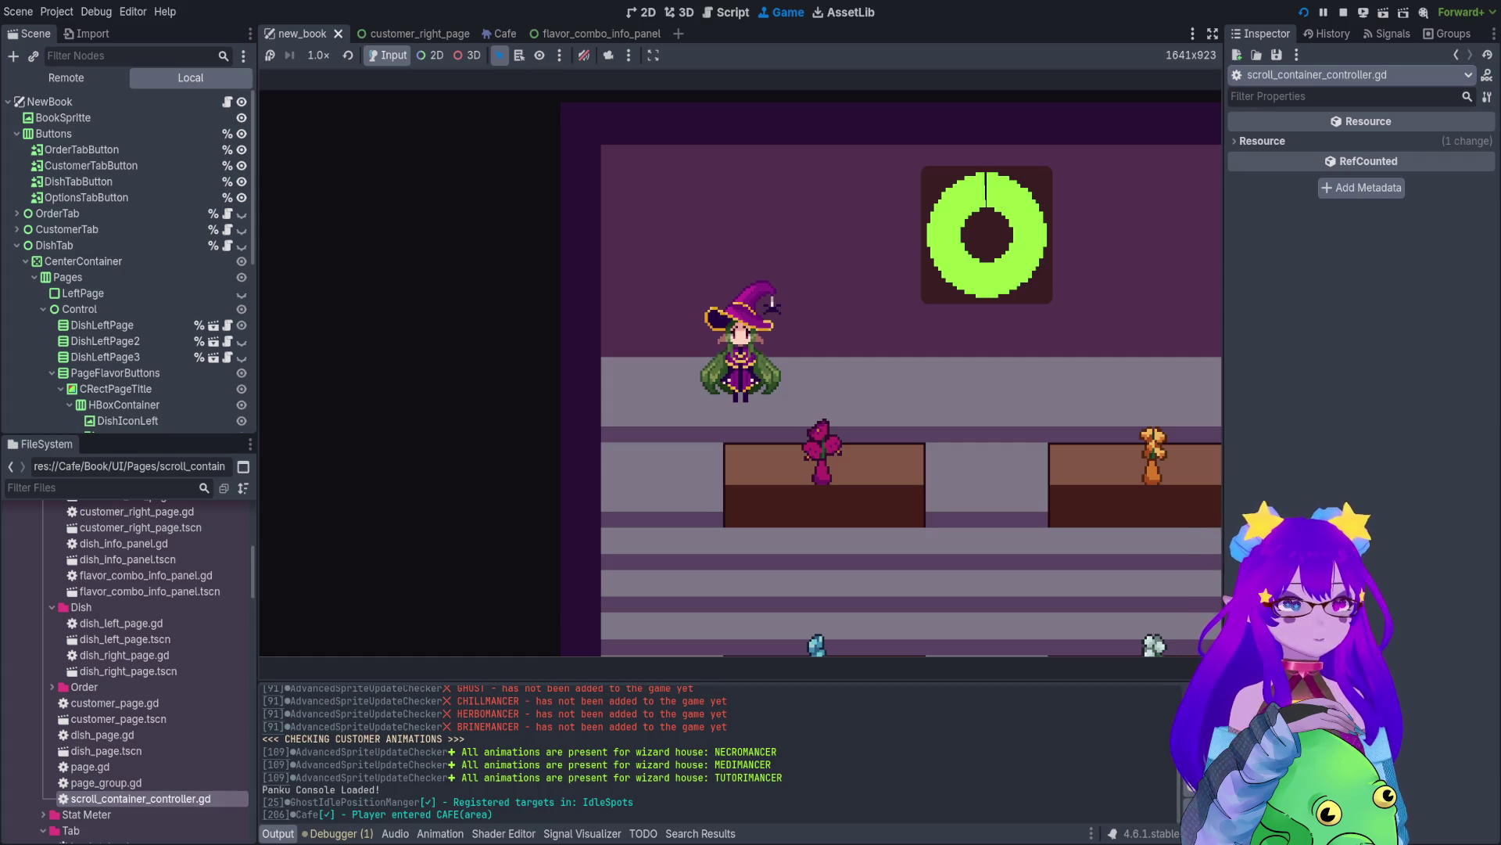
pyautogui.press('Right')
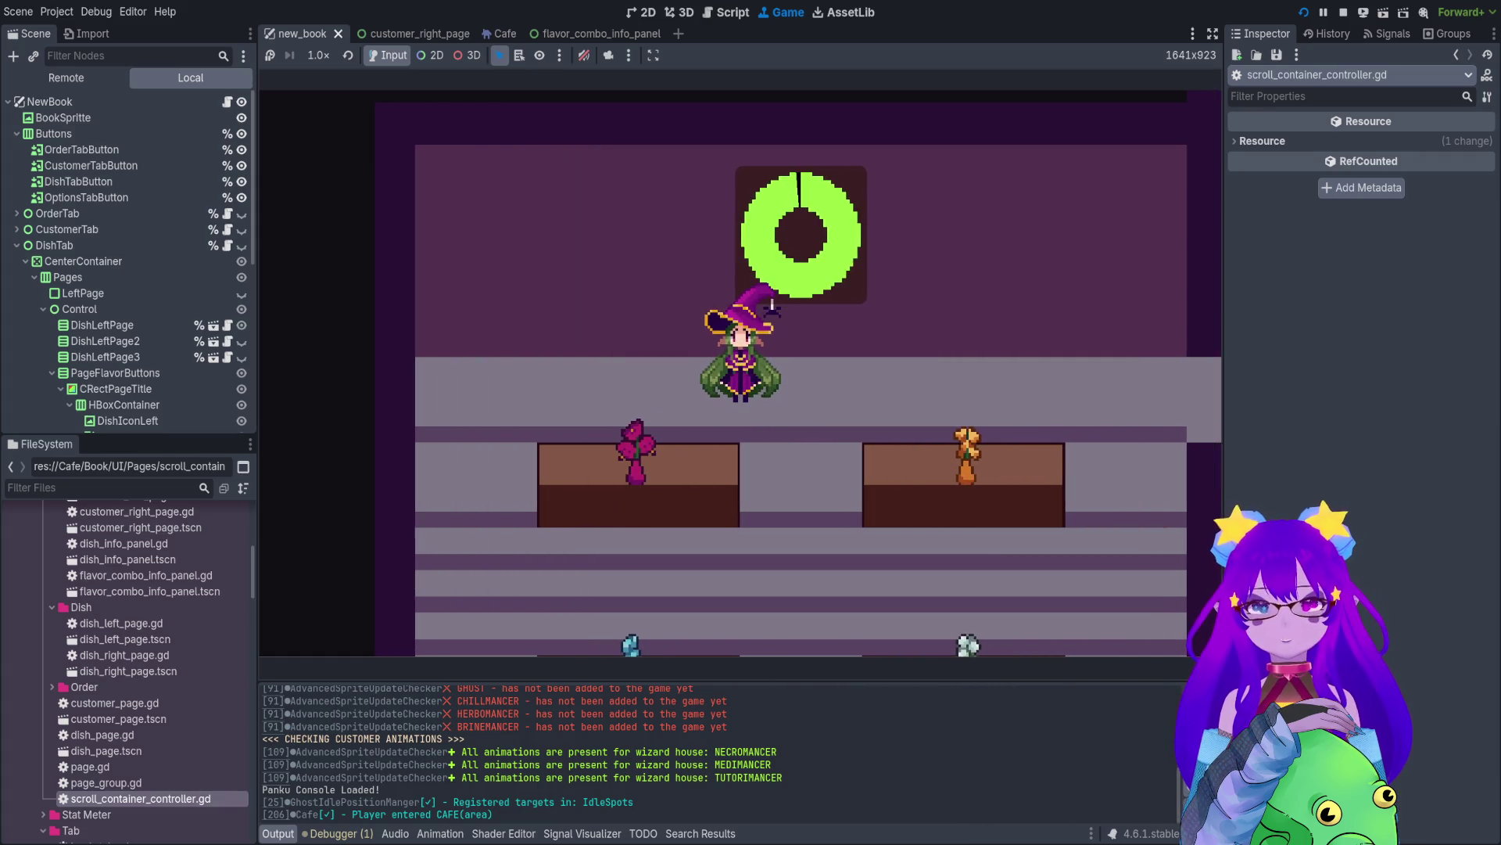
pyautogui.press('Down')
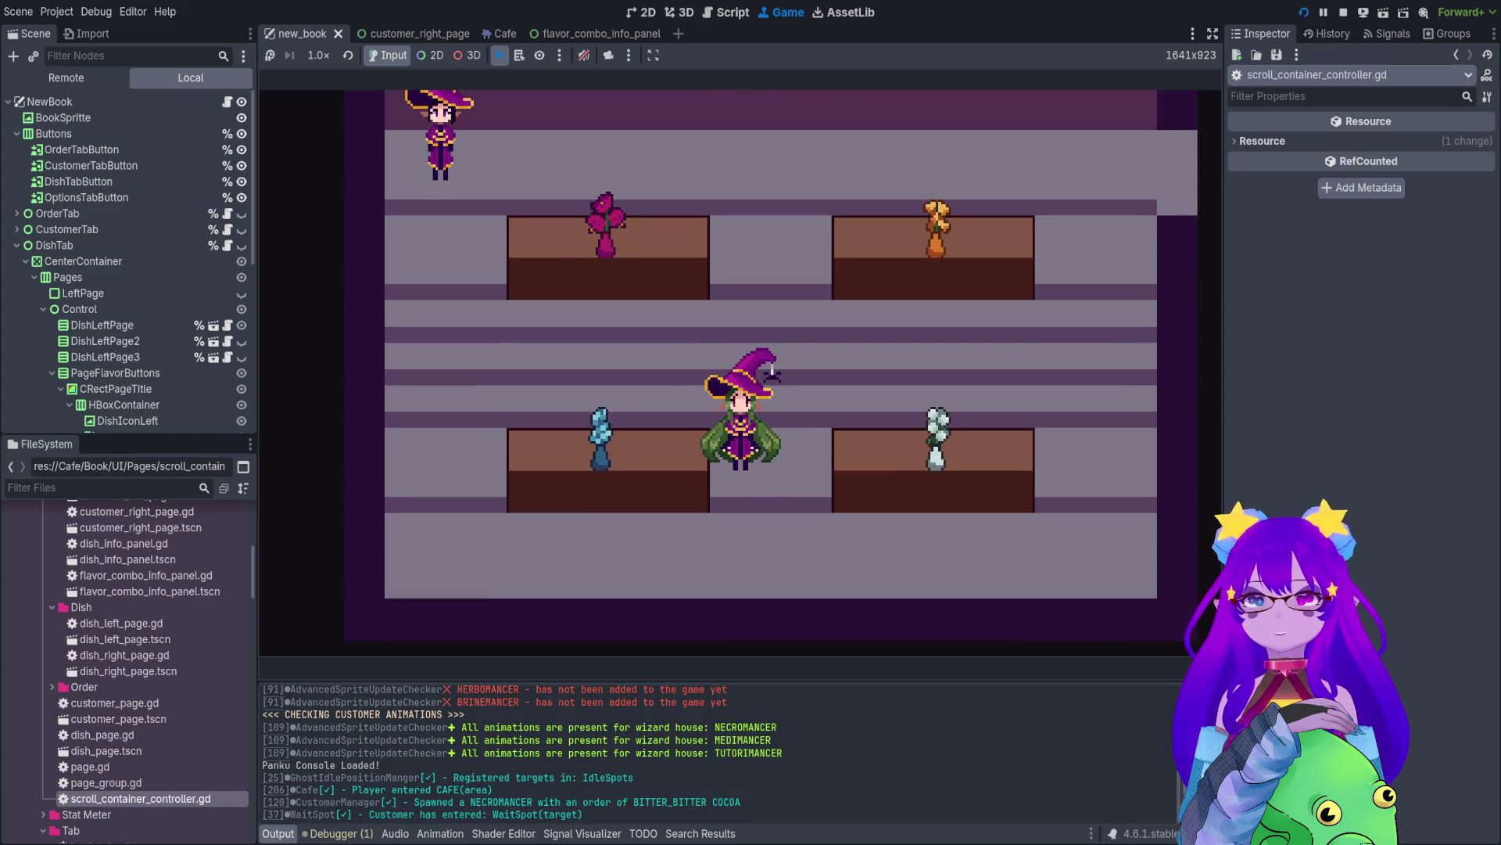
pyautogui.press('Up')
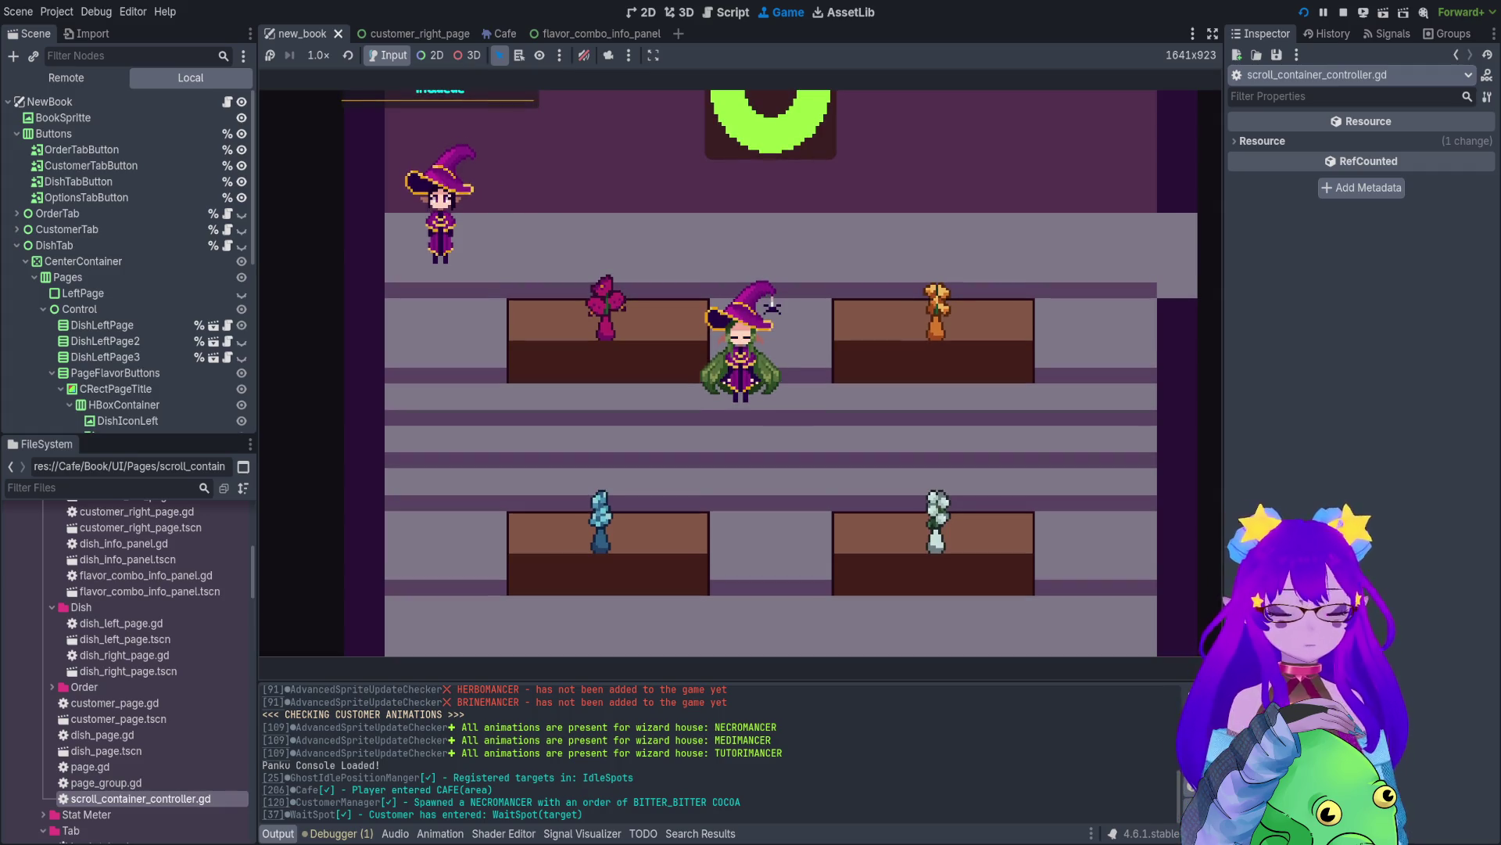
# - Open and close the dish book, seat the waiting customer, and toggle the book overlay
pyautogui.press('b')
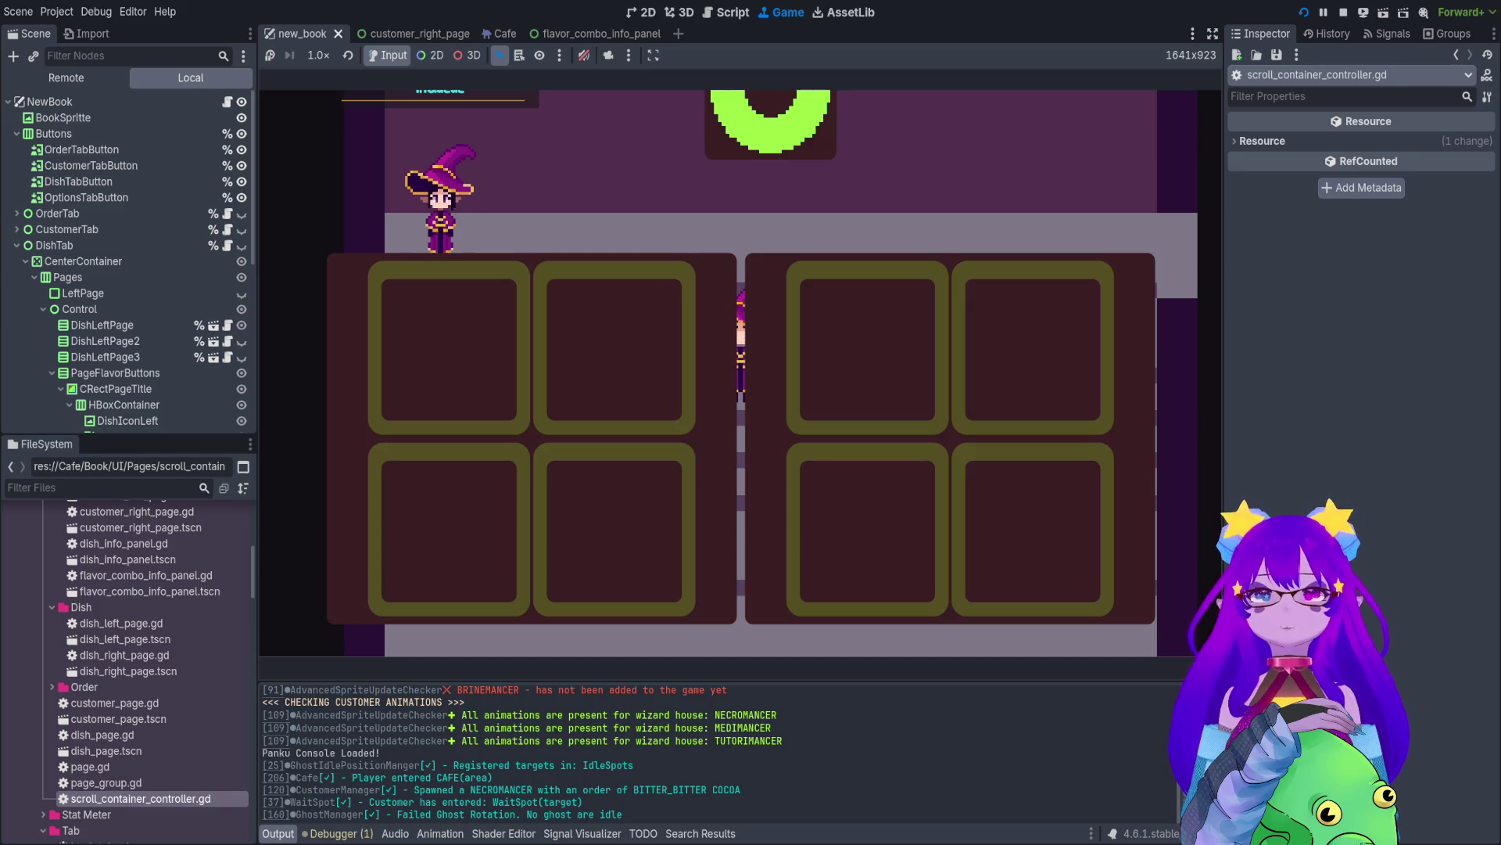
pyautogui.press('Escape')
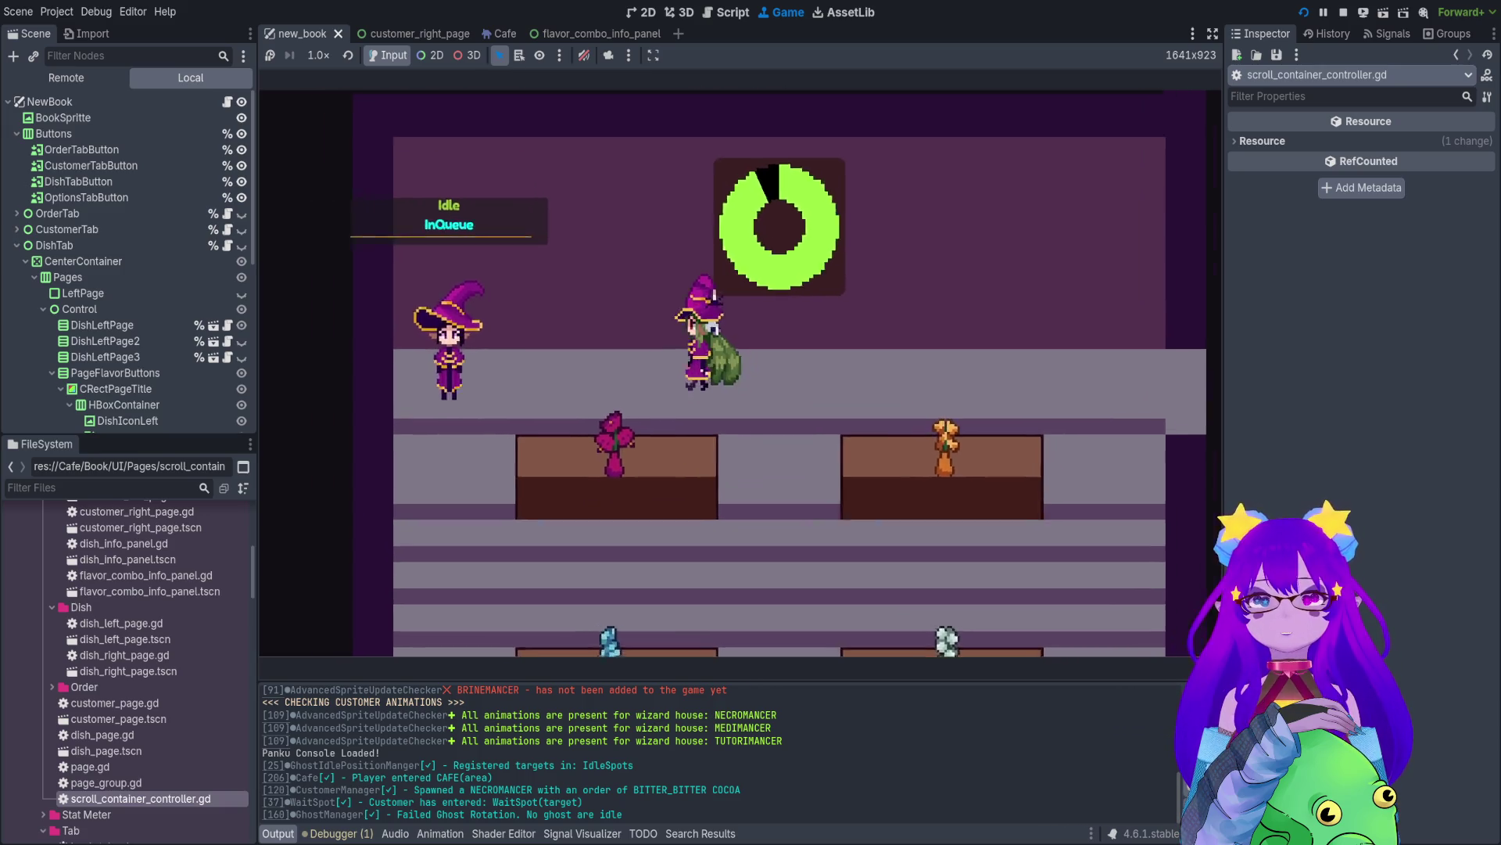
pyautogui.press('e')
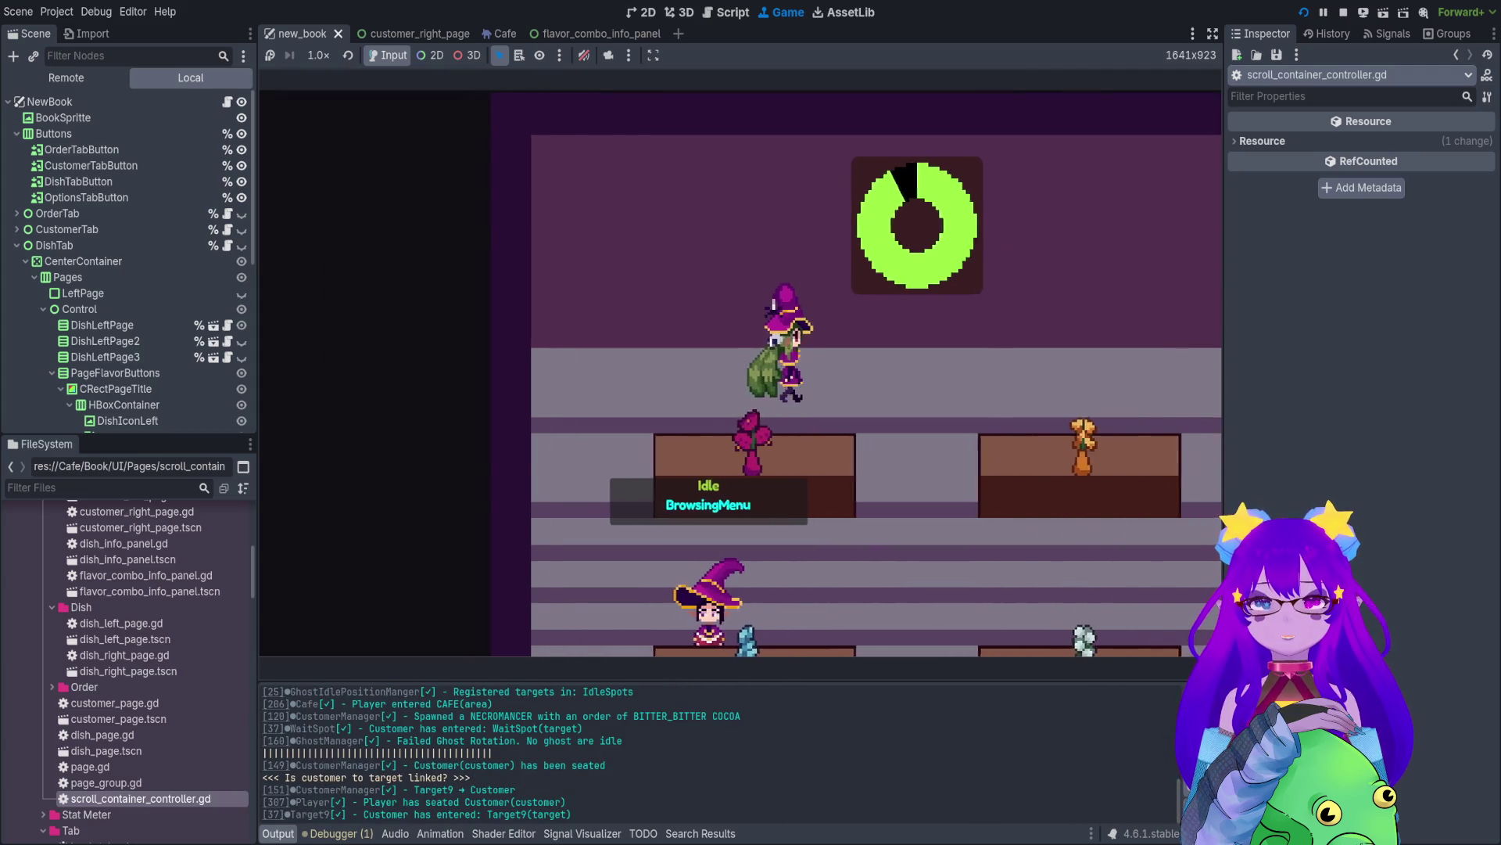
pyautogui.press('Tab')
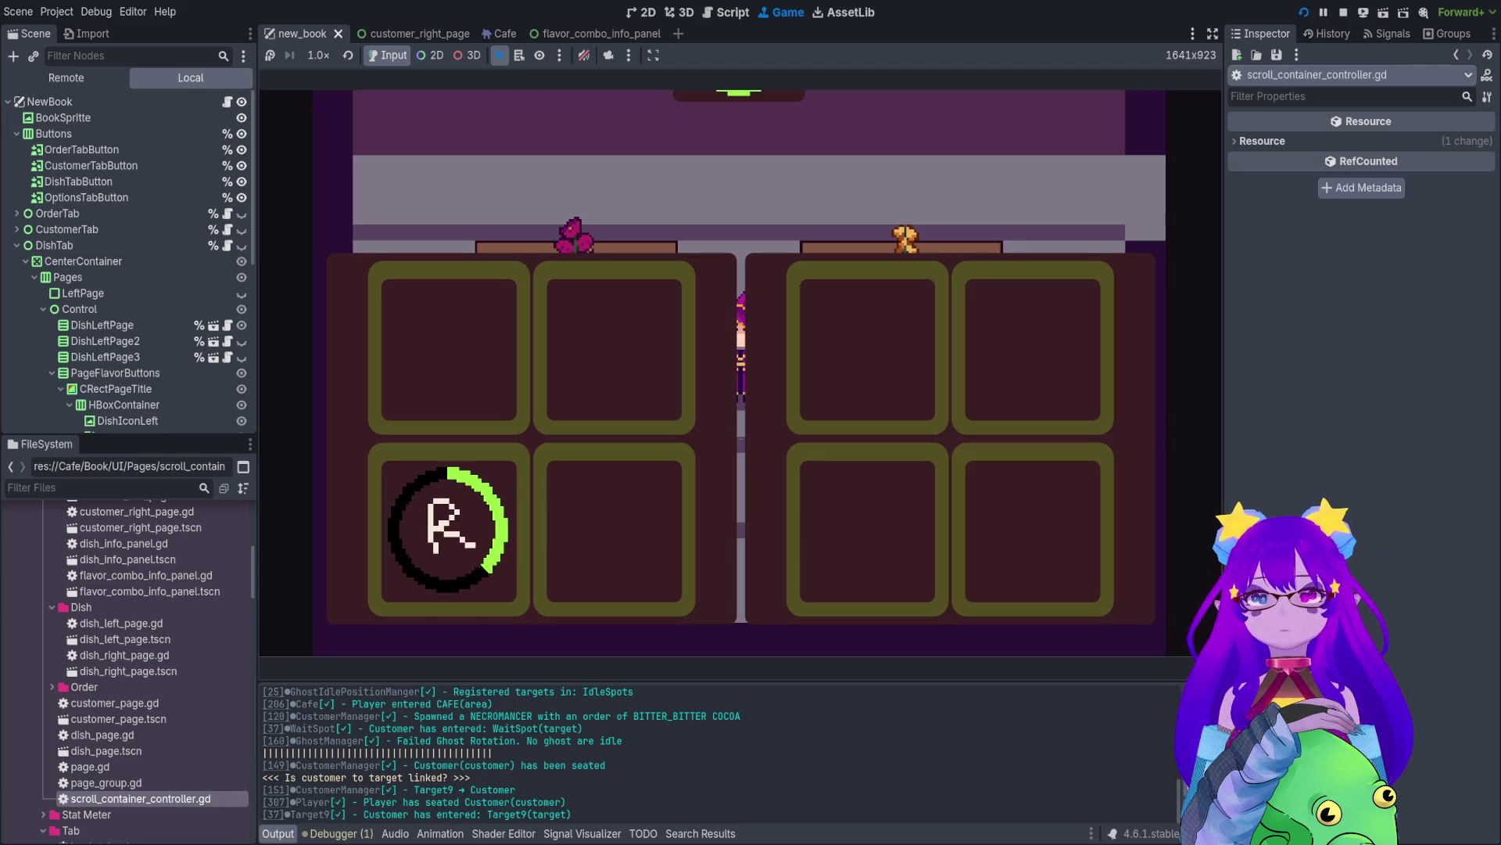
pyautogui.press('Tab')
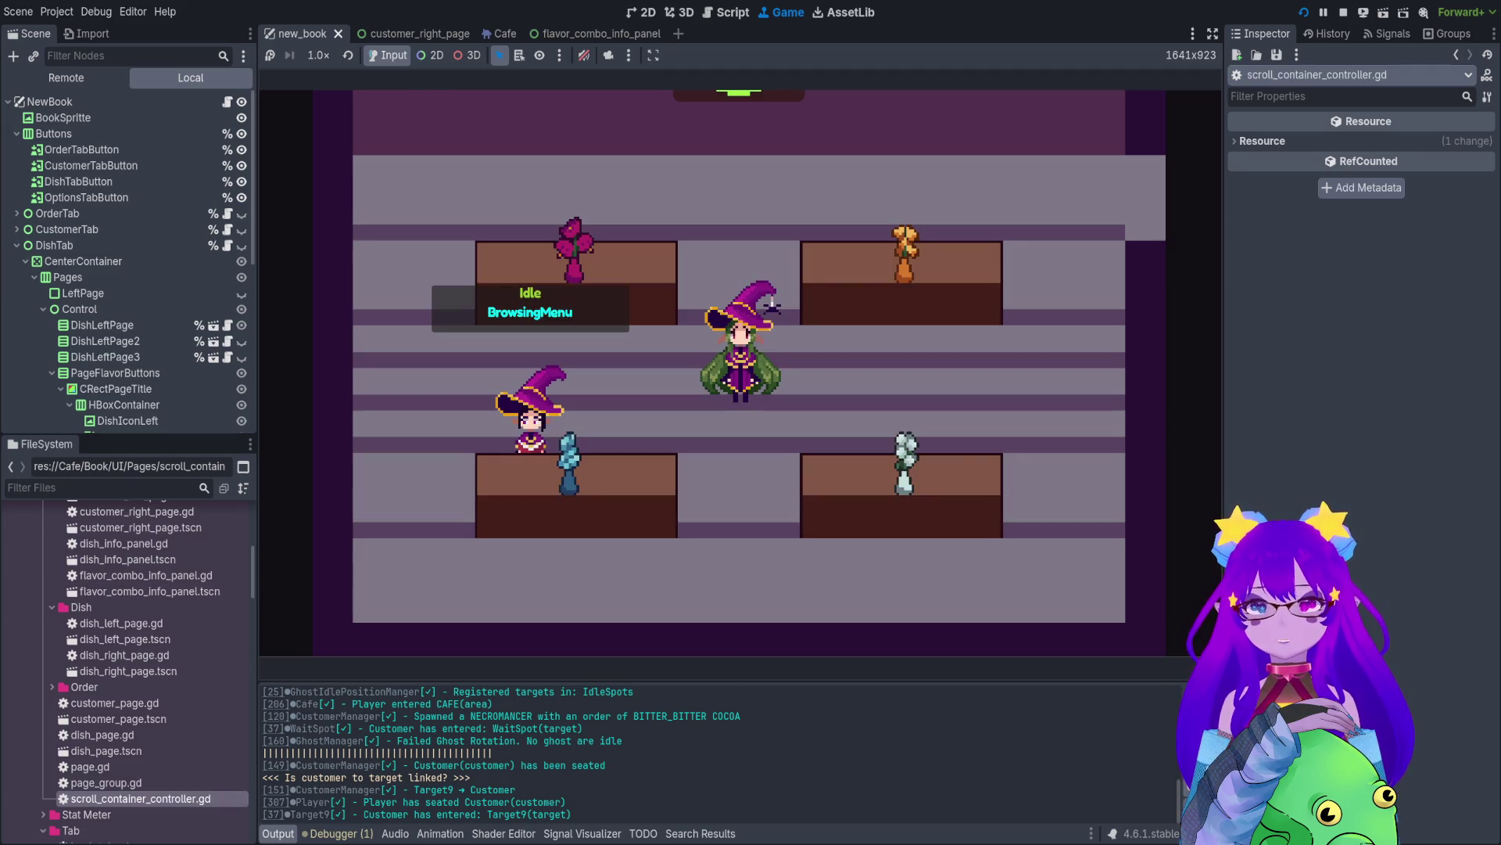
pyautogui.press('Tab')
pyautogui.press('Tab')
pyautogui.press('w')
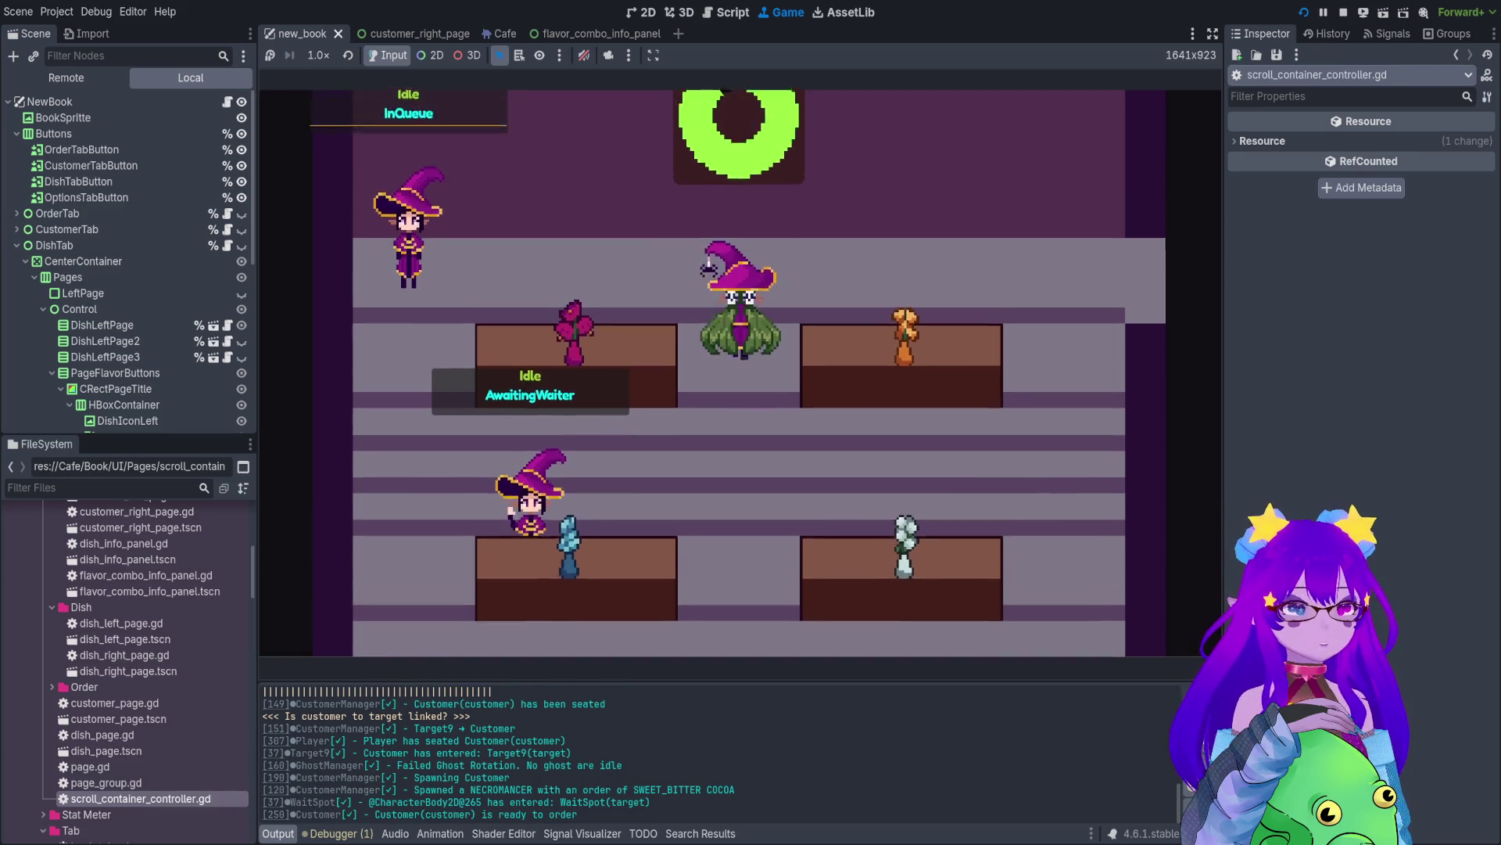
pyautogui.press('Tab')
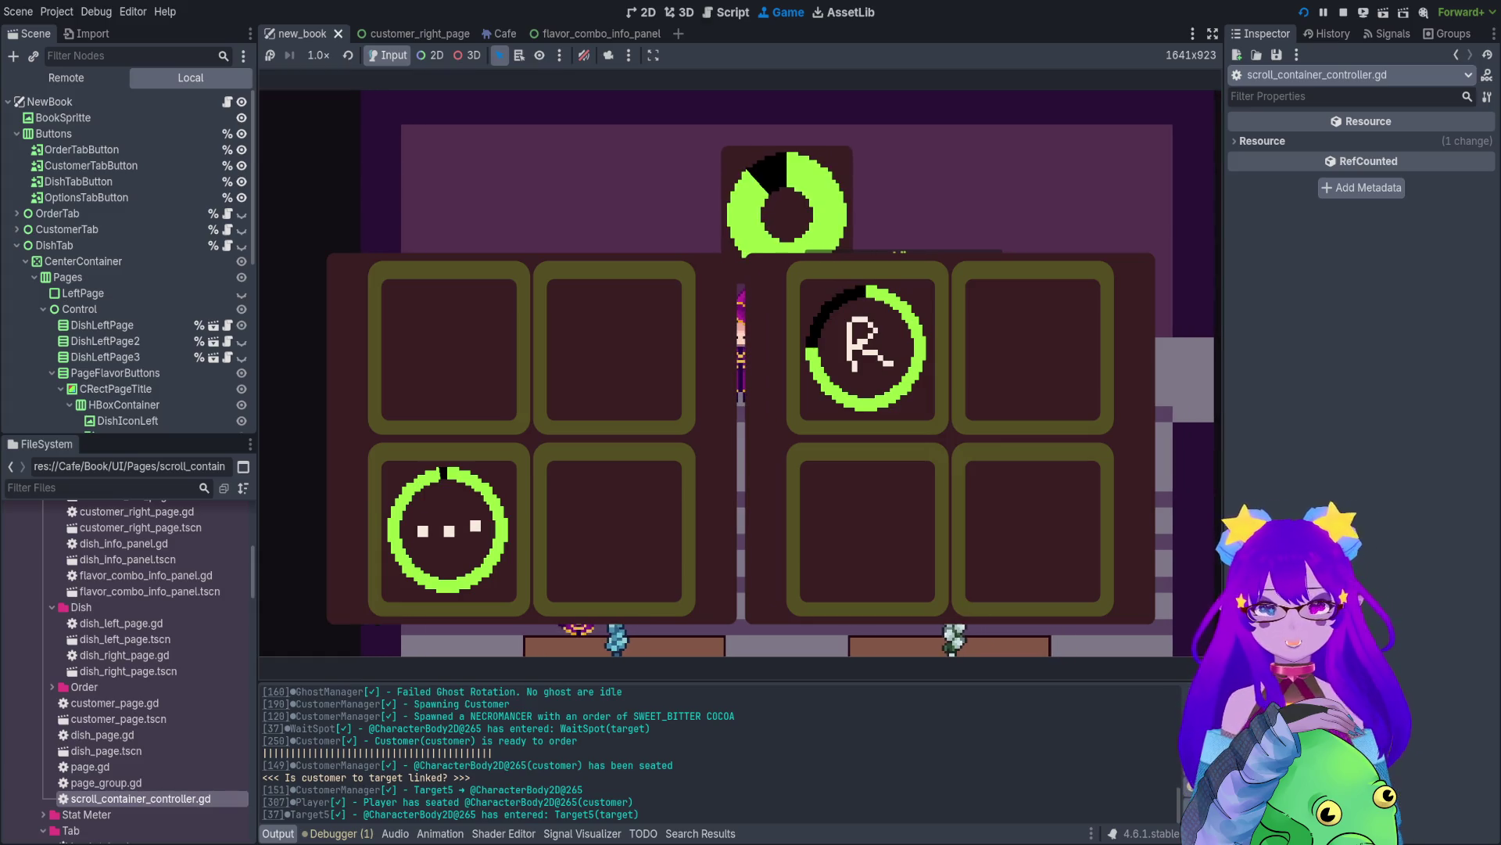
pyautogui.press('Tab')
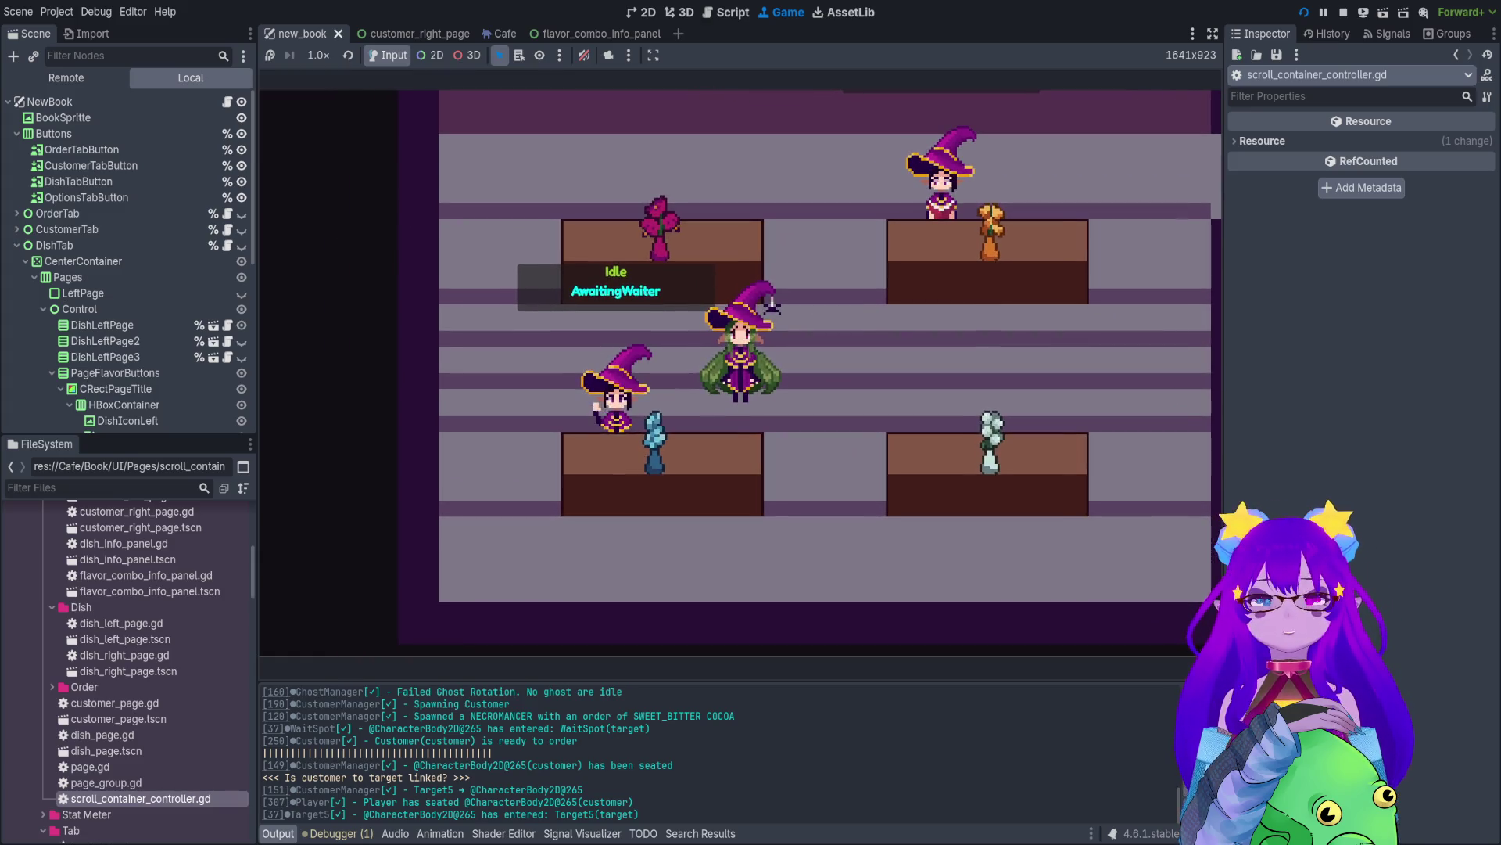
pyautogui.press('Tab')
pyautogui.press('Tab')
# - Take the upper-right table customer's order, then bring up the pause settings menu
pyautogui.press('d')
pyautogui.press('w')
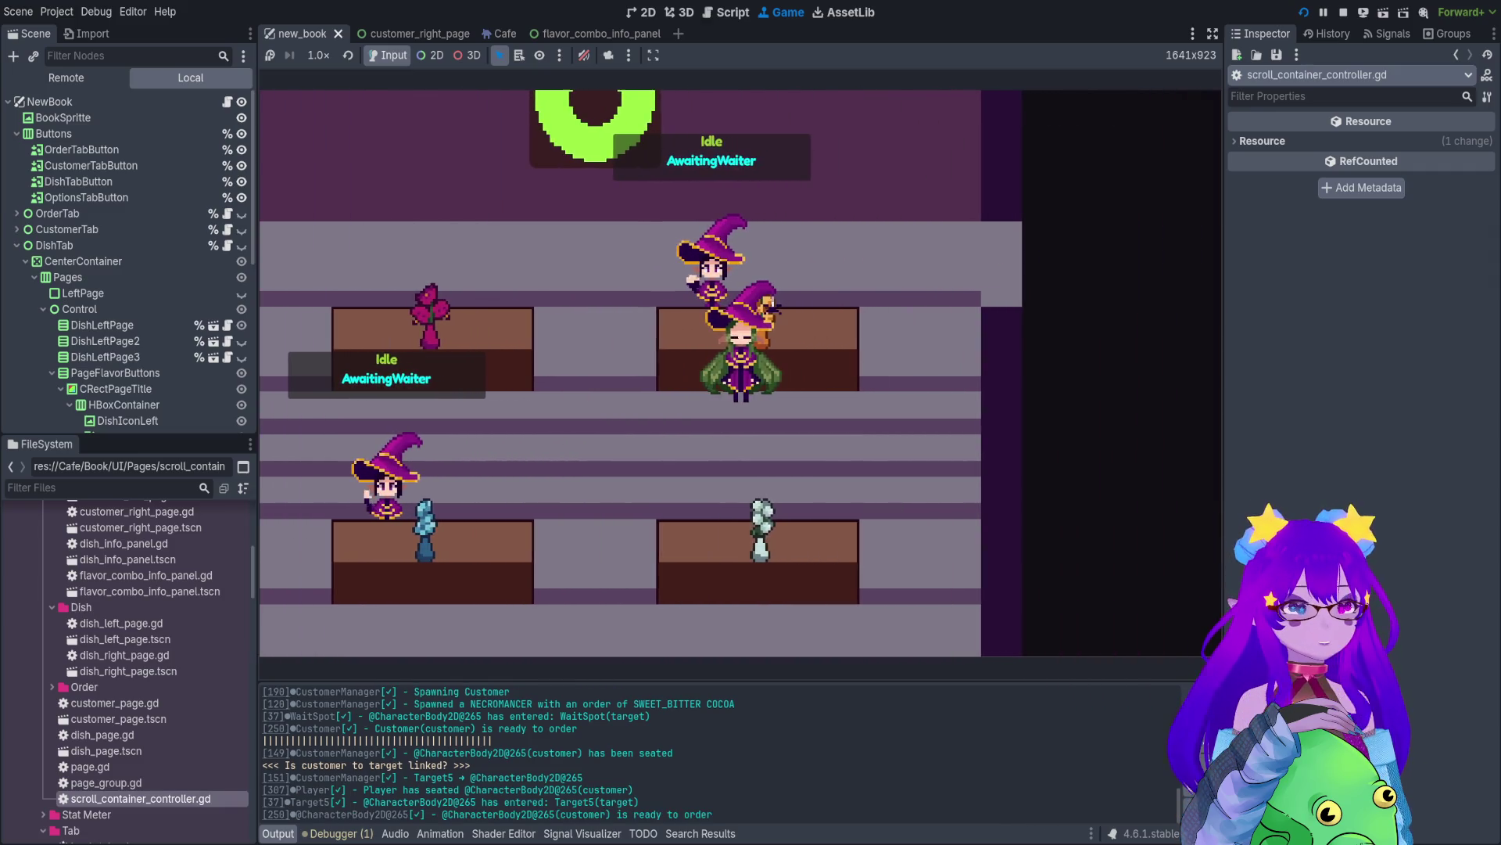
pyautogui.press('Tab')
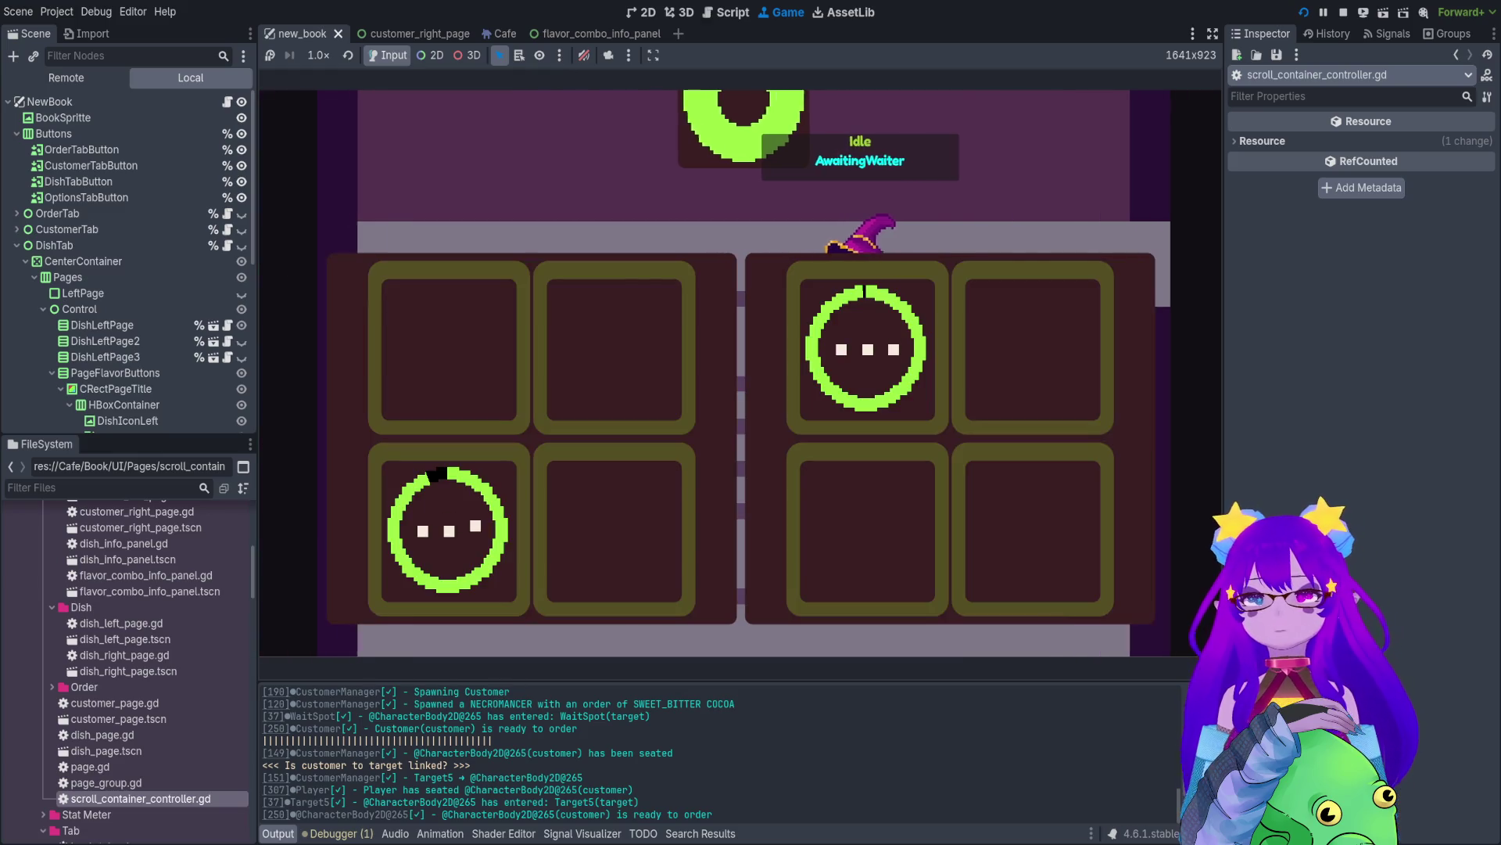
pyautogui.press('Tab')
pyautogui.press('e')
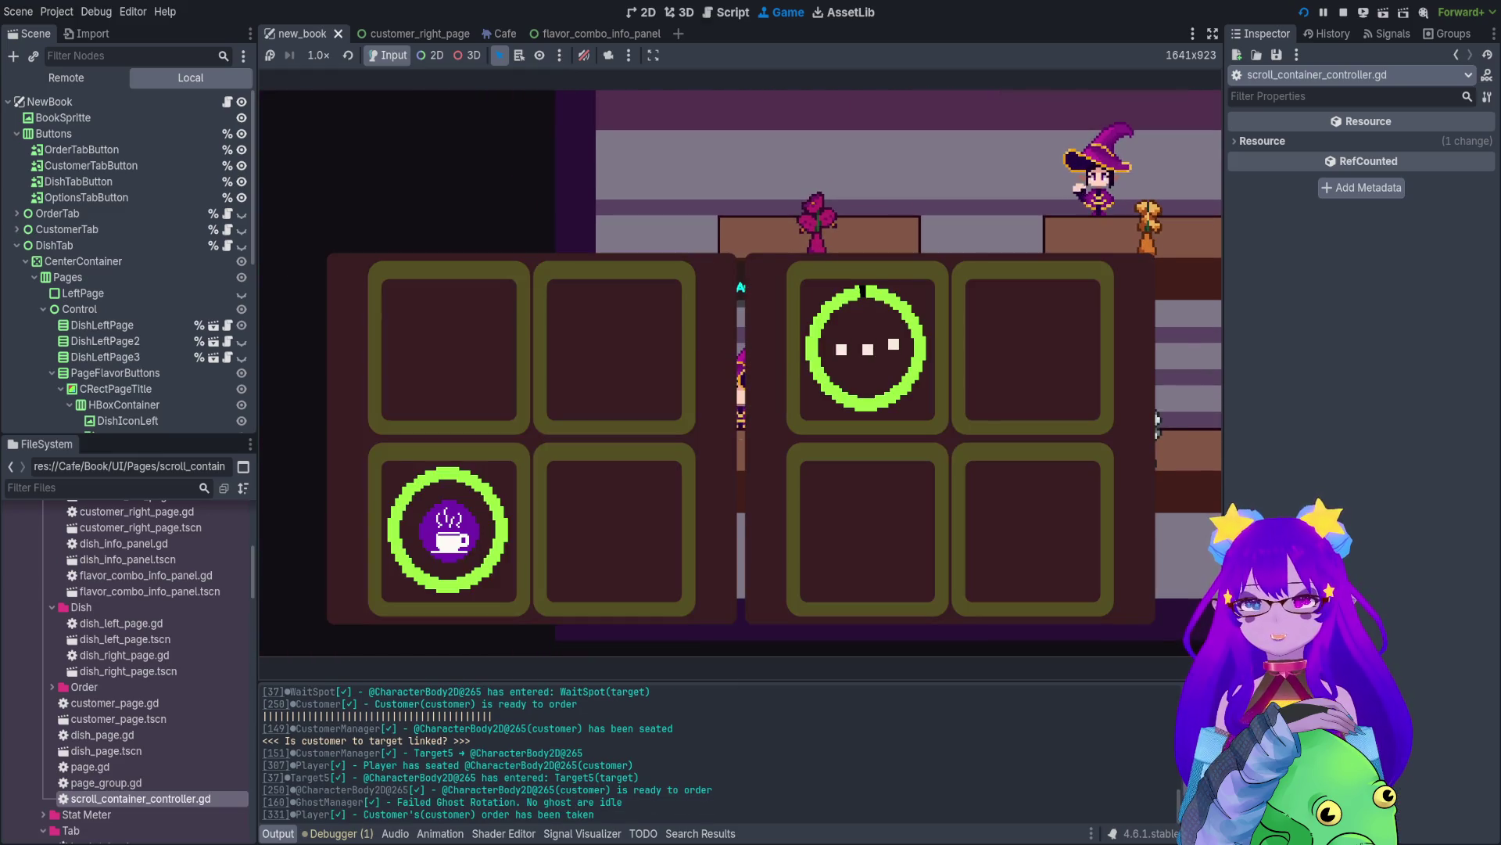
pyautogui.press('Tab')
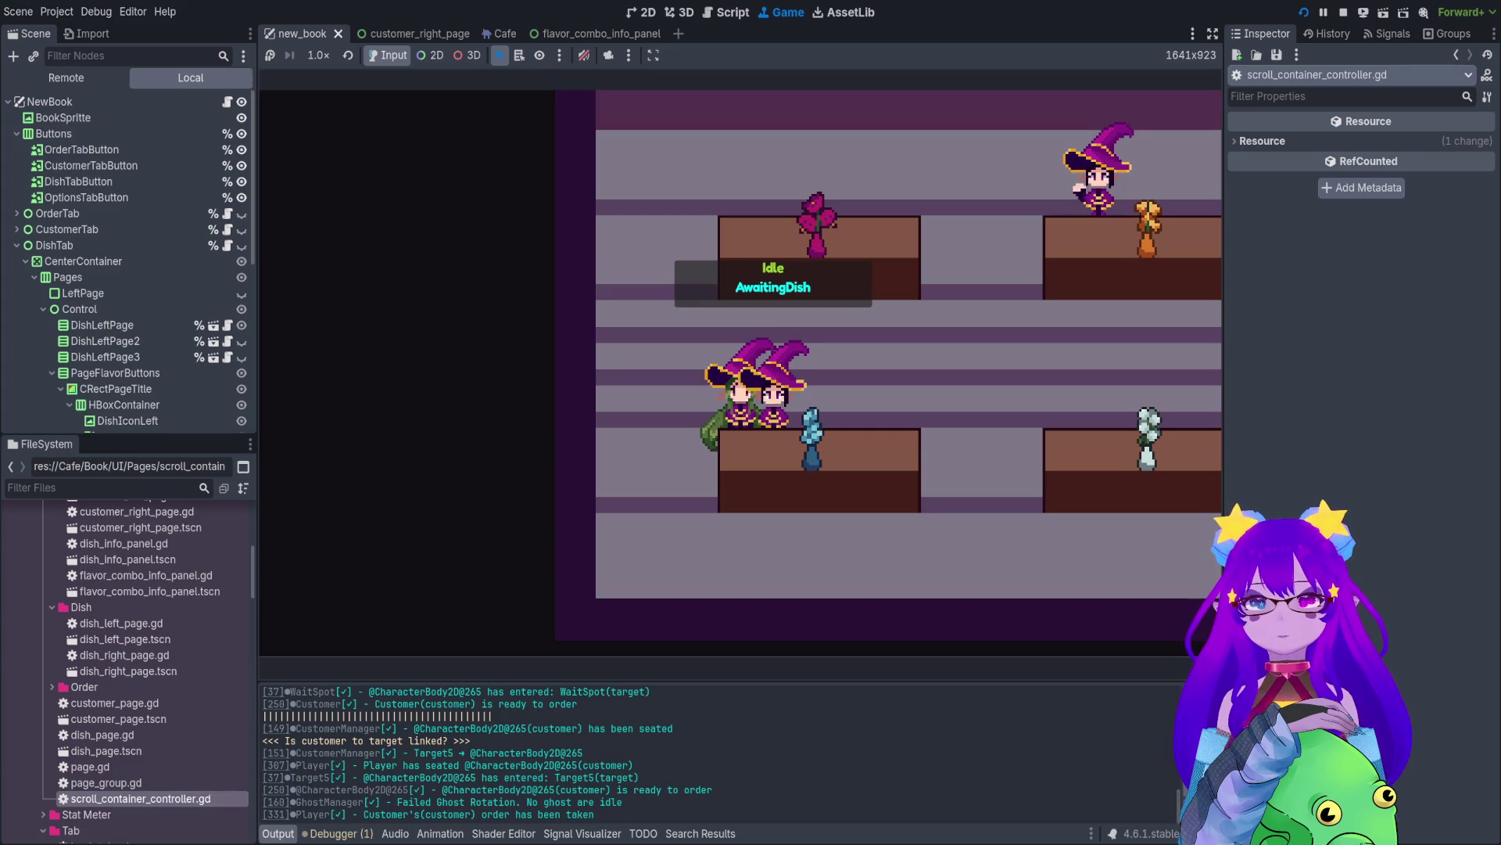
pyautogui.press('Escape')
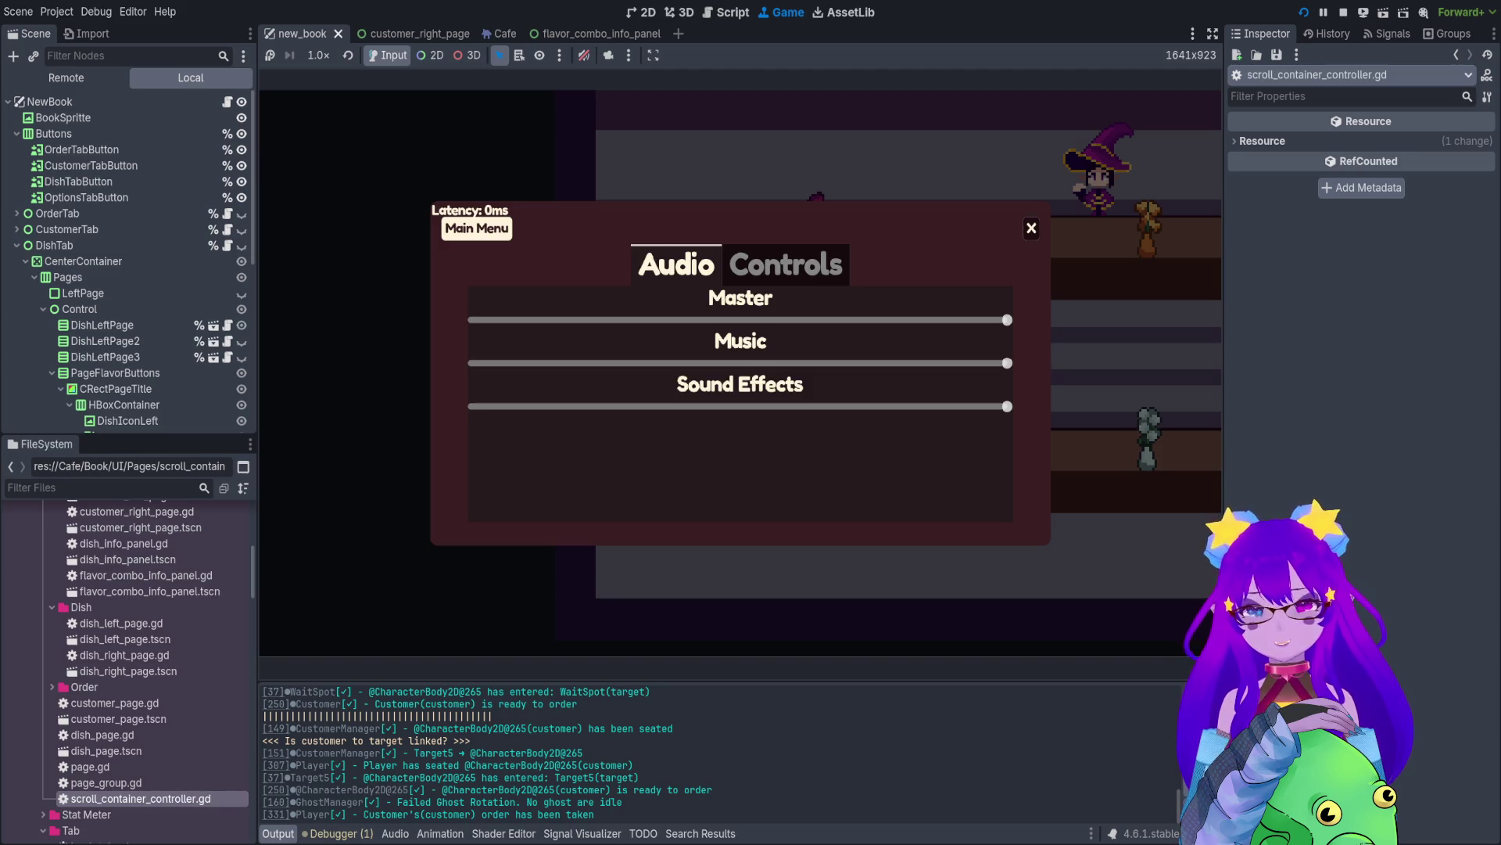
# - Quit to the main menu, restart the café level, and walk between café and kitchen opening the book
pyautogui.click(477, 228)
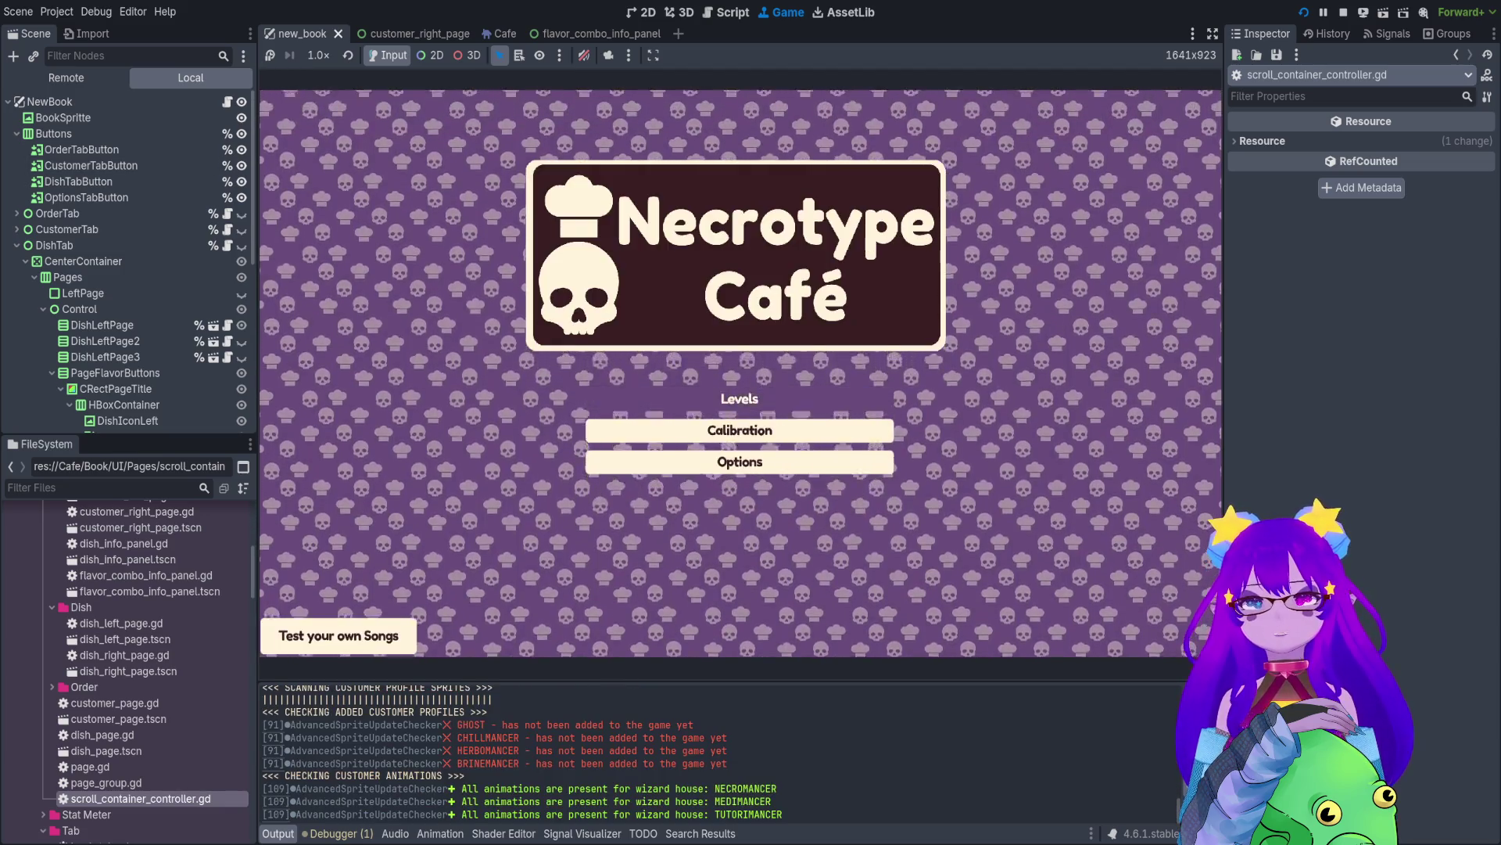
pyautogui.press('0')
pyautogui.press('Return')
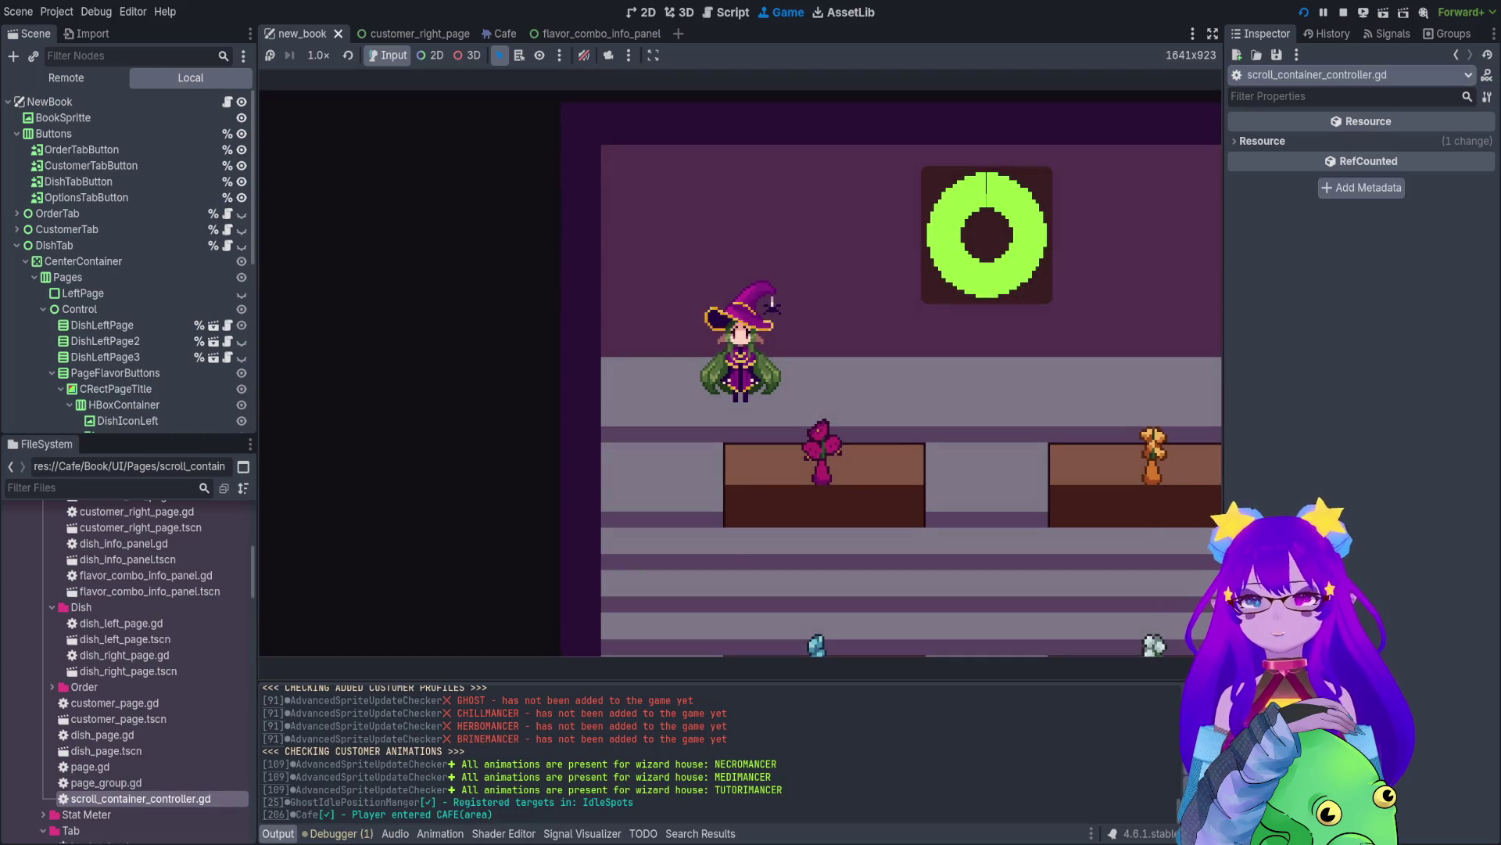
pyautogui.press('d')
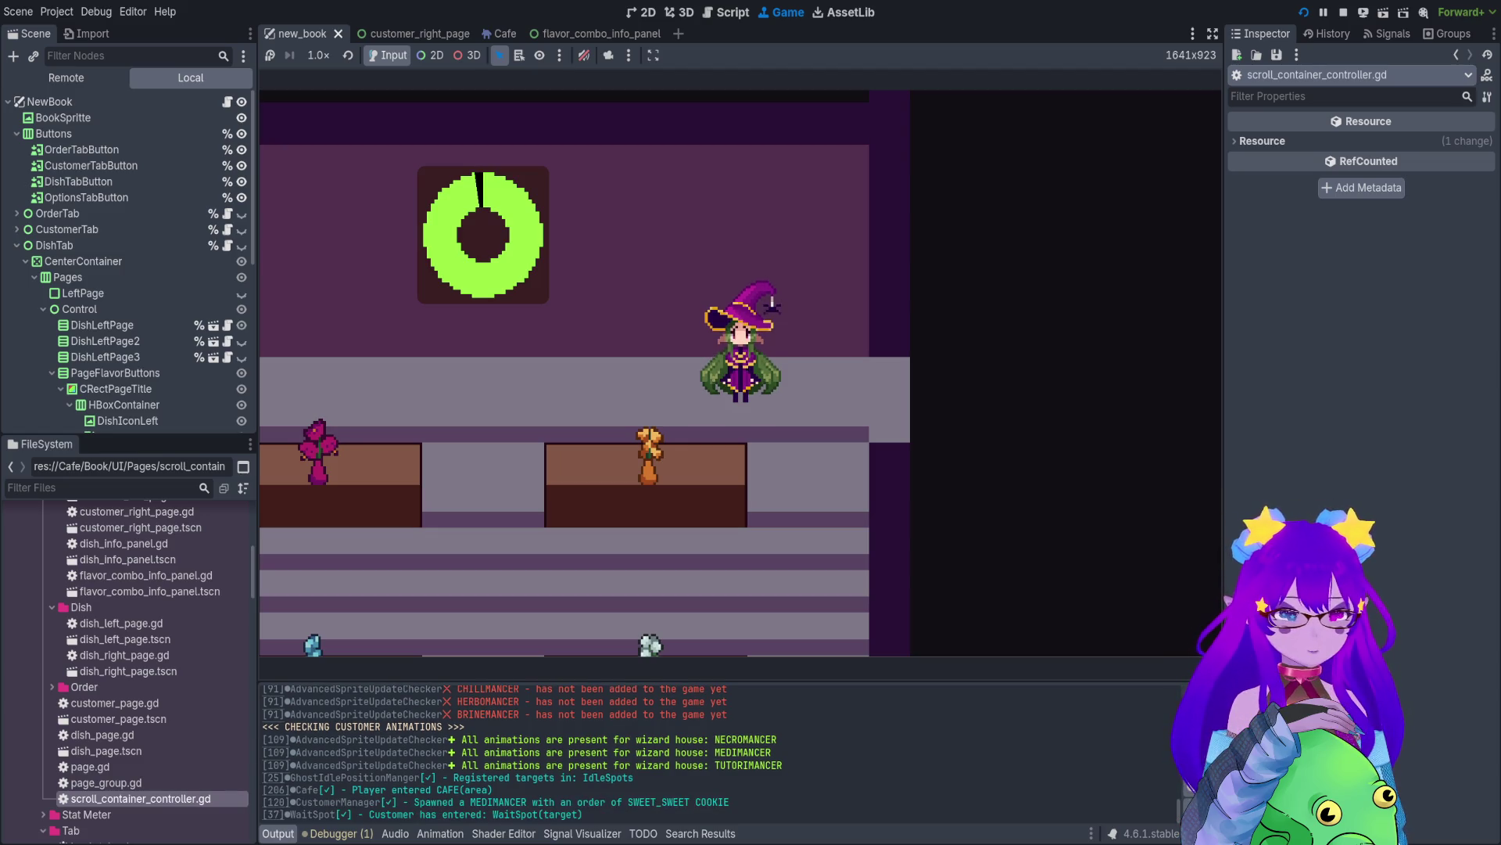
pyautogui.press('b')
pyautogui.press('b')
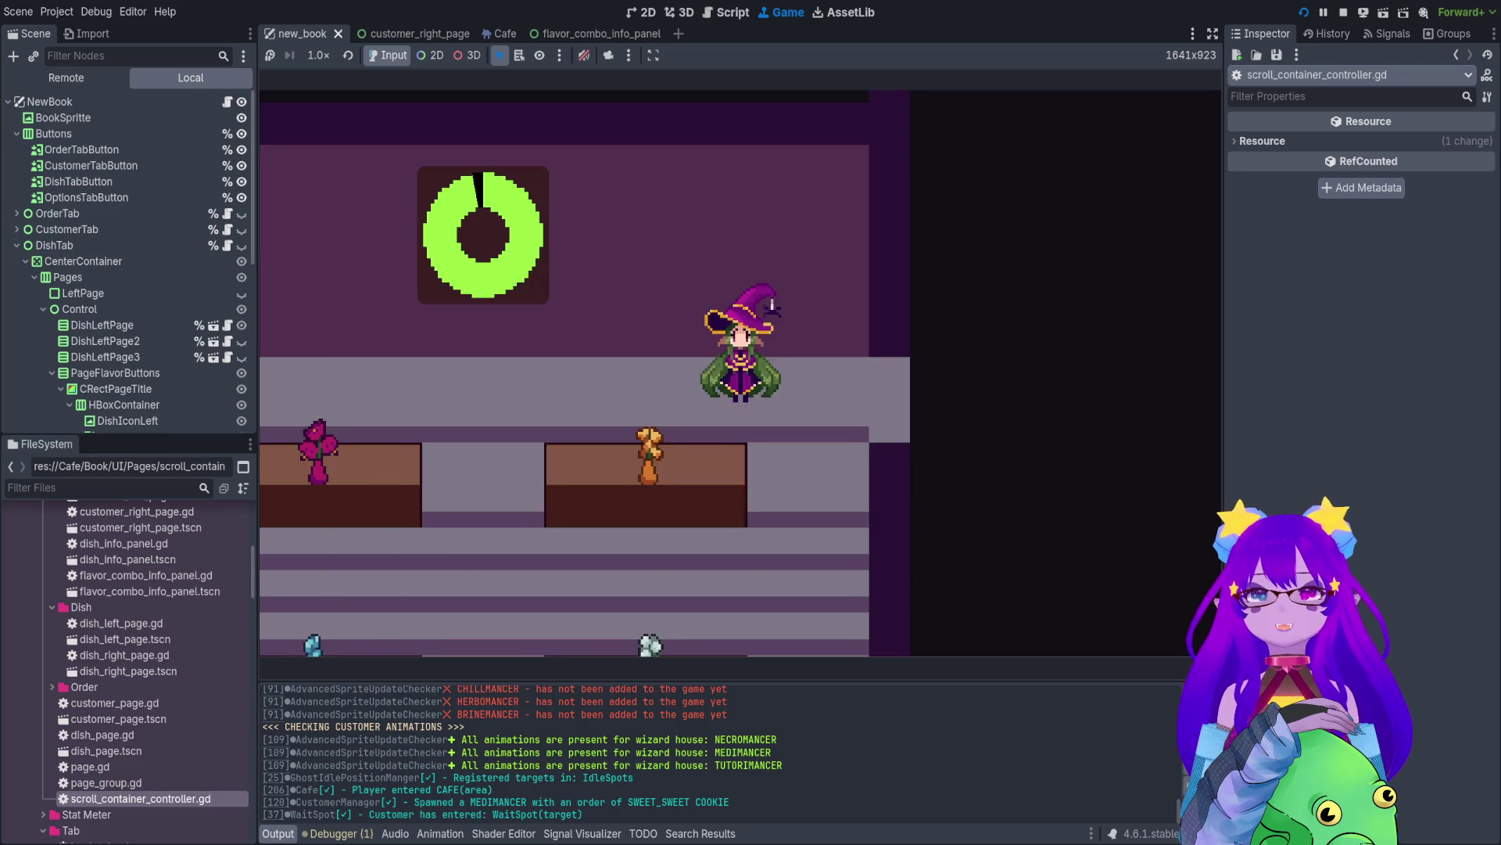
pyautogui.press('Right')
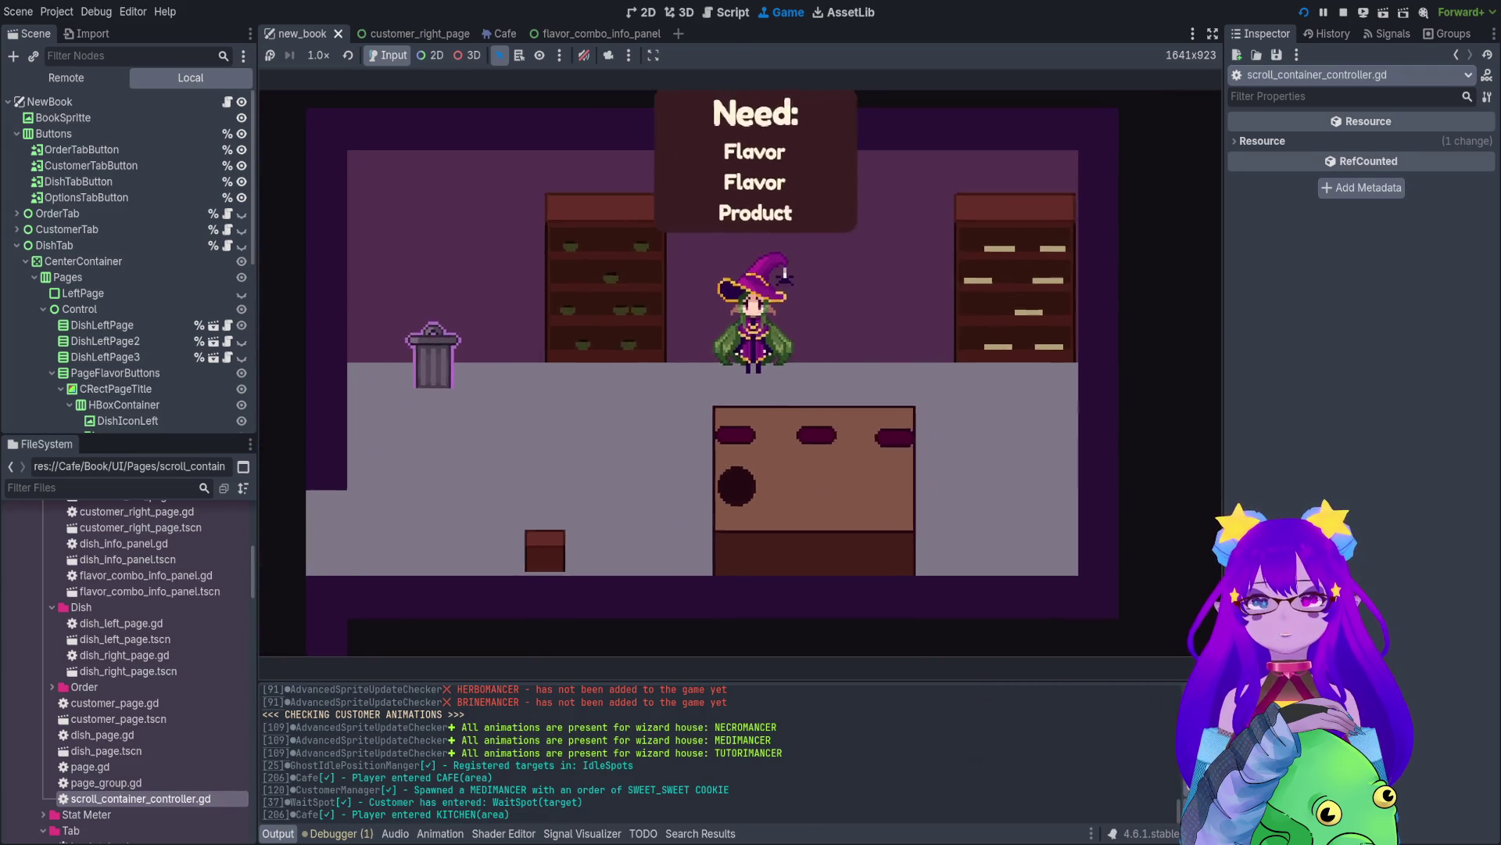
pyautogui.press('Left')
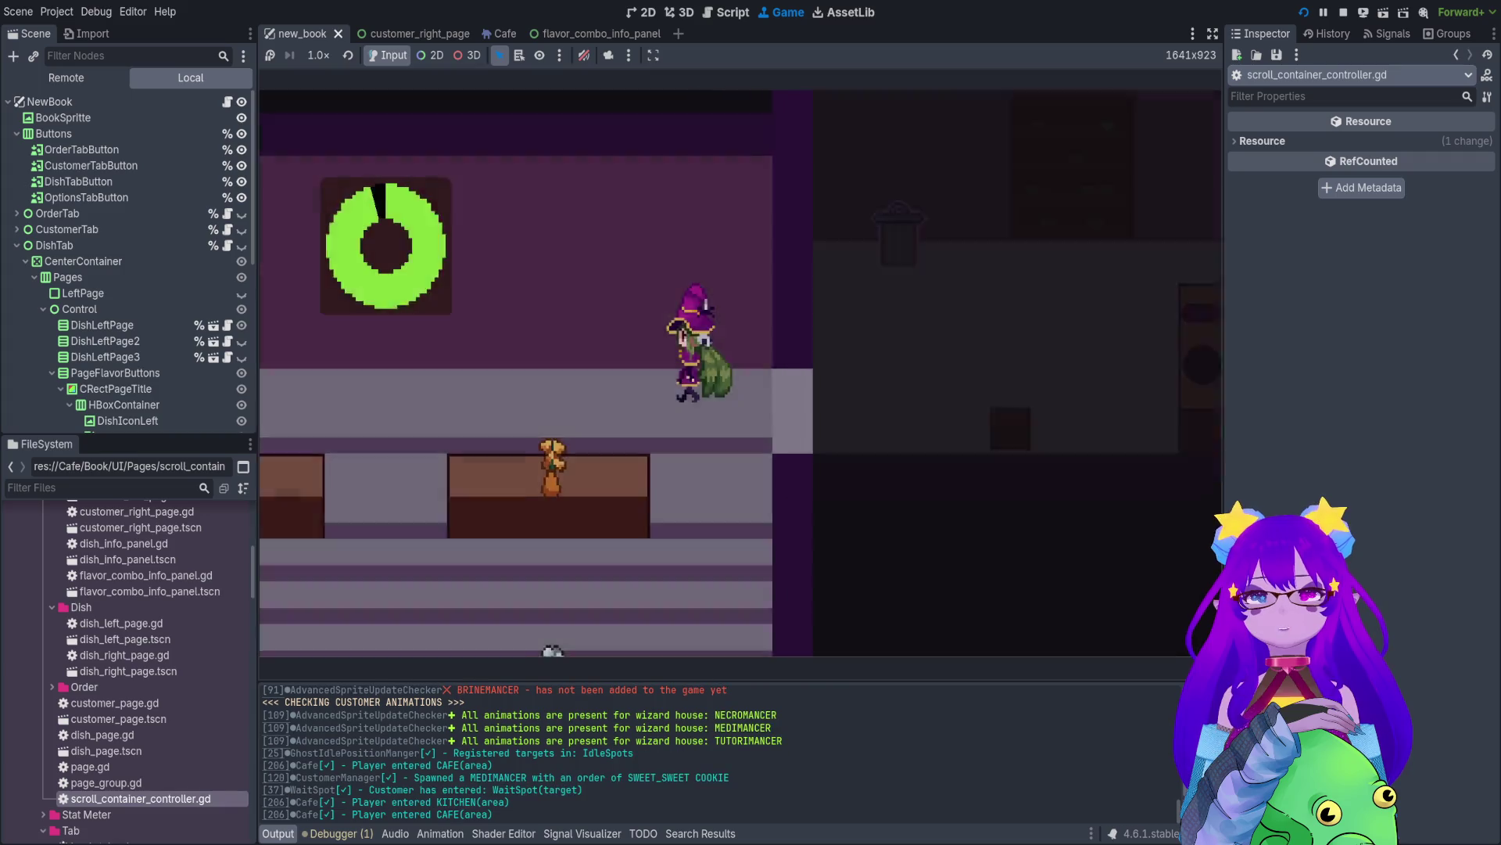
pyautogui.press('Right')
pyautogui.press('b')
pyautogui.press('Left')
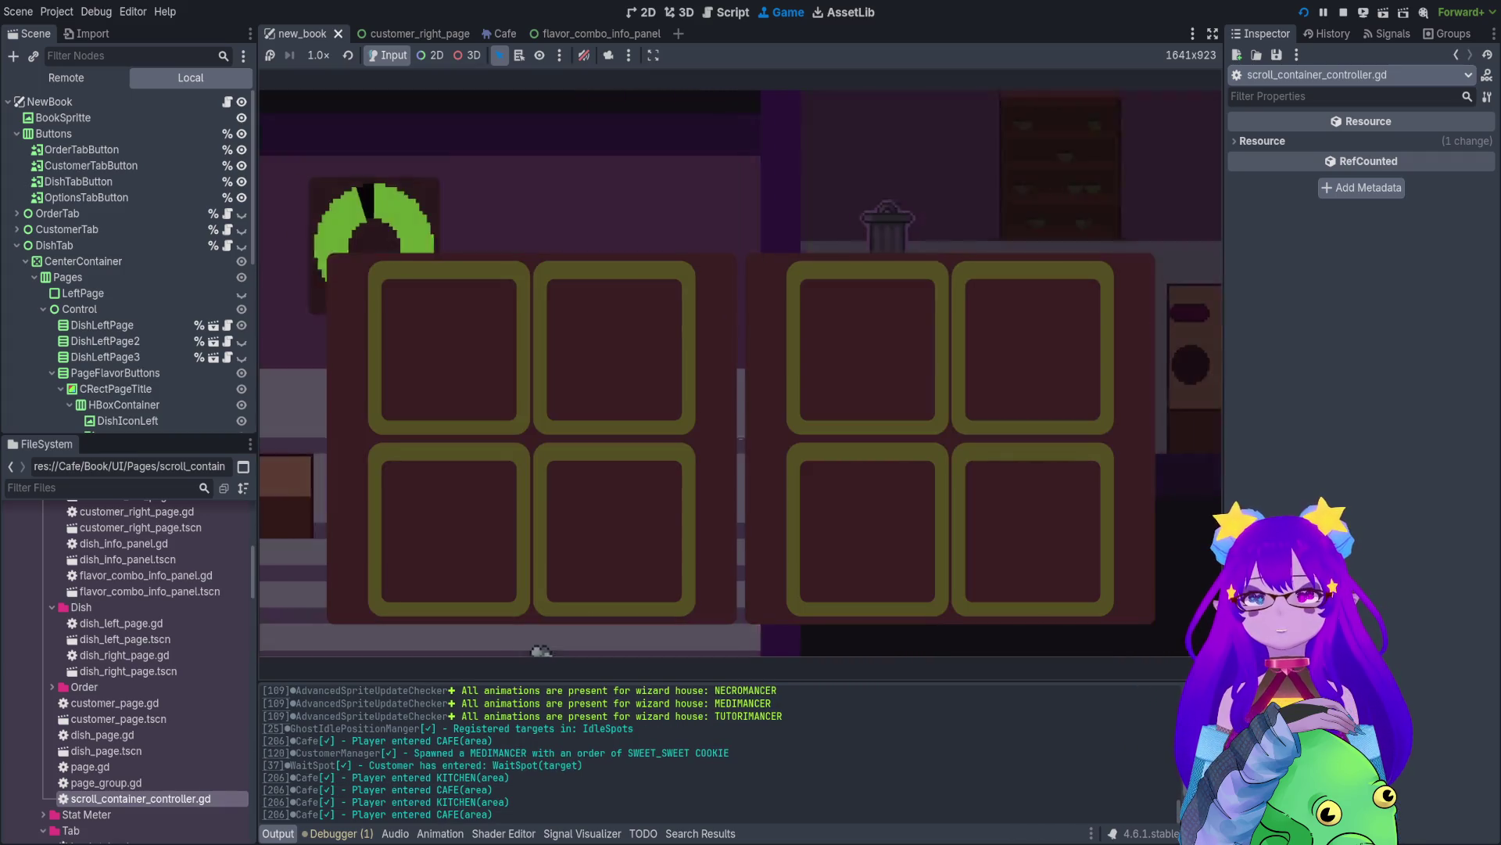
pyautogui.press('b')
pyautogui.press('Down')
# - Return to the title menu through the pause menu and start the café level again
pyautogui.press('Escape')
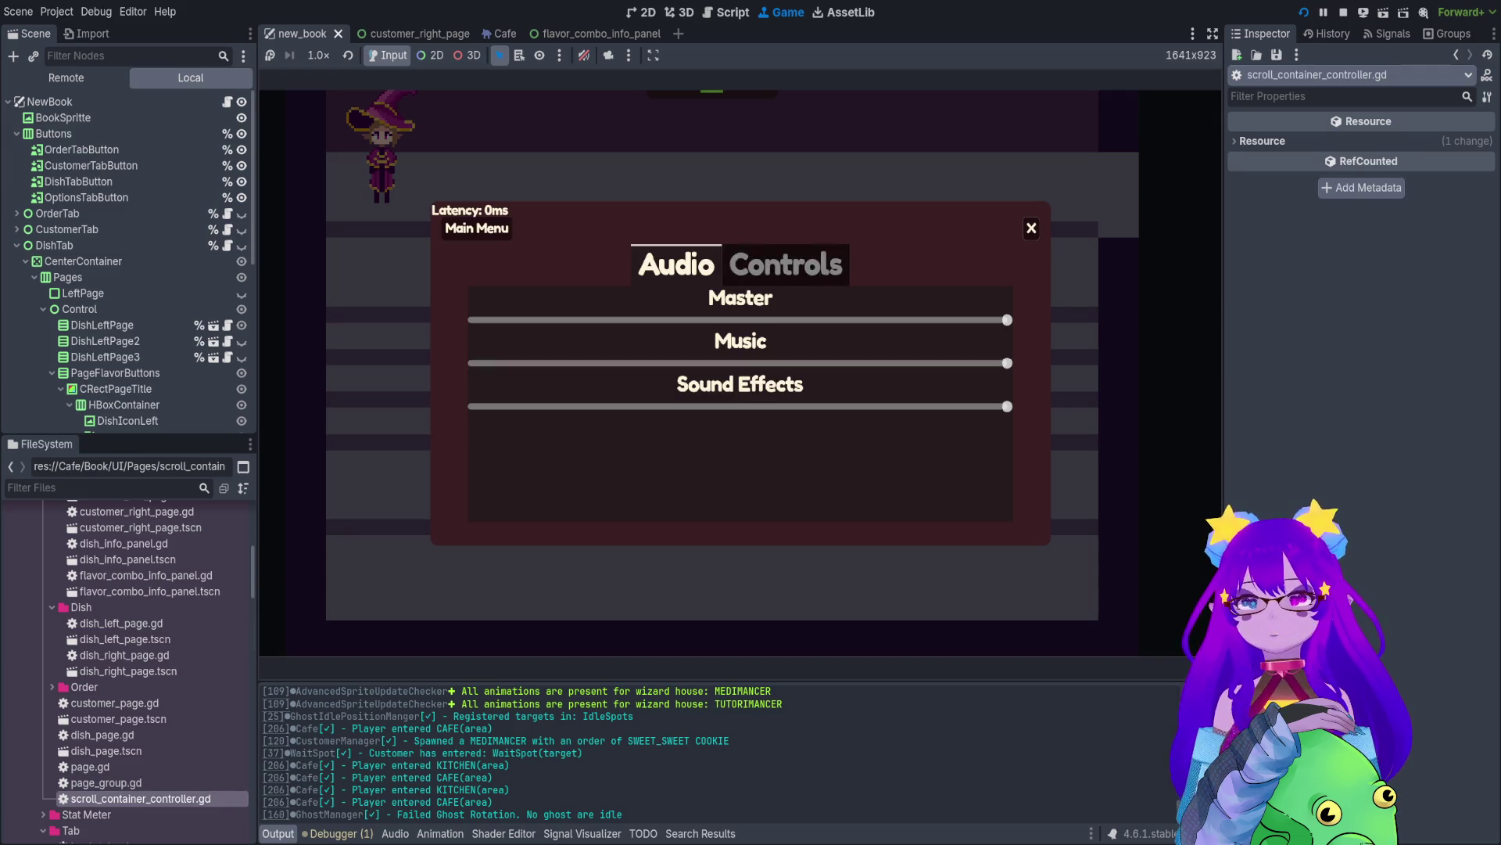
pyautogui.press('Return')
pyautogui.press('Down')
pyautogui.press('Up')
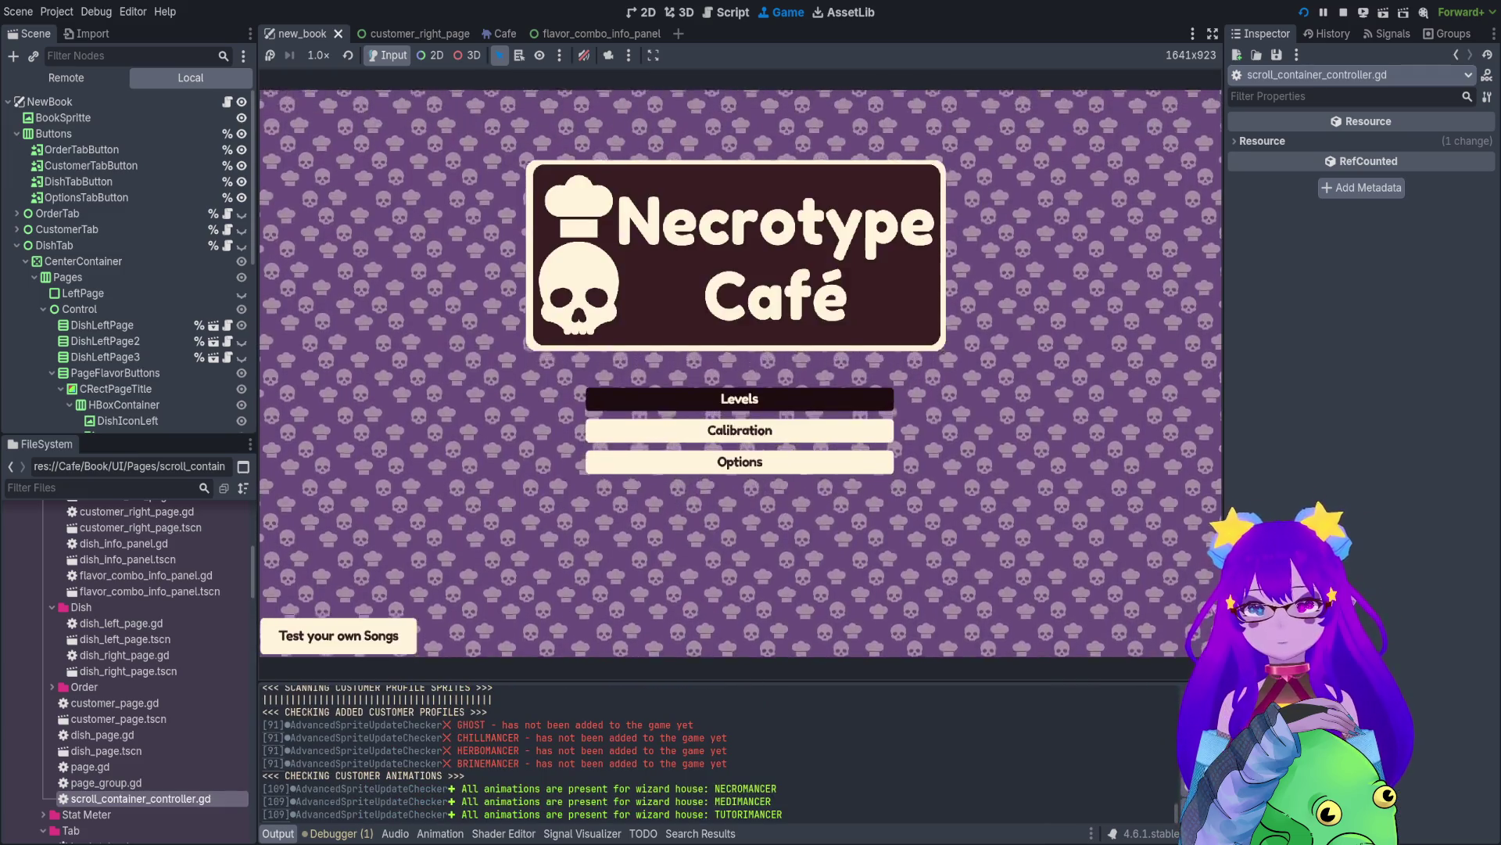
pyautogui.press('Return')
pyautogui.press('Return')
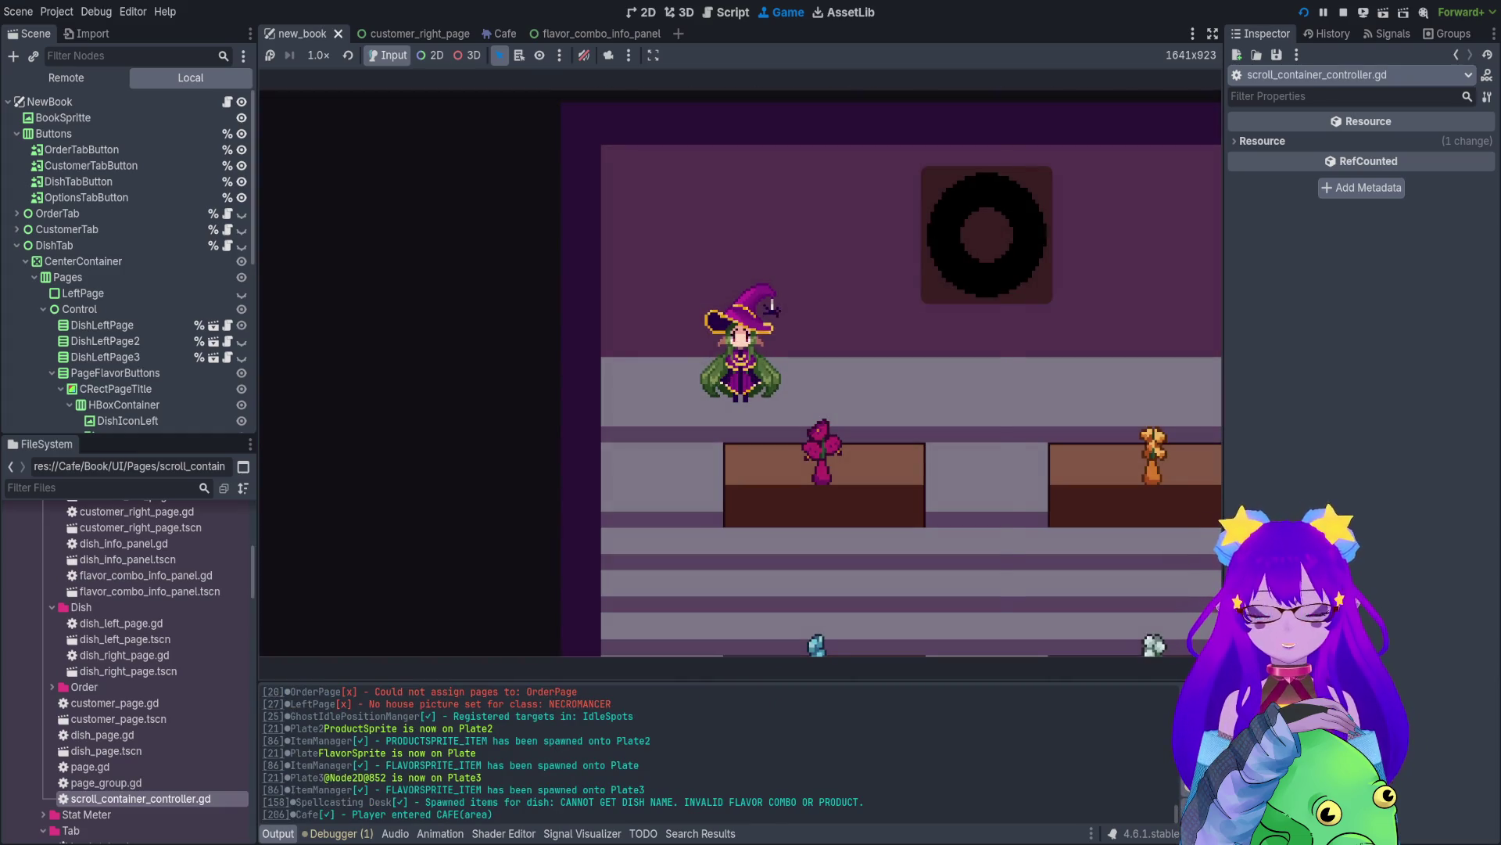
# - Spawn a random customer with the debug console's Cheats.spawn_customer command
pyautogui.press('`')
pyautogui.write('spawn')
pyautogui.press('Tab')
pyautogui.press('Tab')
pyautogui.press('Tab')
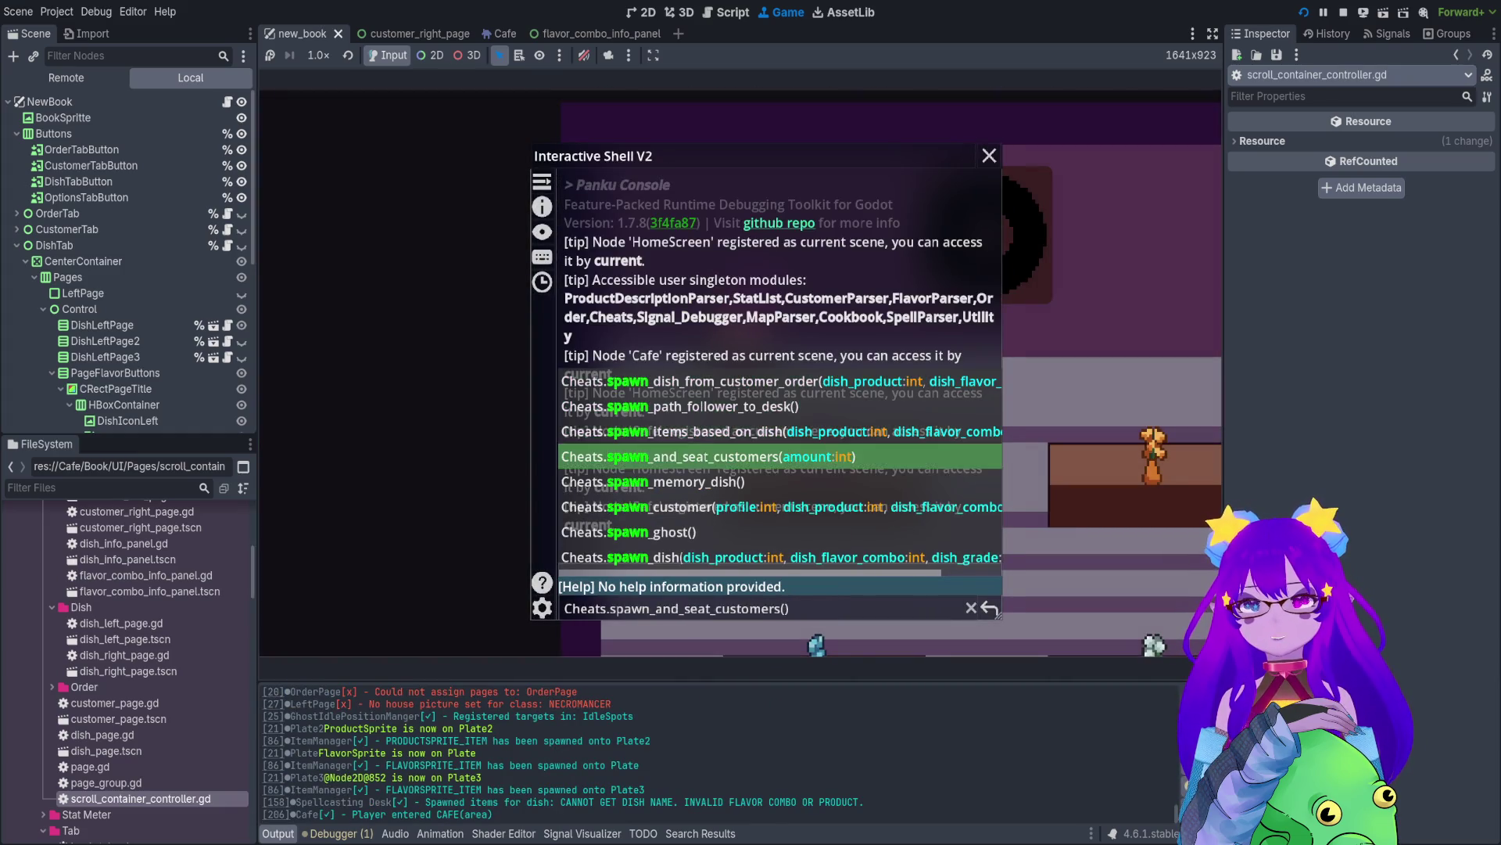
pyautogui.press('Tab')
pyautogui.press('Tab')
pyautogui.press('Return')
pyautogui.press('`')
# - Repeatedly open and close the Orders book to check the order slots
pyautogui.press('Tab')
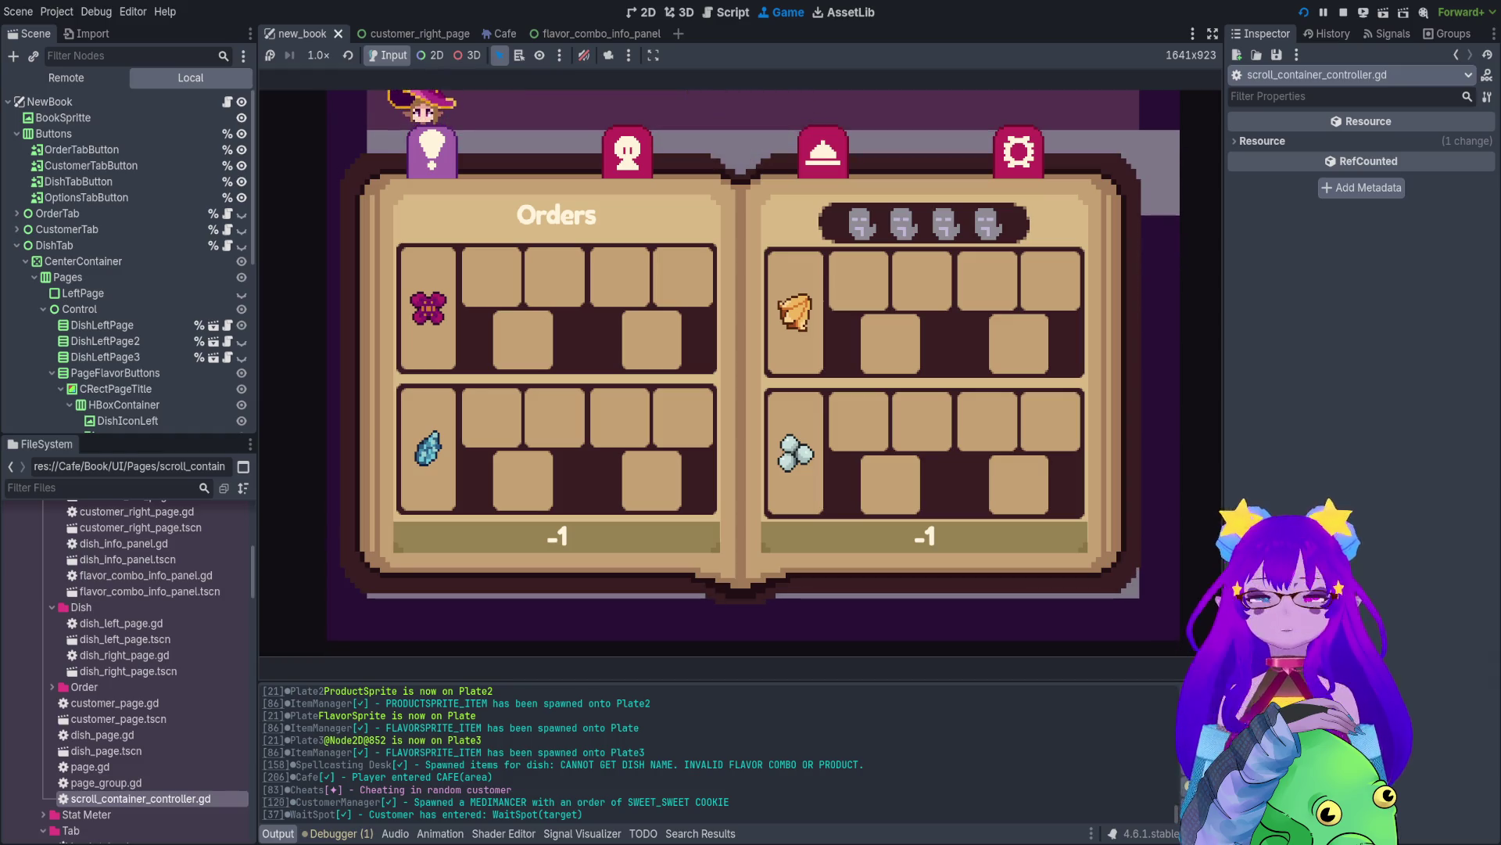
pyautogui.press('Tab')
pyautogui.press('Tab')
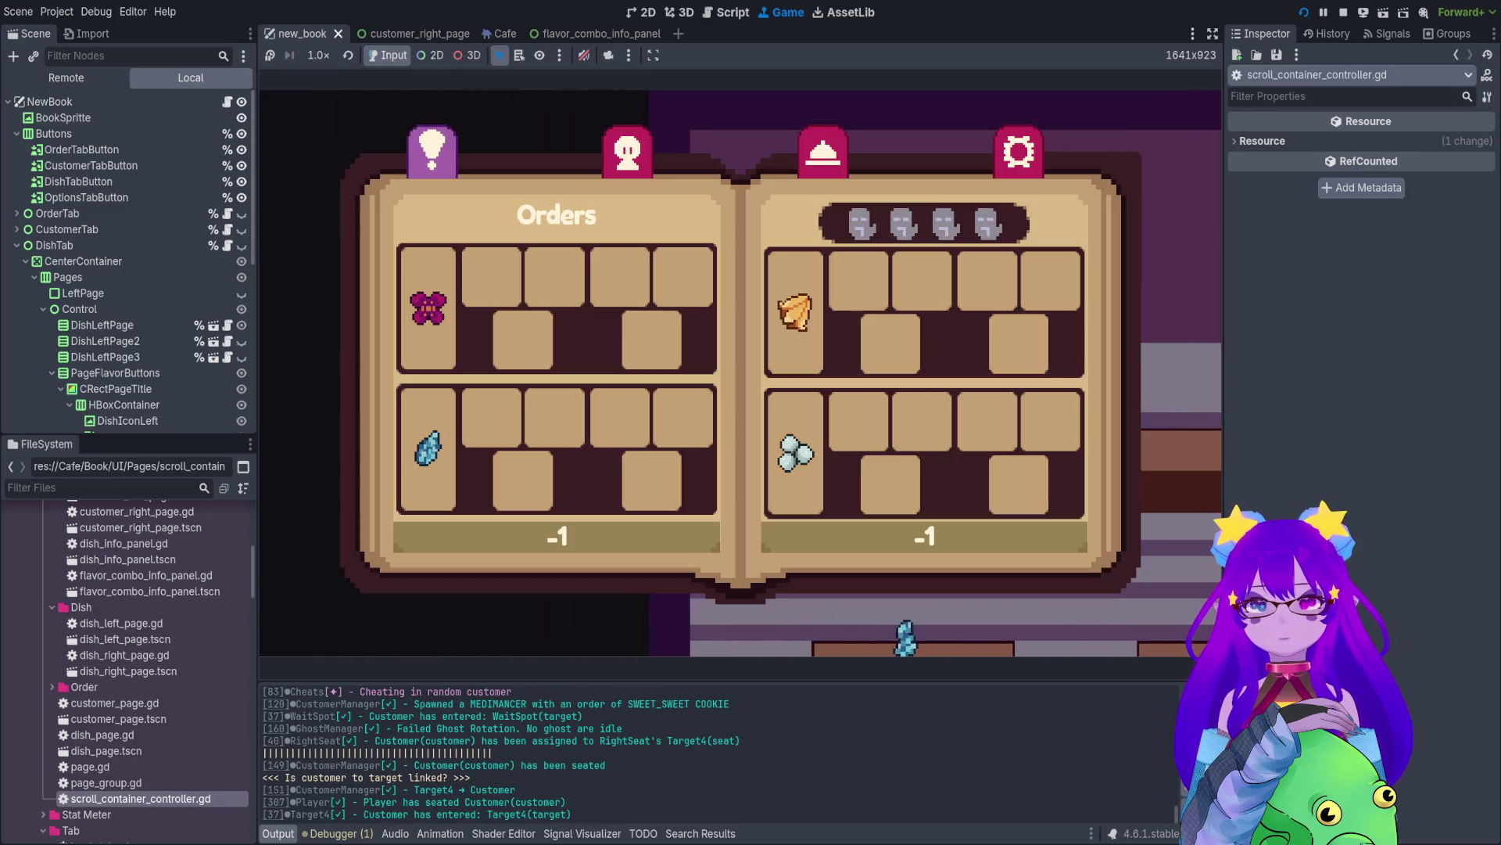
pyautogui.press('Tab')
pyautogui.press('Tab')
pyautogui.press('Tab')
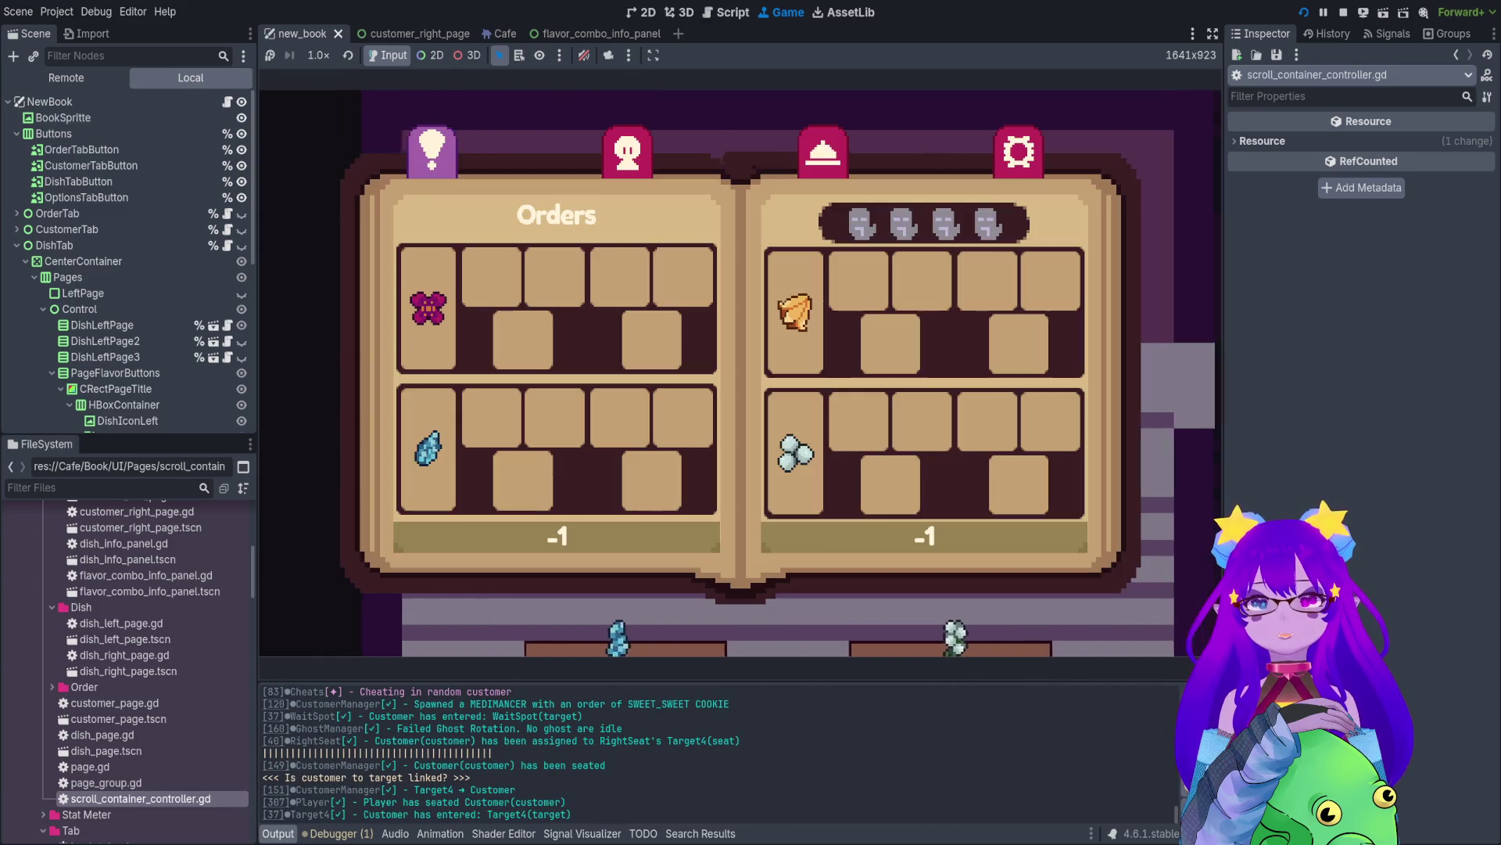
pyautogui.press('Tab')
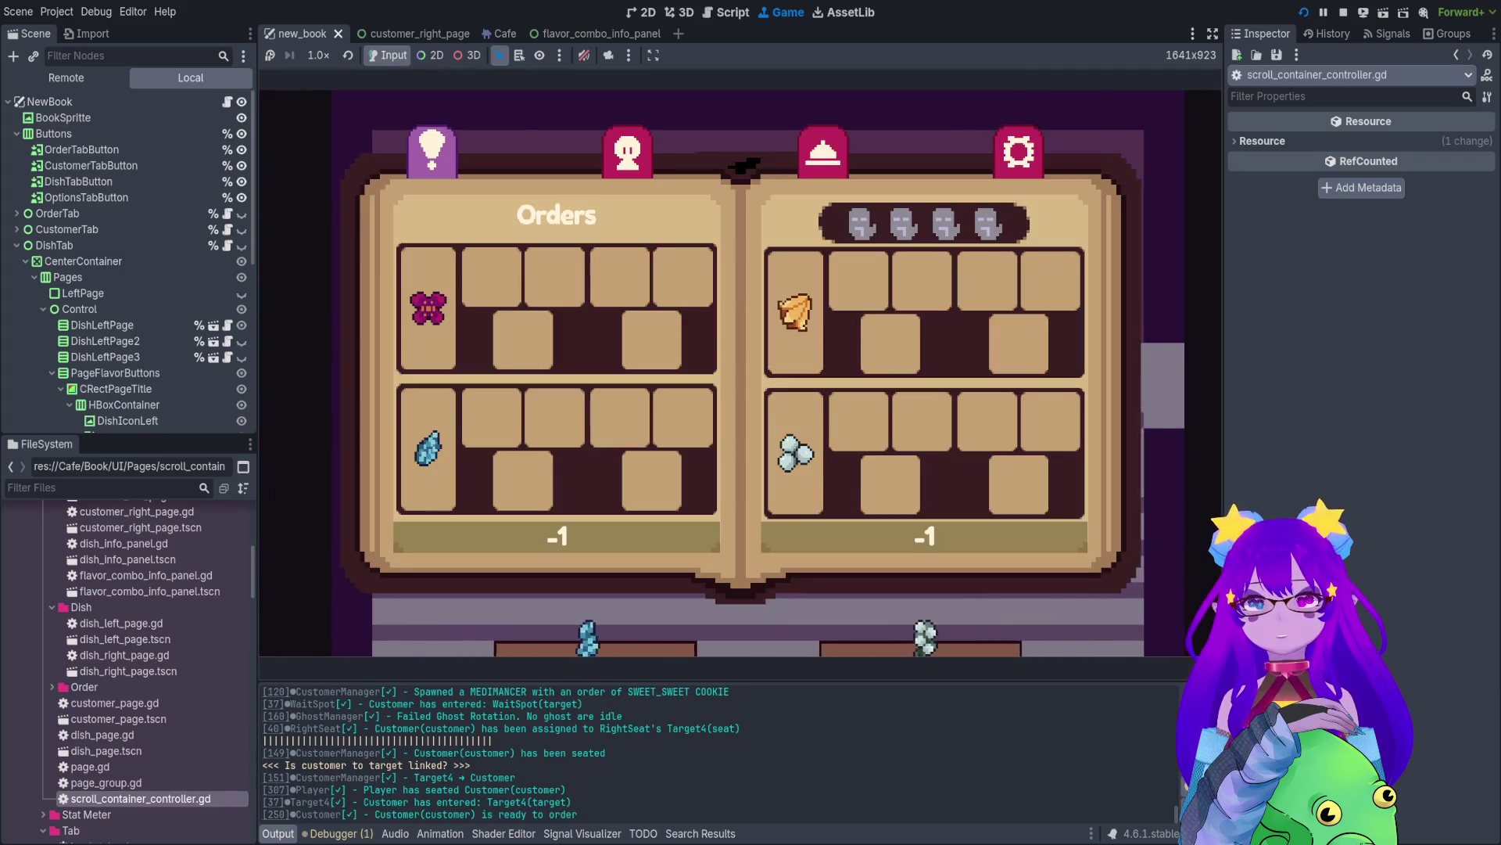
pyautogui.press('Tab')
pyautogui.press('Tab')
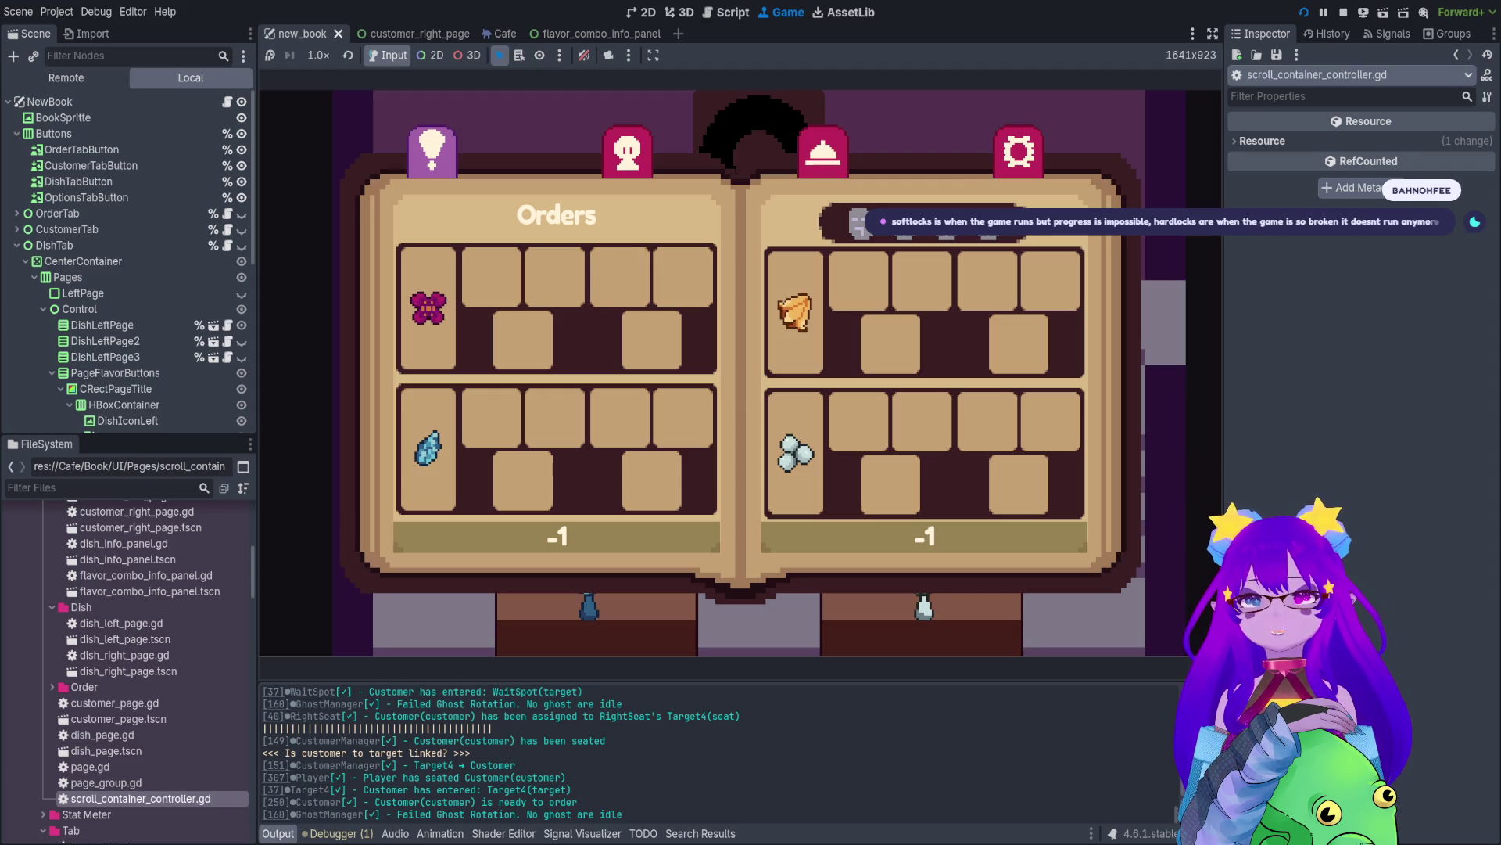
pyautogui.press('Tab')
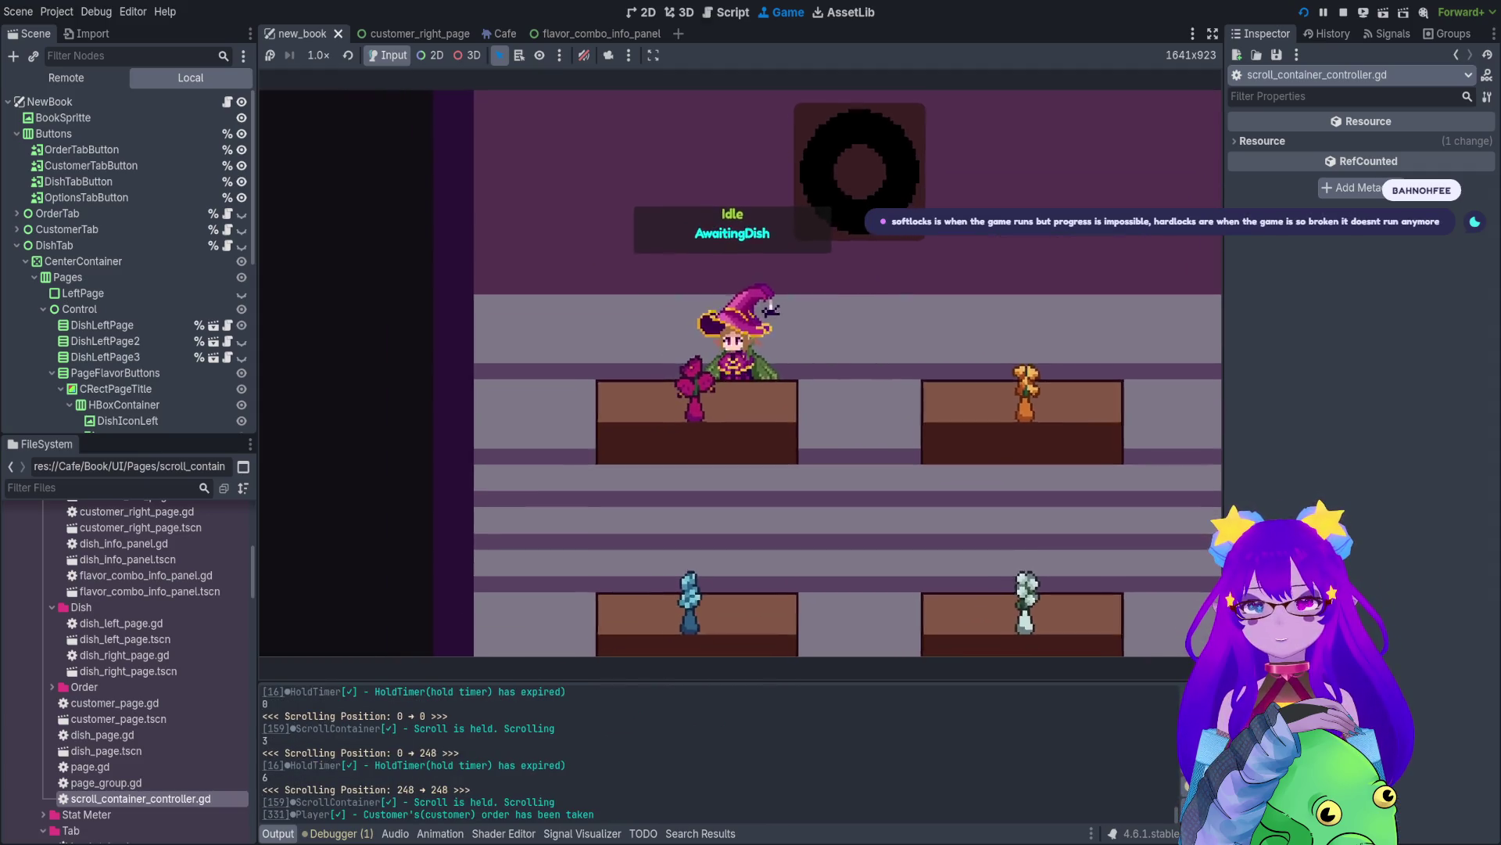
pyautogui.press('Tab')
pyautogui.press('Tab')
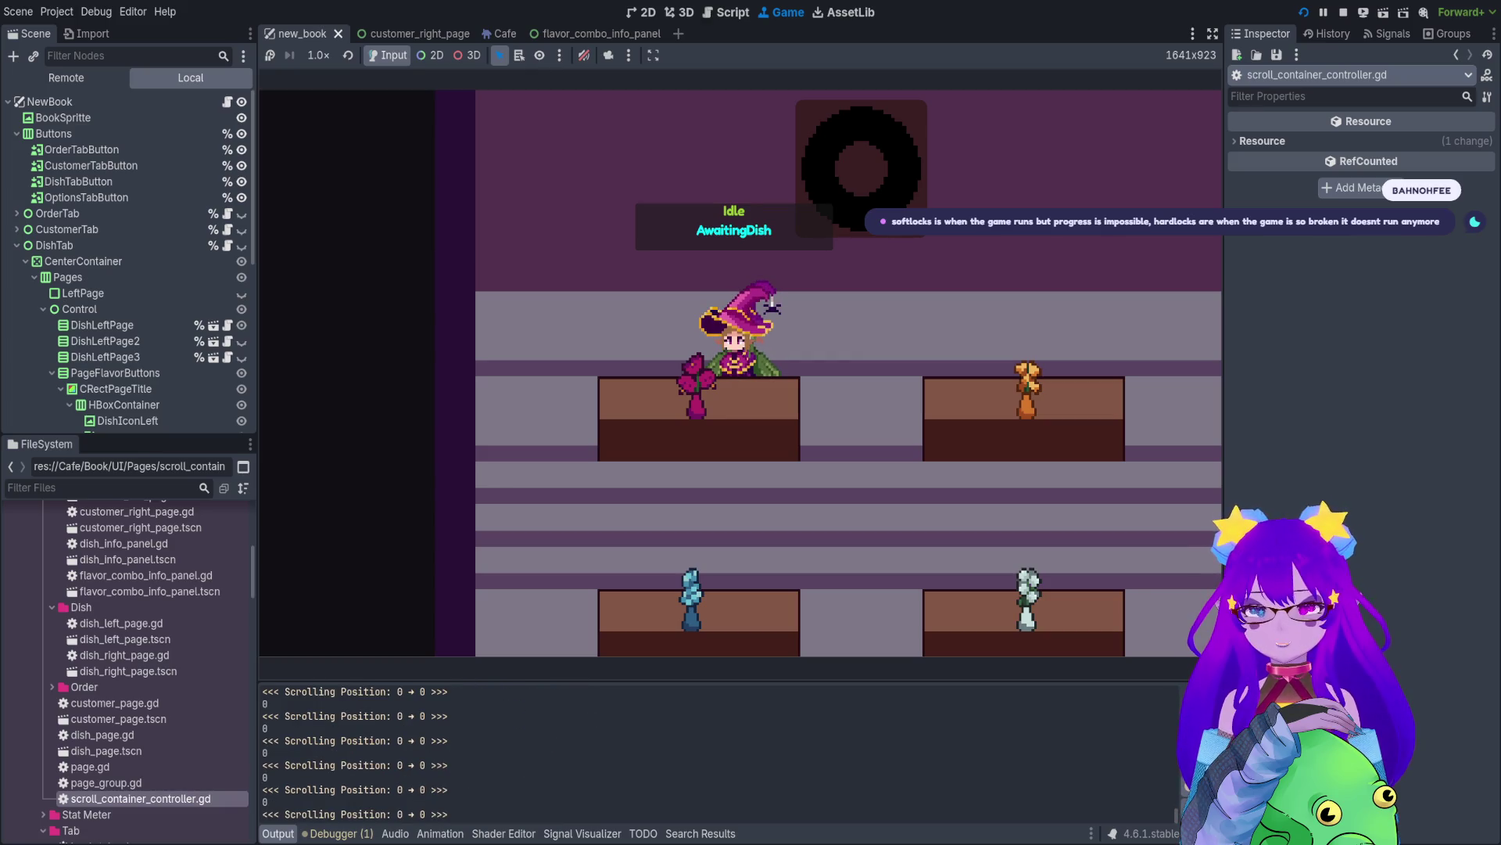
pyautogui.press('Tab')
pyautogui.press('Tab')
pyautogui.press('Tab')
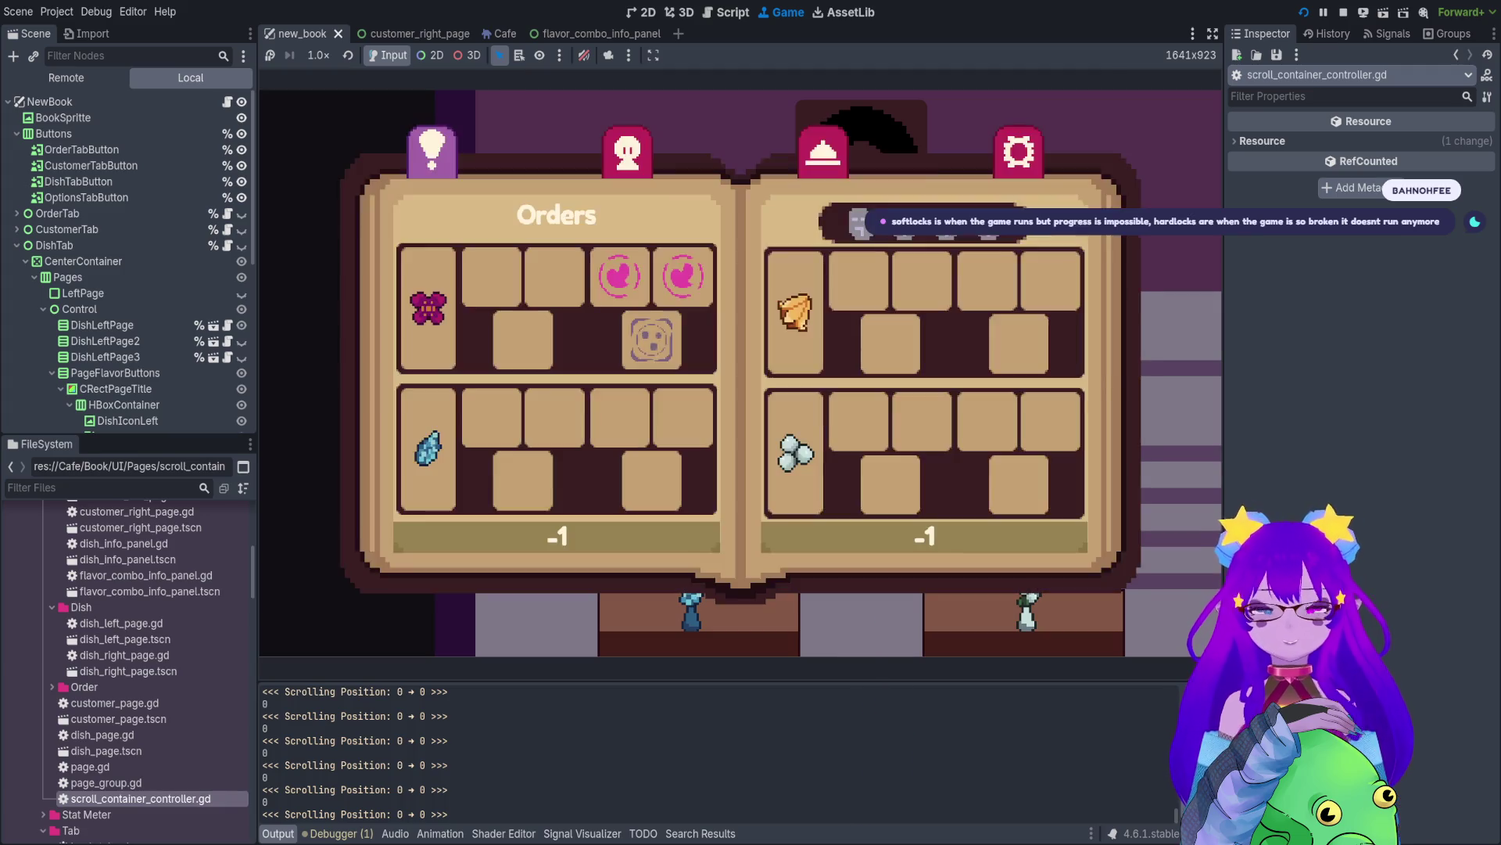
pyautogui.press('Tab')
pyautogui.press('Tab')
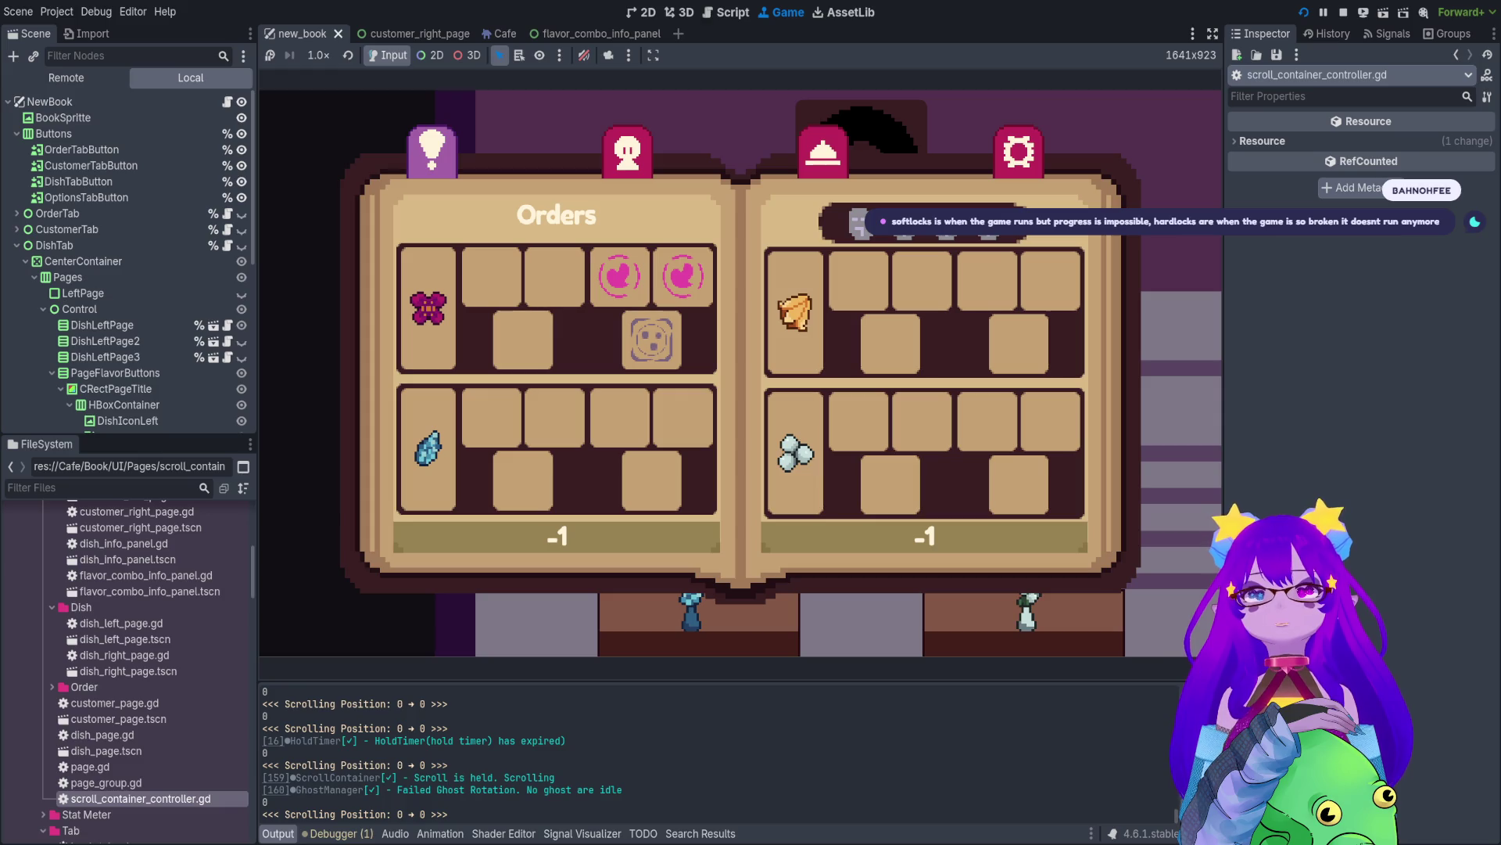
pyautogui.press('Tab')
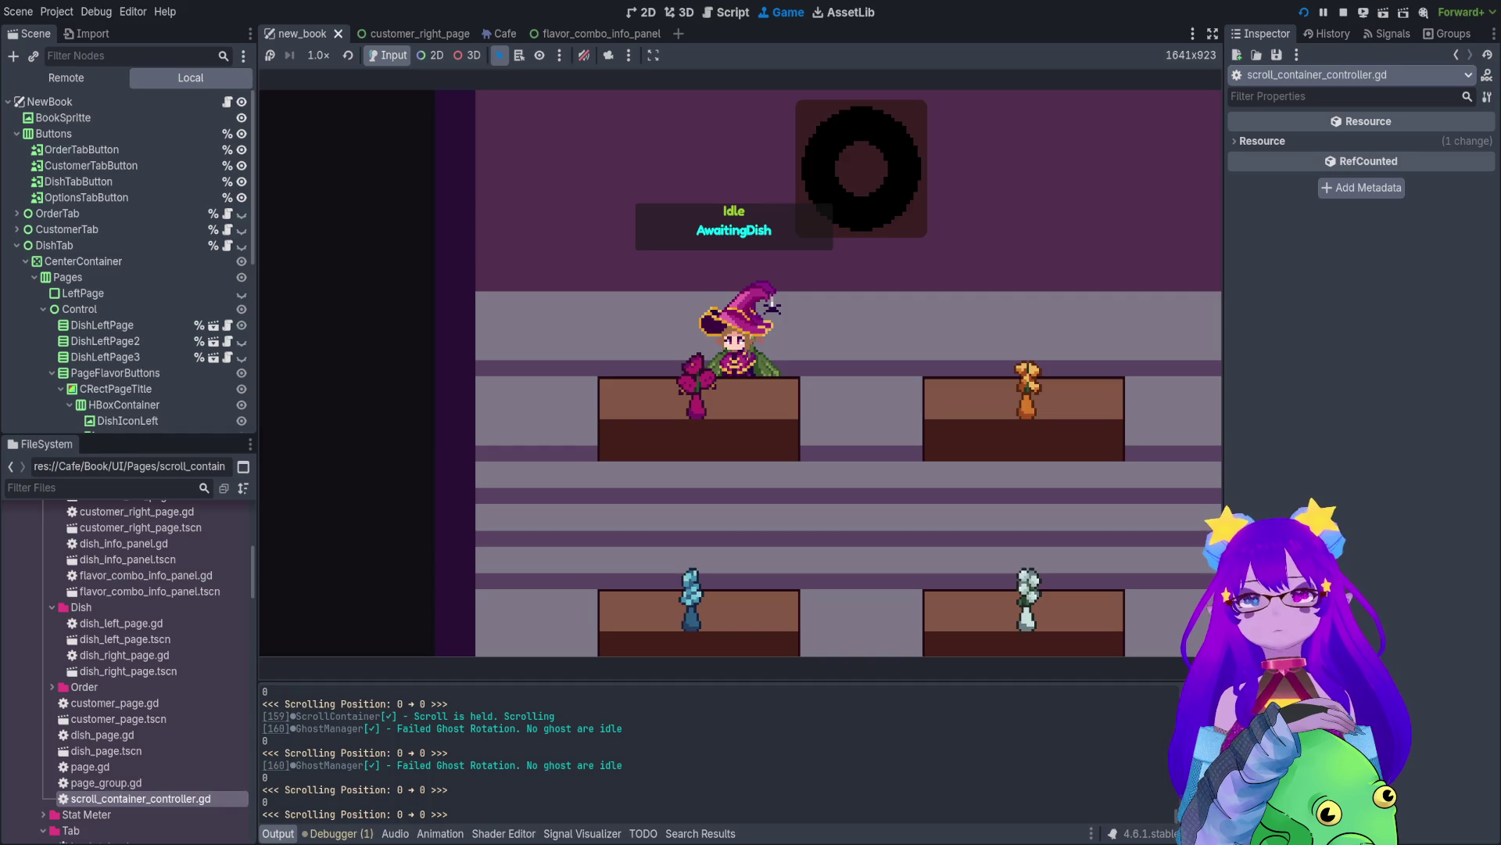
# - Stop the game, look over options_menu_screen.gd, then collapse DishTab in the 2D scene tree
pyautogui.press('F8')
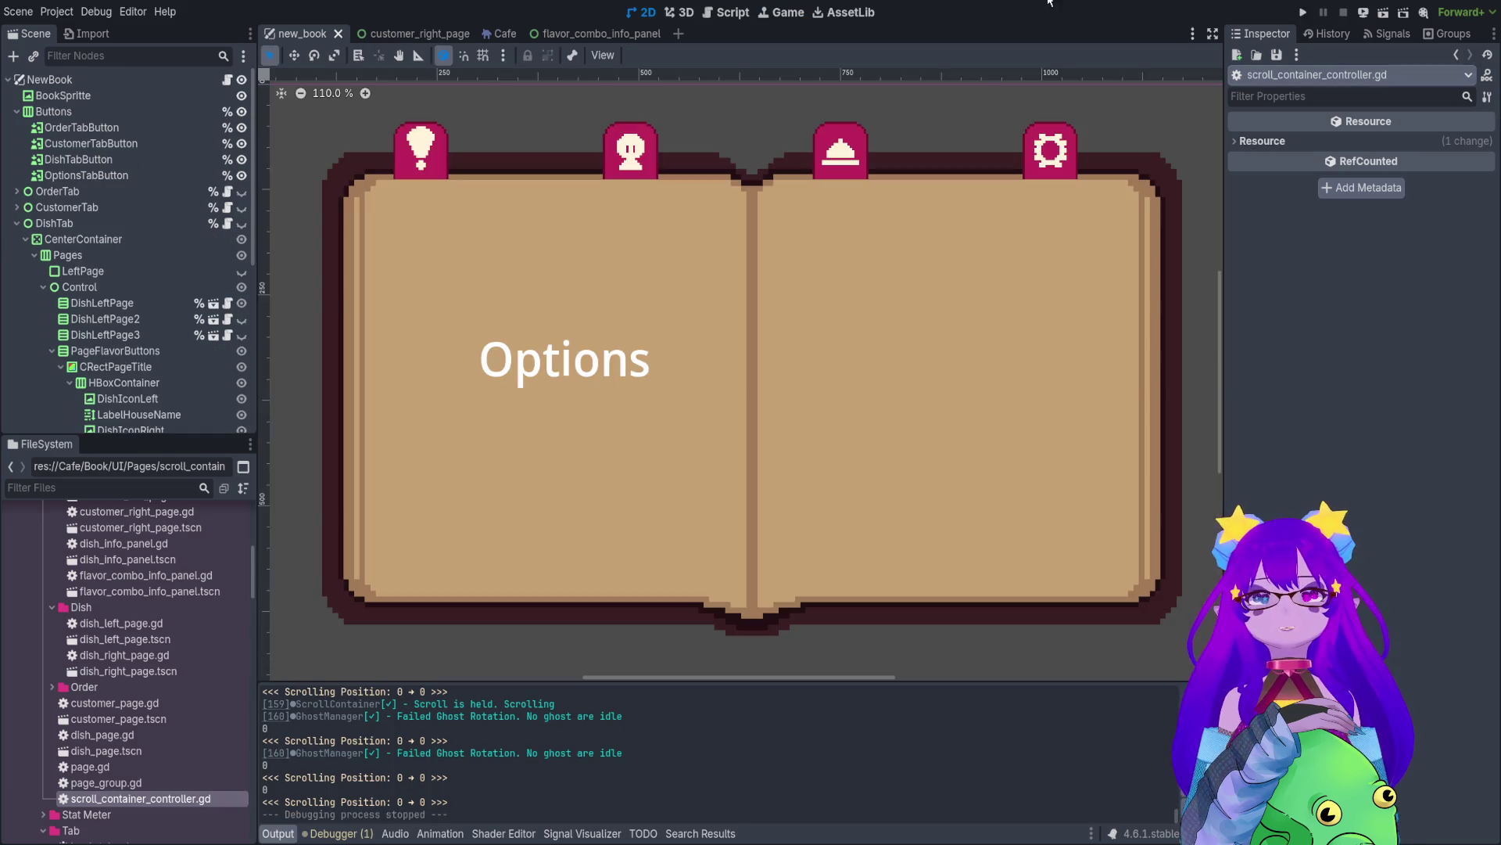
pyautogui.click(726, 14)
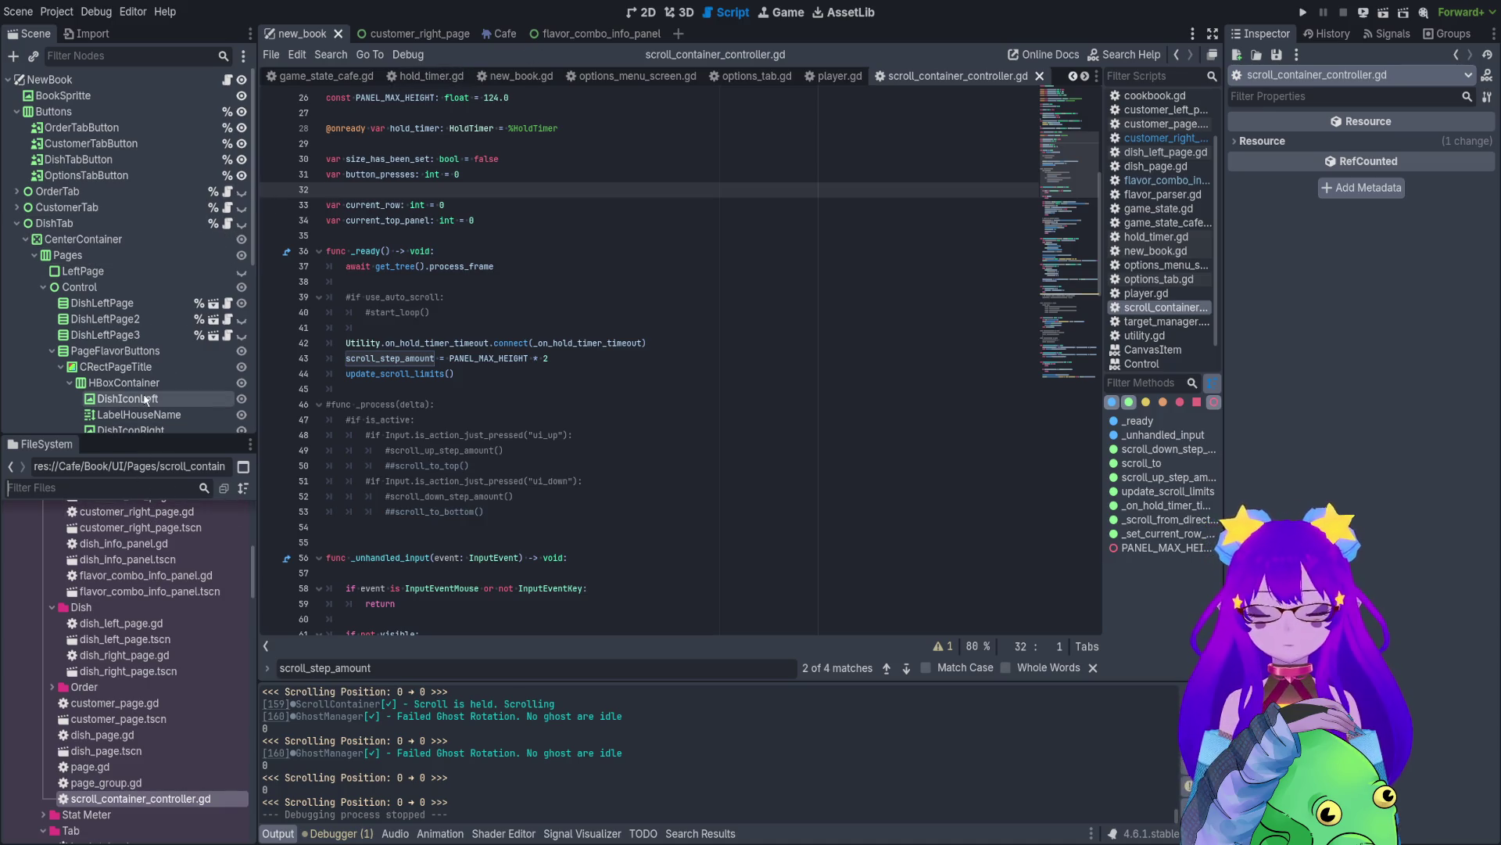
pyautogui.write('options')
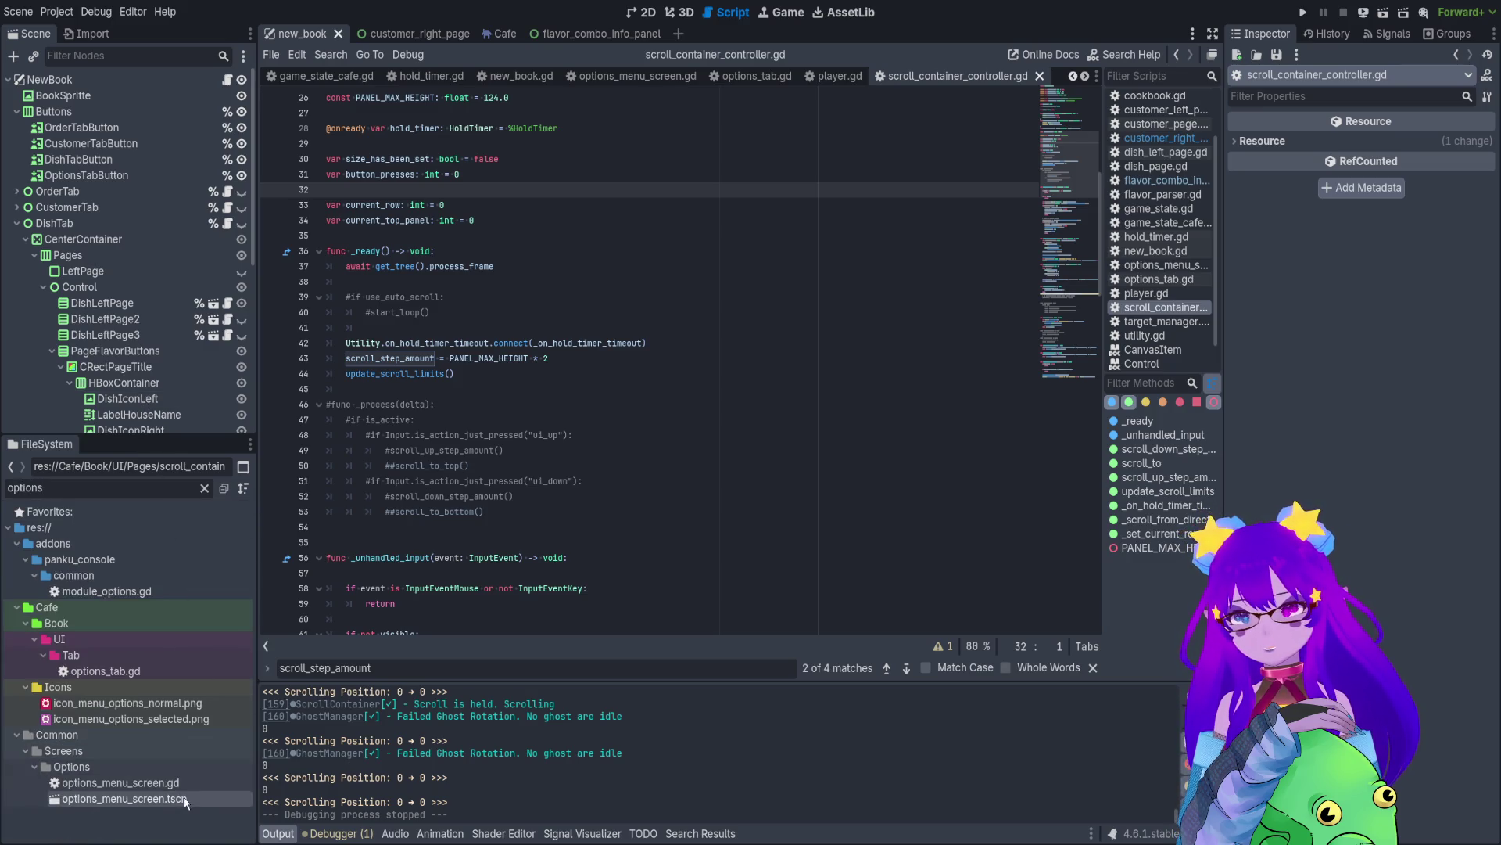
pyautogui.doubleClick(122, 783)
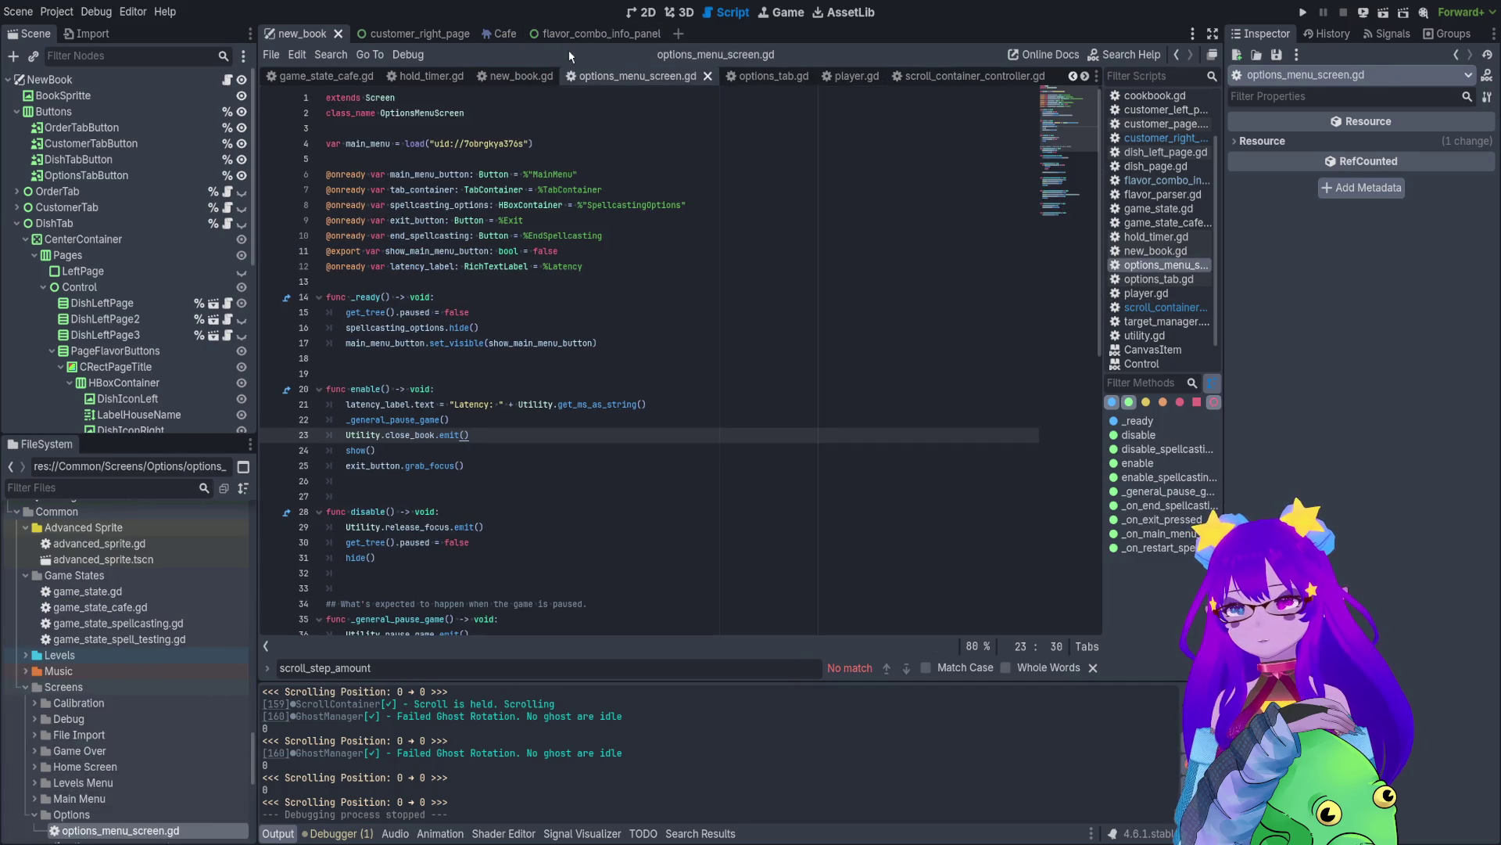
pyautogui.scroll(-10, 190, 560)
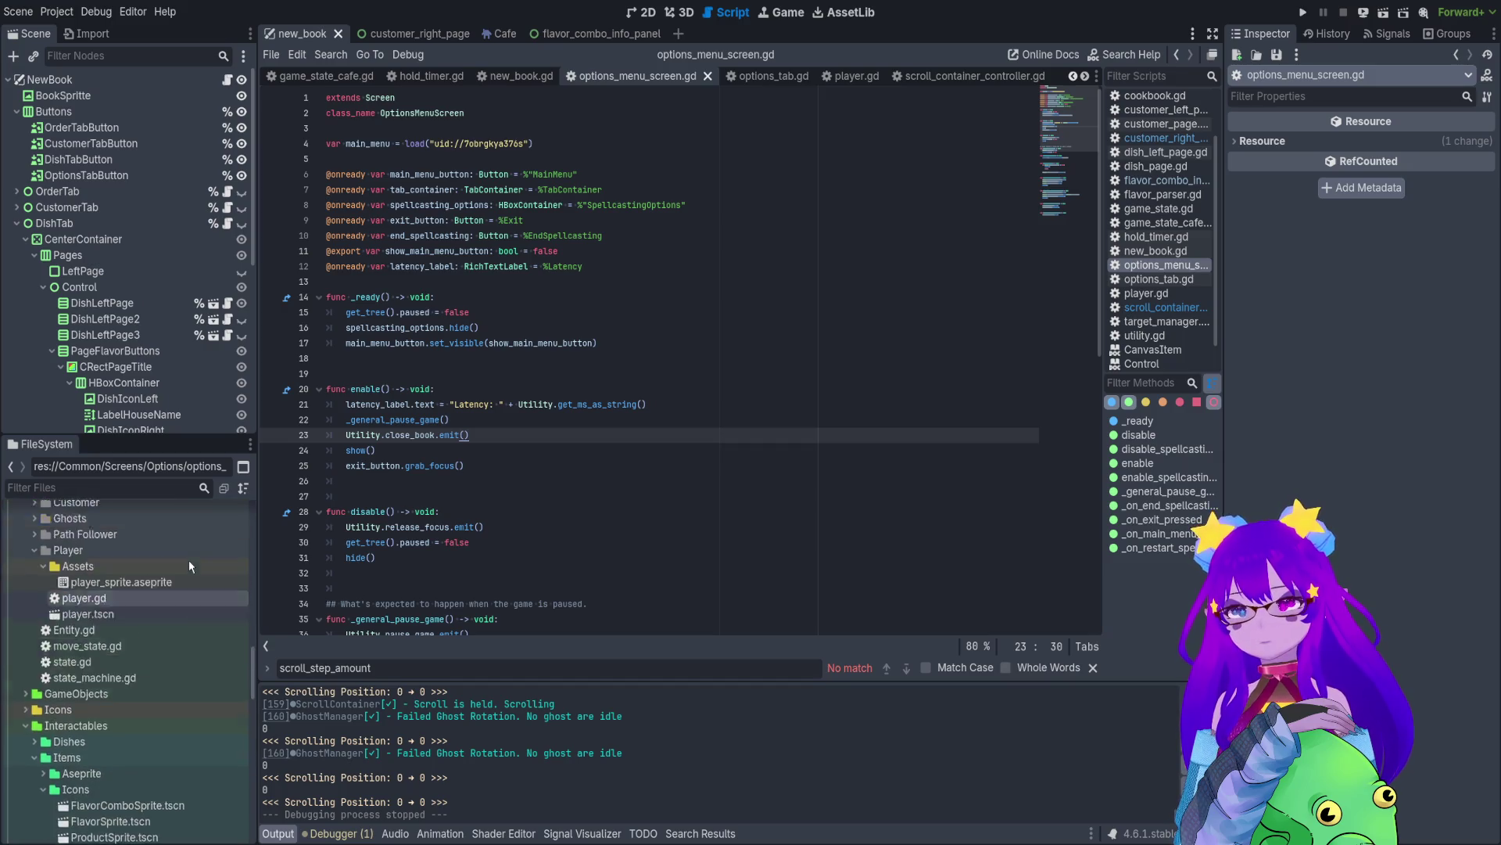
pyautogui.click(642, 14)
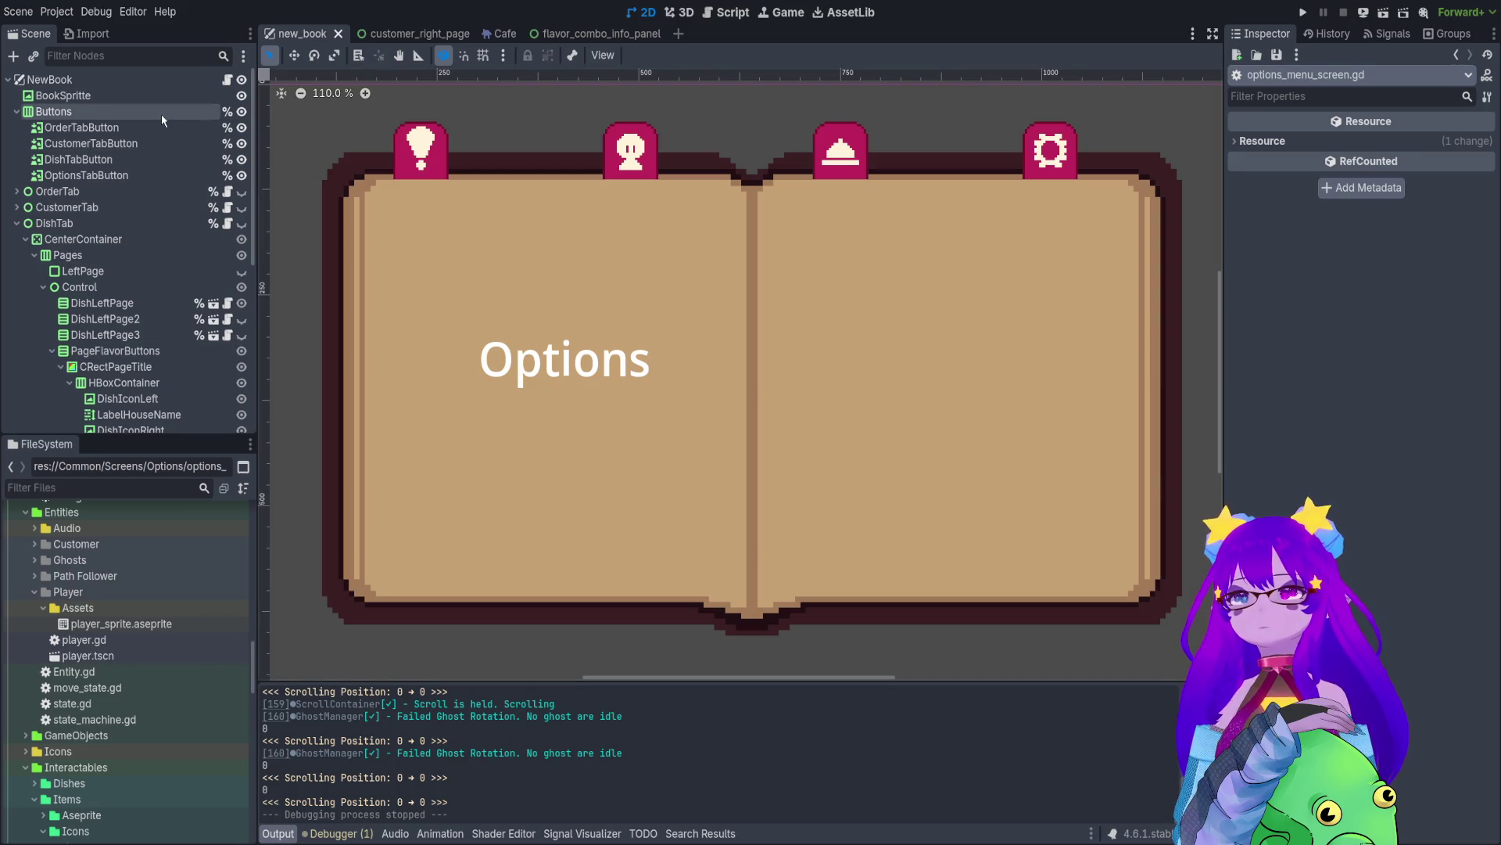
pyautogui.click(17, 223)
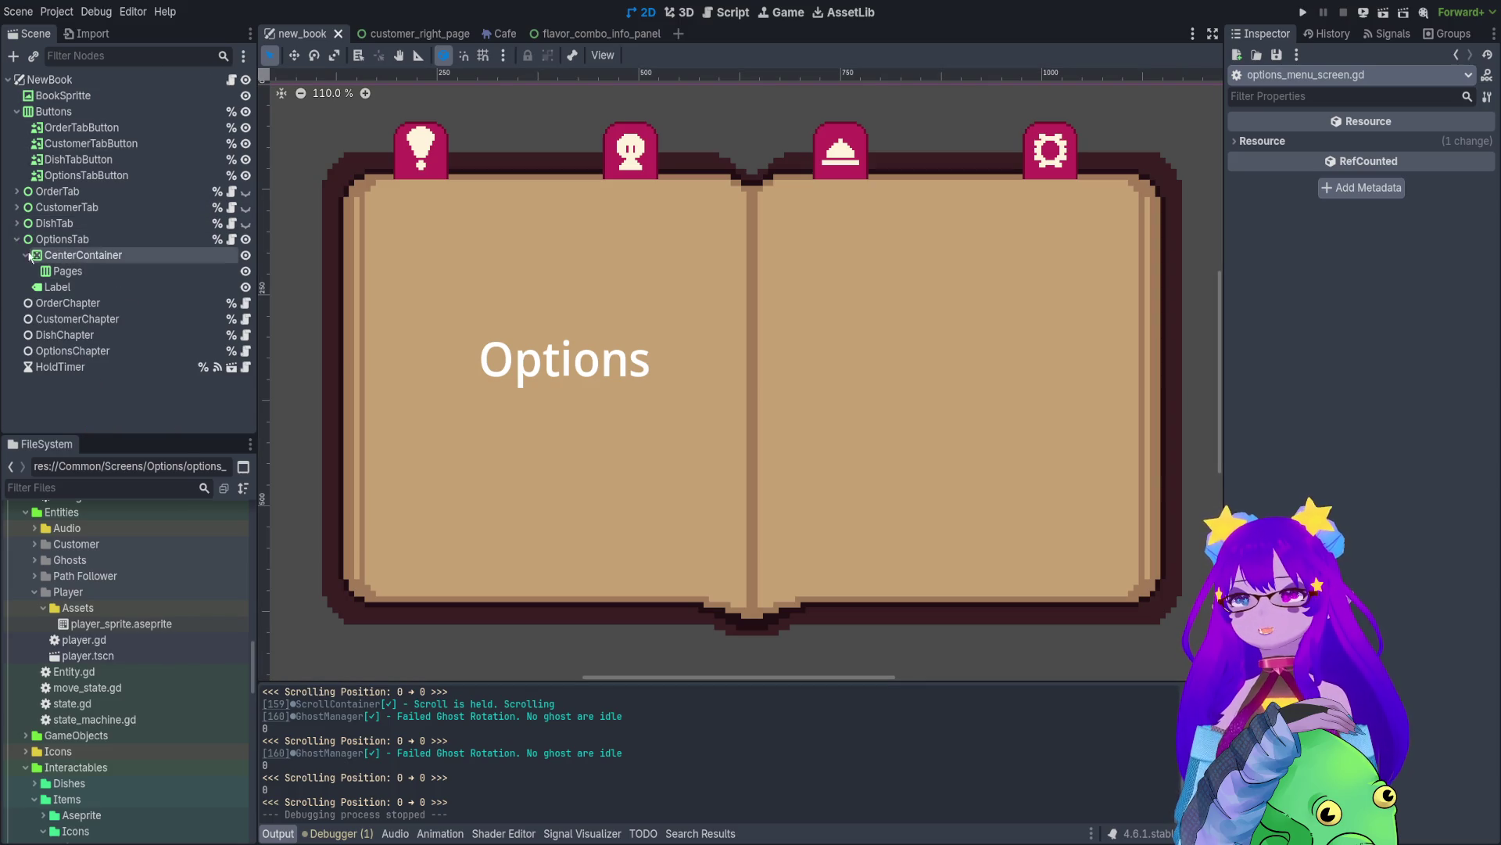
# - Open OptionsTab's script options_tab.gd and start adding 'and' to line 5's condition
pyautogui.click(117, 238)
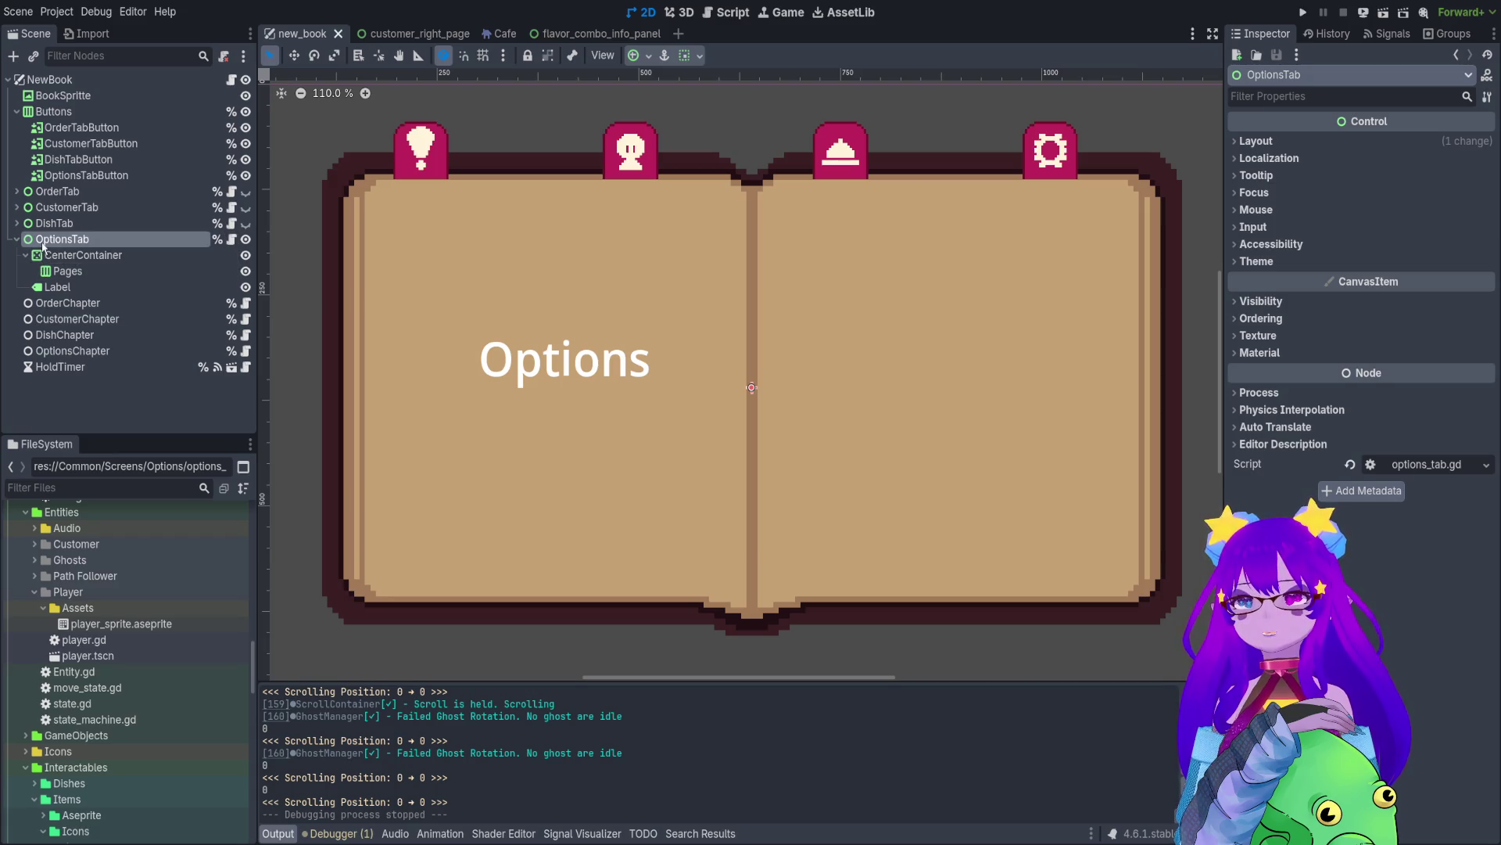
pyautogui.click(235, 243)
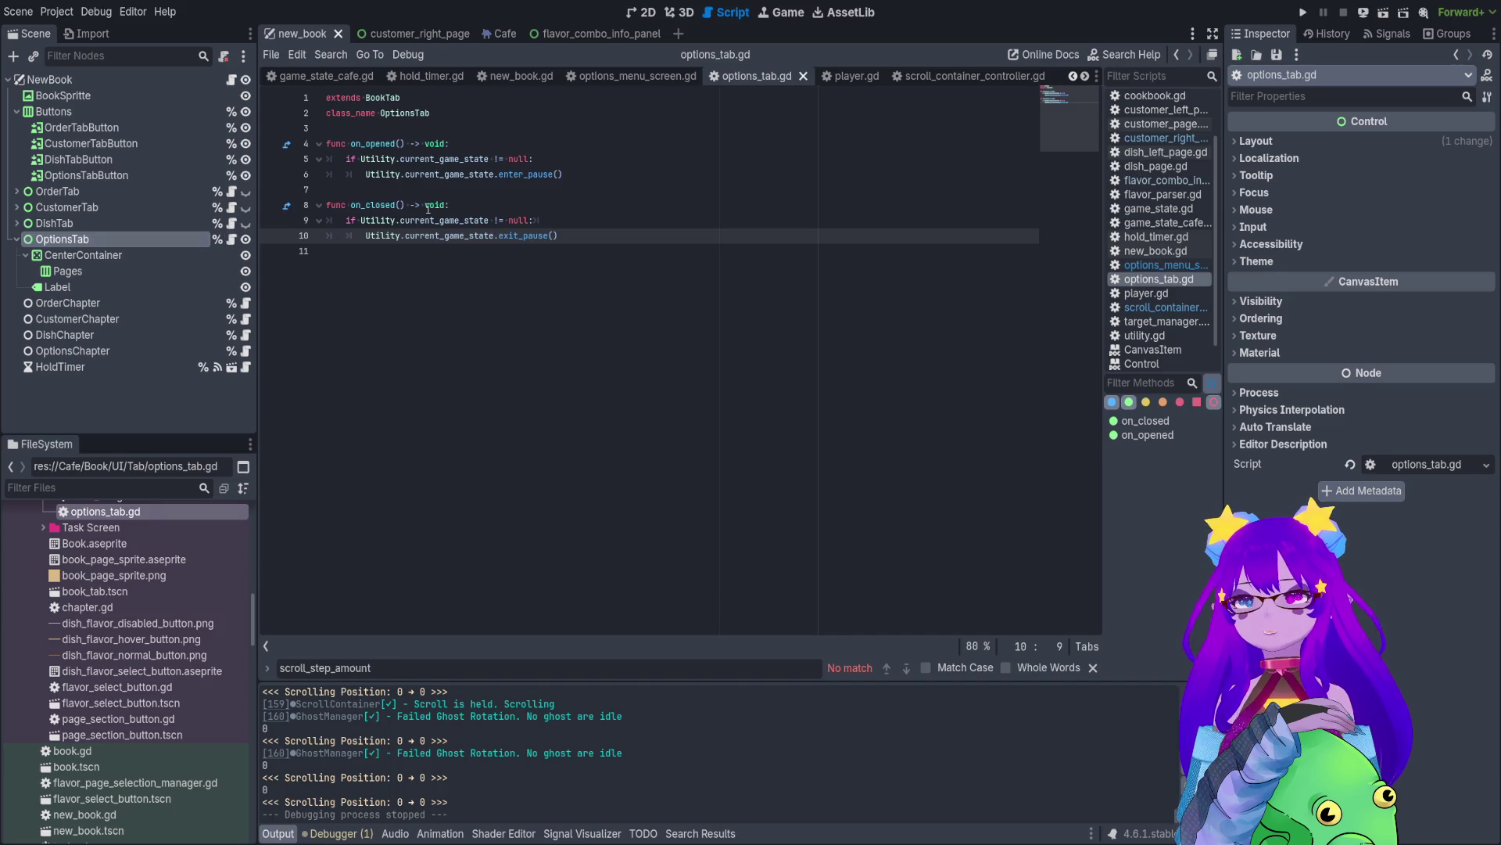
pyautogui.click(548, 159)
pyautogui.write('a')
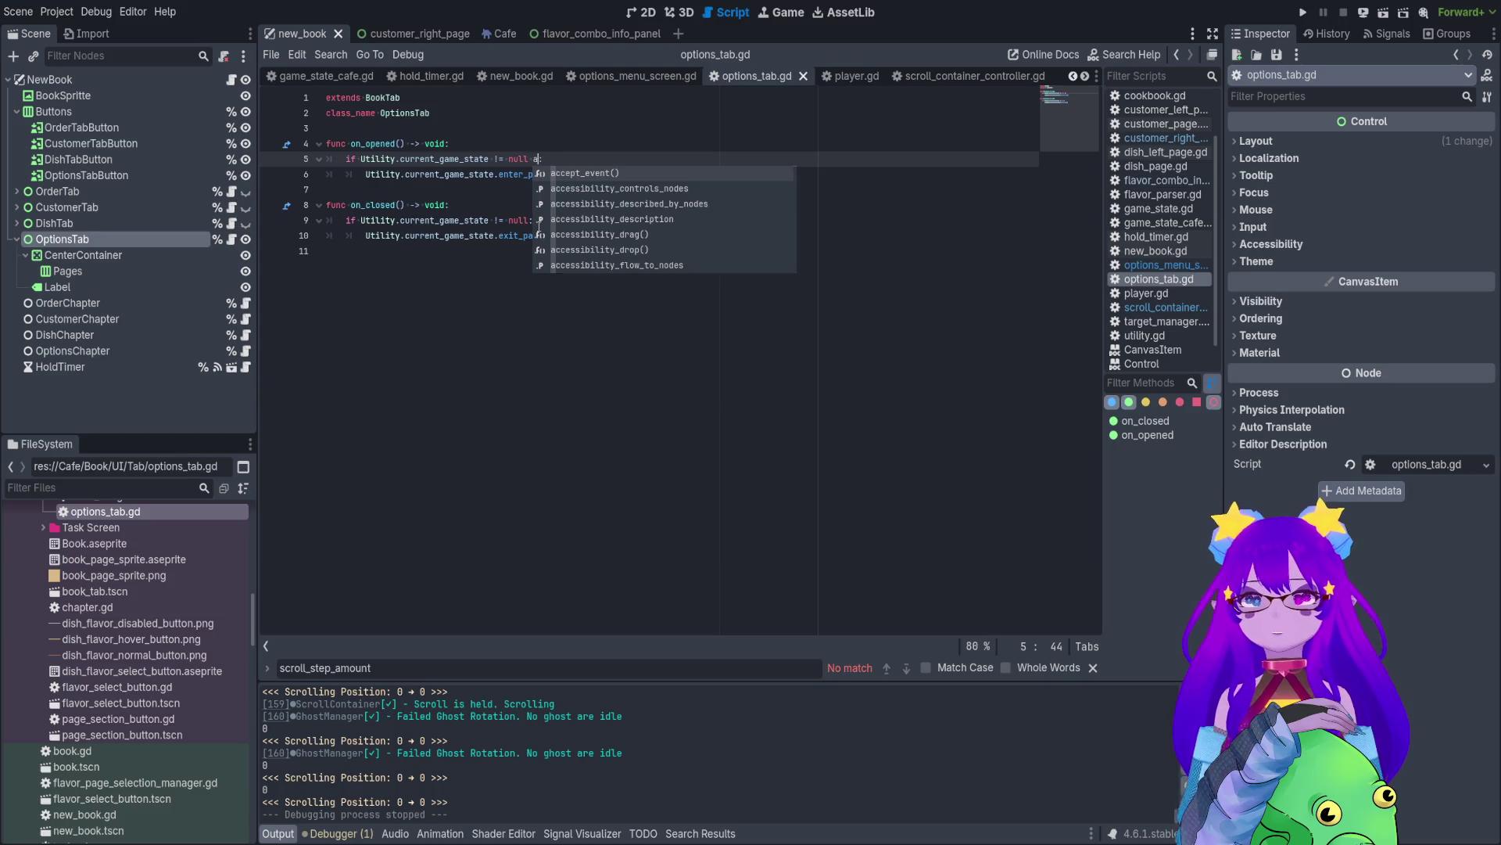
pyautogui.write('nd')
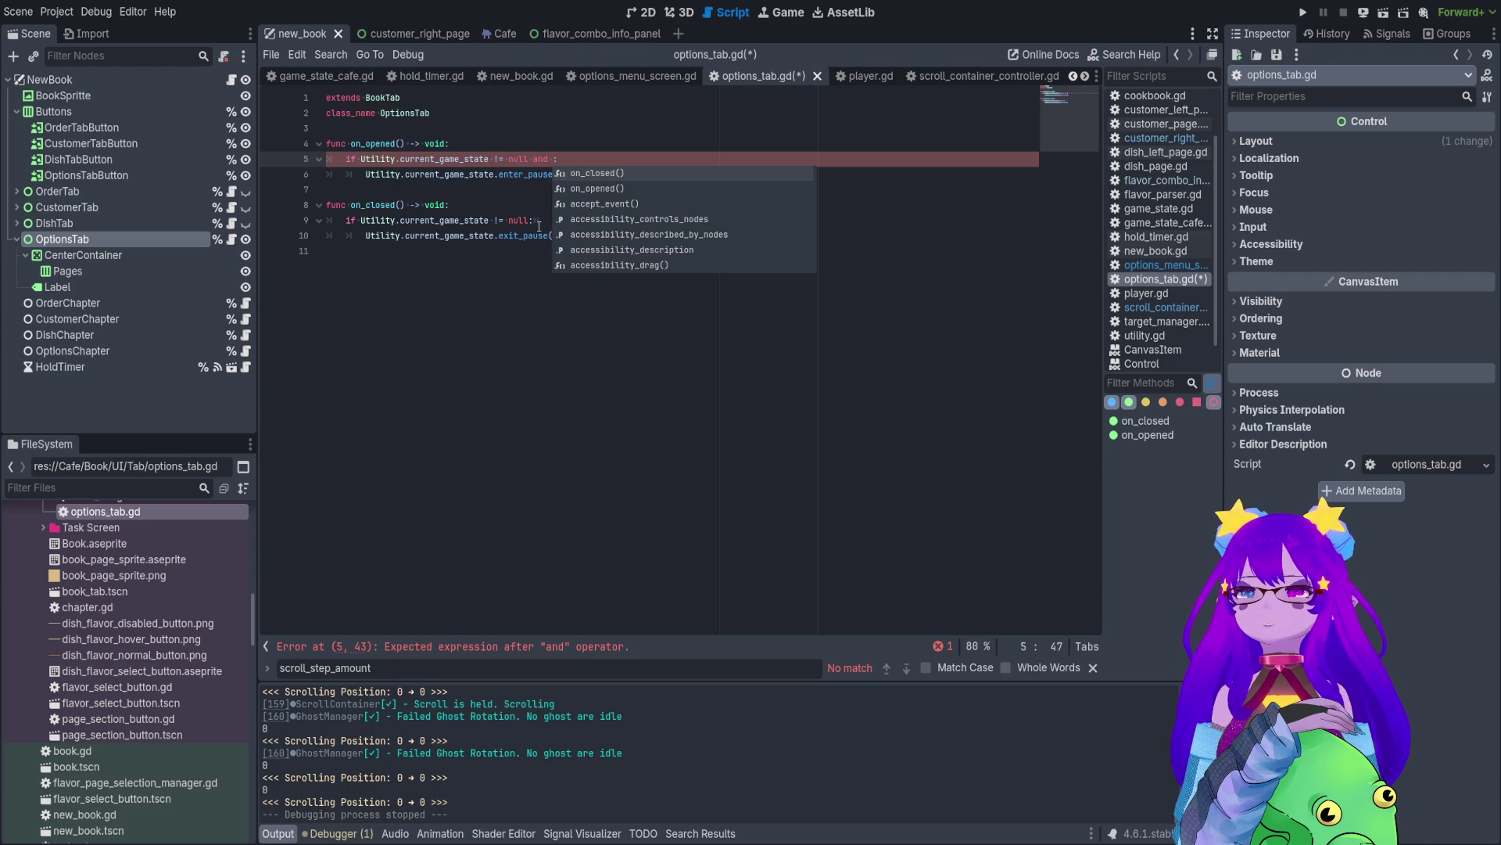
# - Remove the unfinished 'and' so line 5's null checks stay unchanged, then run the game
pyautogui.press('BackSpace')
pyautogui.press('BackSpace')
pyautogui.press('BackSpace')
pyautogui.press('Down')
pyautogui.press('Down')
pyautogui.press('Down')
pyautogui.press('Home')
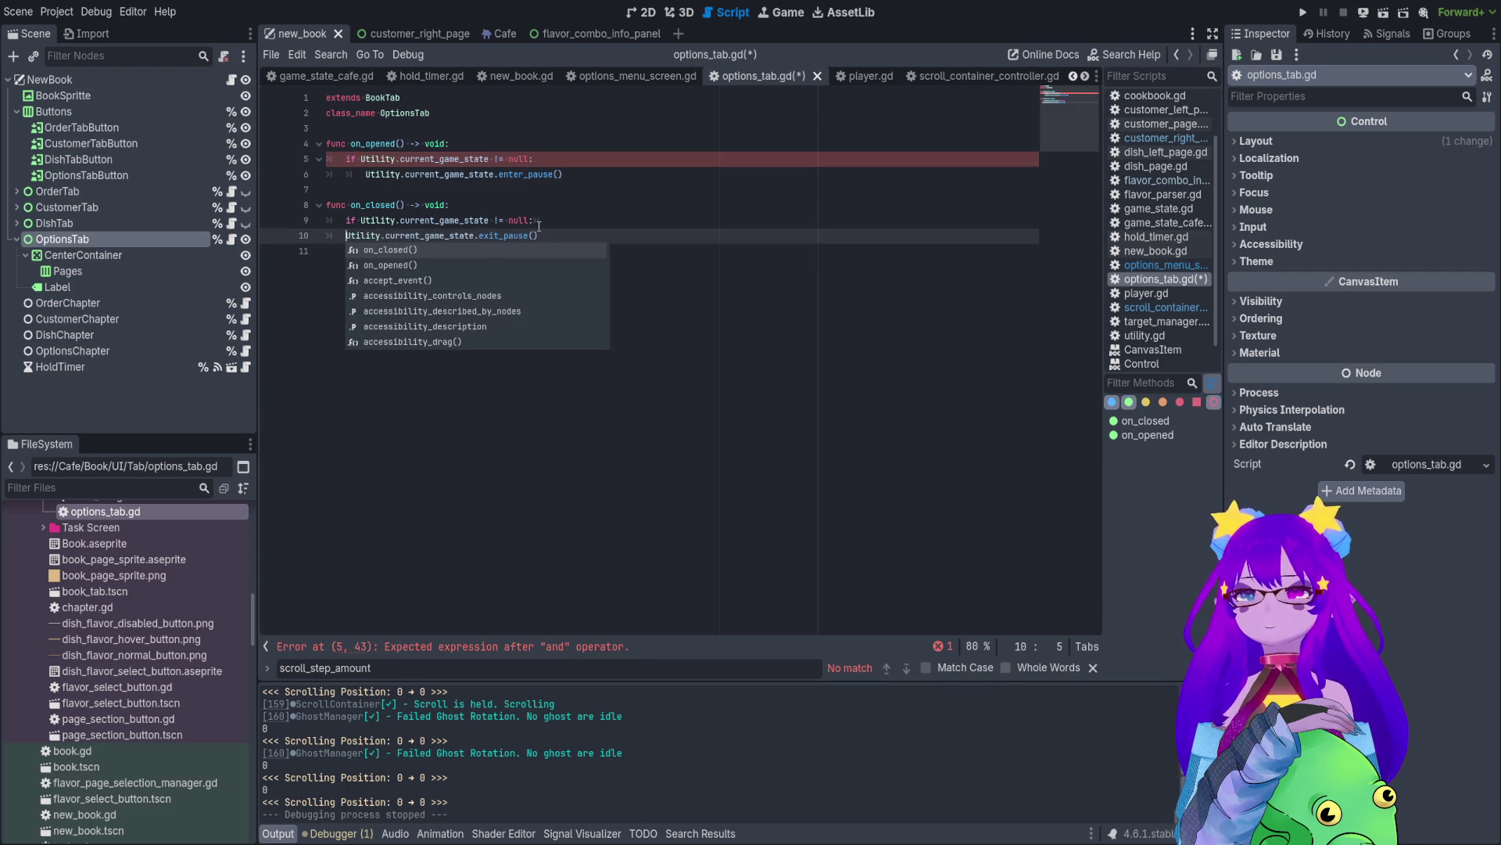
pyautogui.hotkey('ctrl', 'z')
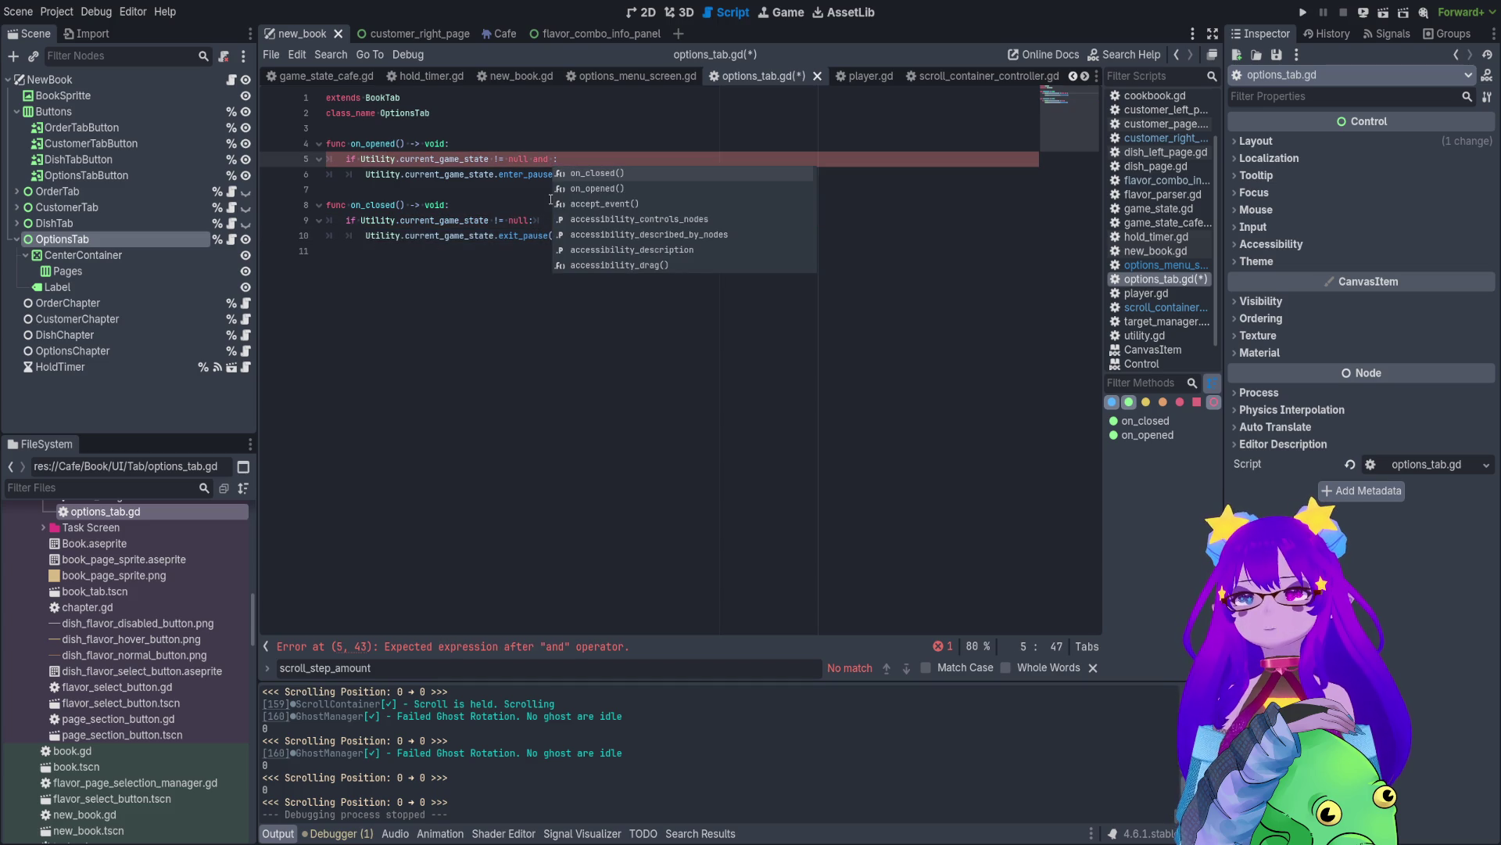
pyautogui.press('BackSpace')
pyautogui.press('BackSpace')
pyautogui.press('BackSpace')
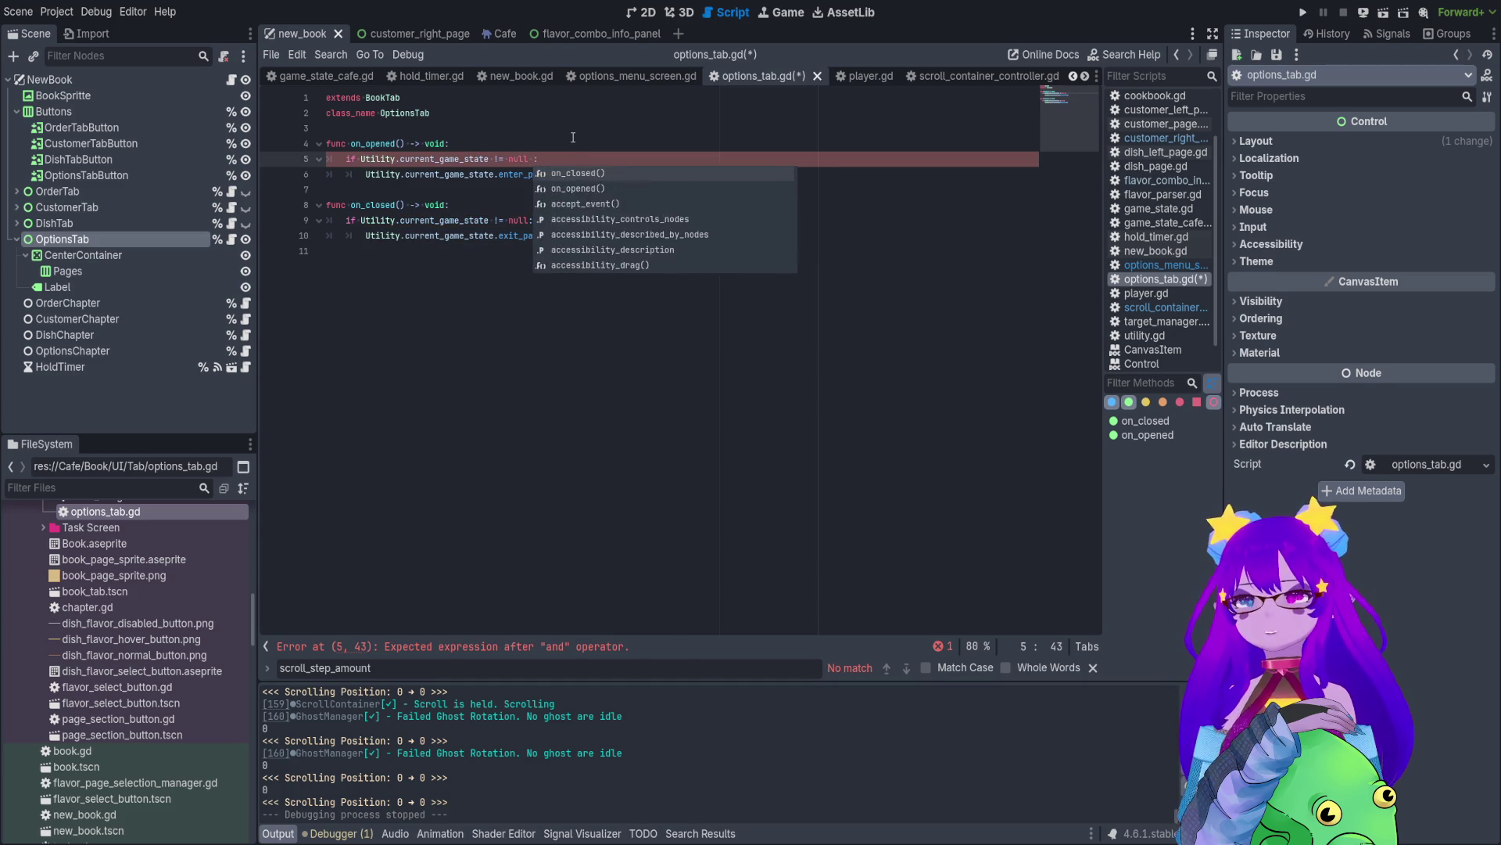
pyautogui.click(651, 158)
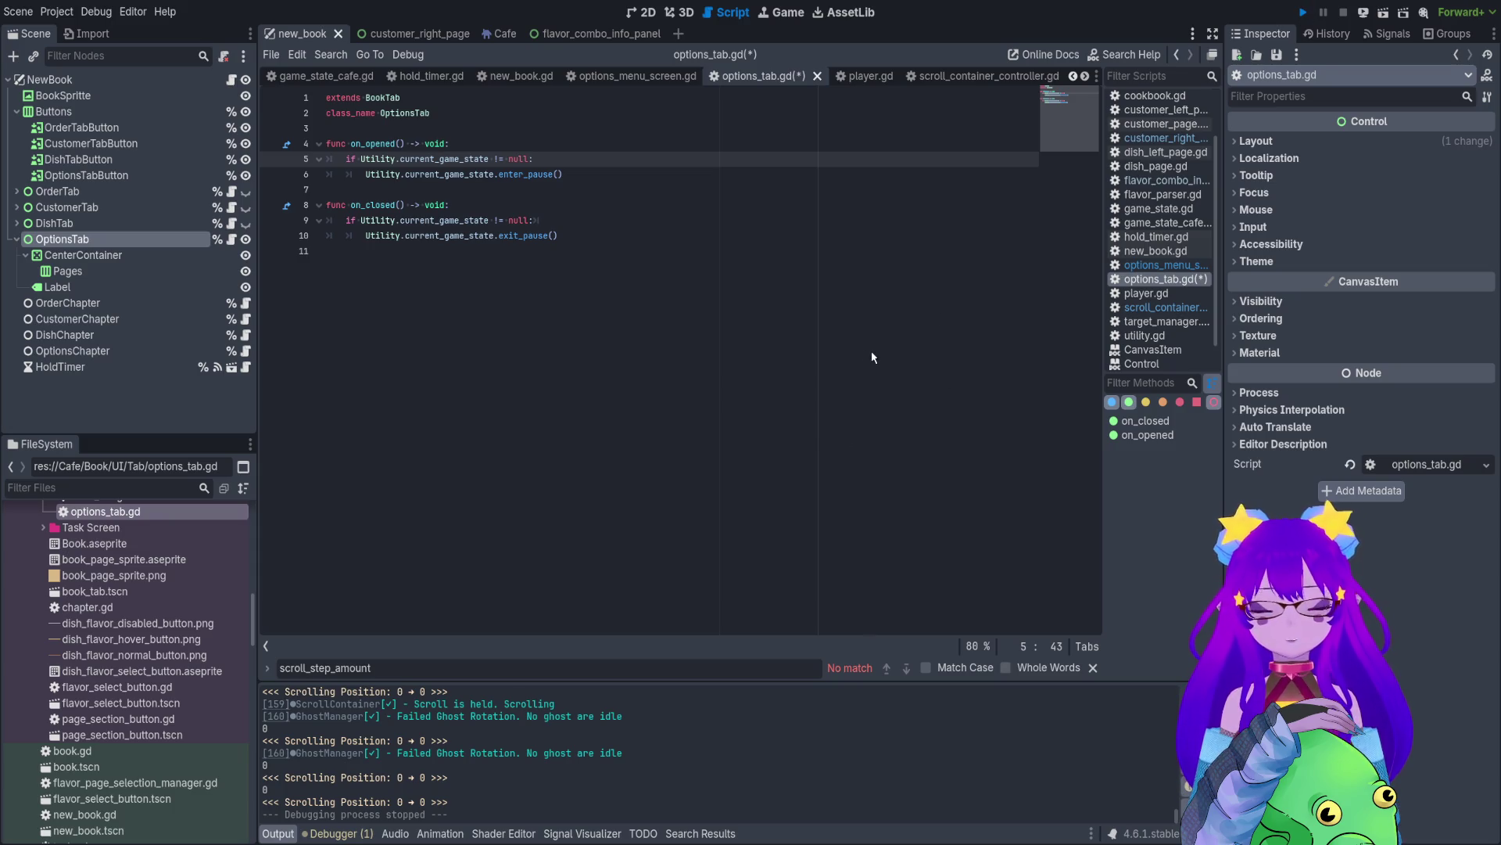
pyautogui.press('F5')
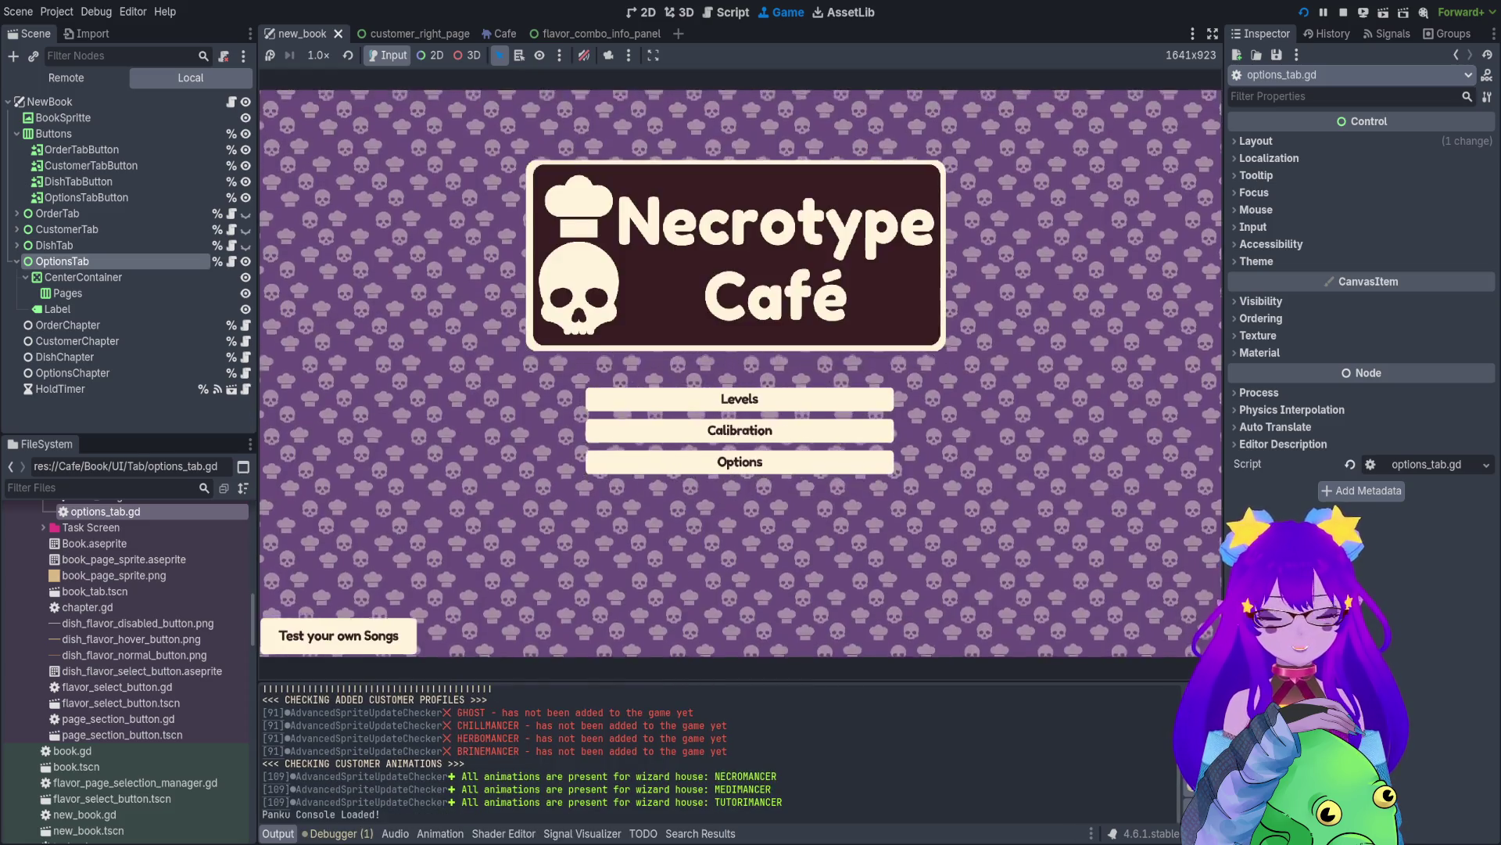
# - Load the café level and toggle the order book open and closed several times
pyautogui.click(737, 396)
pyautogui.press('Return')
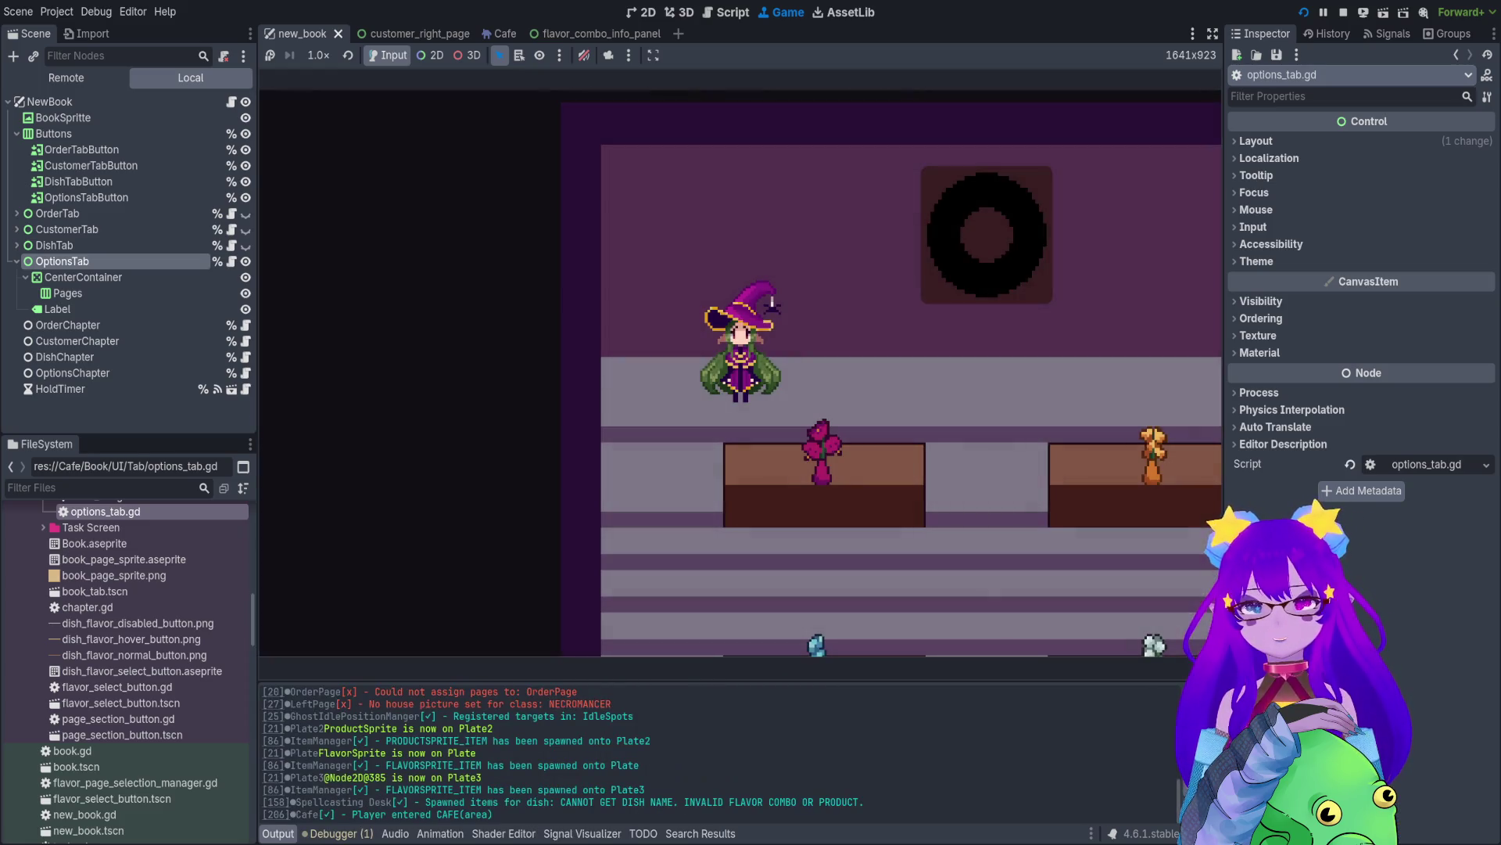
pyautogui.press('Tab')
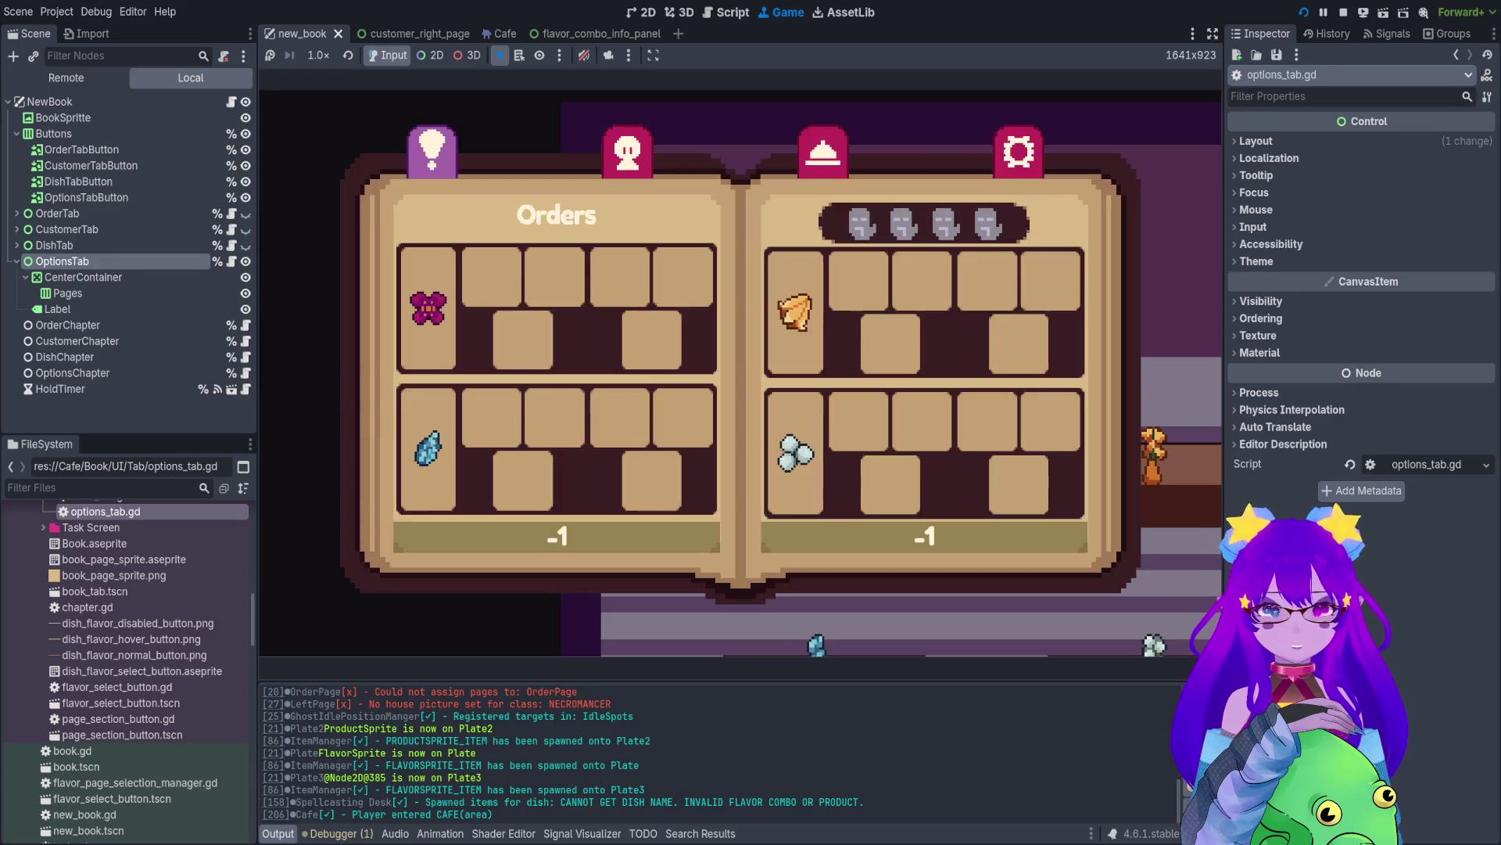
pyautogui.press('Tab')
pyautogui.press('Tab')
pyautogui.press('Tab')
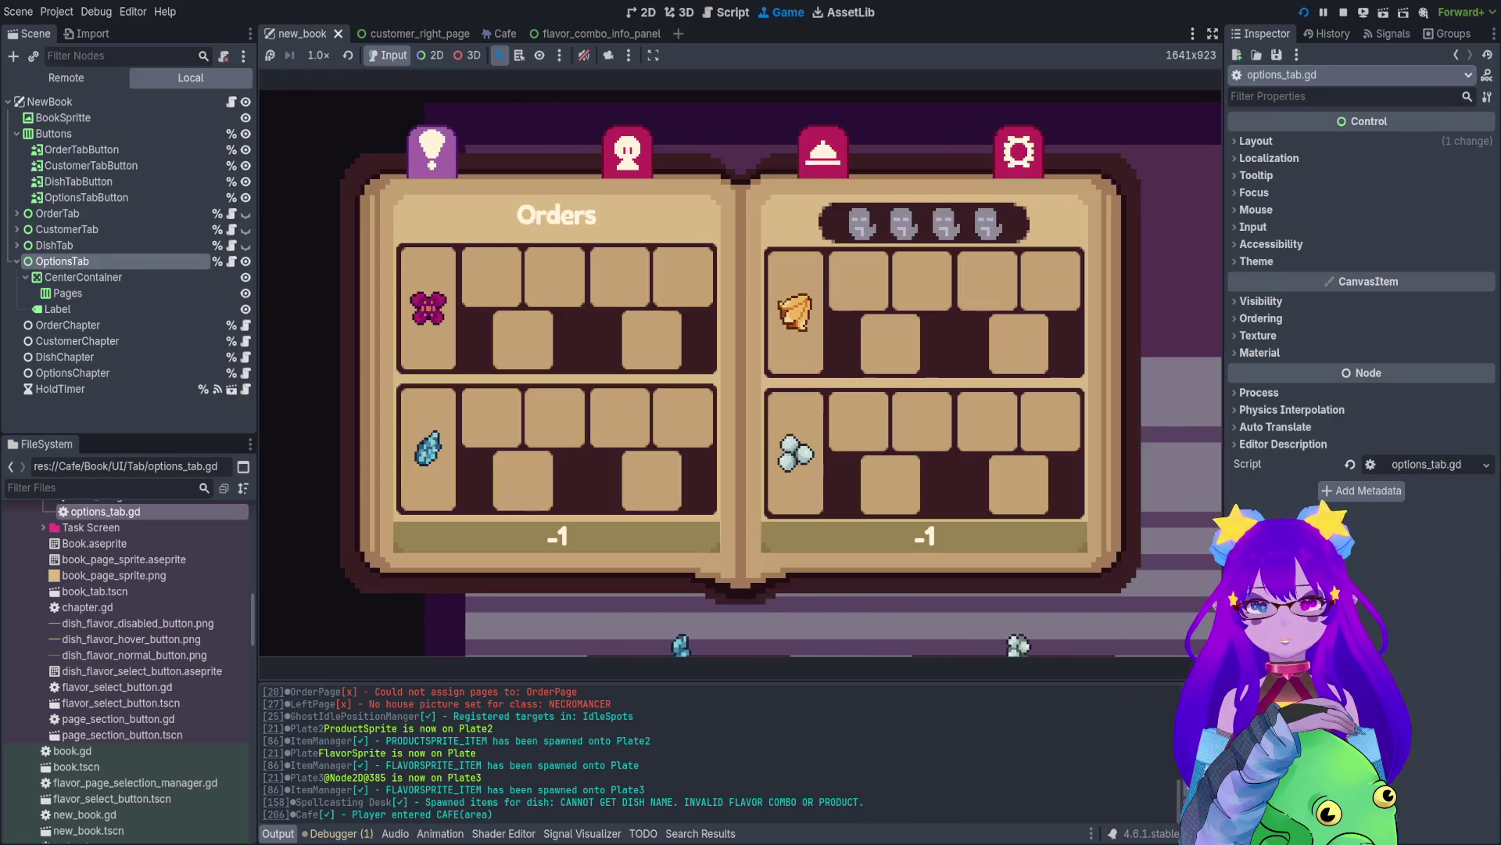
pyautogui.press('Tab')
pyautogui.press('Tab')
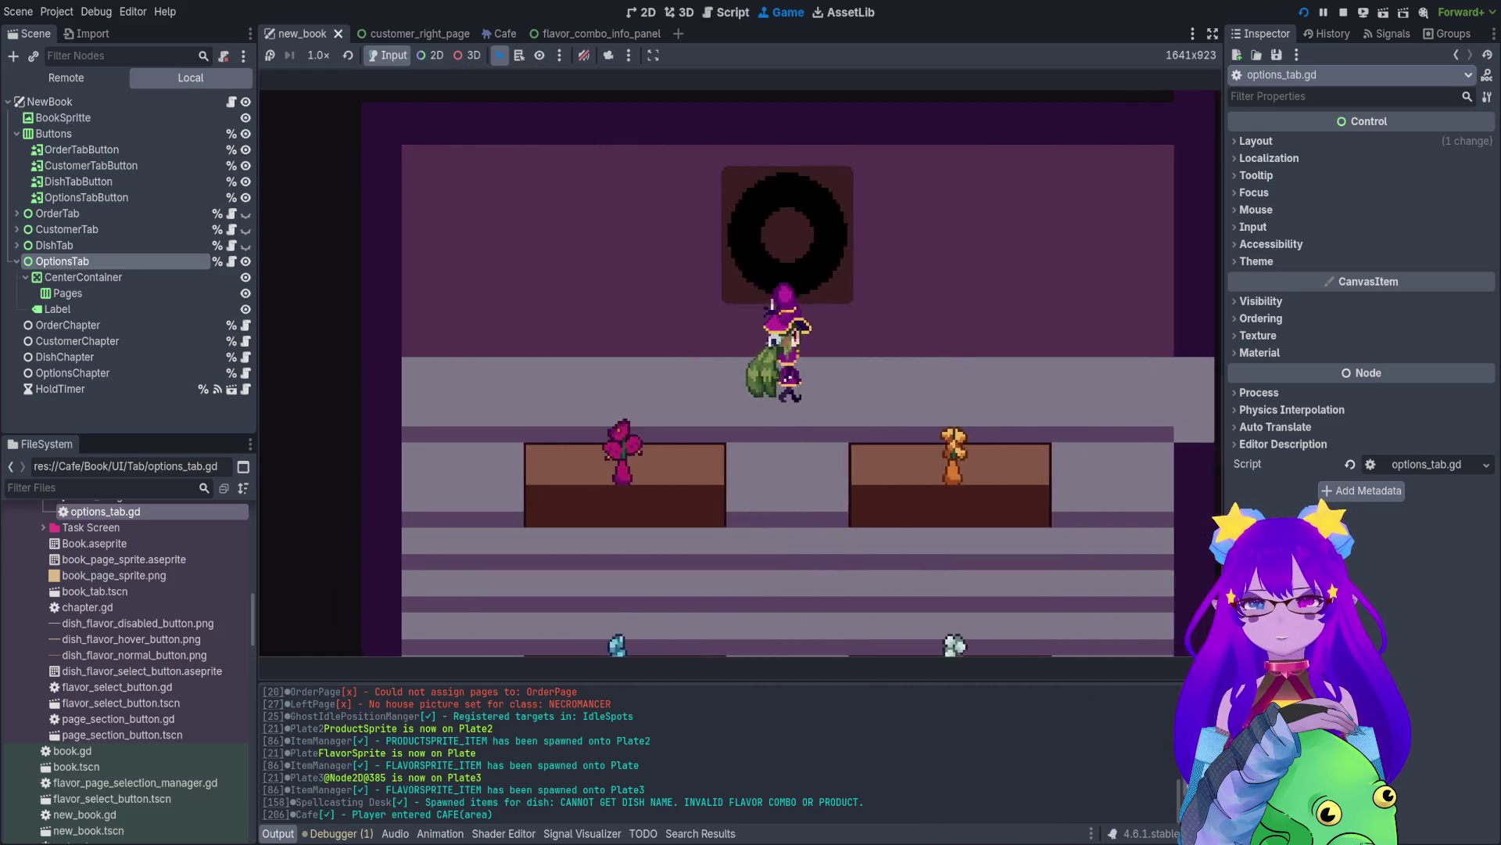
pyautogui.press('Tab')
# - Spawn a customer with the debug console's spawn_customer cheat
pyautogui.press('Tab')
pyautogui.press('`')
pyautogui.write('spawn')
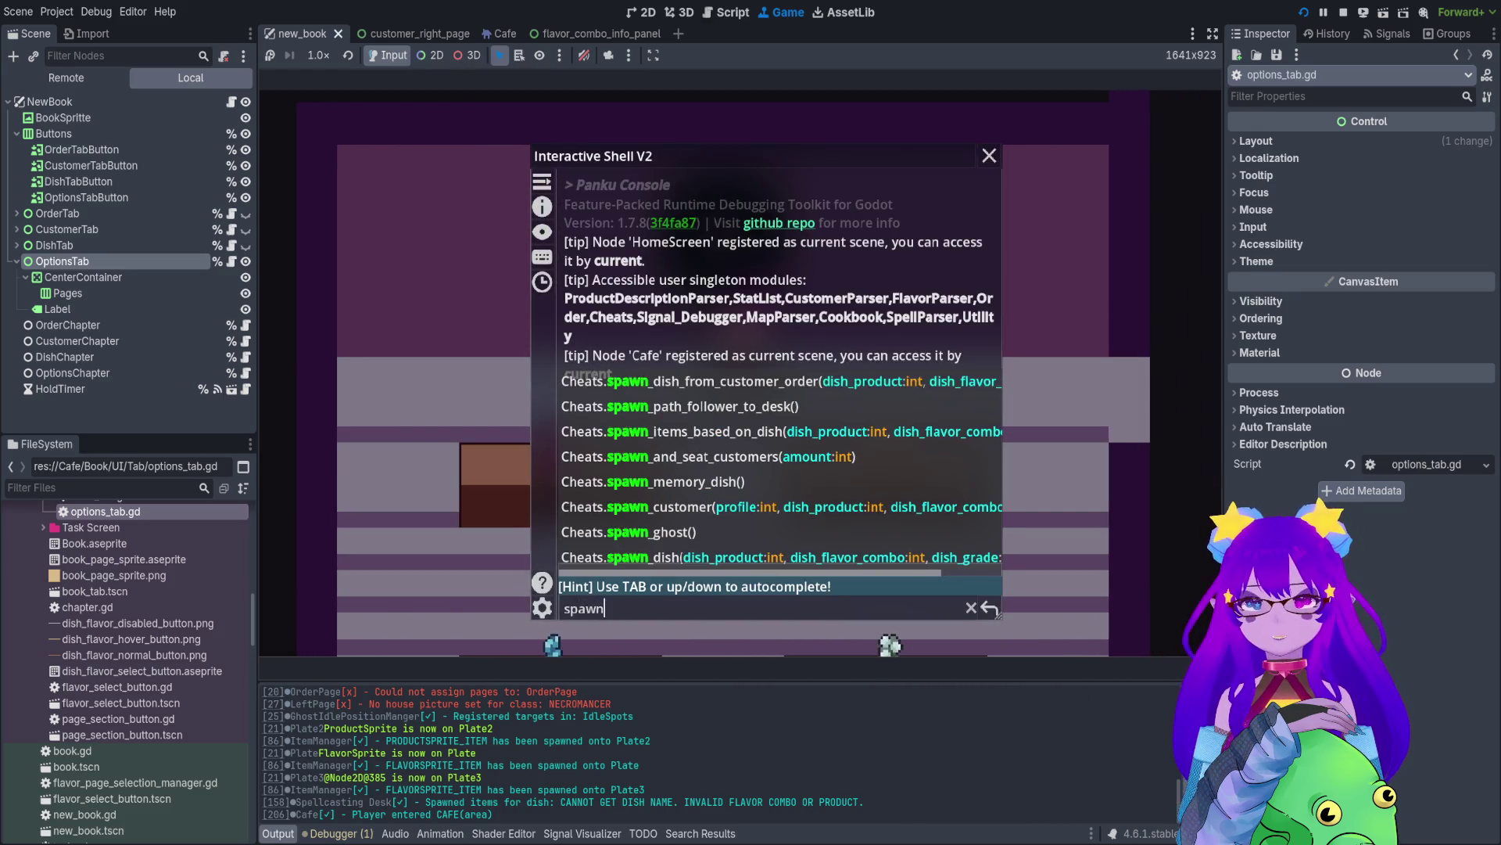
pyautogui.press('Tab')
pyautogui.press('Tab')
pyautogui.press('Tab')
pyautogui.press('Tab')
pyautogui.press('Tab')
pyautogui.press('Return')
pyautogui.press('`')
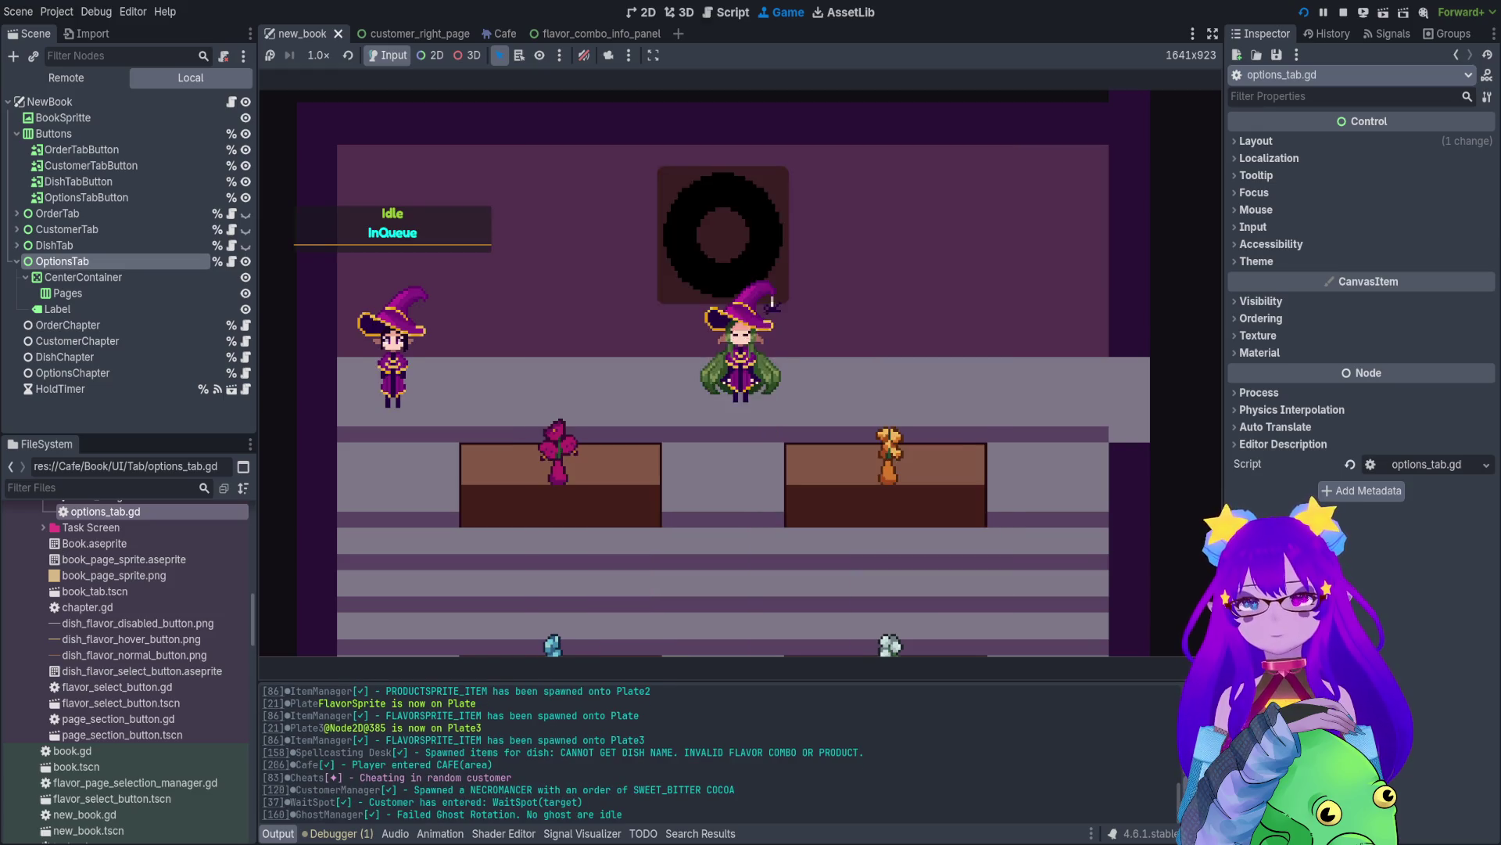
# - Walk down to the seated customer, take their order, check the order book, and stop the game
pyautogui.press('Down')
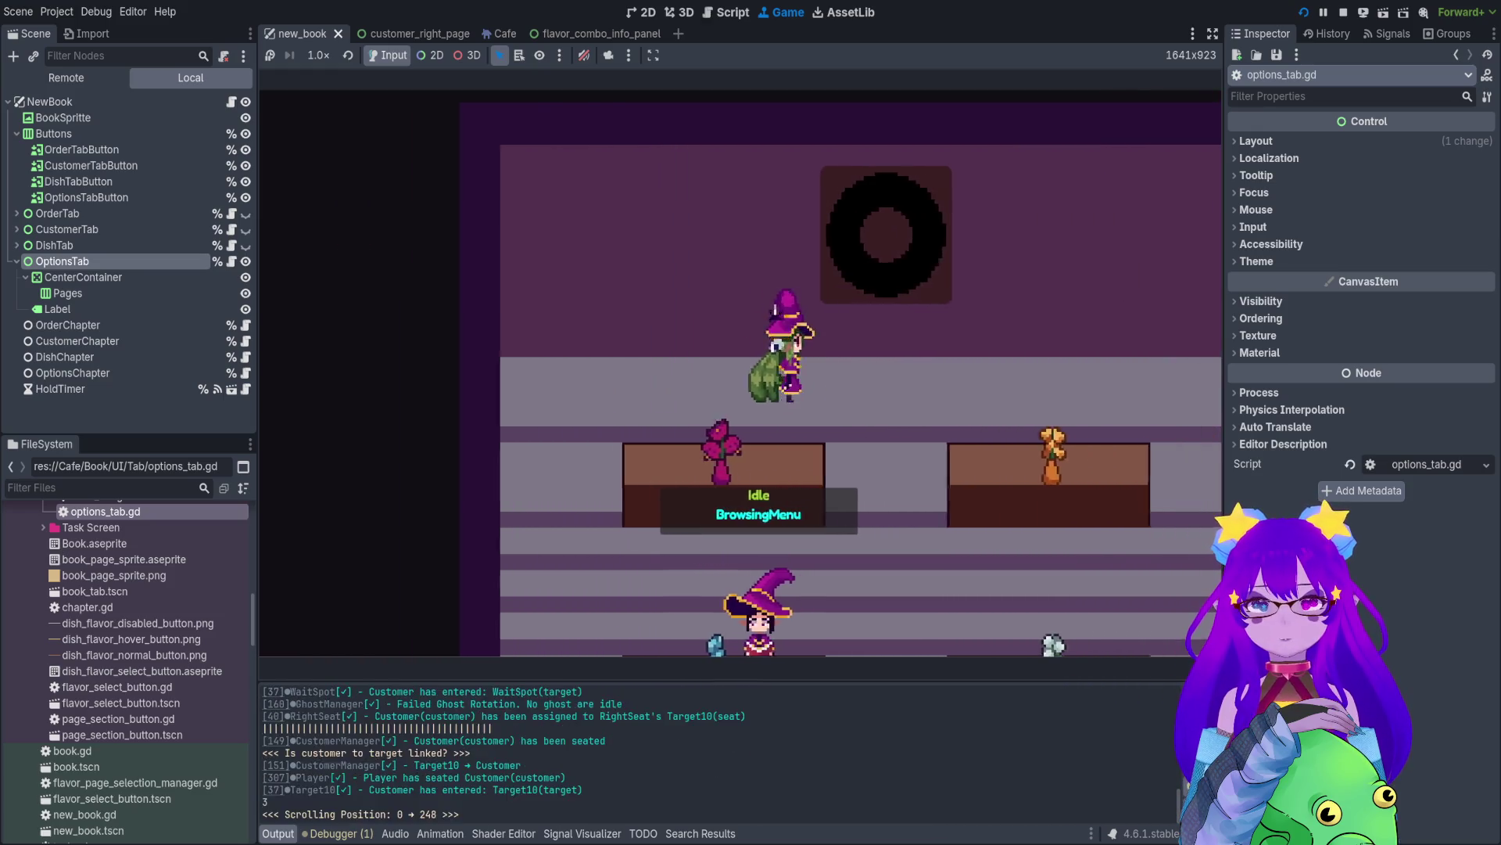
pyautogui.press('Down')
pyautogui.press('Down')
pyautogui.press('Up')
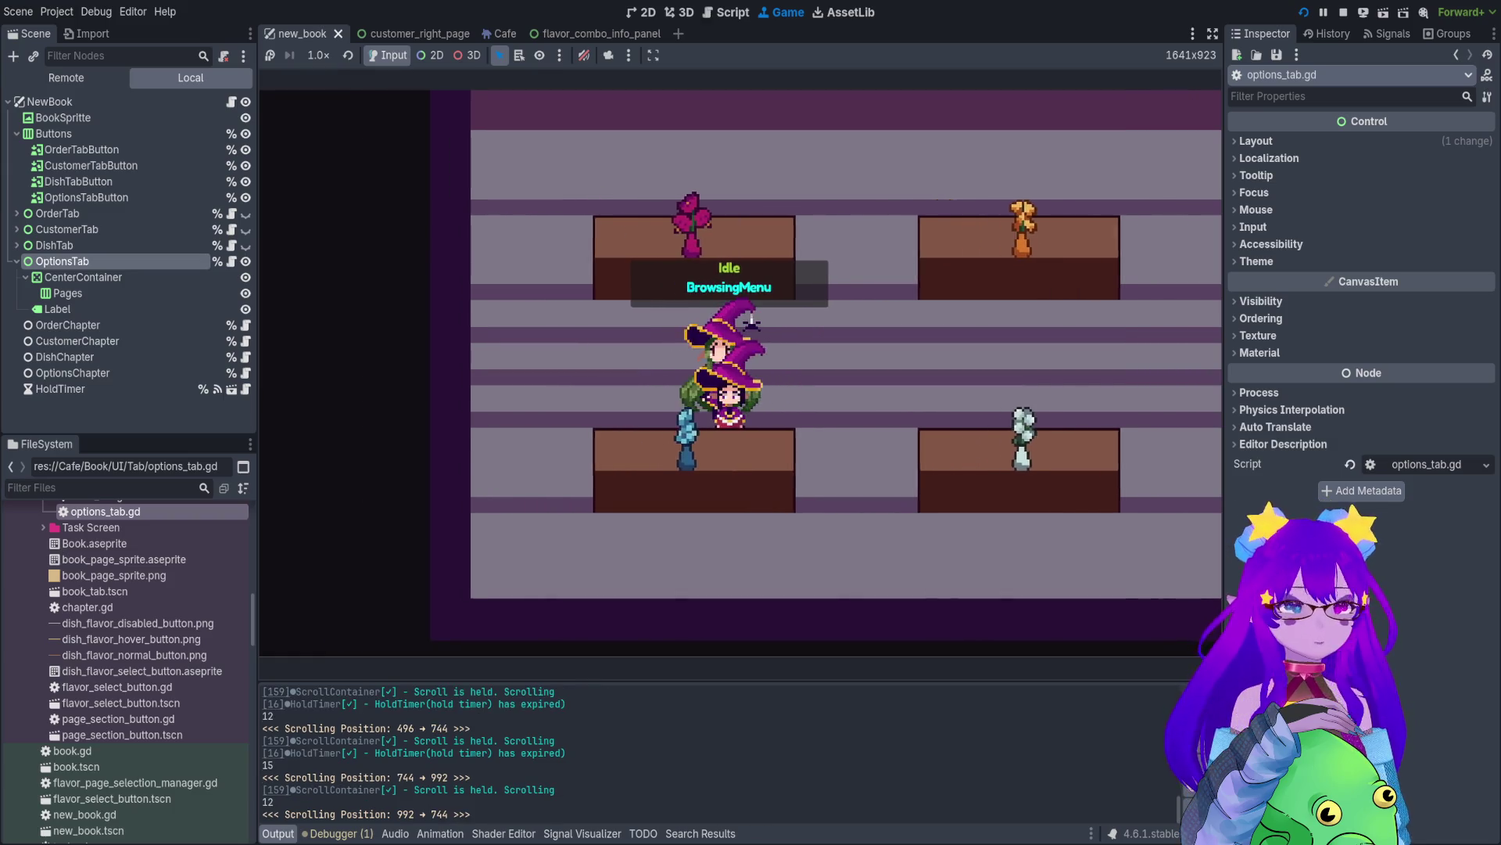
pyautogui.press('Down')
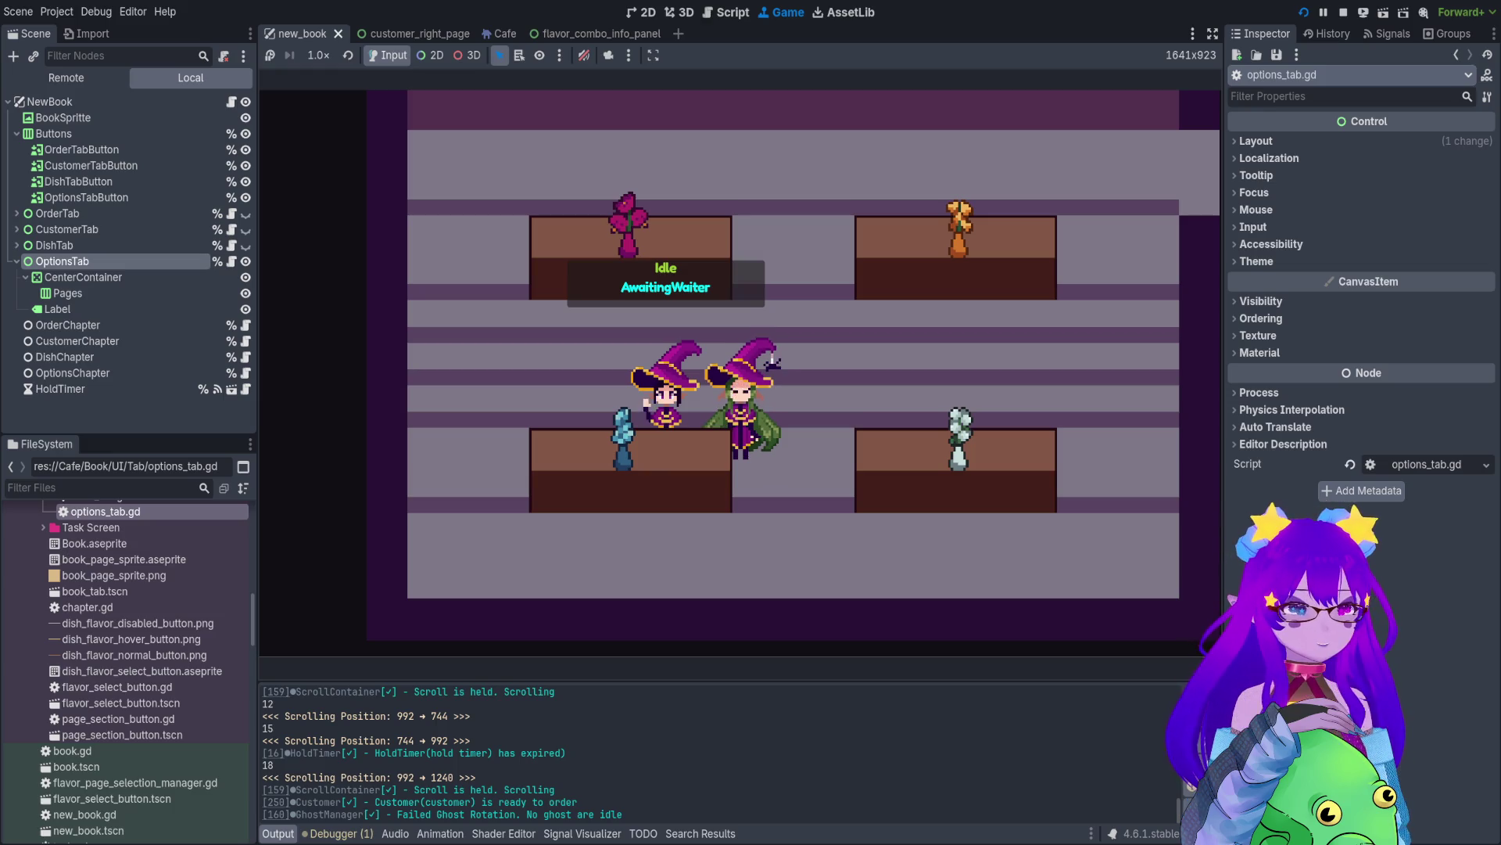
pyautogui.press('Left')
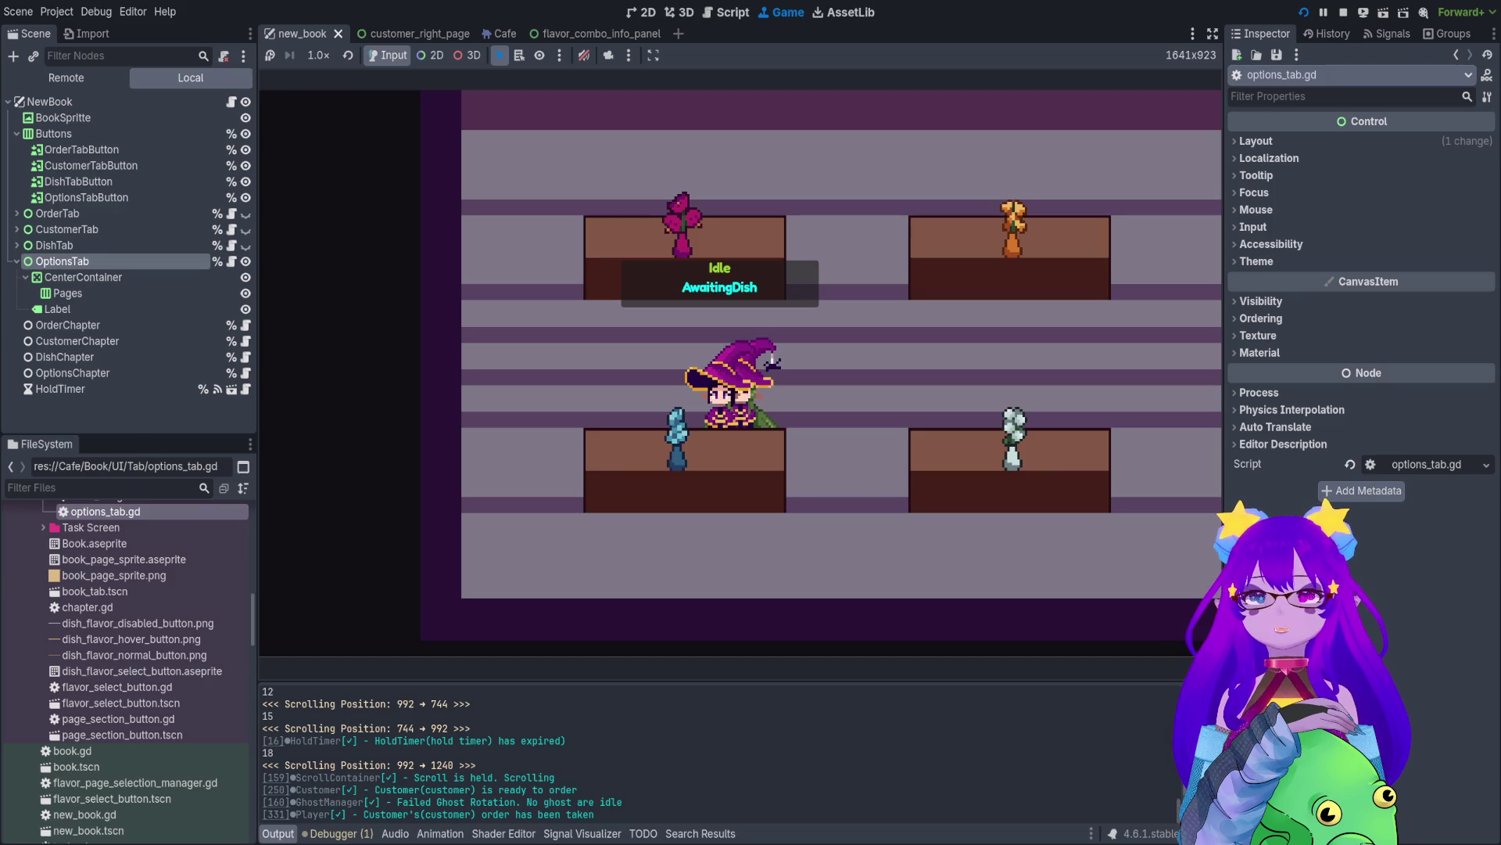
pyautogui.press('Tab')
pyautogui.press('Tab')
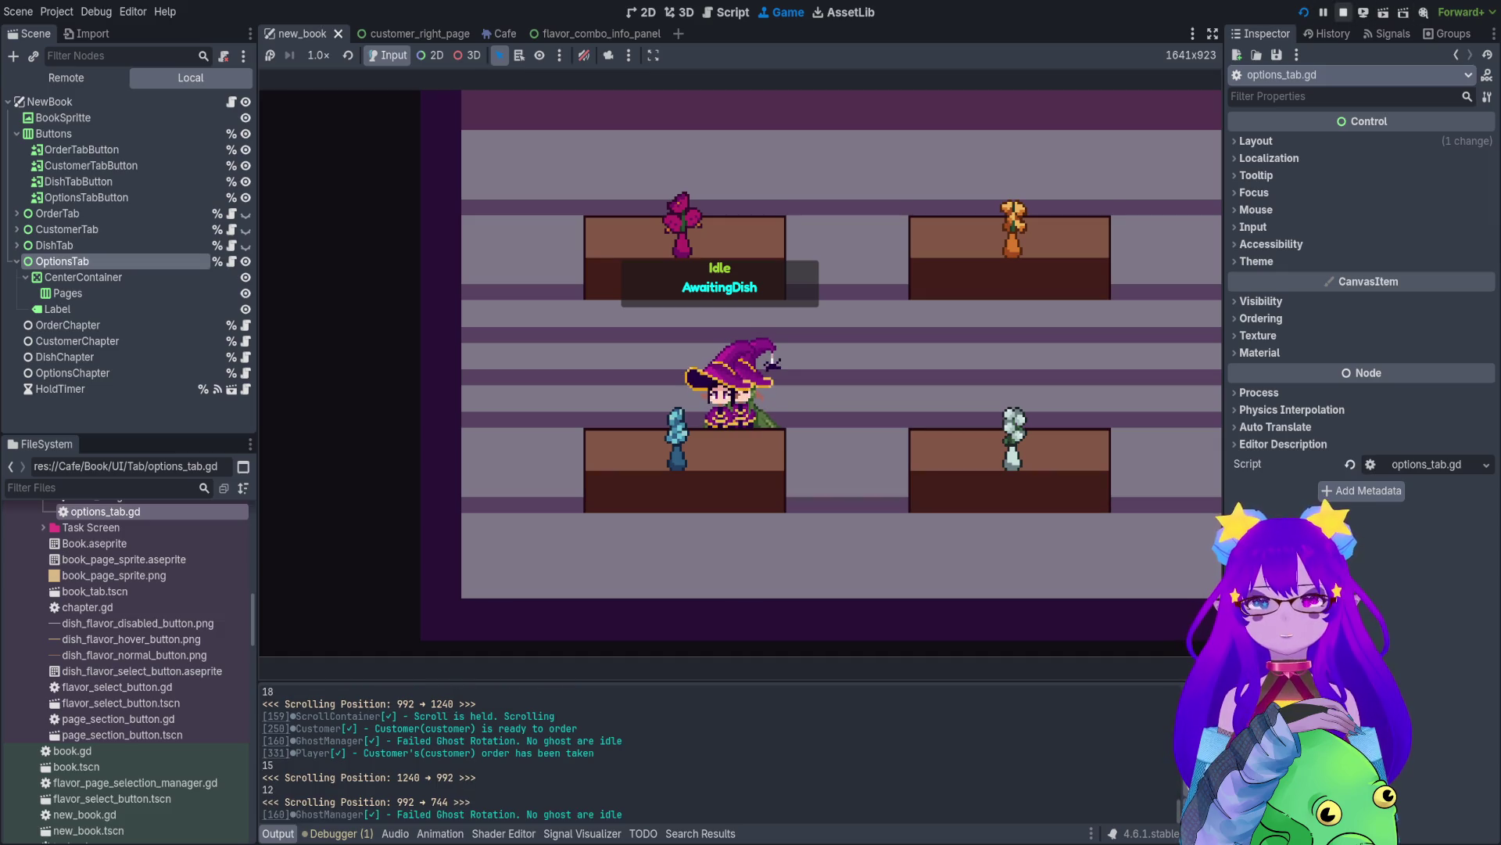
pyautogui.press('F8')
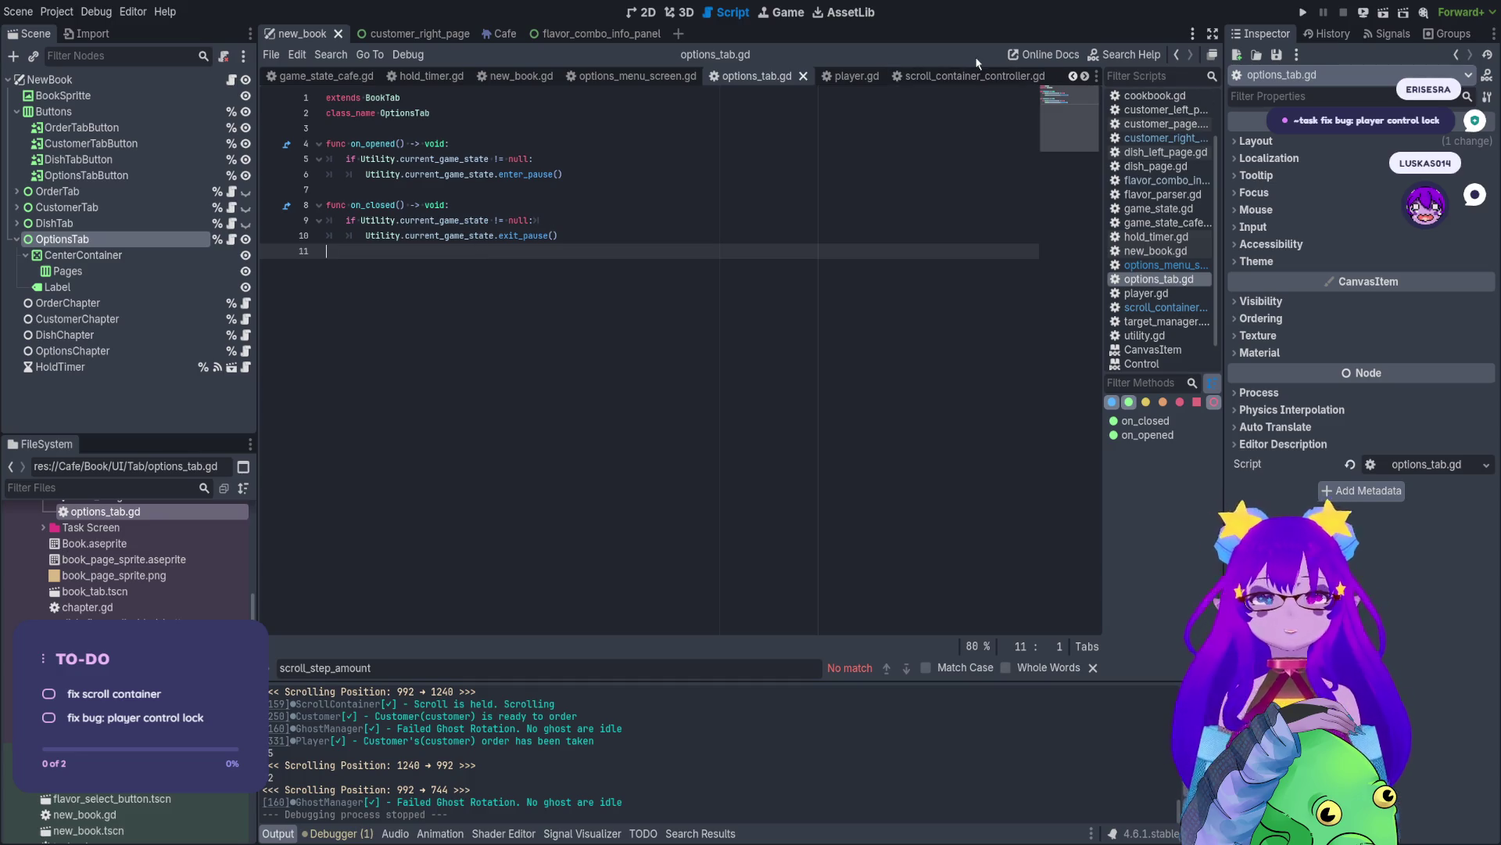
# - Glance at the game view, then go back to player.gd in the script editor
pyautogui.click(779, 14)
pyautogui.click(729, 12)
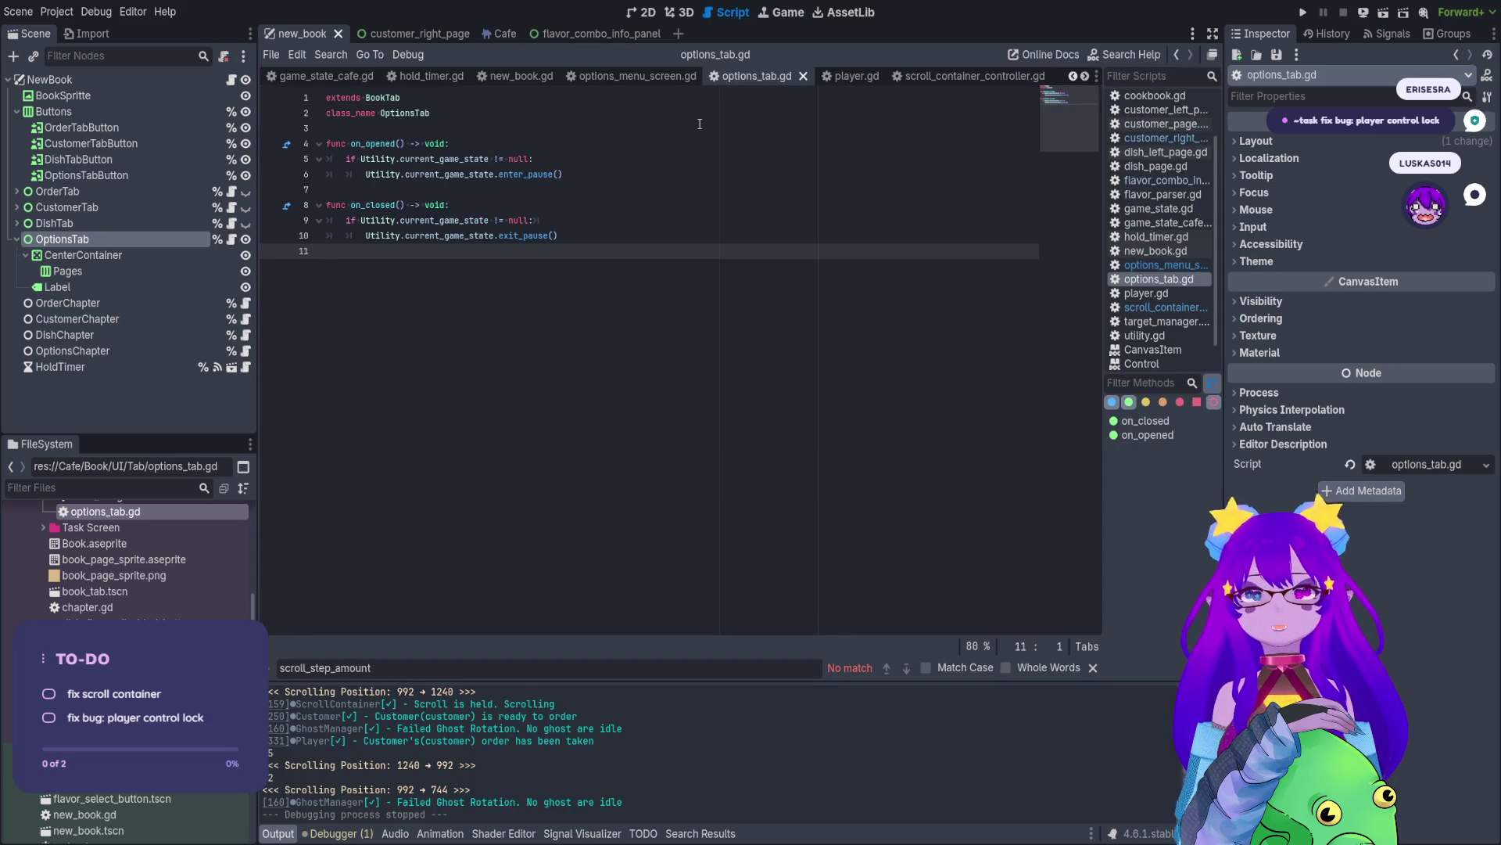
pyautogui.hotkey('alt', 'Left')
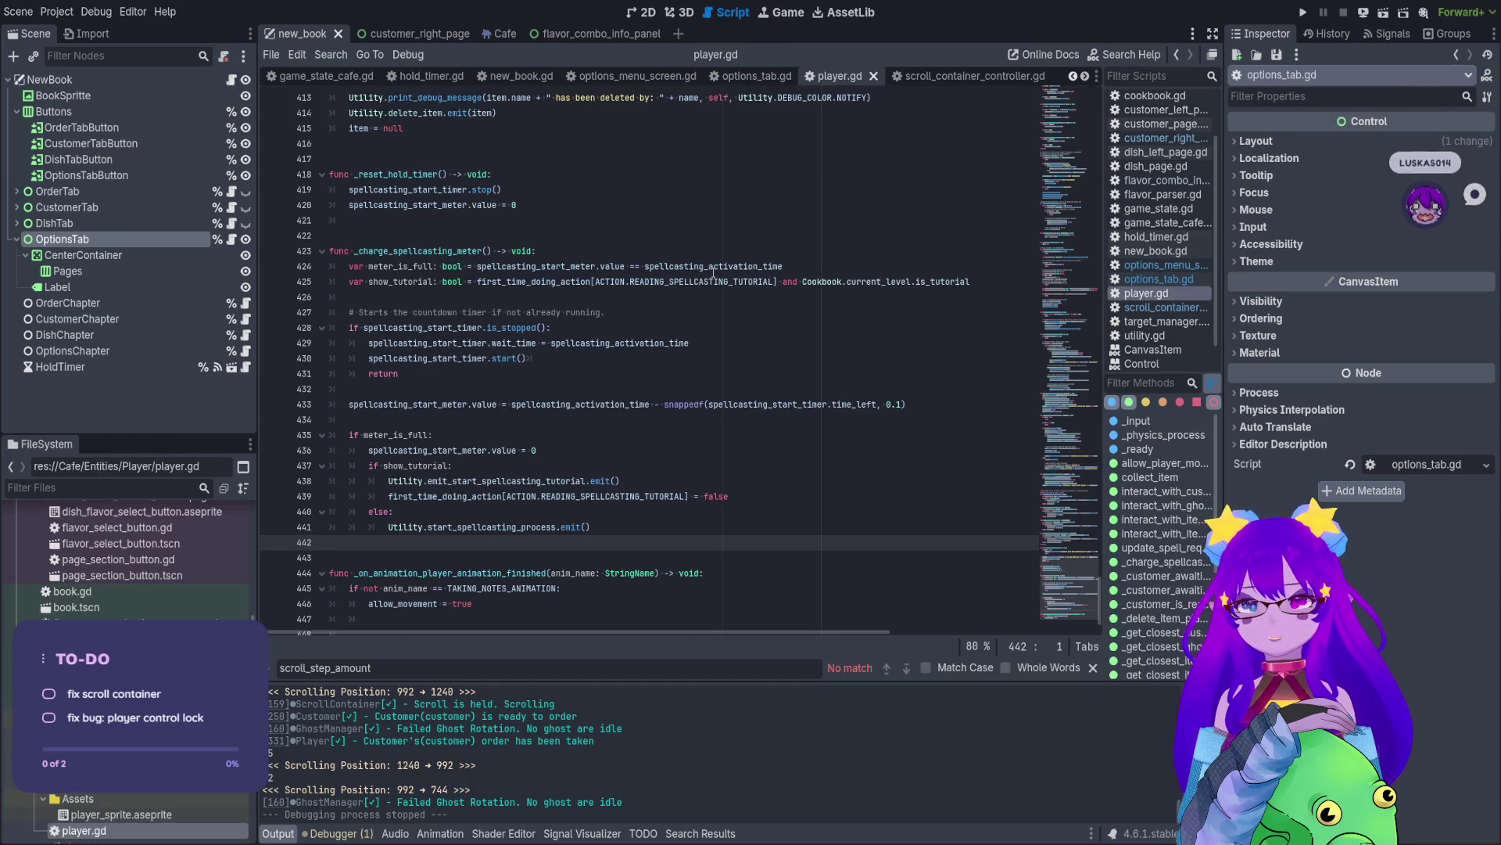
pyautogui.scroll(5, 950, 391)
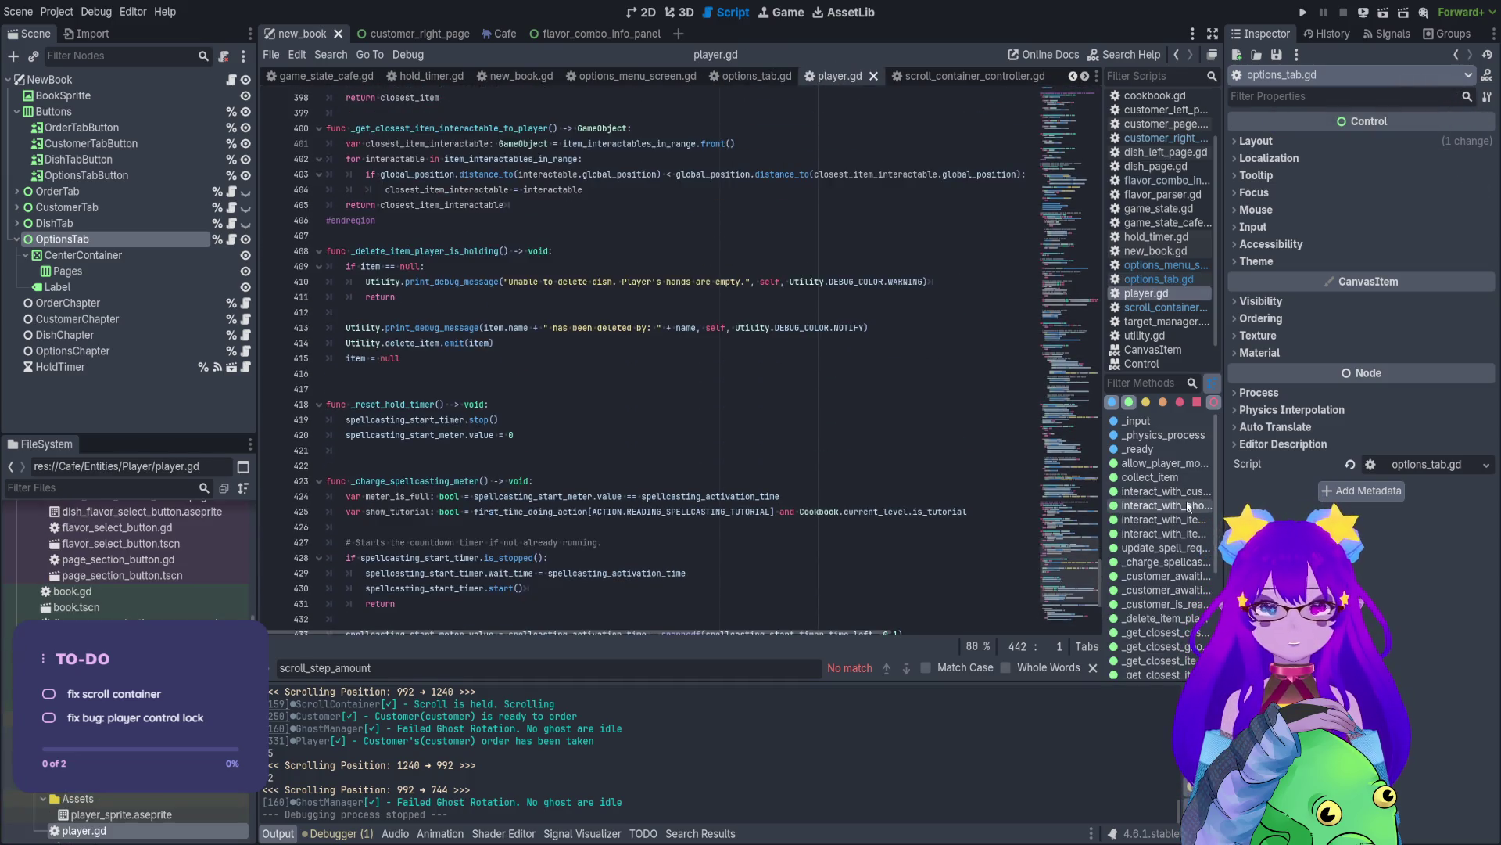
pyautogui.scroll(-5, 1187, 506)
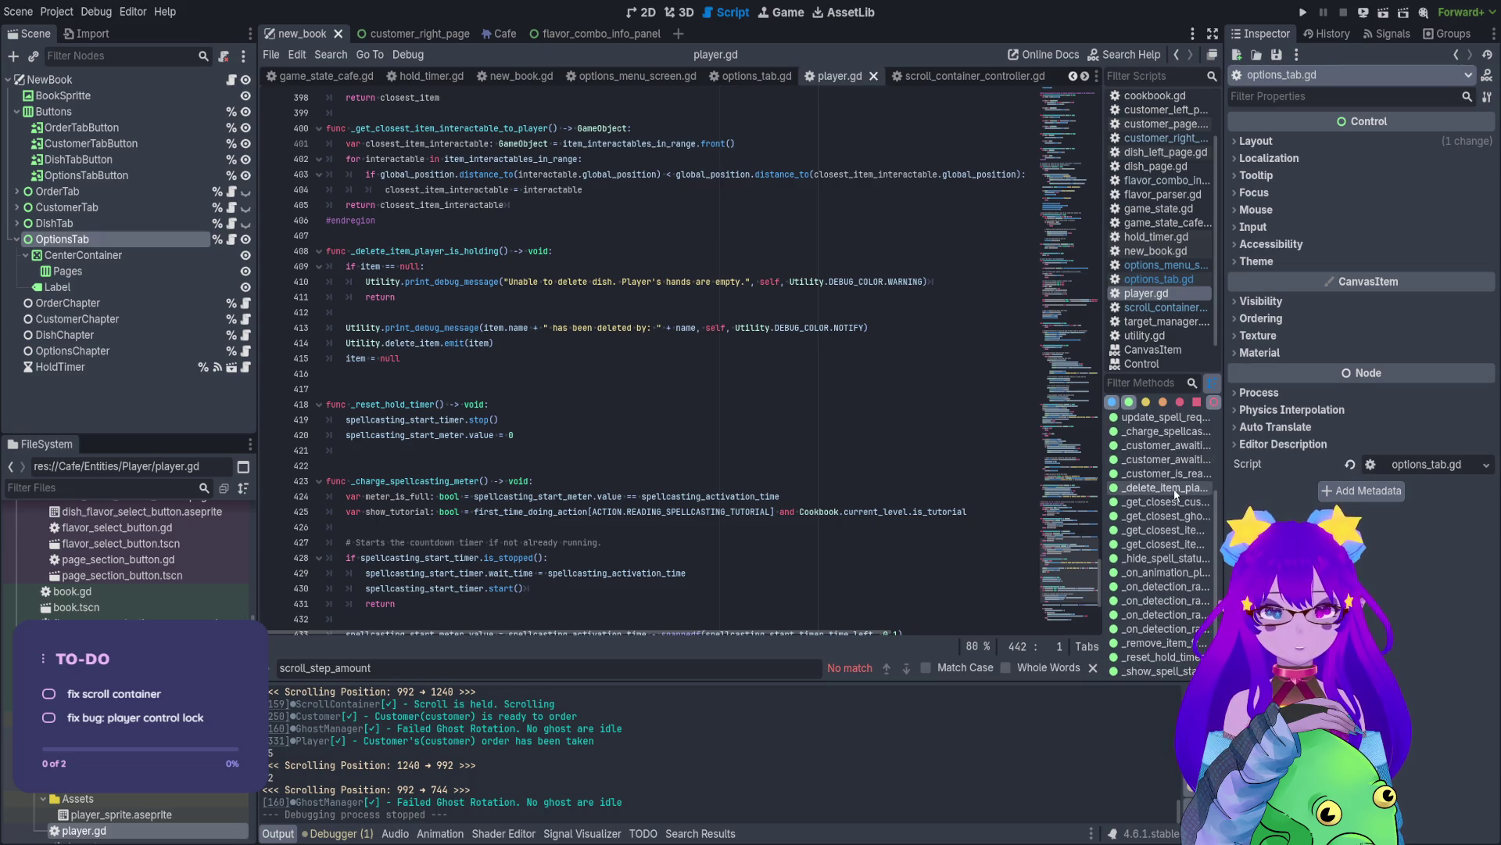
pyautogui.scroll(5, 1175, 491)
# - Select the allow_player_movement function name and jump to its connection on line 70
pyautogui.click(1179, 463)
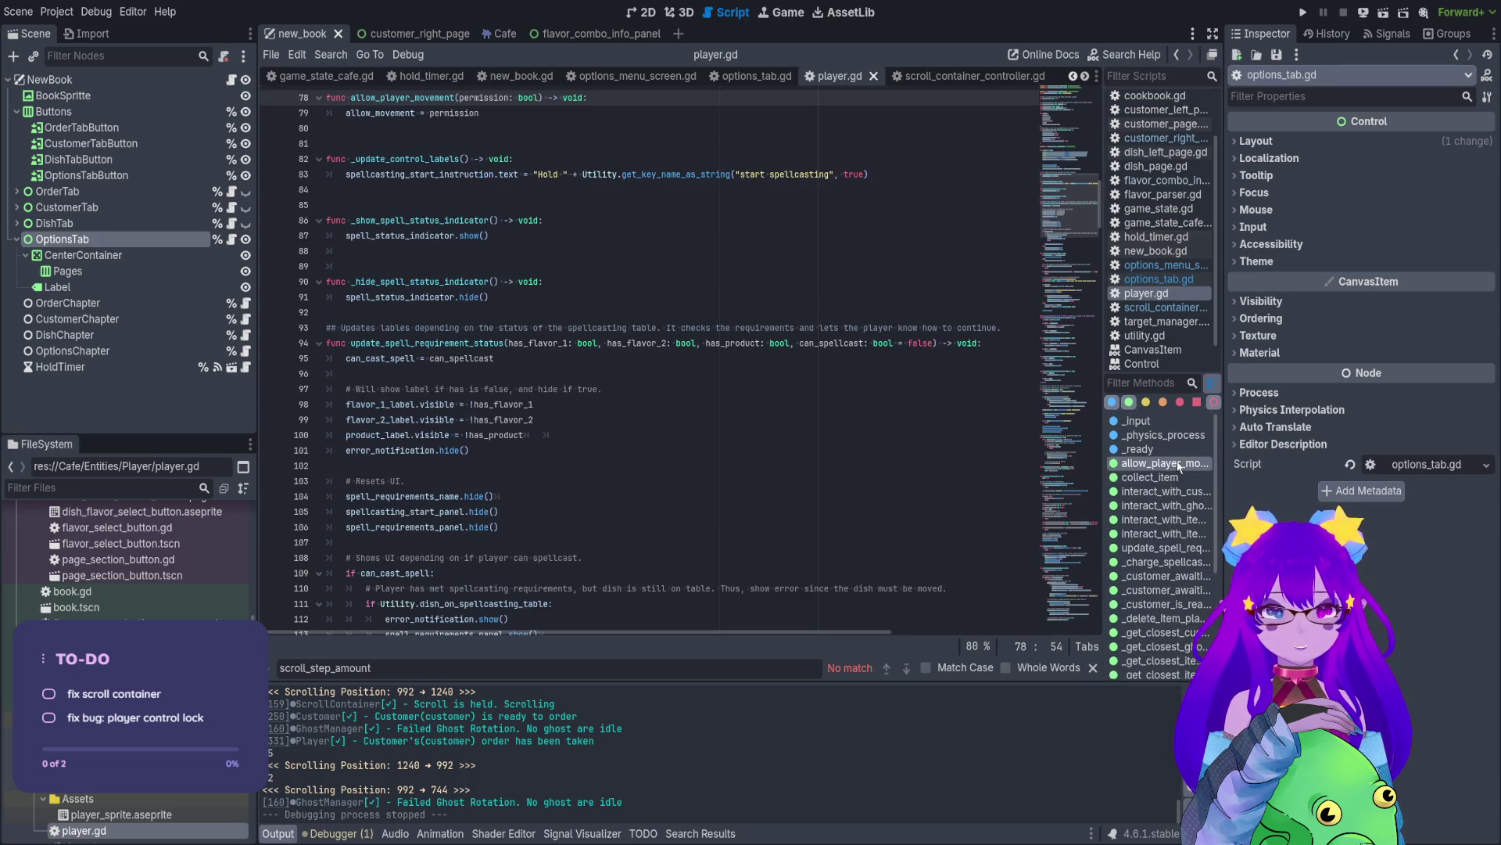
pyautogui.scroll(6, 548, 312)
pyautogui.click(399, 374)
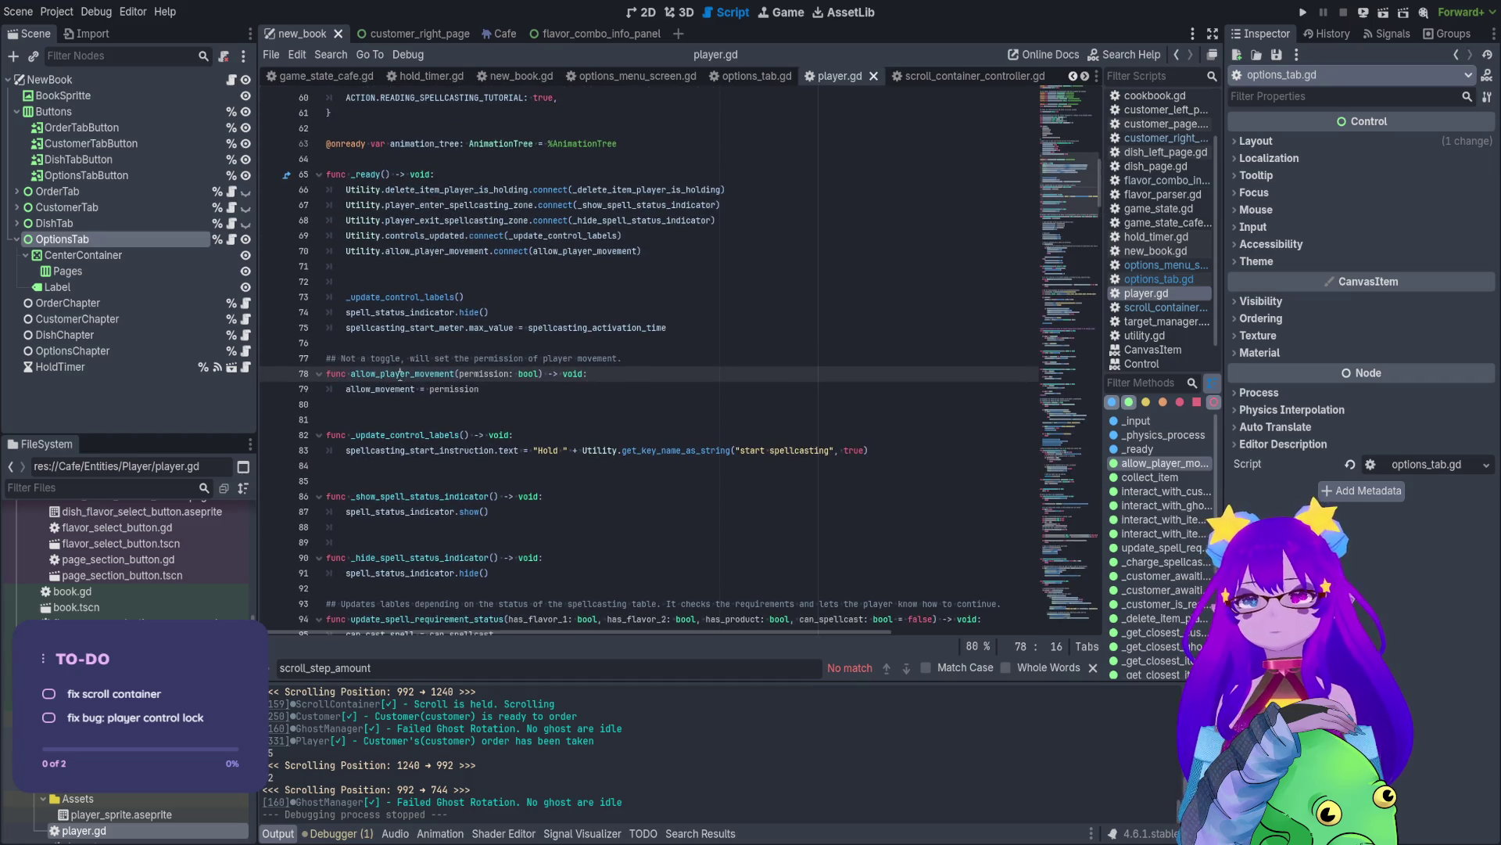
pyautogui.doubleClick(400, 374)
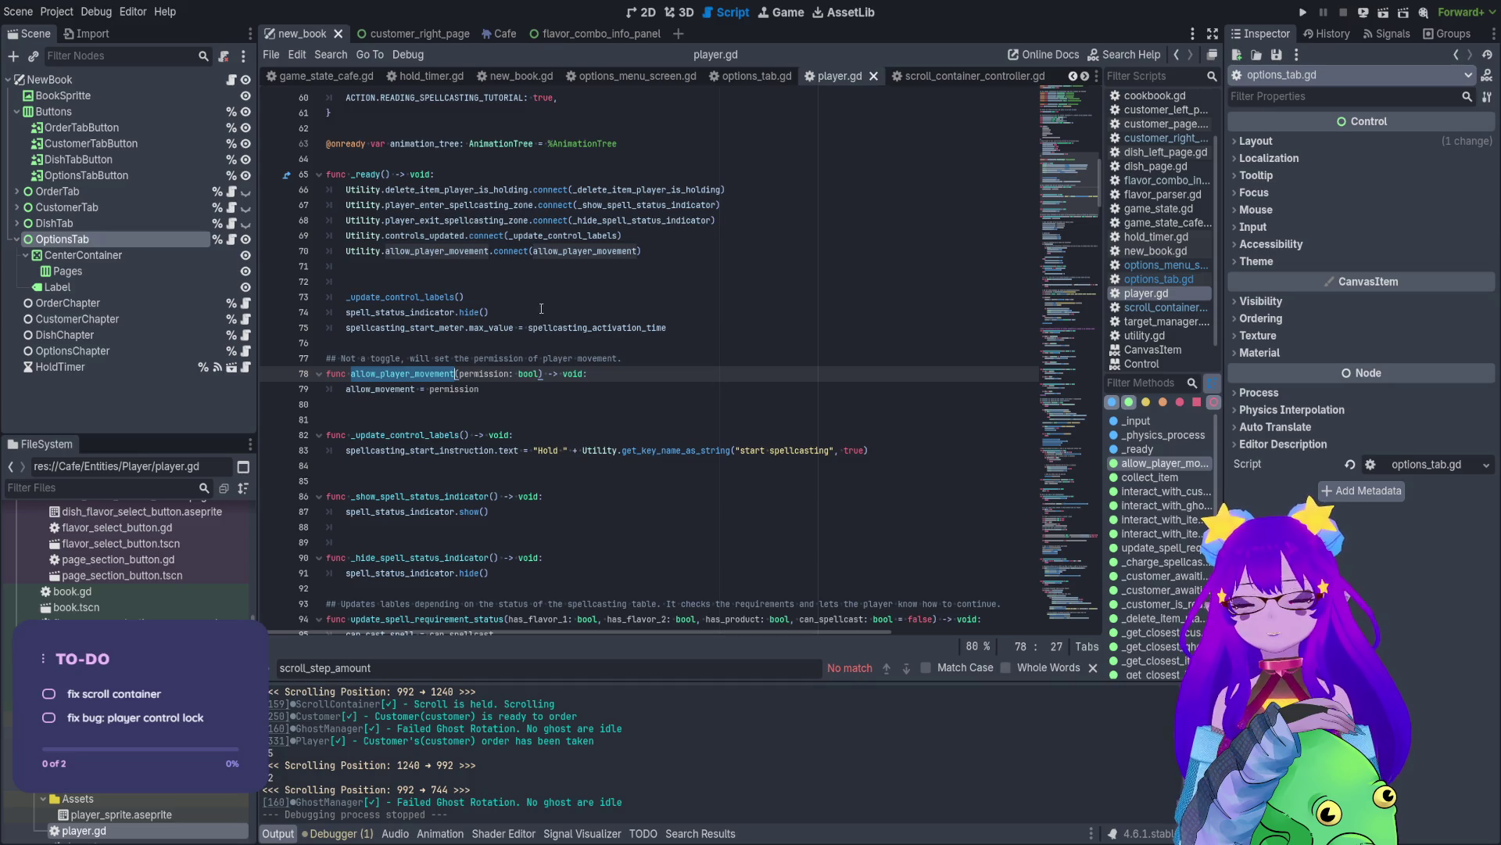
pyautogui.hotkey('shift', 'F3')
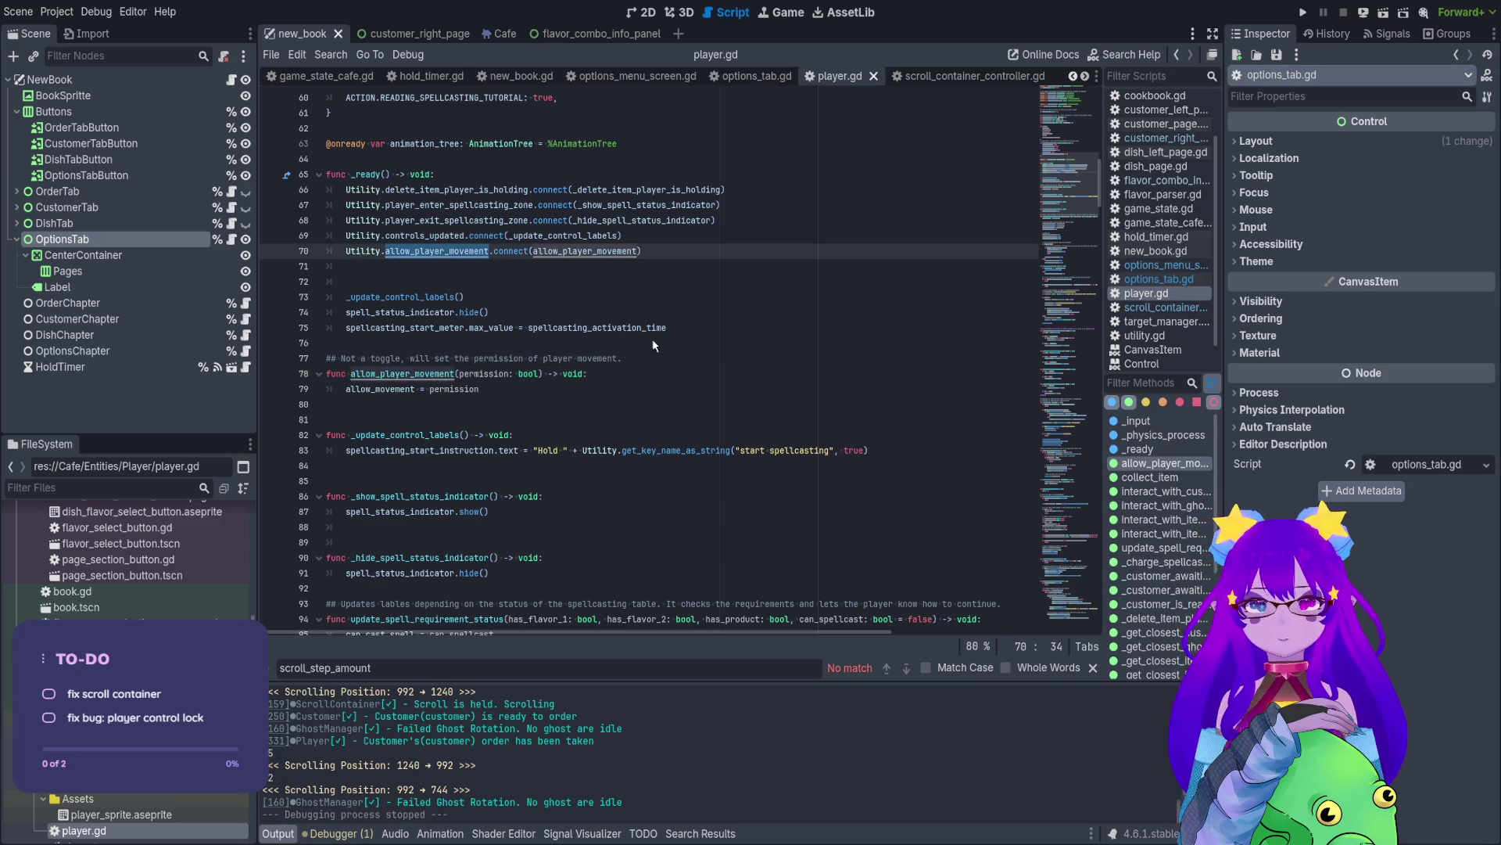
# - Search the project for allow_player_movement and browse the matches in player.gd and spellcasting_tutorial.gd
pyautogui.hotkey('ctrl', 'shift', 'f')
pyautogui.press('Return')
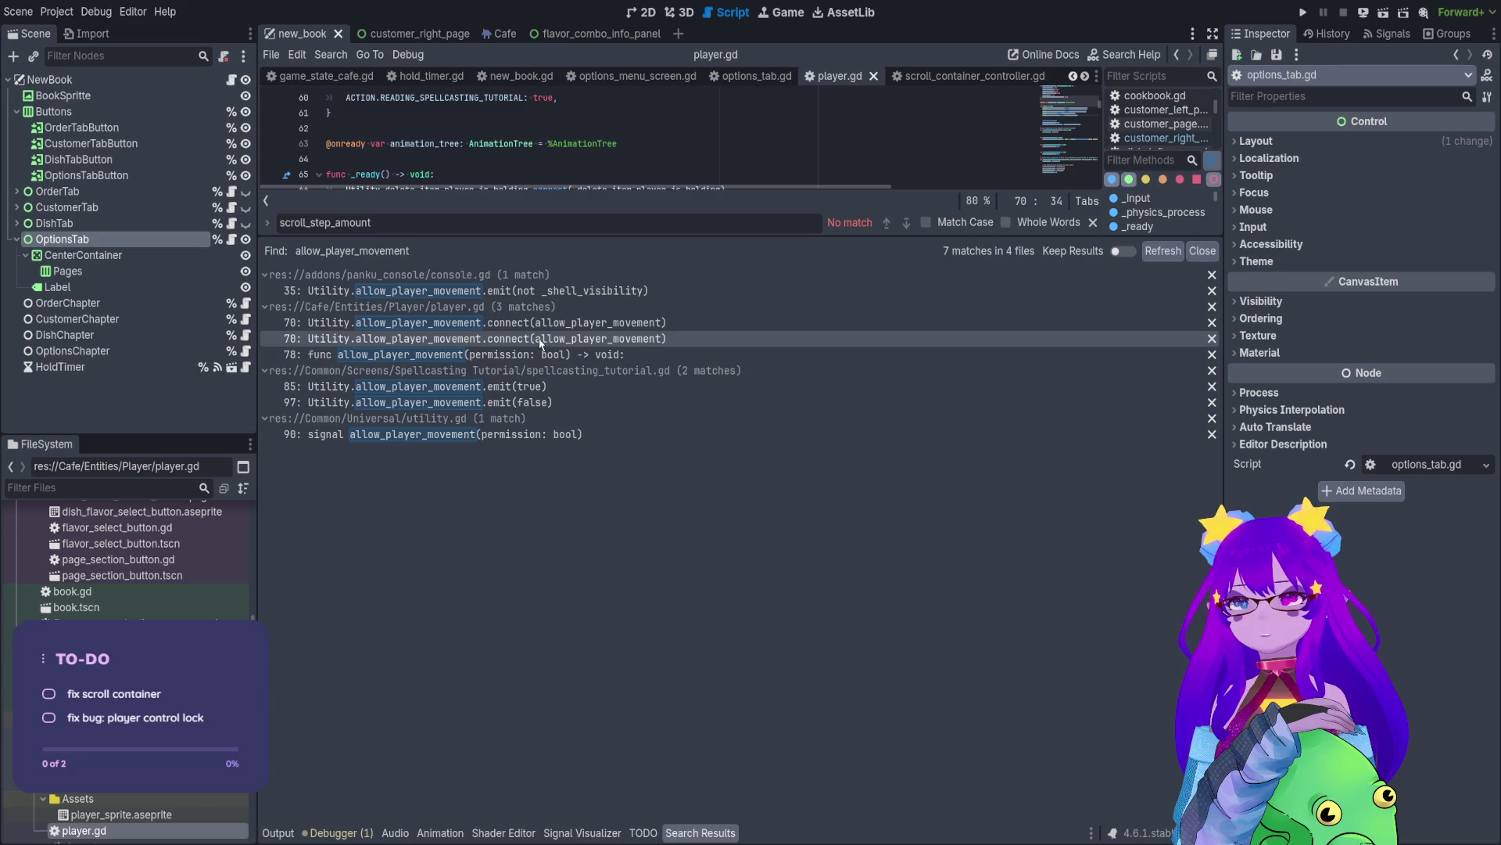
pyautogui.click(549, 322)
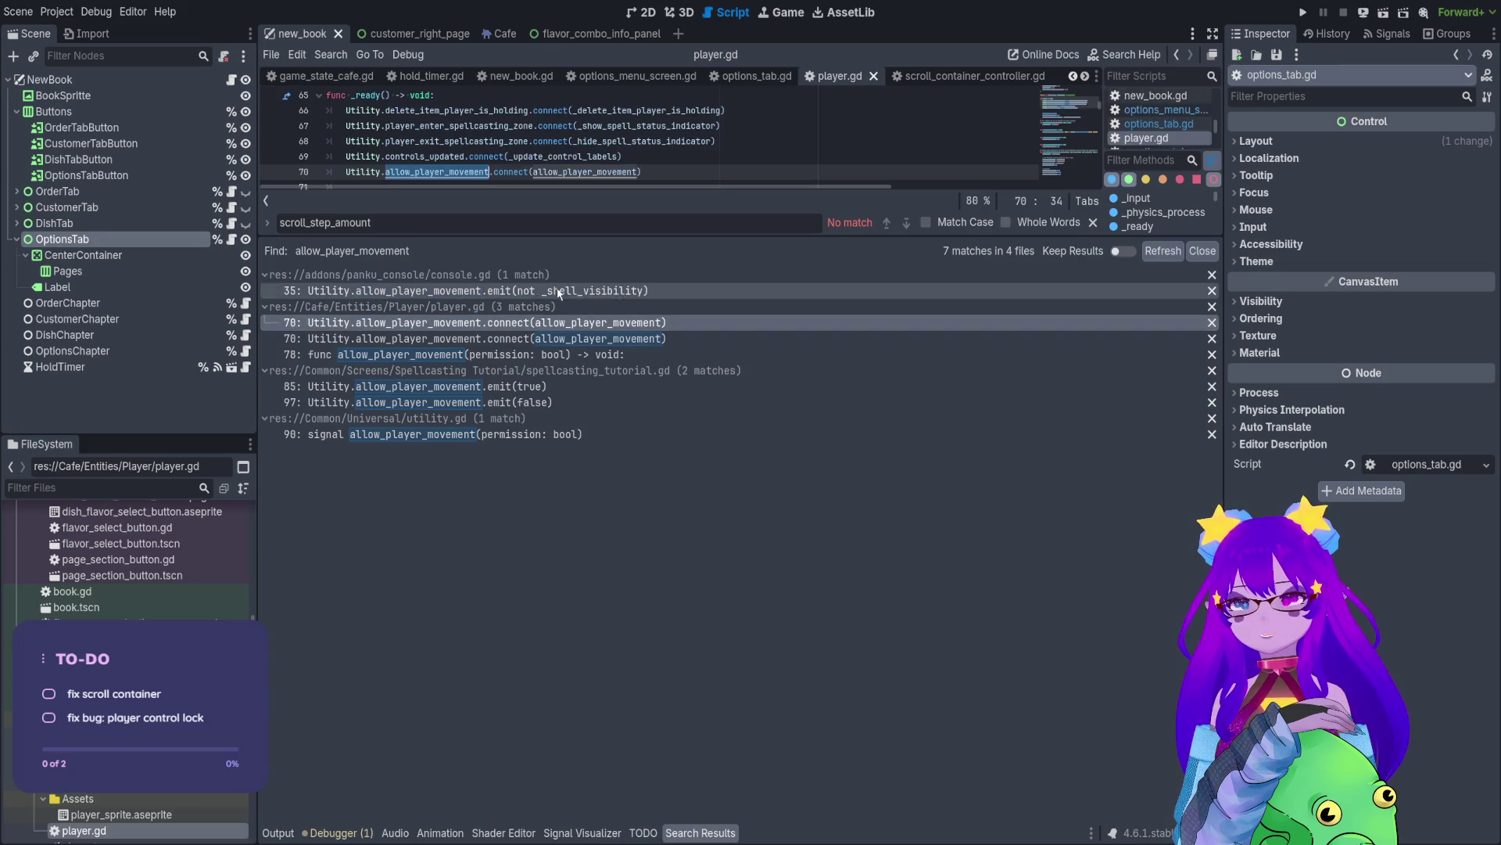
pyautogui.click(541, 387)
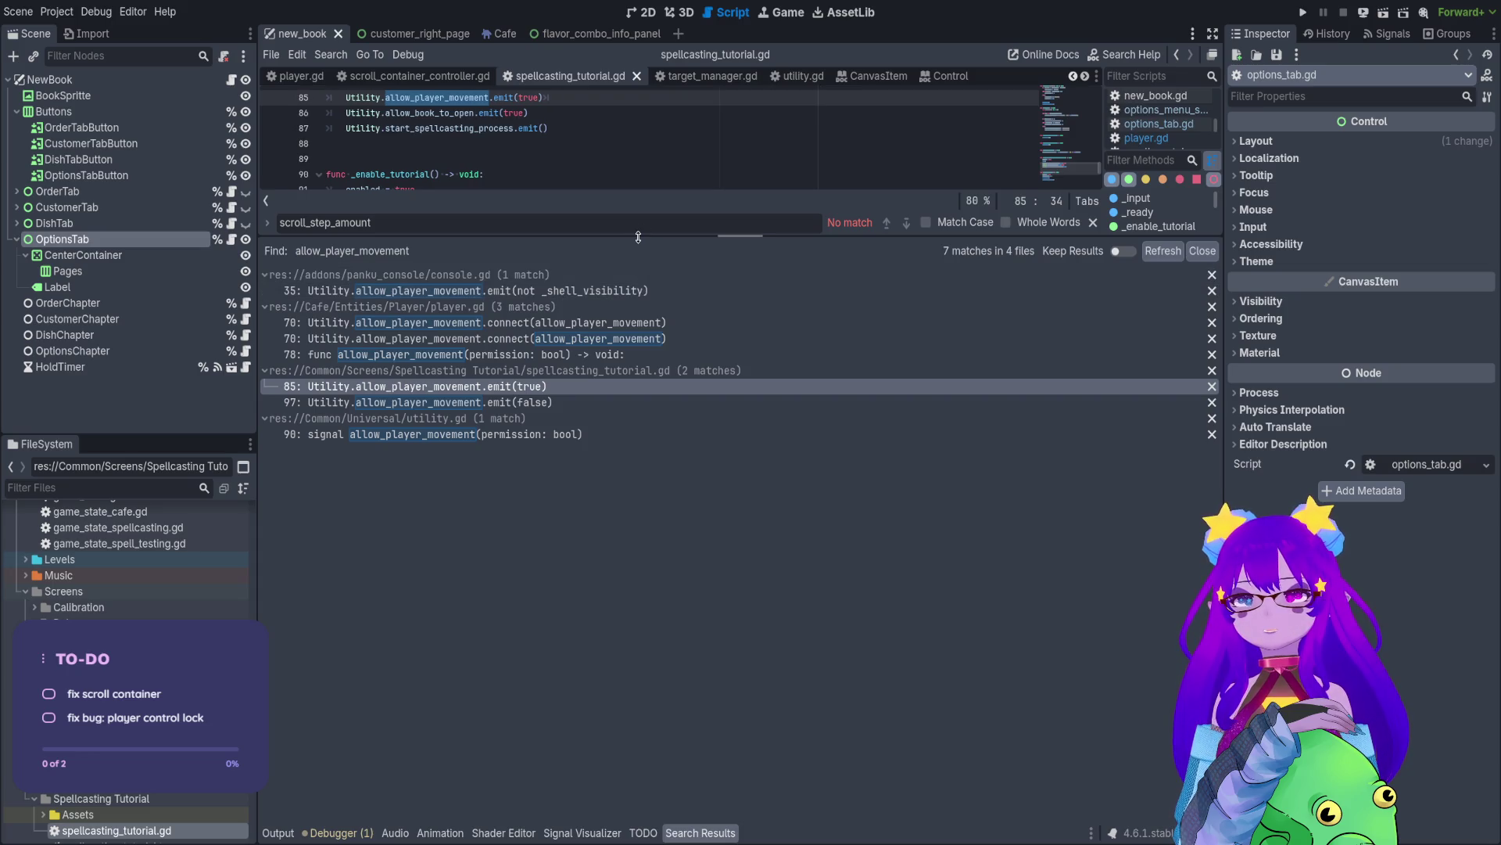
pyautogui.moveTo(638, 237)
pyautogui.mouseDown()
pyautogui.moveTo(610, 469)
pyautogui.moveTo(564, 499)
pyautogui.mouseUp()
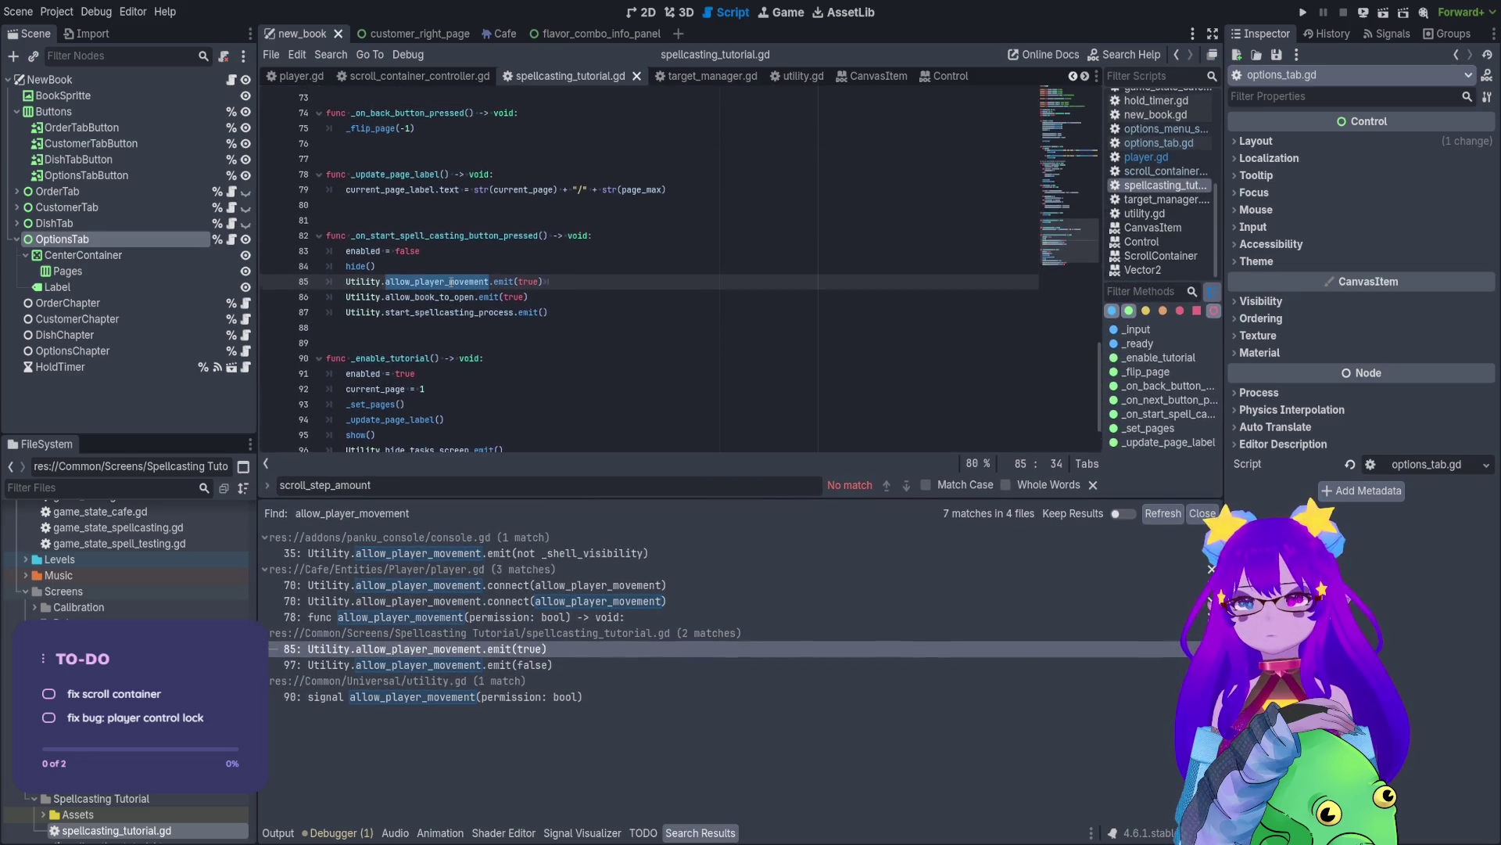
pyautogui.scroll(1, 453, 290)
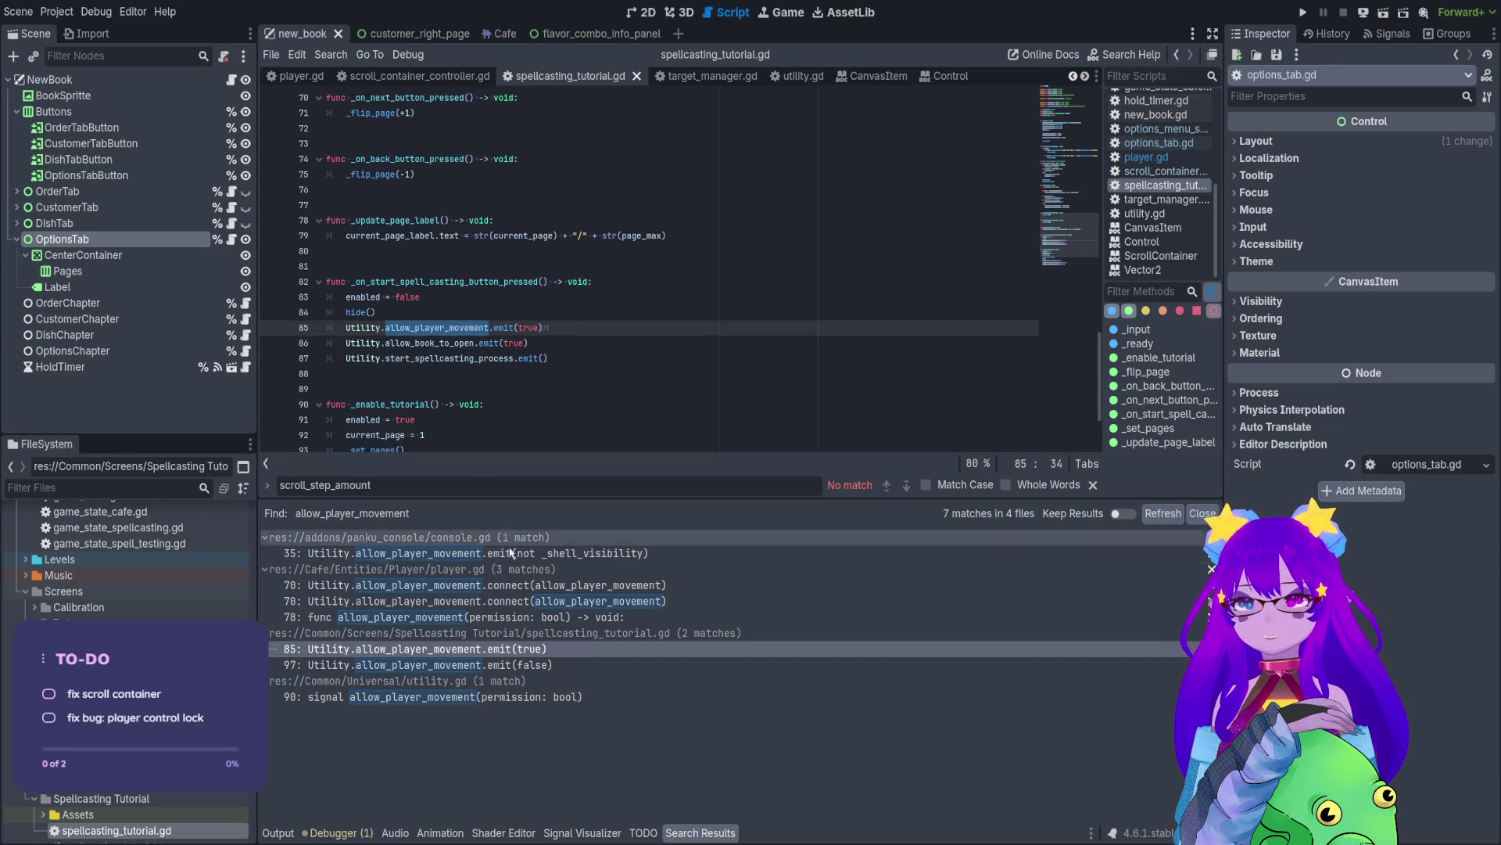
# - Comment out the allow_player_movement.emit(false) call on line 97 and save the script
pyautogui.click(437, 665)
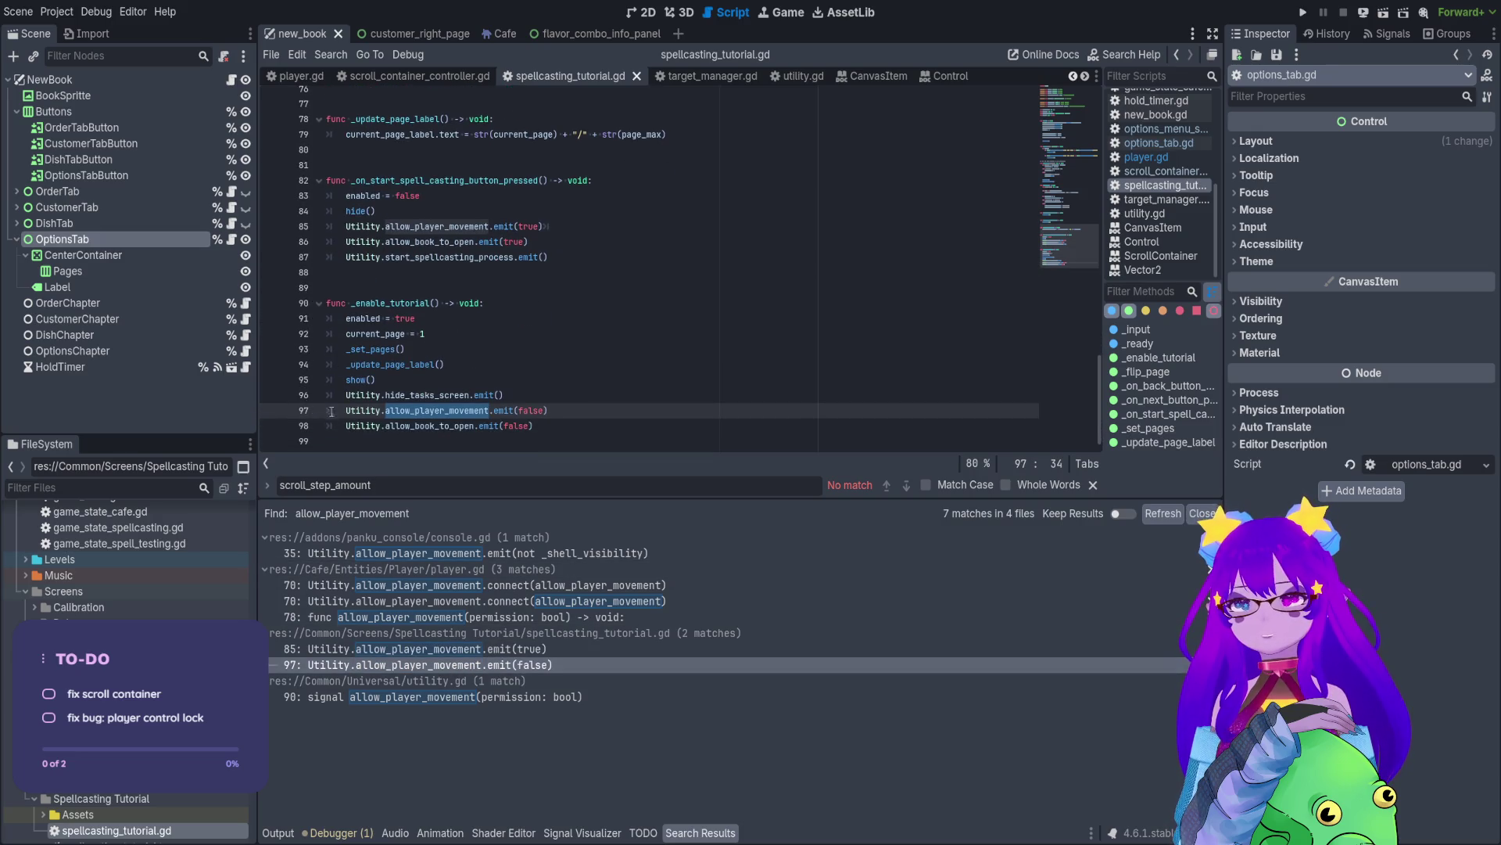
pyautogui.click(349, 409)
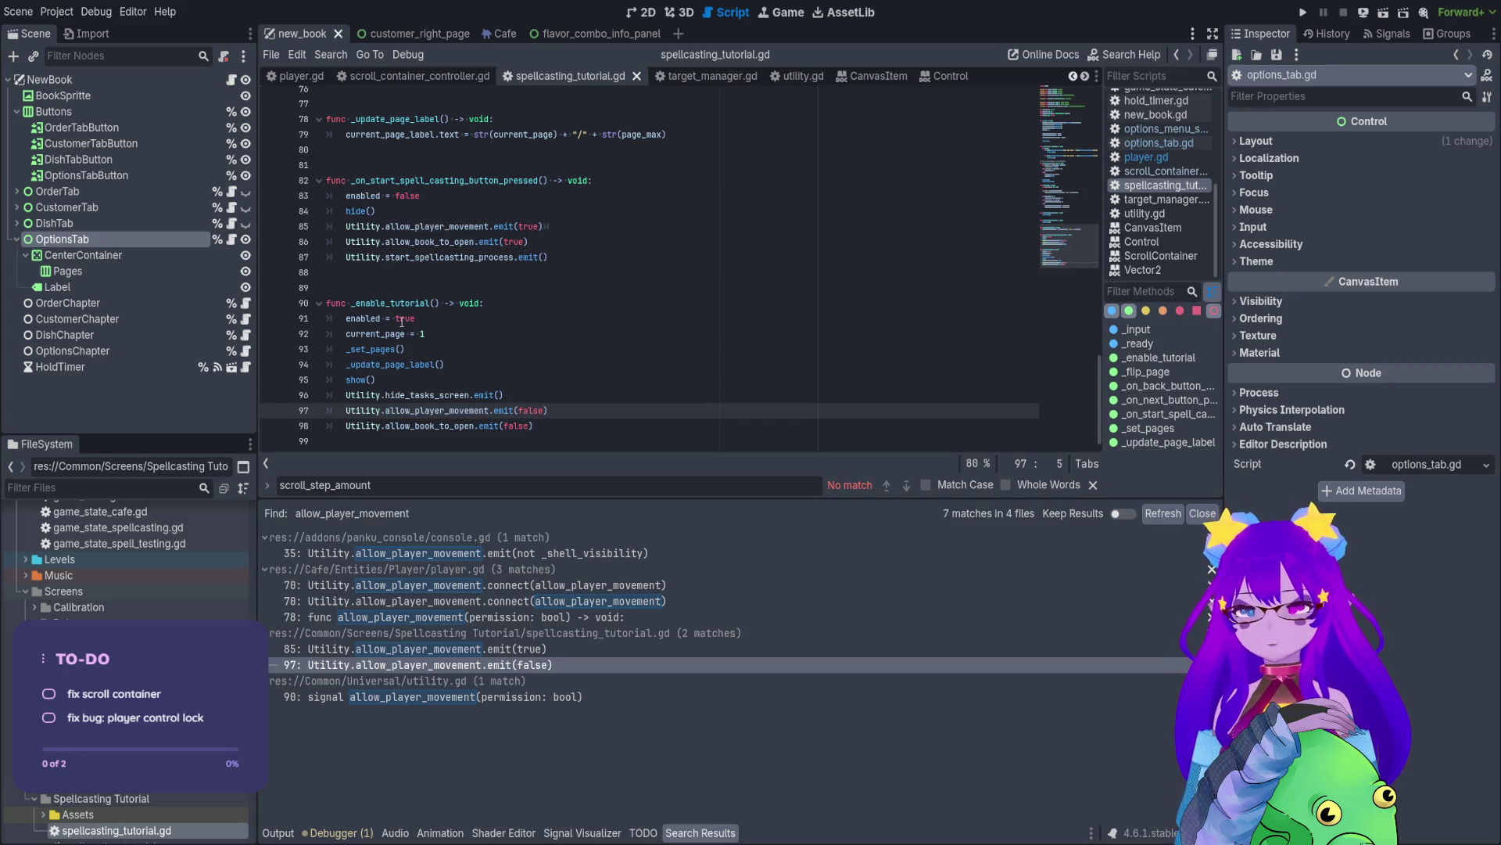
pyautogui.write('#')
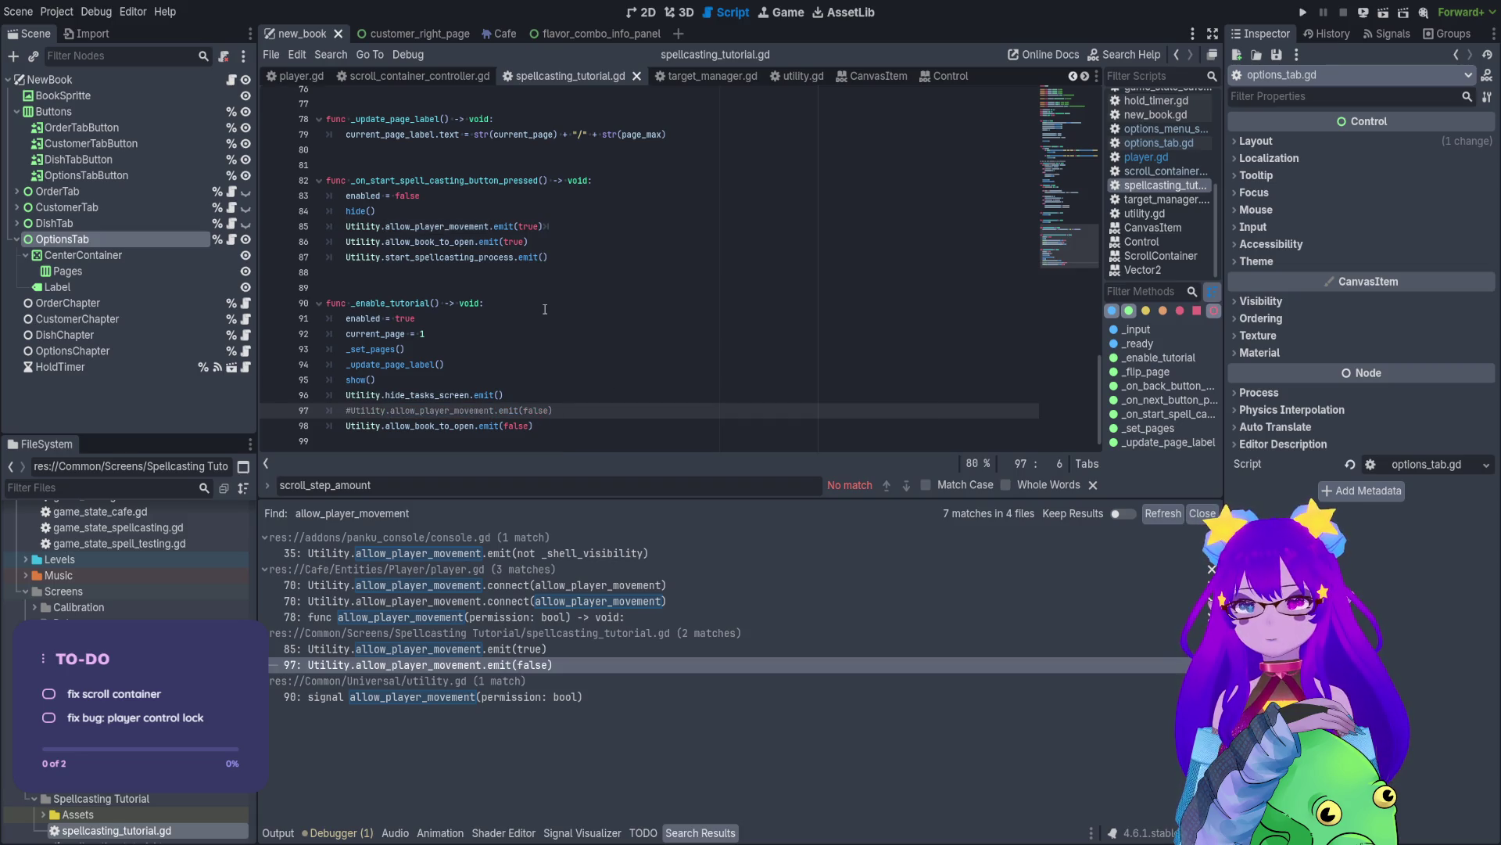
pyautogui.hotkey('ctrl', 's')
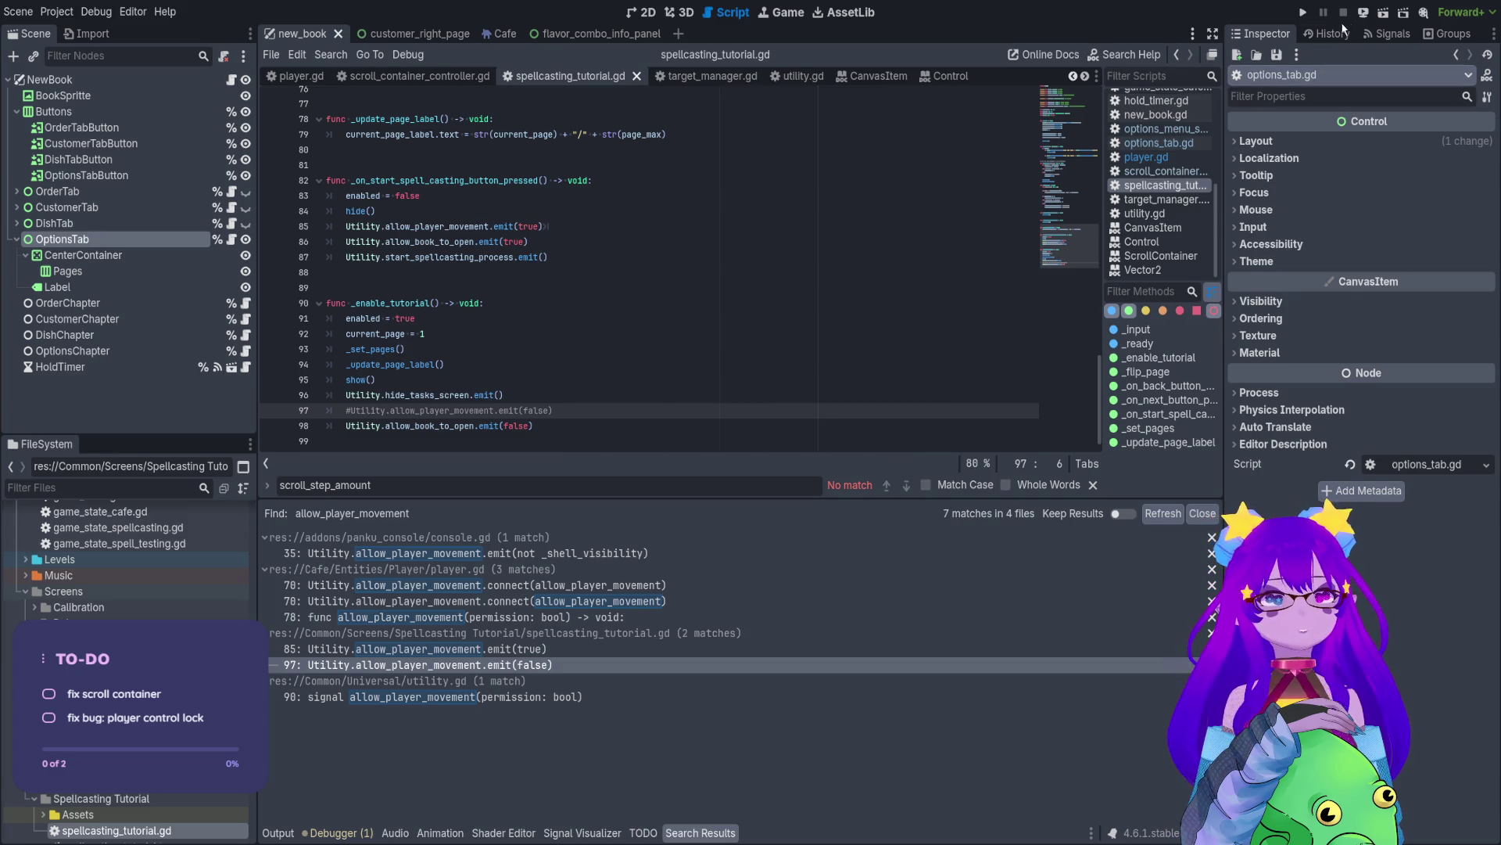
# - Run the game and load the cafe level from the Levels menu
pyautogui.click(1303, 13)
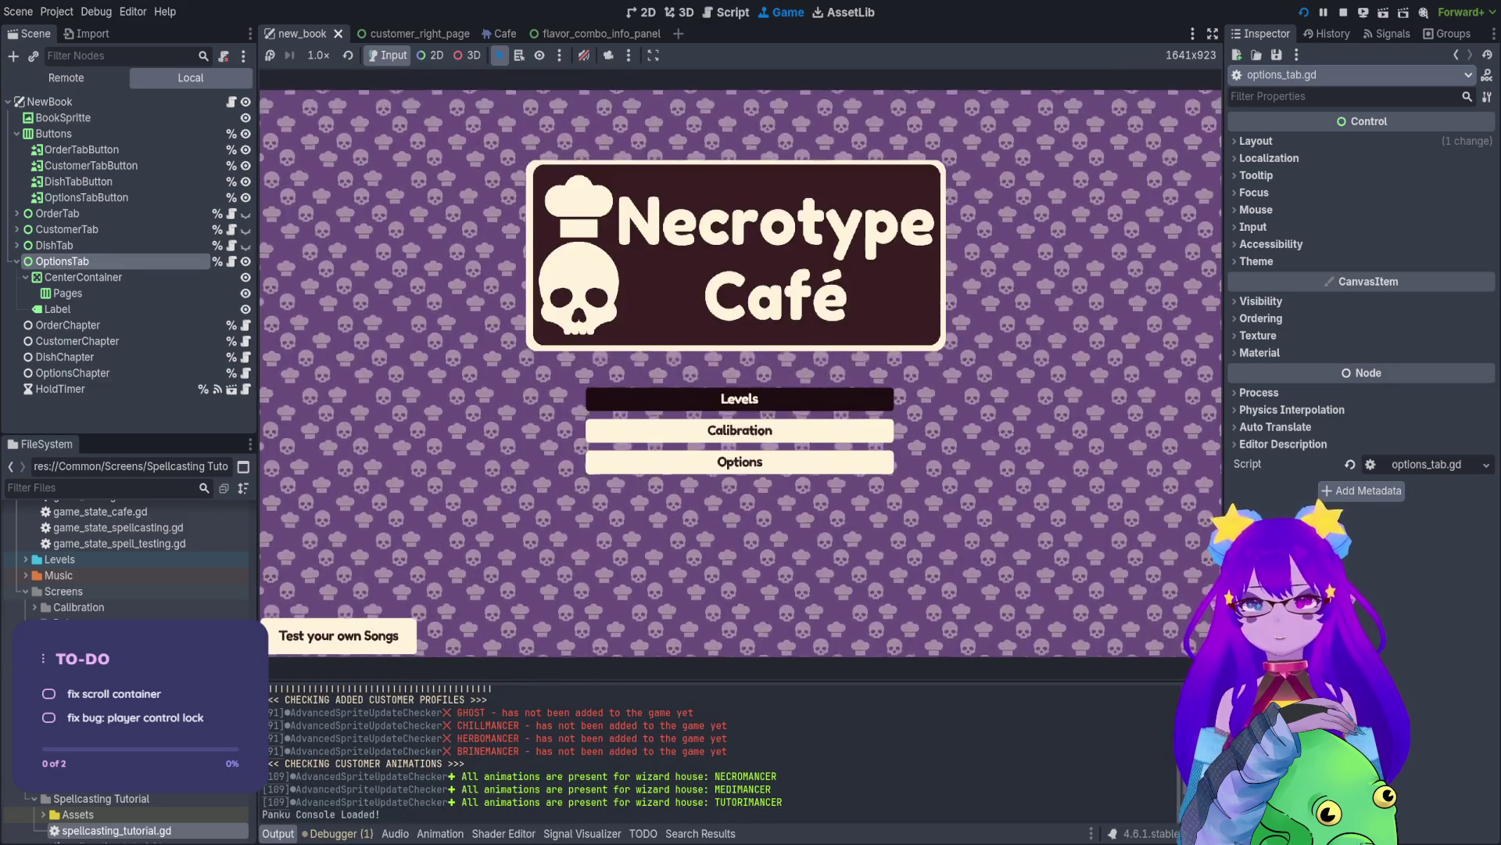
pyautogui.click(737, 396)
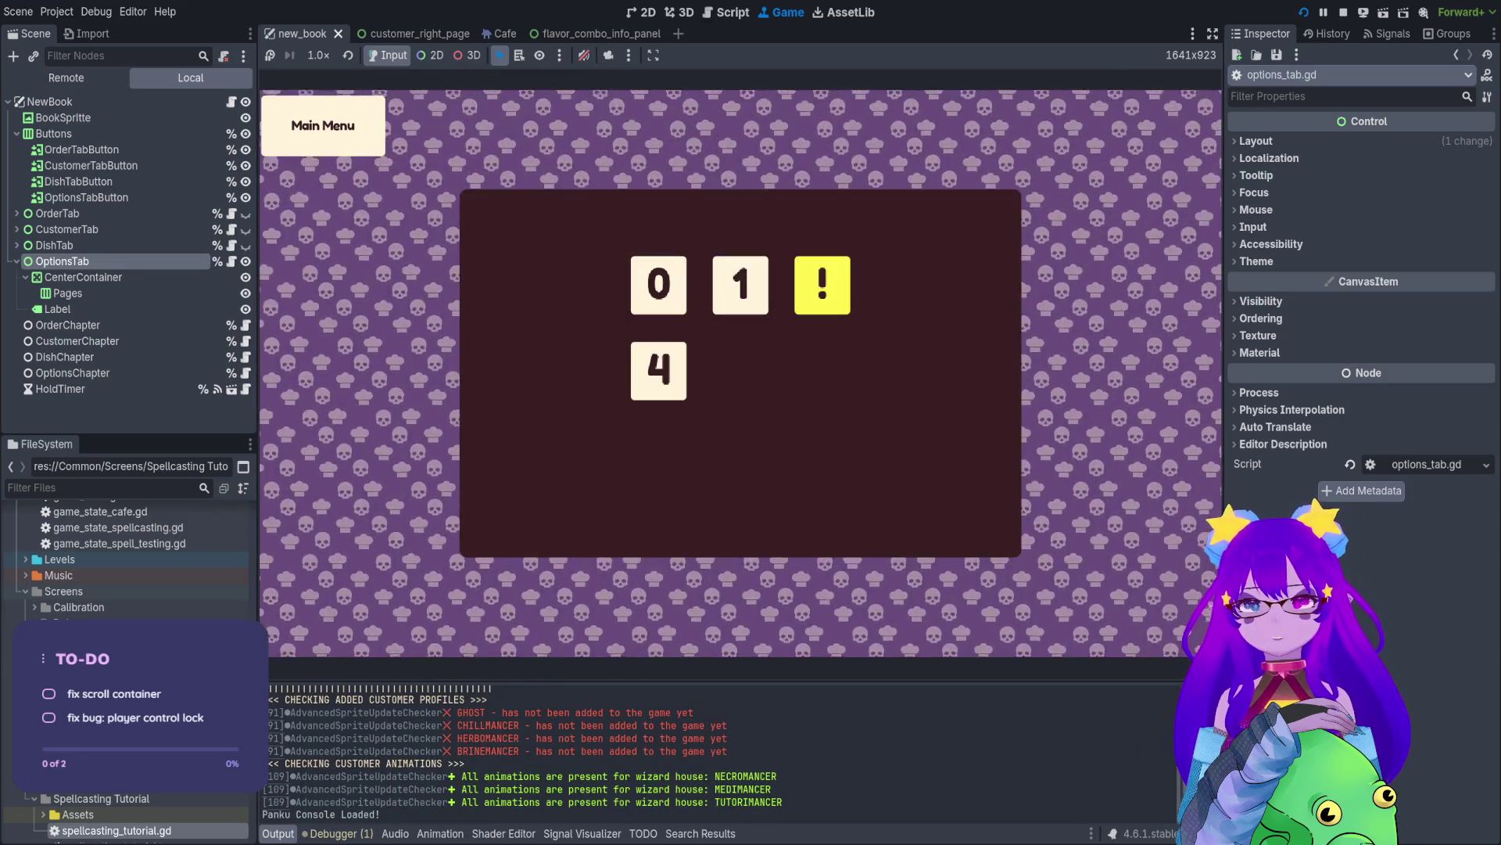
pyautogui.click(659, 371)
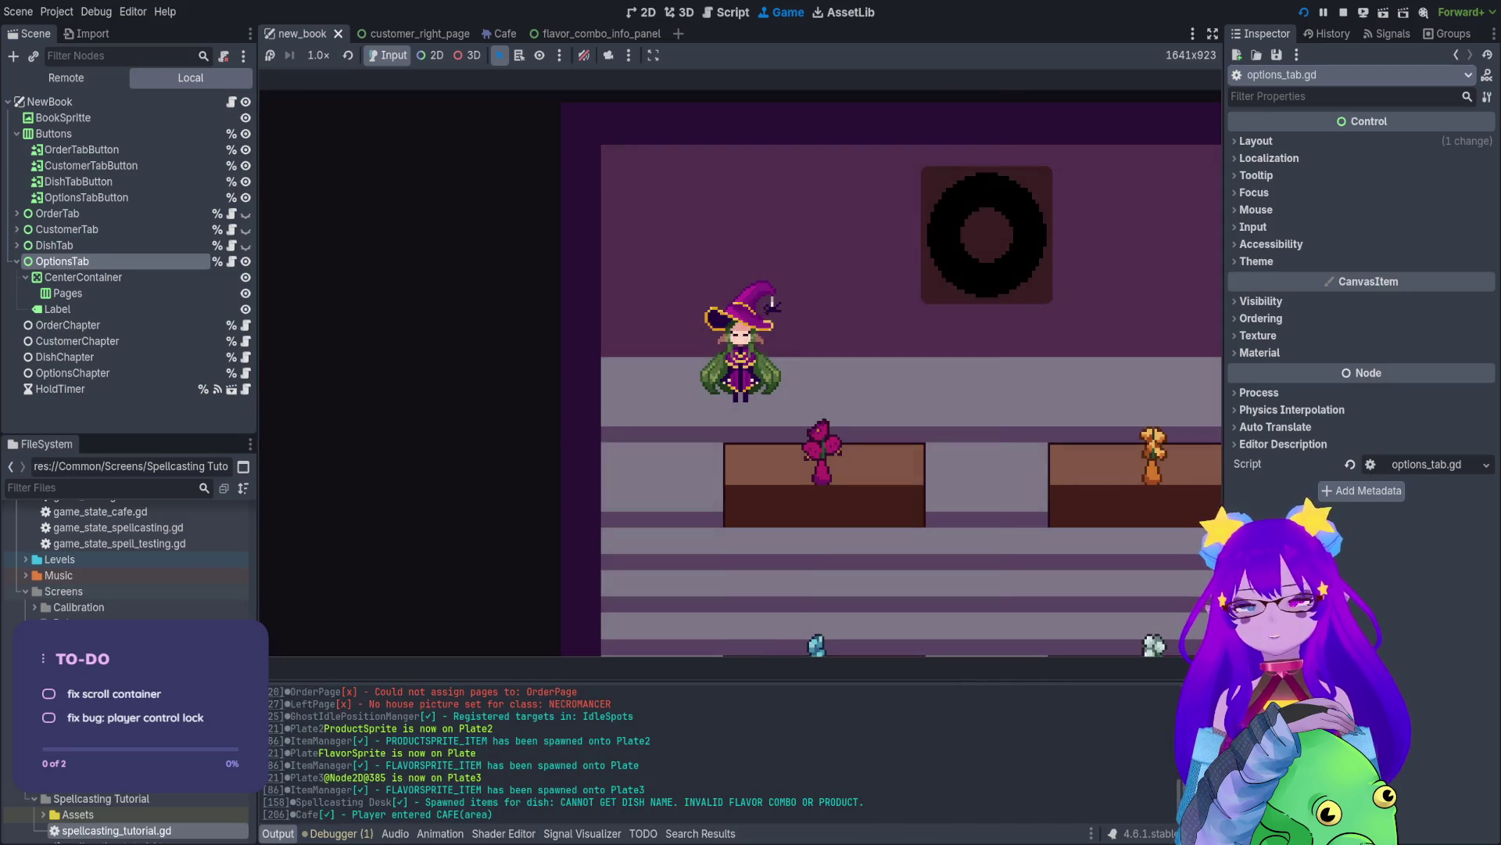
# - Spawn a necromancer customer with the Panku console's Cheats.spawn_customer cheat
pyautogui.press('`')
pyautogui.write('spawn')
pyautogui.press('Down')
pyautogui.press('Down')
pyautogui.press('Down')
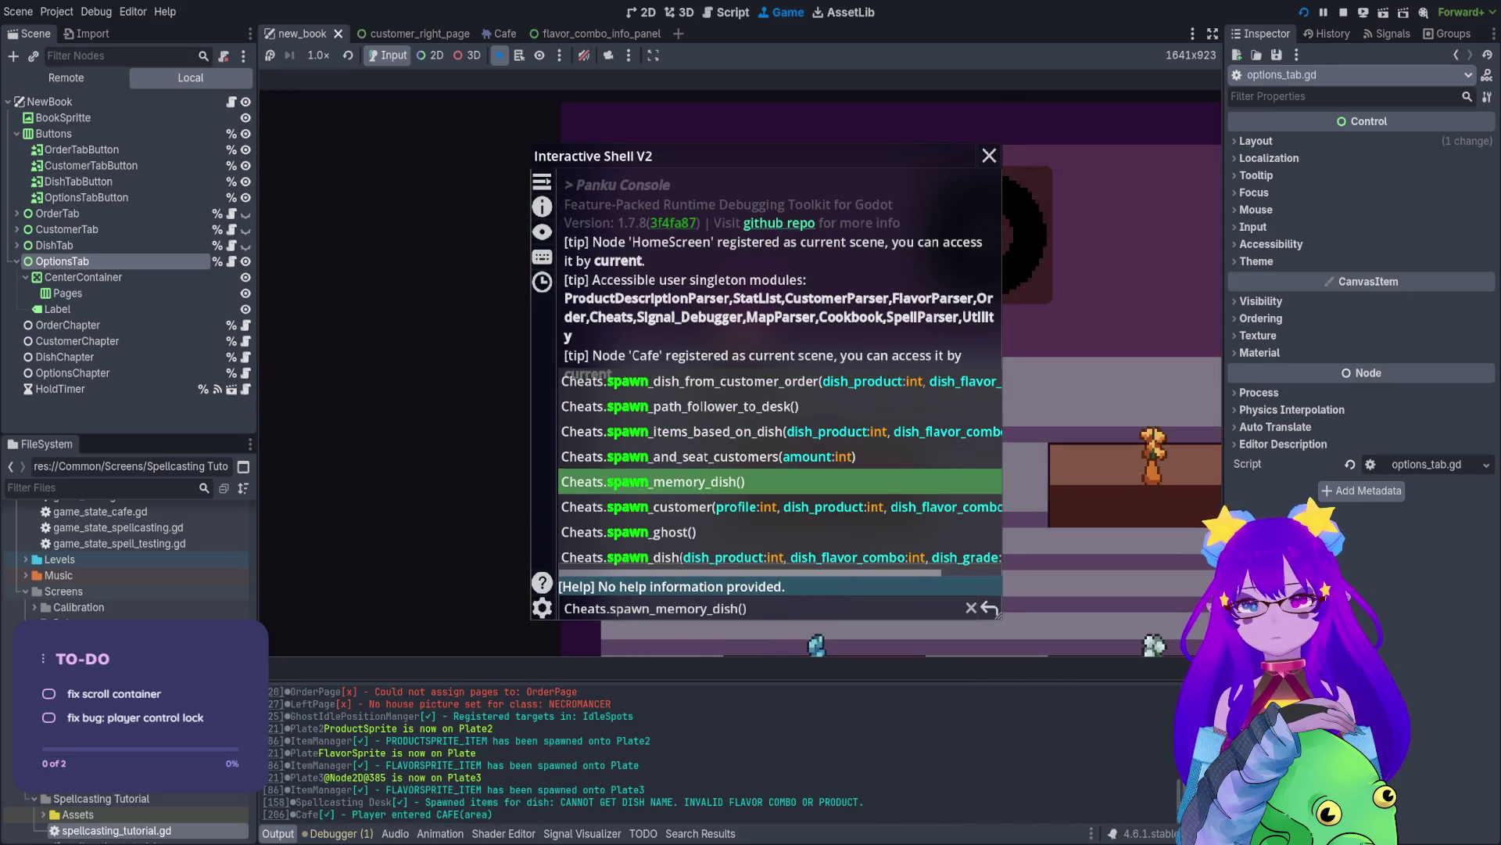
pyautogui.press('Down')
pyautogui.press('Return')
pyautogui.press('`')
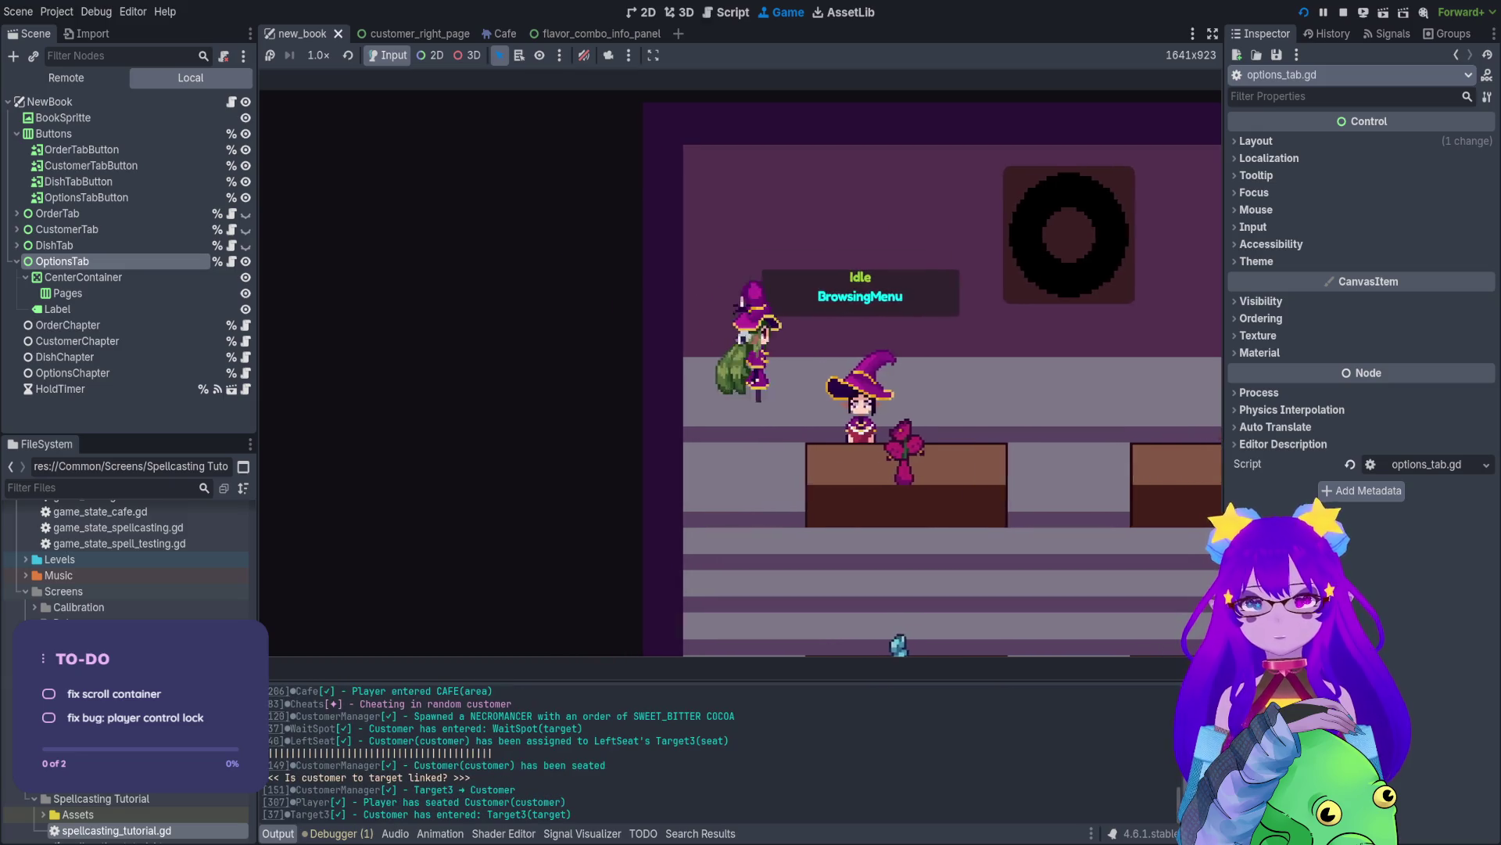
# - Toggle the Orders book to check the SWEET_BITTER COCOA order and the controls
pyautogui.press('Tab')
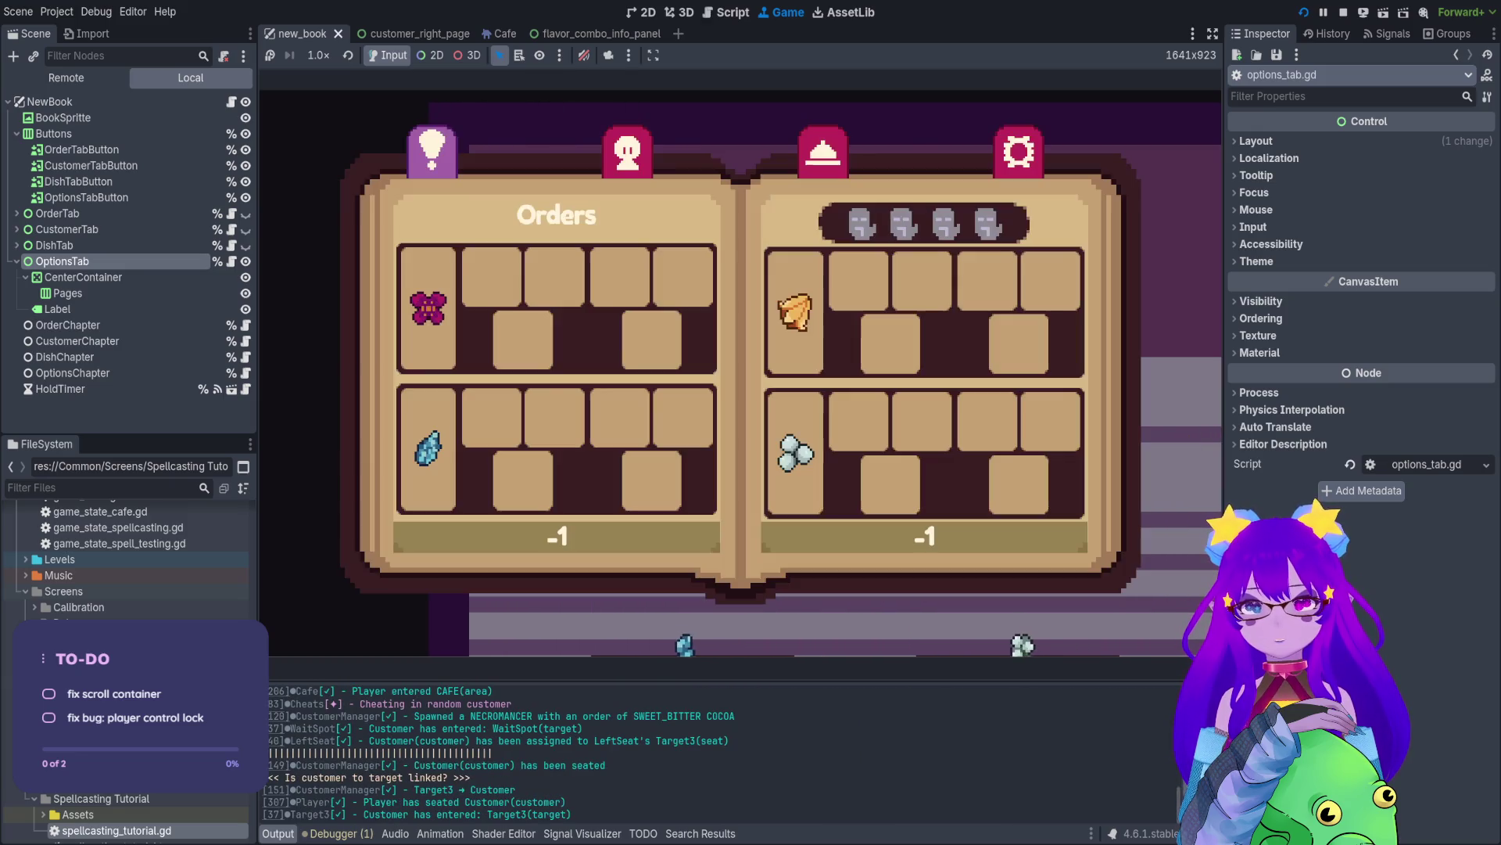
pyautogui.press('Tab')
pyautogui.press('Tab')
pyautogui.press('Tab')
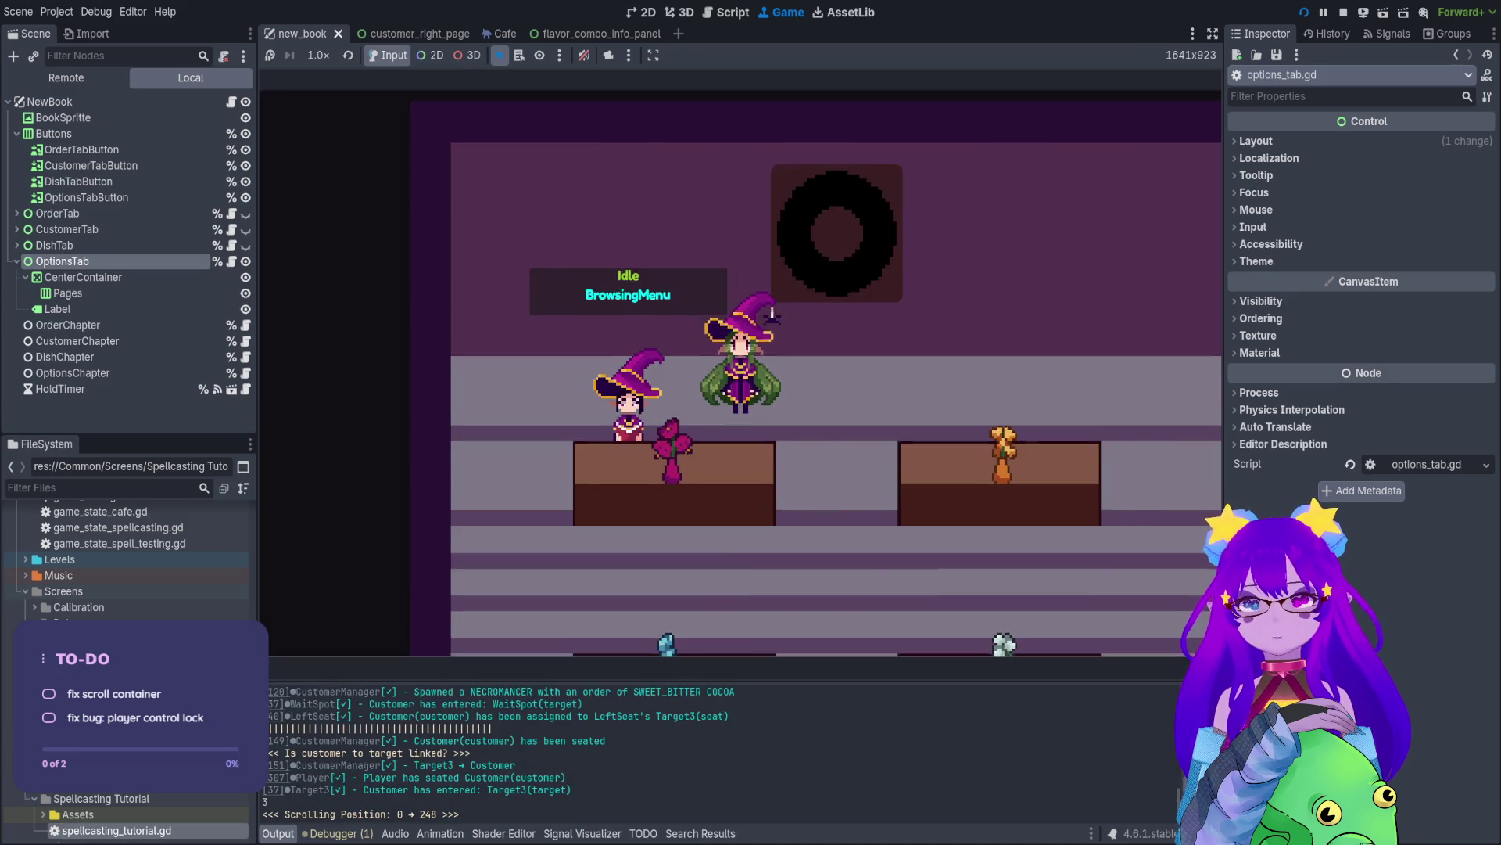
pyautogui.press('Tab')
pyautogui.press('Tab')
pyautogui.press('Tab')
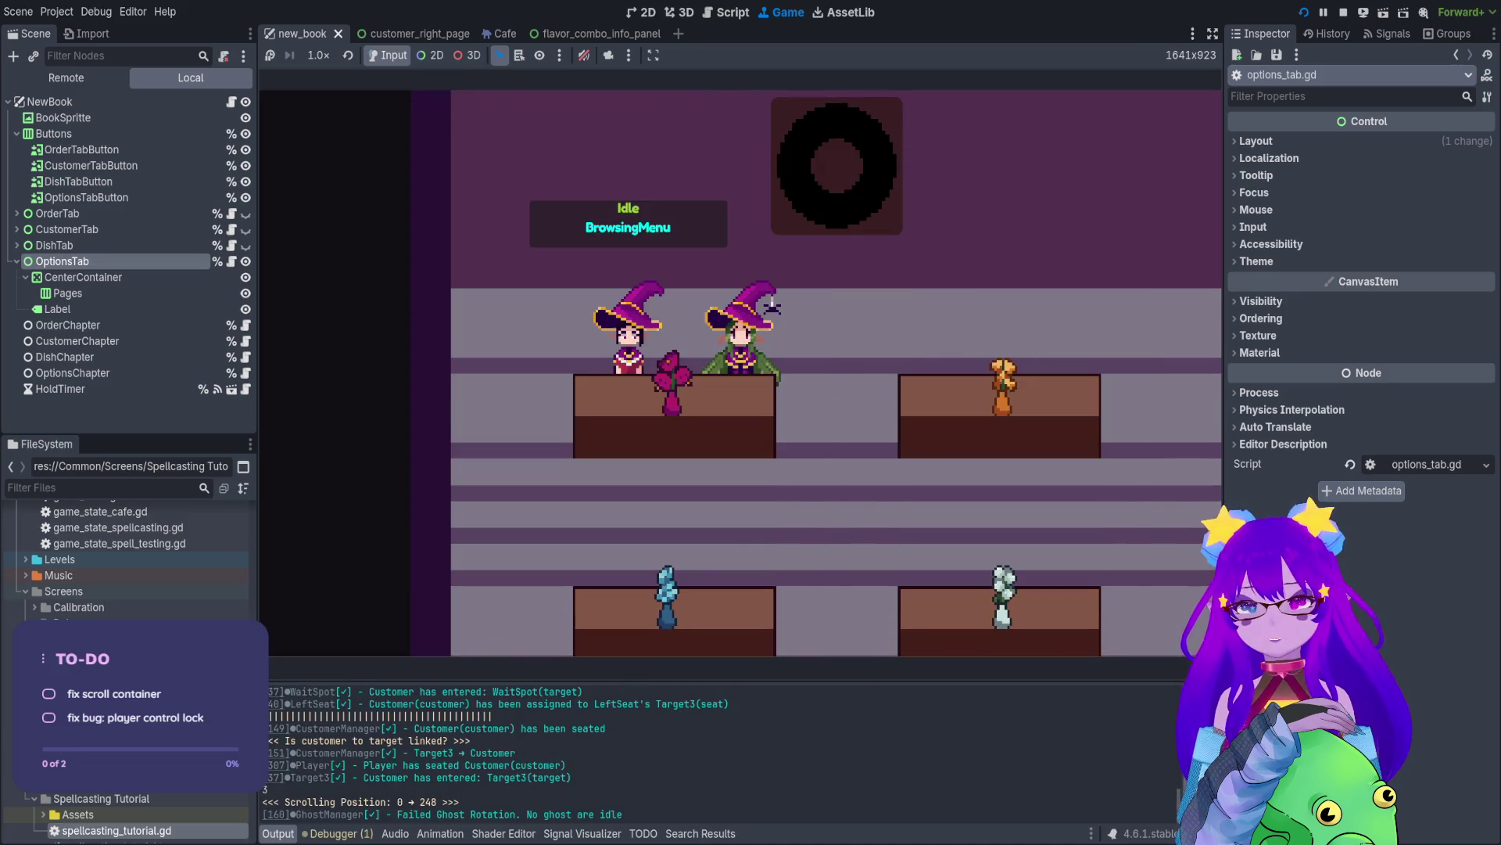
pyautogui.press('Tab')
pyautogui.press('Tab')
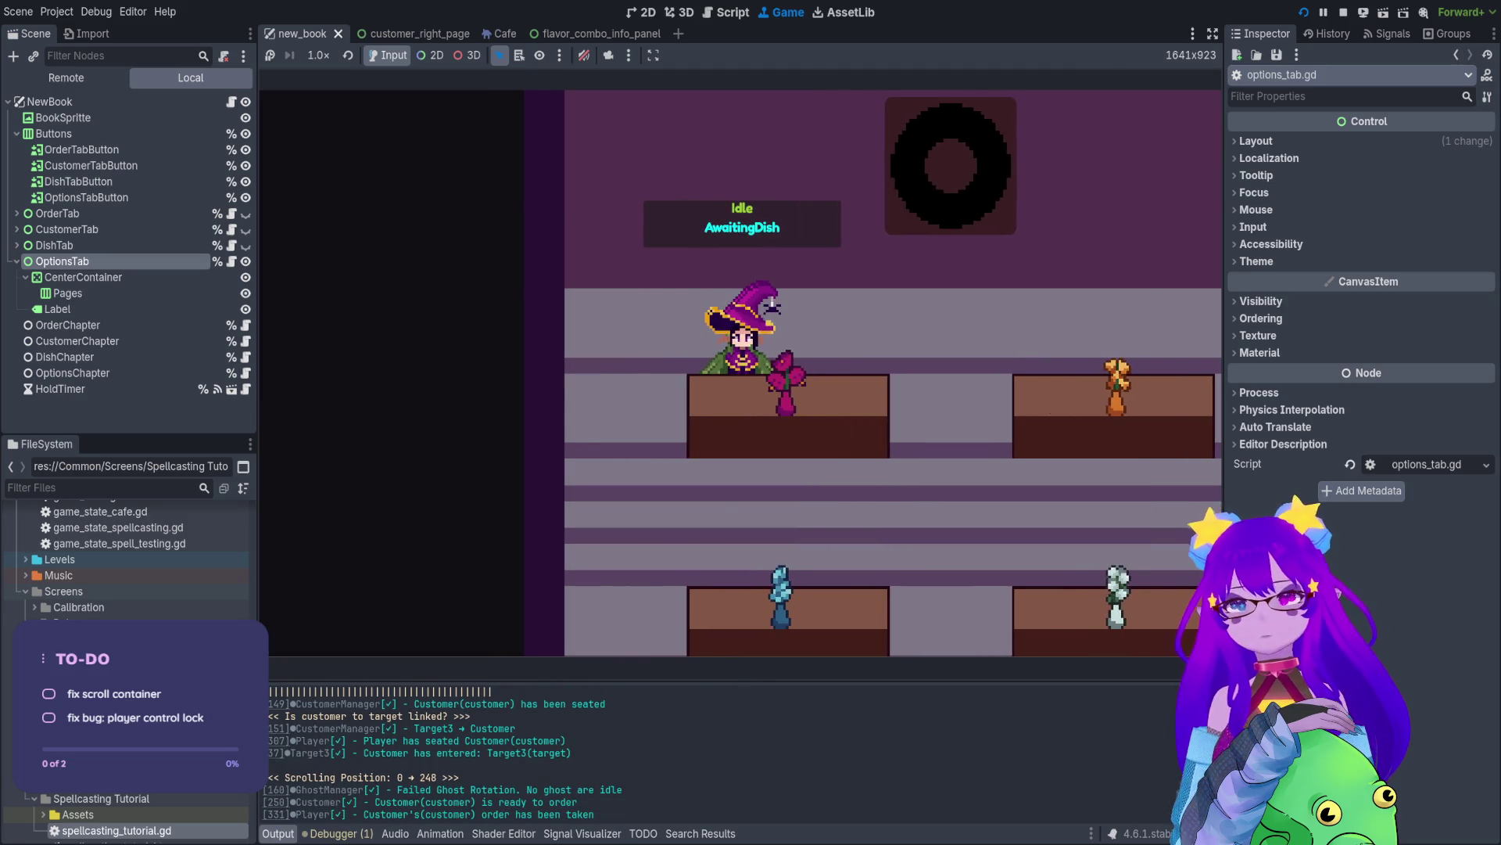
# - Stop the playtest, inspect allow_player_movement on line 97, then view player.gd near line 125
pyautogui.click(1344, 12)
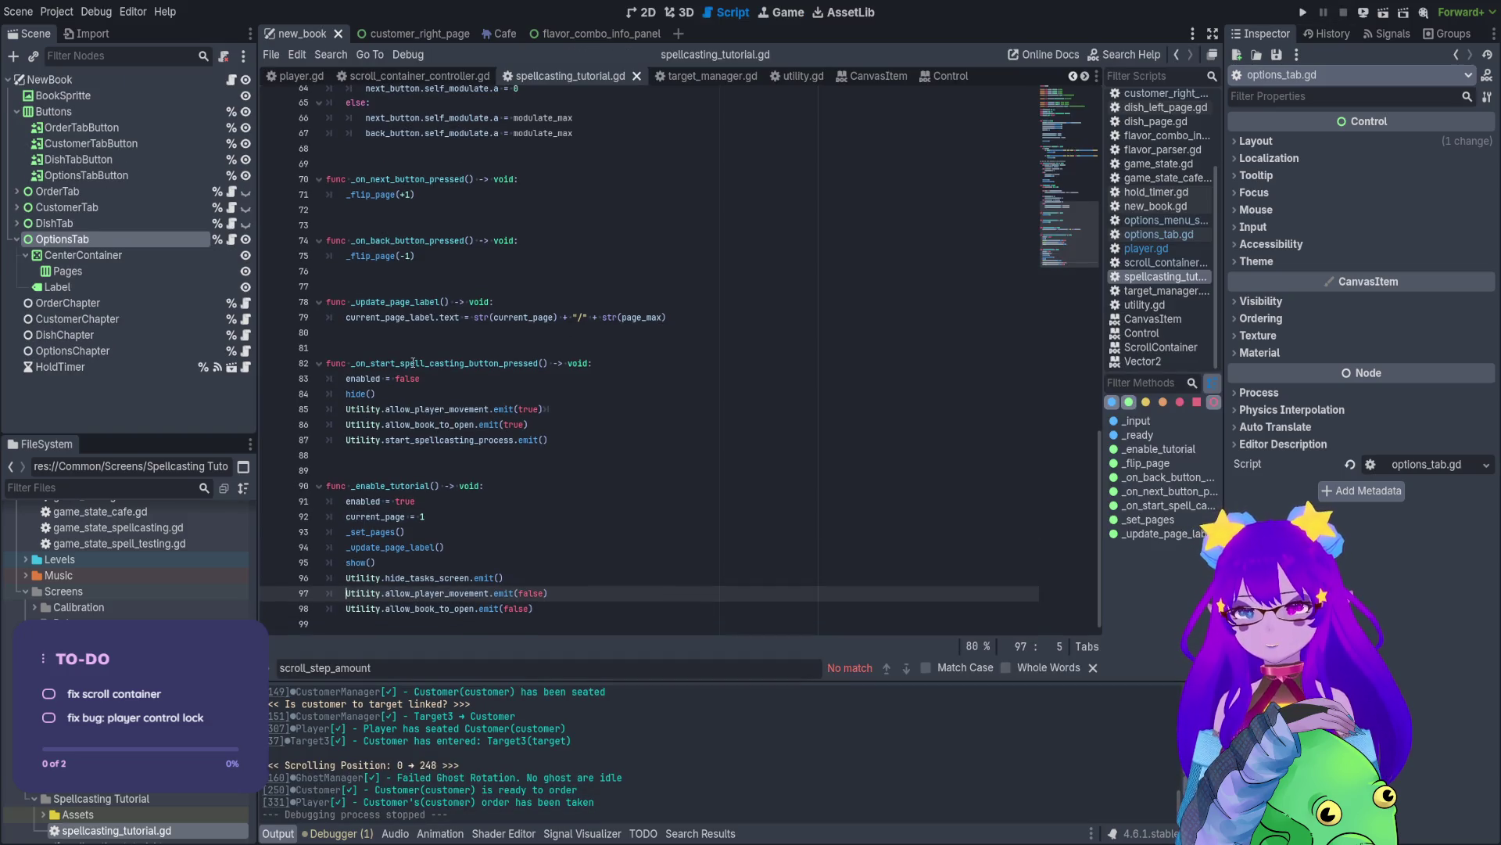
pyautogui.doubleClick(415, 592)
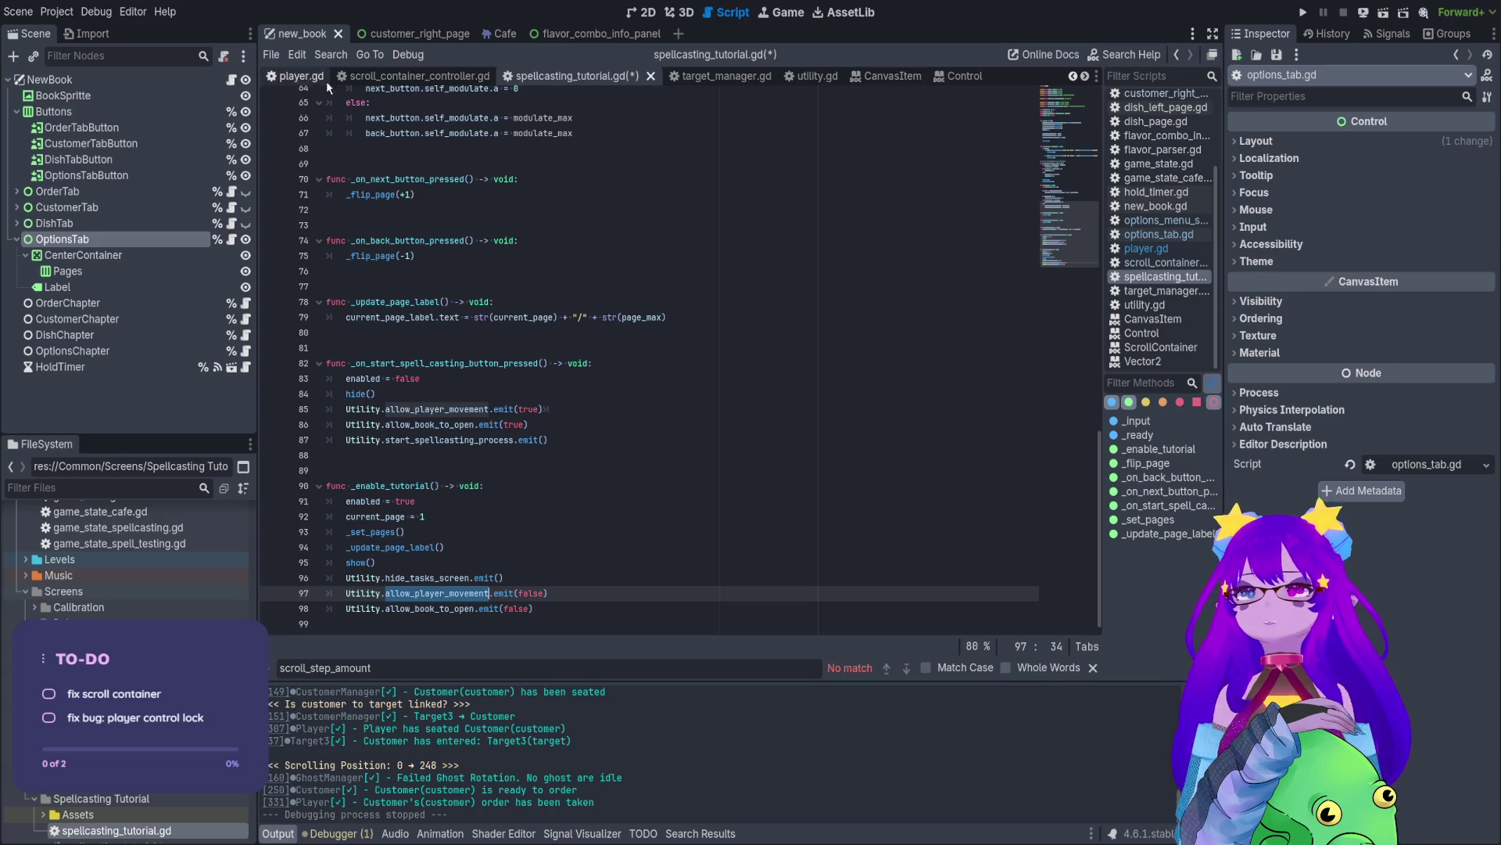
pyautogui.click(302, 78)
pyautogui.scroll(-15, 680, 359)
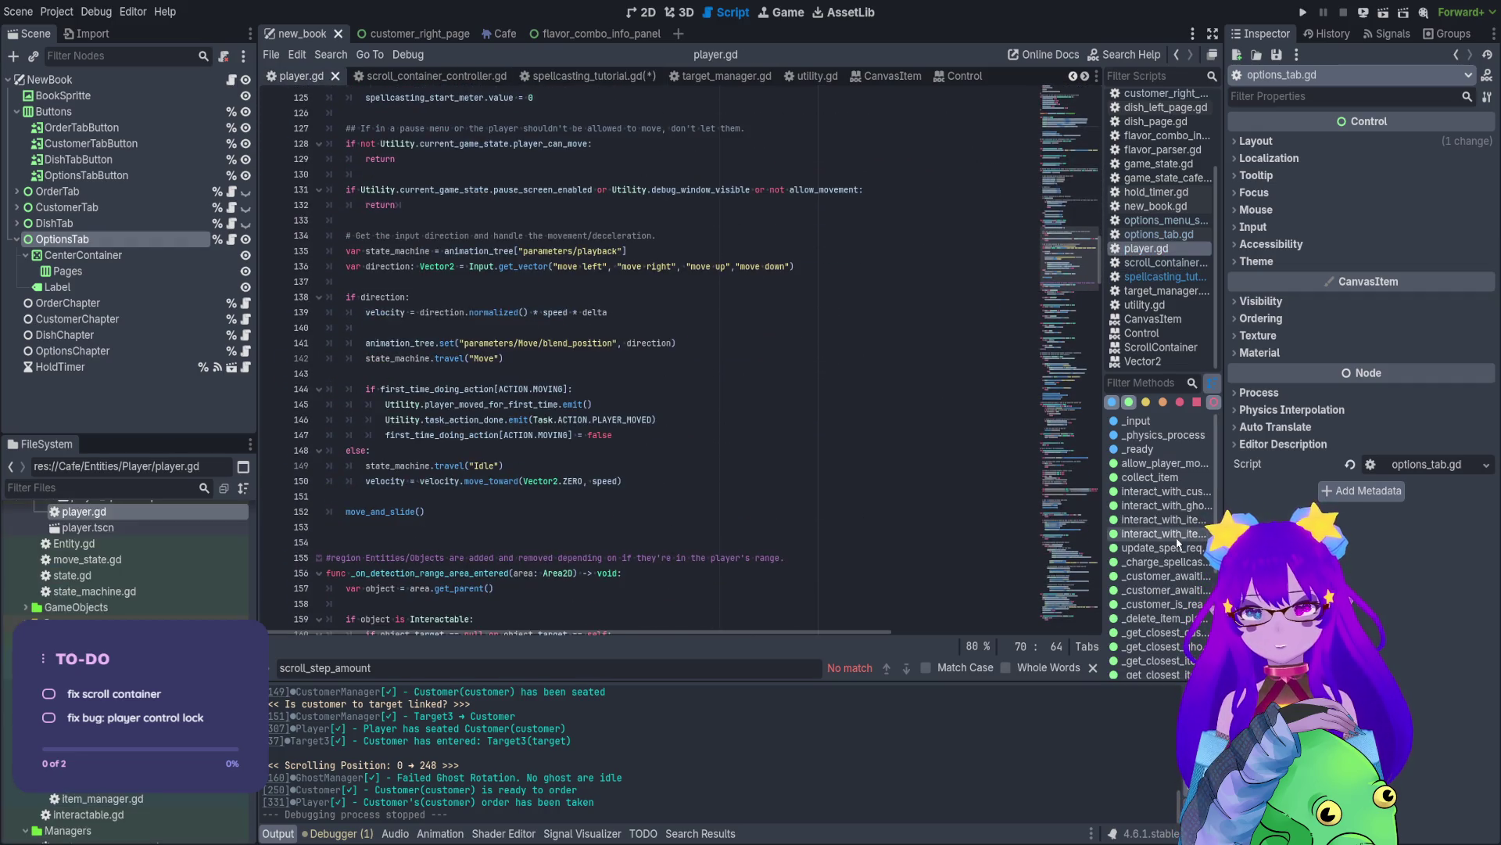
# - Filter player.gd's methods by 'order' and jump to _on_detection_range_body_entered
pyautogui.scroll(-3, 1177, 563)
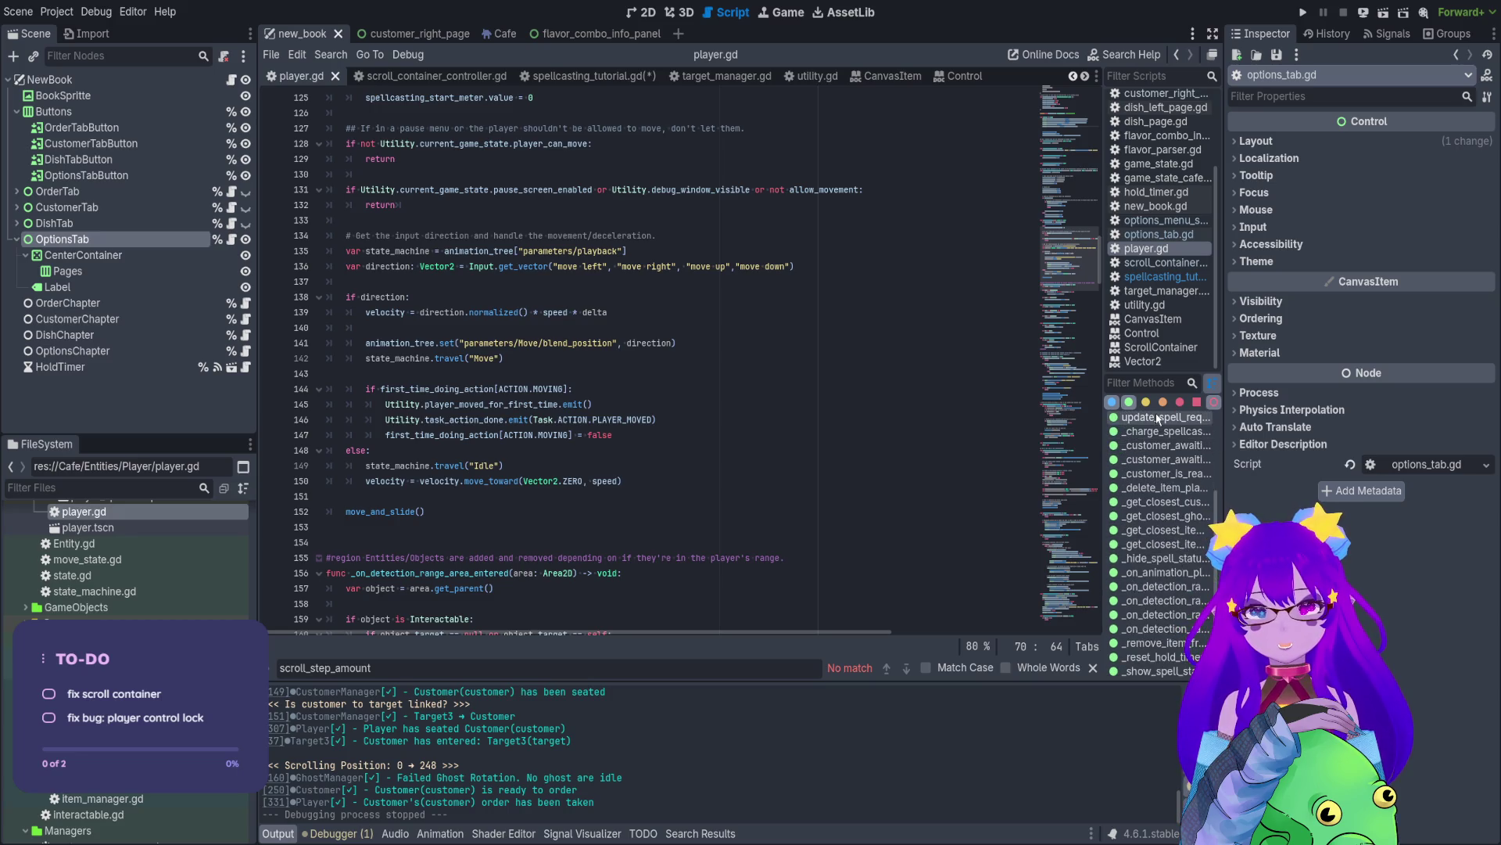
pyautogui.click(1142, 383)
pyautogui.write('order')
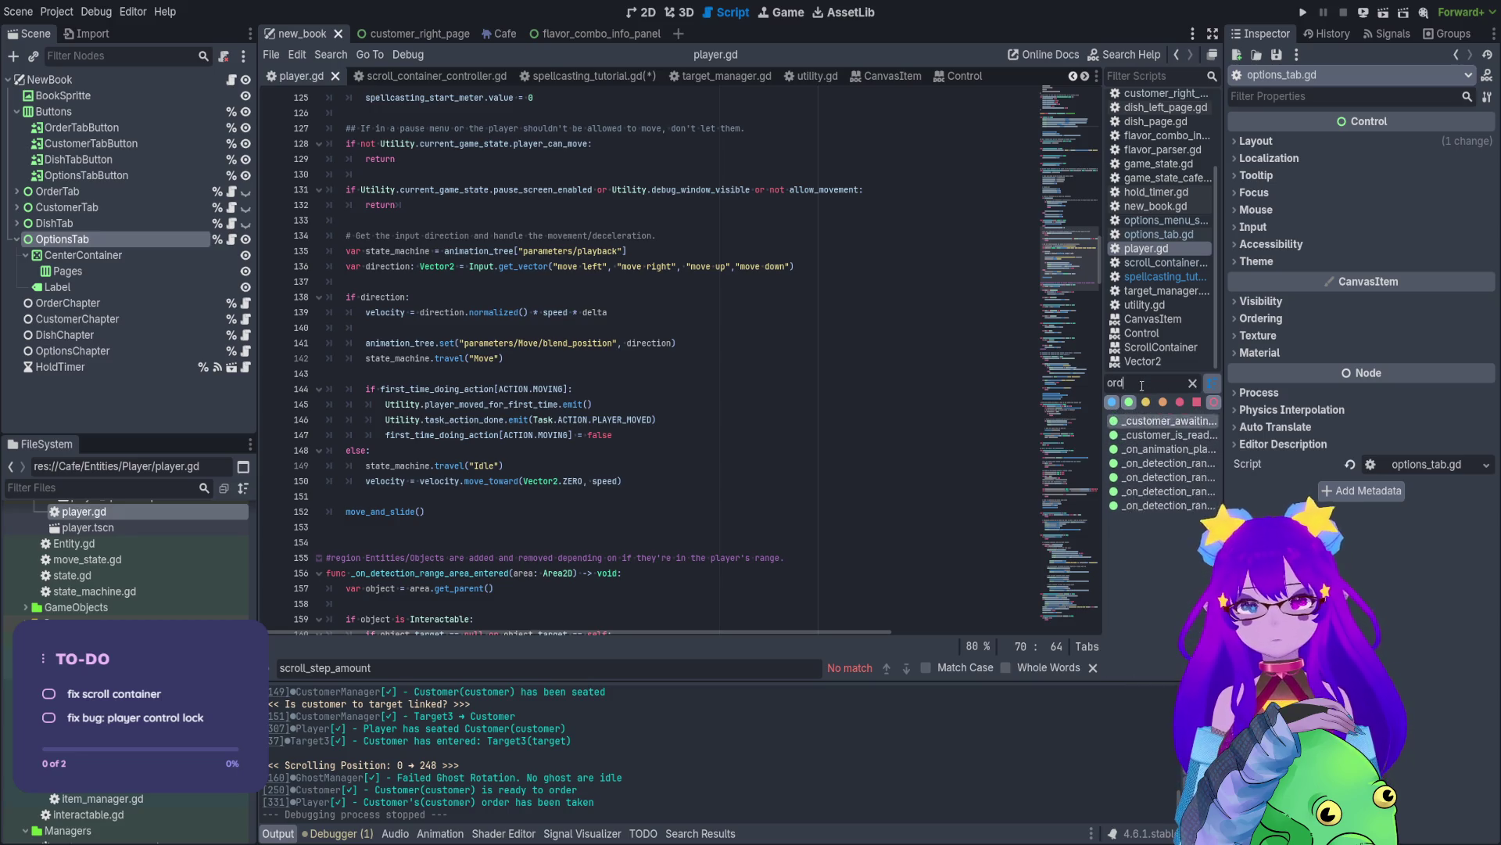
pyautogui.click(1171, 420)
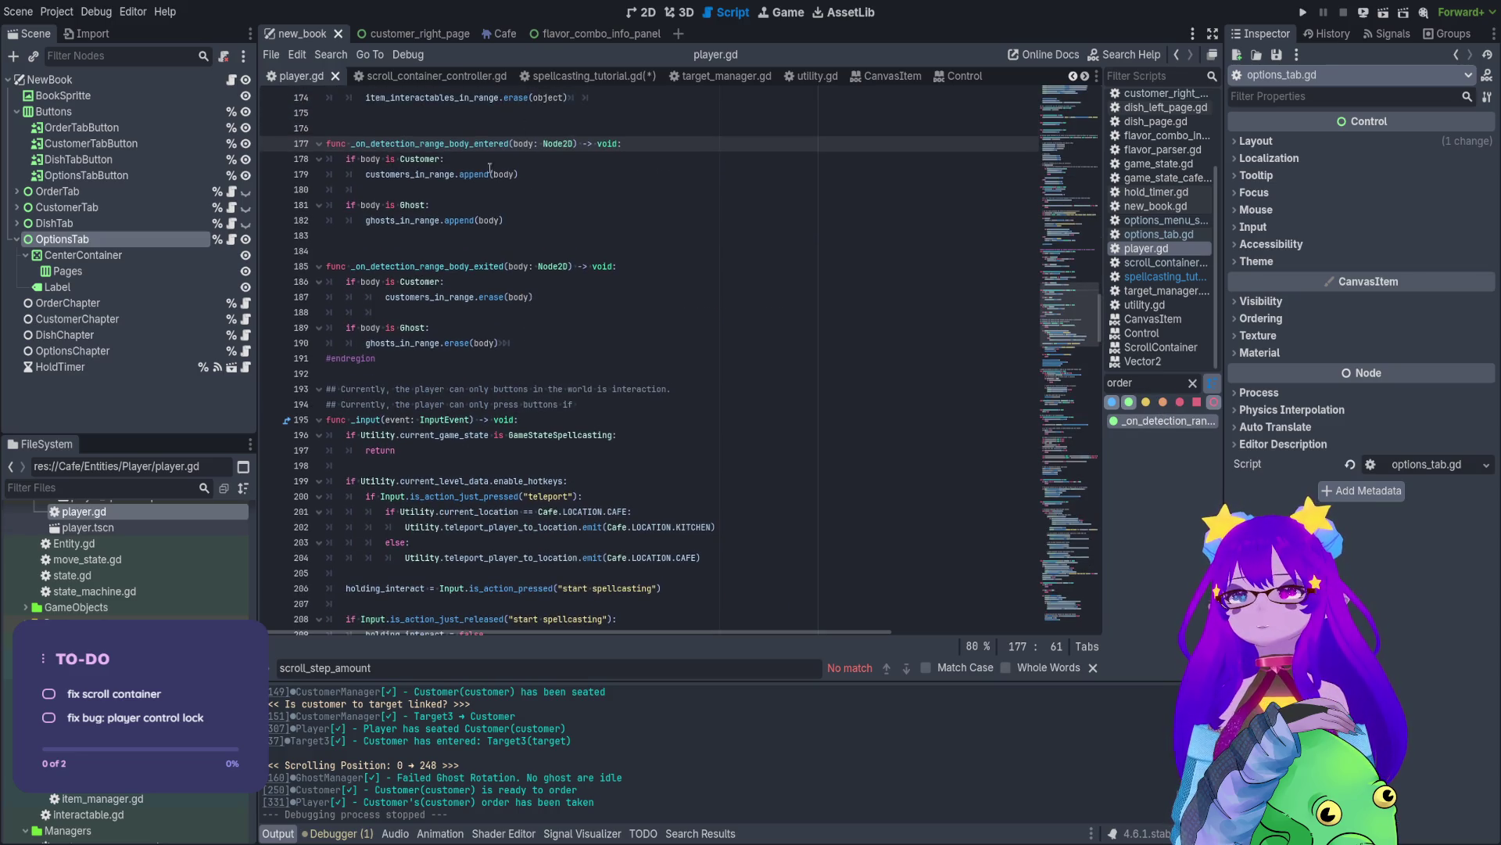
pyautogui.click(487, 173)
pyautogui.scroll(-1, 412, 347)
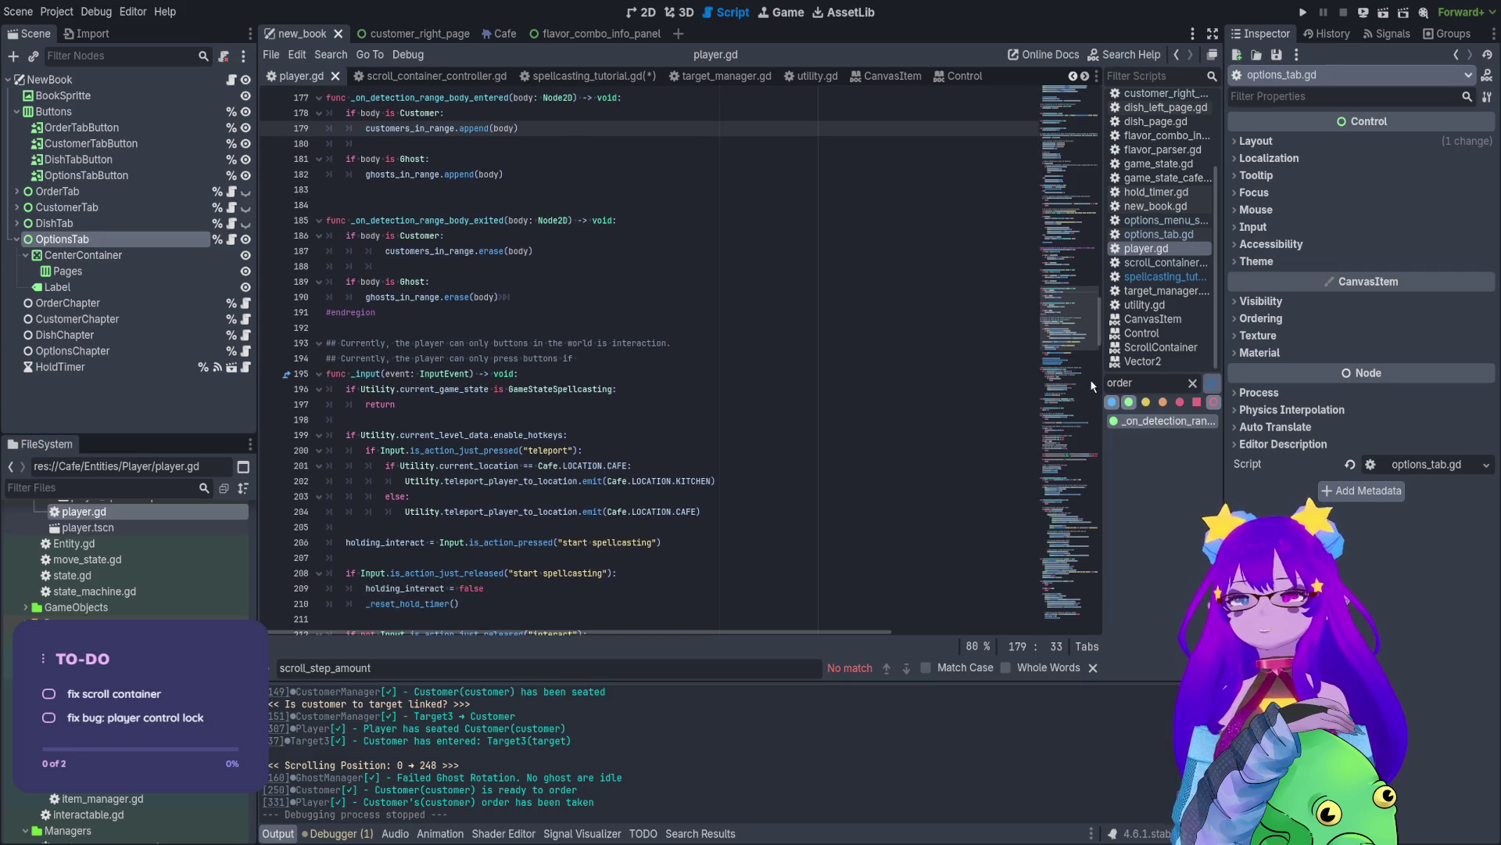
pyautogui.click(1191, 382)
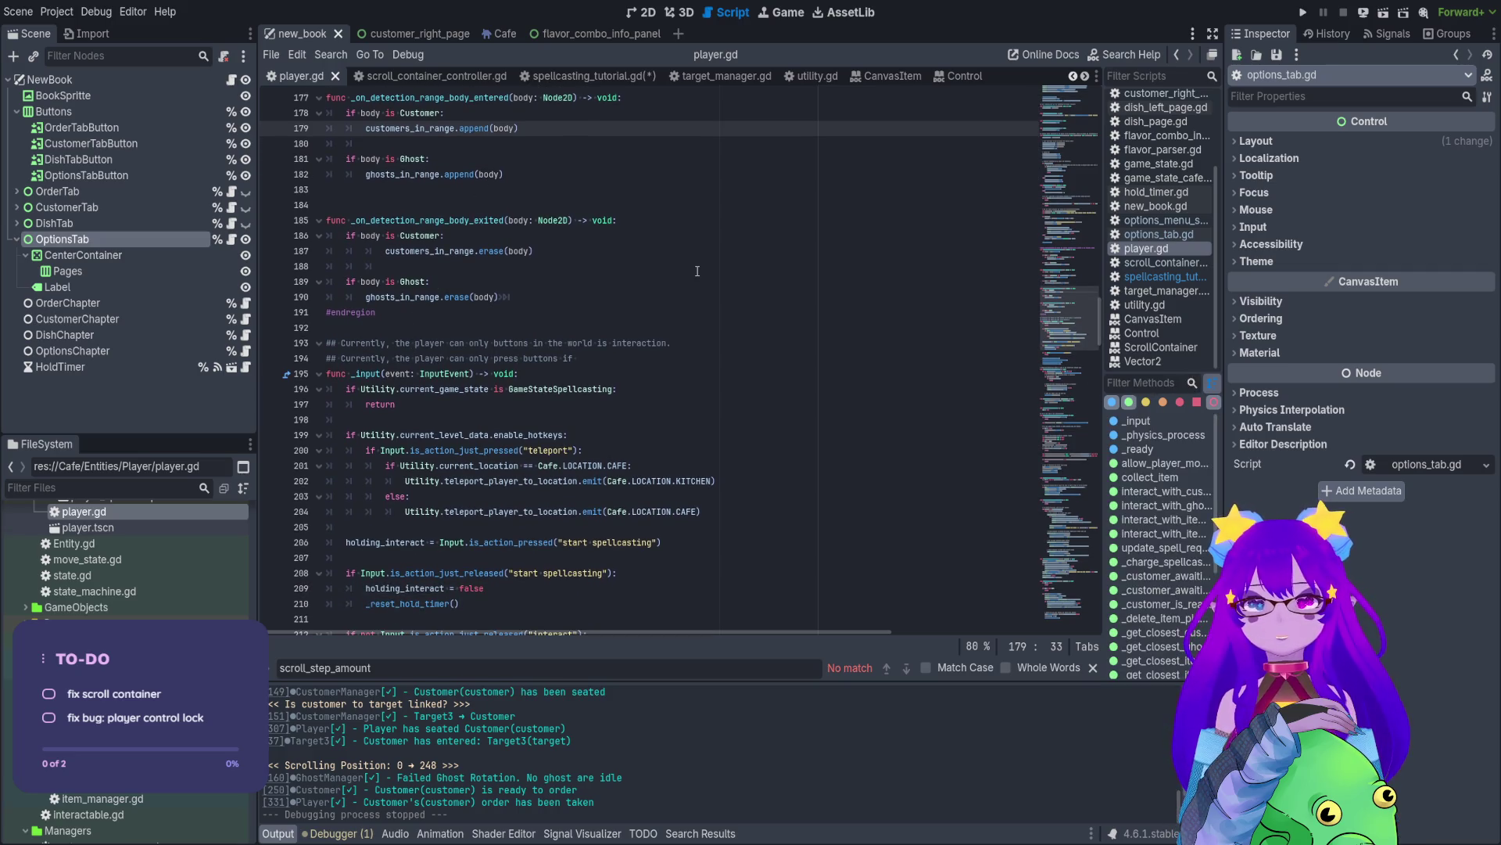
# - Bring _customer_awaiting_waiter at line 324 into view using the minimap and scrolling
pyautogui.scroll(-5, 1180, 575)
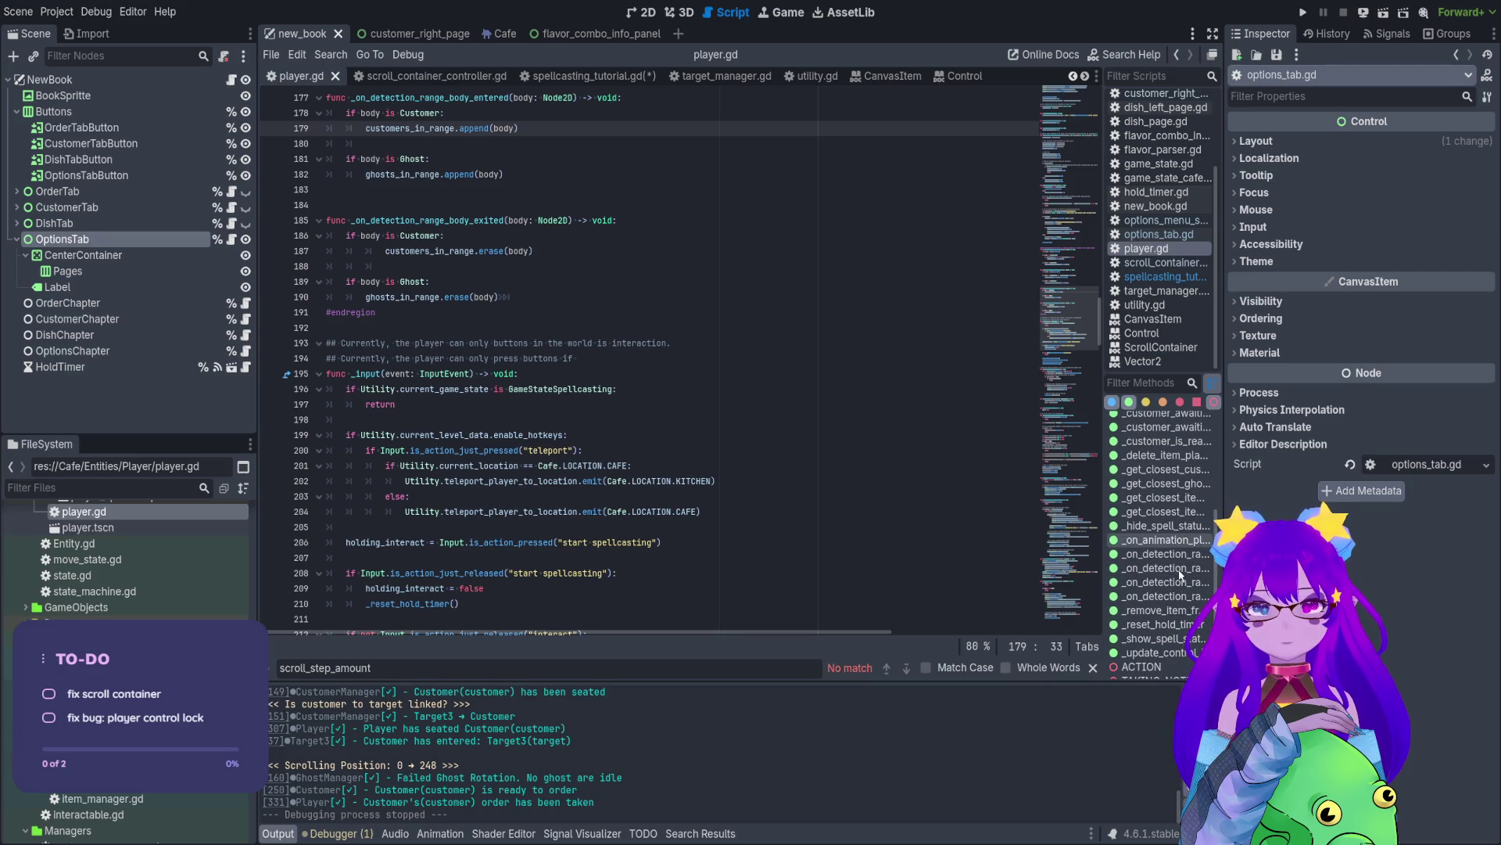
pyautogui.scroll(3, 1162, 487)
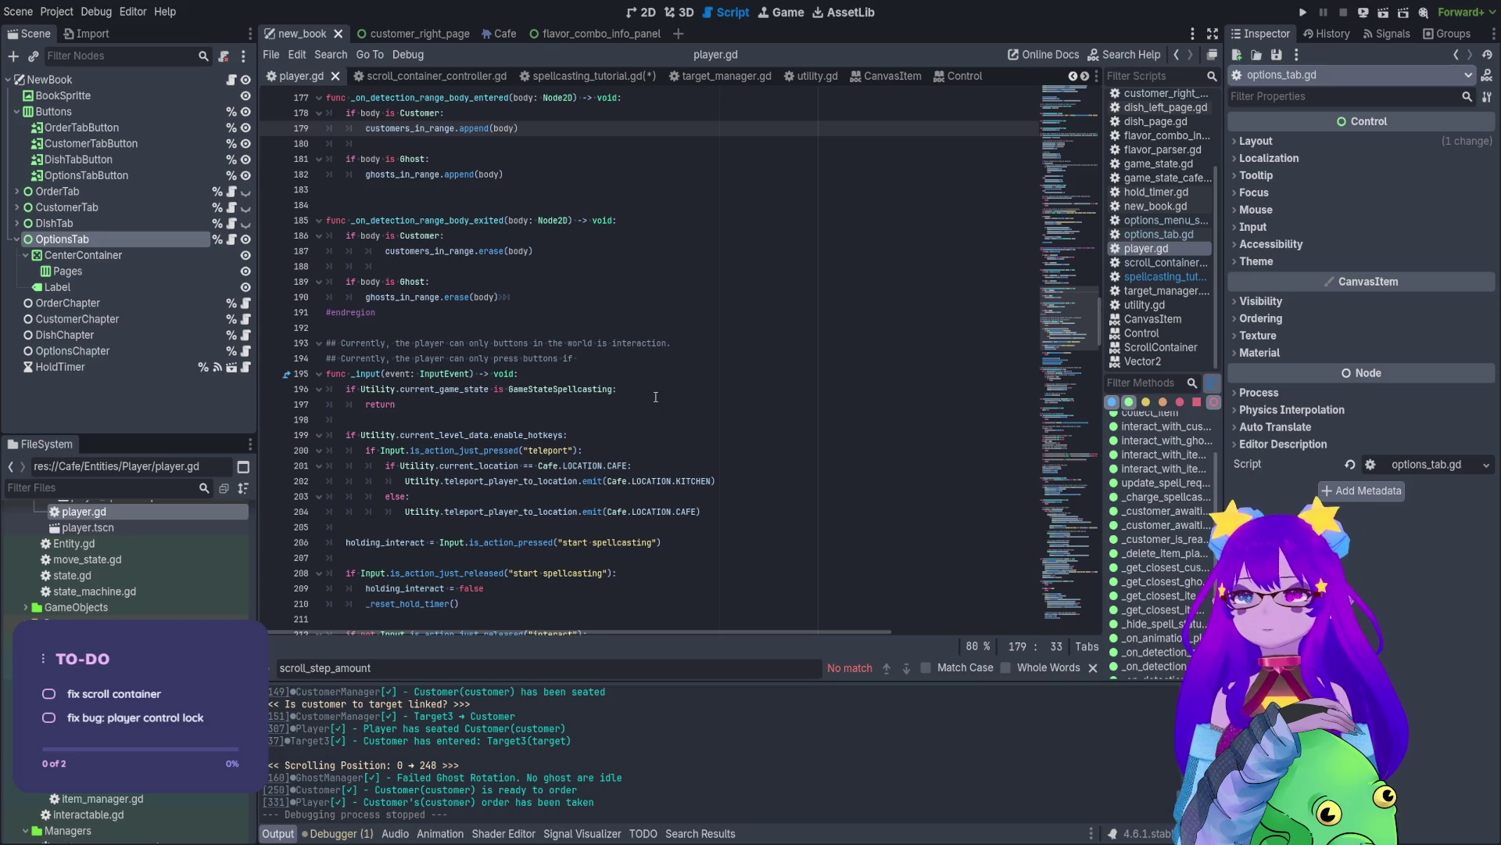
pyautogui.scroll(-20, 656, 396)
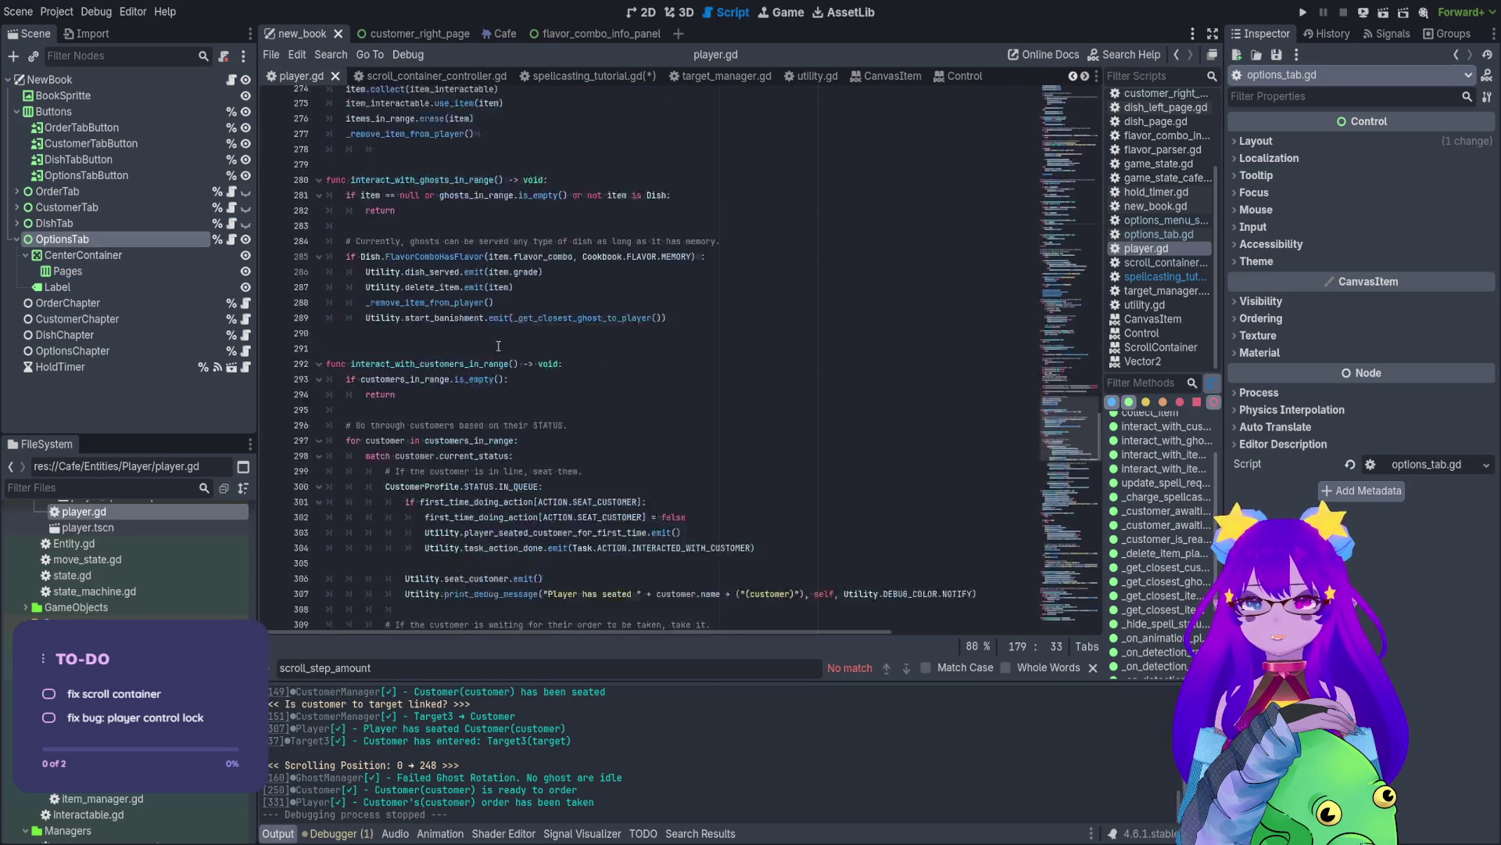
pyautogui.scroll(-20, 498, 346)
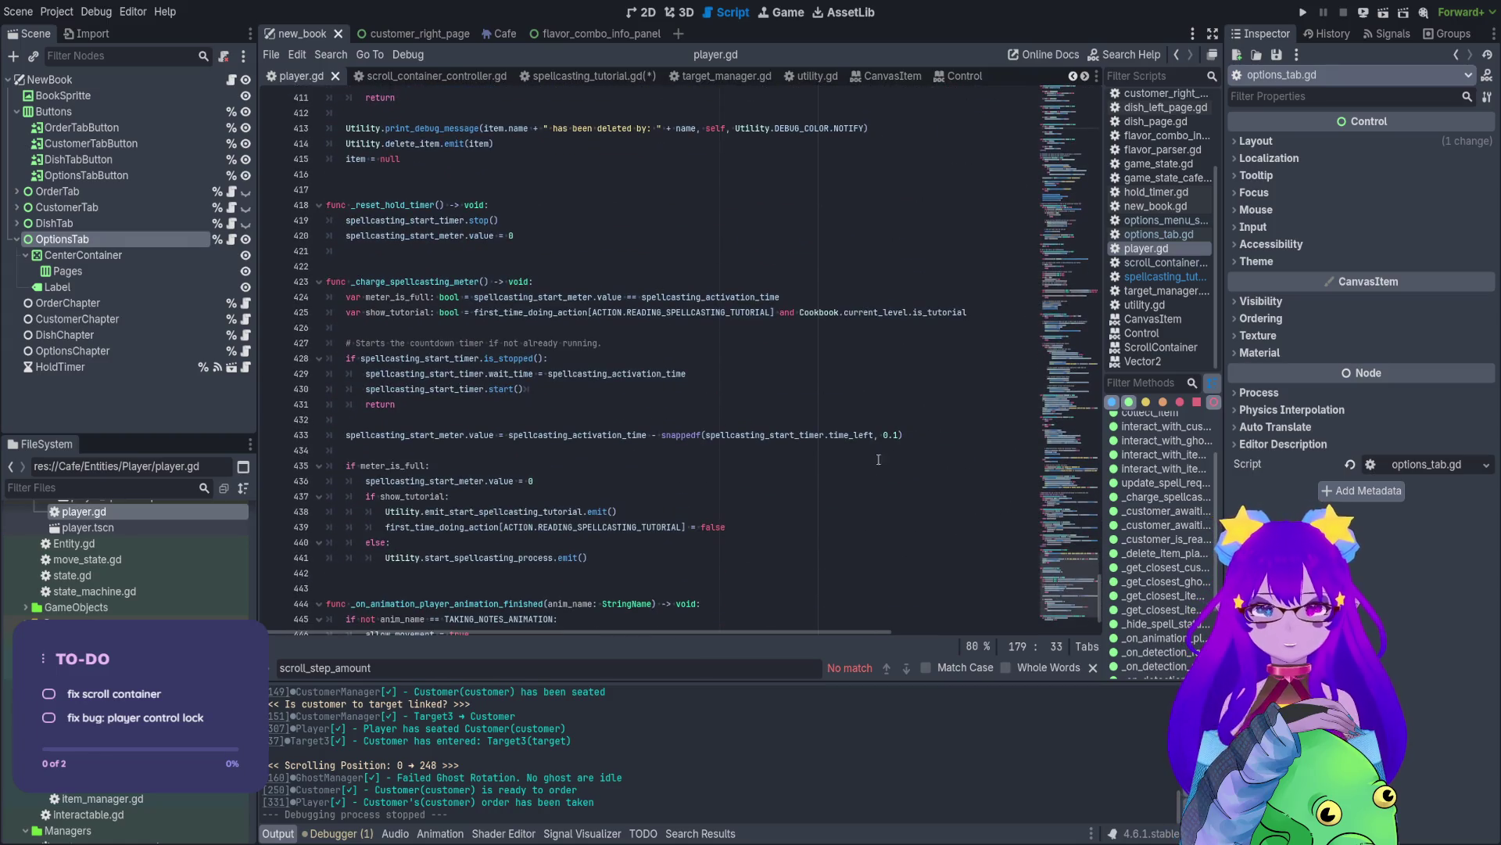
pyautogui.moveTo(1068, 565)
pyautogui.mouseDown()
pyautogui.moveTo(1049, 141)
pyautogui.moveTo(1071, 605)
pyautogui.moveTo(1075, 560)
pyautogui.mouseUp()
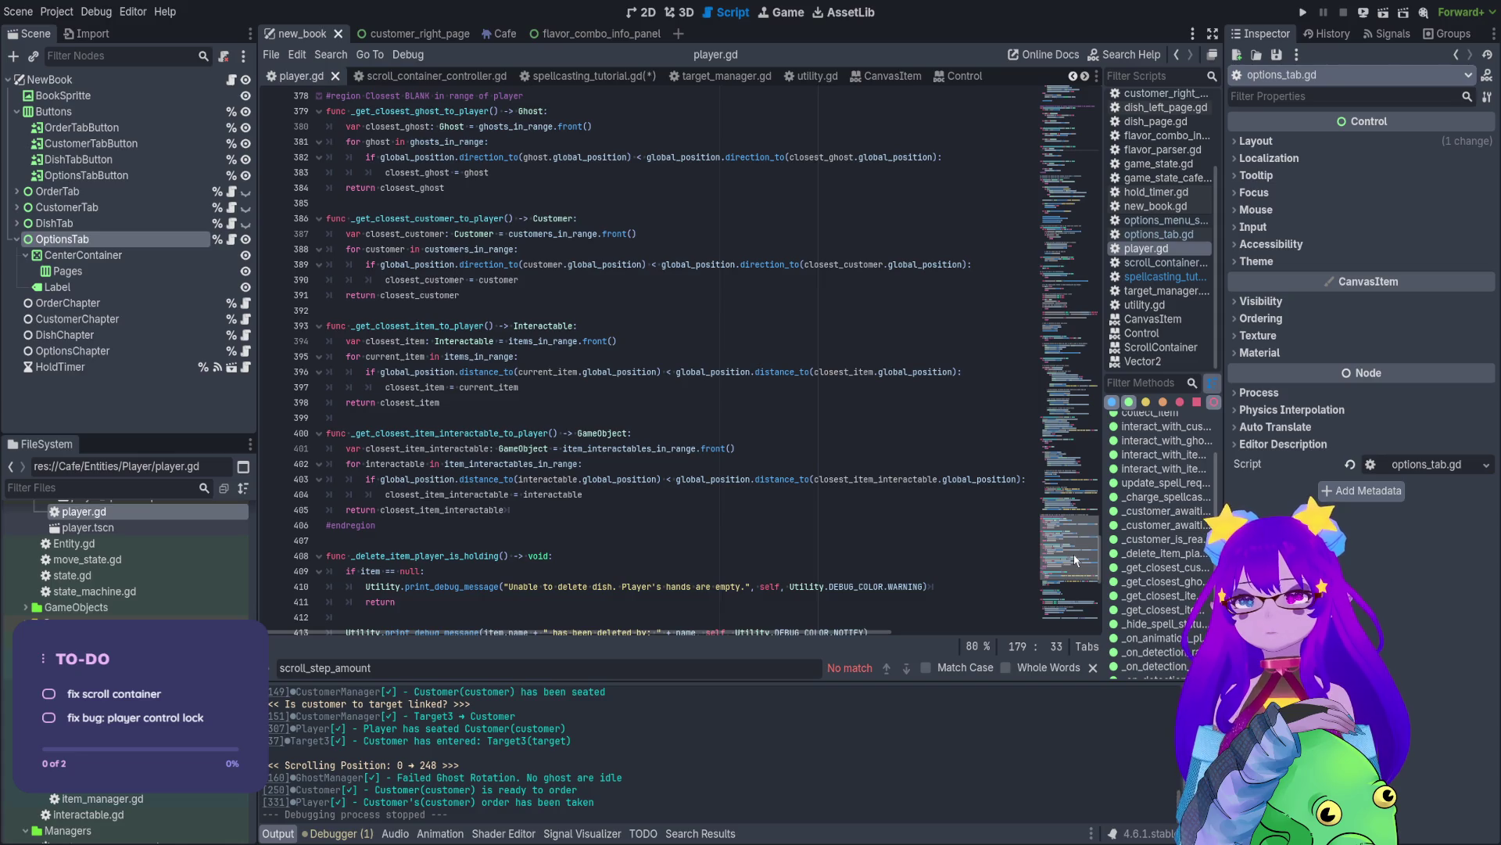
pyautogui.scroll(5, 483, 422)
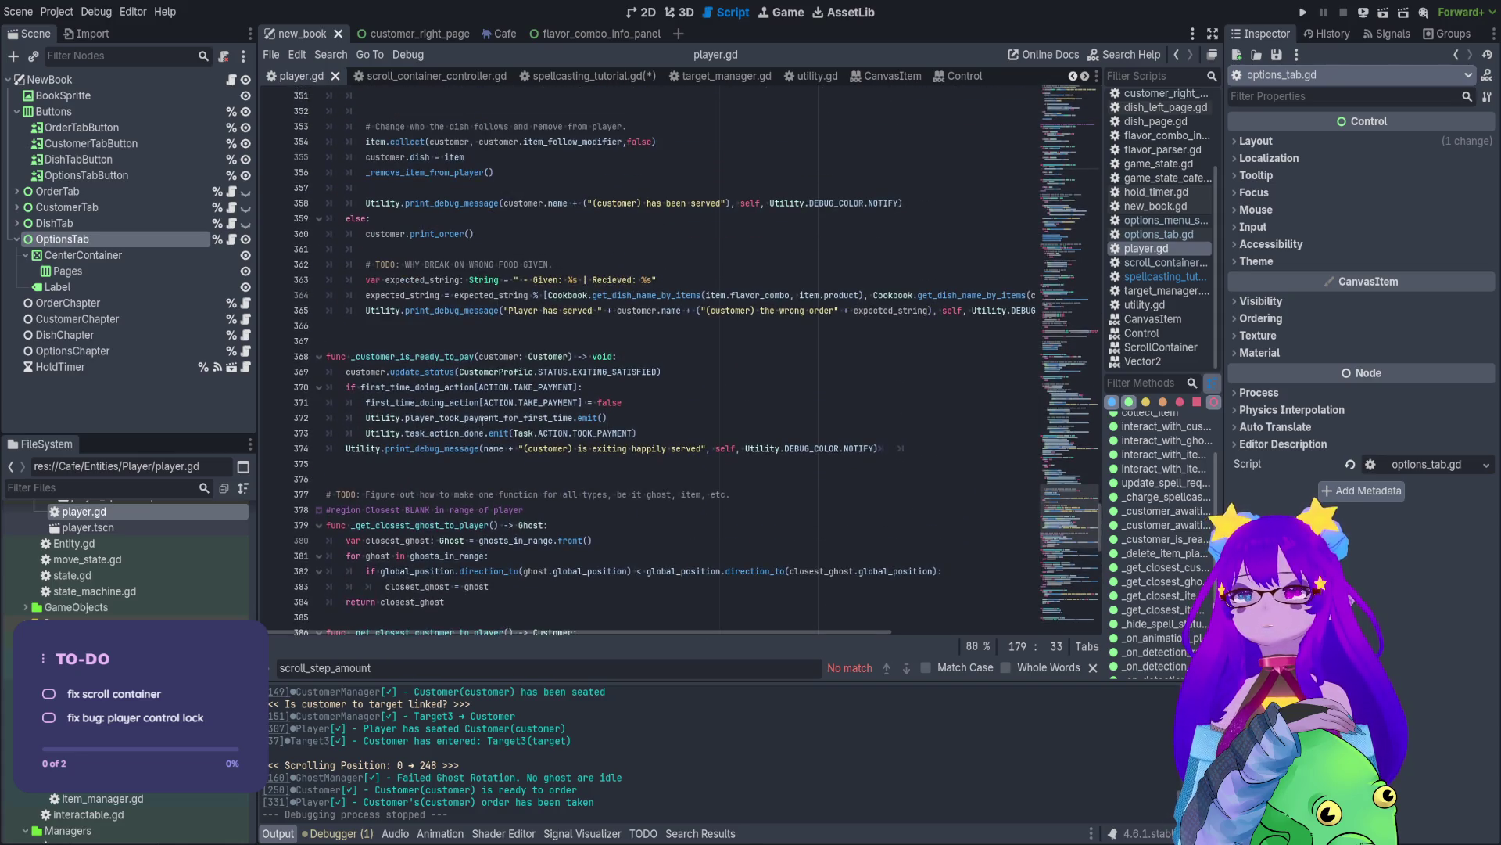
pyautogui.scroll(6, 482, 423)
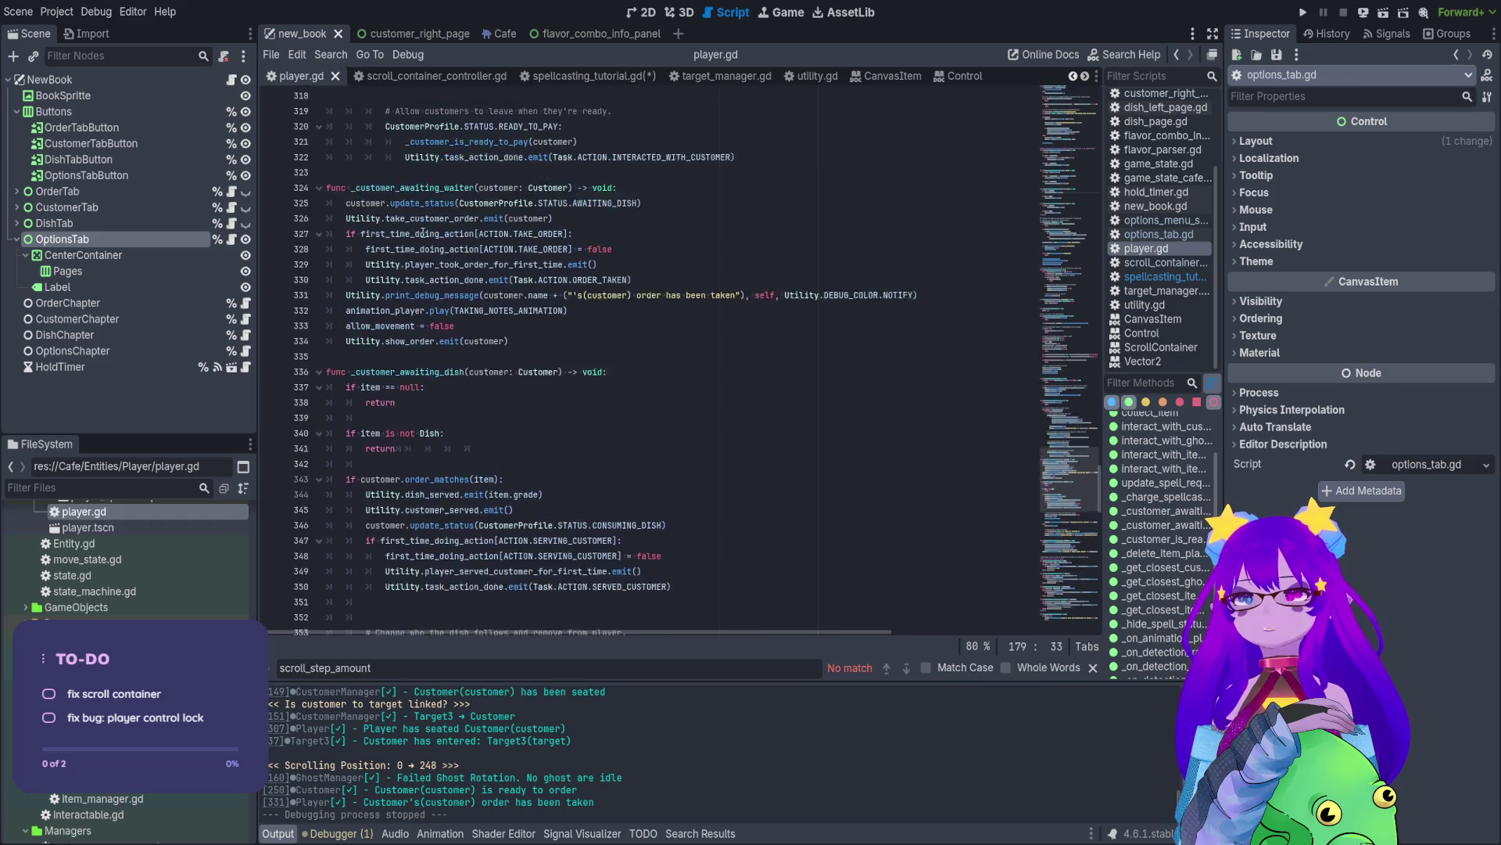
pyautogui.scroll(2, 423, 233)
# - Select and inspect the allow_movement = false statement on line 333
pyautogui.click(456, 466)
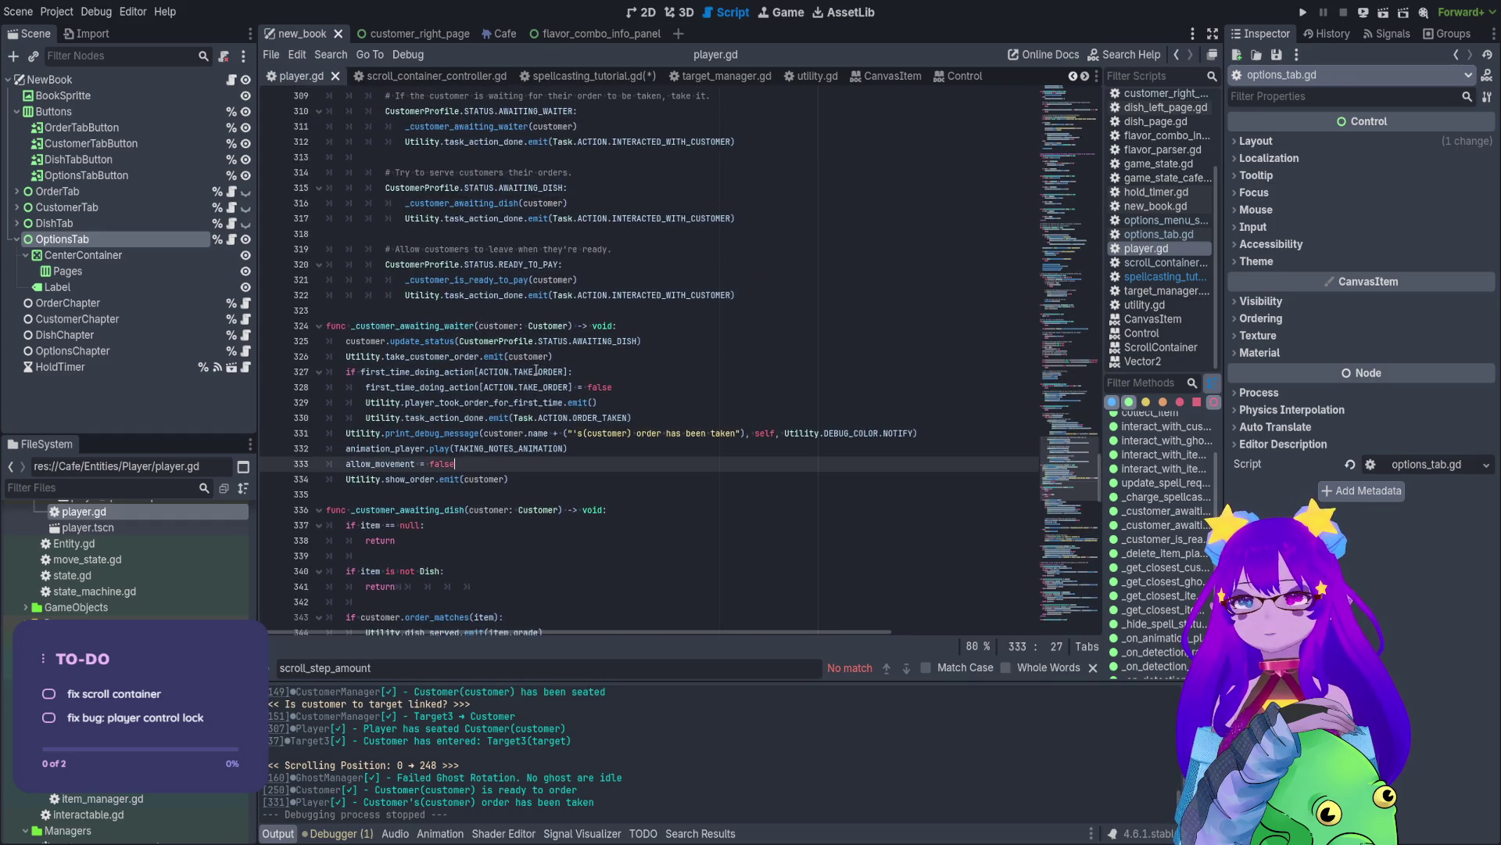
pyautogui.moveTo(531, 483); pyautogui.dragTo(327, 326)
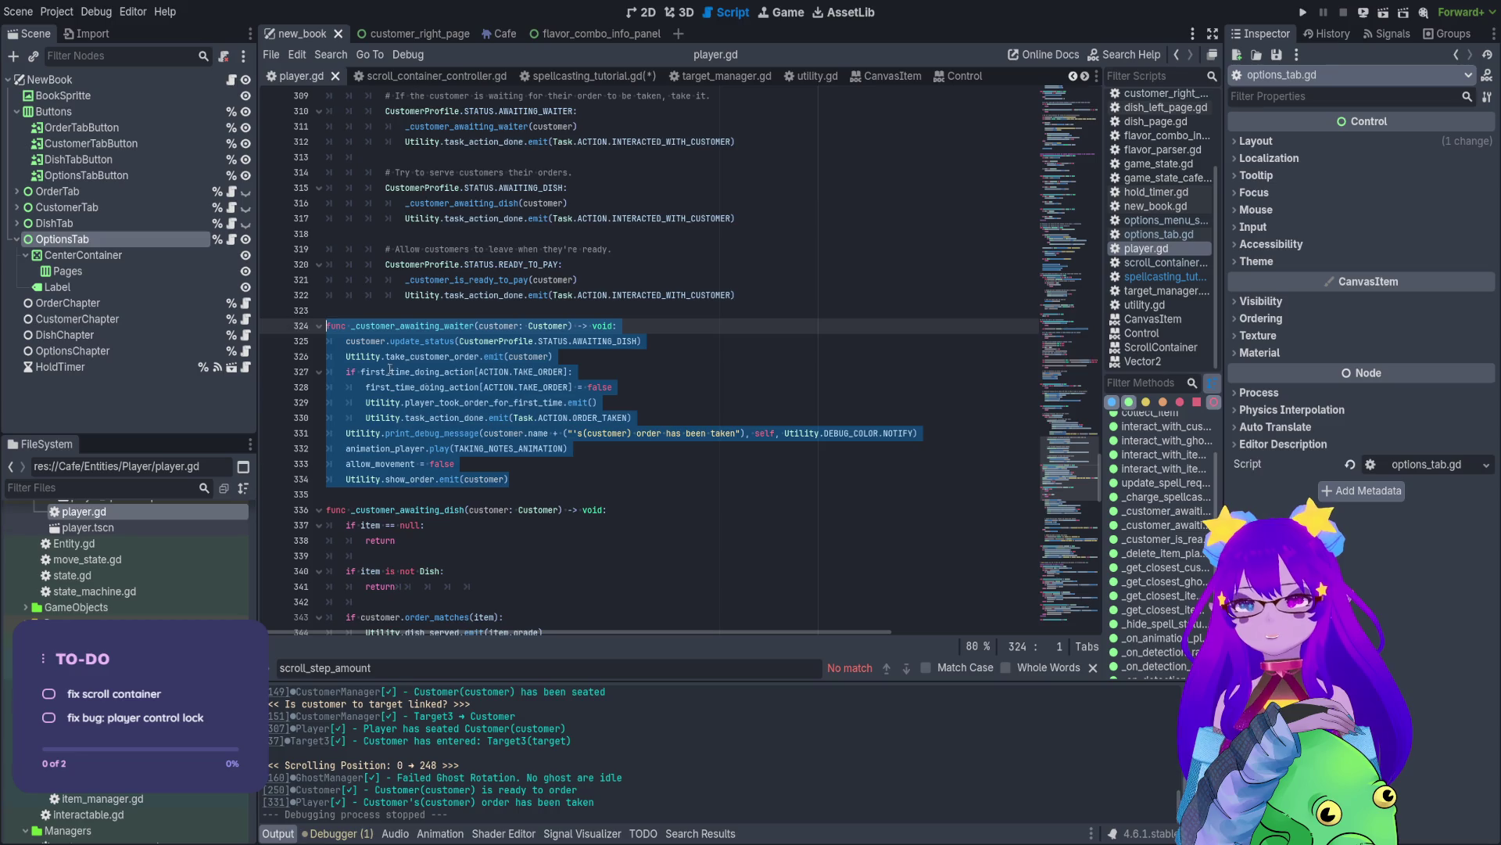
pyautogui.click(659, 379)
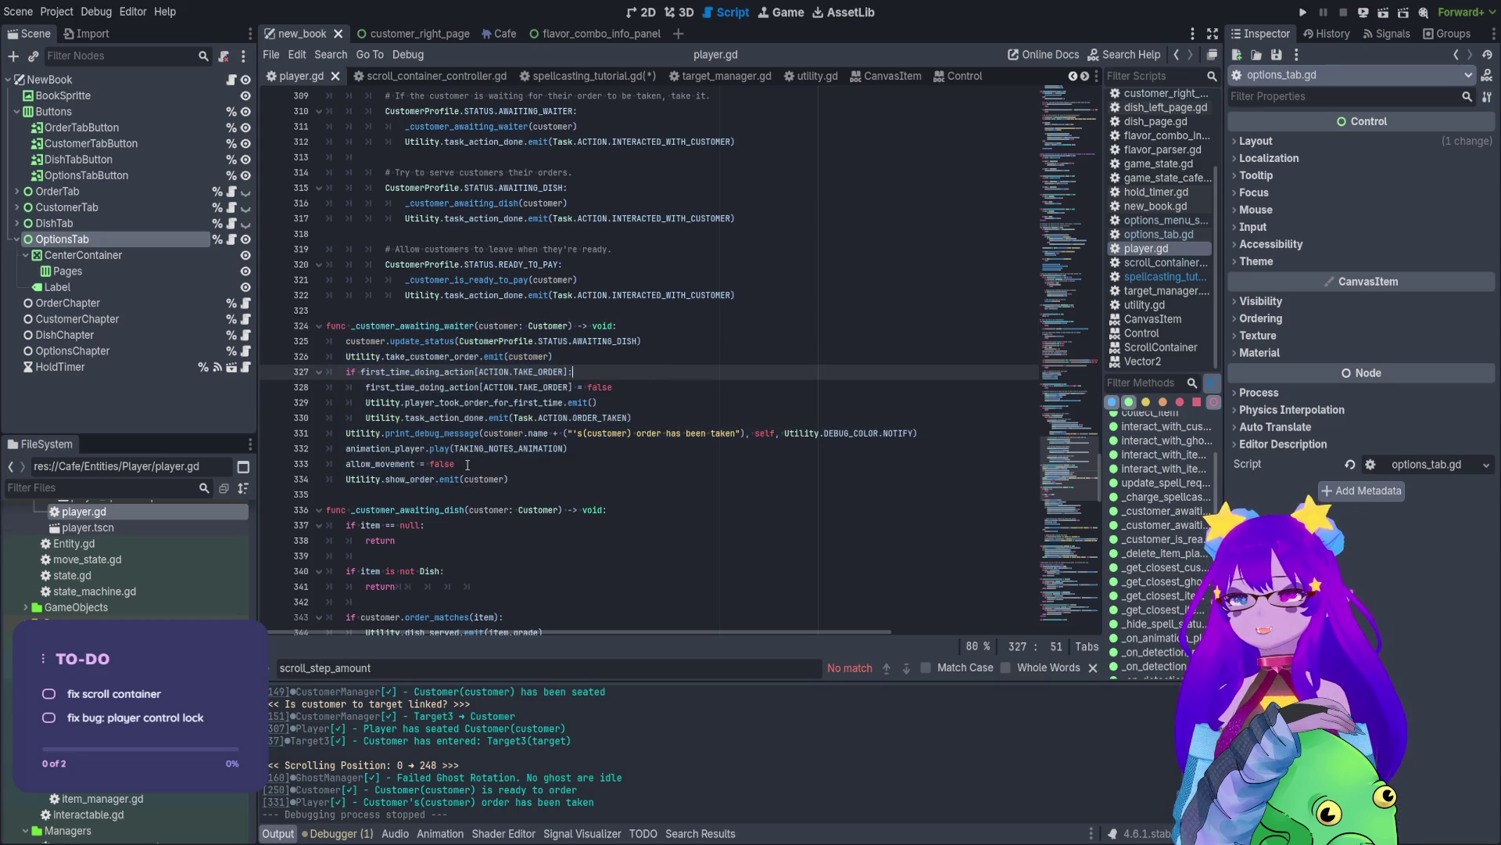
pyautogui.moveTo(467, 466); pyautogui.dragTo(342, 462)
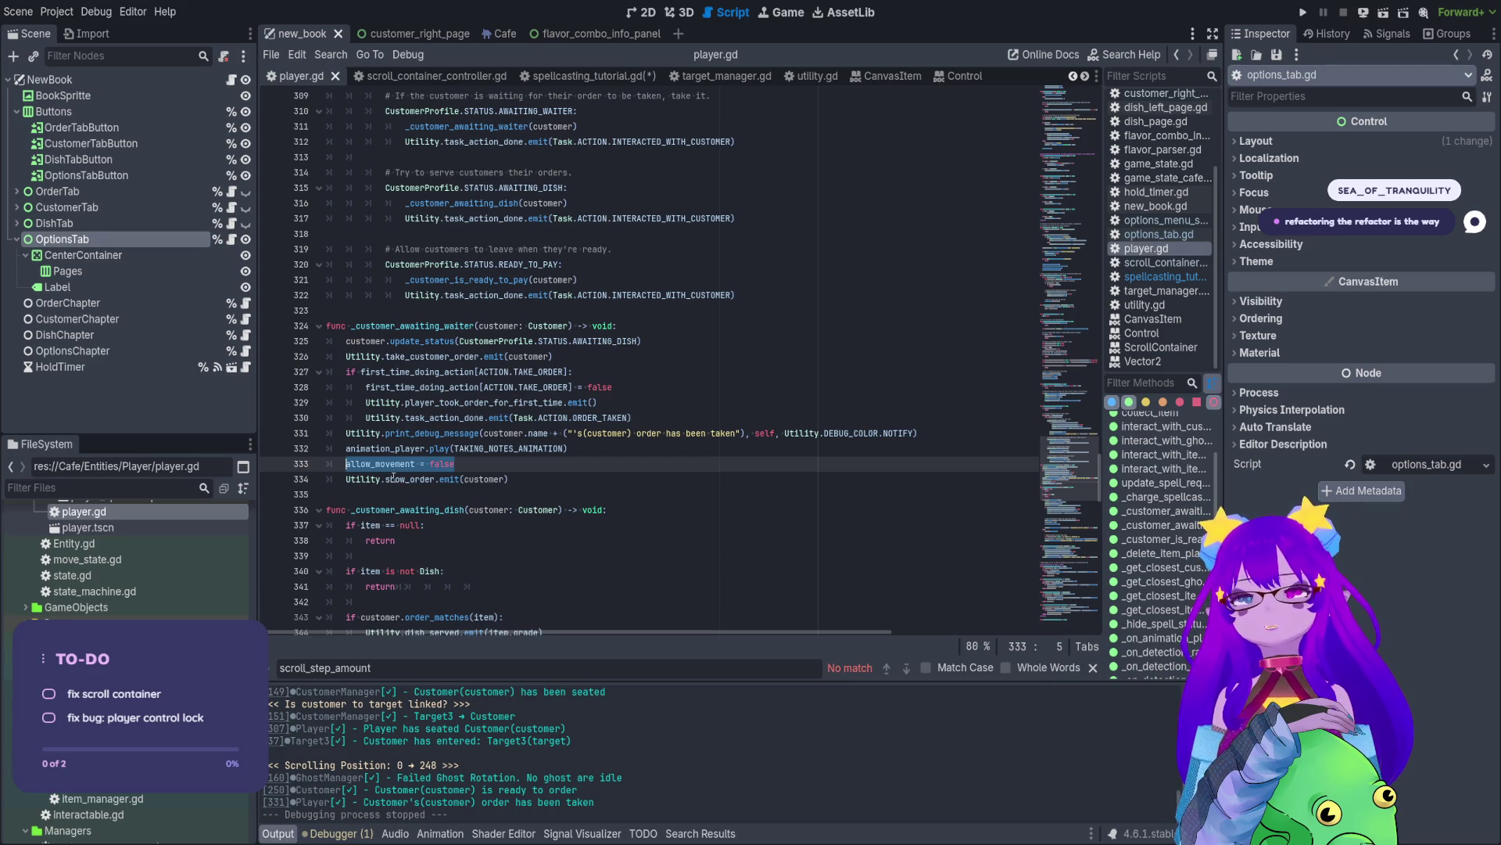
pyautogui.click(347, 464)
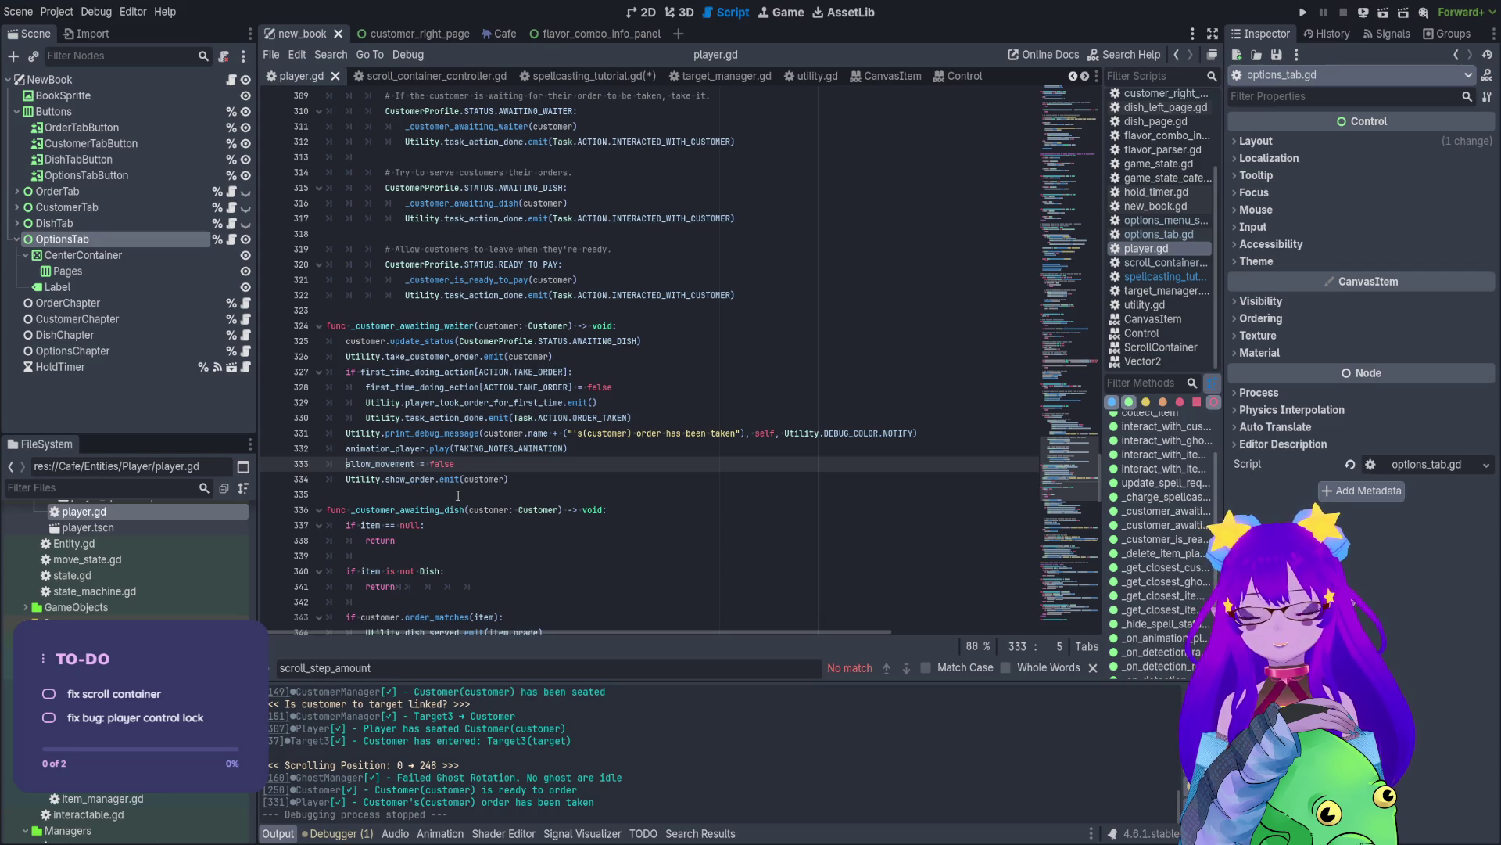
# - Comment out lines 332–333 (animation_player.play and allow_movement = false) and save player.gd
pyautogui.write('#')
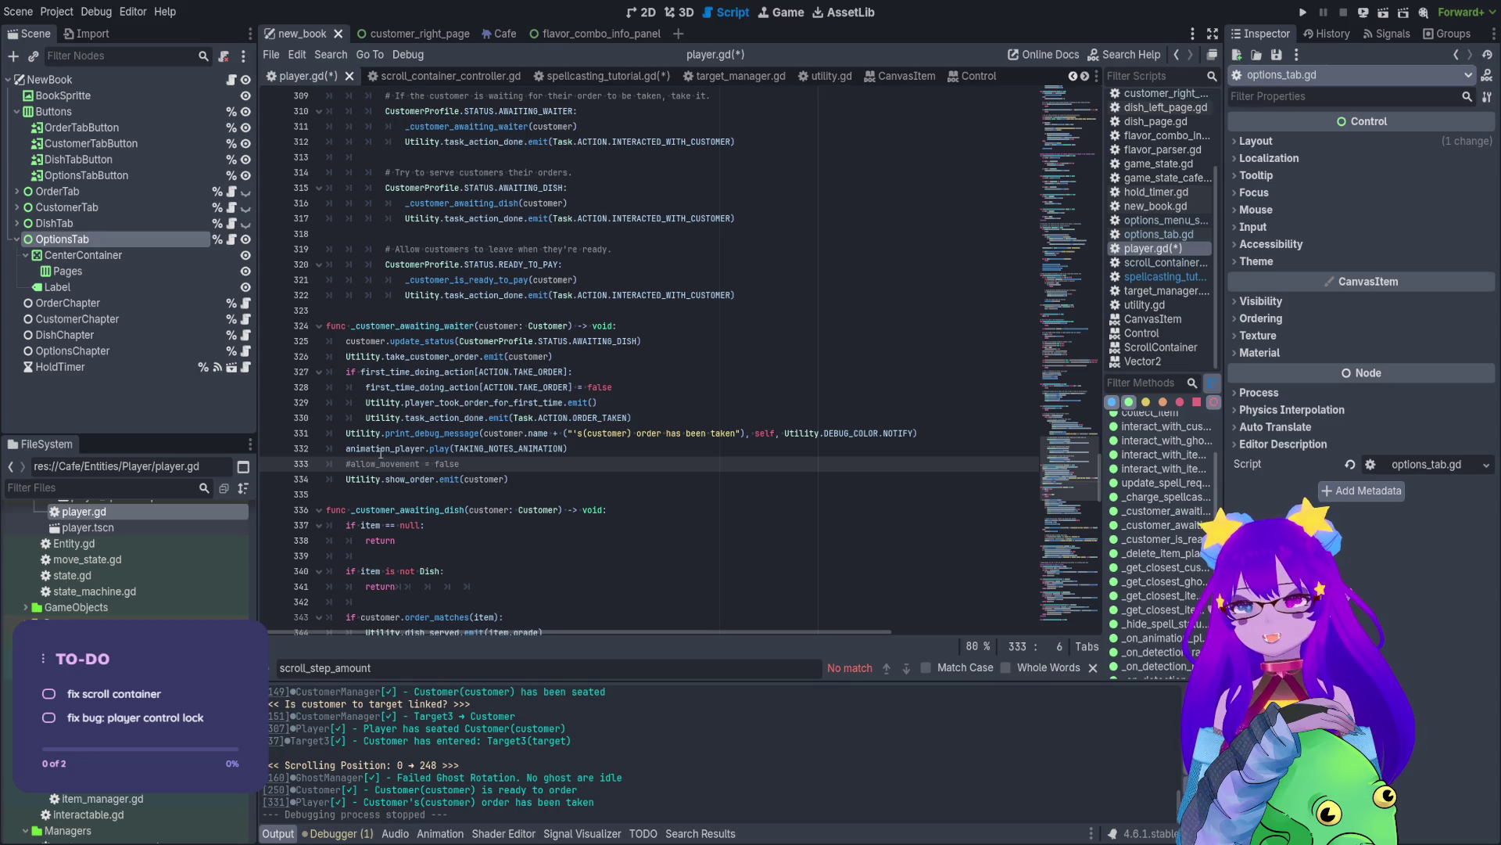
pyautogui.click(347, 446)
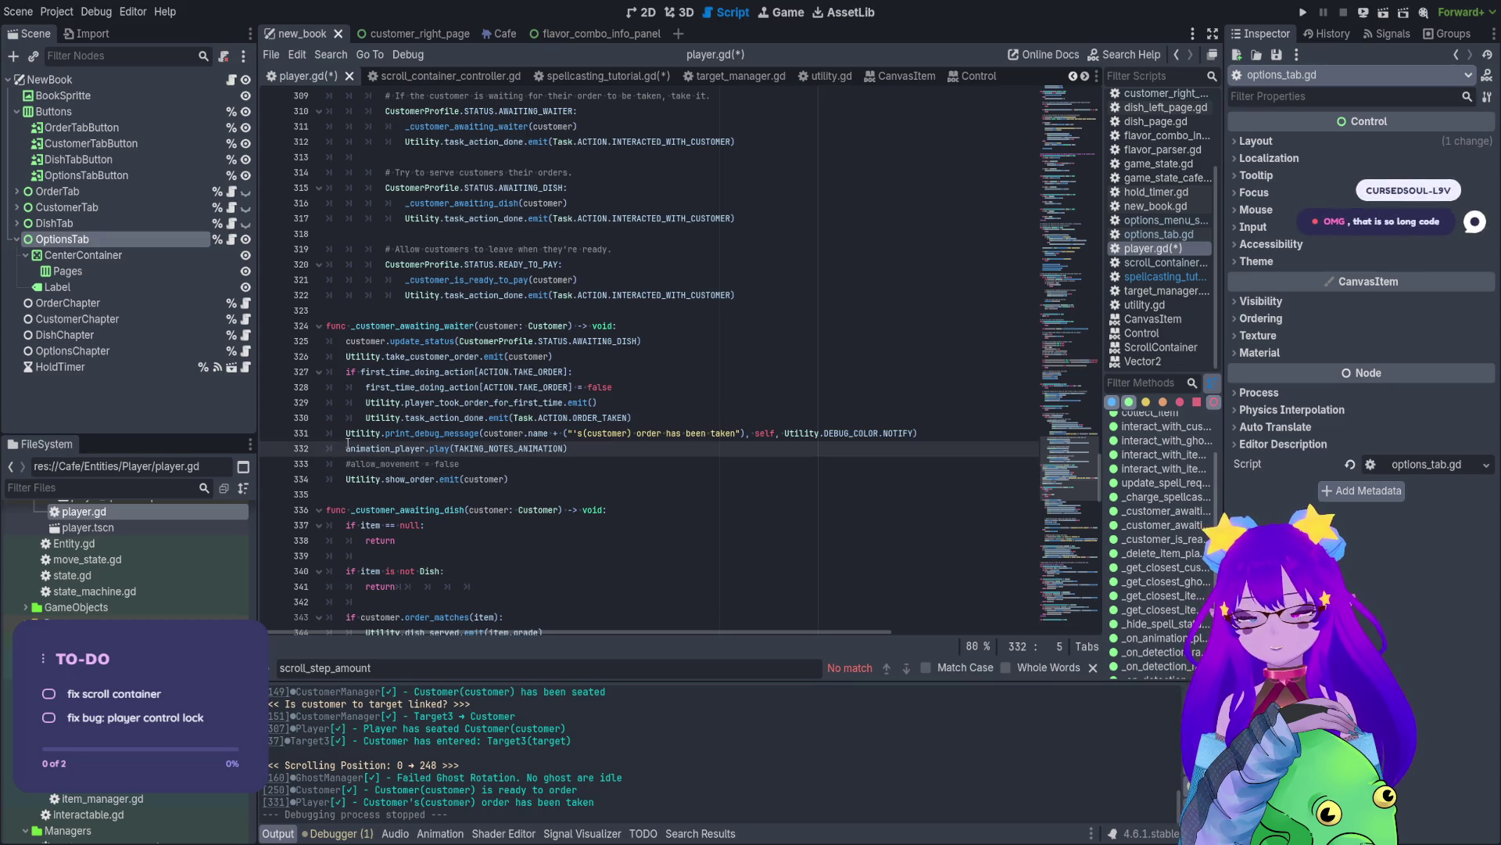
pyautogui.write('#')
pyautogui.click(638, 469)
pyautogui.hotkey('ctrl', 's')
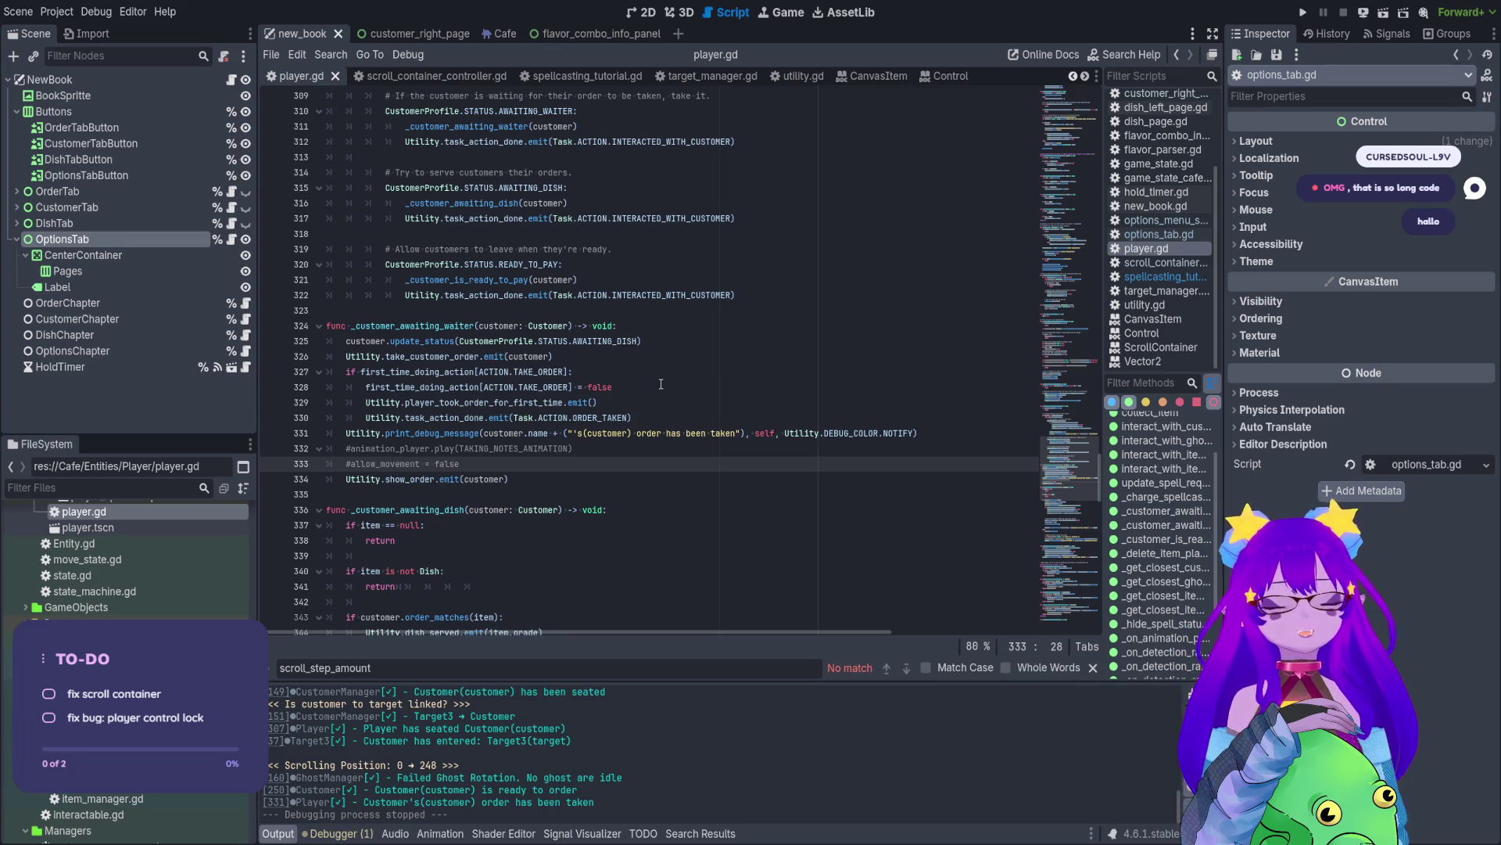
pyautogui.moveTo(1079, 469)
pyautogui.mouseDown()
pyautogui.moveTo(1051, 159)
pyautogui.moveTo(1079, 606)
pyautogui.moveTo(1050, 151)
pyautogui.moveTo(1019, 236)
pyautogui.moveTo(1020, 72)
pyautogui.moveTo(1056, 270)
pyautogui.moveTo(1047, 599)
pyautogui.moveTo(1049, 58)
pyautogui.mouseUp()
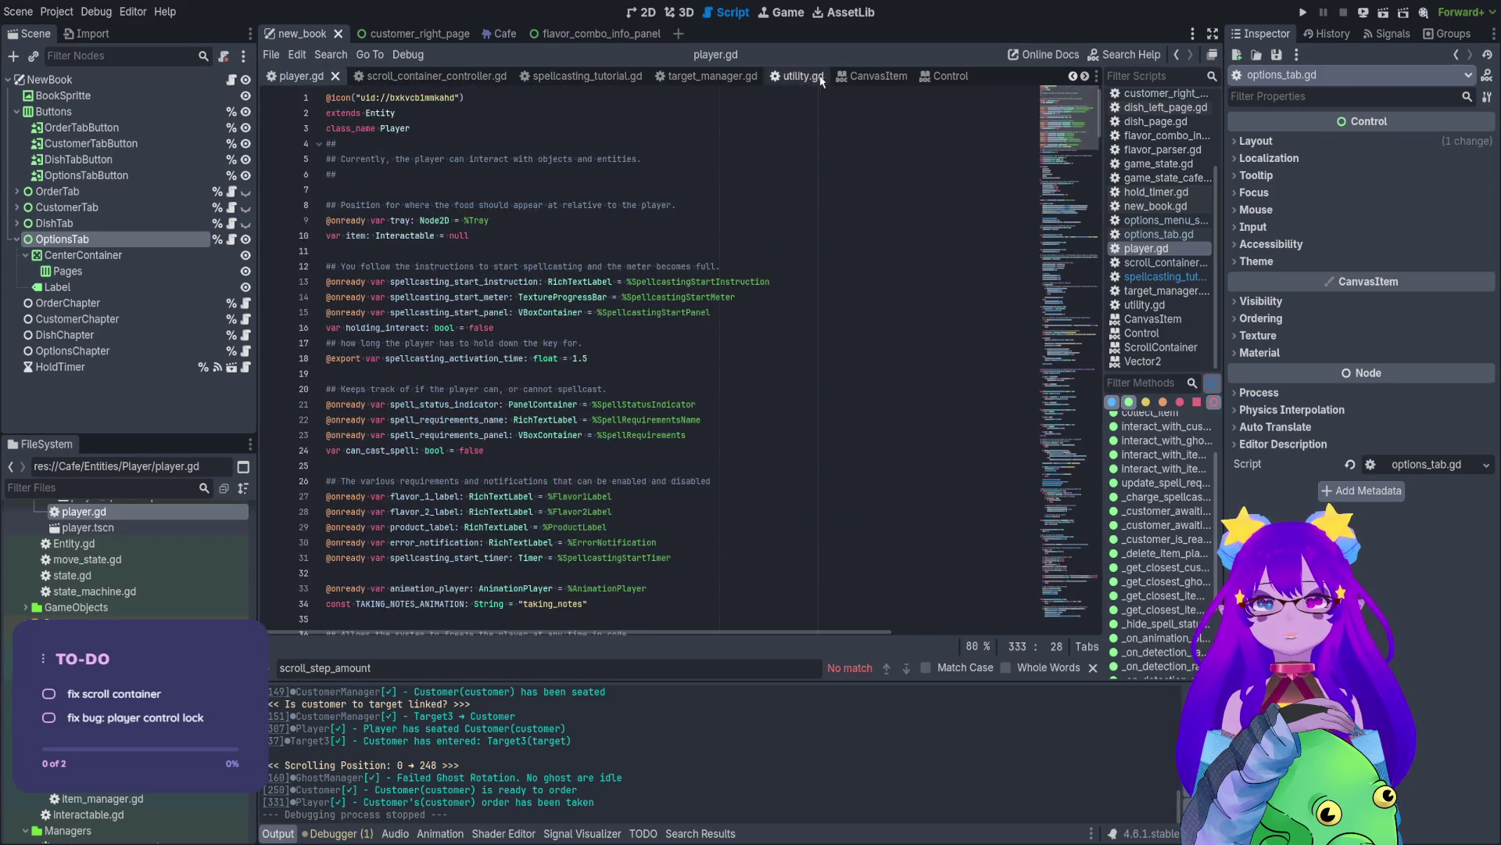
# - Glance at utility.gd, return to player.gd's end near line 438, and run the project
pyautogui.click(797, 76)
pyautogui.moveTo(1068, 571)
pyautogui.mouseDown()
pyautogui.moveTo(1040, 119)
pyautogui.moveTo(1055, 108)
pyautogui.moveTo(1055, 266)
pyautogui.moveTo(1020, 43)
pyautogui.mouseUp()
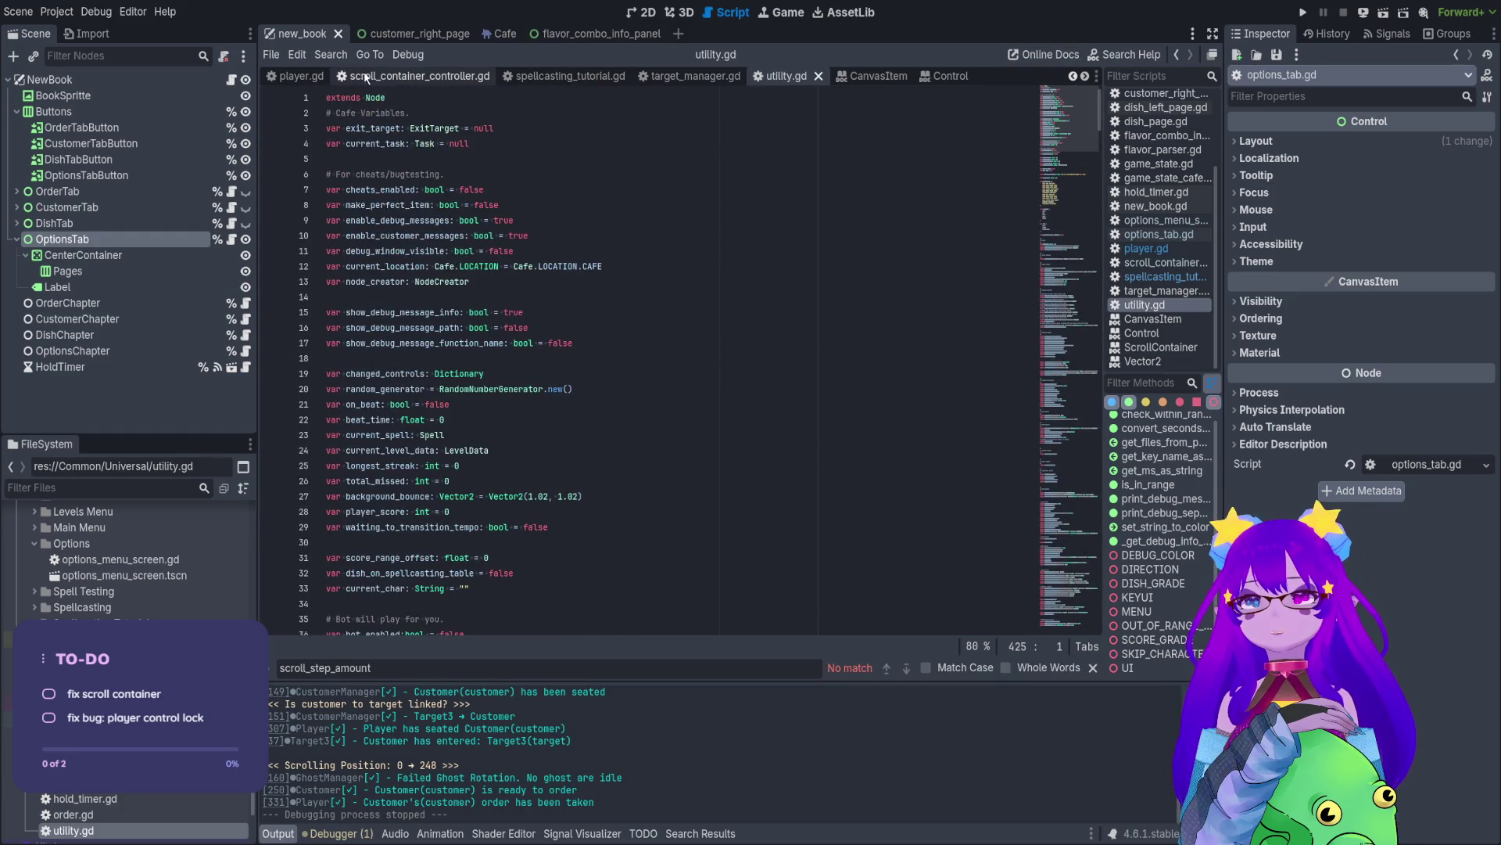
pyautogui.click(313, 77)
pyautogui.moveTo(1047, 133)
pyautogui.mouseDown()
pyautogui.moveTo(1043, 618)
pyautogui.moveTo(1030, 620)
pyautogui.mouseUp()
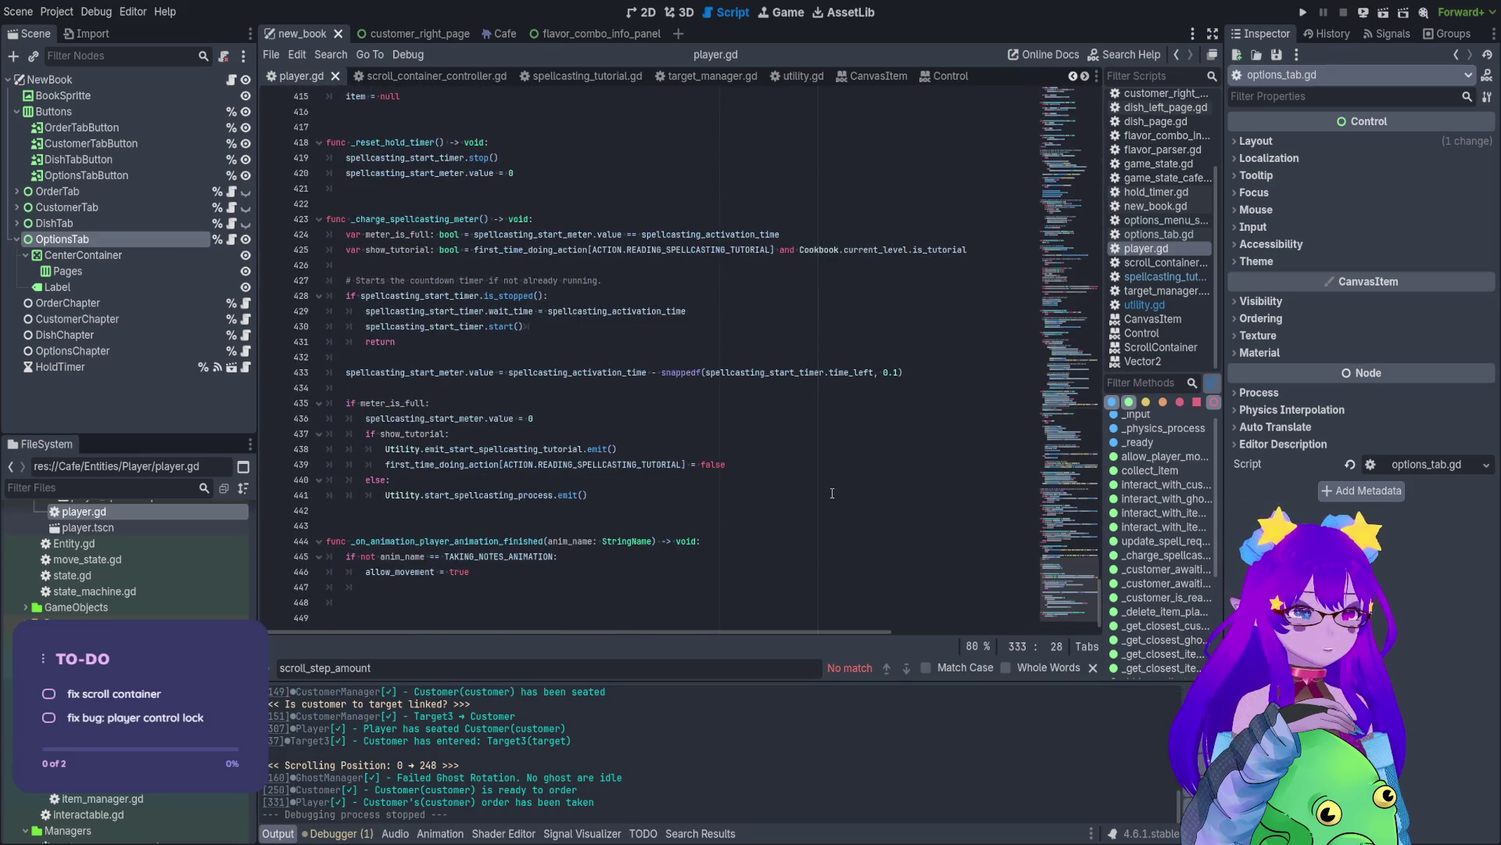
pyautogui.click(634, 449)
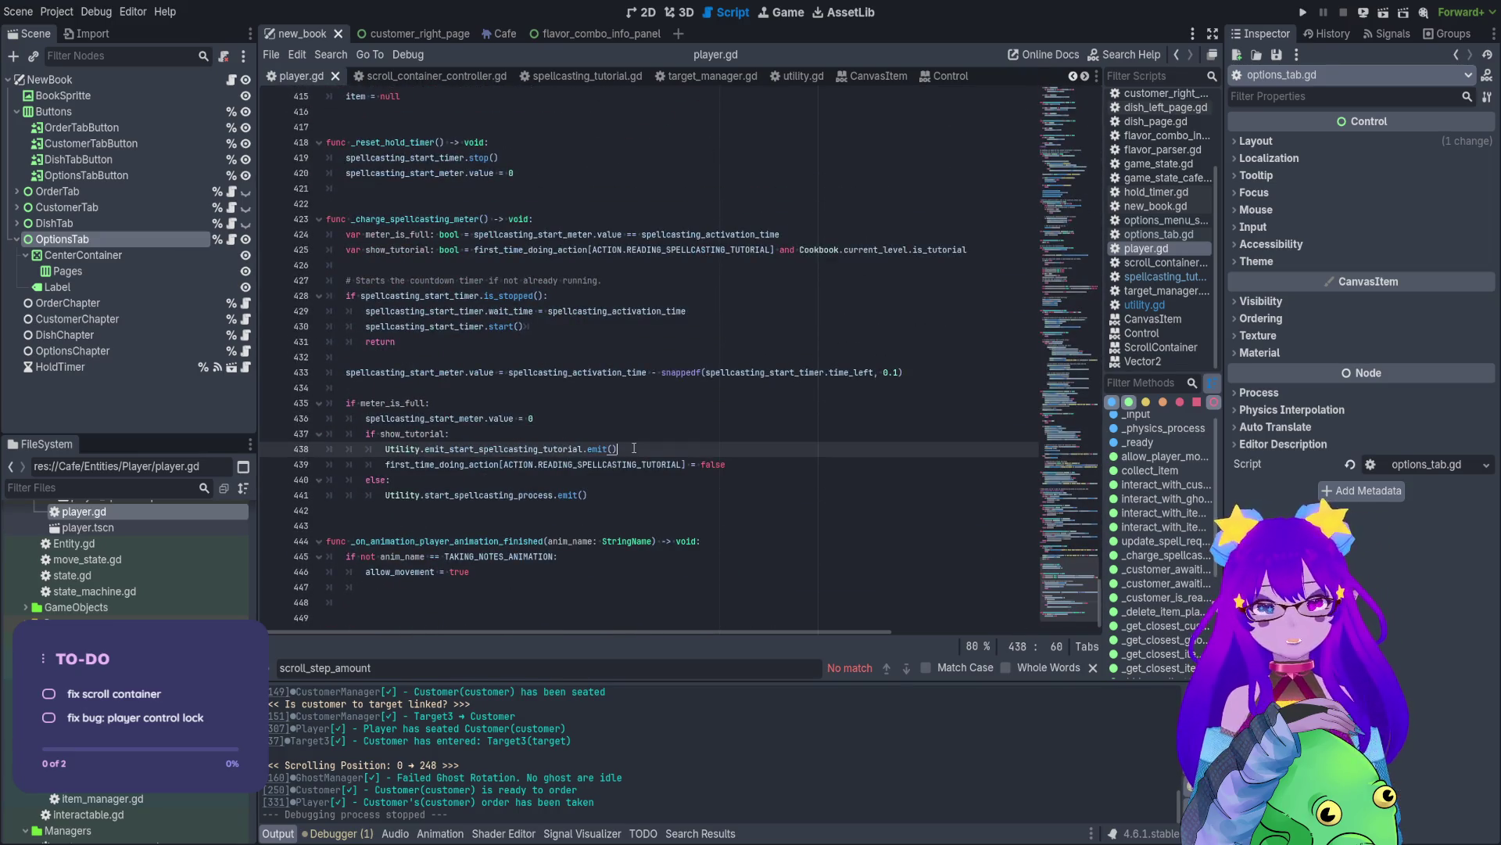
pyautogui.click(1303, 13)
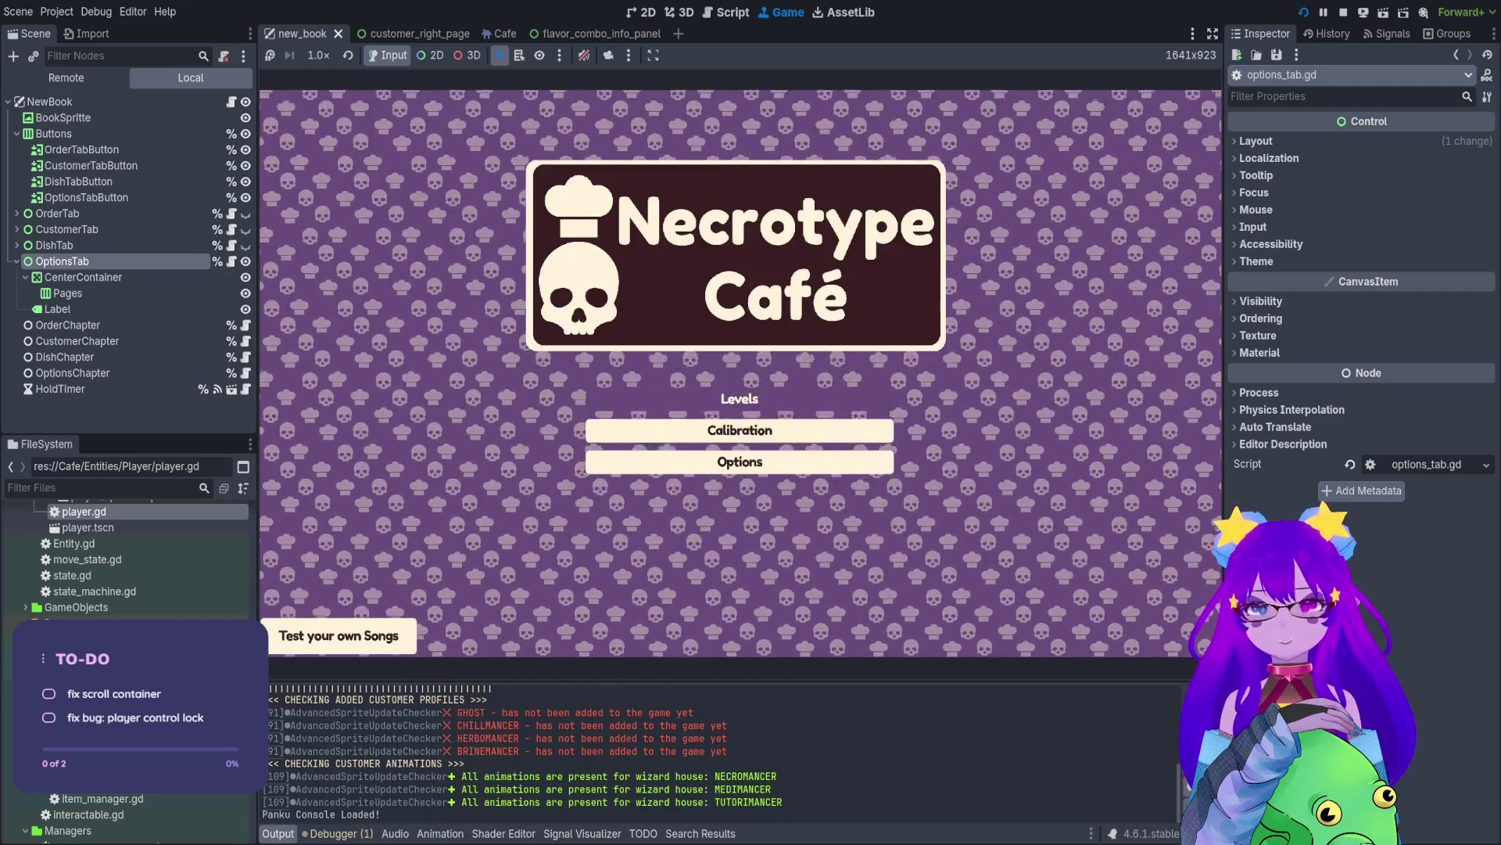
# - Spawn a customer by autocompleting and running Cheats.spawn_customer() in the Panku console
pyautogui.press('`')
pyautogui.write('spawn')
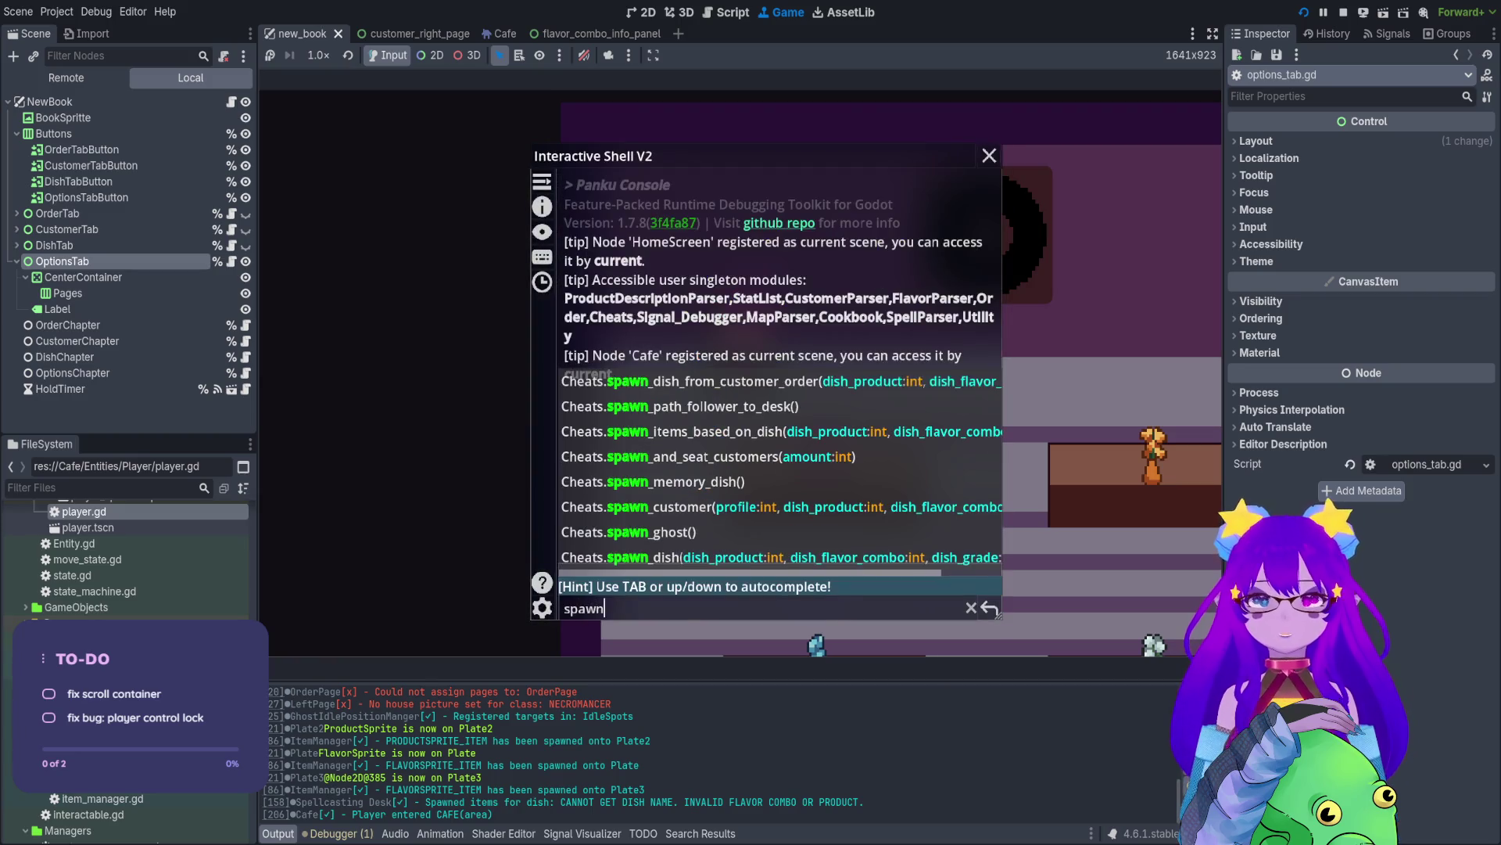
pyautogui.press('Tab')
pyautogui.press('Tab')
pyautogui.press('Tab')
pyautogui.press('Tab')
pyautogui.press('Tab')
pyautogui.press('Tab')
pyautogui.press('Return')
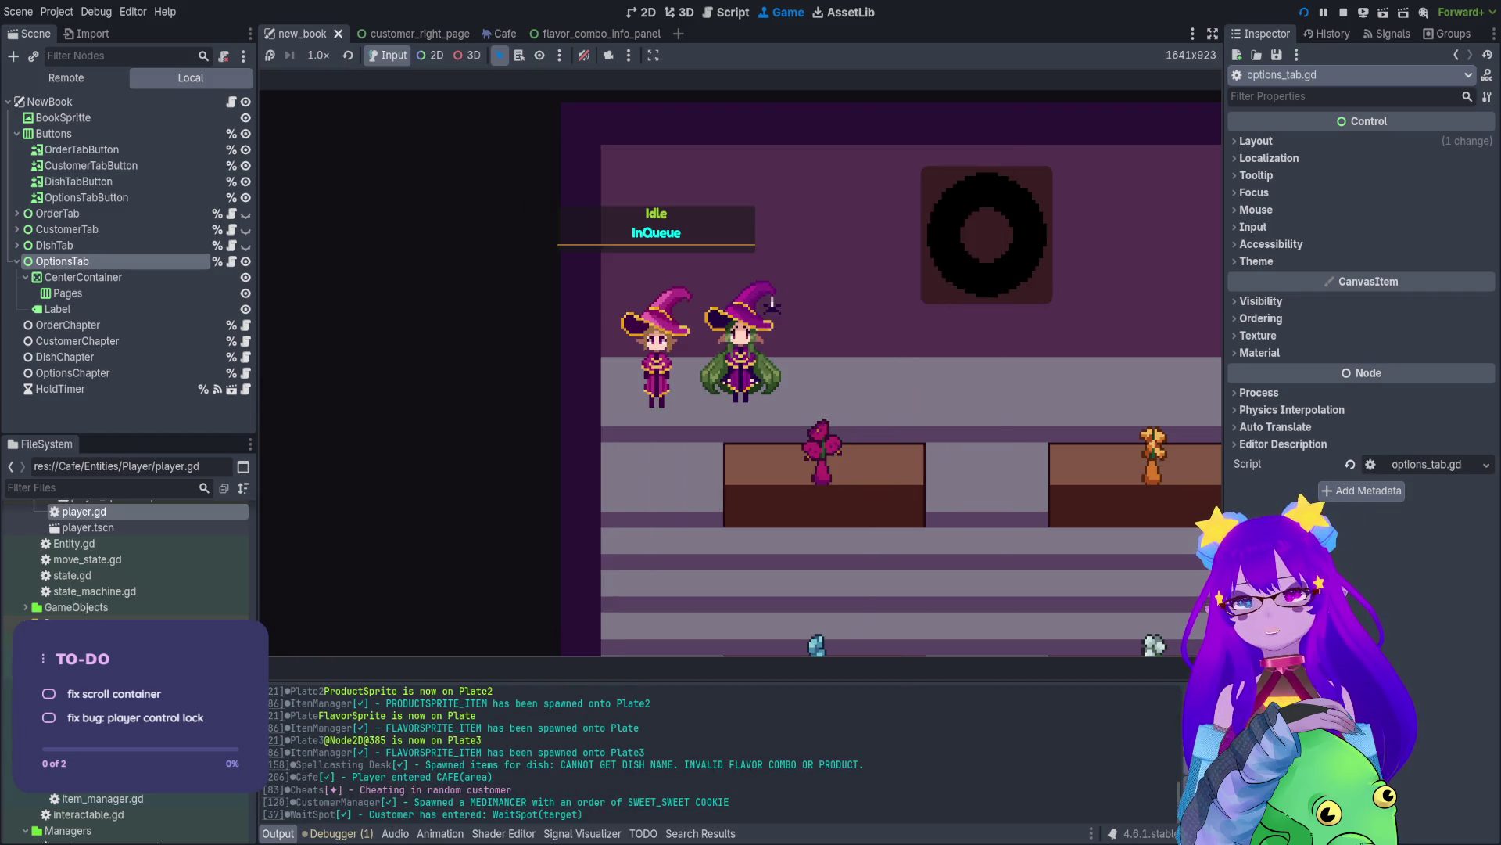
# - Walk over, seat the customer, take their order, and confirm the witch can still move
pyautogui.press('d')
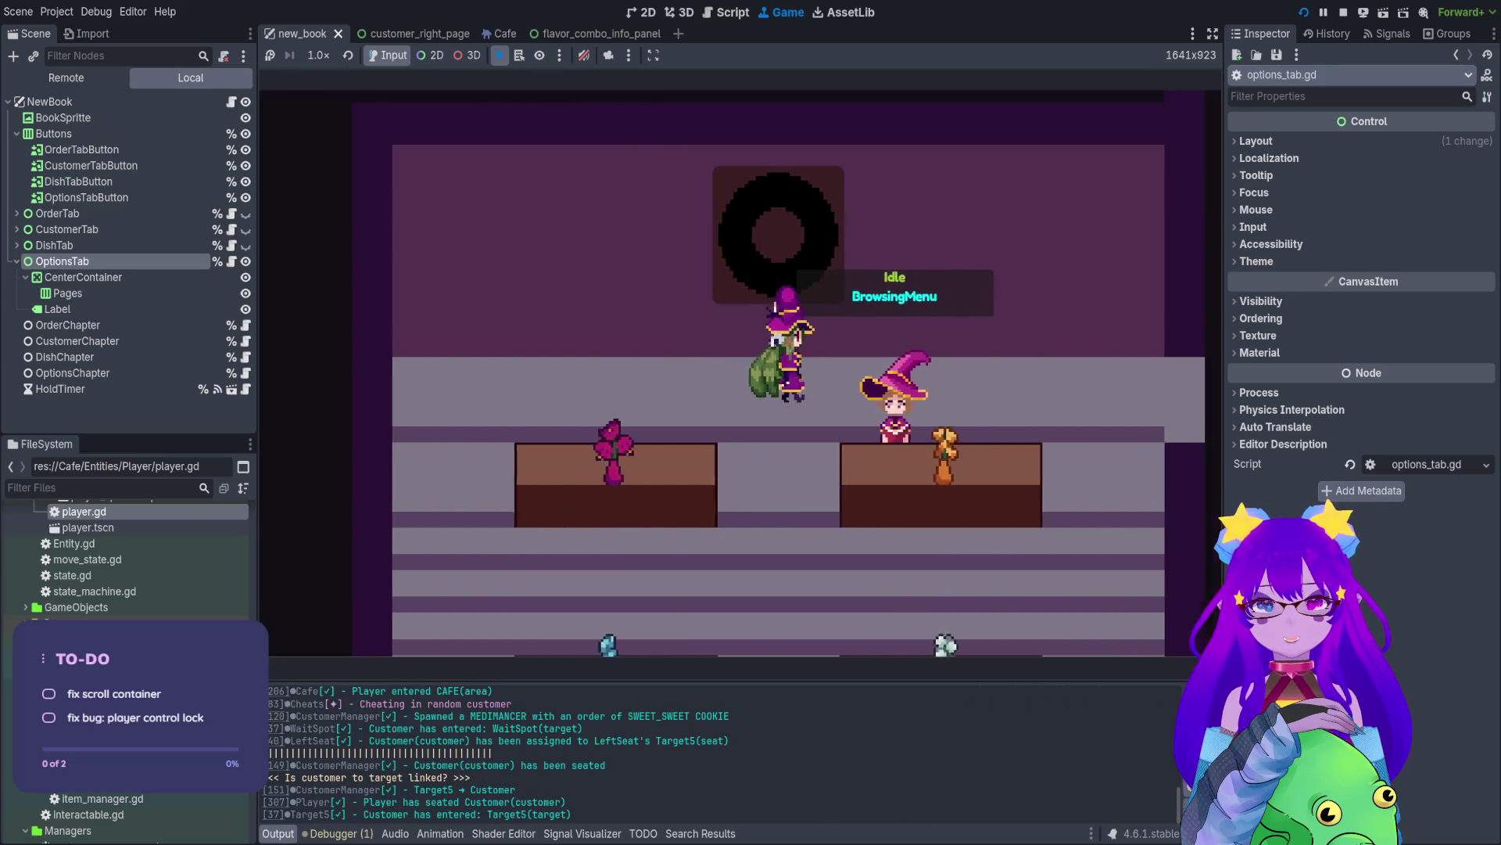
pyautogui.press('Tab')
pyautogui.press('Tab')
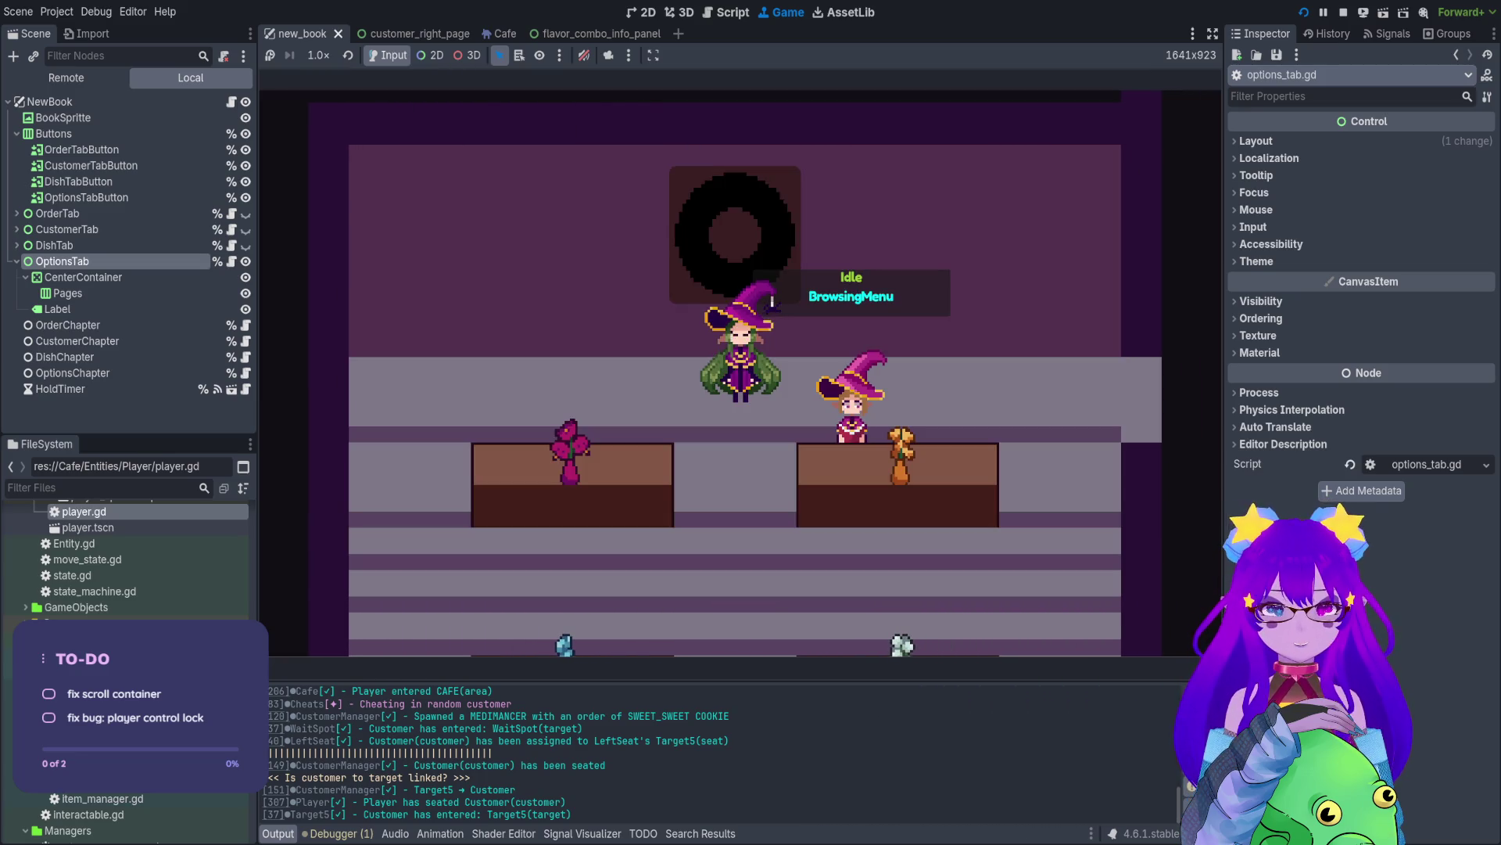
pyautogui.press('Tab')
pyautogui.press('Tab')
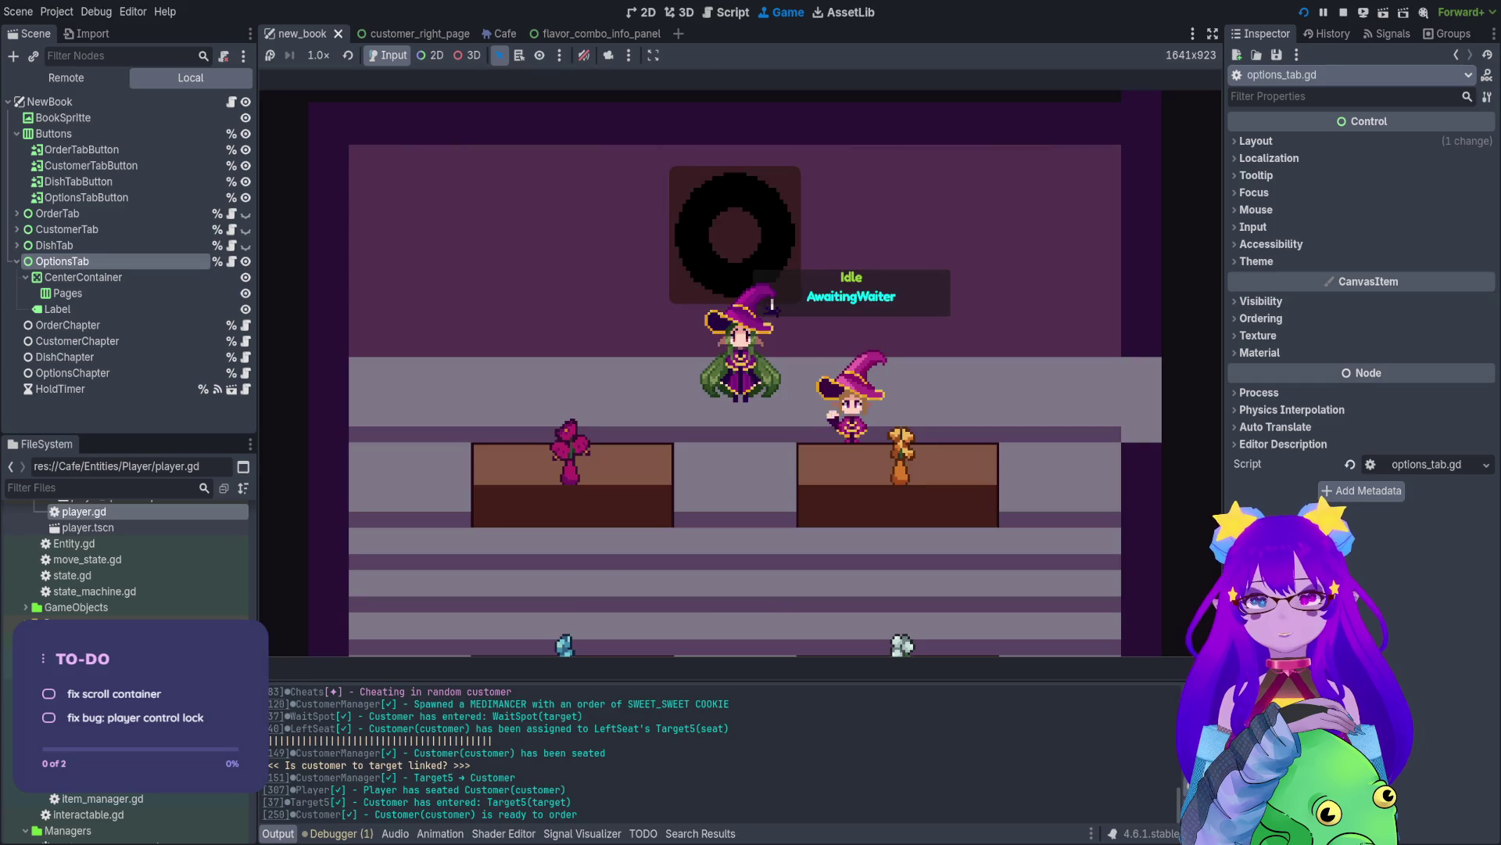
pyautogui.press('d')
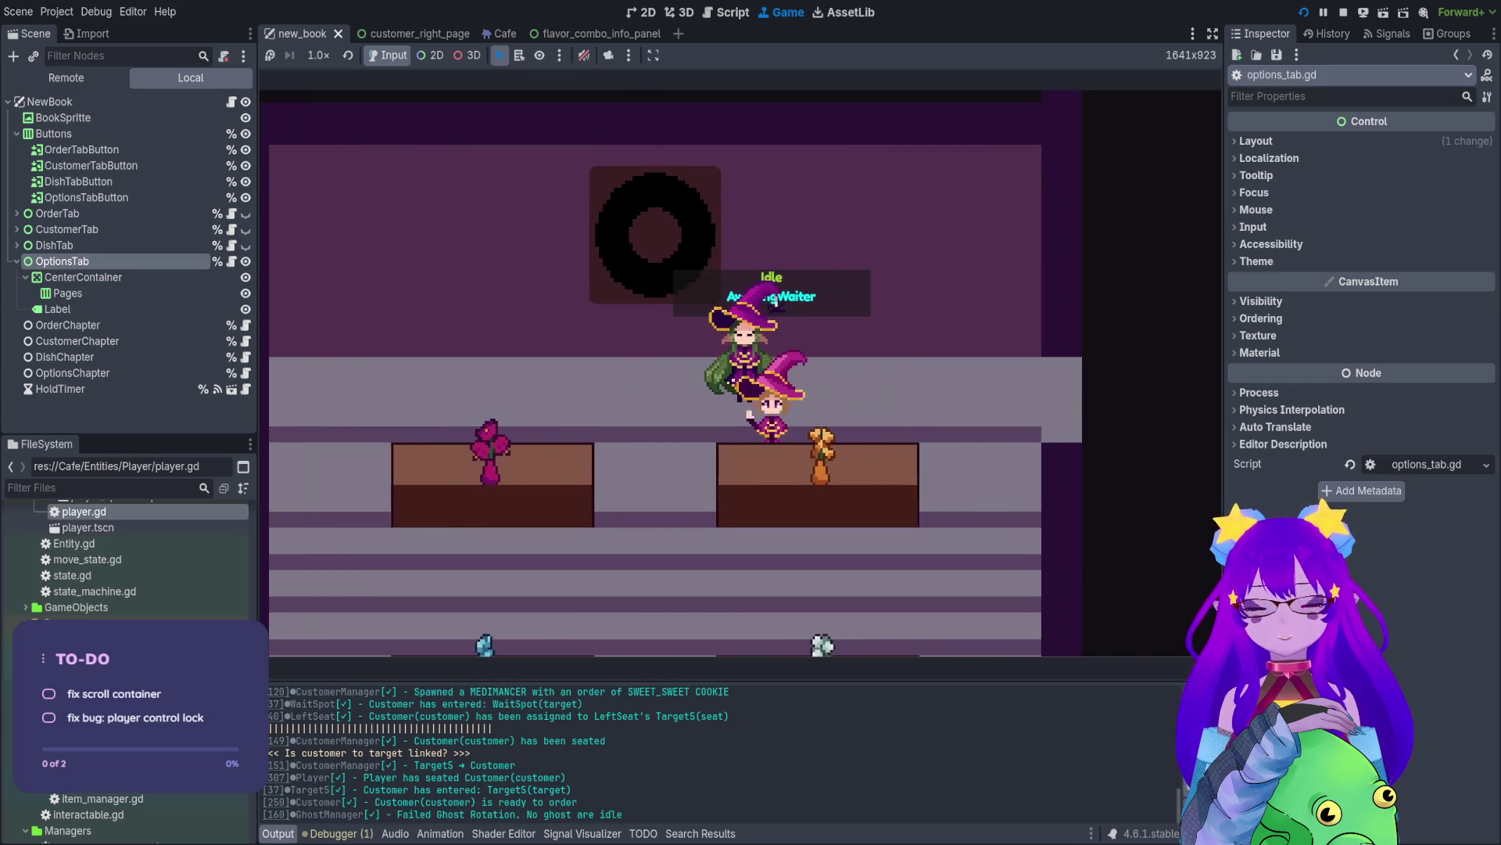
pyautogui.press('e')
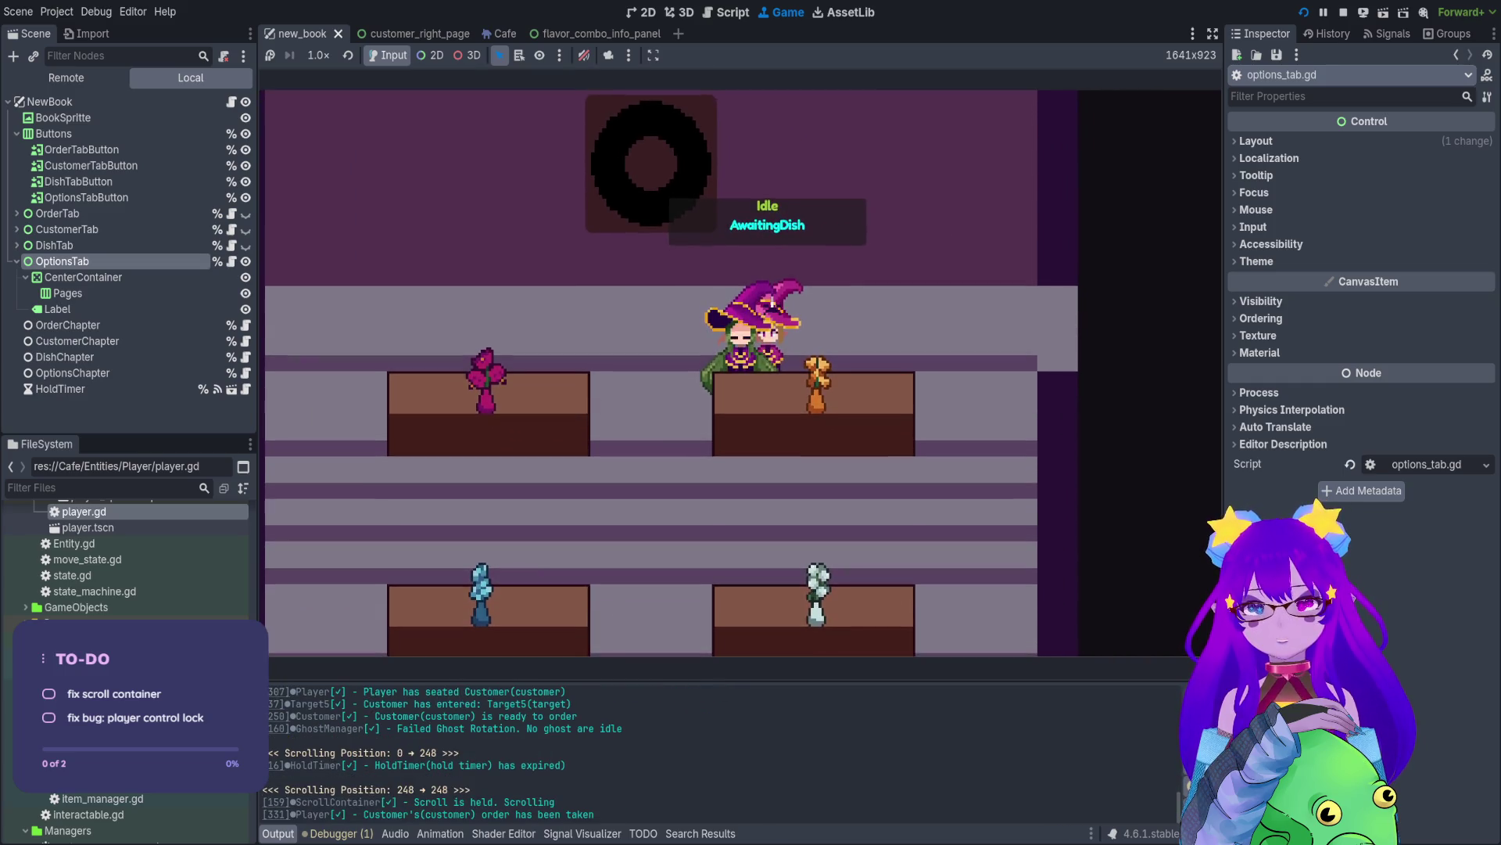
pyautogui.press('a')
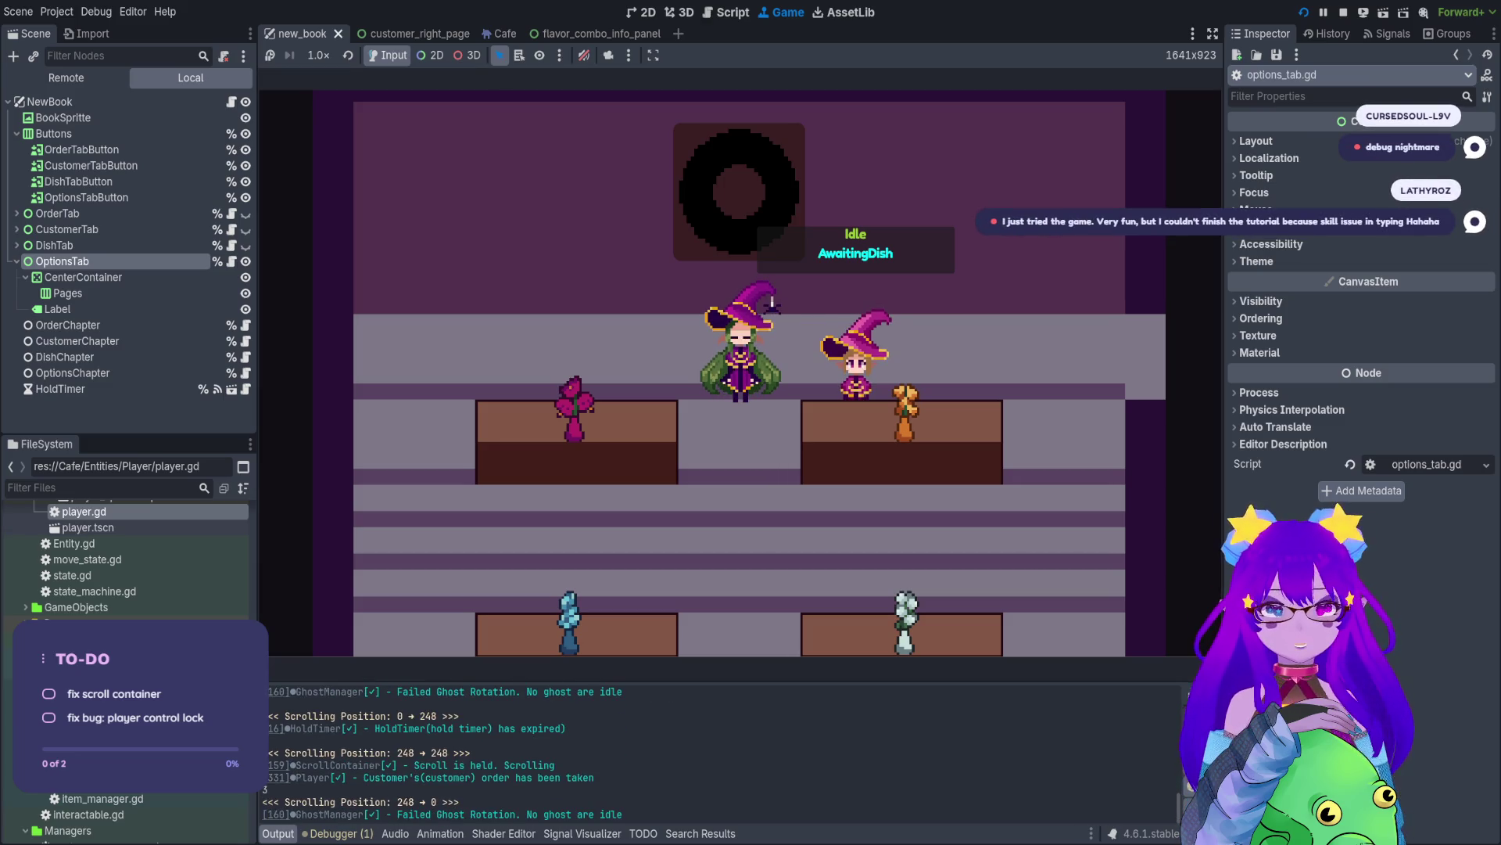
pyautogui.scroll(3, 458, 750)
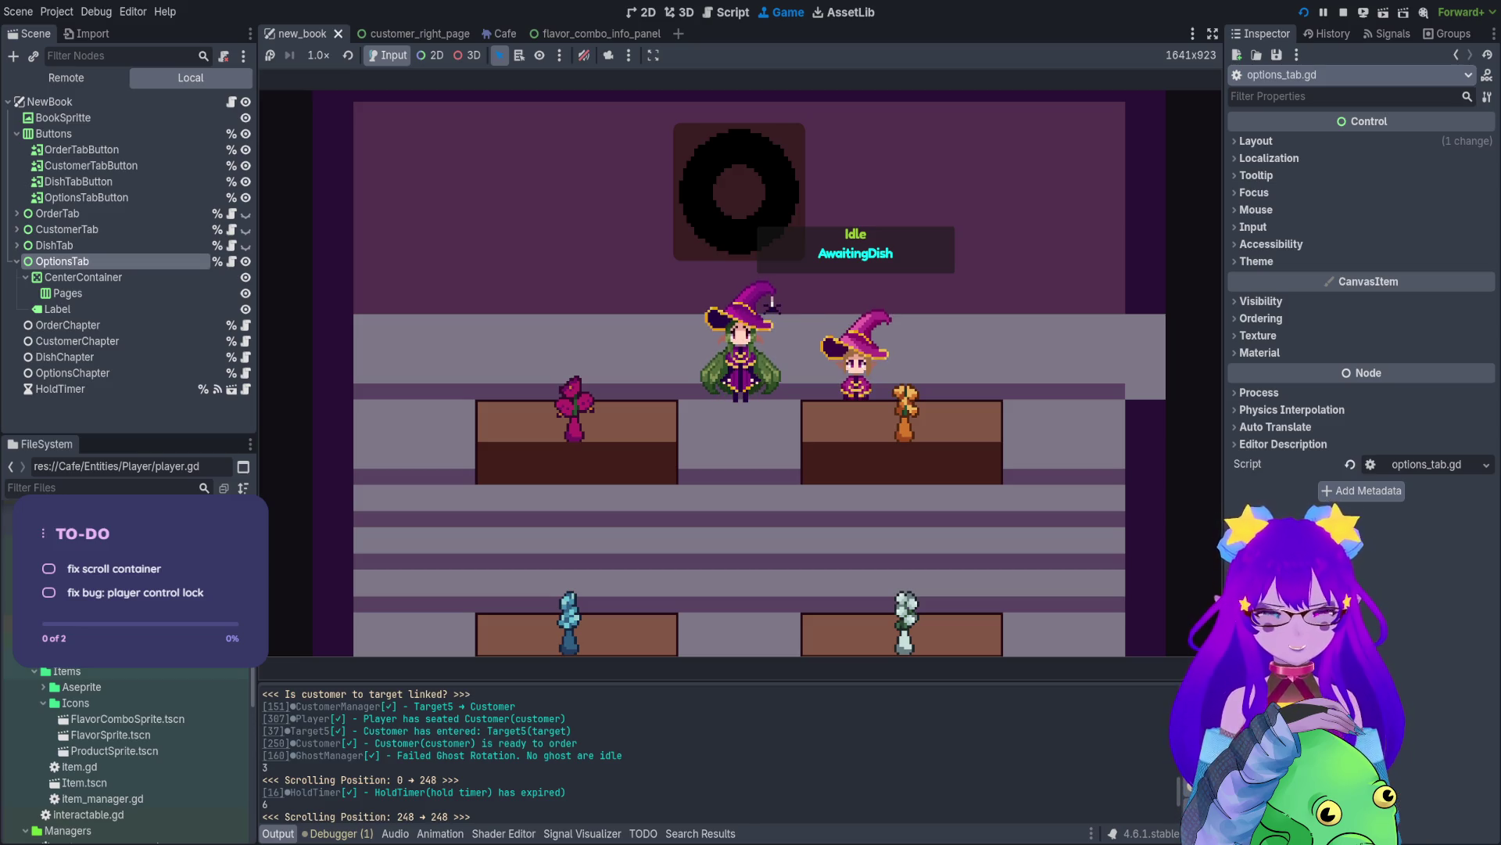
# - Check the new order in the Orders book, confirm movement, then open hold_timer.gd from its log line
pyautogui.press('Tab')
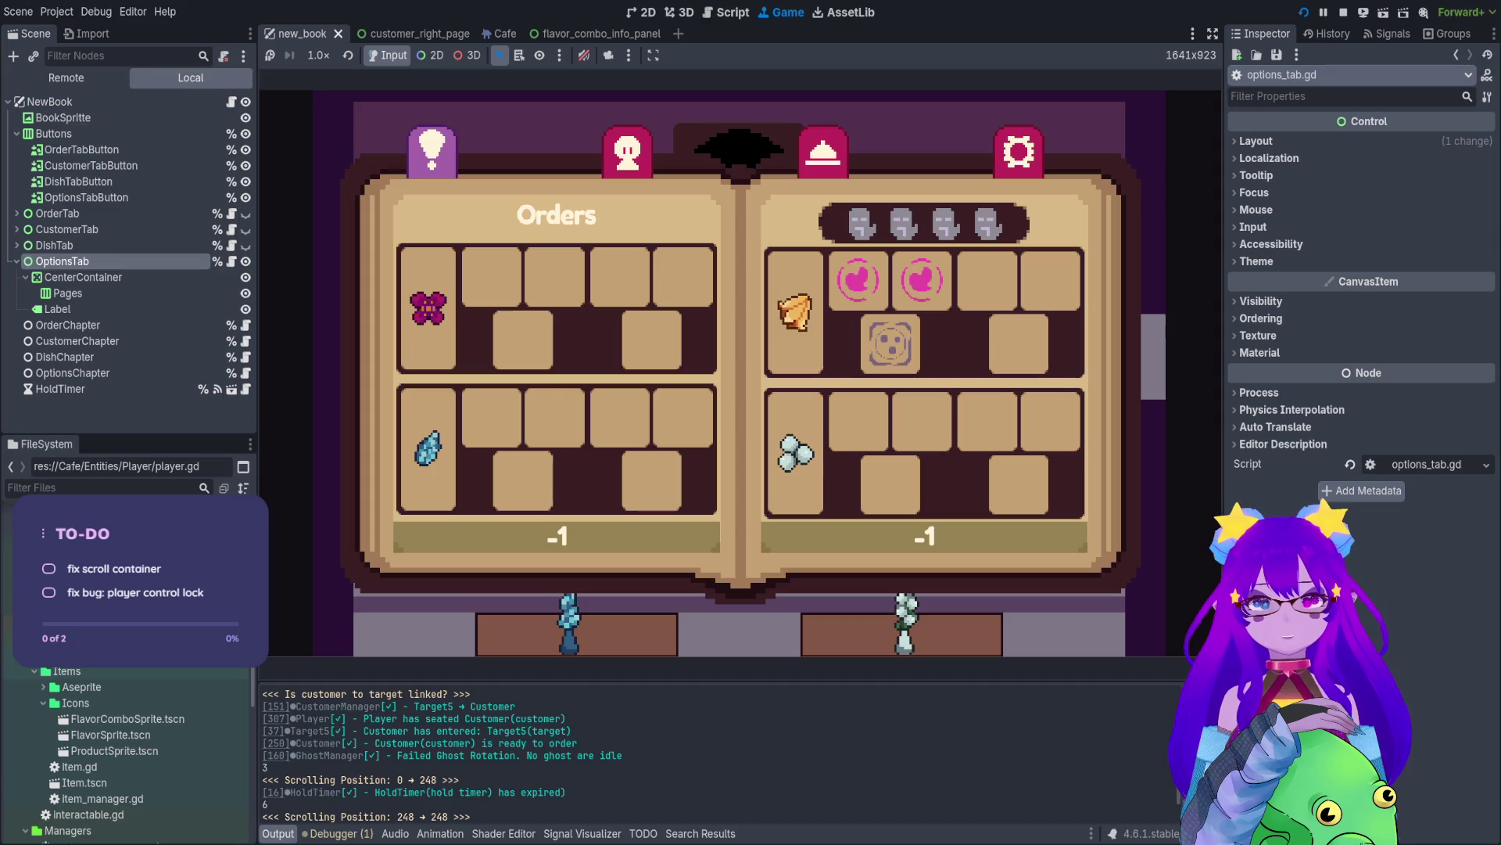
pyautogui.press('Tab')
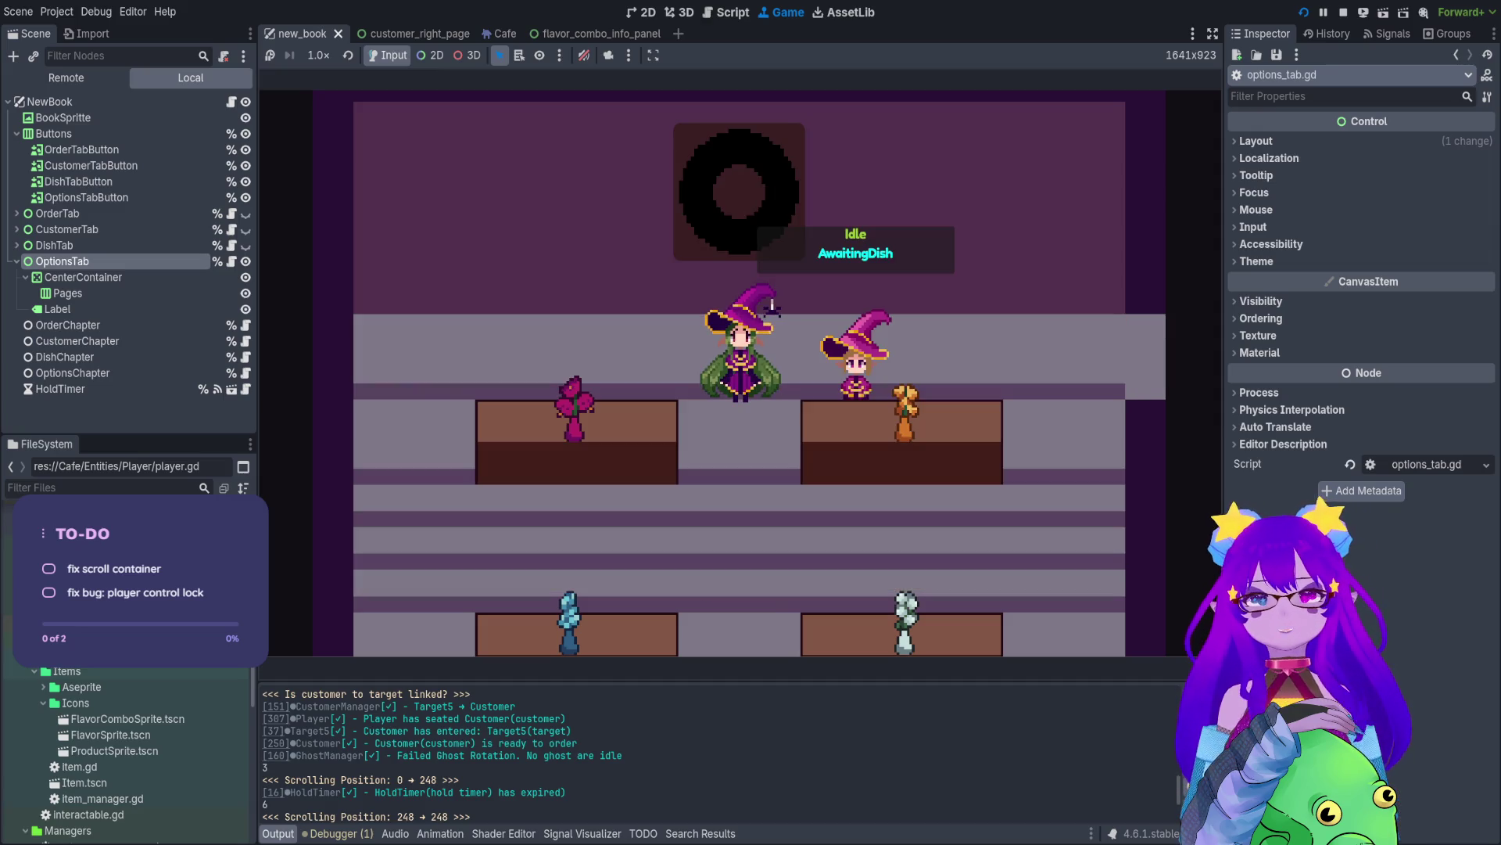
pyautogui.press('Tab')
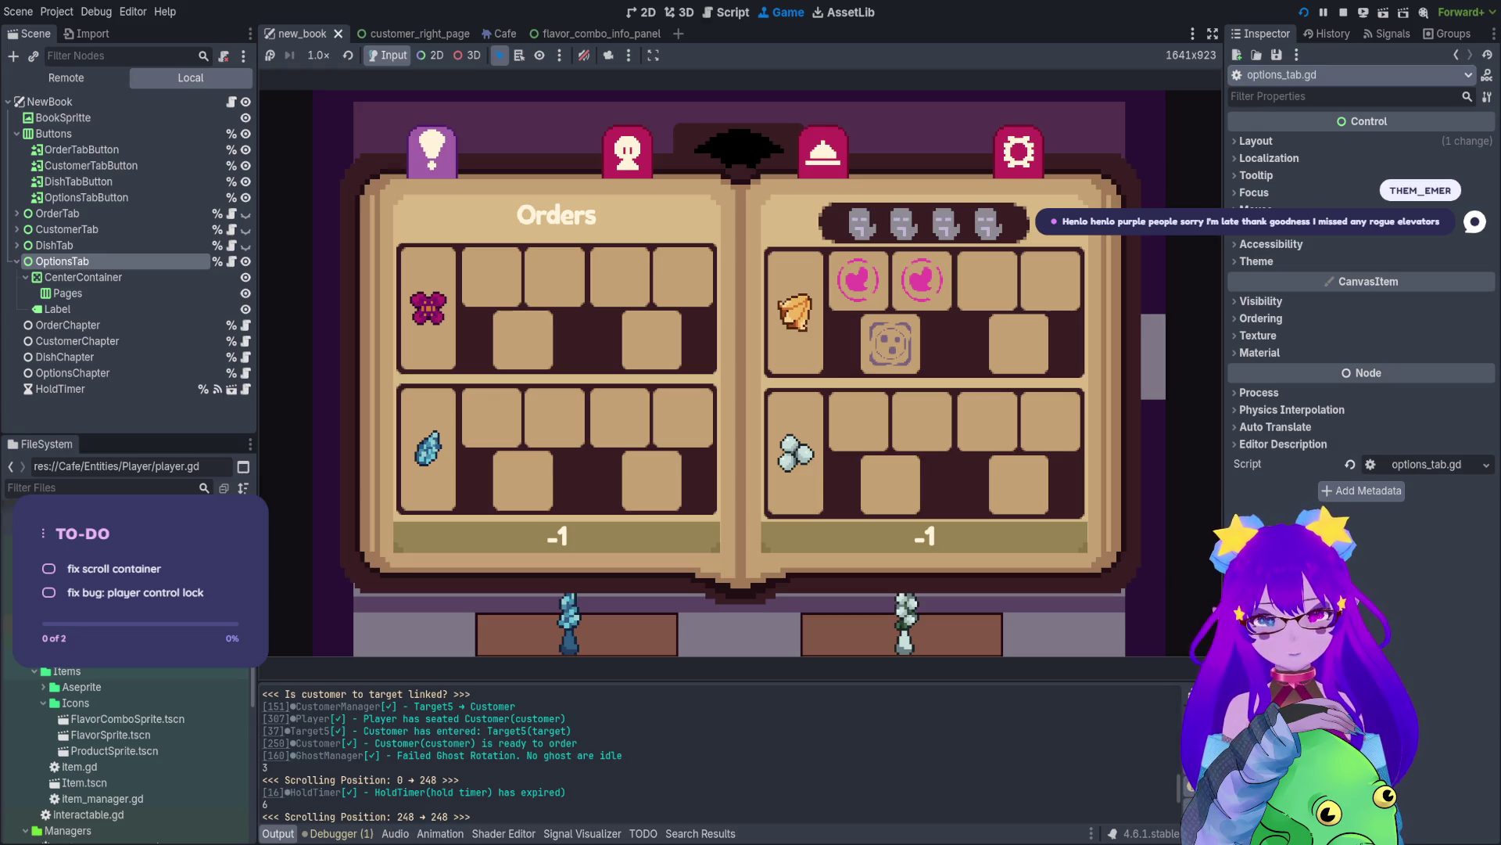
pyautogui.press('Escape')
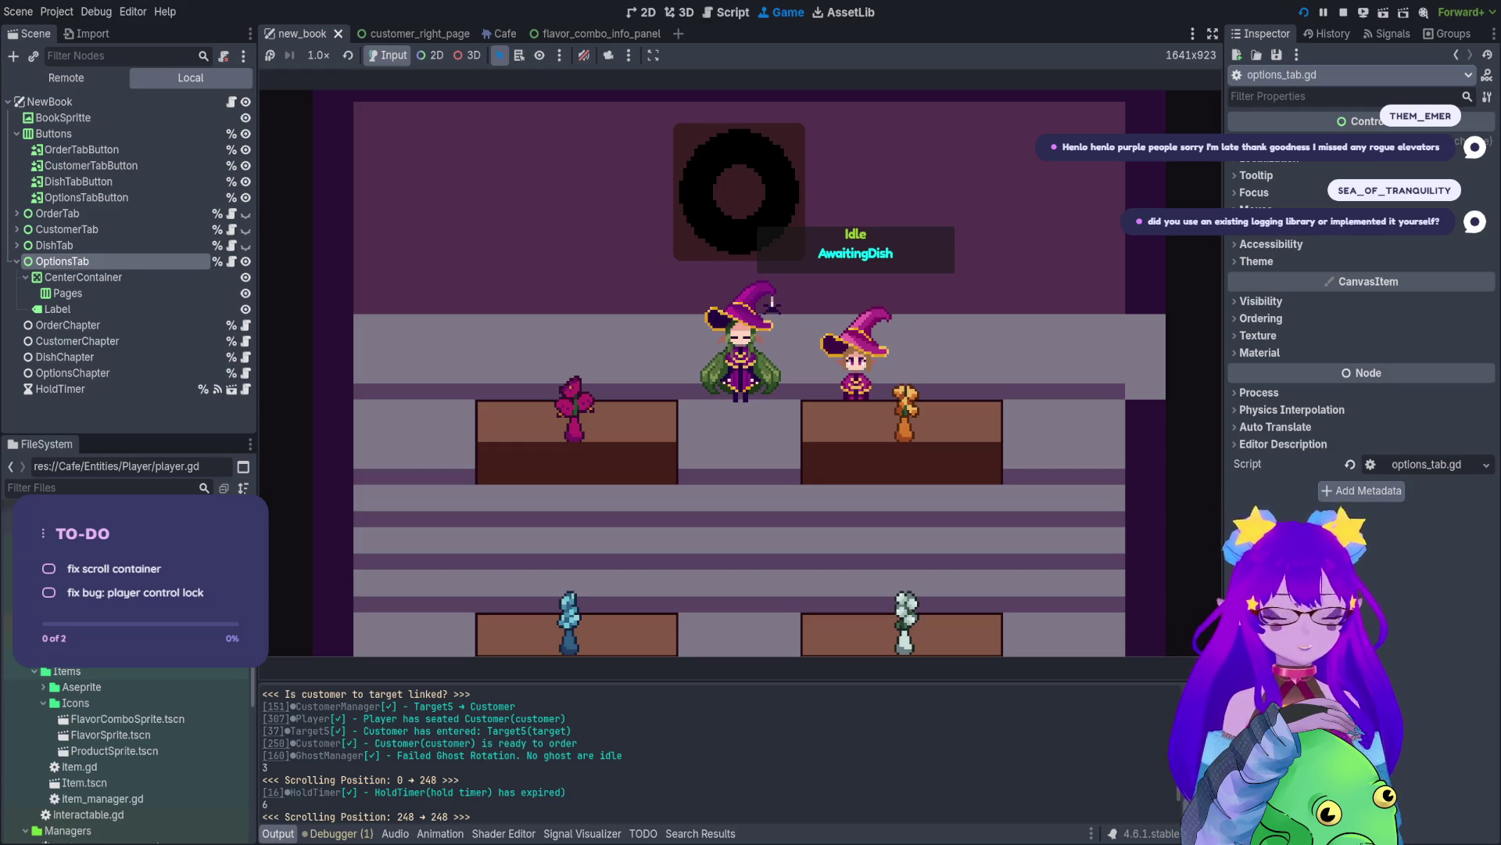
pyautogui.press('Down')
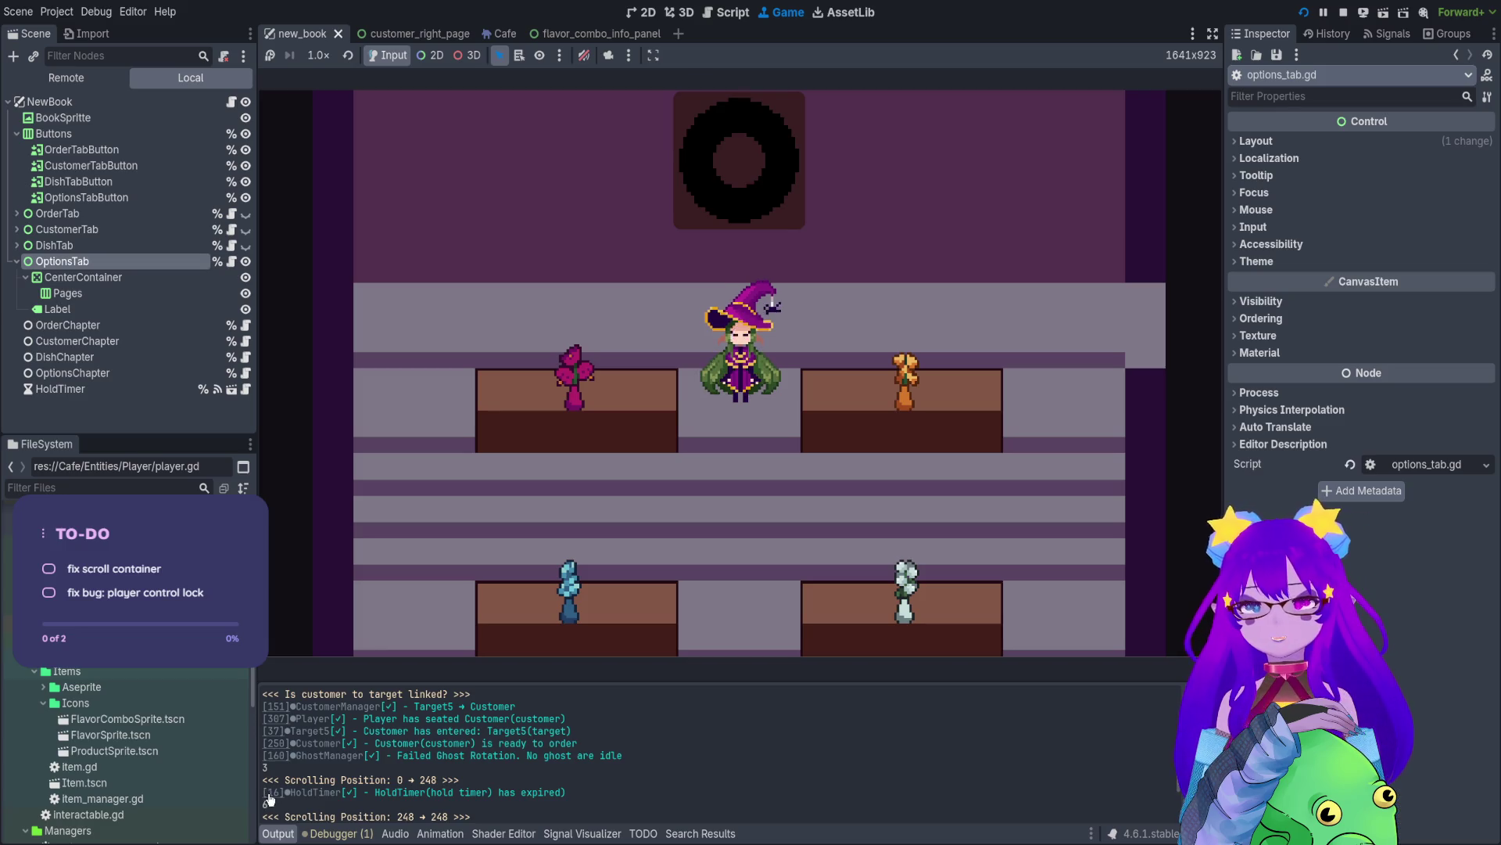
pyautogui.click(342, 792)
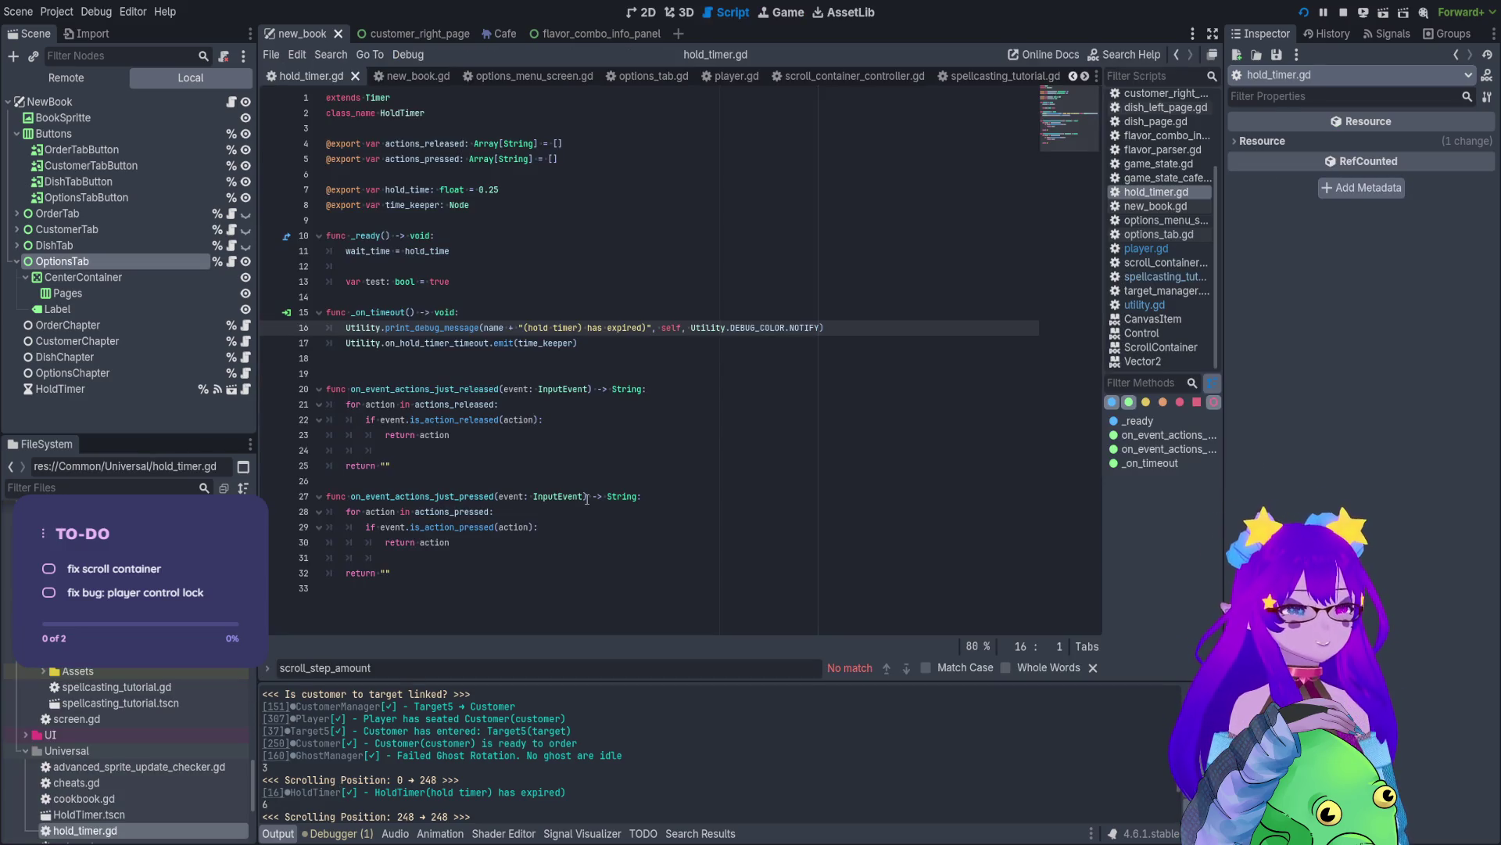
# - Switch between the 2D book scene and hold_timer.gd, then run the project with F5
pyautogui.click(644, 17)
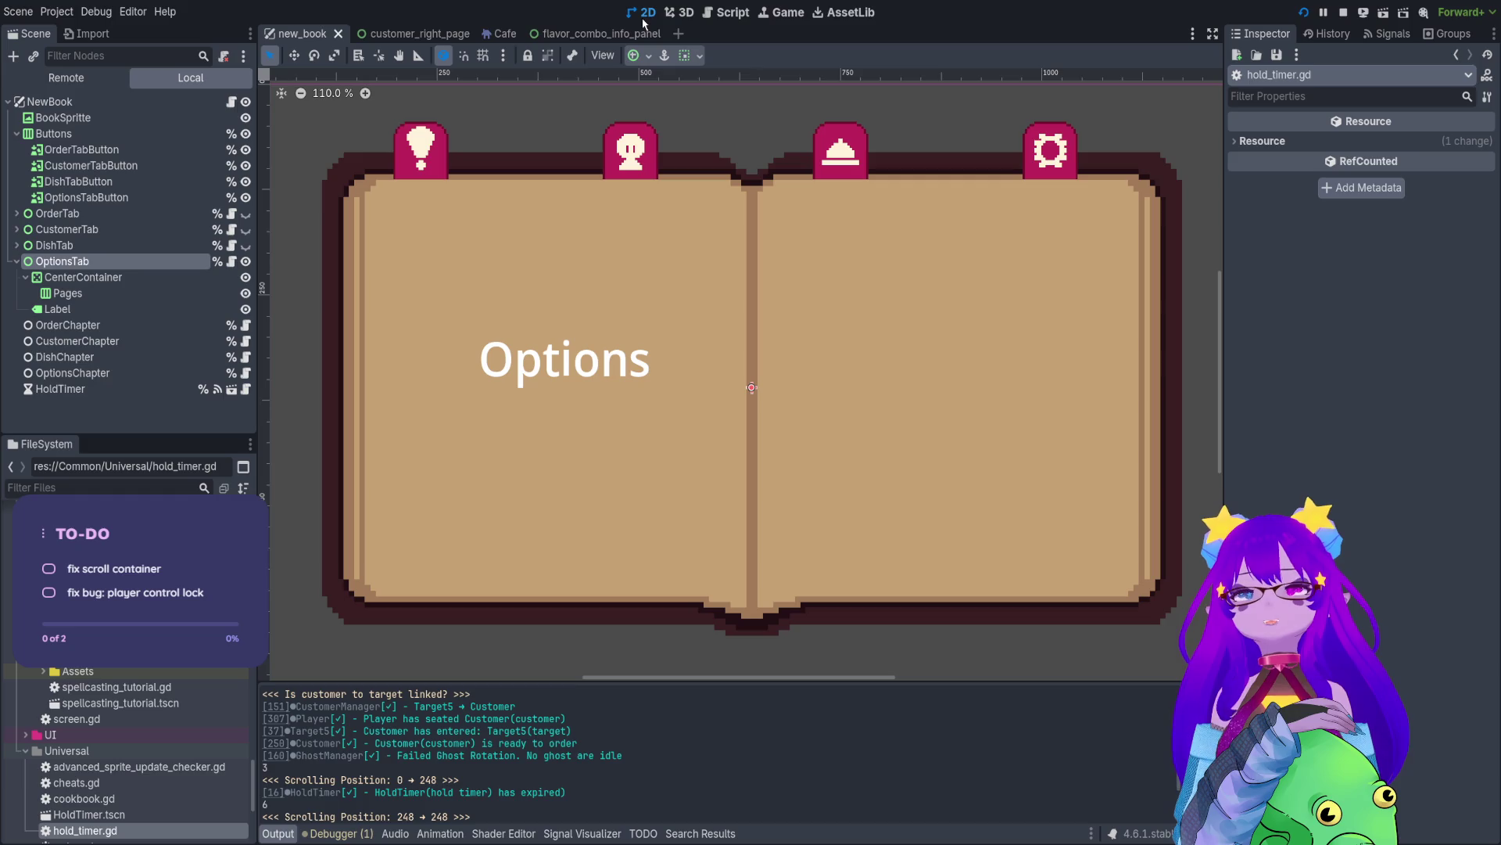
pyautogui.click(727, 12)
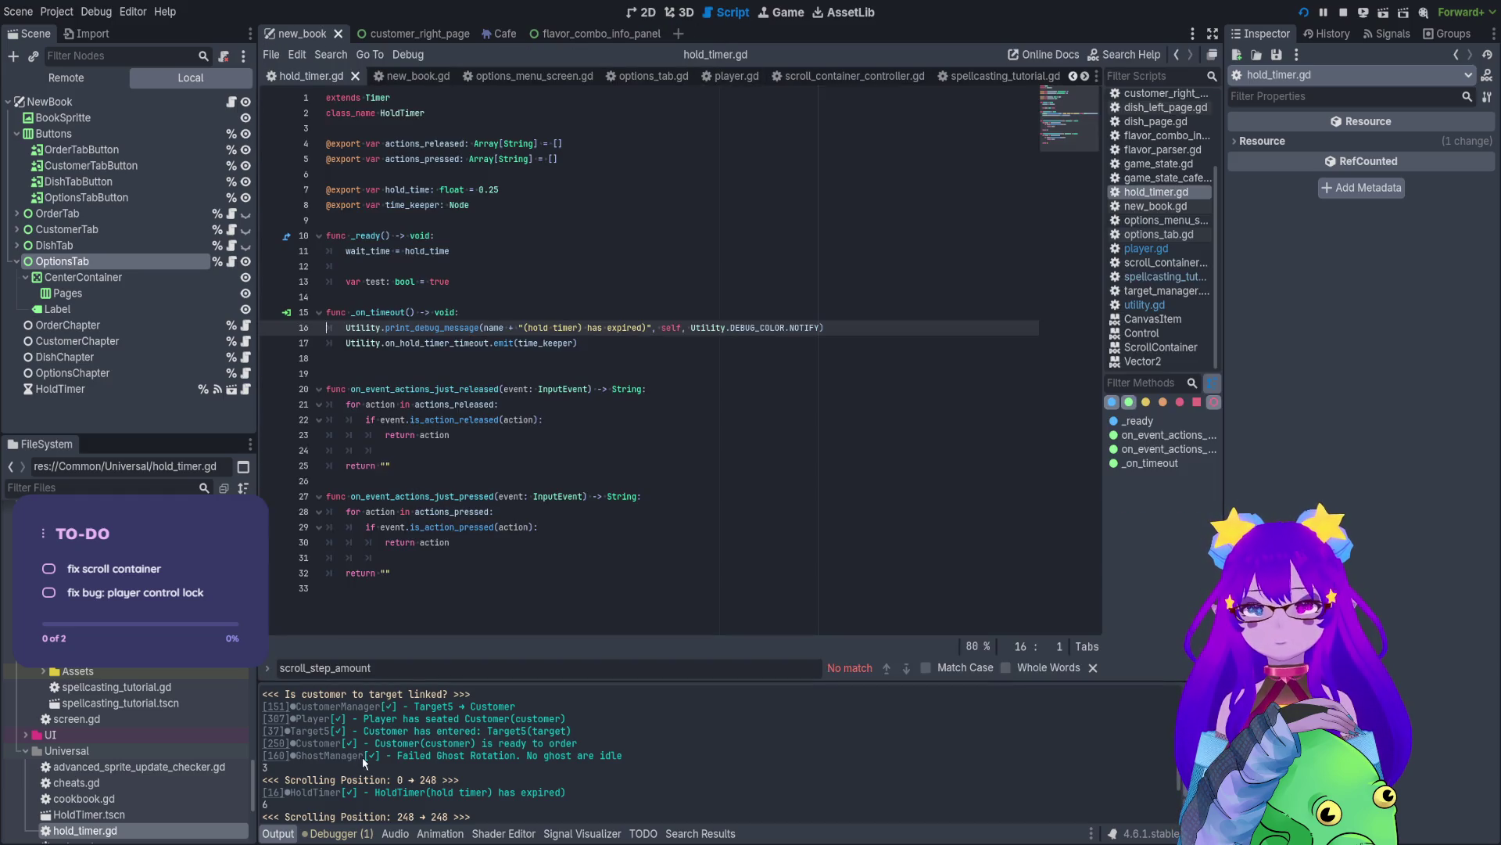
pyautogui.moveTo(364, 762)
pyautogui.mouseDown()
pyautogui.moveTo(622, 756)
pyautogui.moveTo(299, 756)
pyautogui.mouseUp()
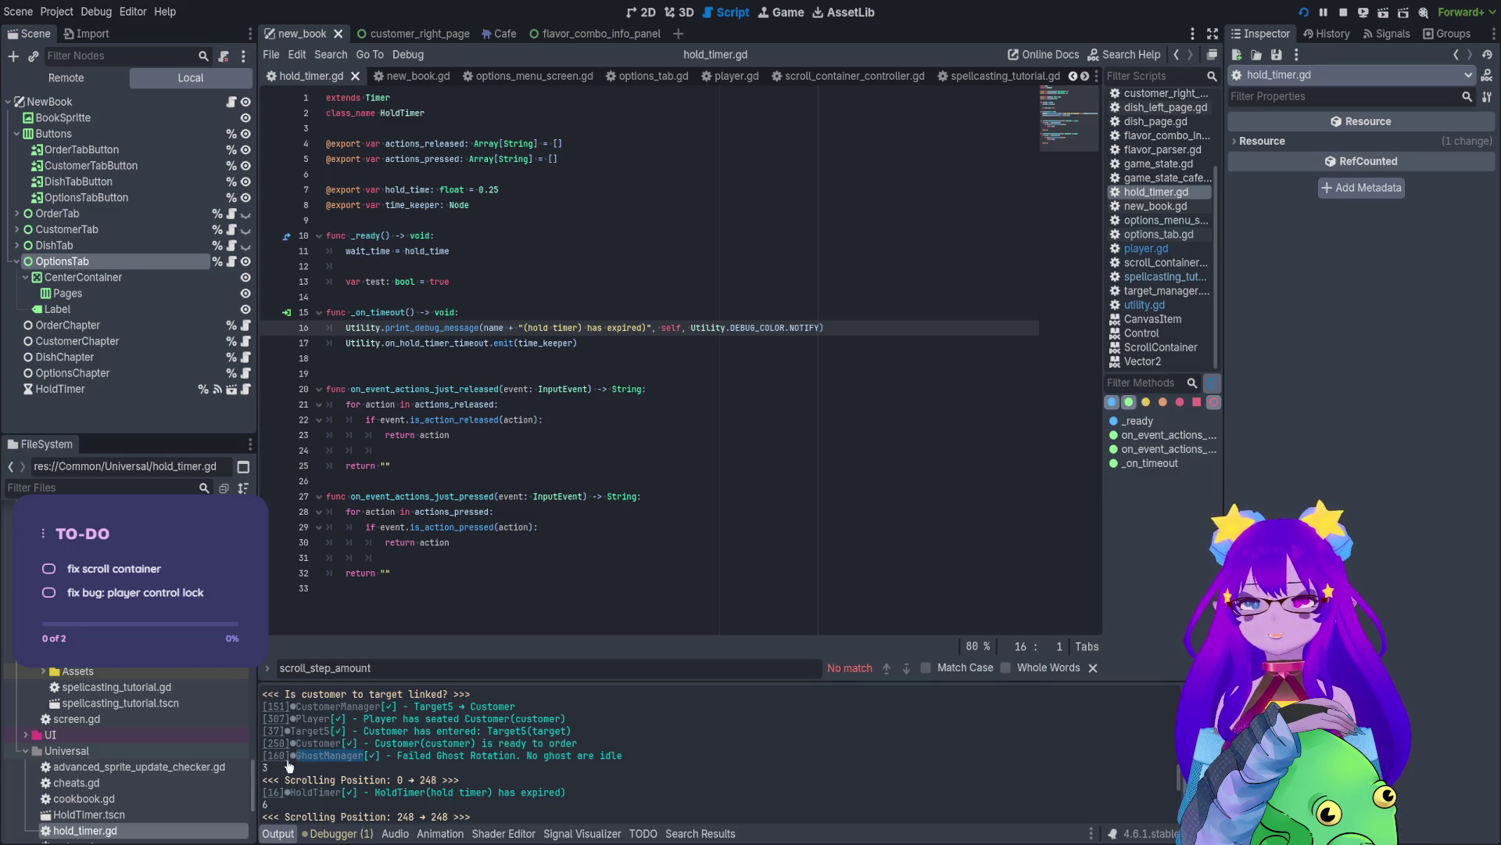
pyautogui.click(421, 765)
pyautogui.click(642, 13)
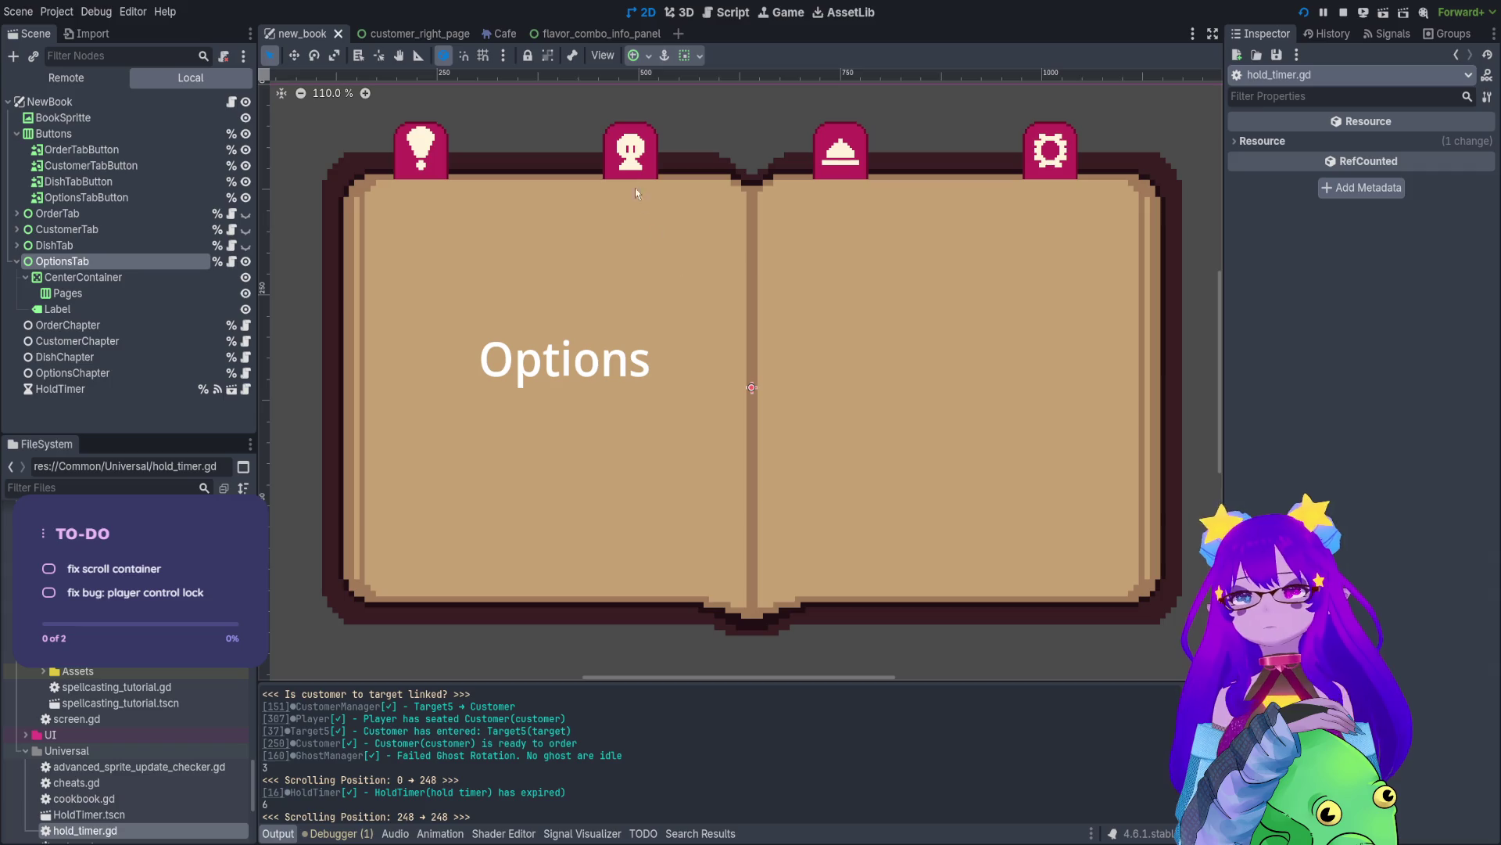
pyautogui.press('F5')
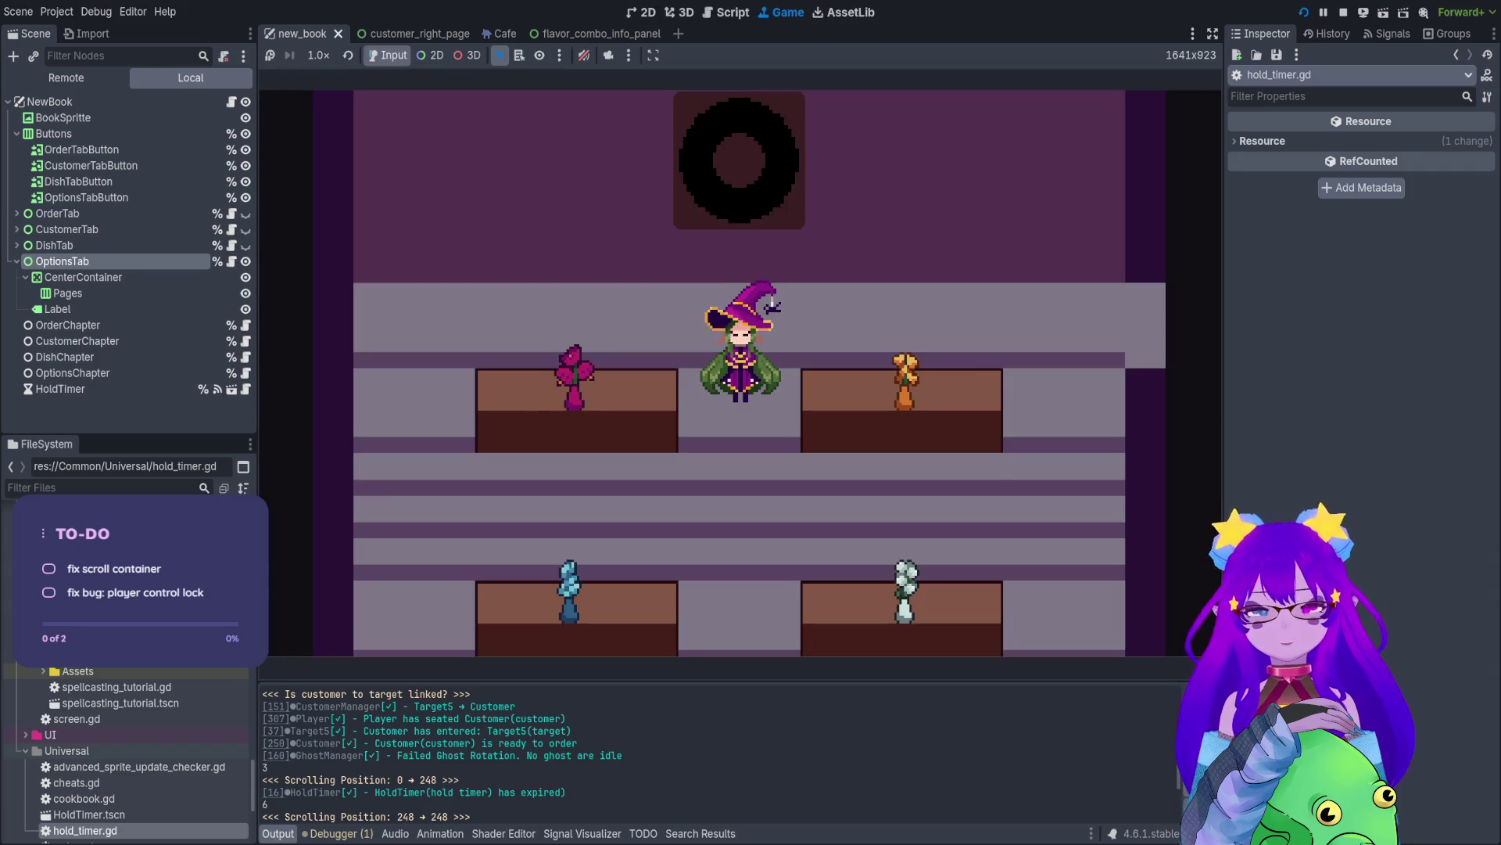
# - Spawn a customer with the spawn_customer cheat and check the Orders book
pyautogui.press('`')
pyautogui.write('spawn')
pyautogui.press('Down')
pyautogui.press('Down')
pyautogui.press('Down')
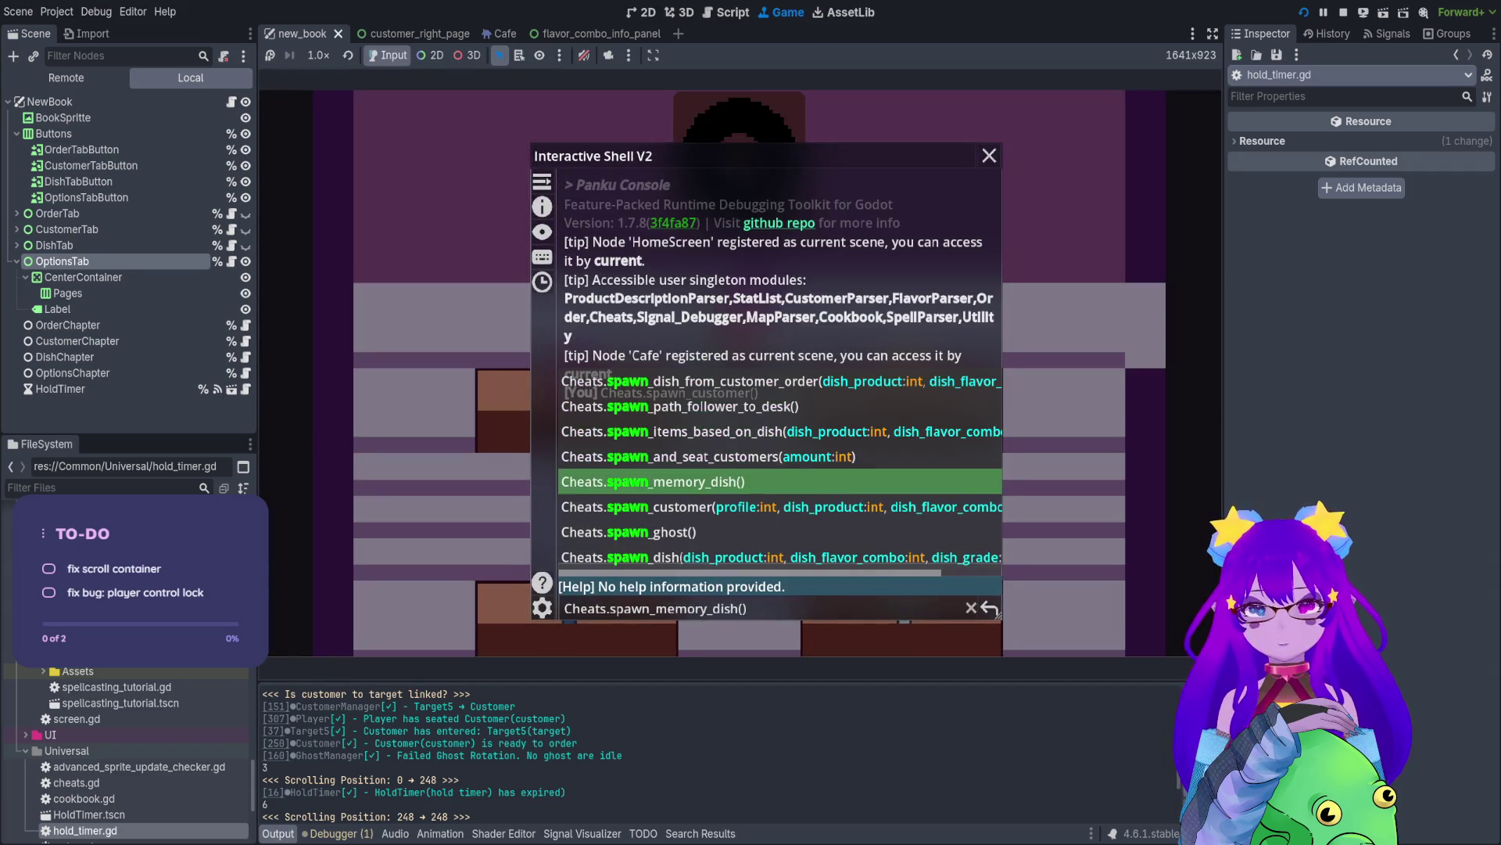
pyautogui.press('Return')
pyautogui.press('`')
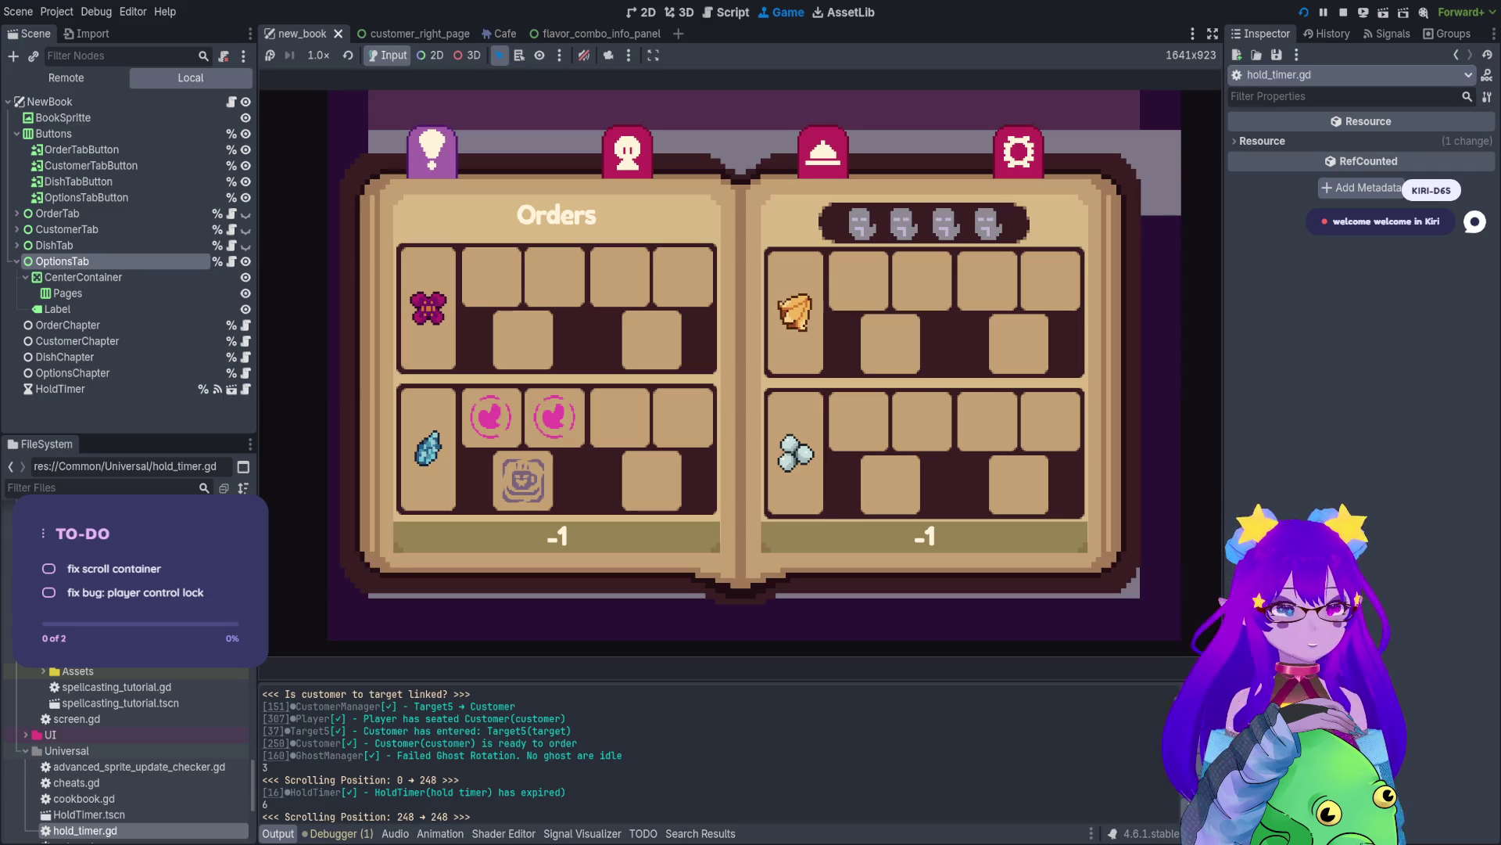
pyautogui.press('Tab')
# - Spawn a ghost via the console cheat and walk the witch around the café floor
pyautogui.press('Tab')
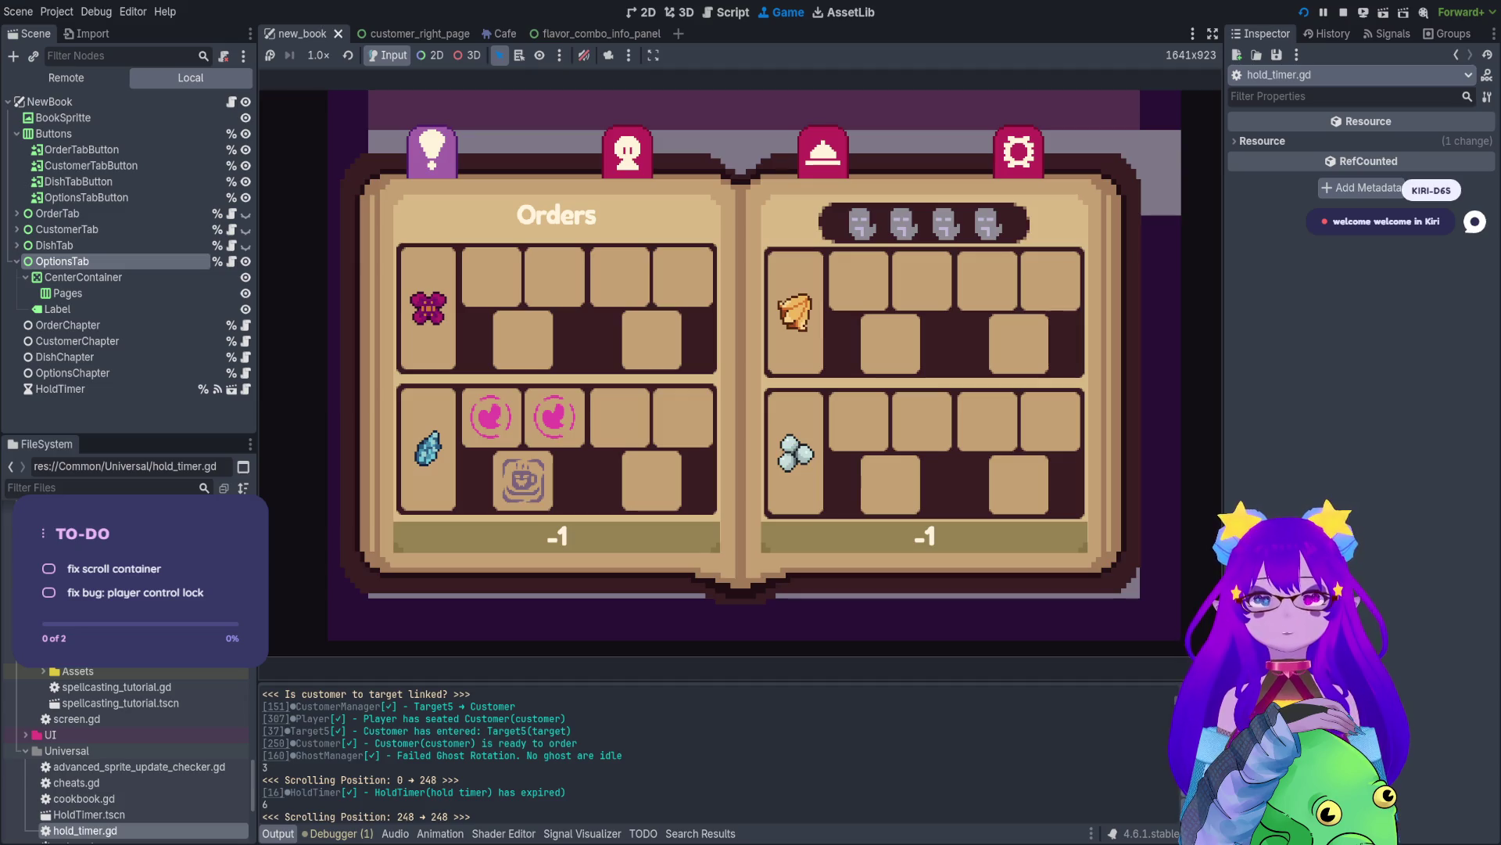
pyautogui.press('`')
pyautogui.write('spawn')
pyautogui.press('Tab')
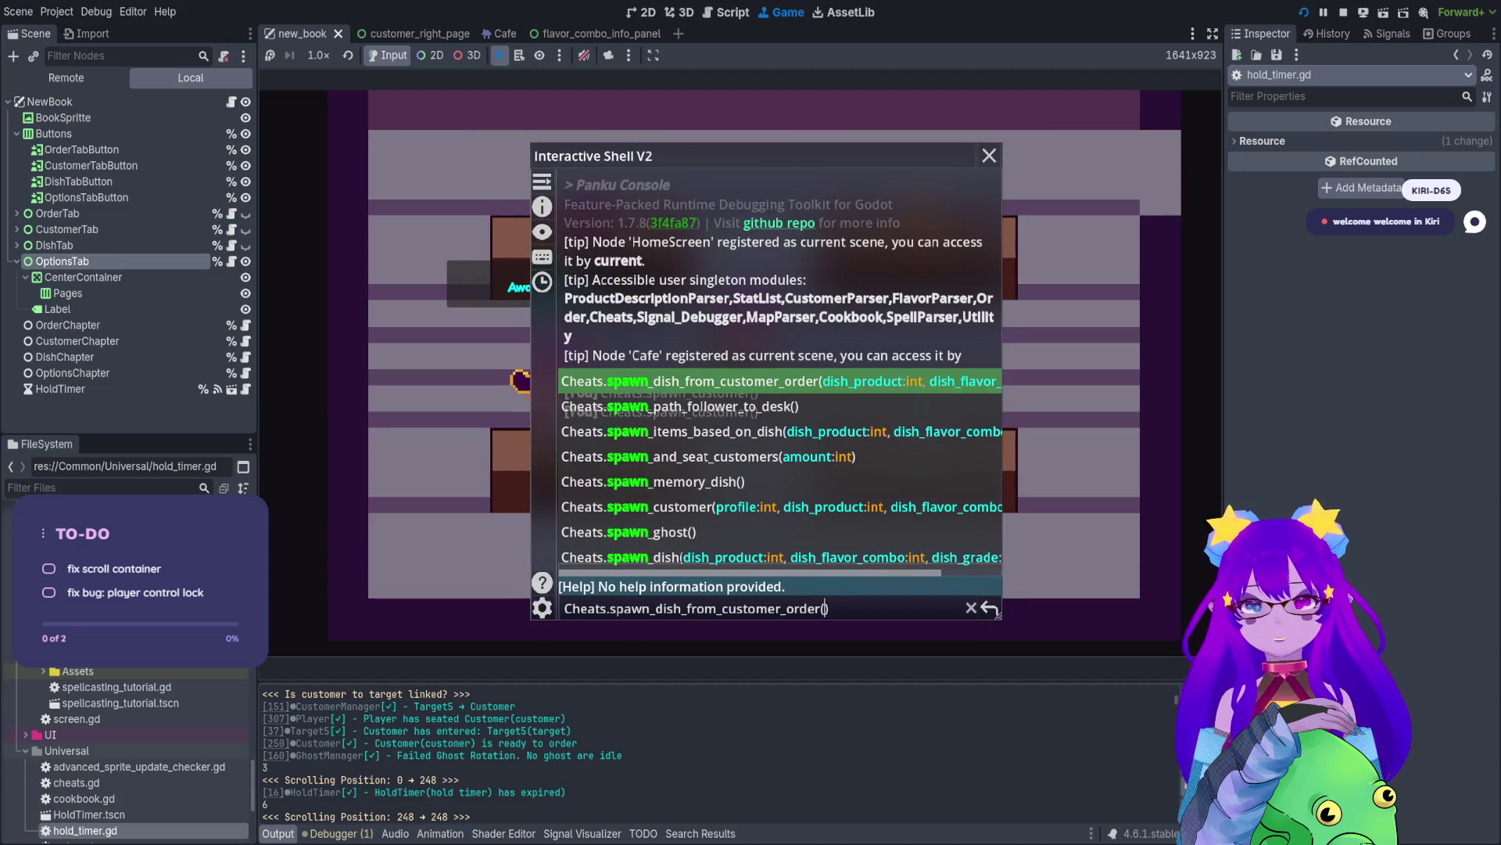
pyautogui.press('Tab')
pyautogui.press('Tab')
pyautogui.press('Tab')
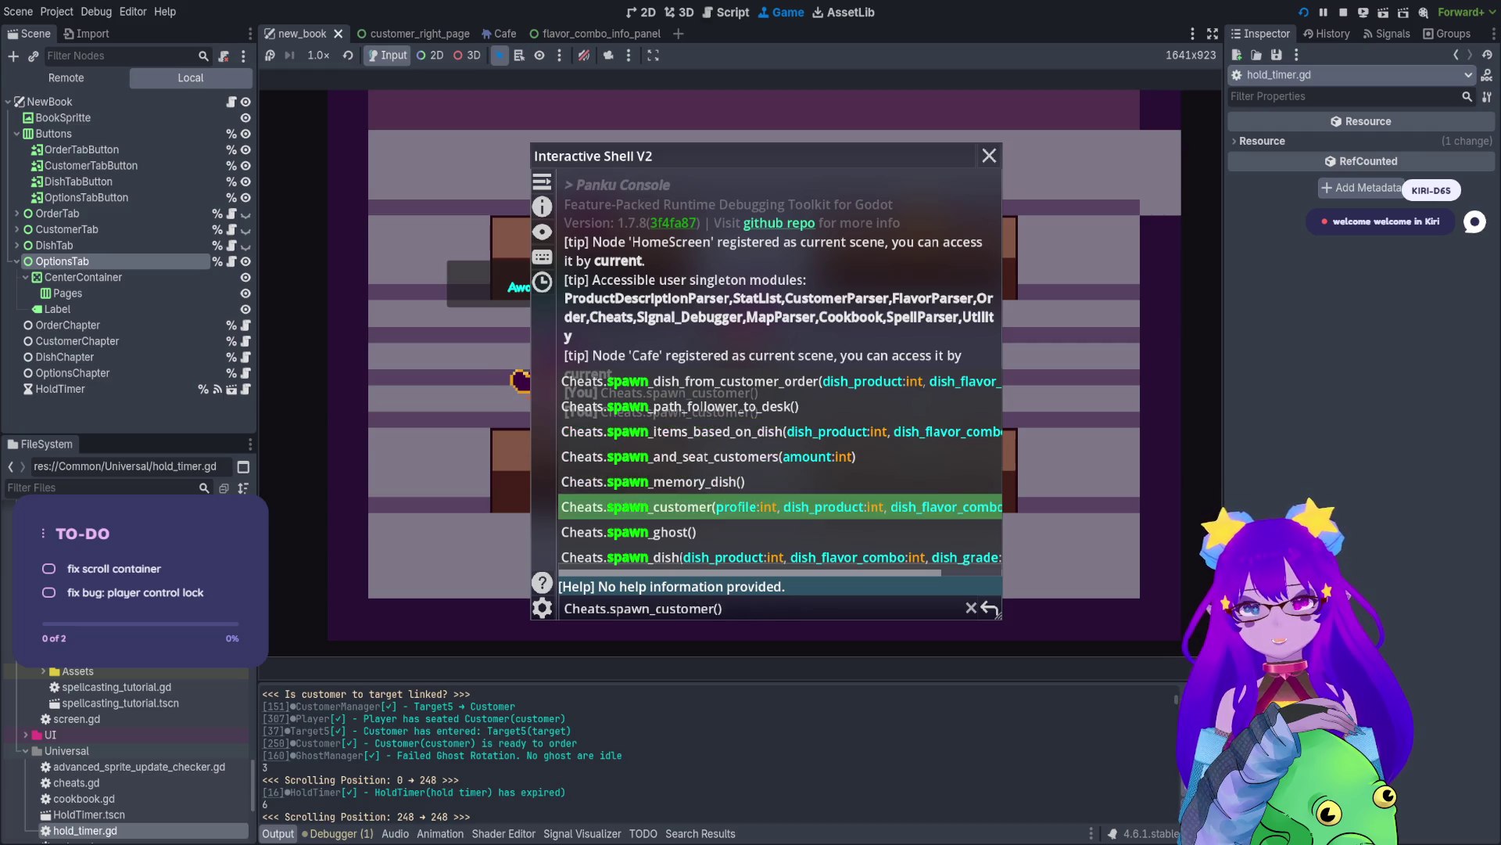
pyautogui.press('Return')
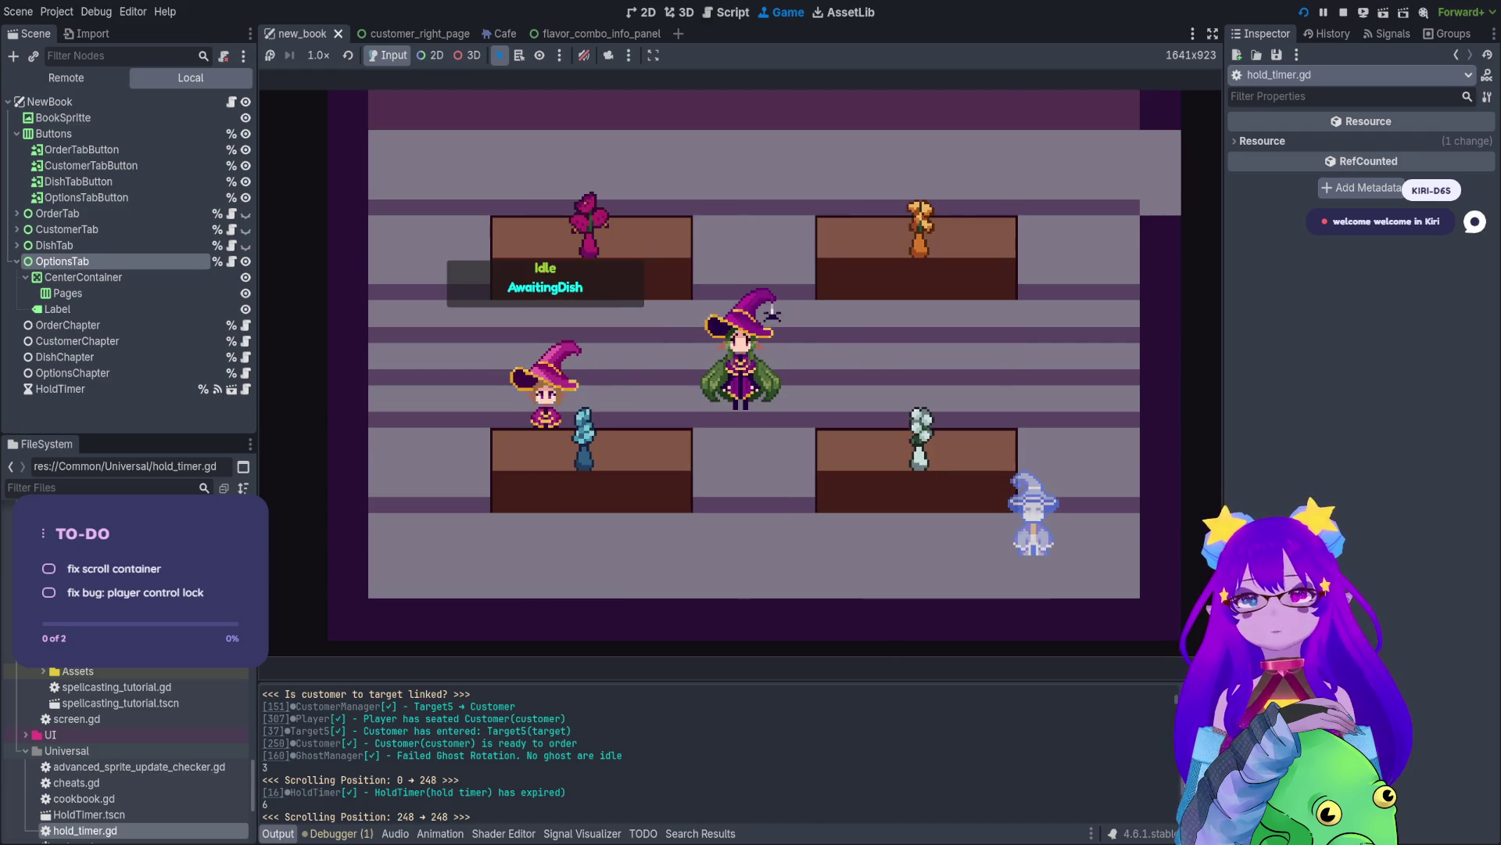
pyautogui.press('Up')
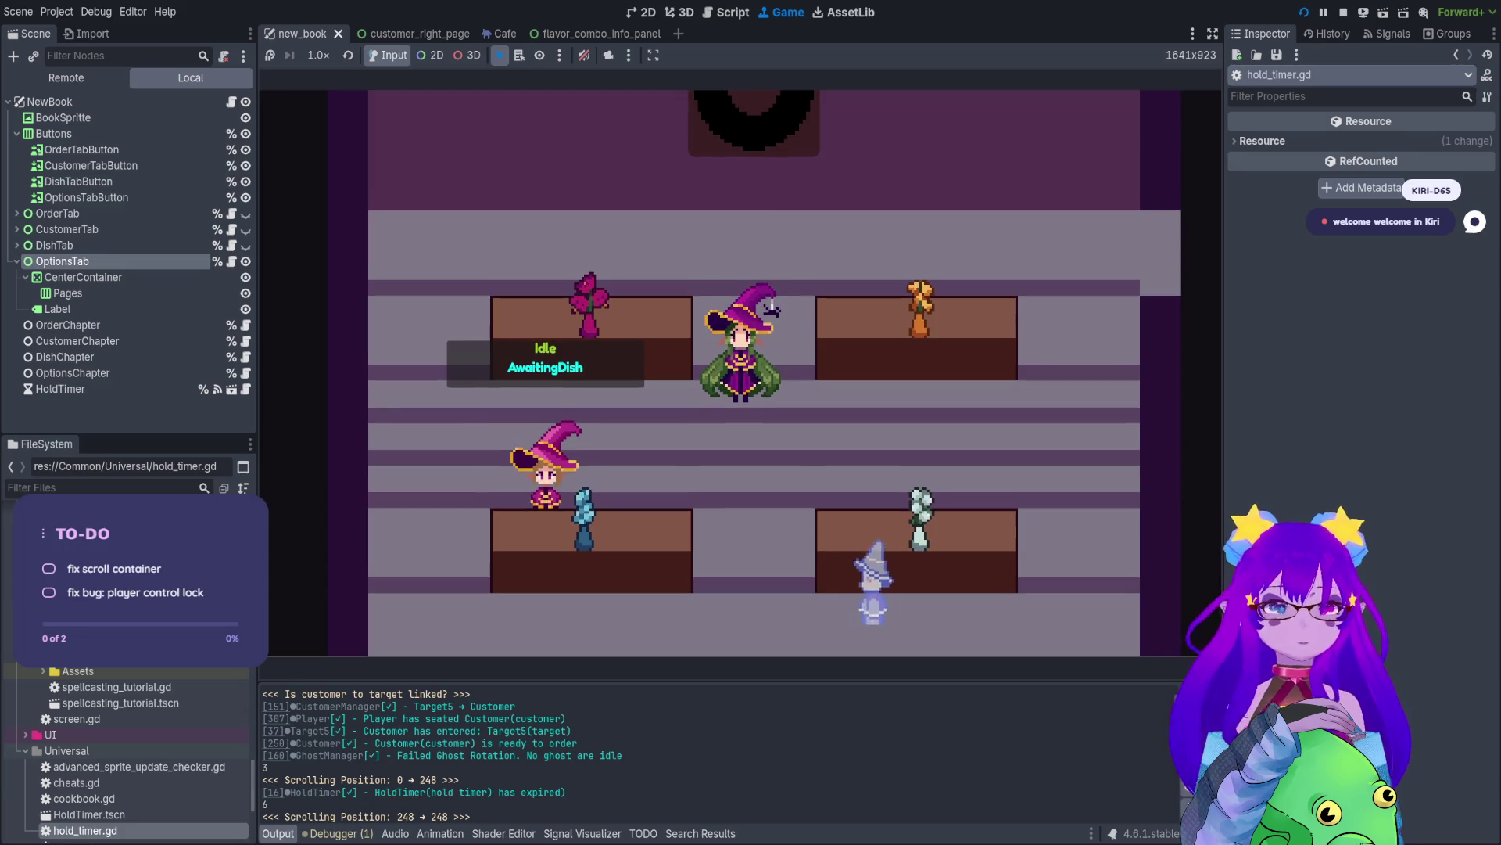
pyautogui.press('Up')
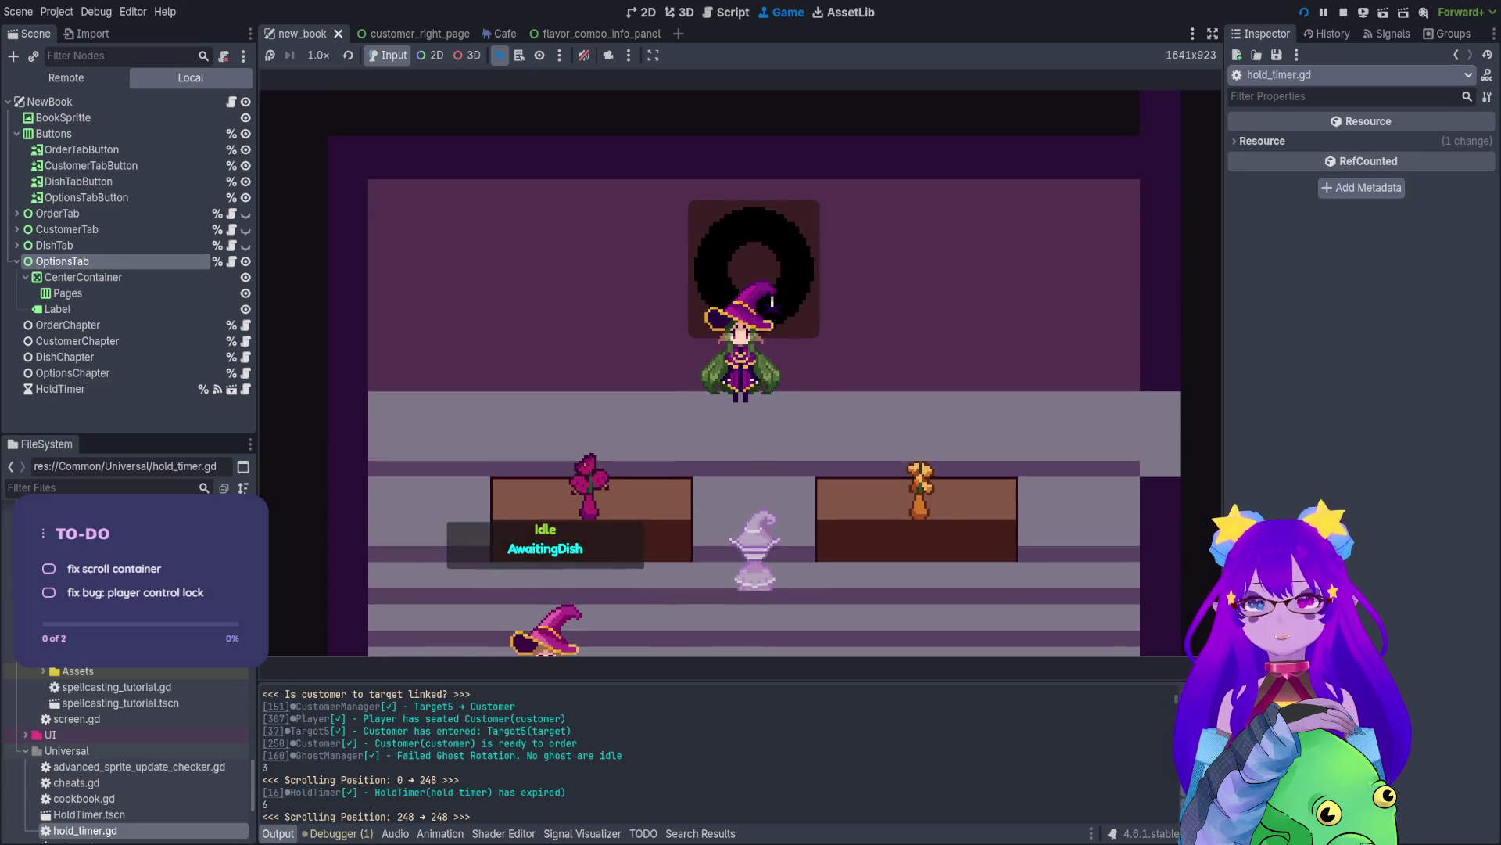
pyautogui.press('Down')
pyautogui.press('Left')
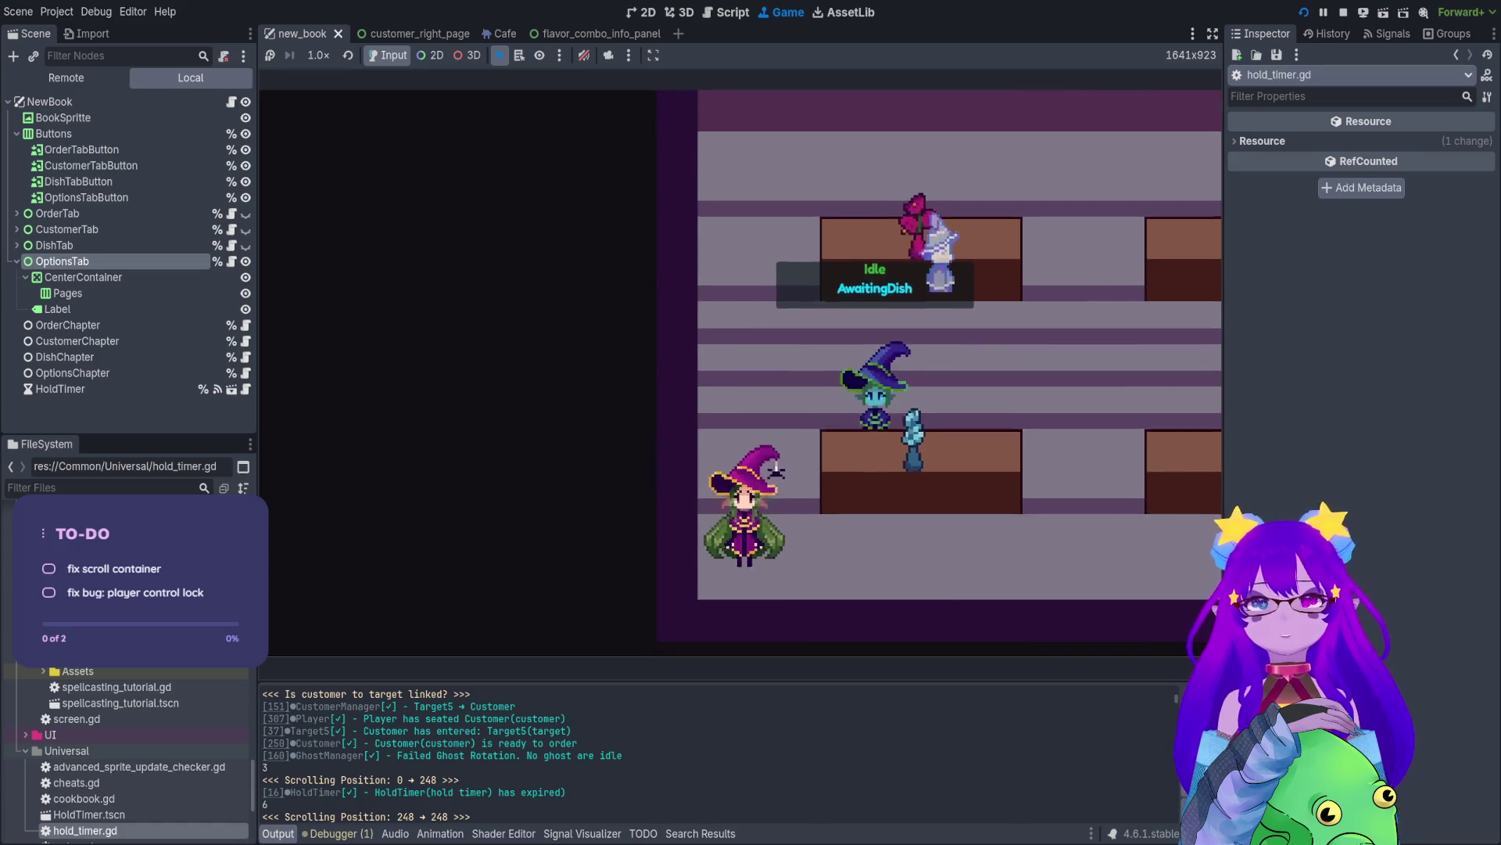
pyautogui.press('Up')
pyautogui.press('Down')
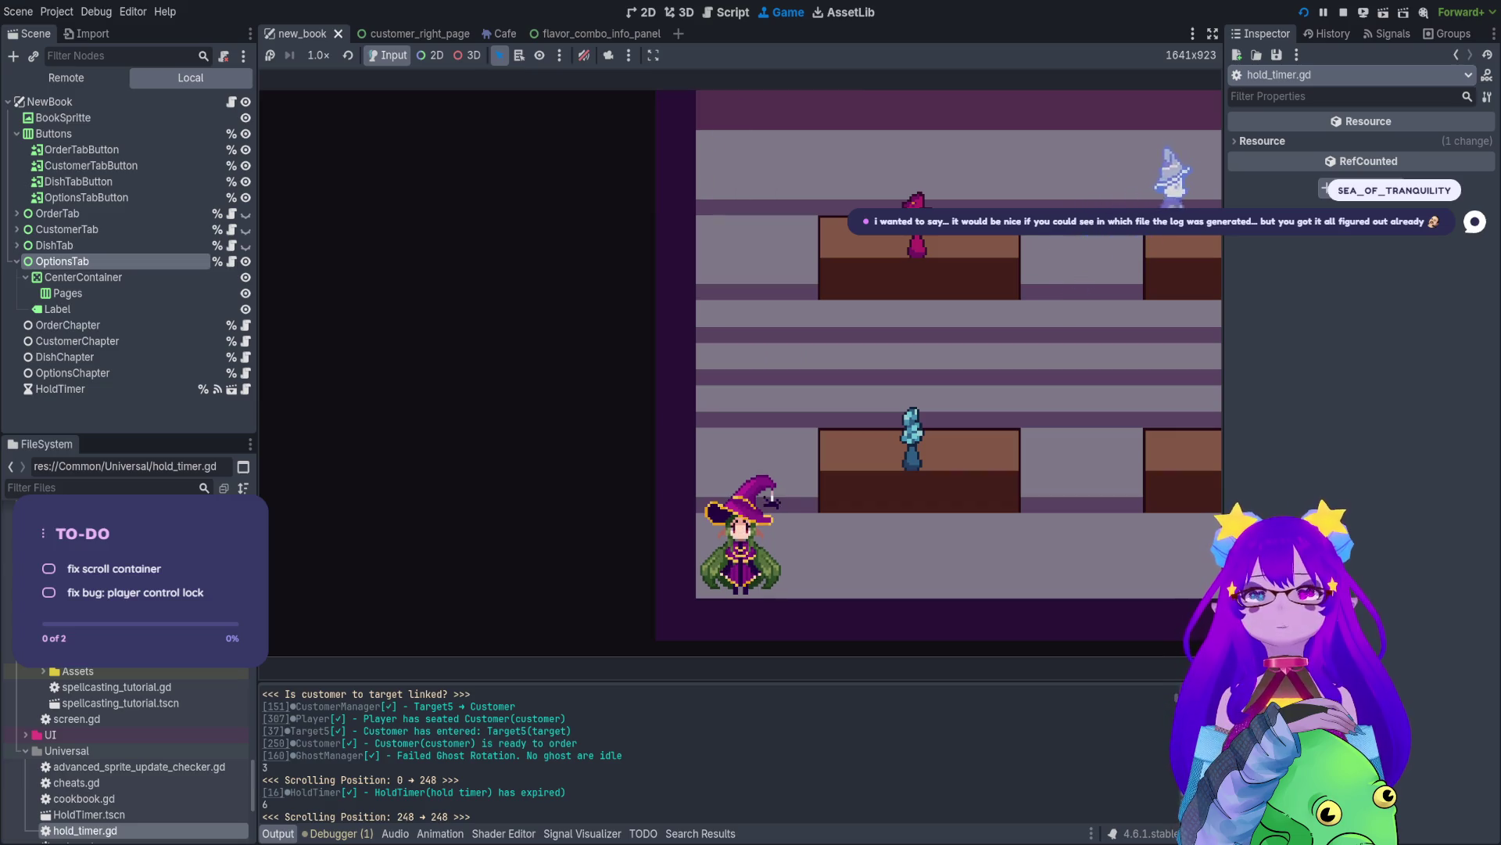
# - Spawn another customer with spawn_customer and toggle the Orders book
pyautogui.press('quoteleft')
pyautogui.write('spawn')
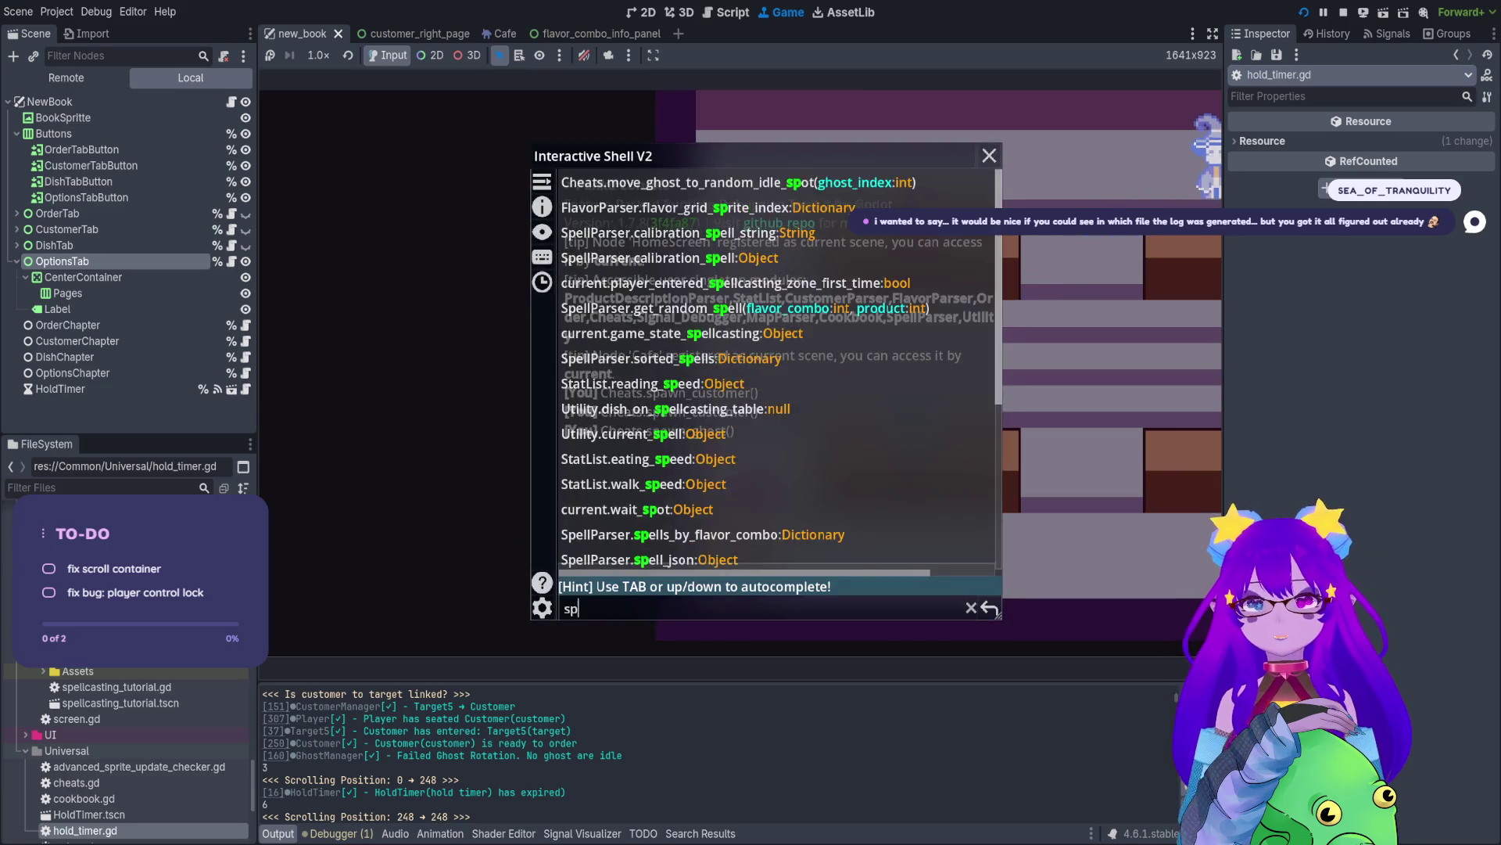
pyautogui.press('Tab')
pyautogui.press('Tab')
pyautogui.press('Tab')
pyautogui.press('Tab')
pyautogui.press('Return')
pyautogui.press('quoteleft')
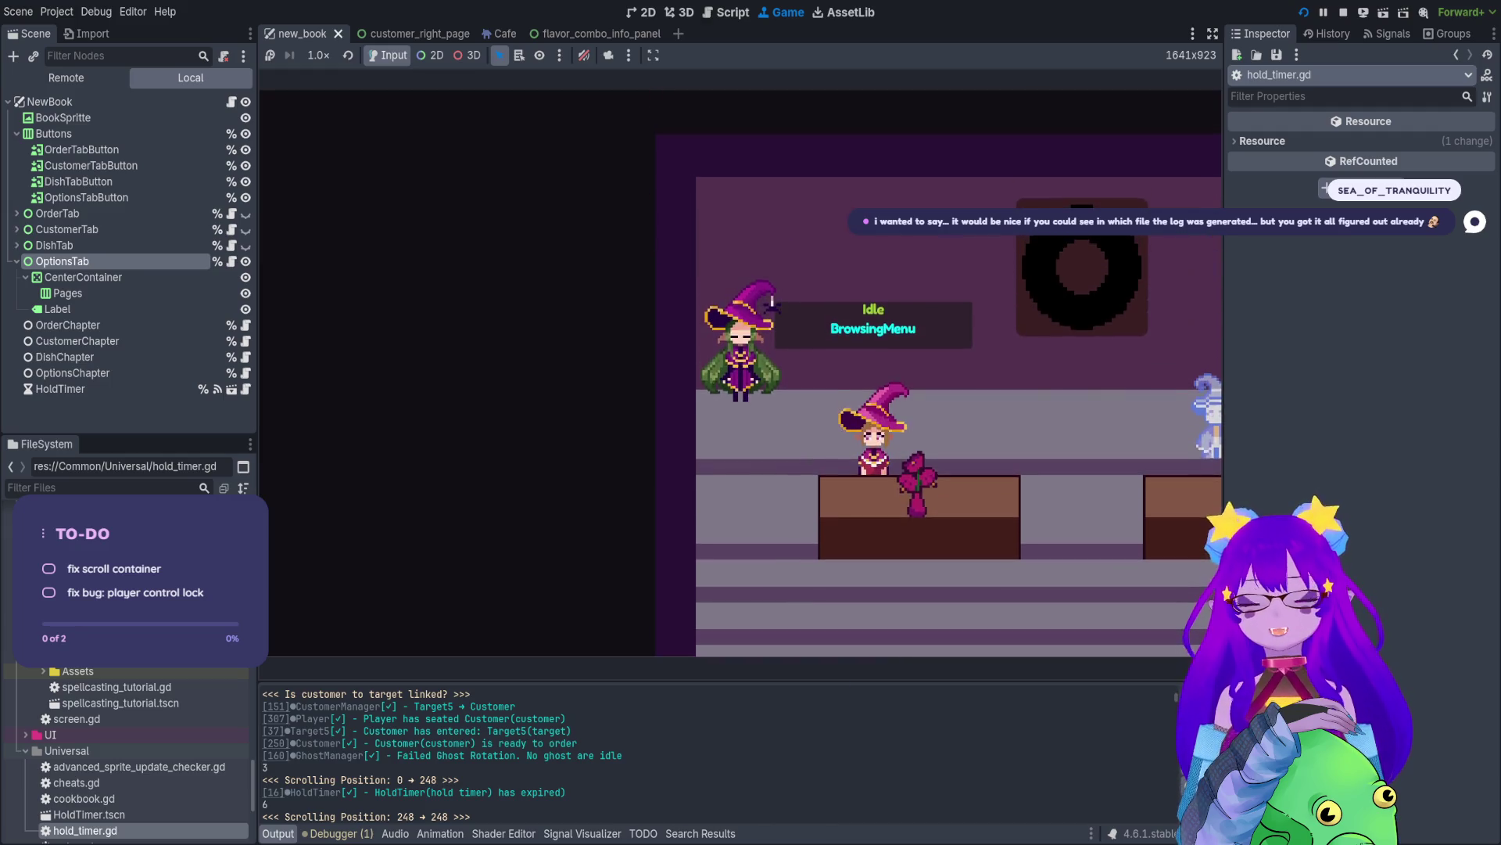
pyautogui.press('Tab')
pyautogui.press('Tab')
pyautogui.press('Tab')
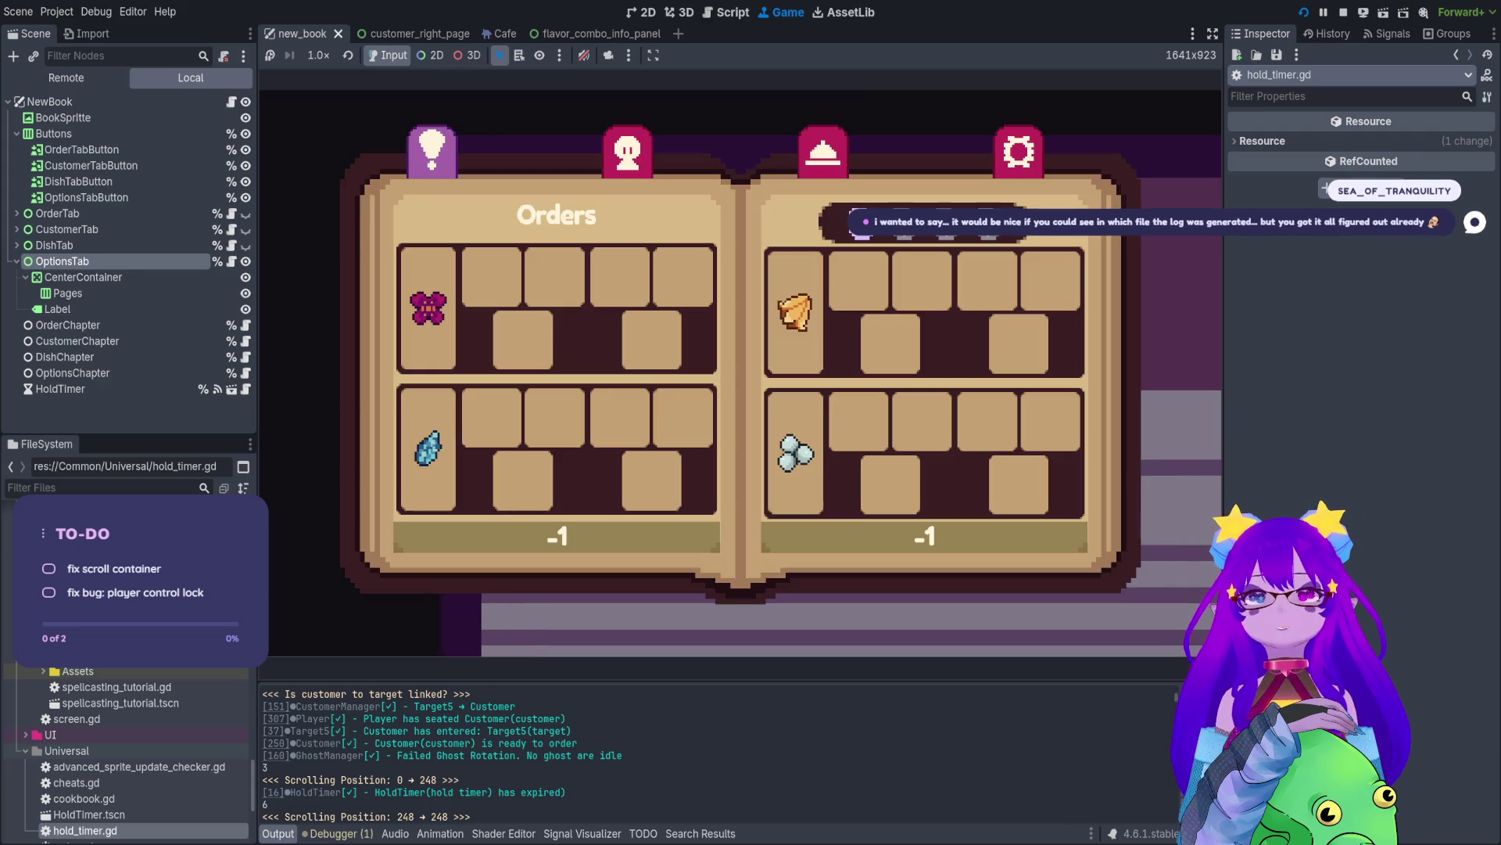
pyautogui.press('Tab')
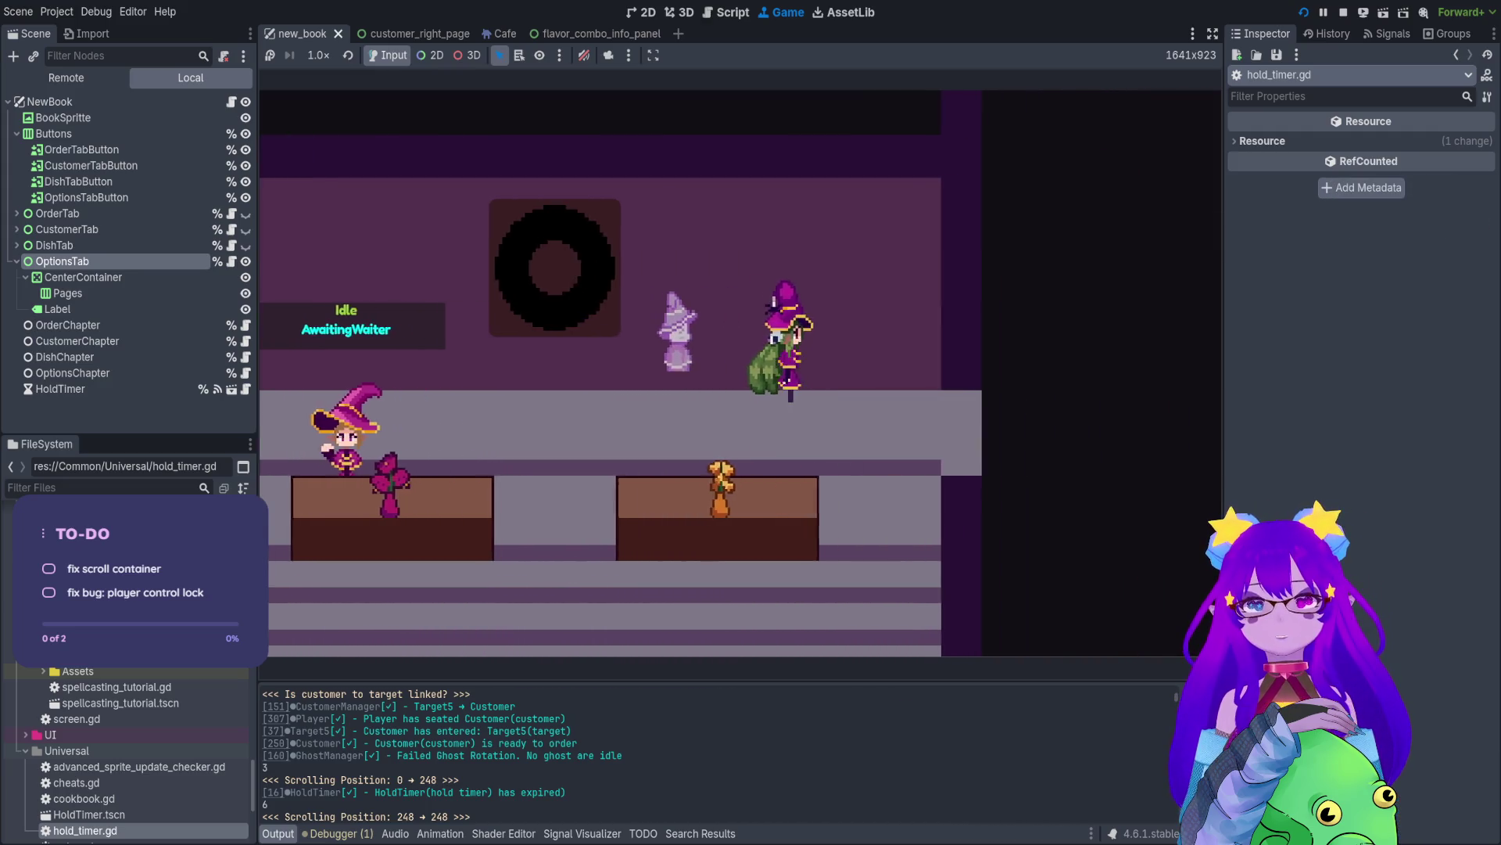
pyautogui.press('Tab')
# - Spawn another ghost with the spawn_ghost cheat and reopen the Orders book
pyautogui.press('Tab')
pyautogui.press('Tab')
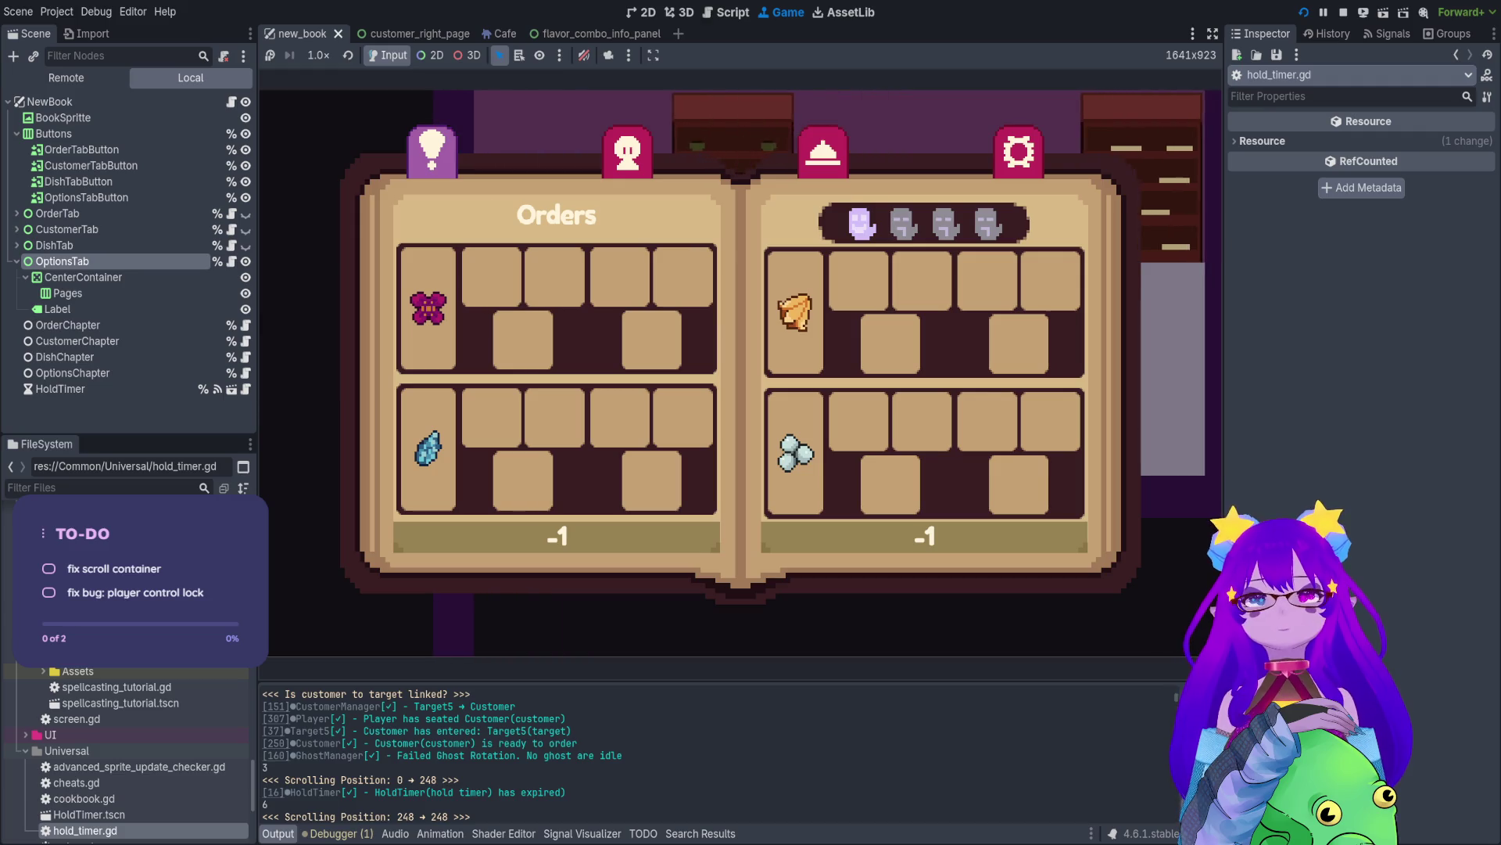
pyautogui.press('`')
pyautogui.write('spawn')
pyautogui.press('Tab')
pyautogui.press('Tab')
pyautogui.press('Tab')
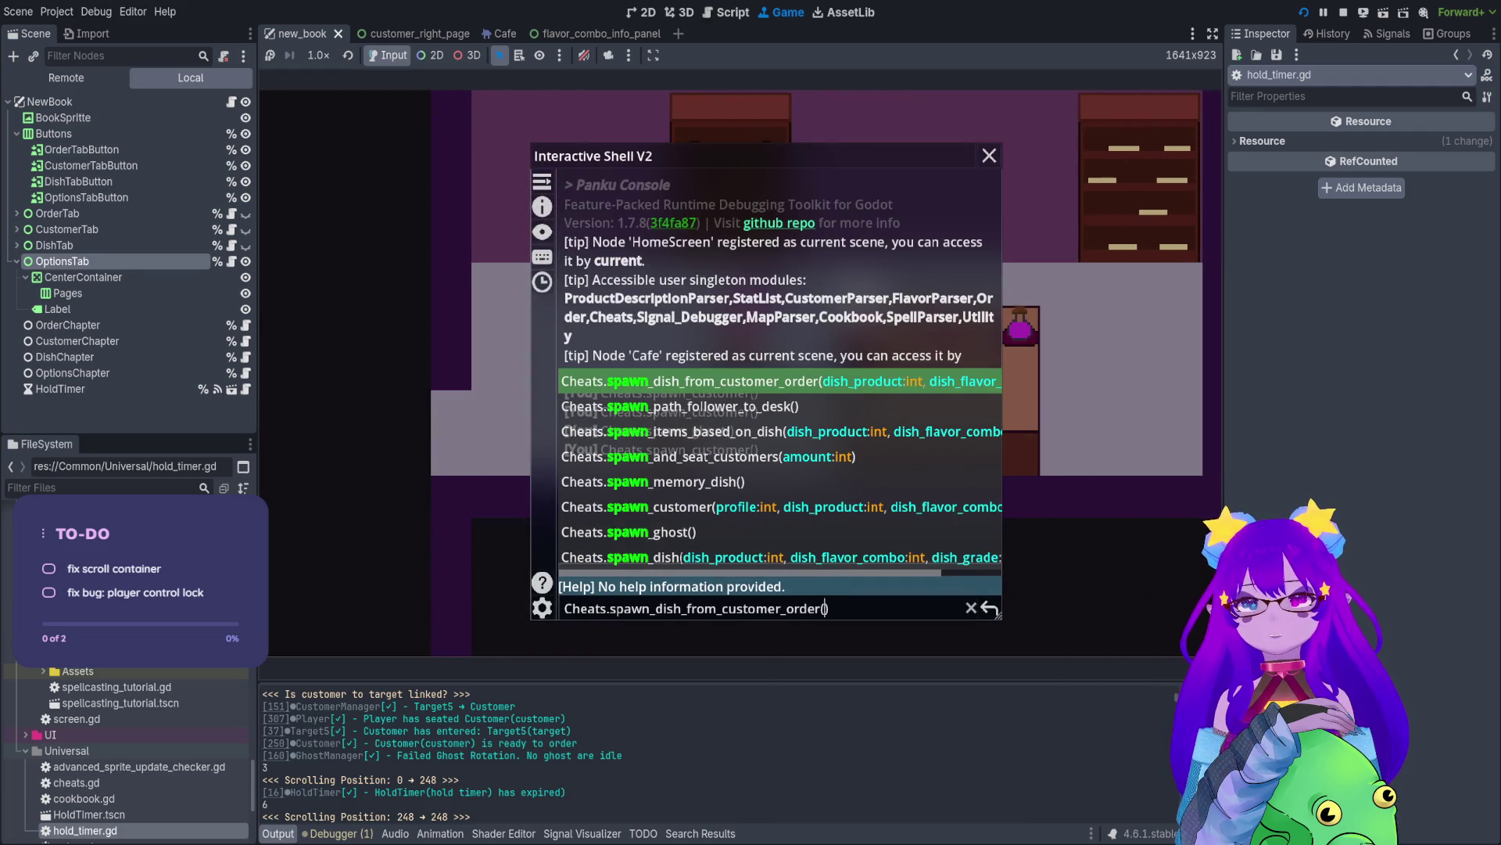
pyautogui.press('Tab')
pyautogui.press('Tab')
pyautogui.press('Tab')
pyautogui.press('`')
pyautogui.press('Tab')
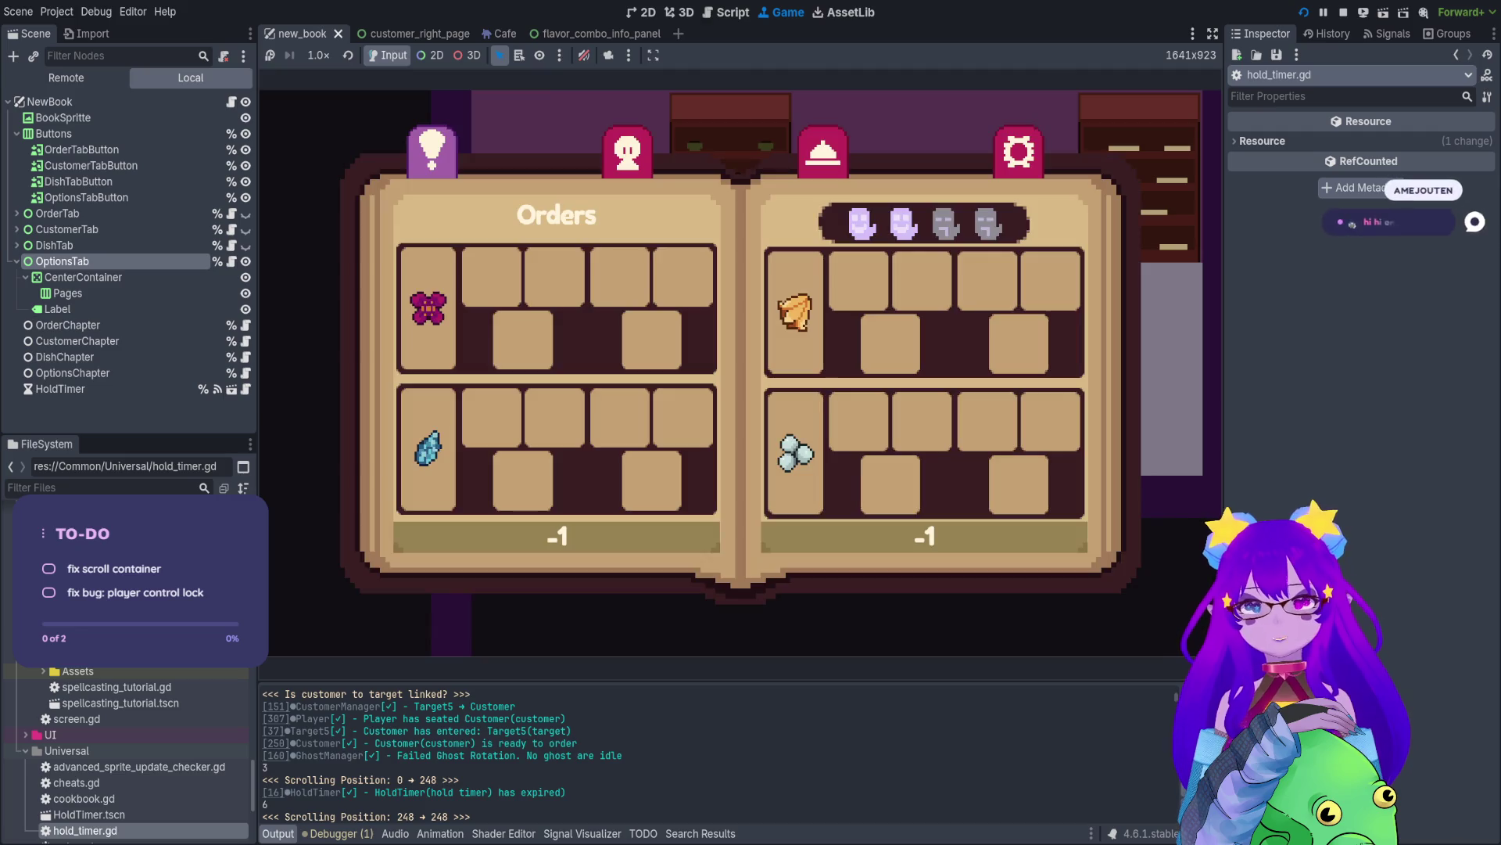
pyautogui.press('Tab')
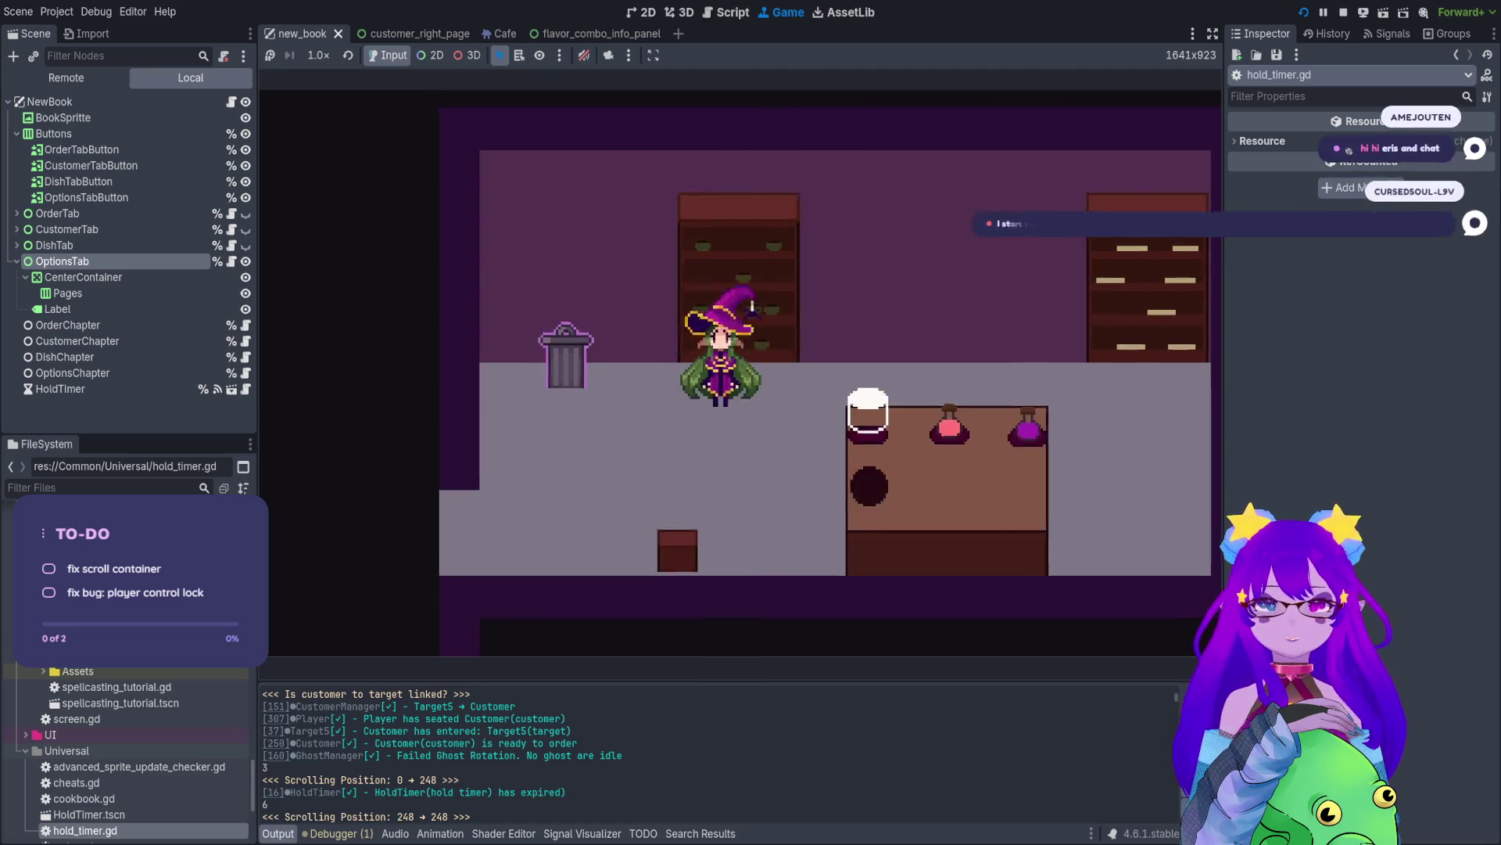
# - Walk into the dining room, check orders, then walk the witch down and left to the left counter
pyautogui.press('Left')
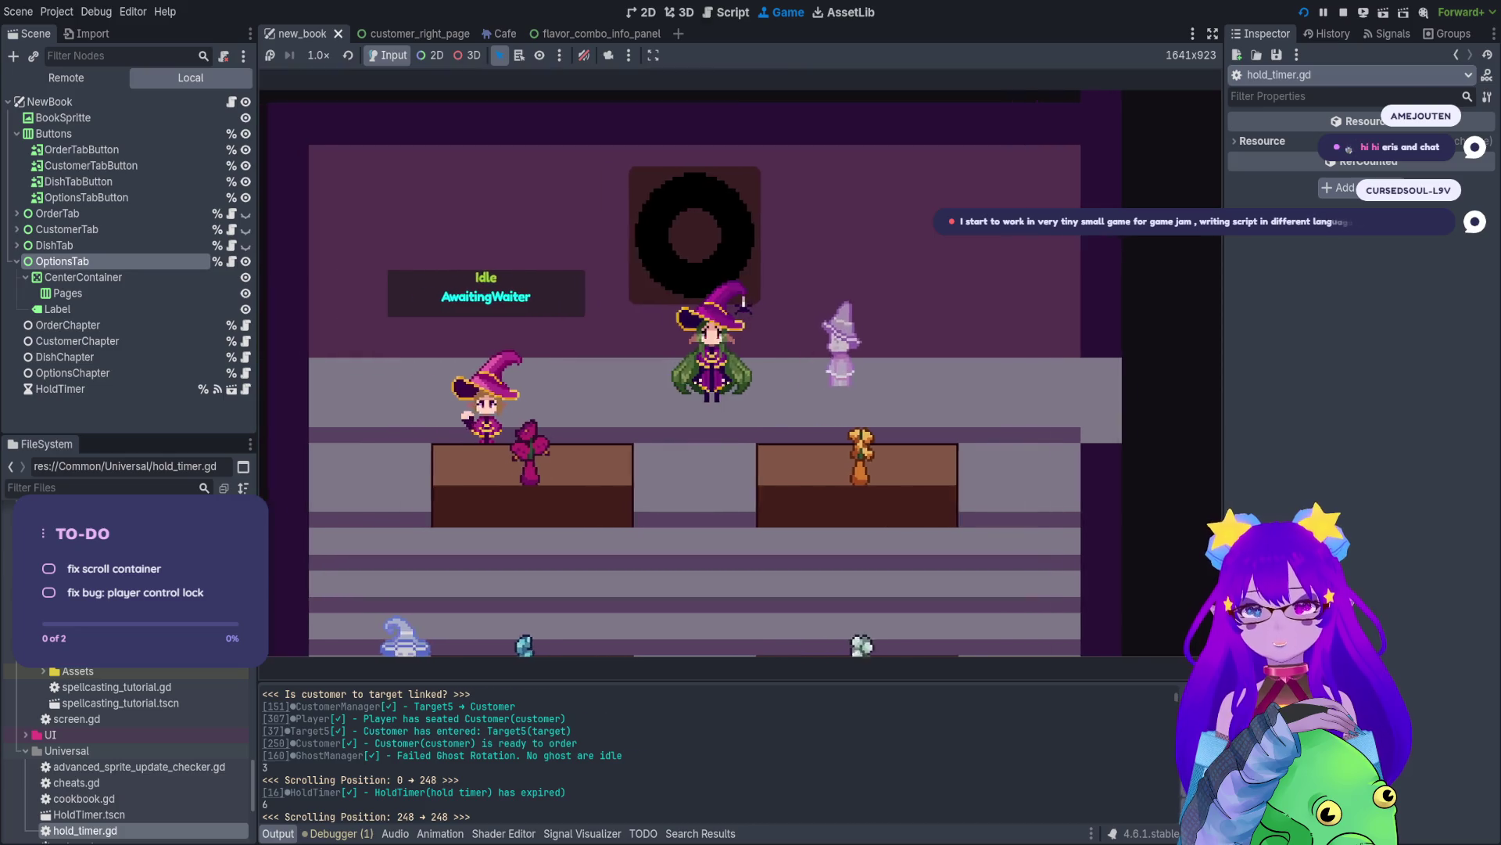
pyautogui.press('Tab')
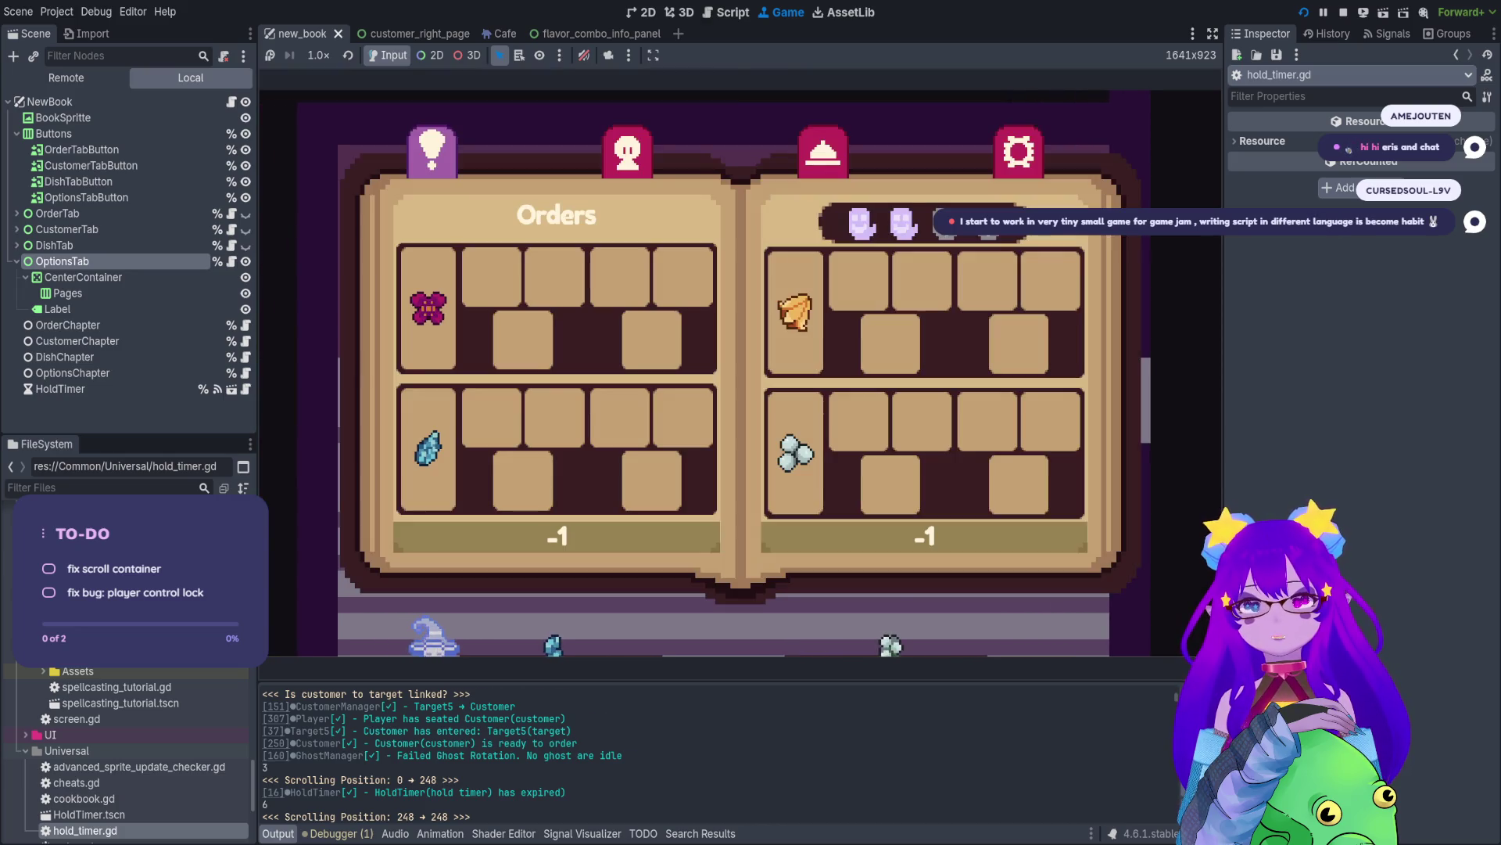
pyautogui.press('Tab')
pyautogui.press('Tab')
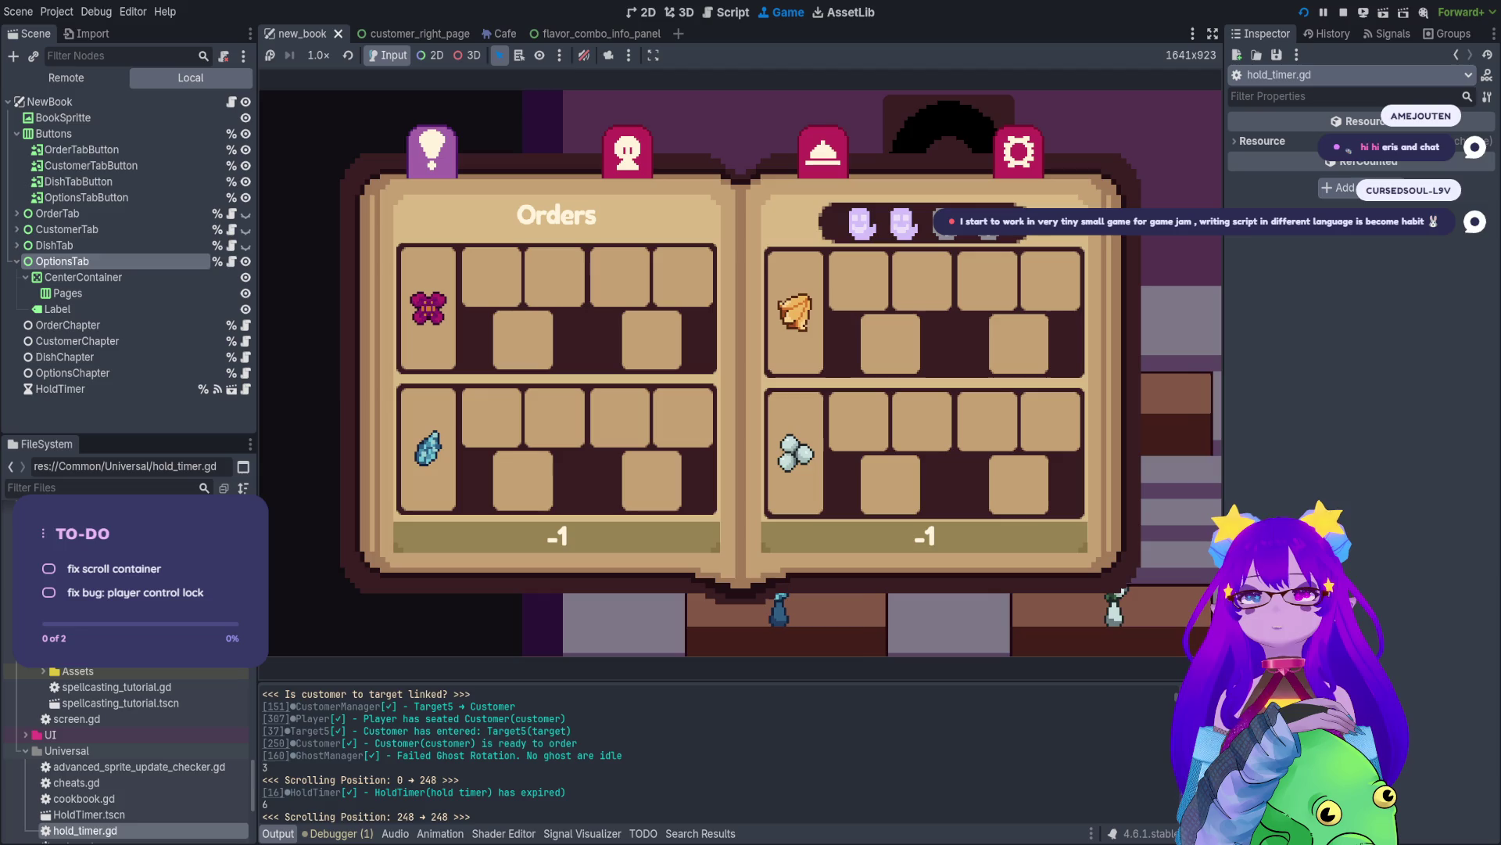
pyautogui.press('Tab')
pyautogui.press('Tab')
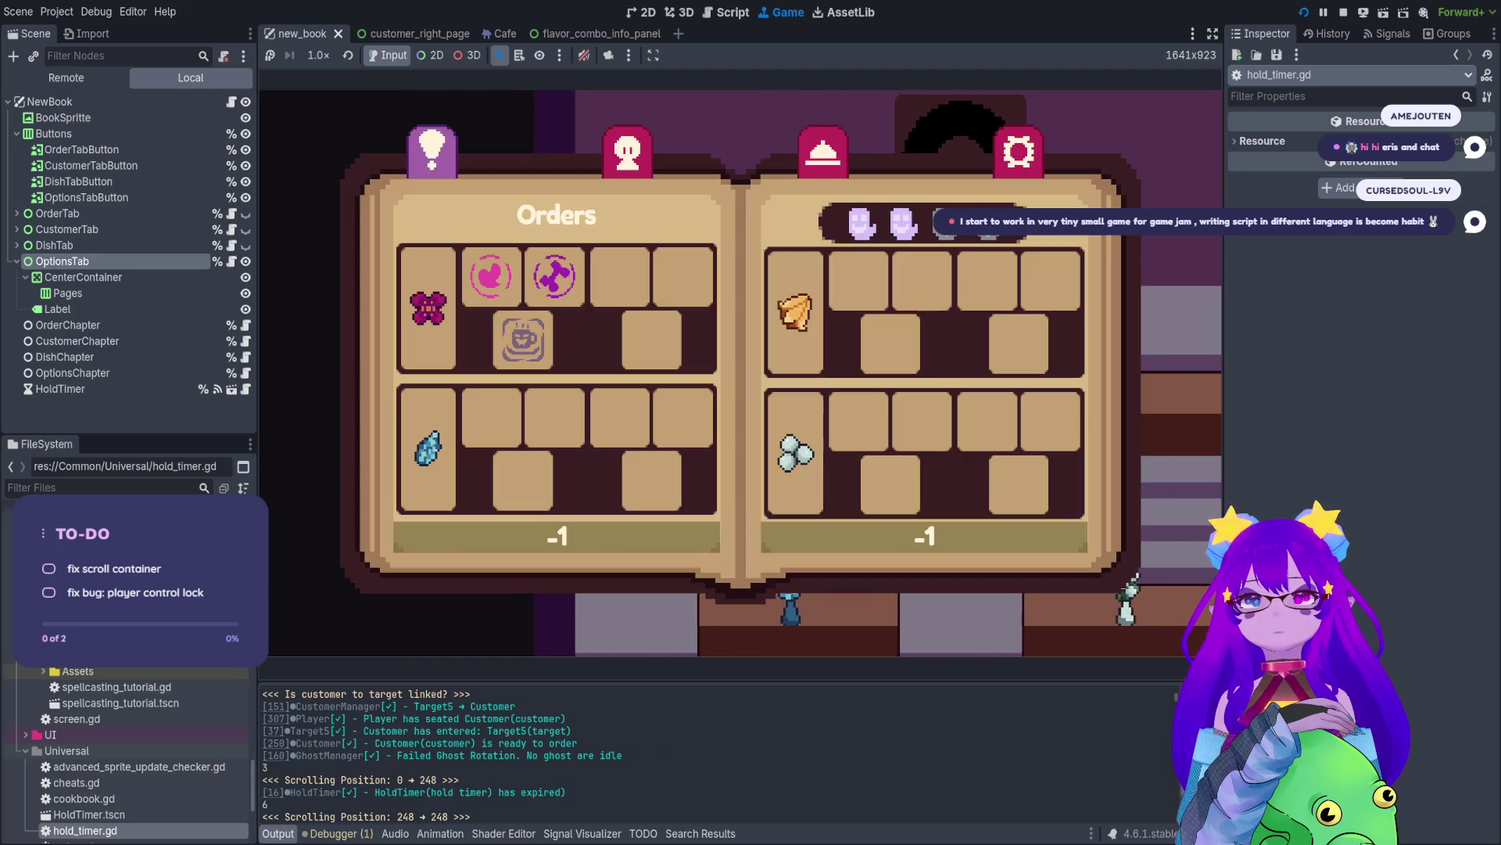
pyautogui.press('Tab')
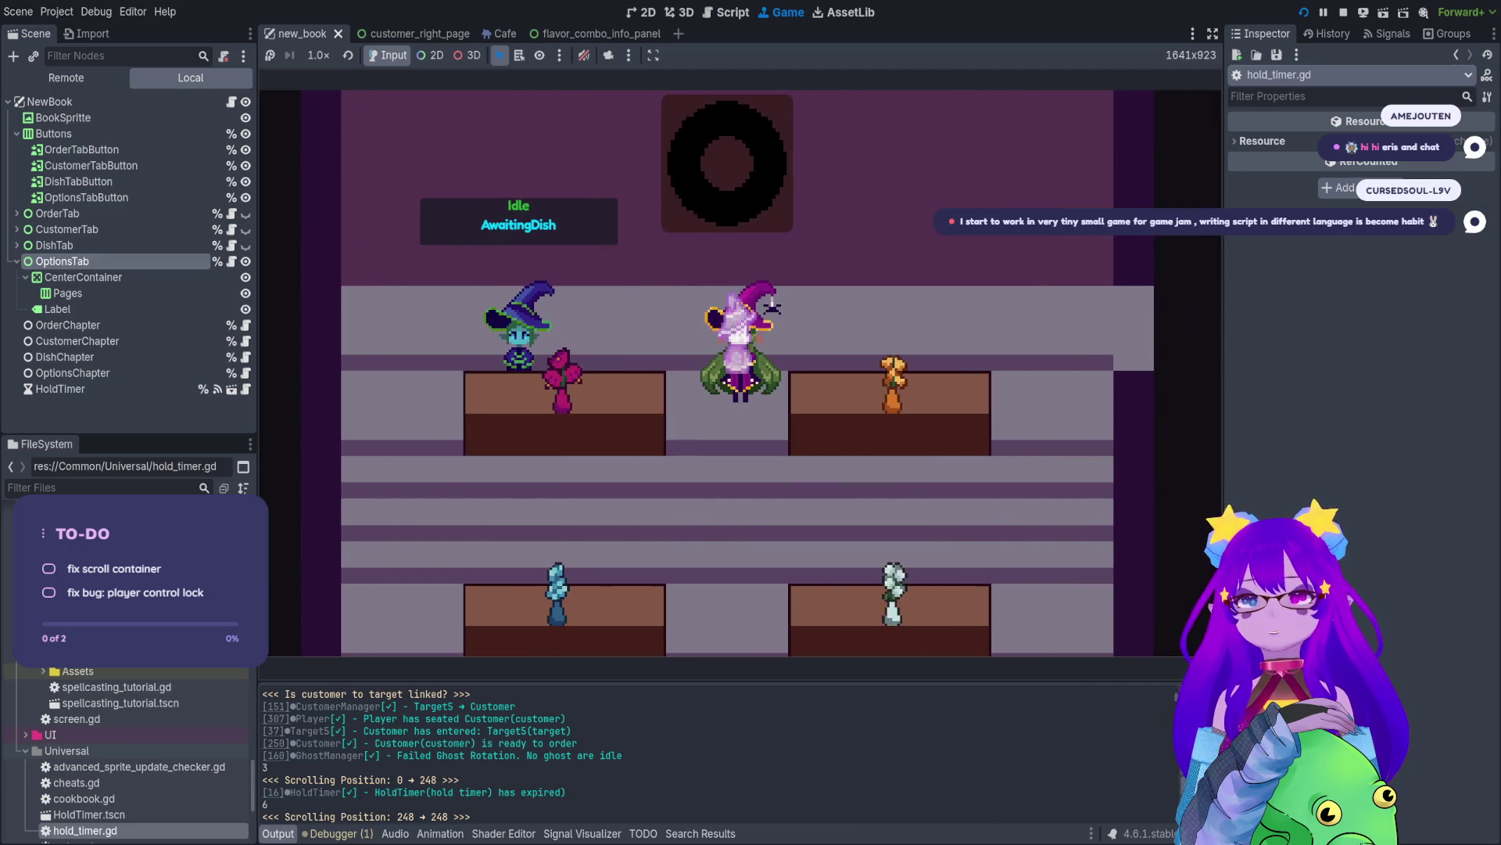
pyautogui.press('Tab')
pyautogui.press('Tab')
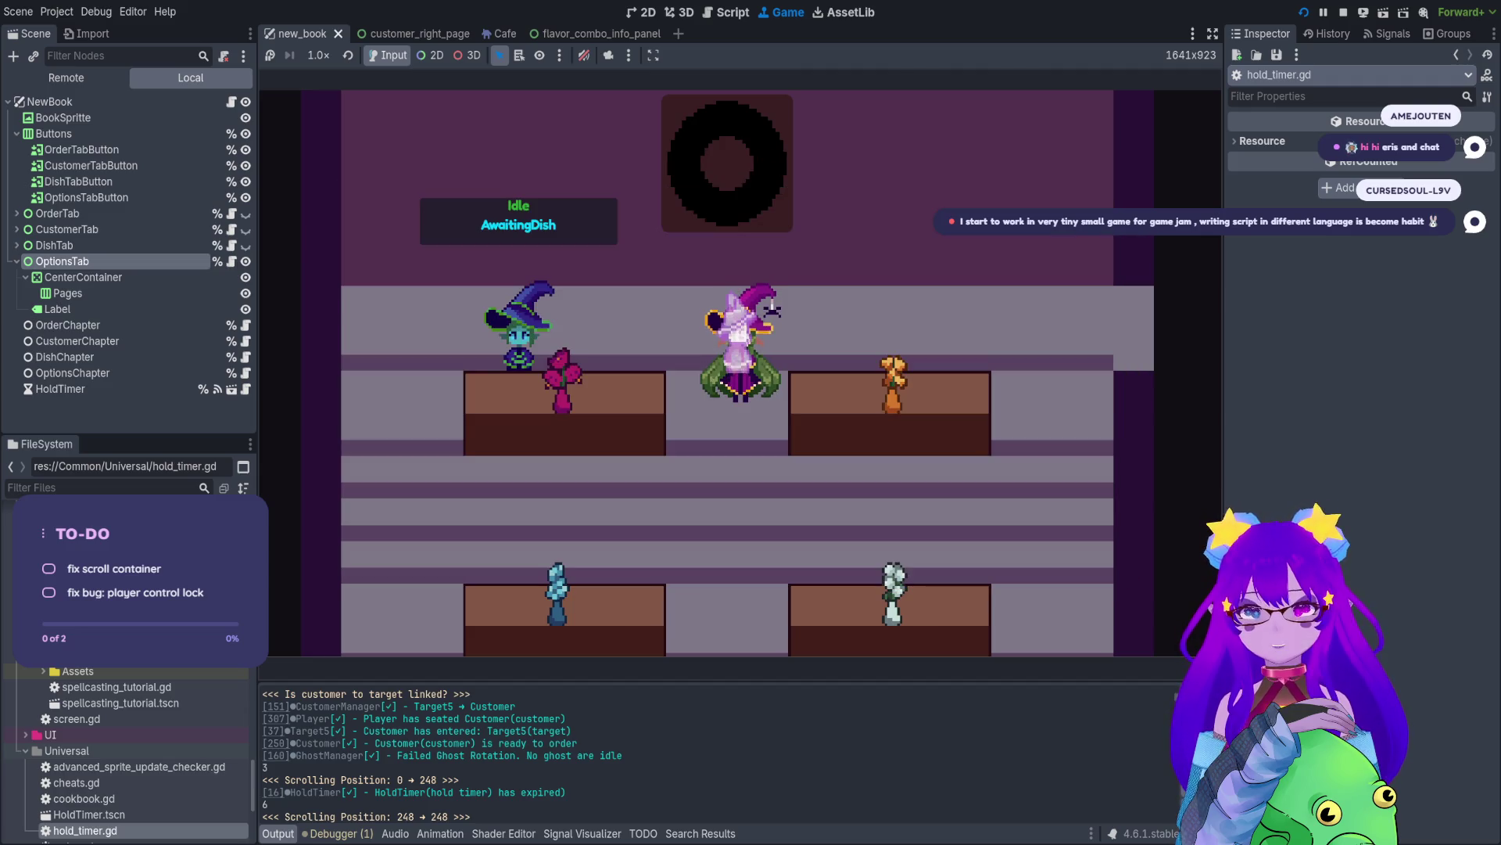
pyautogui.press('s')
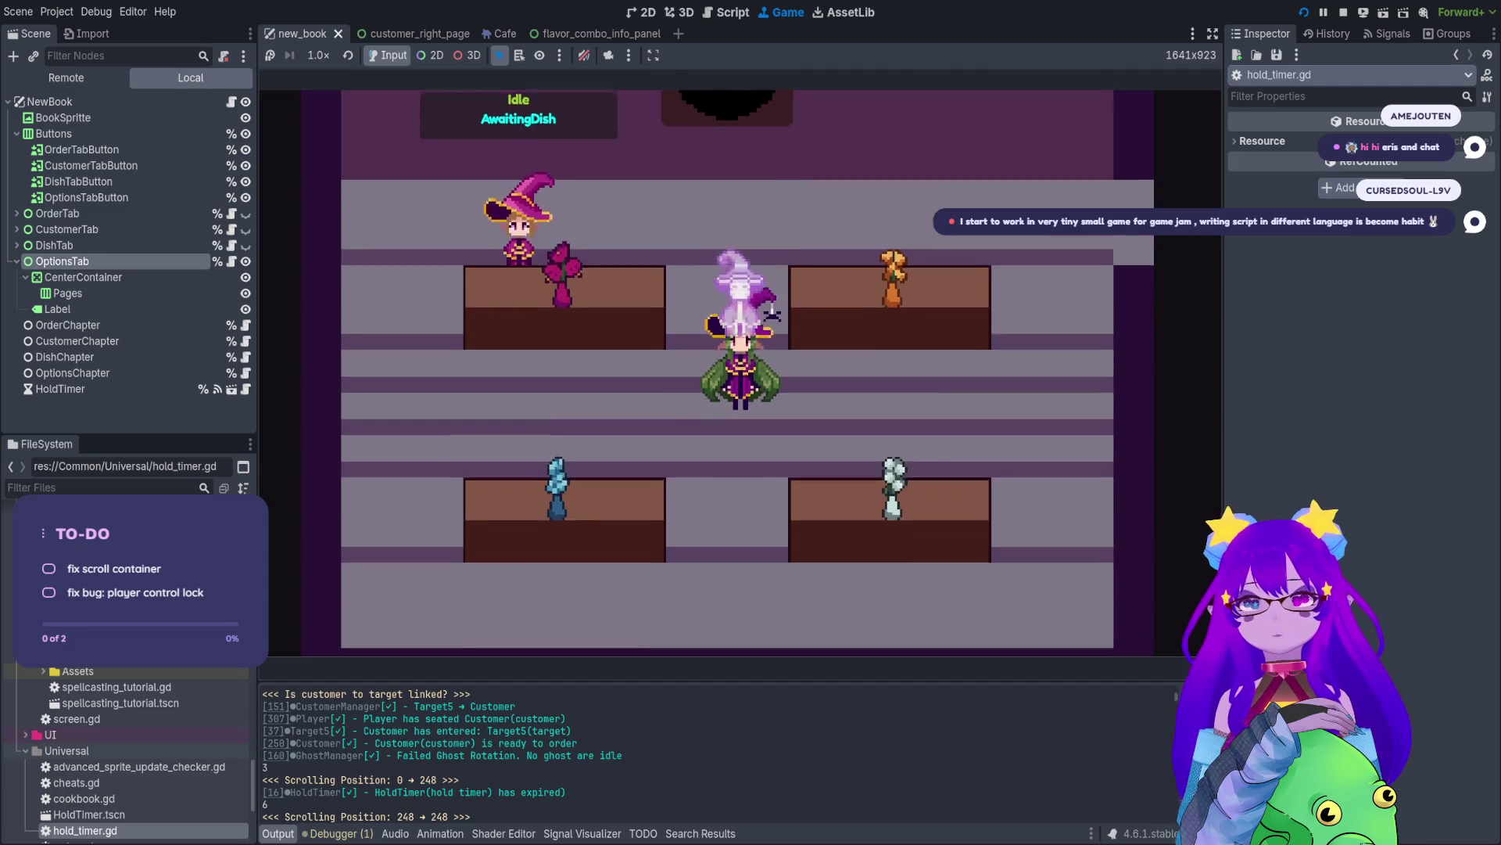
pyautogui.press('a')
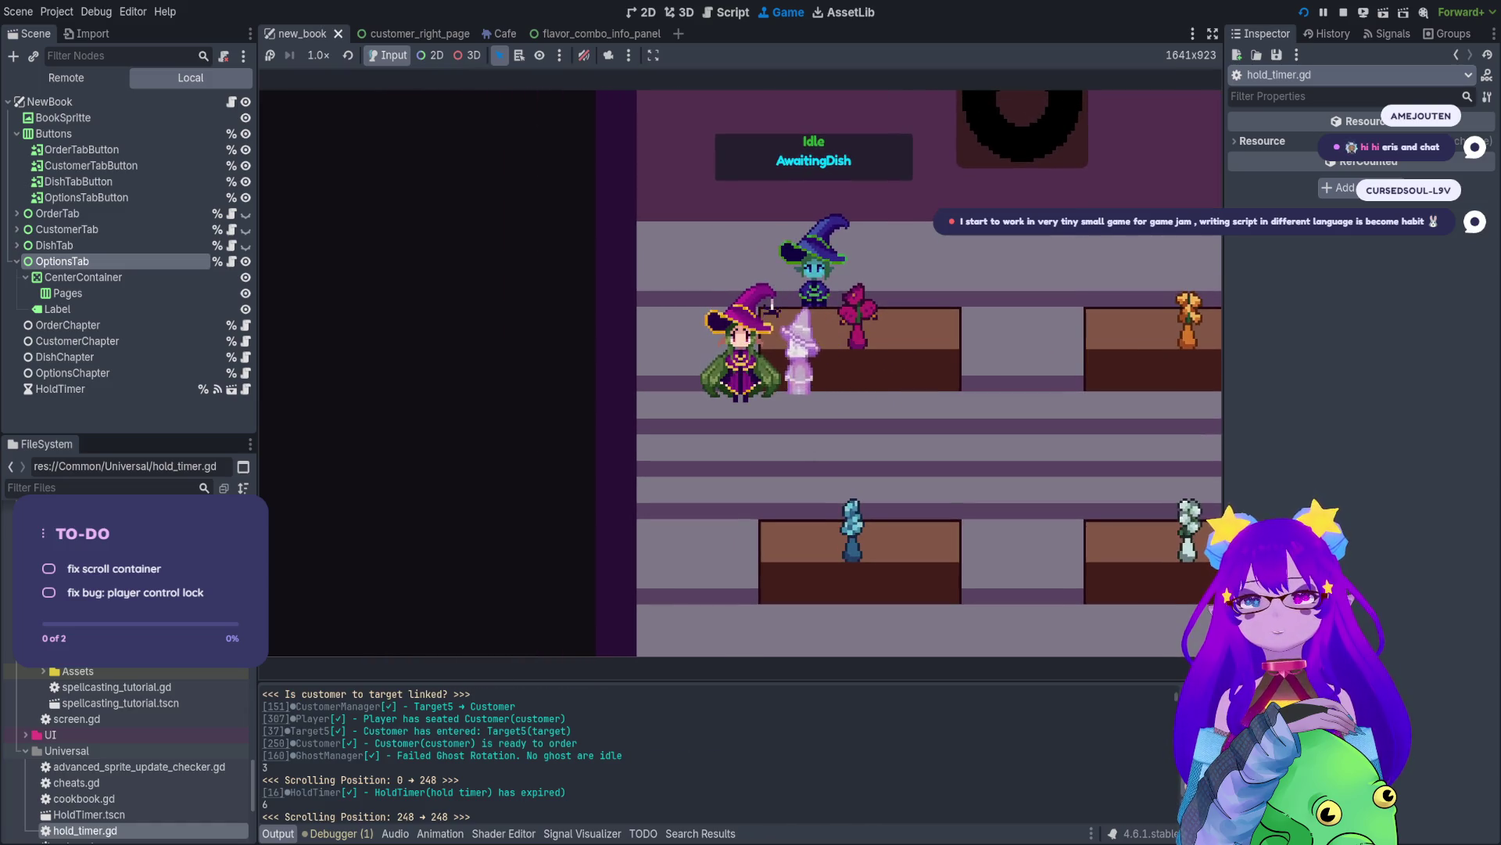
pyautogui.press('a')
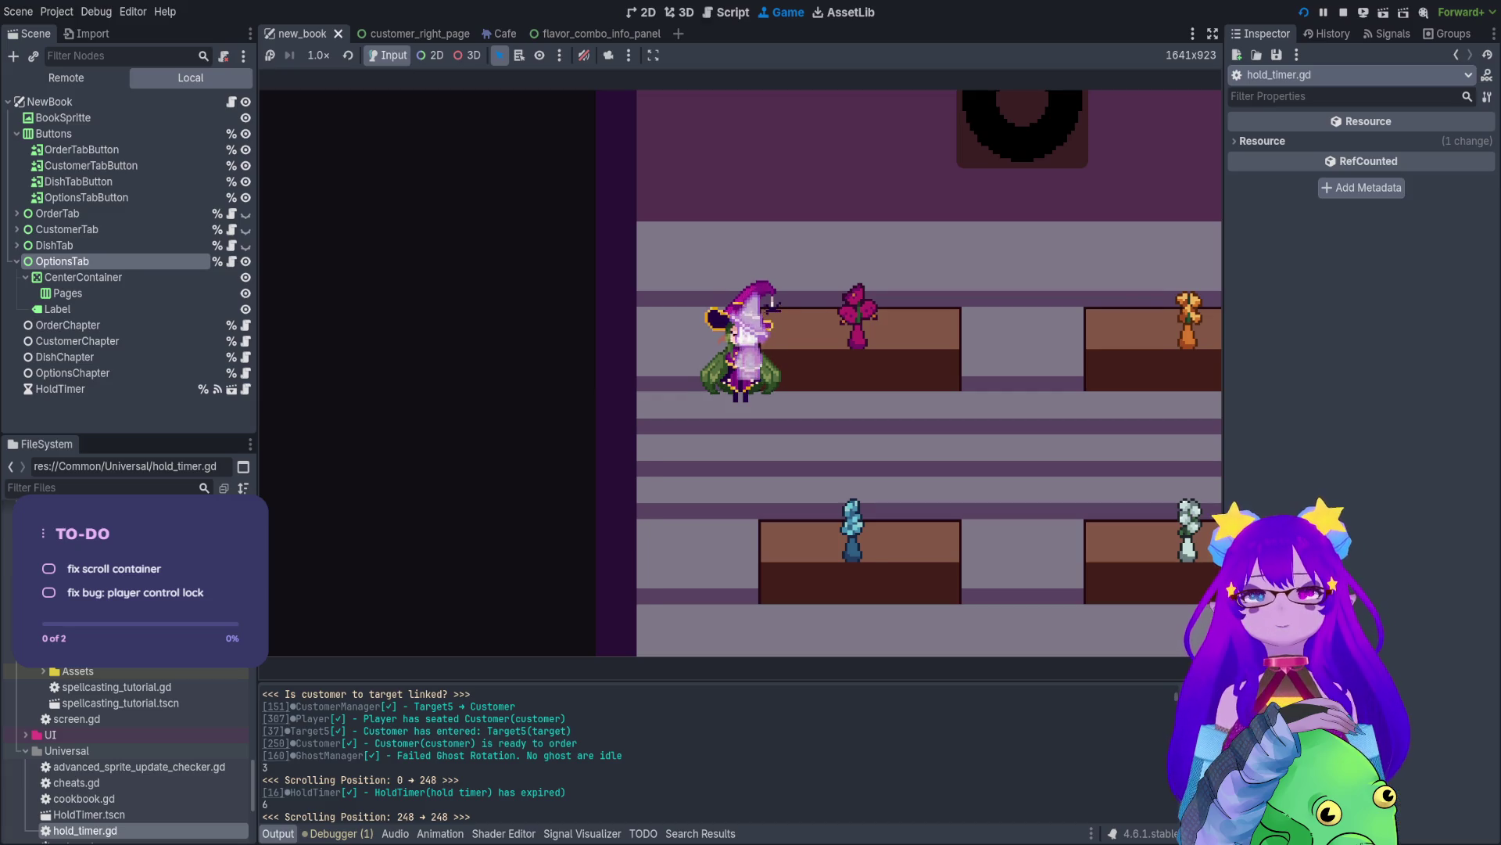
# - Walk up to the book and flip between its Orders, Customer and Necromancer pages
pyautogui.press('d')
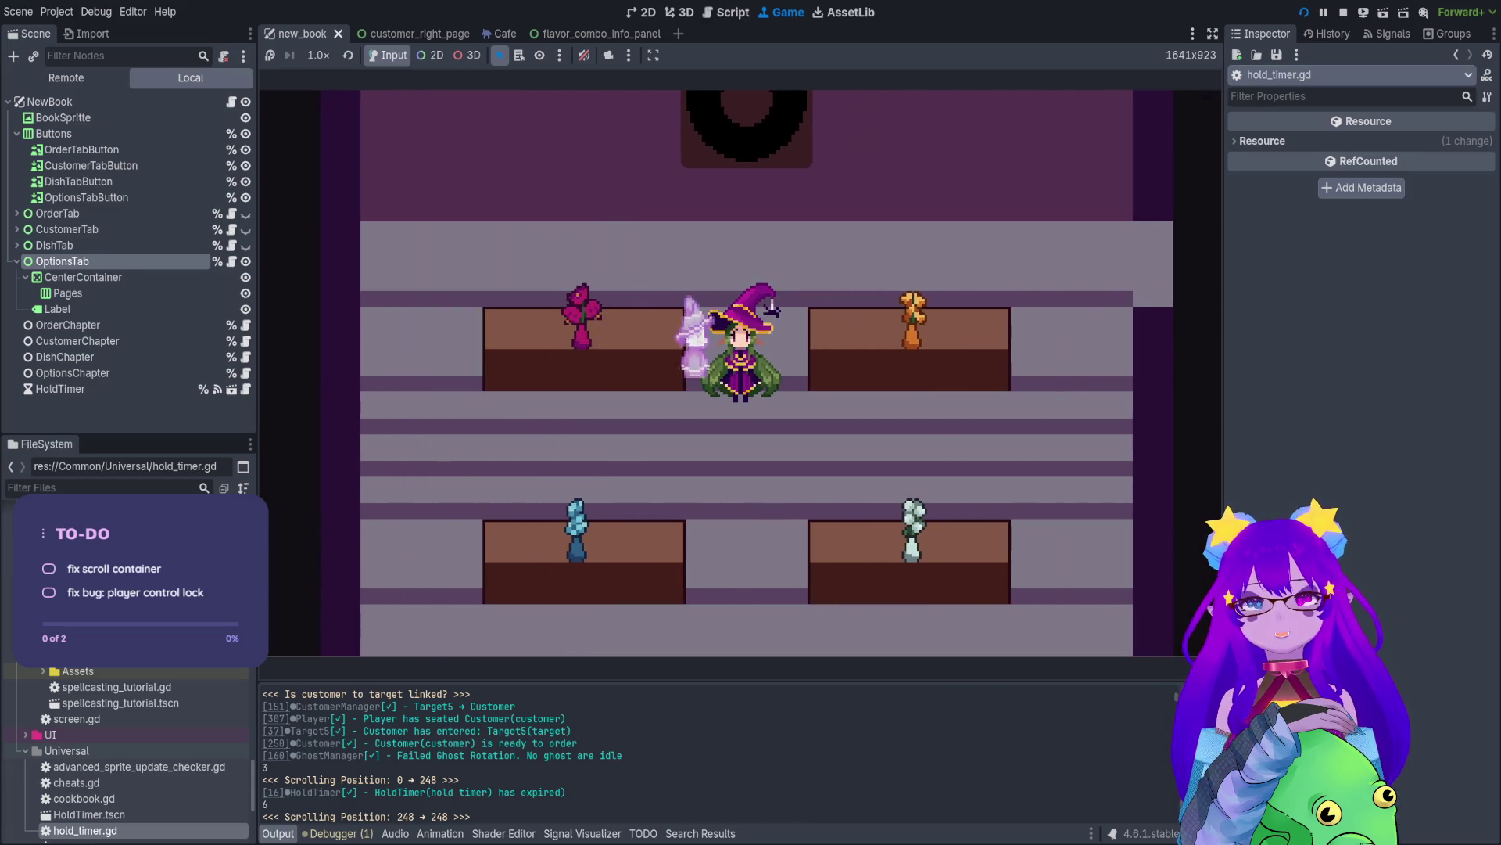
pyautogui.press('w')
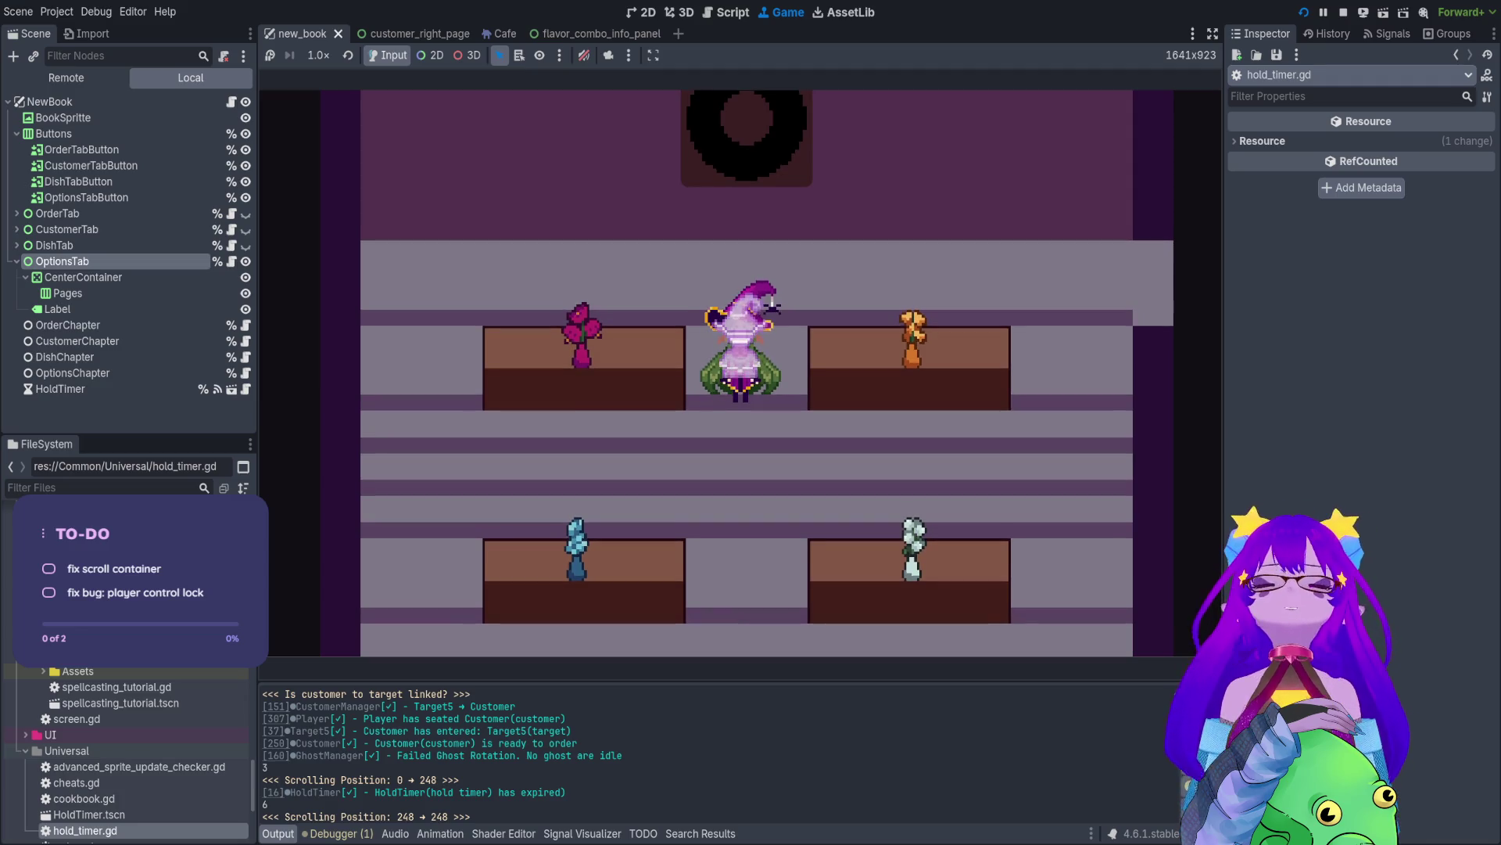
pyautogui.press('w')
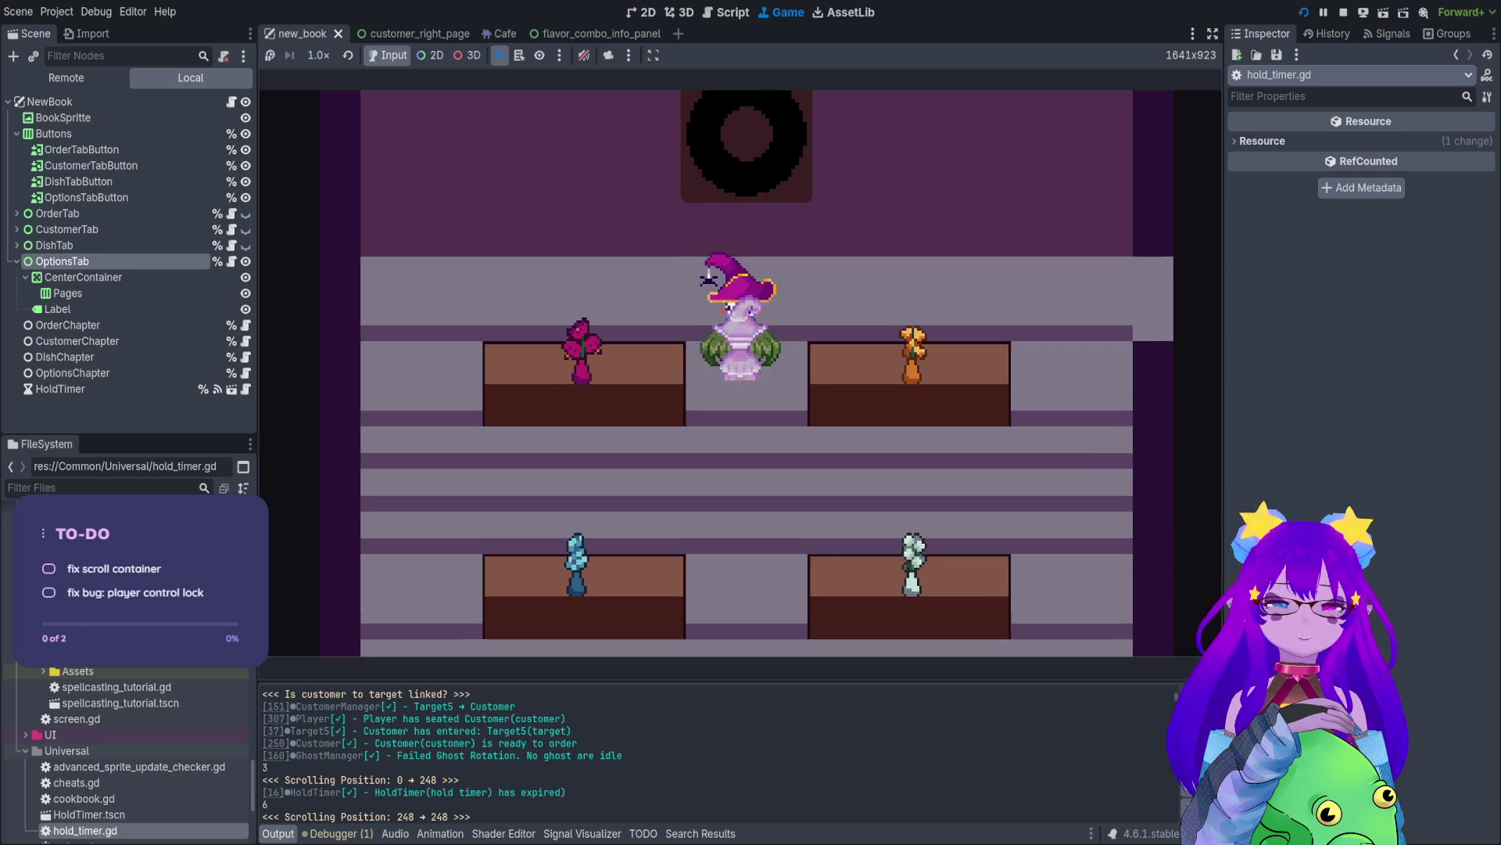
pyautogui.press('e')
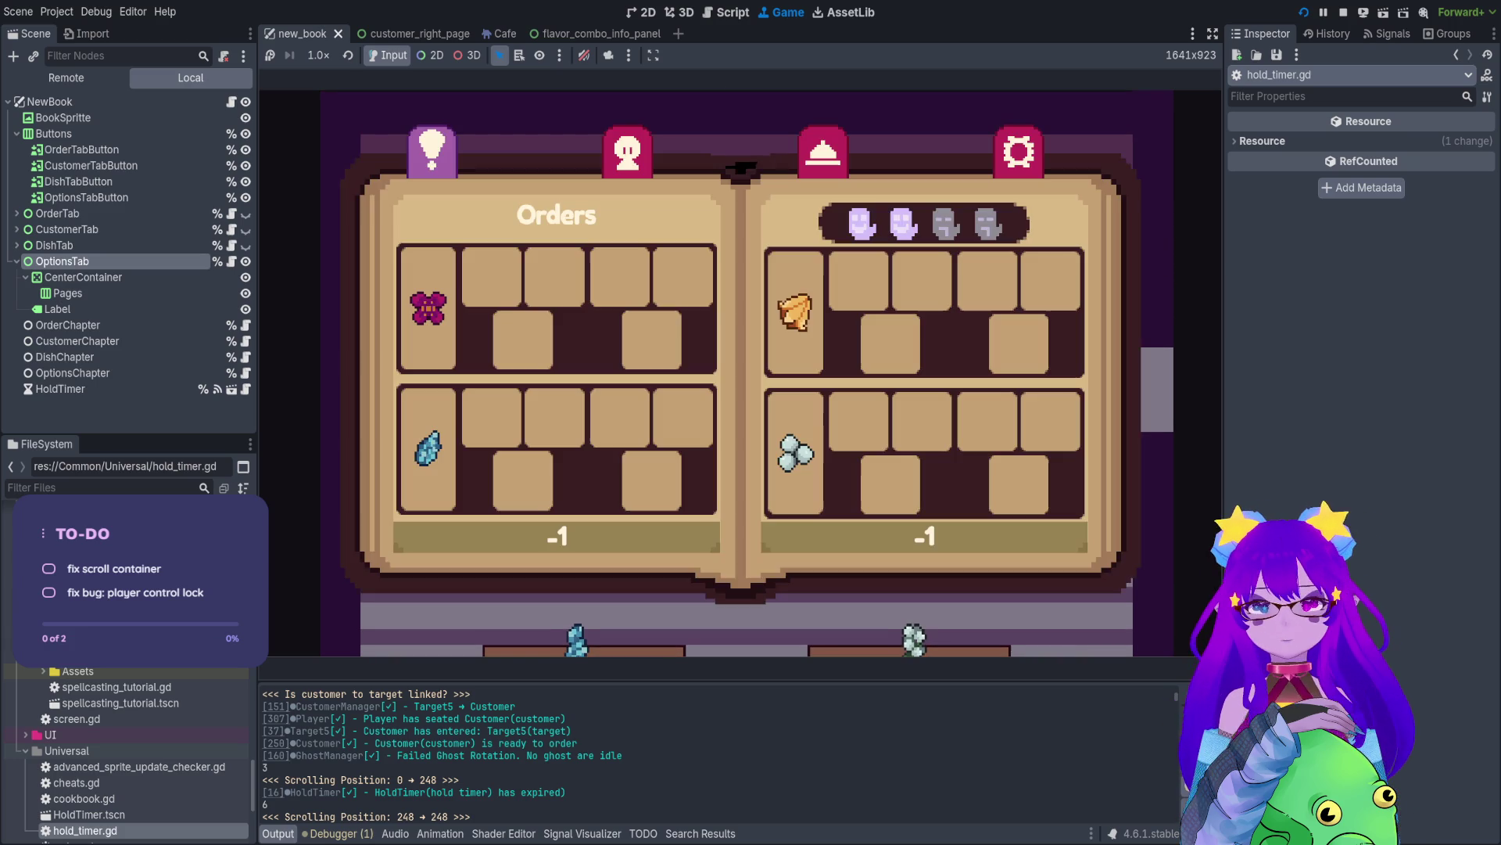
pyautogui.press('d')
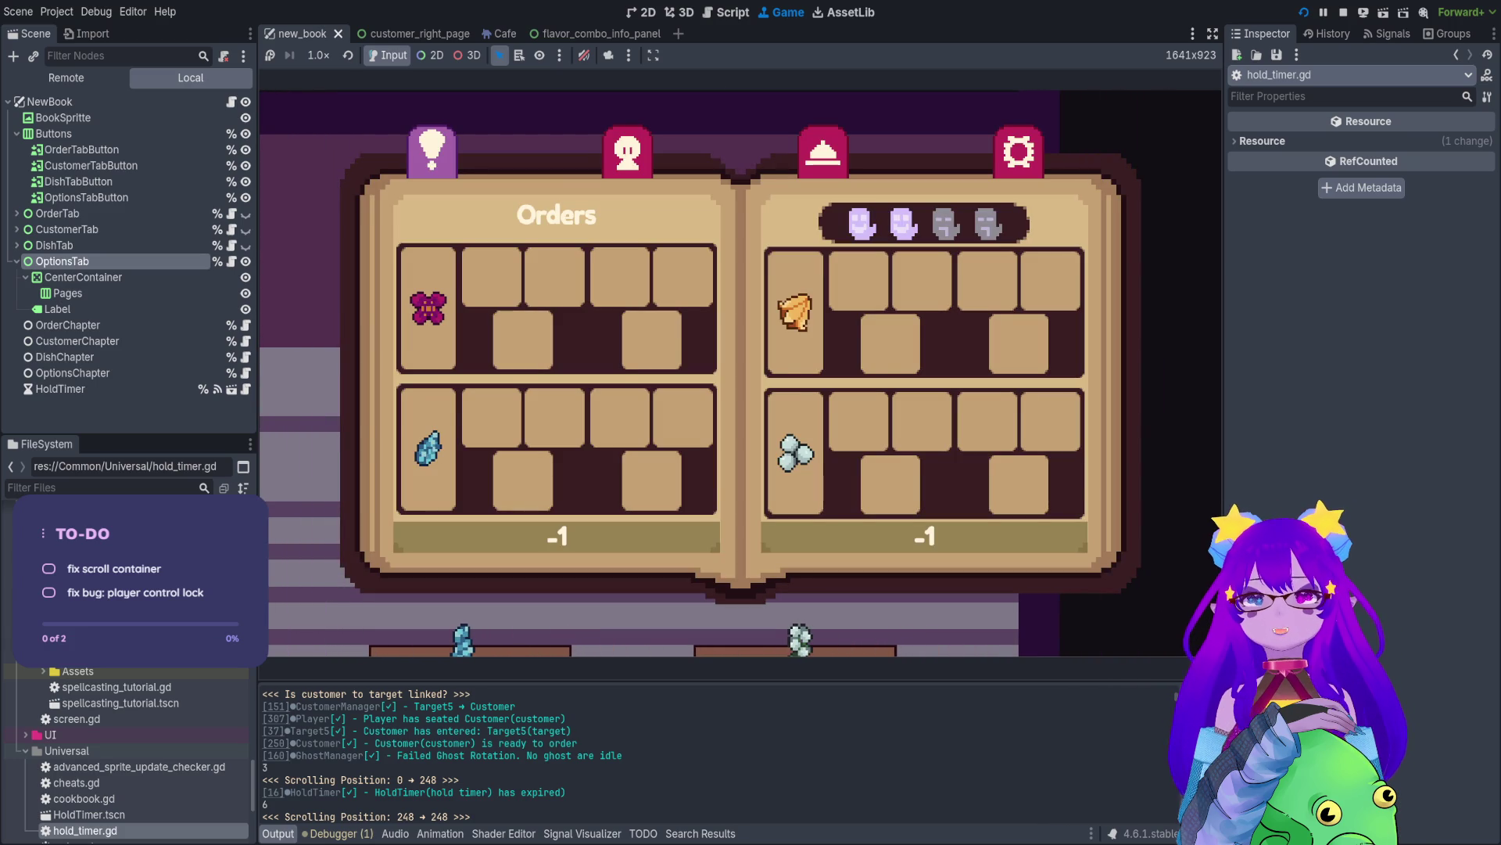
pyautogui.press('e')
pyautogui.press('q')
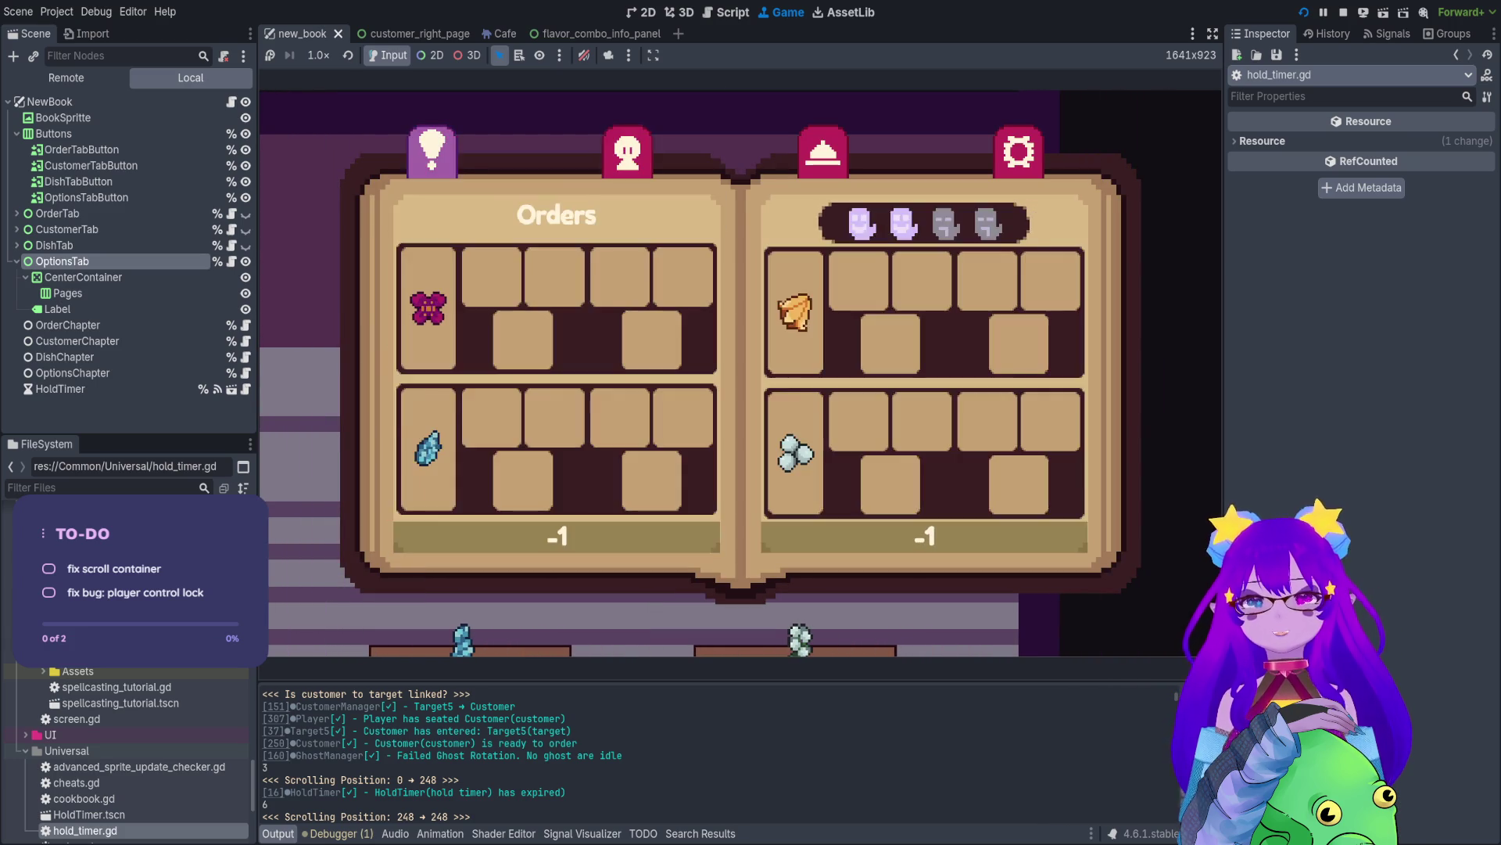
pyautogui.press('e')
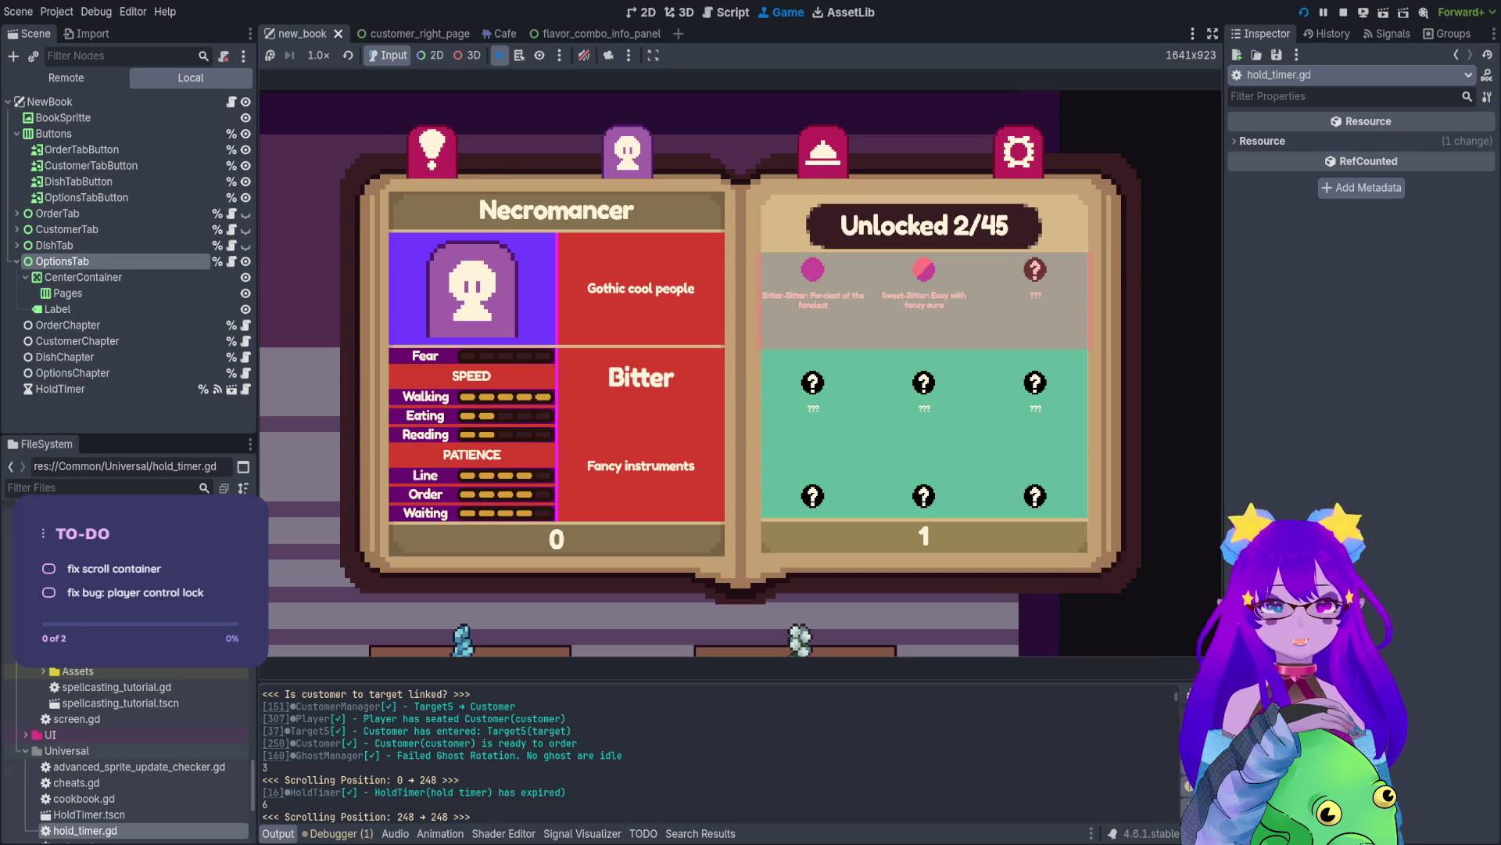
# - Open and close the Audio/Controls options, then reopen the book at the Necromancer page
pyautogui.press('e')
pyautogui.press('e')
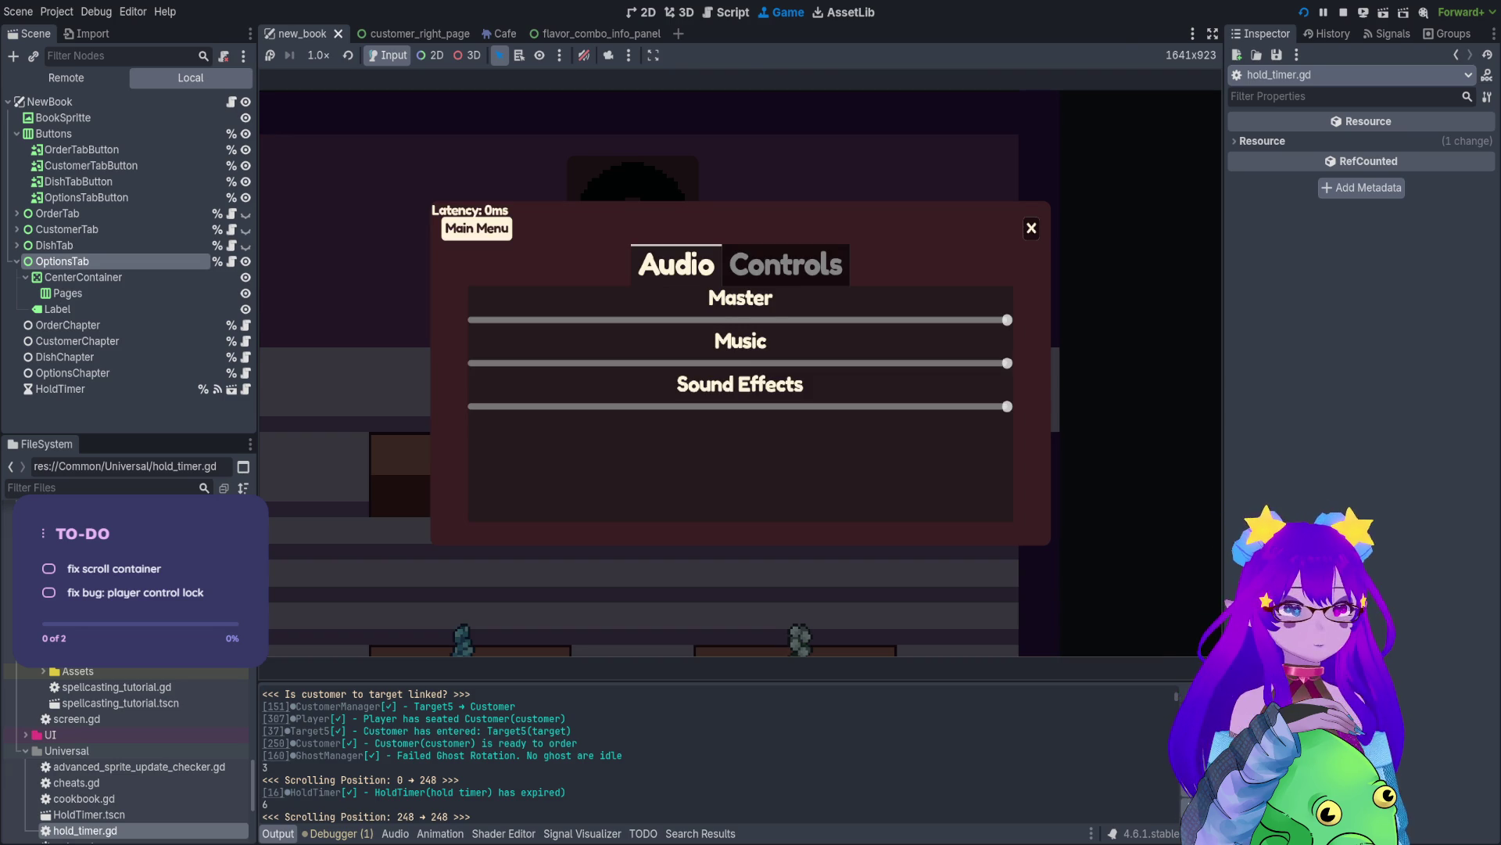
pyautogui.press('Escape')
pyautogui.press('Tab')
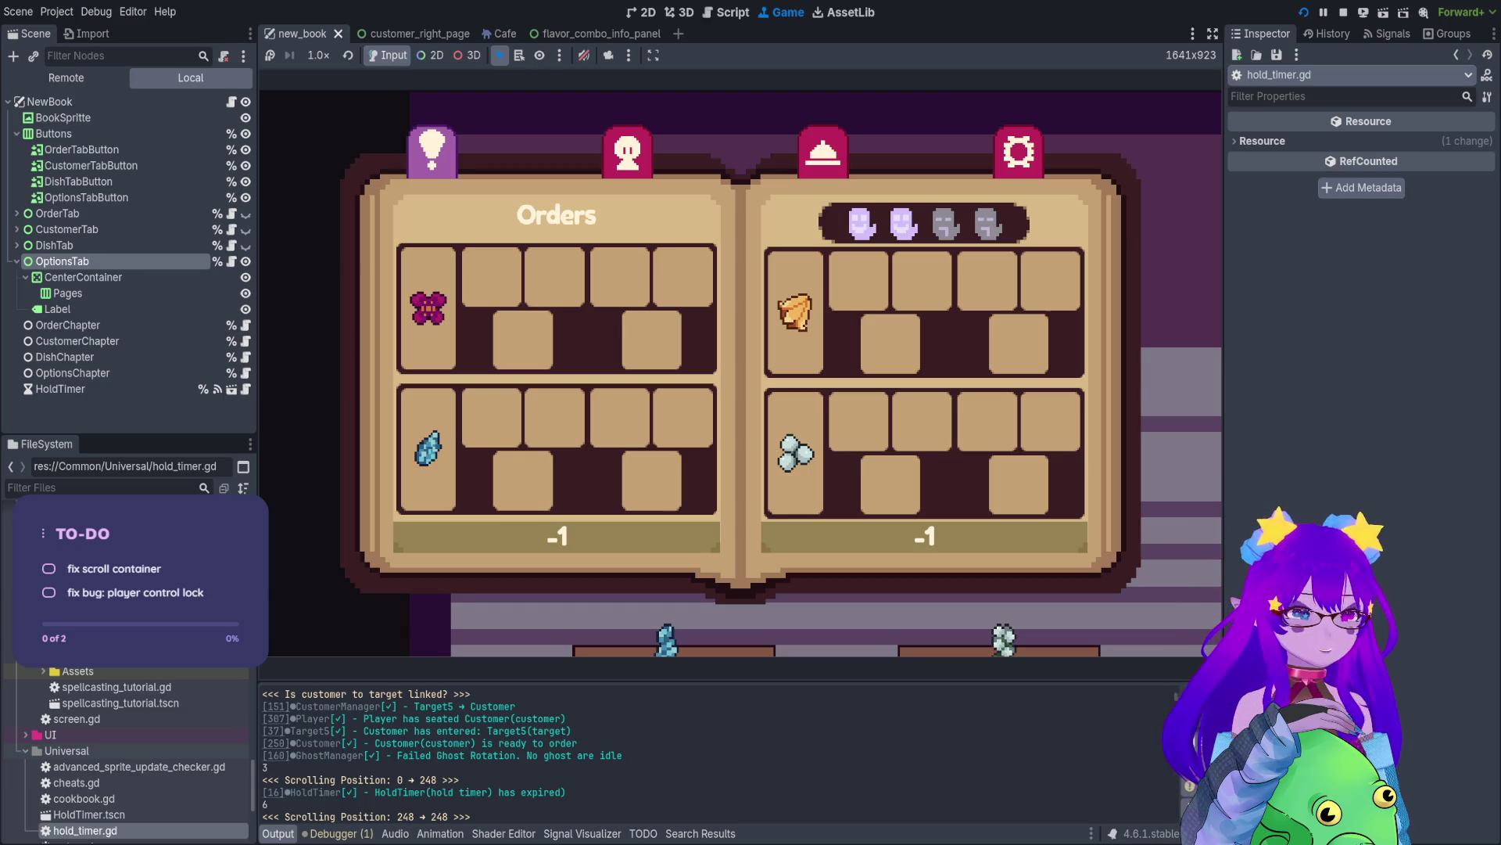
pyautogui.press('Escape')
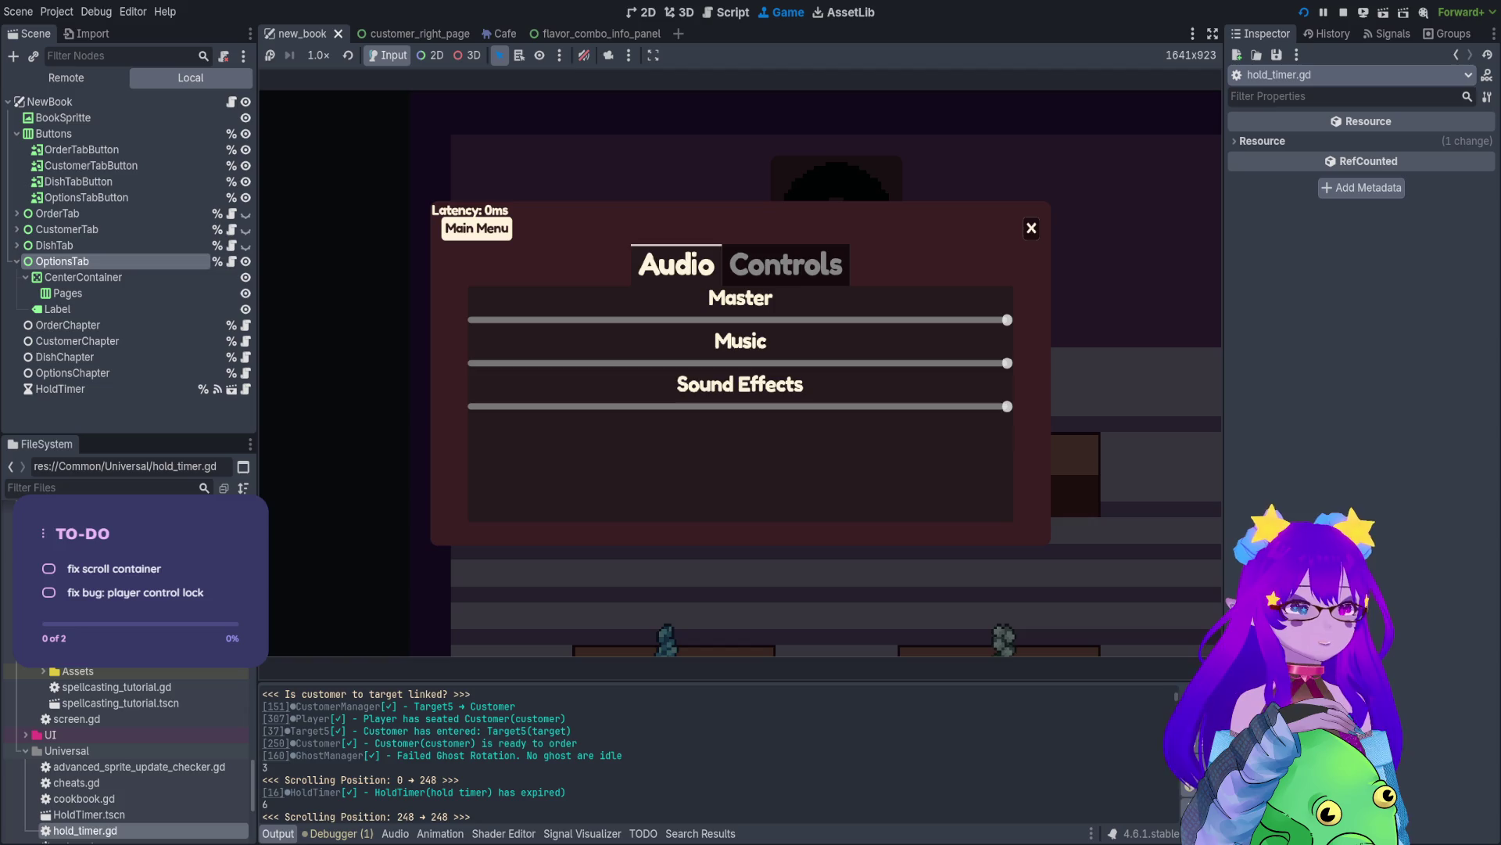
pyautogui.press('Escape')
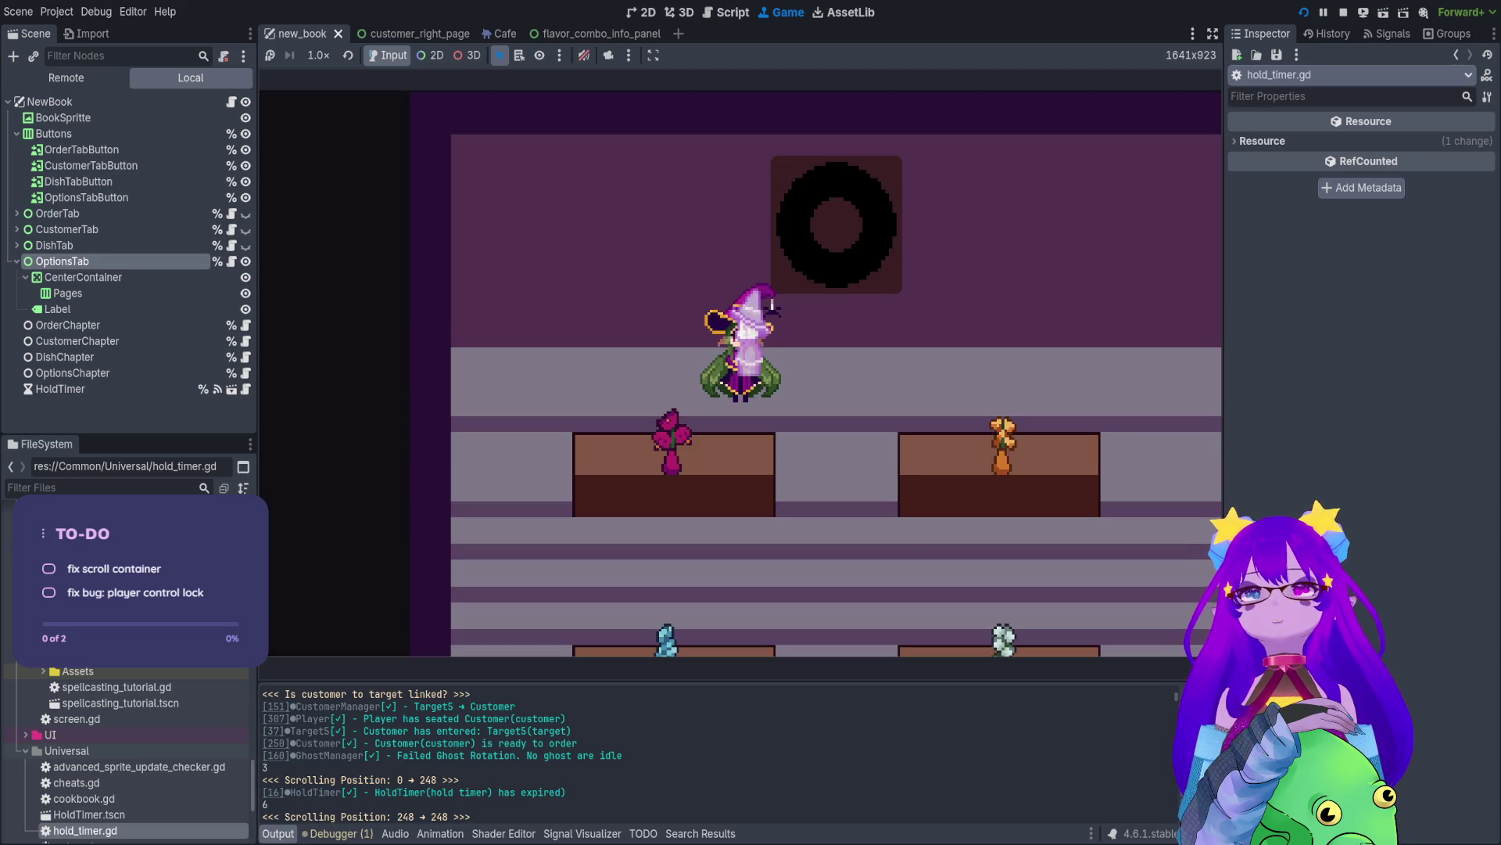
pyautogui.press('Escape')
pyautogui.press('Escape')
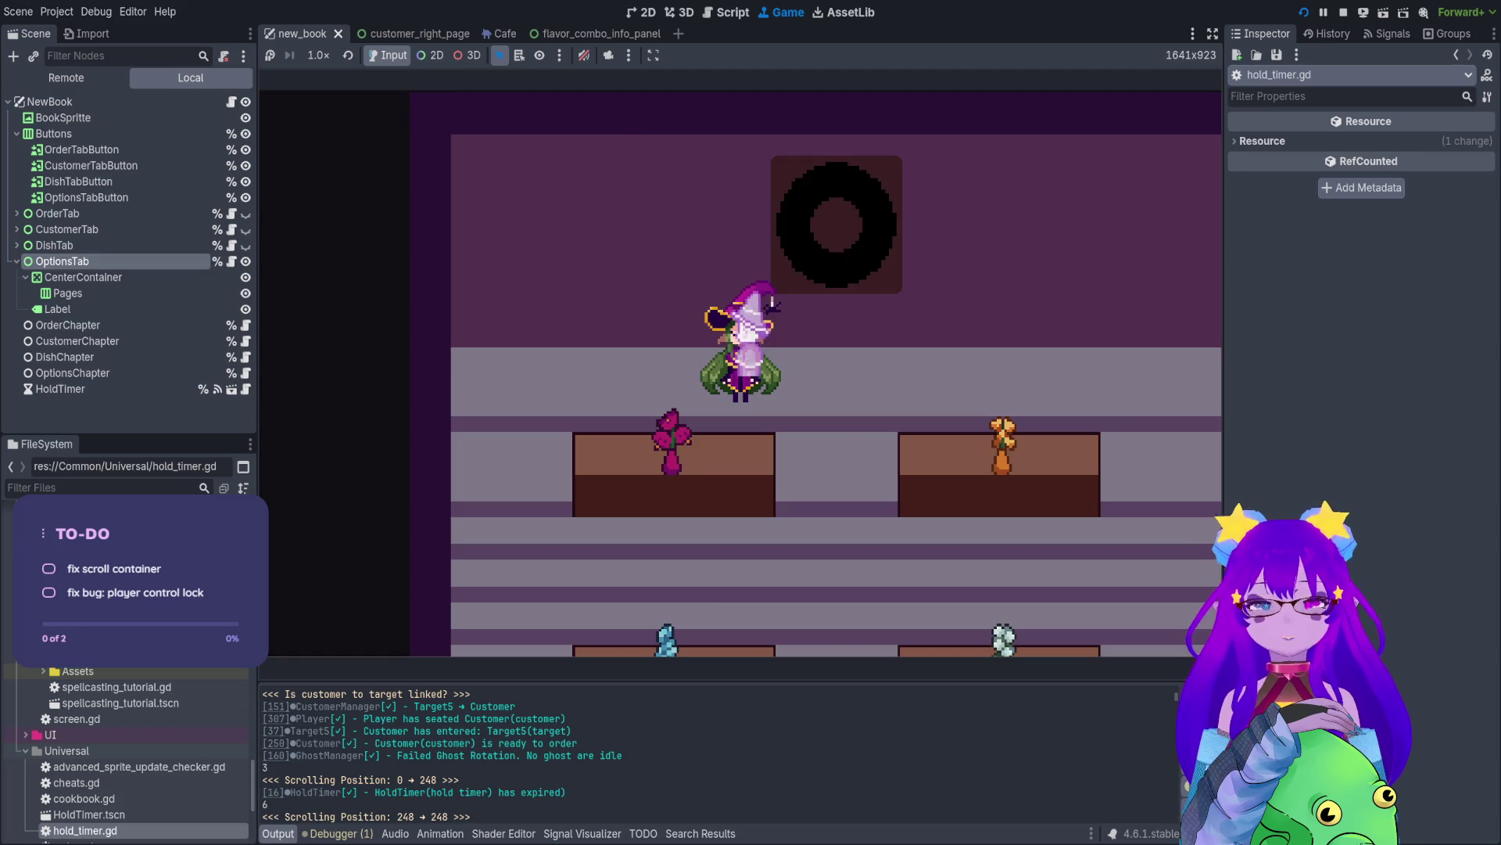
pyautogui.press('Tab')
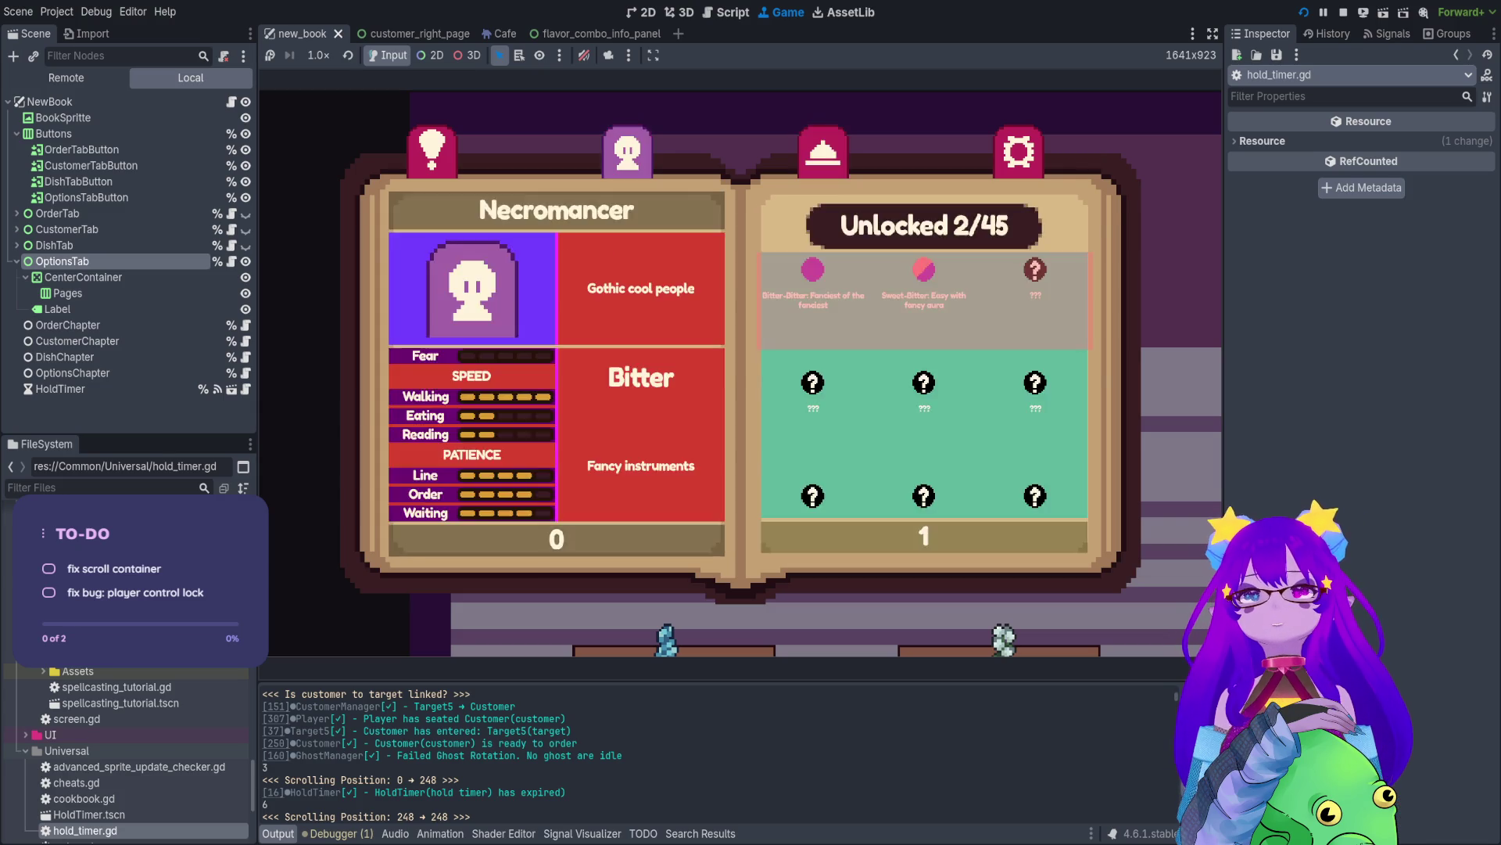
# - Flip the book to the Cocoa page and back to Necromancer, then close it
pyautogui.press('Right')
pyautogui.press('Left')
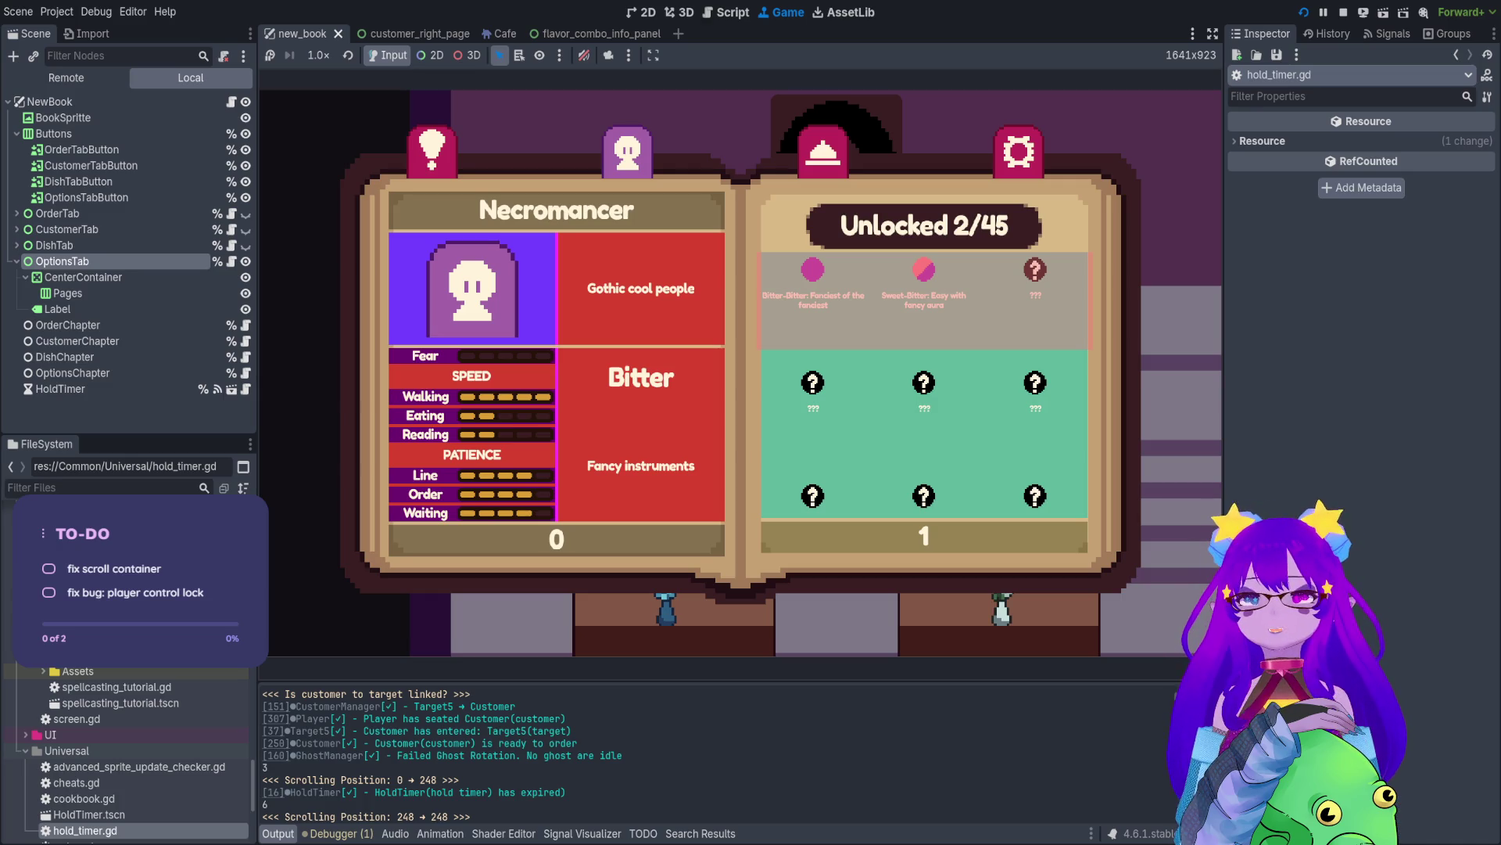
pyautogui.press('Escape')
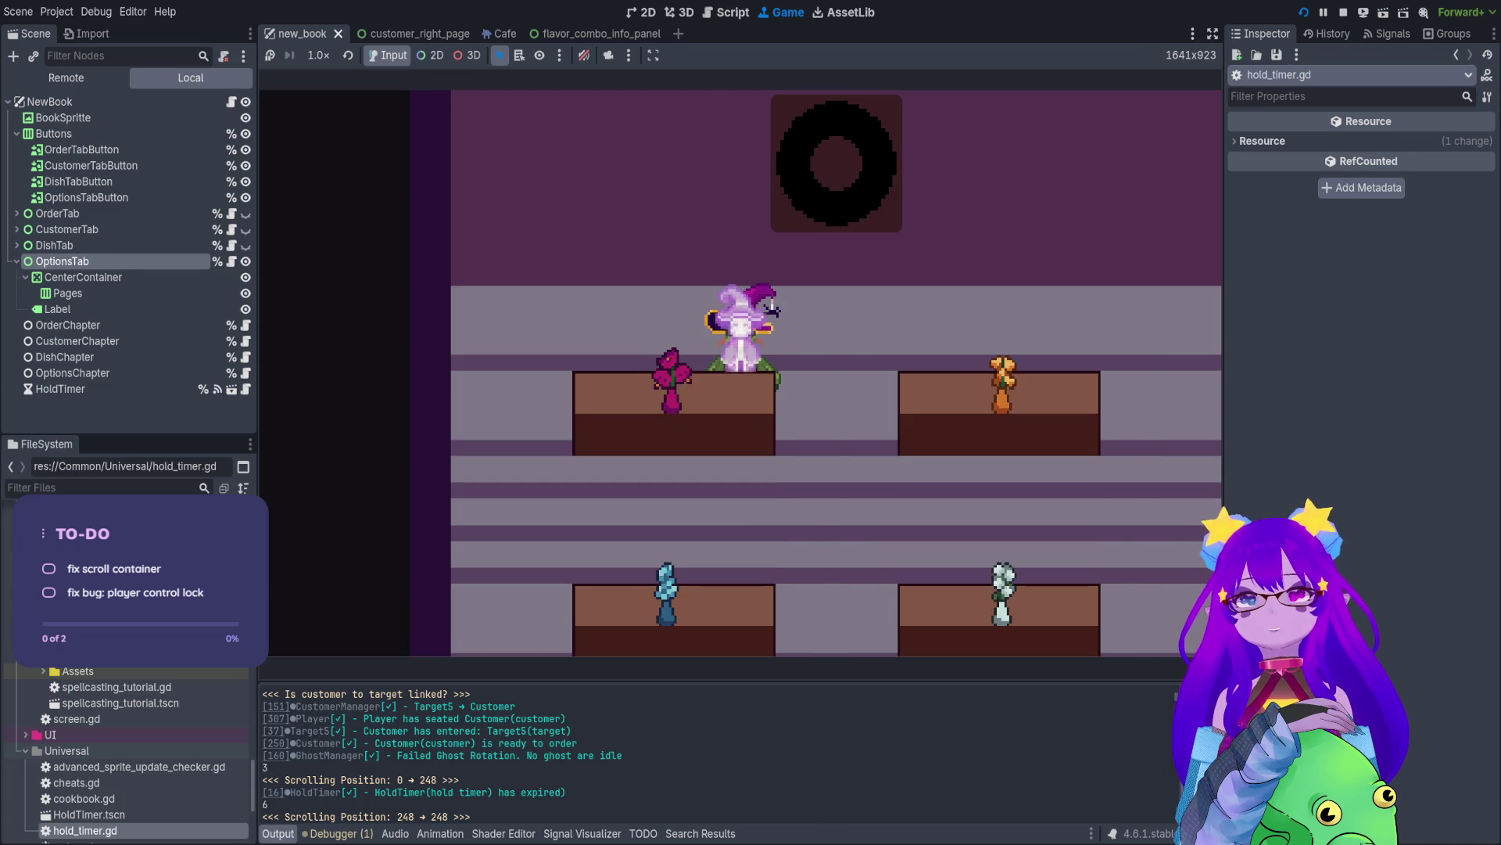
# - Run Cheats.spawn_memory_dish() in the Panku console, then open the book's Necromancer customer page
pyautogui.press('`')
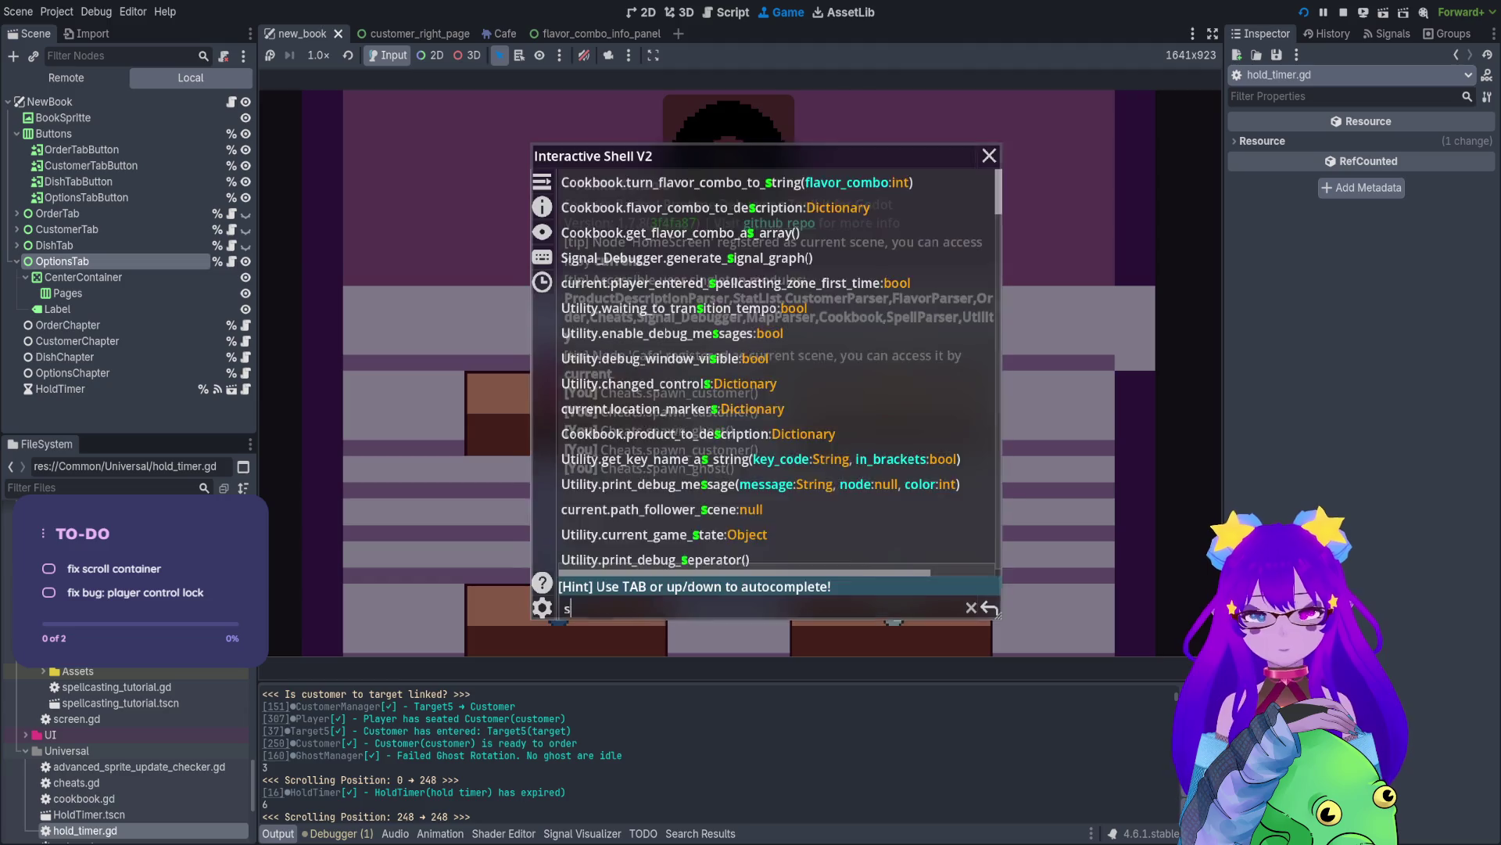
pyautogui.write('spawn')
pyautogui.press('Tab')
pyautogui.press('Tab')
pyautogui.press('Tab')
pyautogui.press('Return')
pyautogui.press('`')
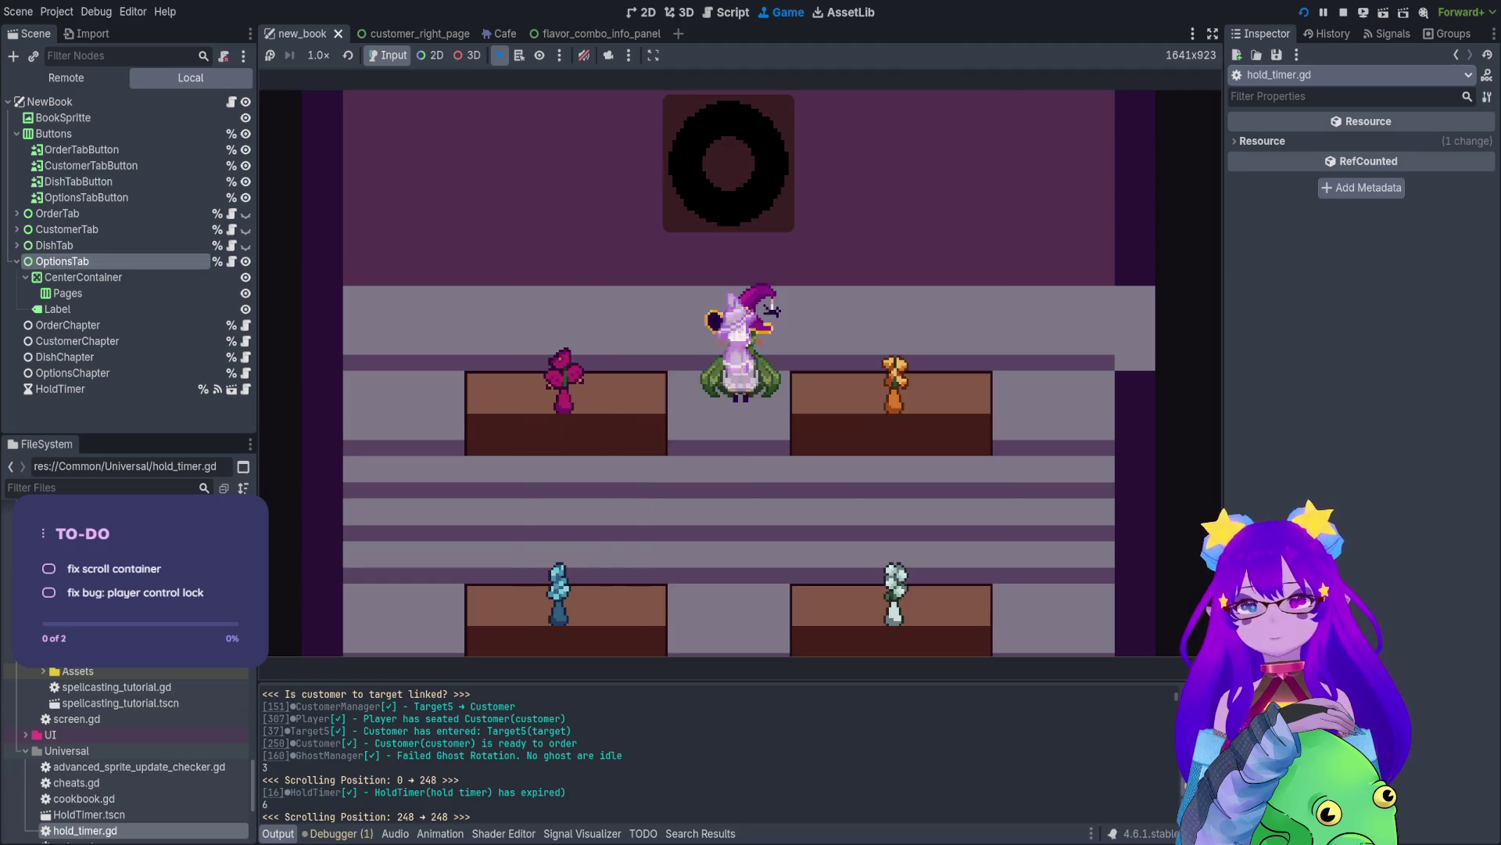
pyautogui.press('`')
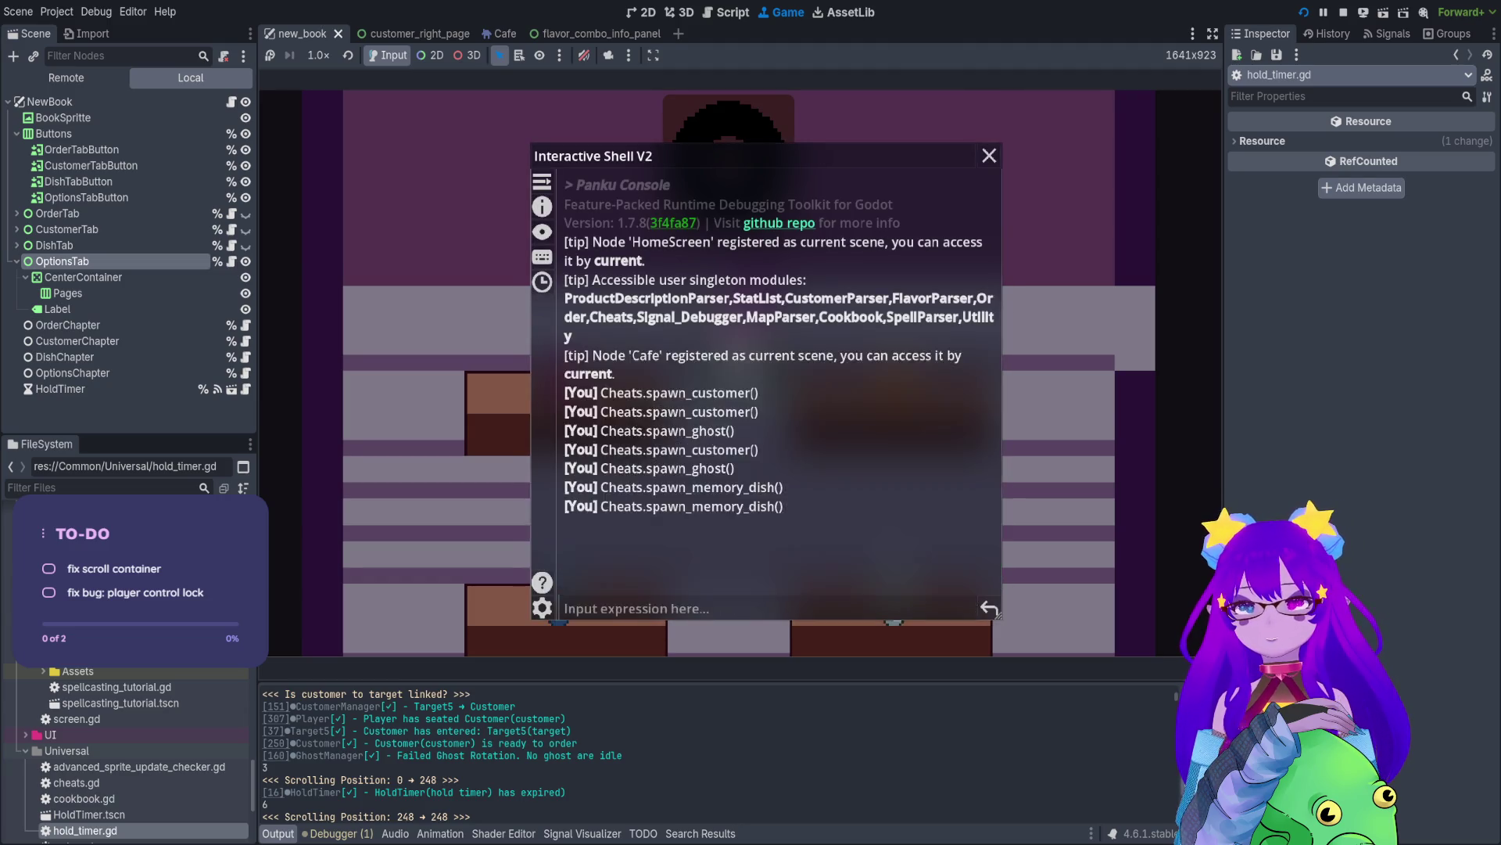
pyautogui.press('`')
pyautogui.press('Escape')
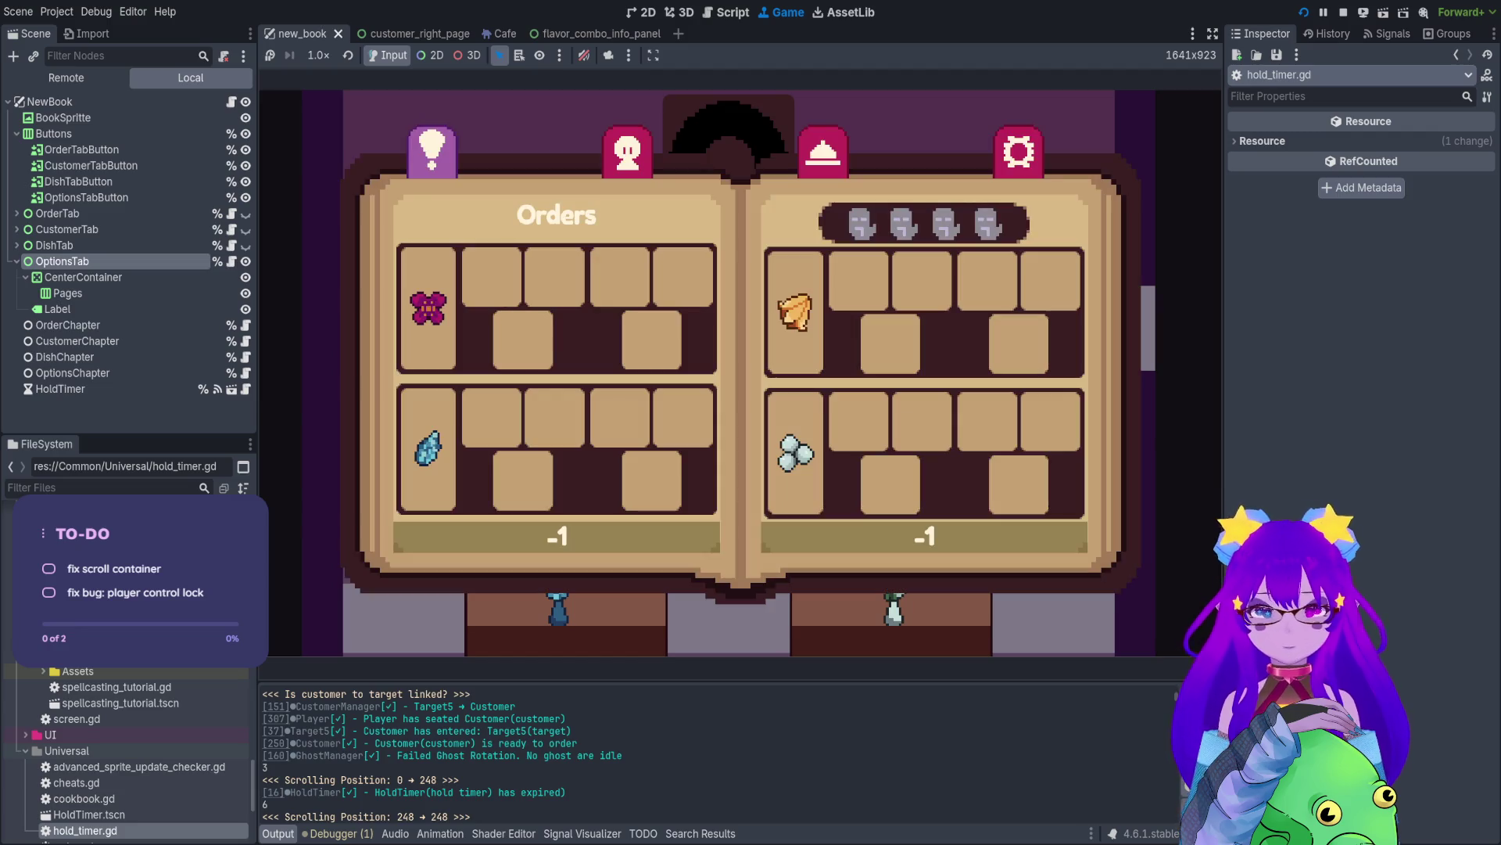
pyautogui.press('e')
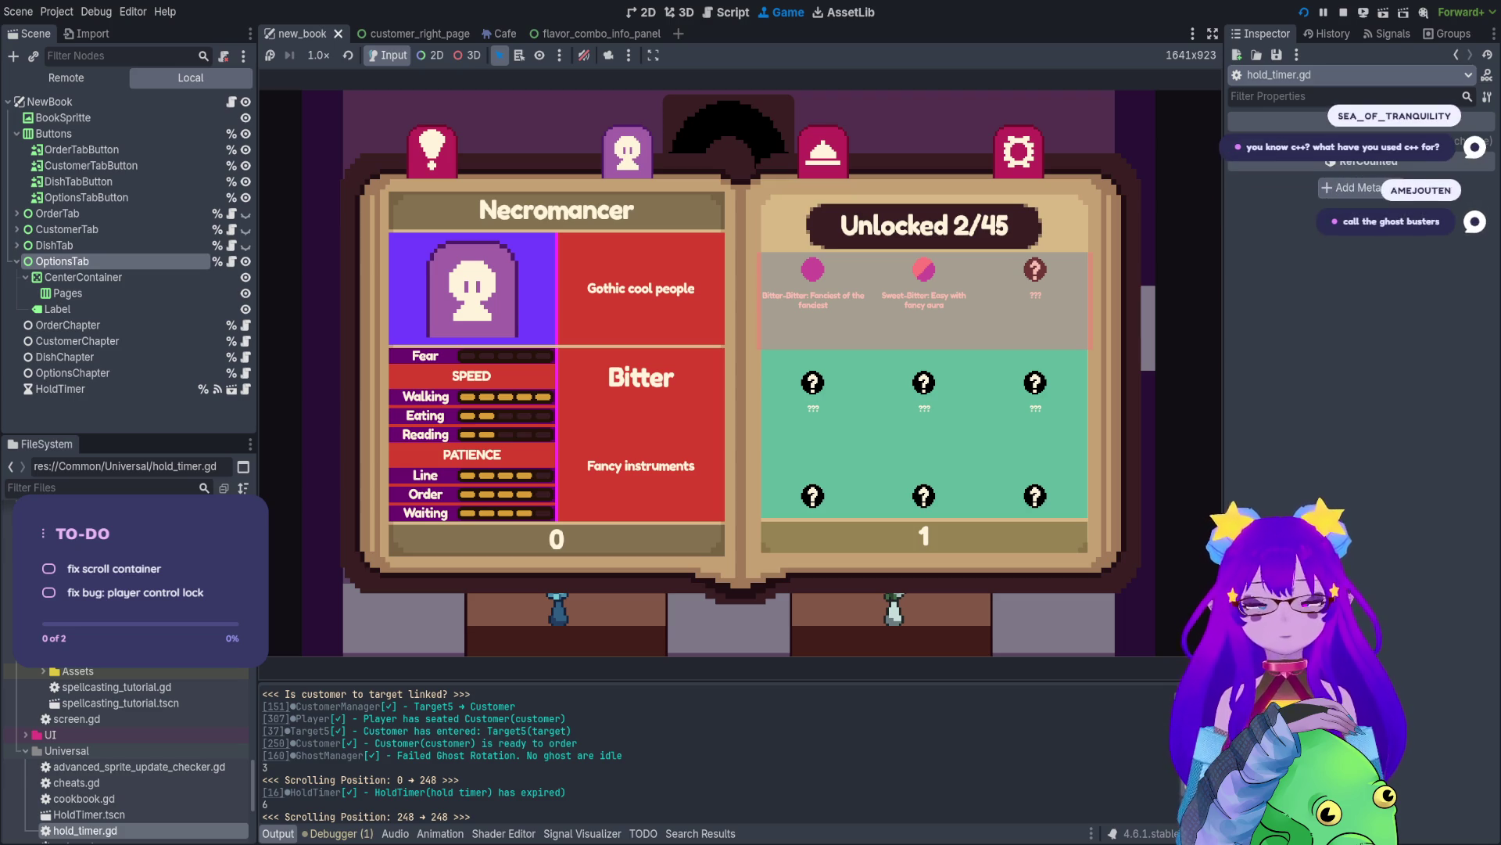
# - Close the in-game book overlay
pyautogui.press('Escape')
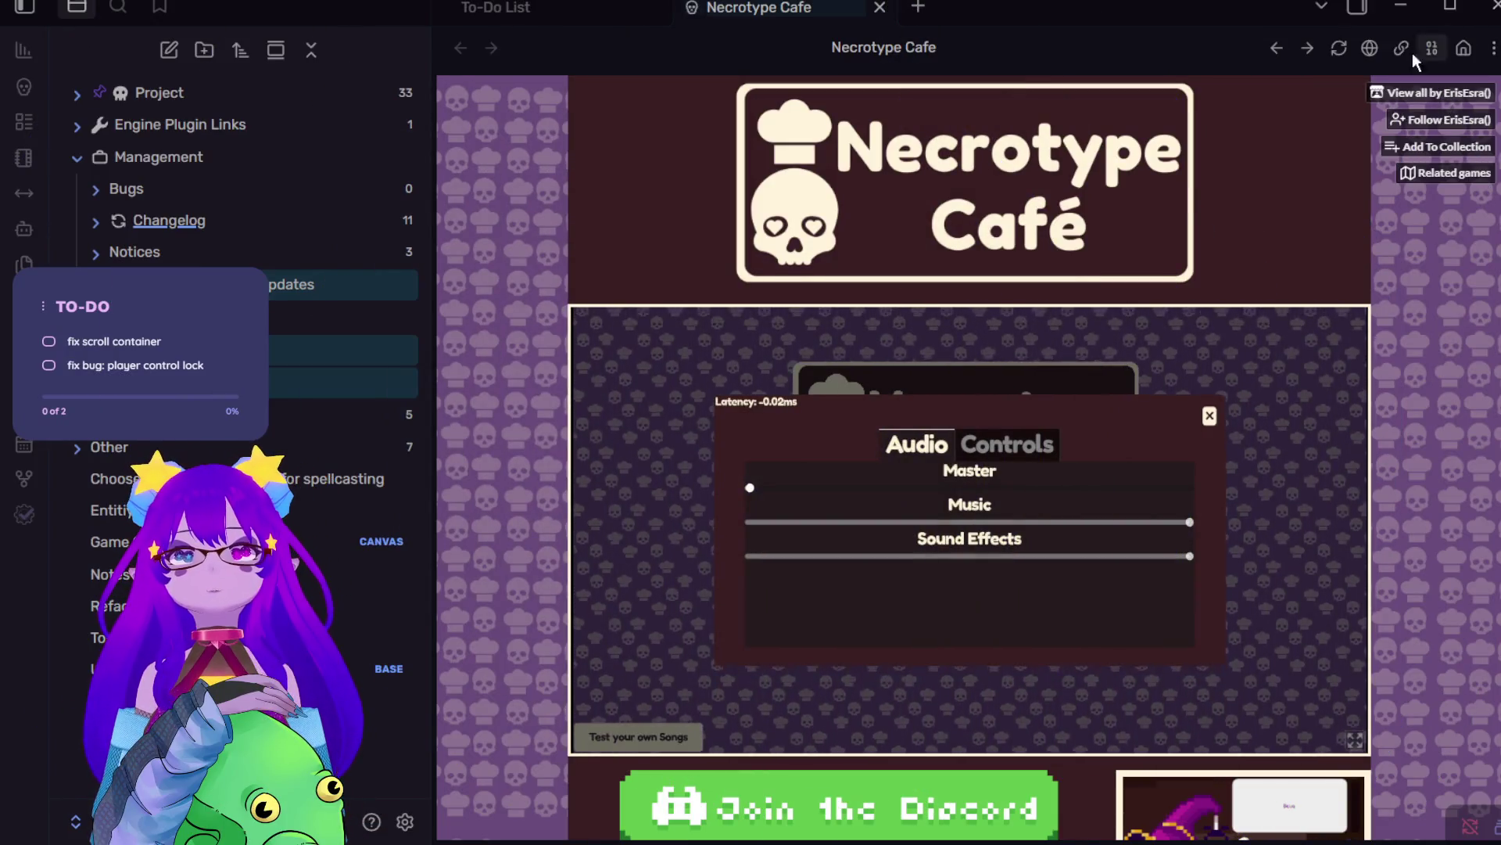
# - Go from the creator's profile to the Console Cafe Simulator game page
pyautogui.click(1377, 93)
pyautogui.scroll(-2, 686, 771)
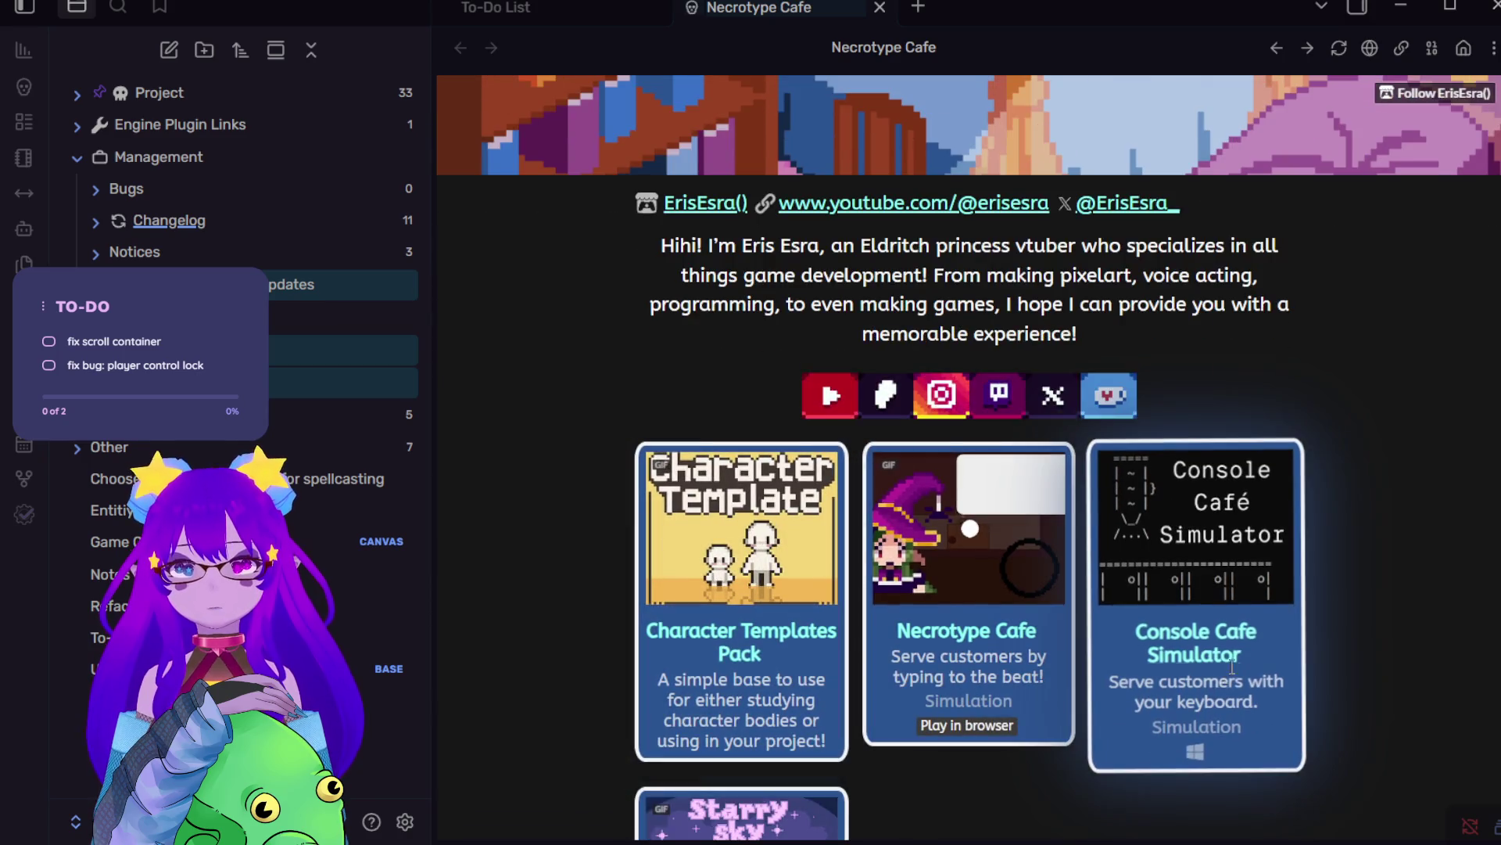
pyautogui.click(1232, 665)
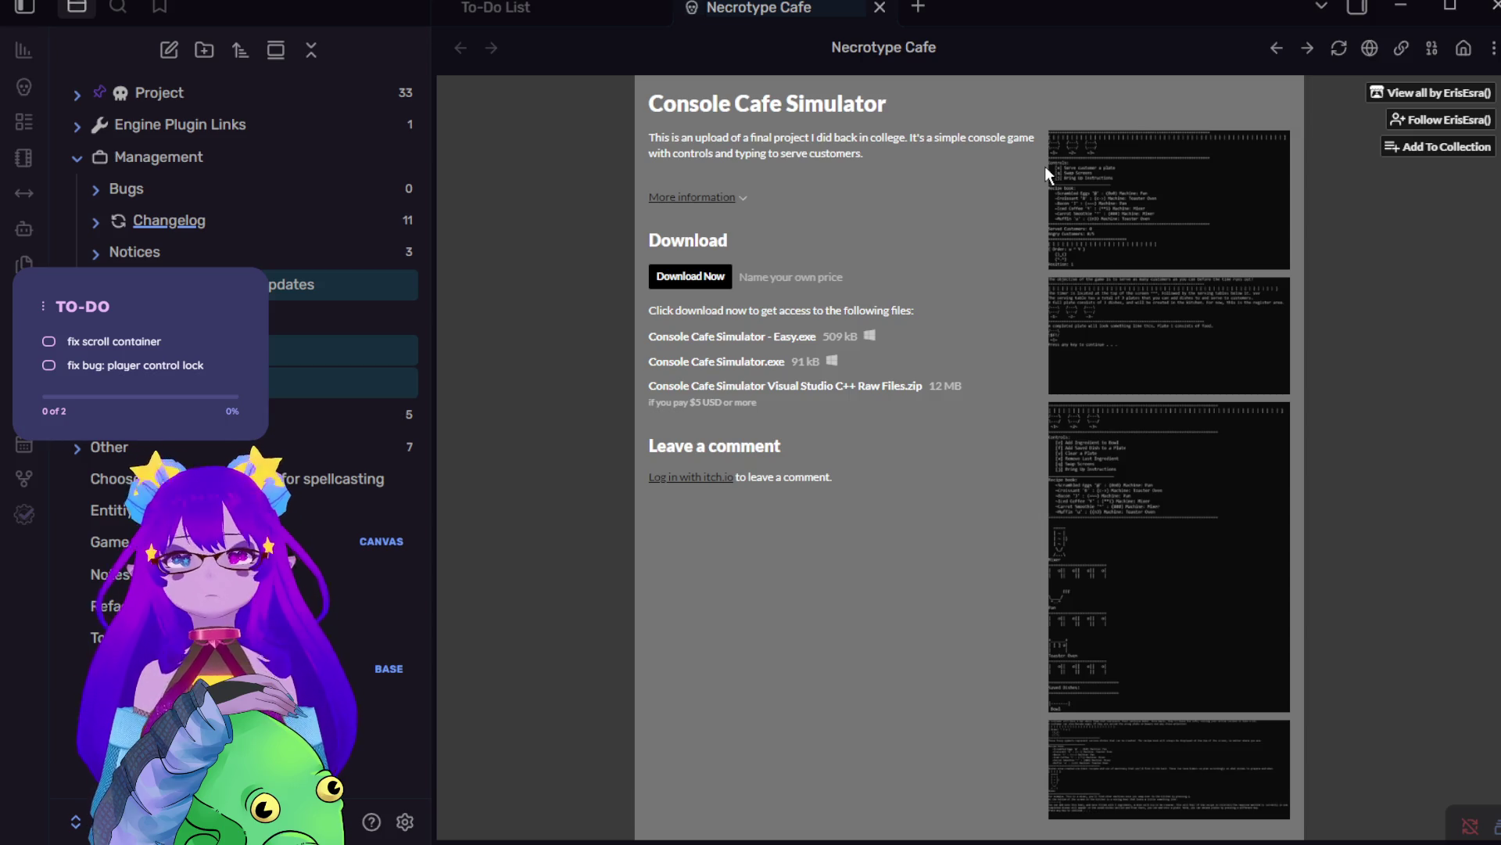
# - Browse the controls, recipe and instructions screenshots in the lightbox, then close it
pyautogui.click(1129, 189)
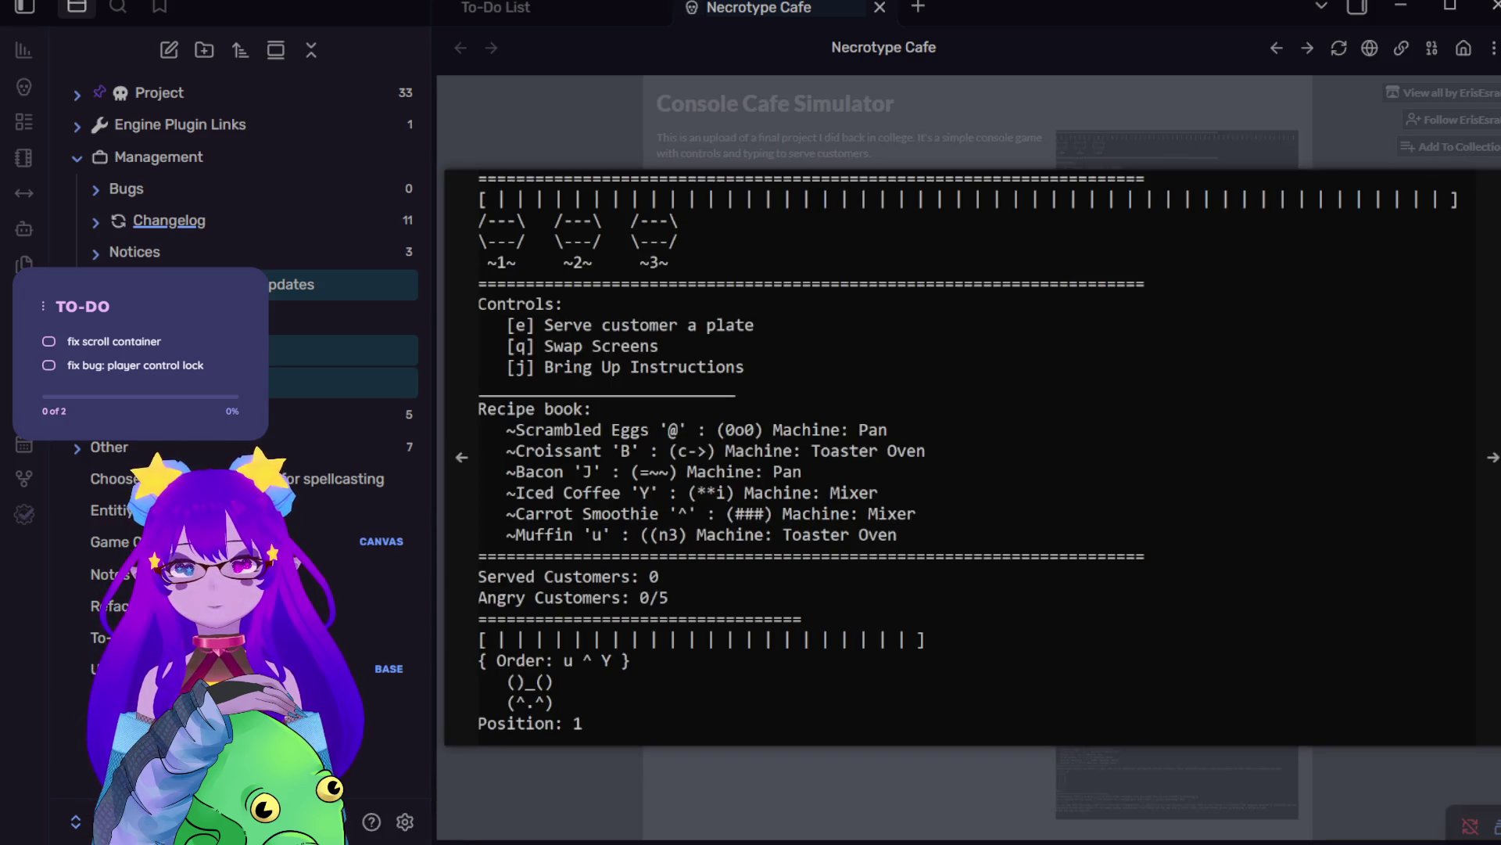
pyautogui.click(1494, 454)
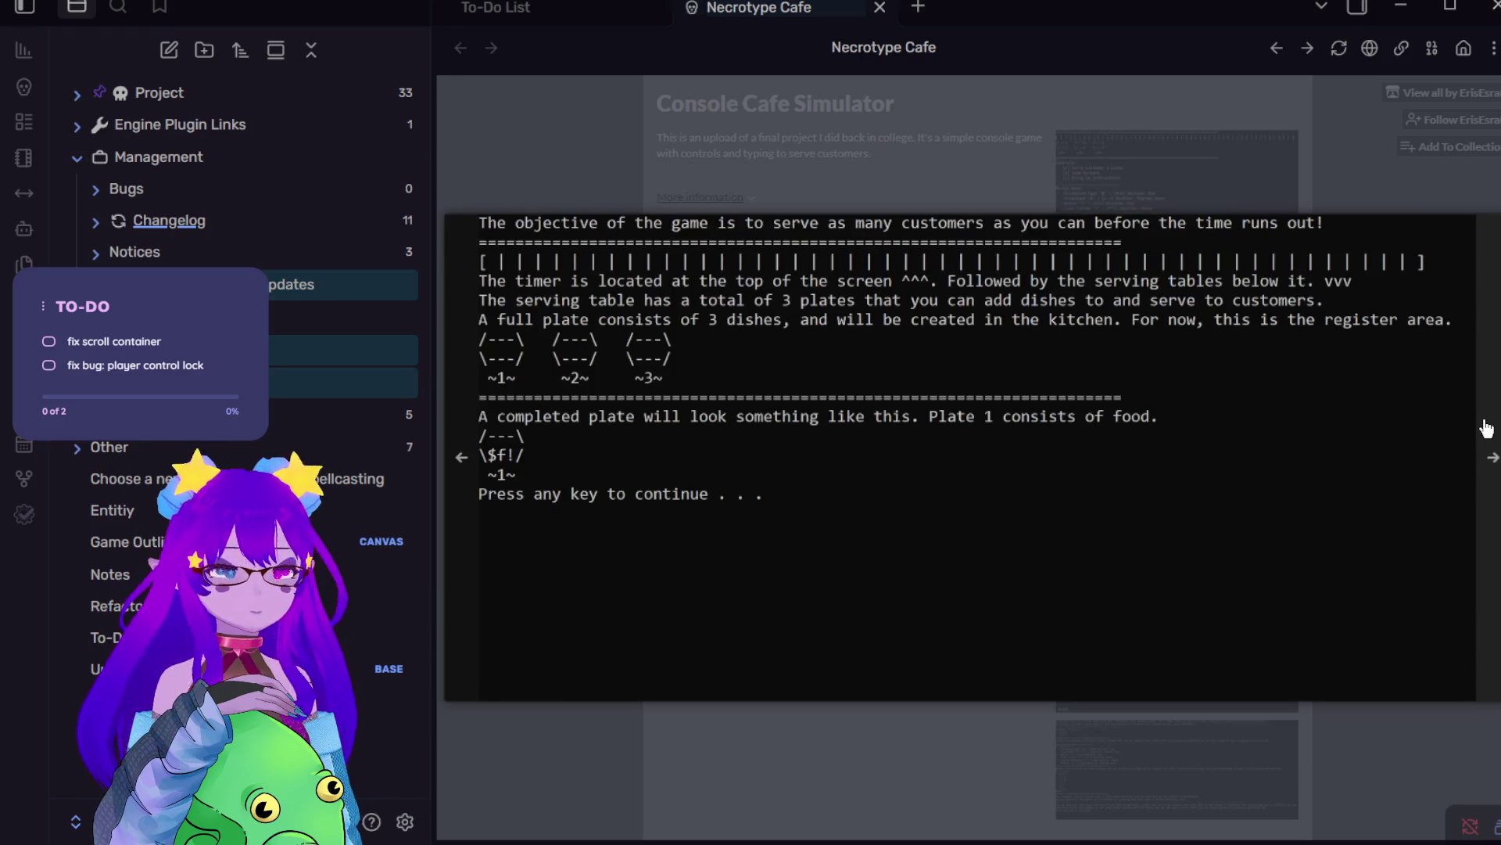
pyautogui.click(468, 404)
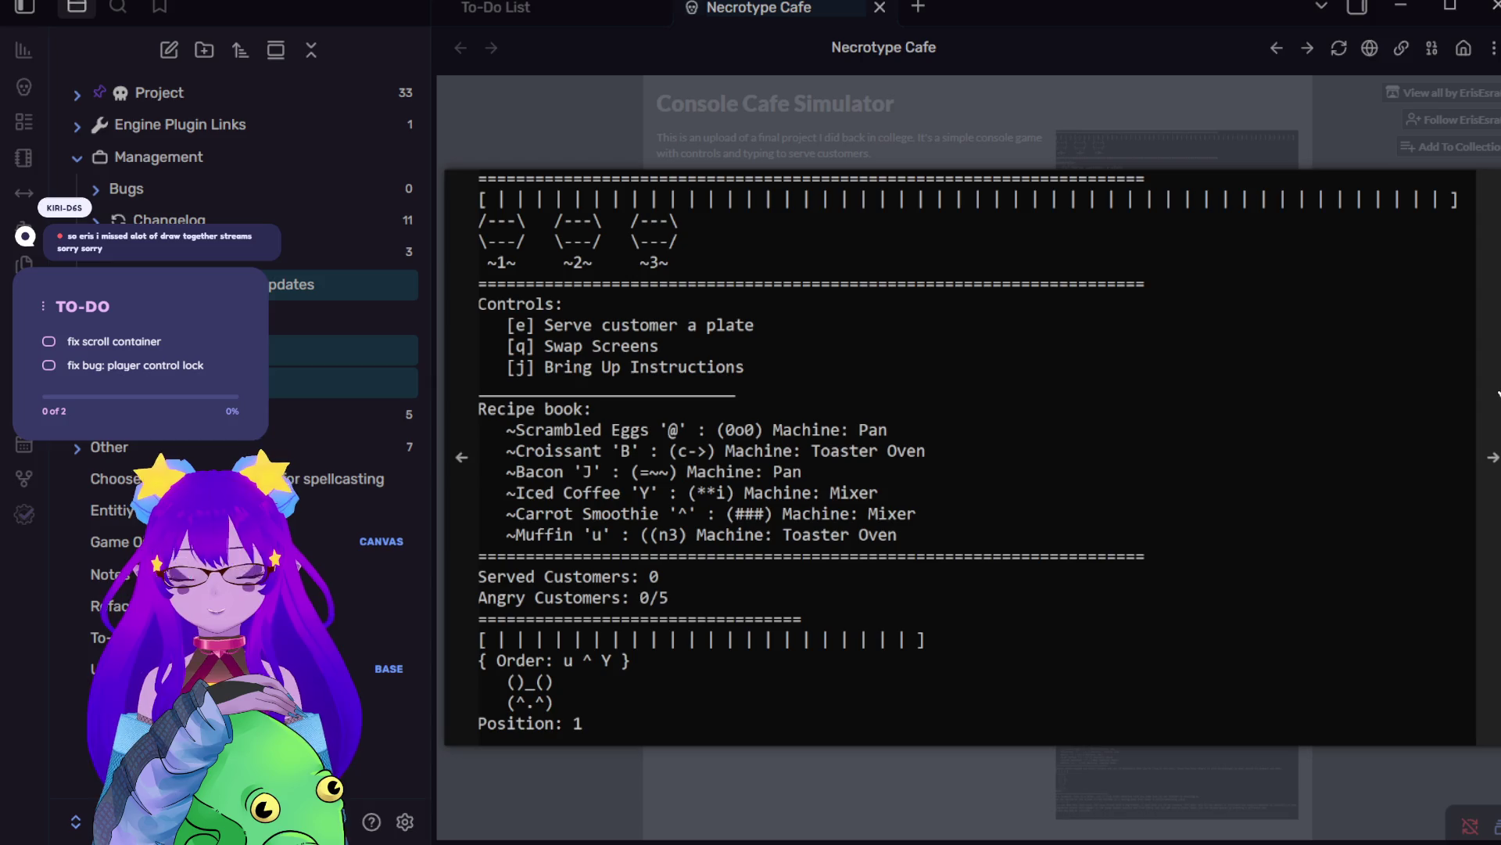
pyautogui.click(1497, 393)
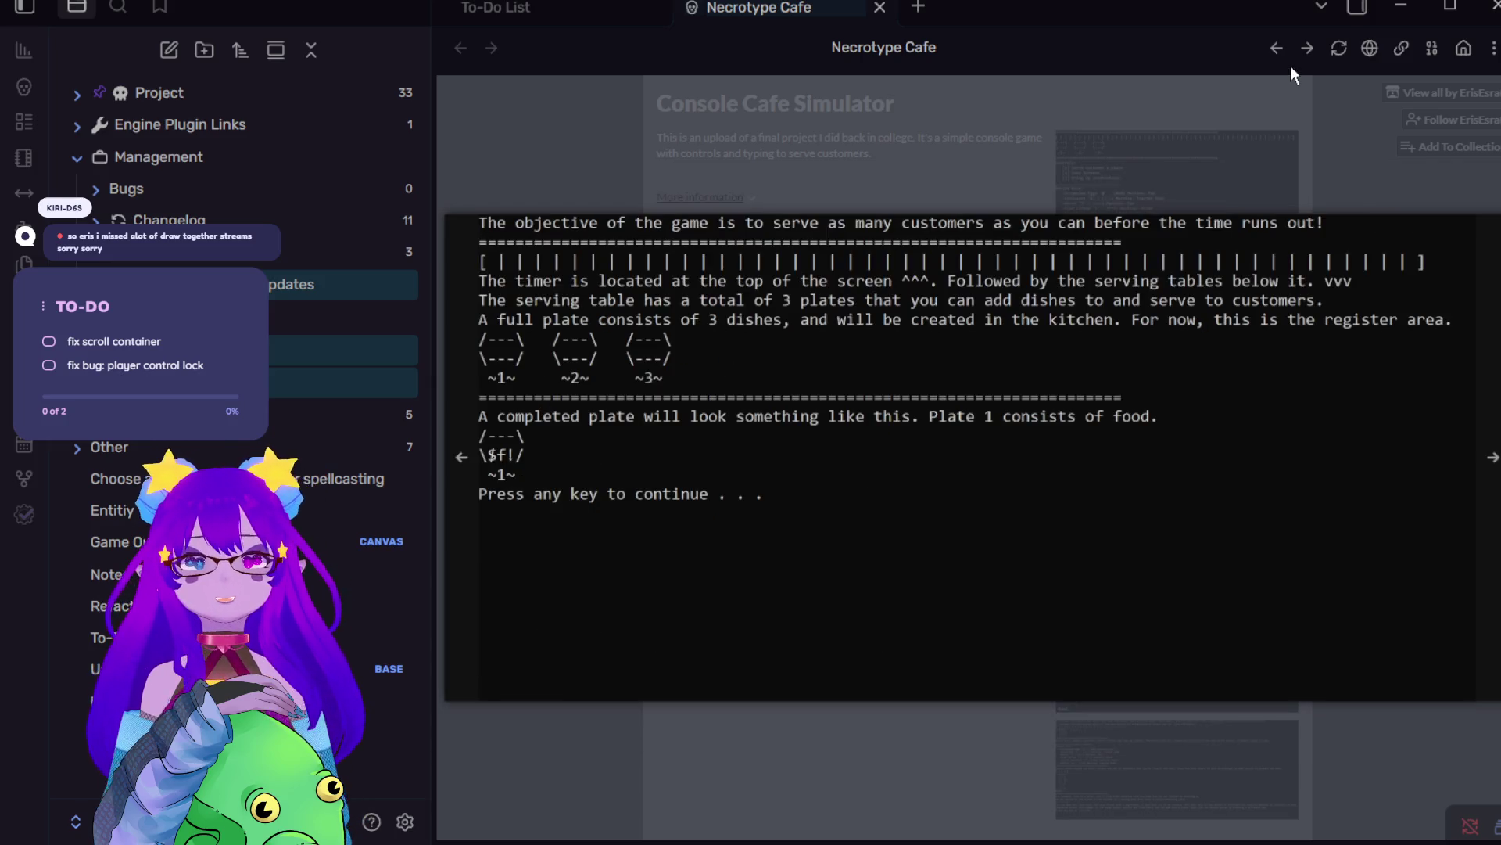
pyautogui.click(1261, 116)
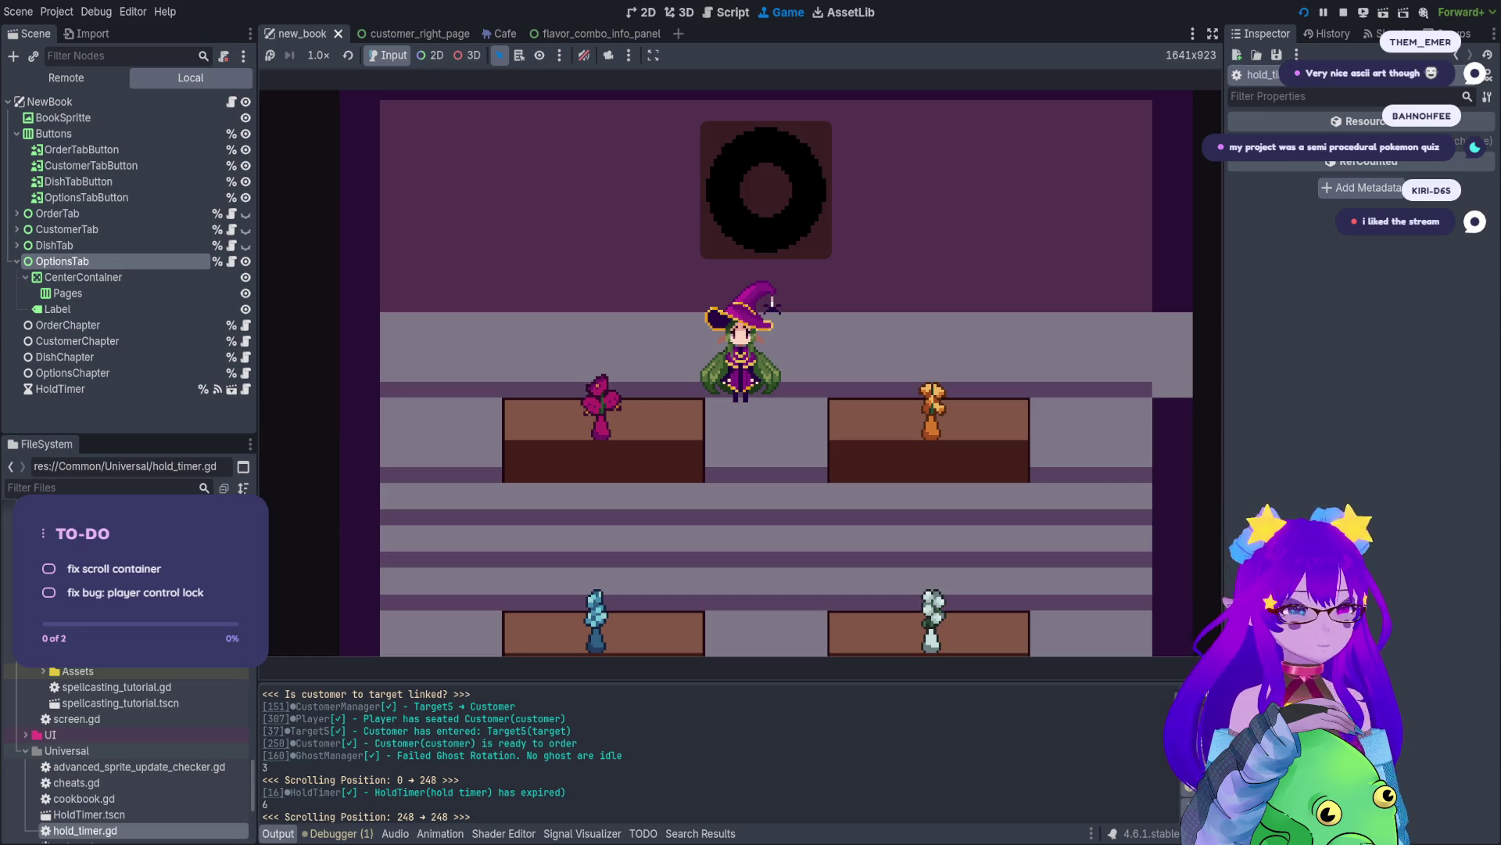
# - Toggle the book repeatedly between Orders and the Necromancer page, ending on Unlocked 2/45
pyautogui.press('Tab')
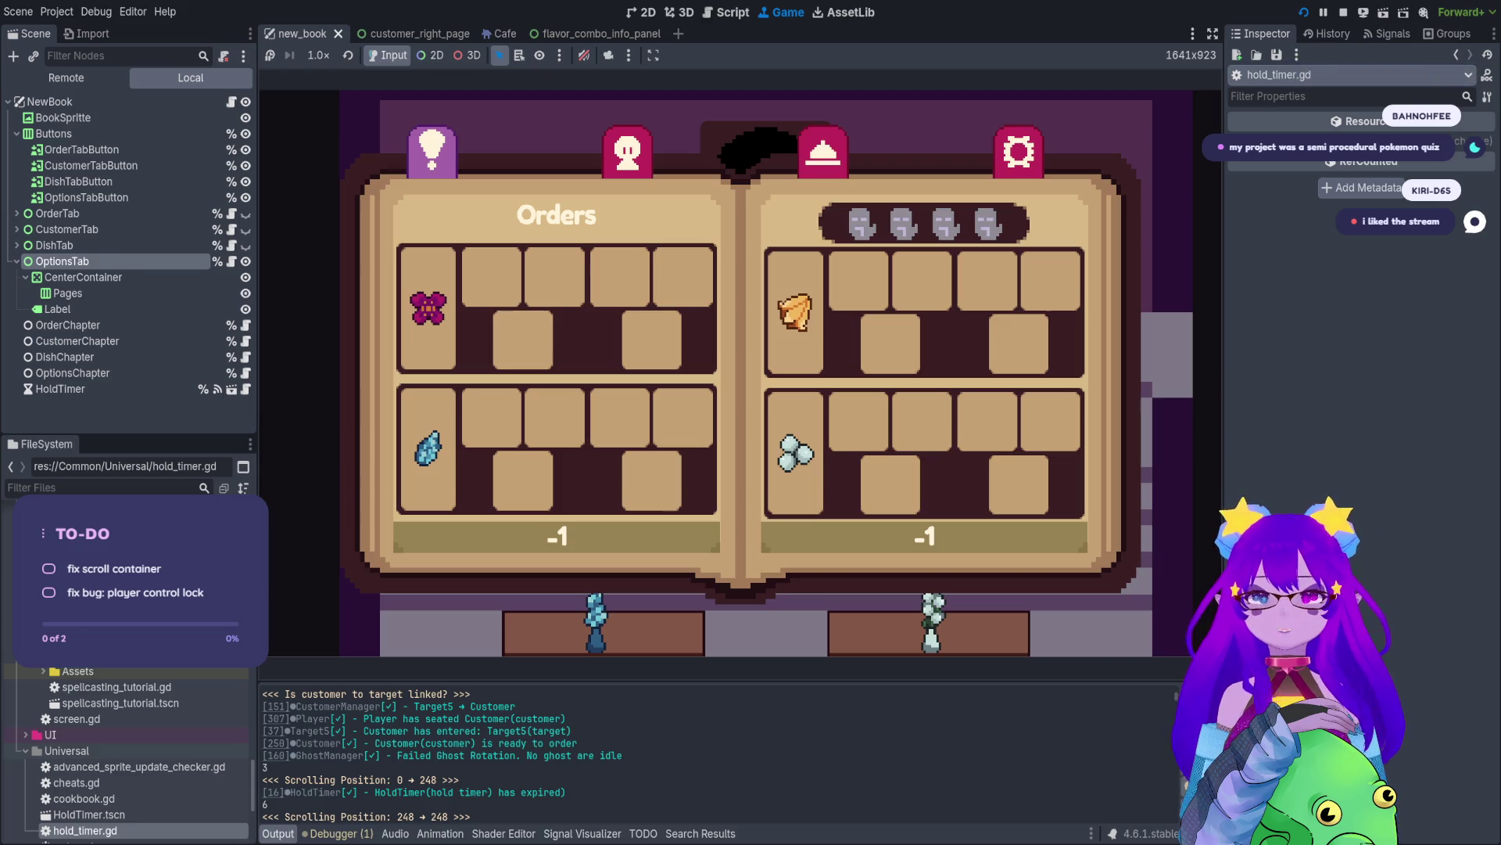
pyautogui.press('Right')
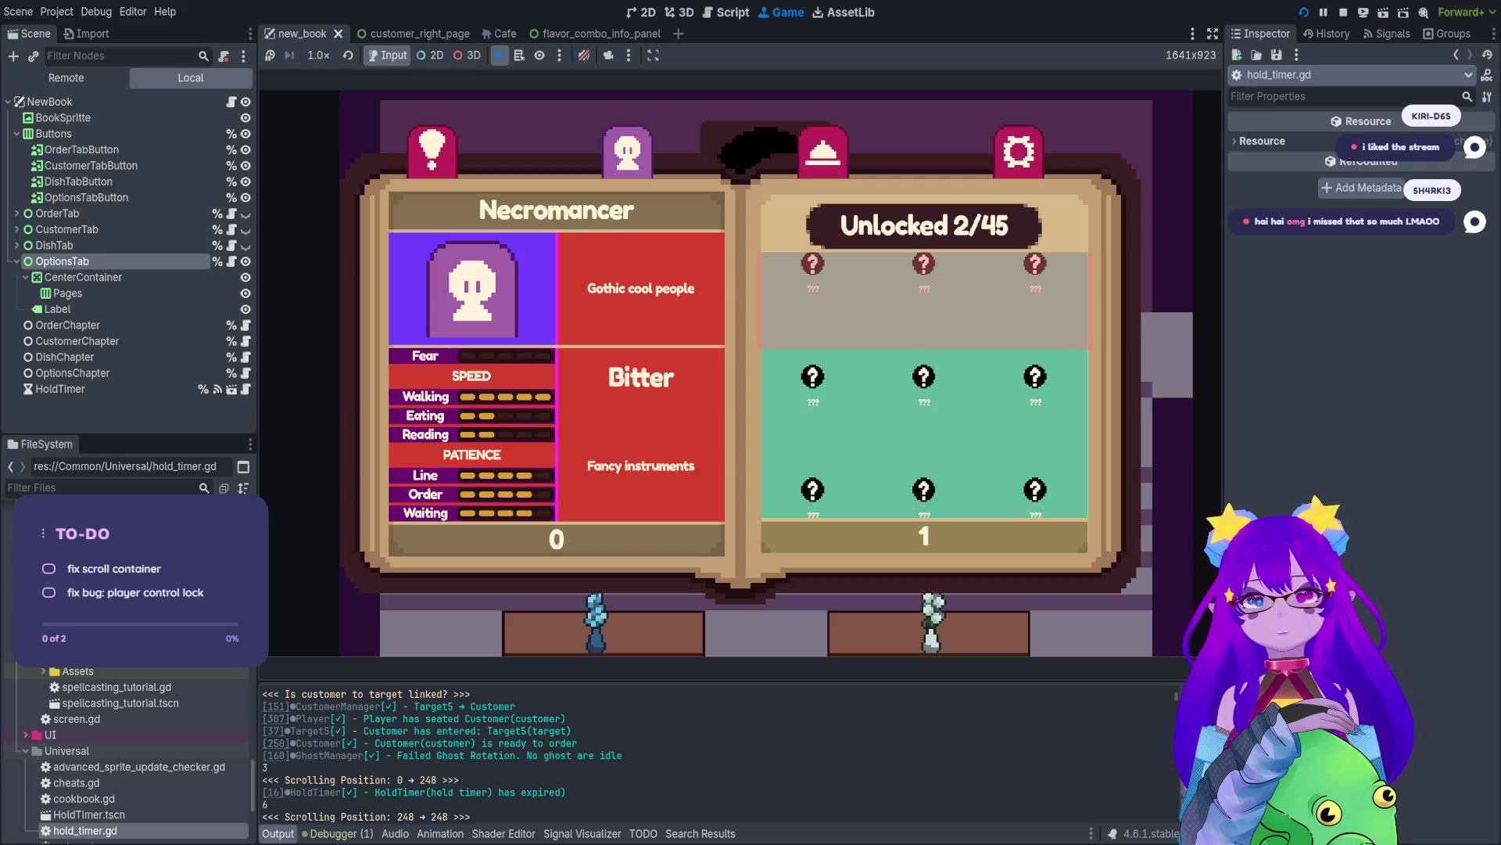
pyautogui.press('Tab')
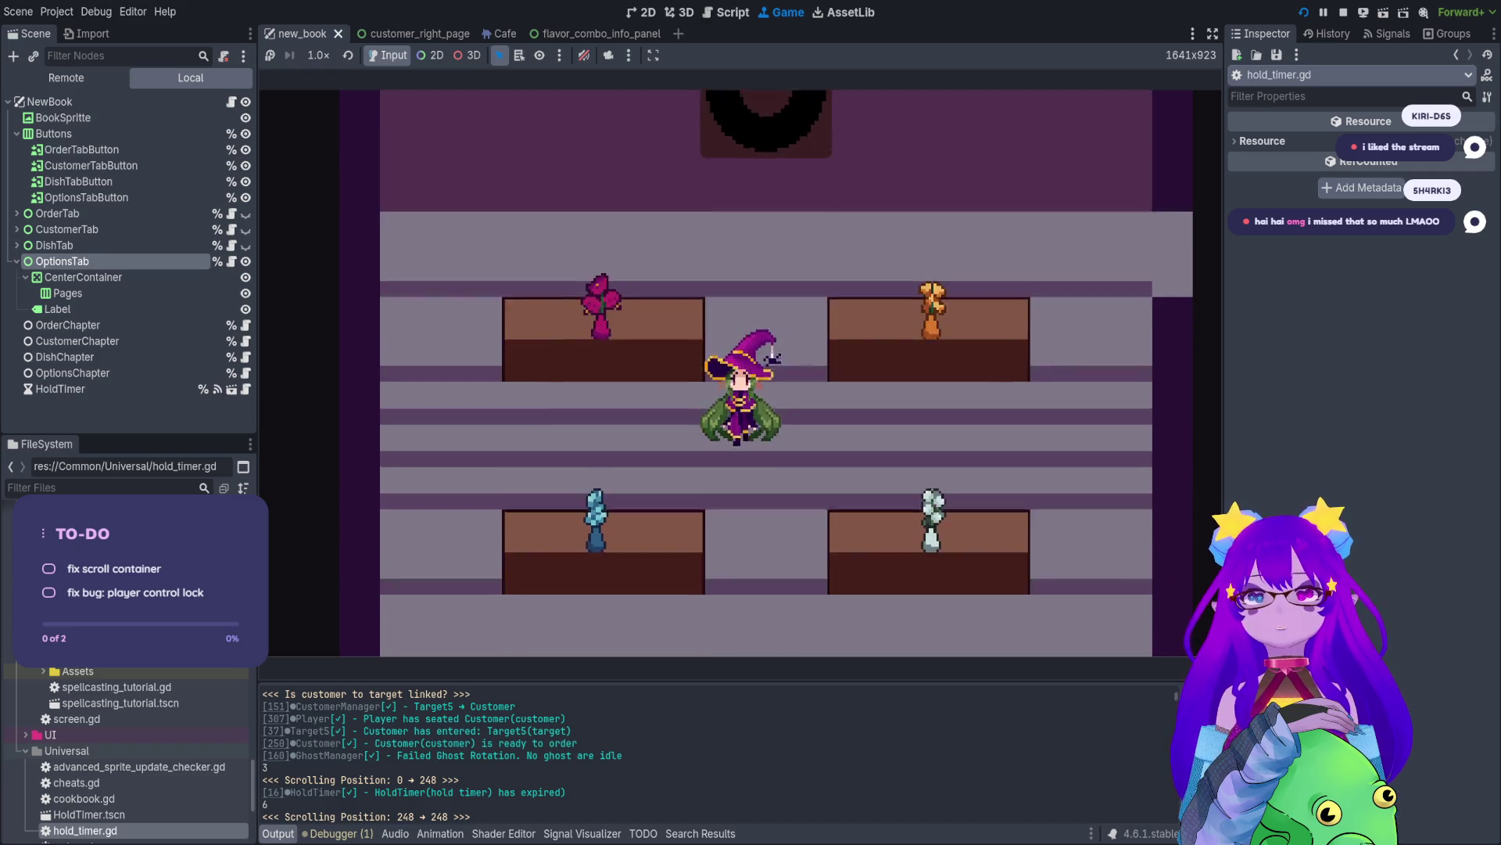
pyautogui.press('Tab')
pyautogui.press('Right')
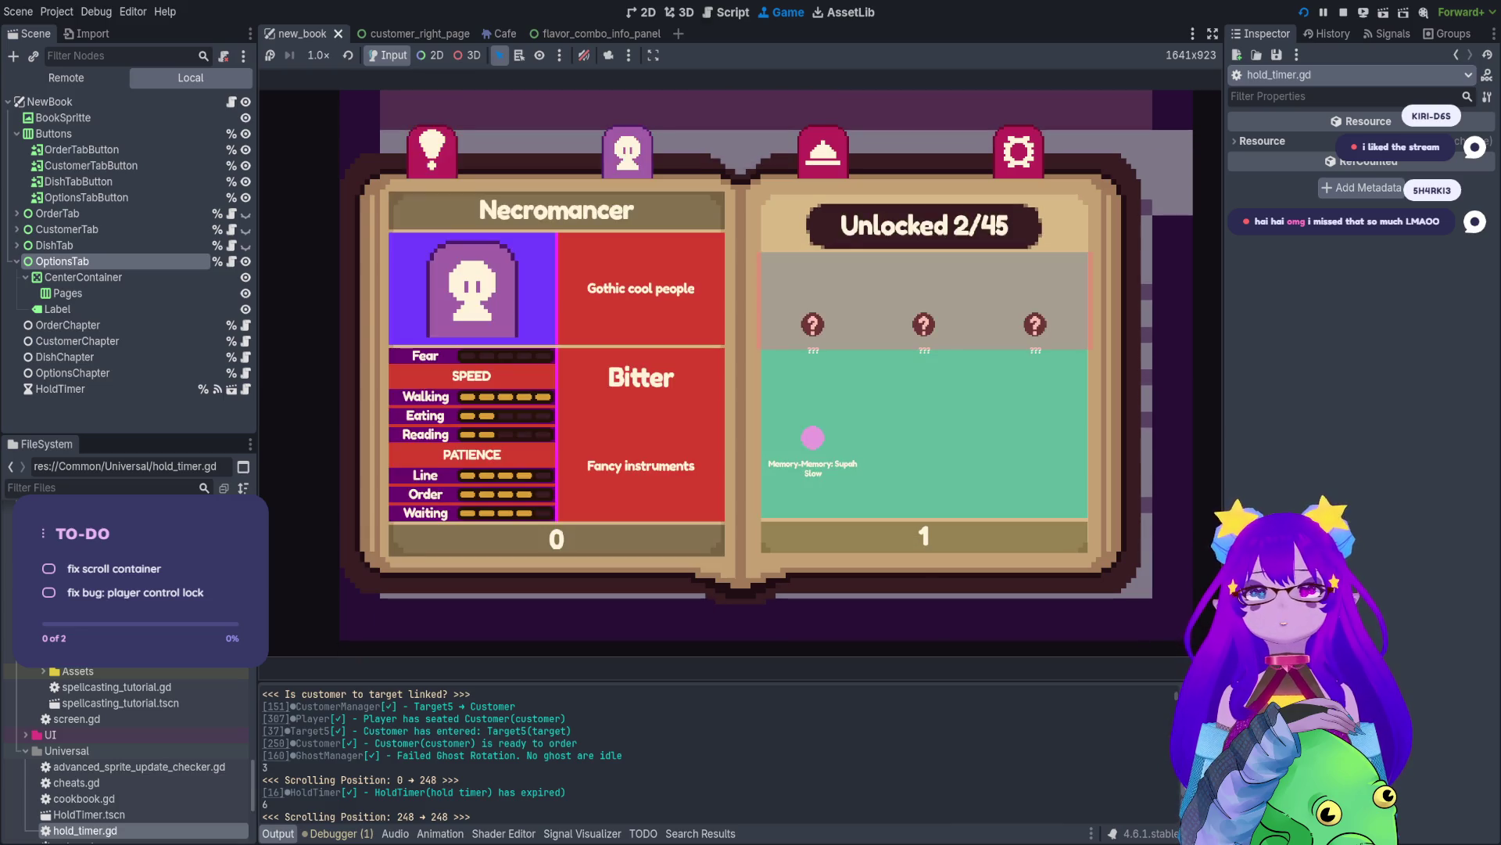
pyautogui.press('Tab')
pyautogui.press('Tab')
pyautogui.press('Right')
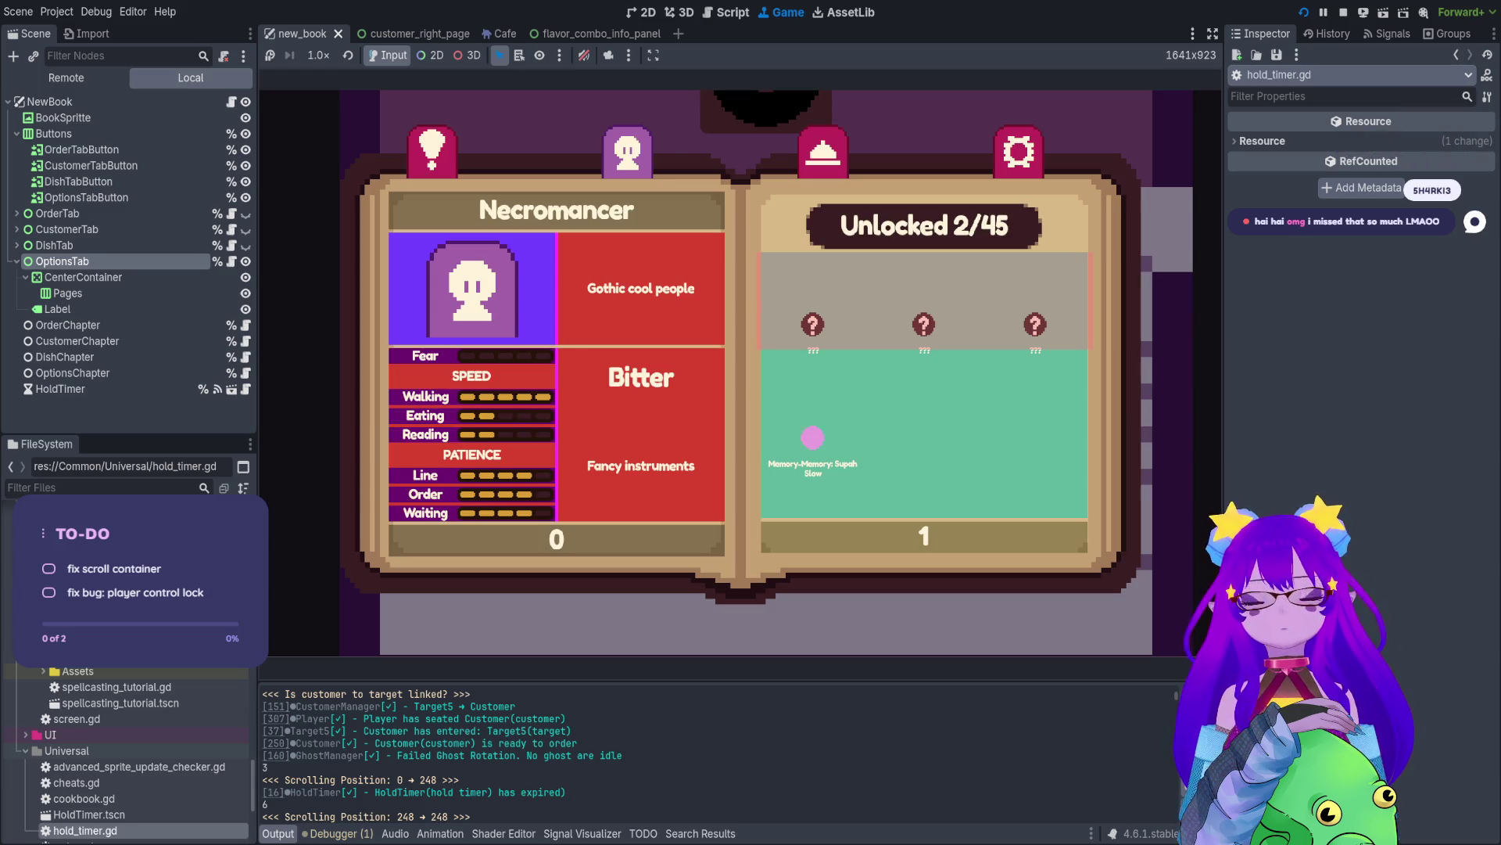
pyautogui.press('Tab')
pyautogui.press('Tab')
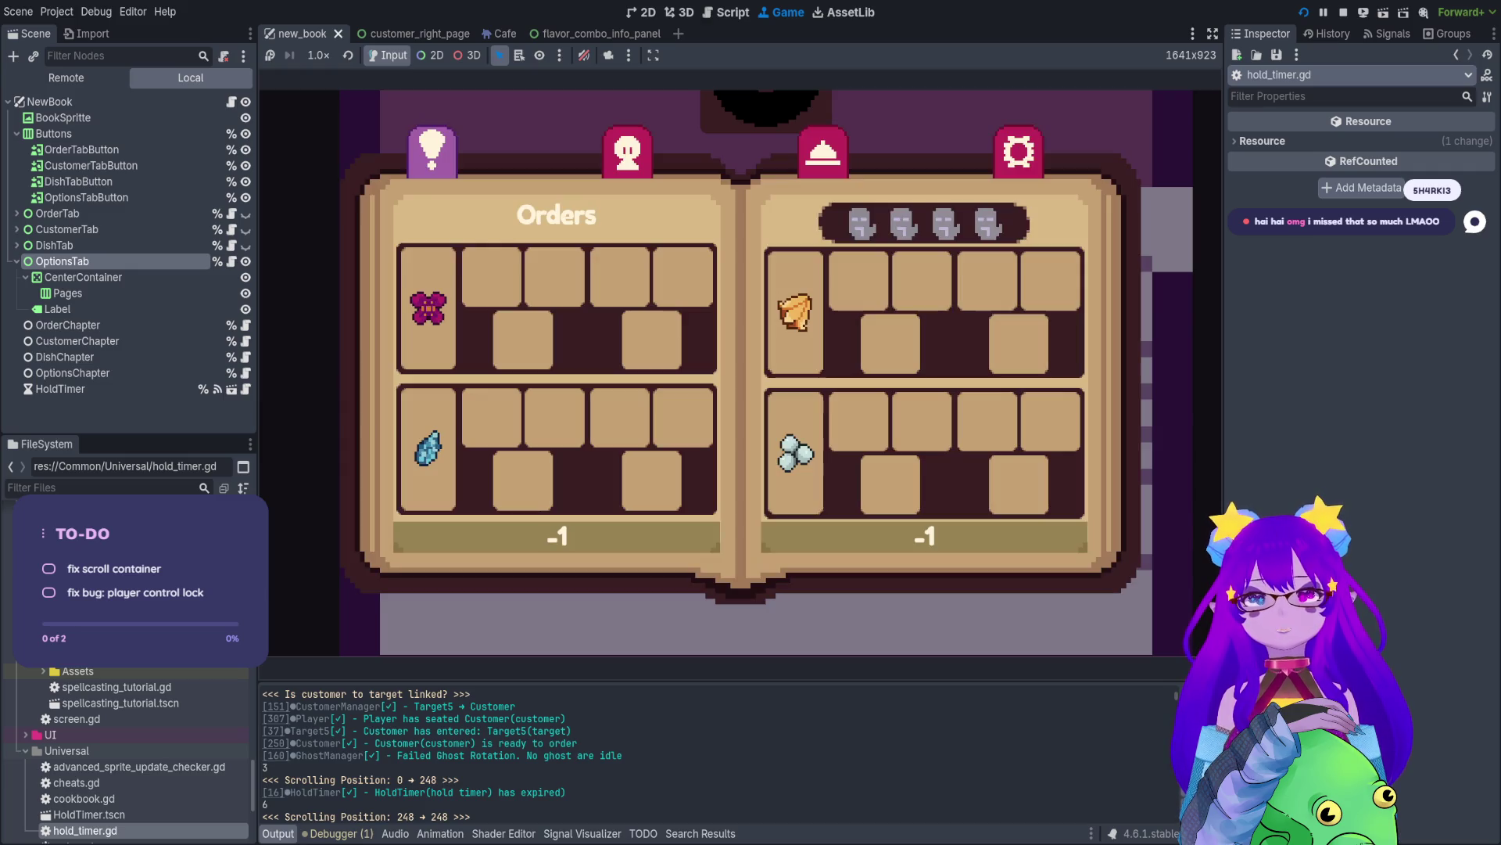
pyautogui.press('Tab')
pyautogui.press('Tab')
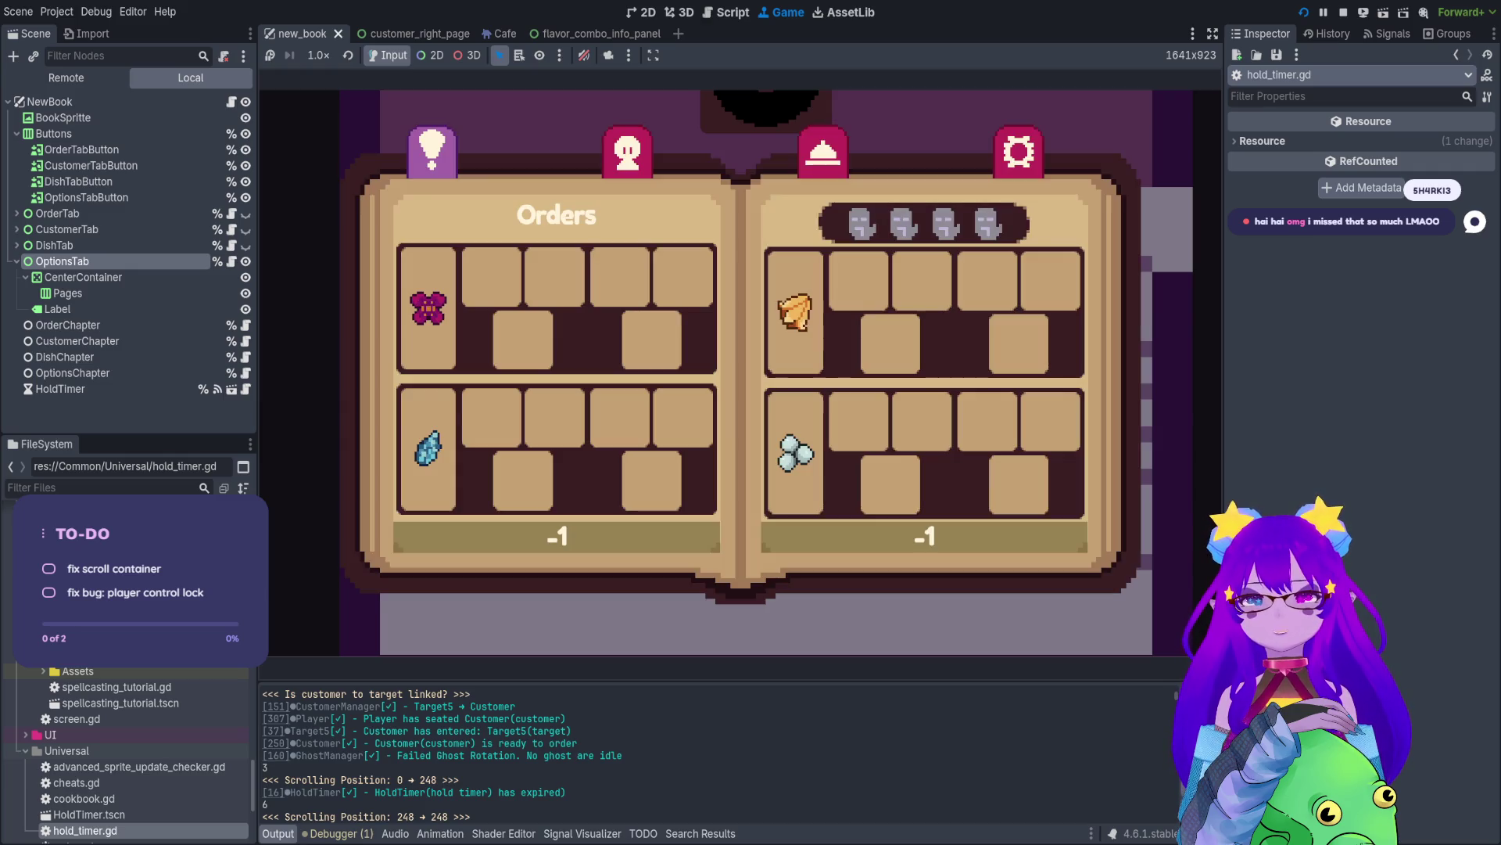
pyautogui.press('e')
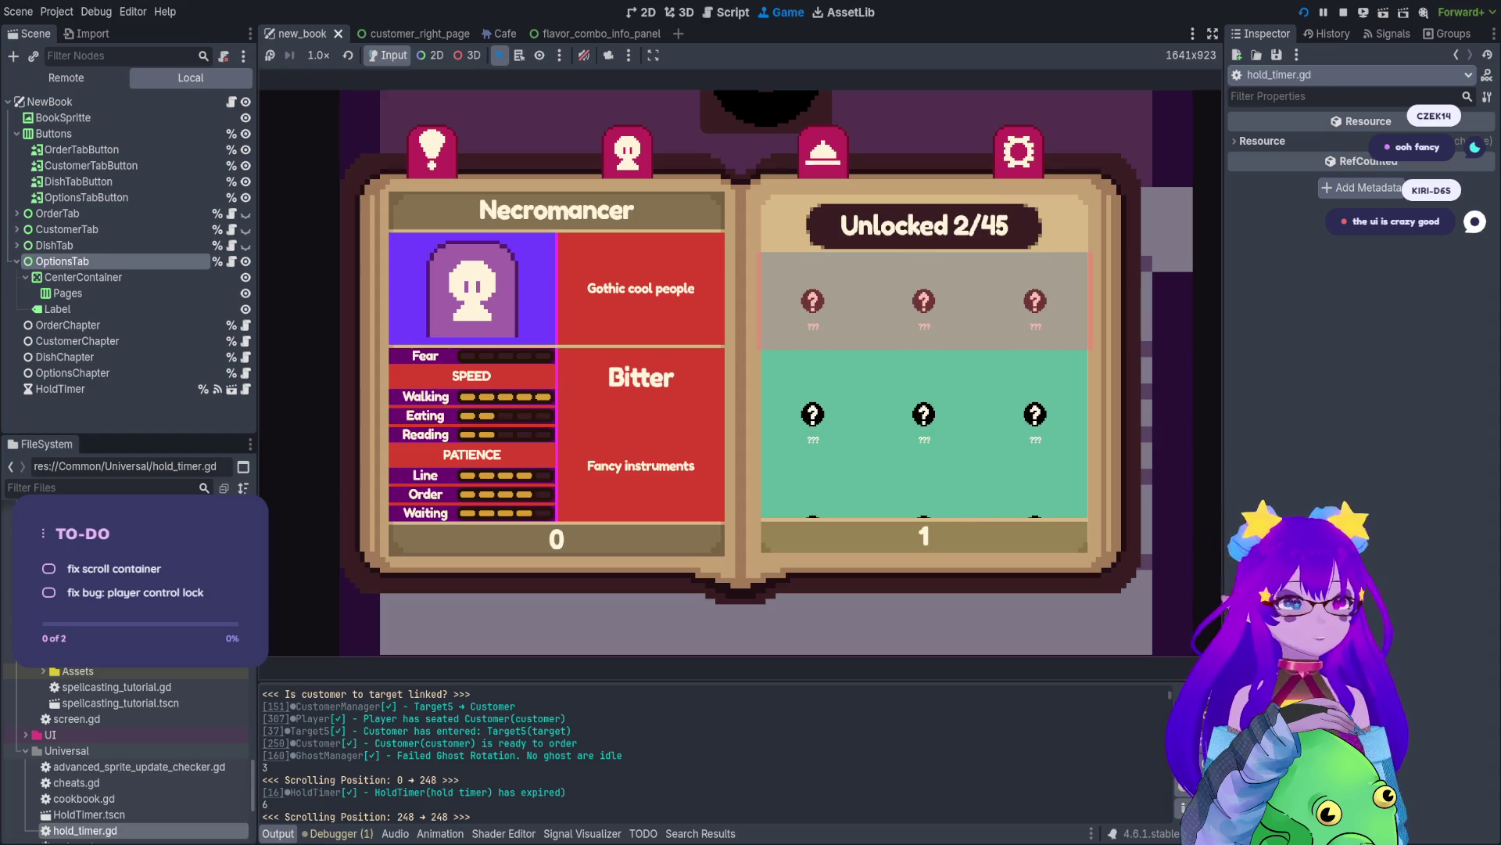
# - Reopen the book, flip to the Cocoa dish page, focus BITTER, then close it
pyautogui.press('Tab')
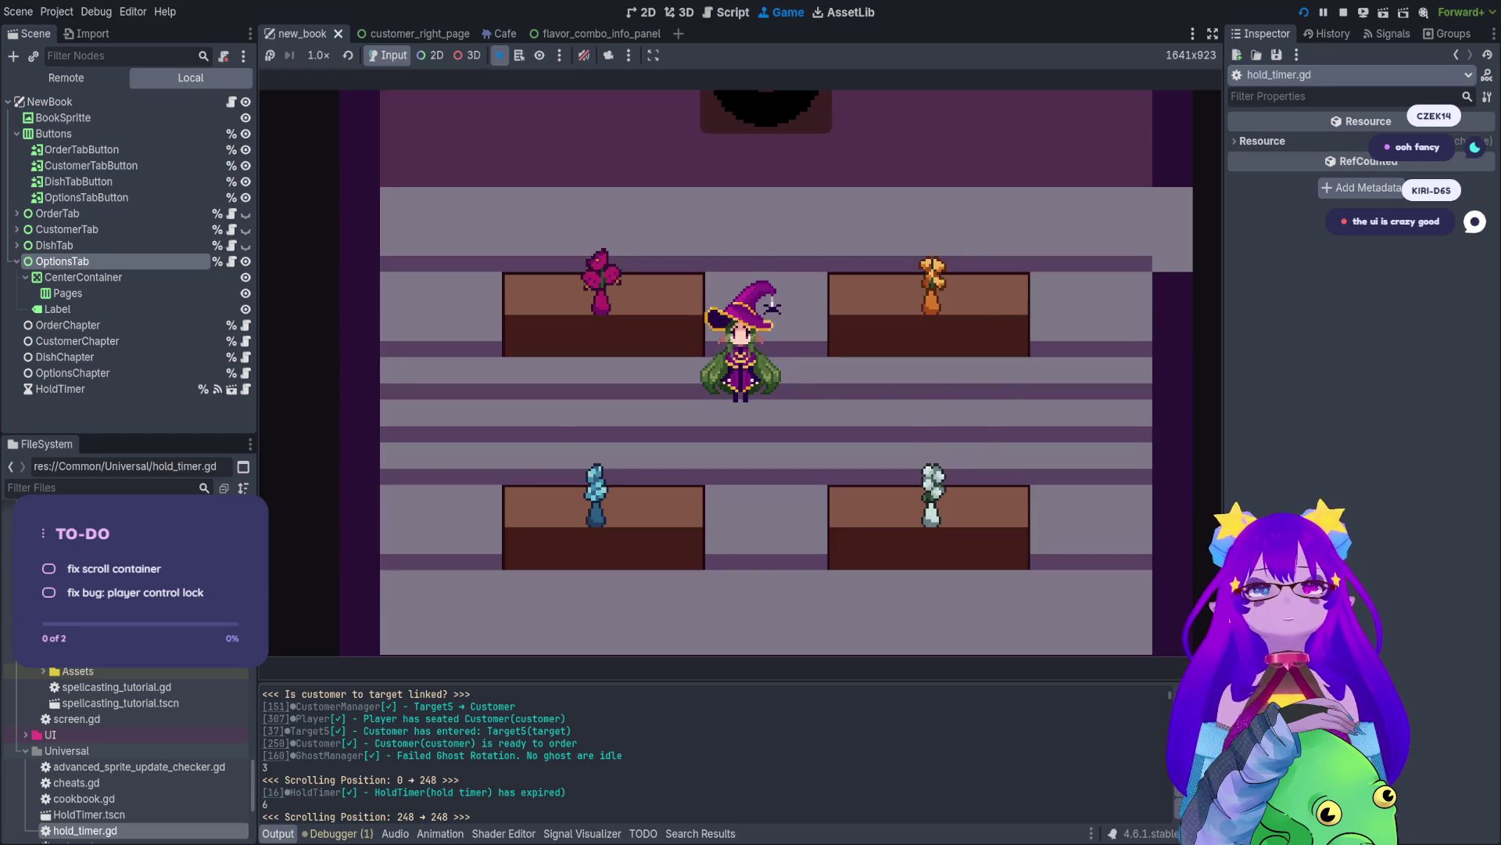
pyautogui.press('Tab')
pyautogui.press('Tab')
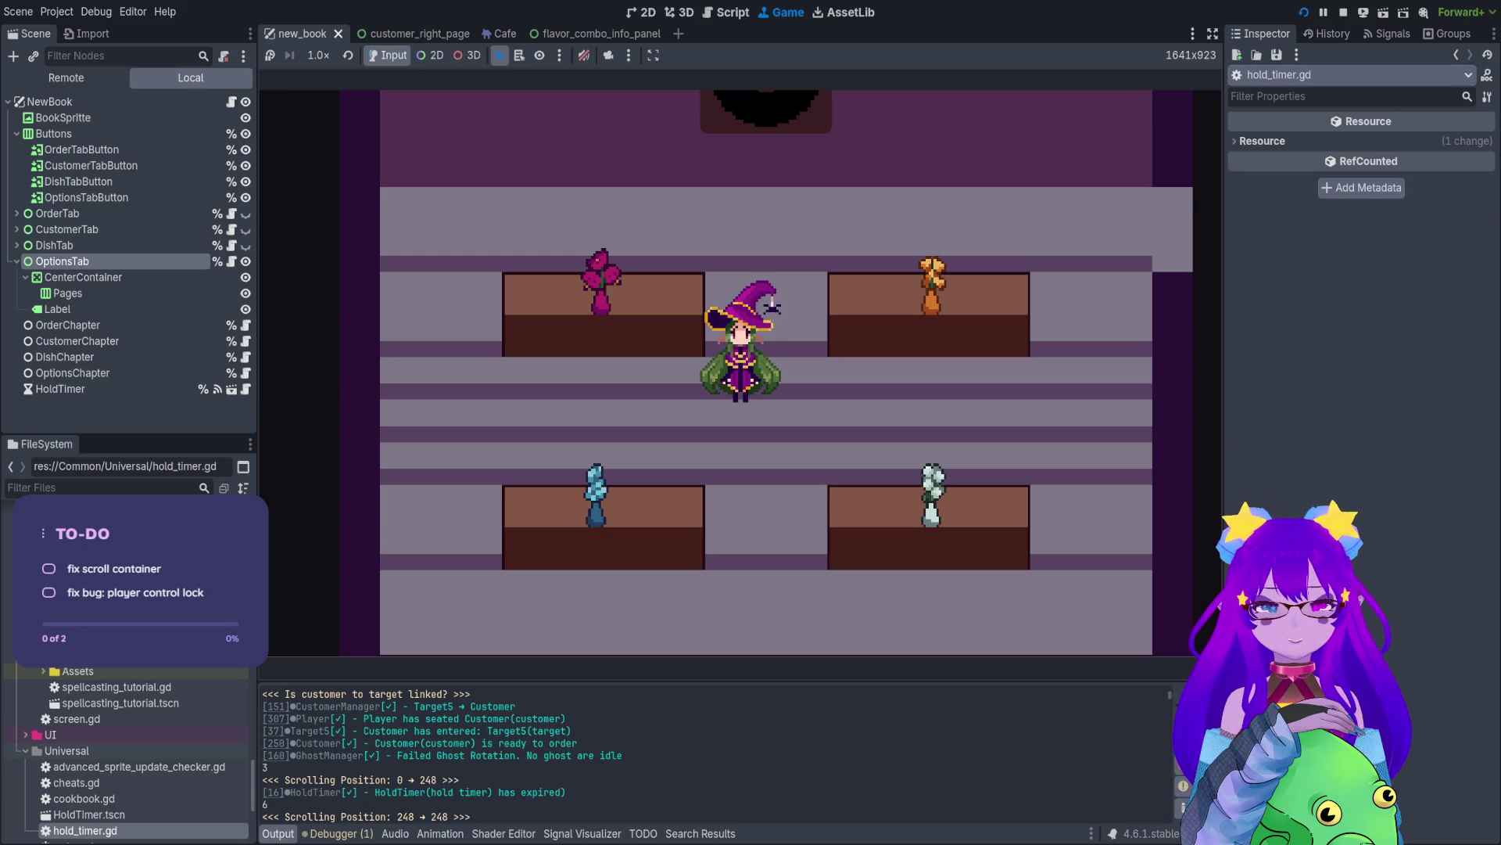
pyautogui.press('e')
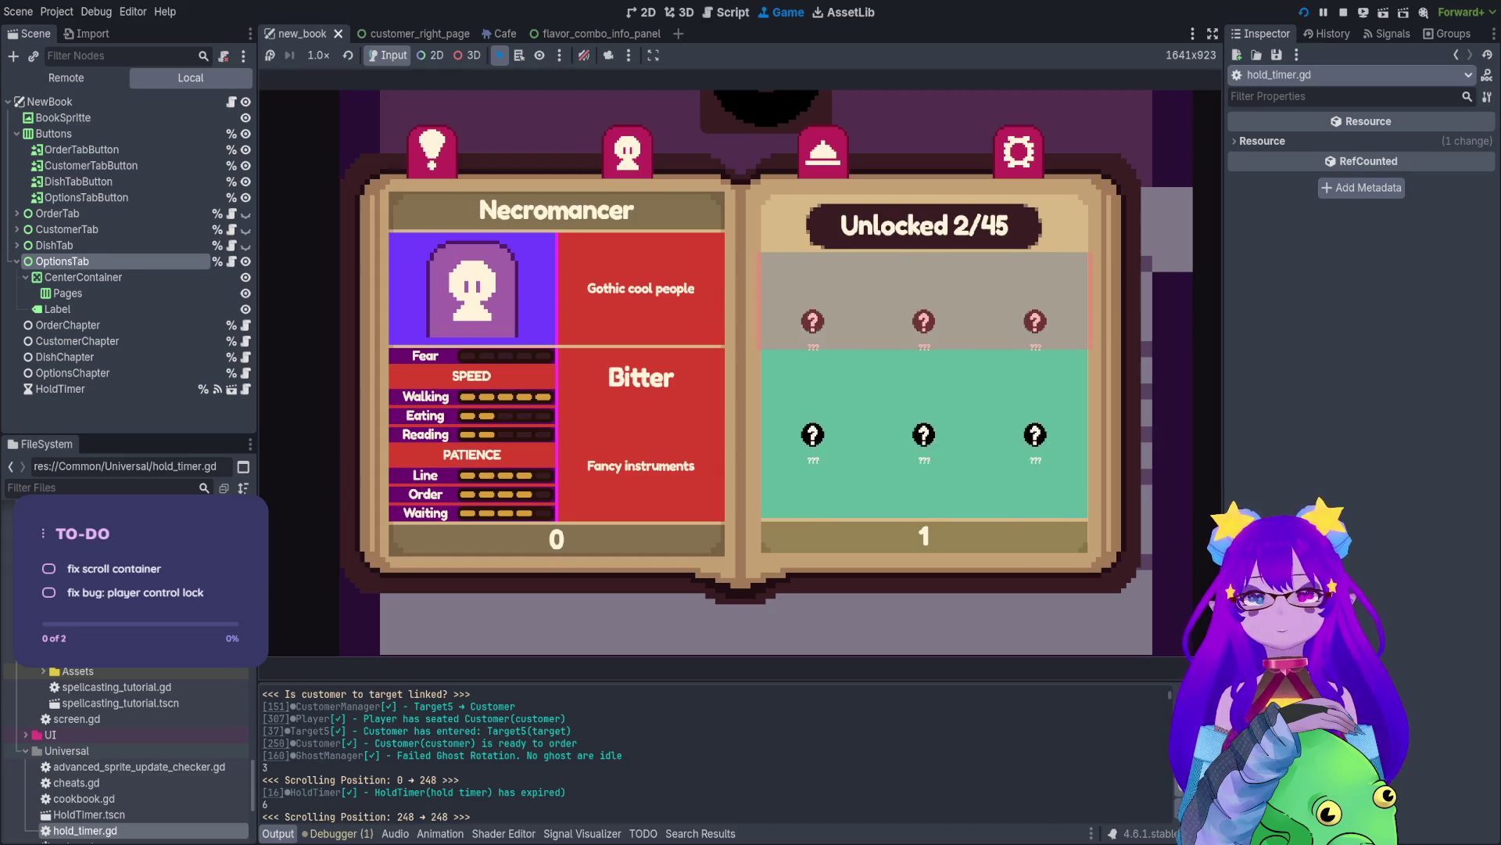
pyautogui.press('Right')
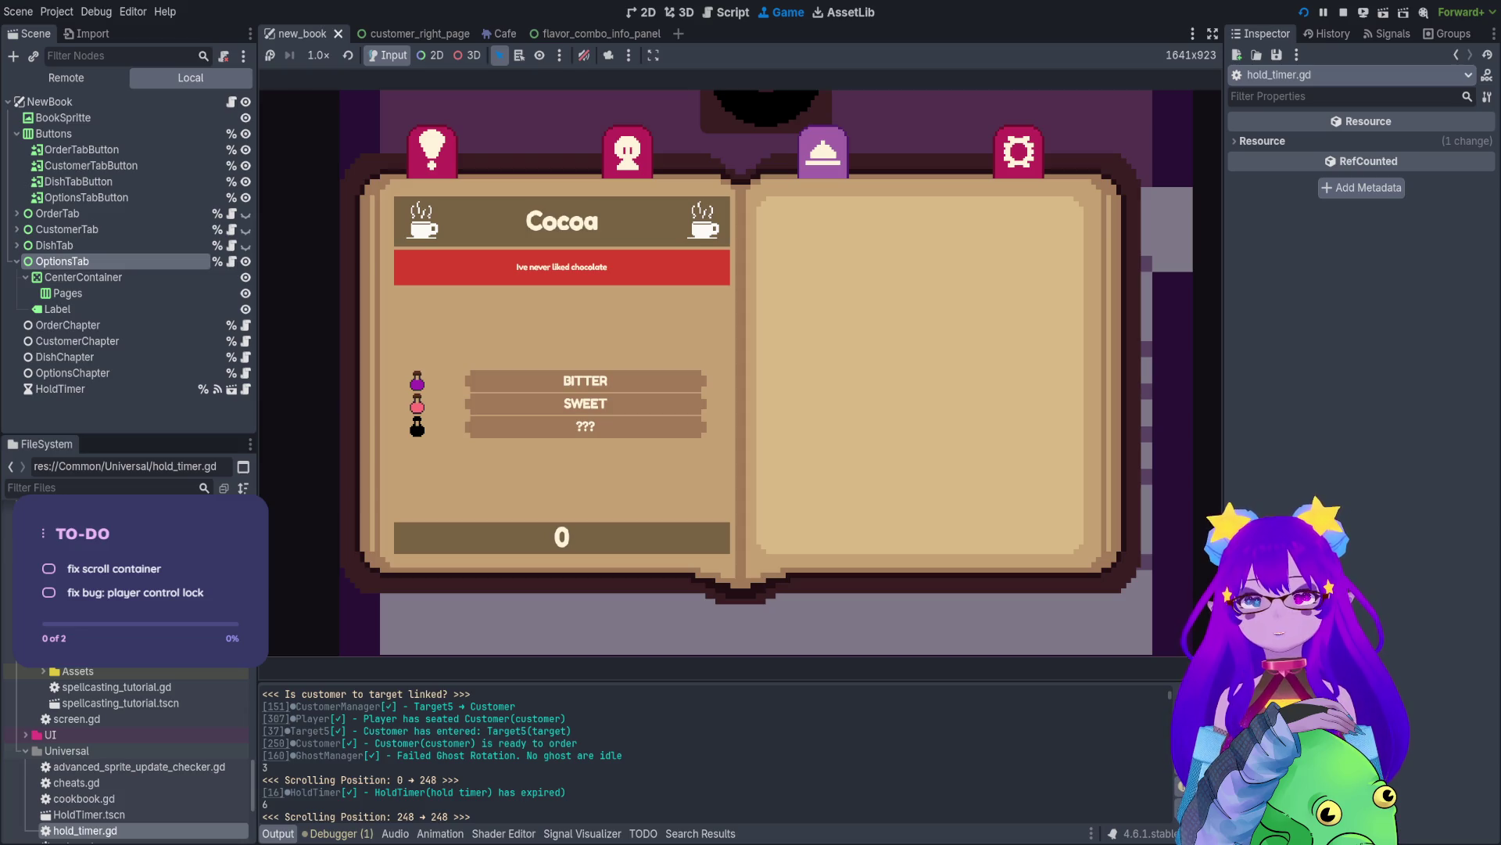
pyautogui.press('Down')
pyautogui.press('Down')
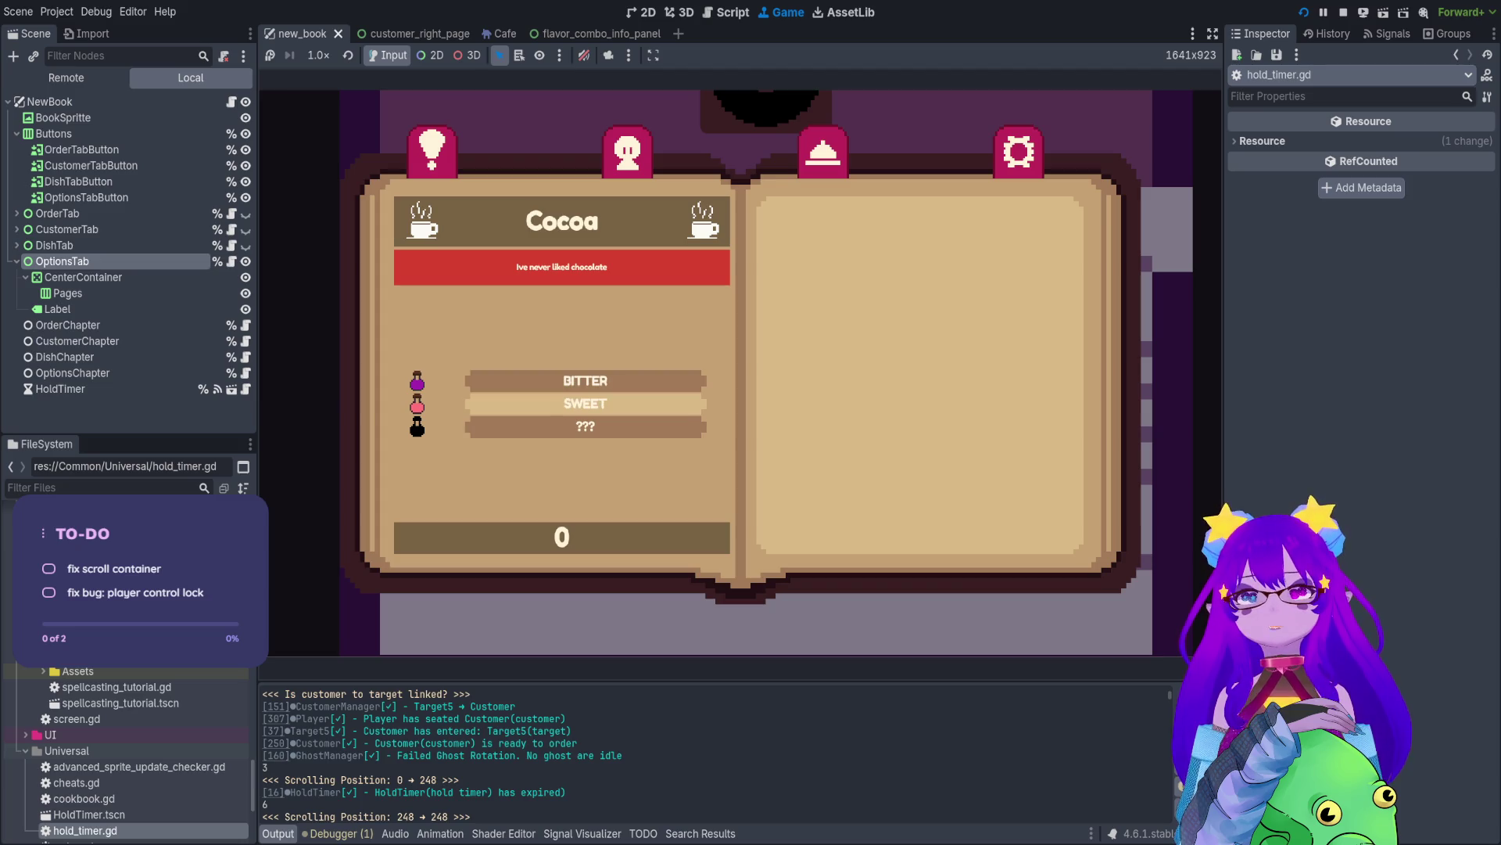
pyautogui.press('Escape')
# - Rerun Cheats.spawn_memory_dish() from the shell history
pyautogui.press('`')
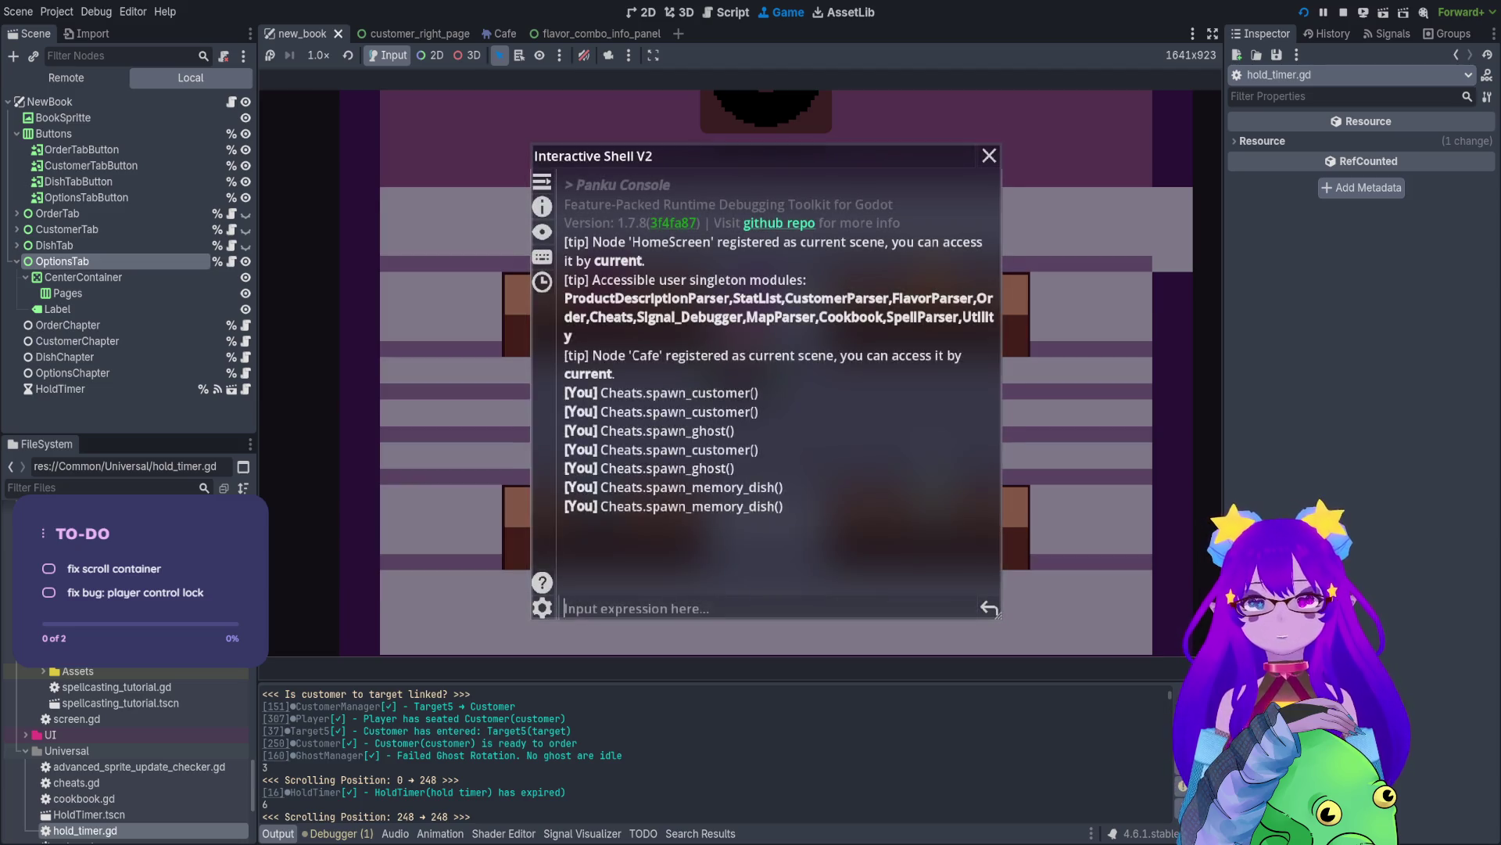
pyautogui.press('Up')
pyautogui.press('Return')
pyautogui.press('`')
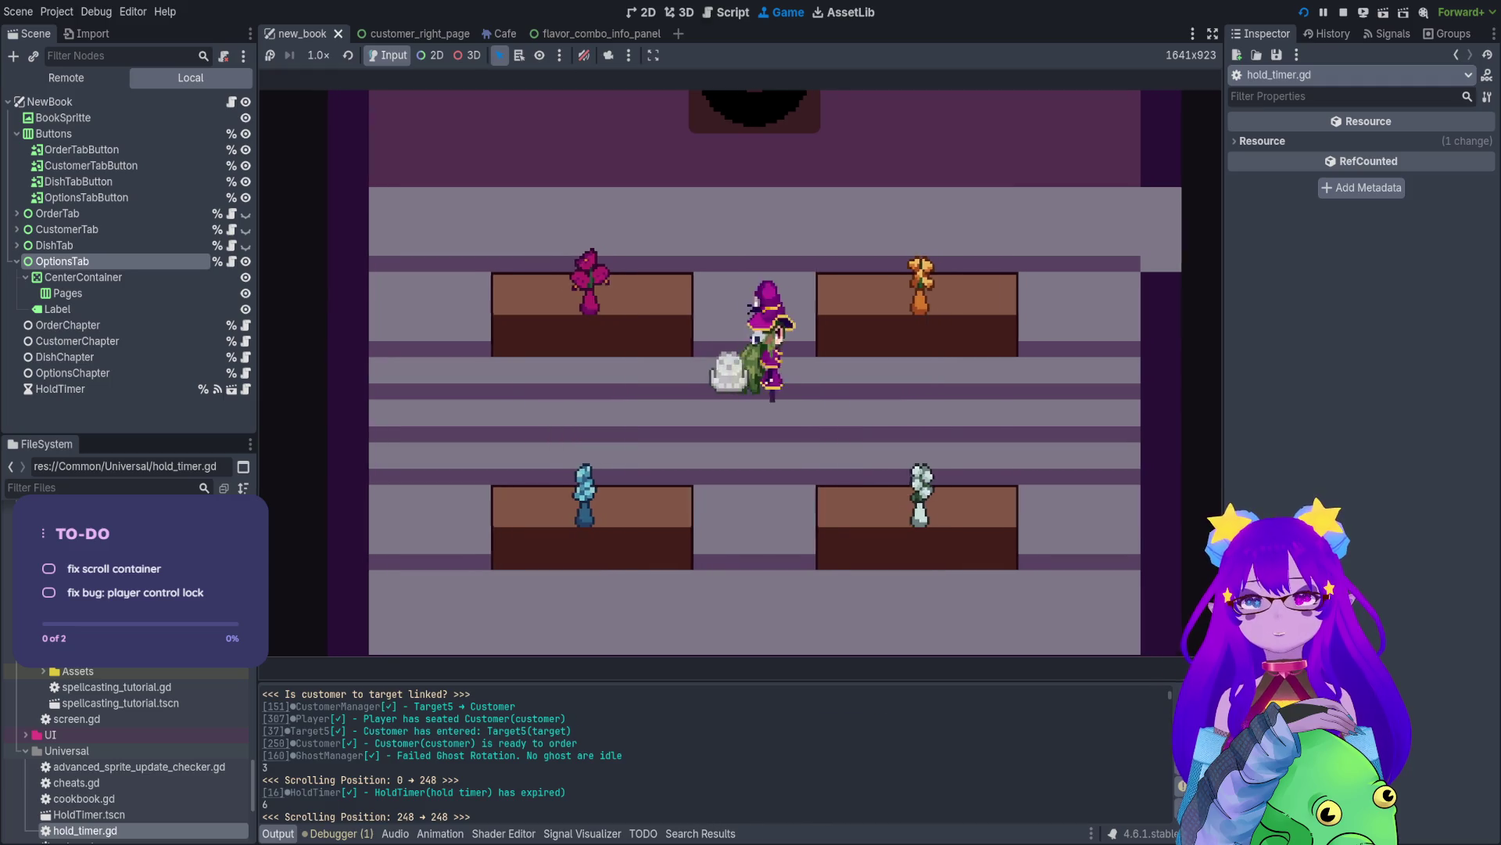
# - Enter and run Cheats.spawn_dish(2, 1) using the spawn autocomplete
pyautogui.press('`')
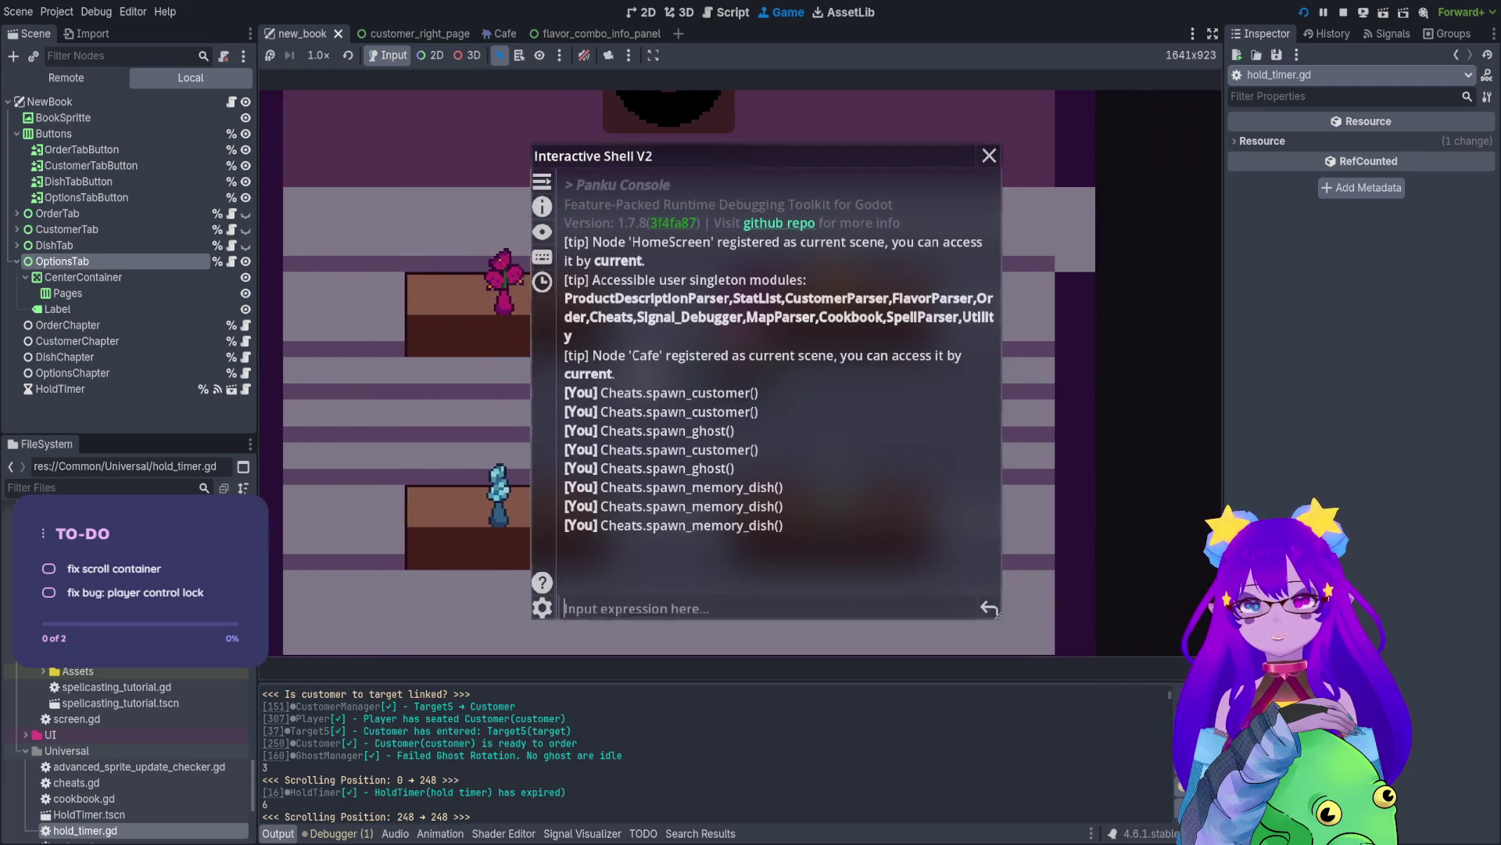
pyautogui.press('`')
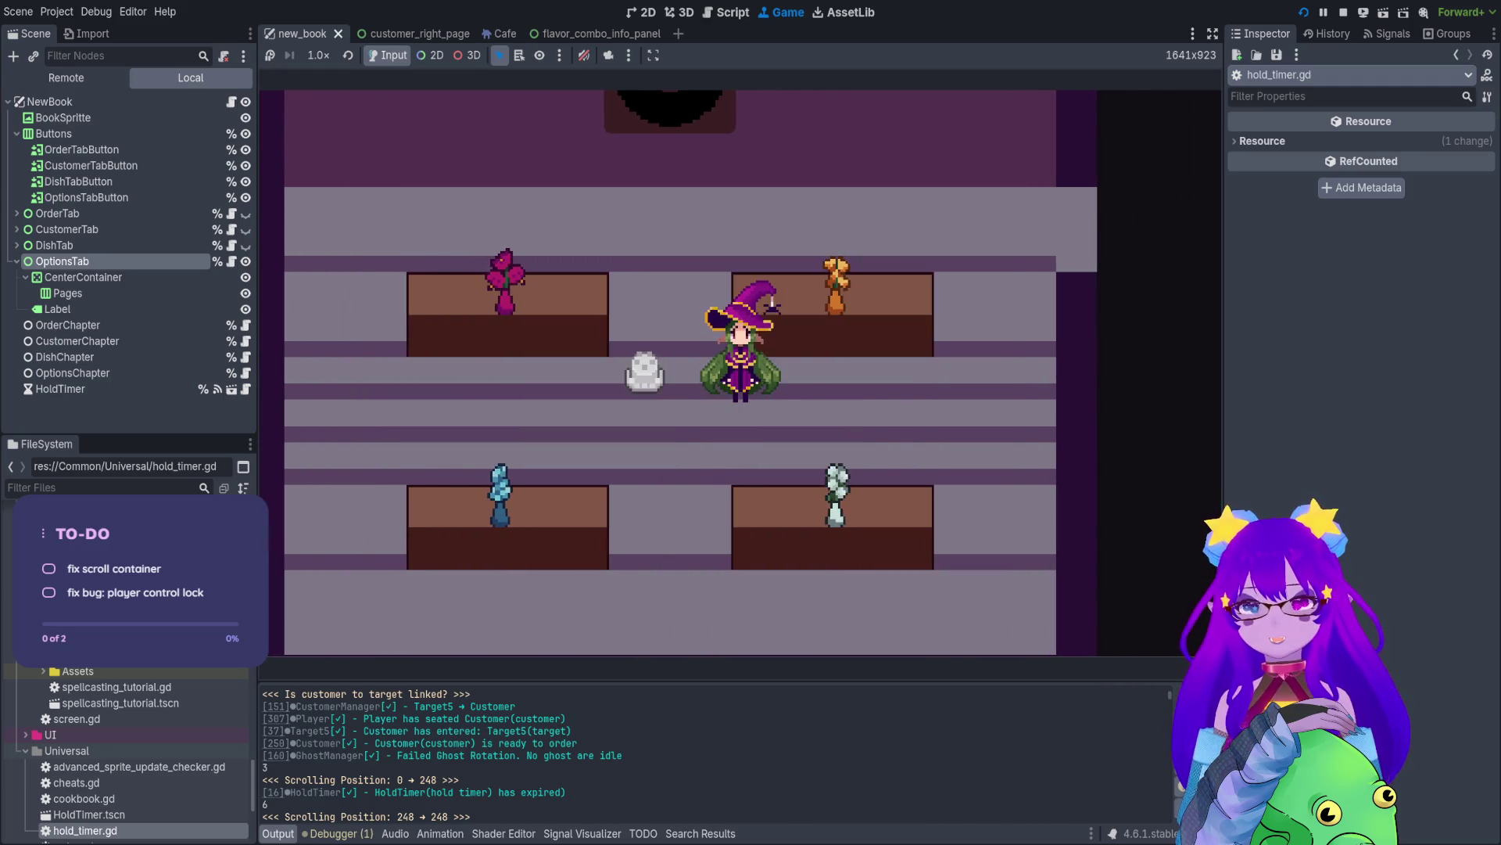
pyautogui.press('`')
pyautogui.write('spawn')
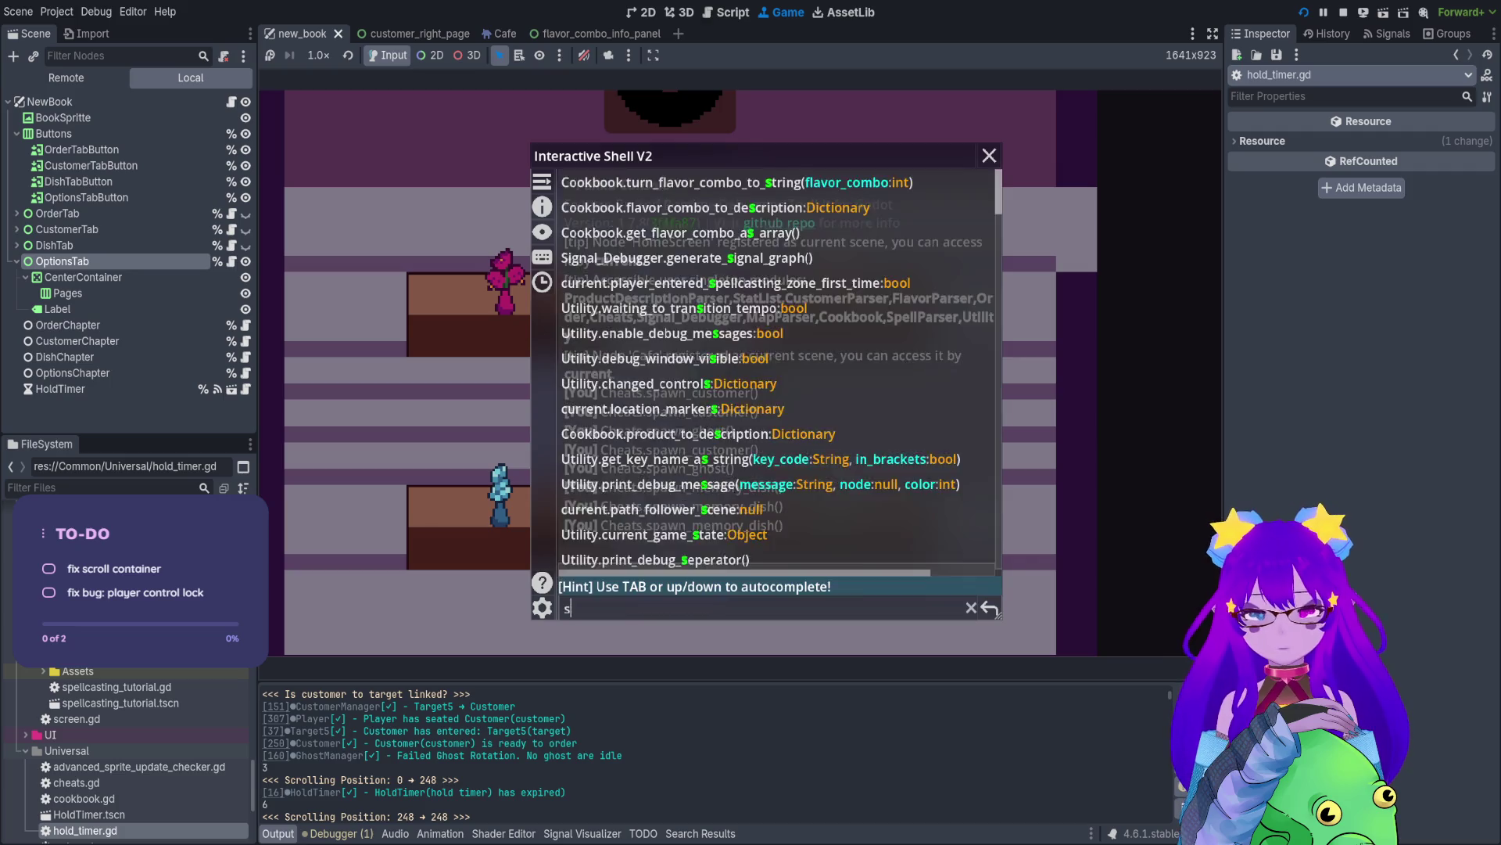
pyautogui.press('Tab')
pyautogui.press('Tab')
pyautogui.press('Tab')
pyautogui.press('Tab')
pyautogui.press('Tab')
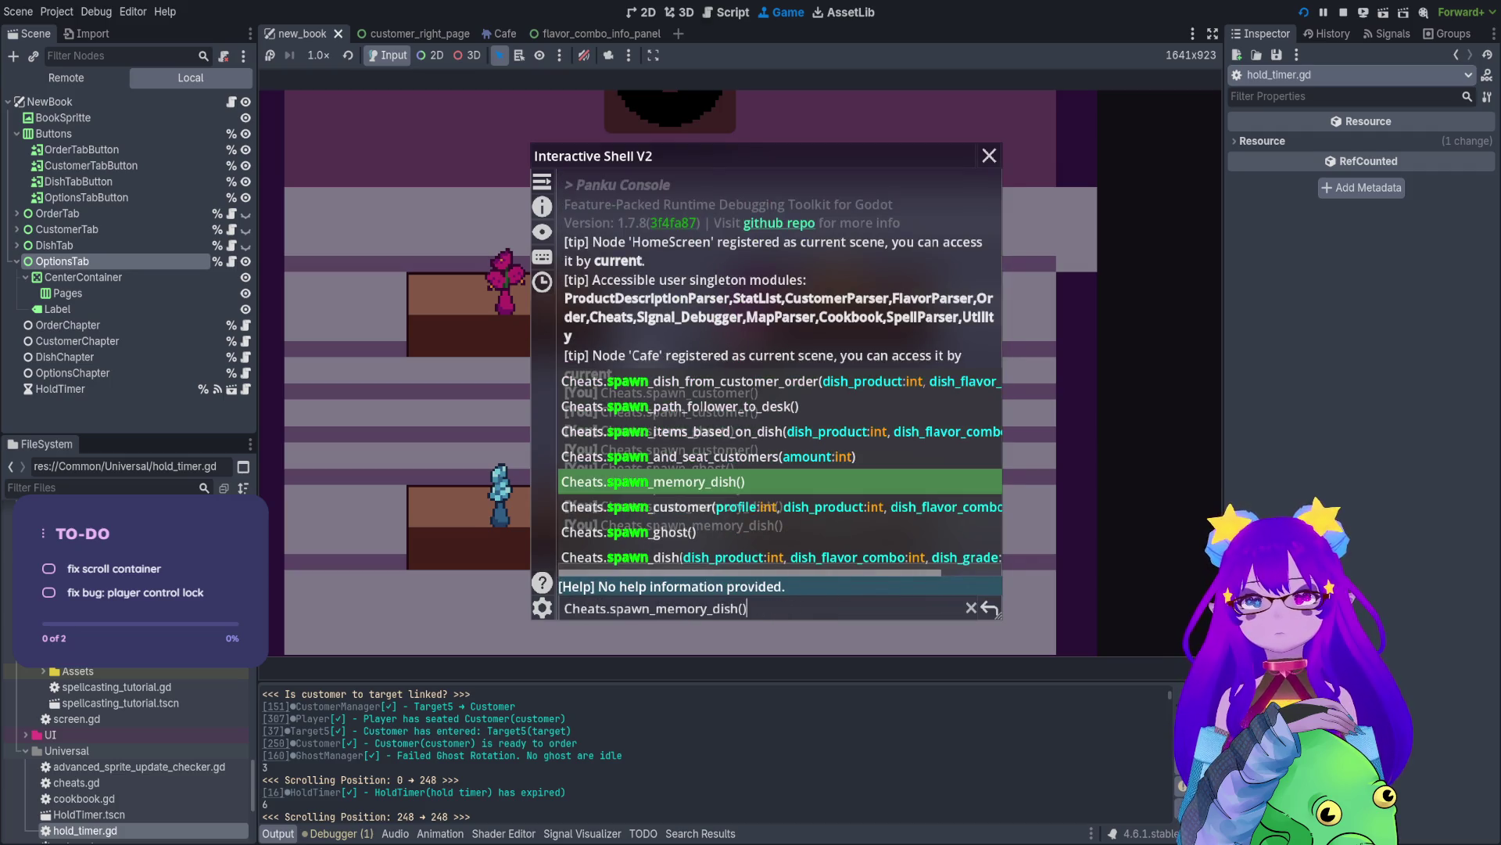
pyautogui.hotkey('shift', 'Tab')
pyautogui.hotkey('shift', 'Tab')
pyautogui.press('Tab')
pyautogui.press('Tab')
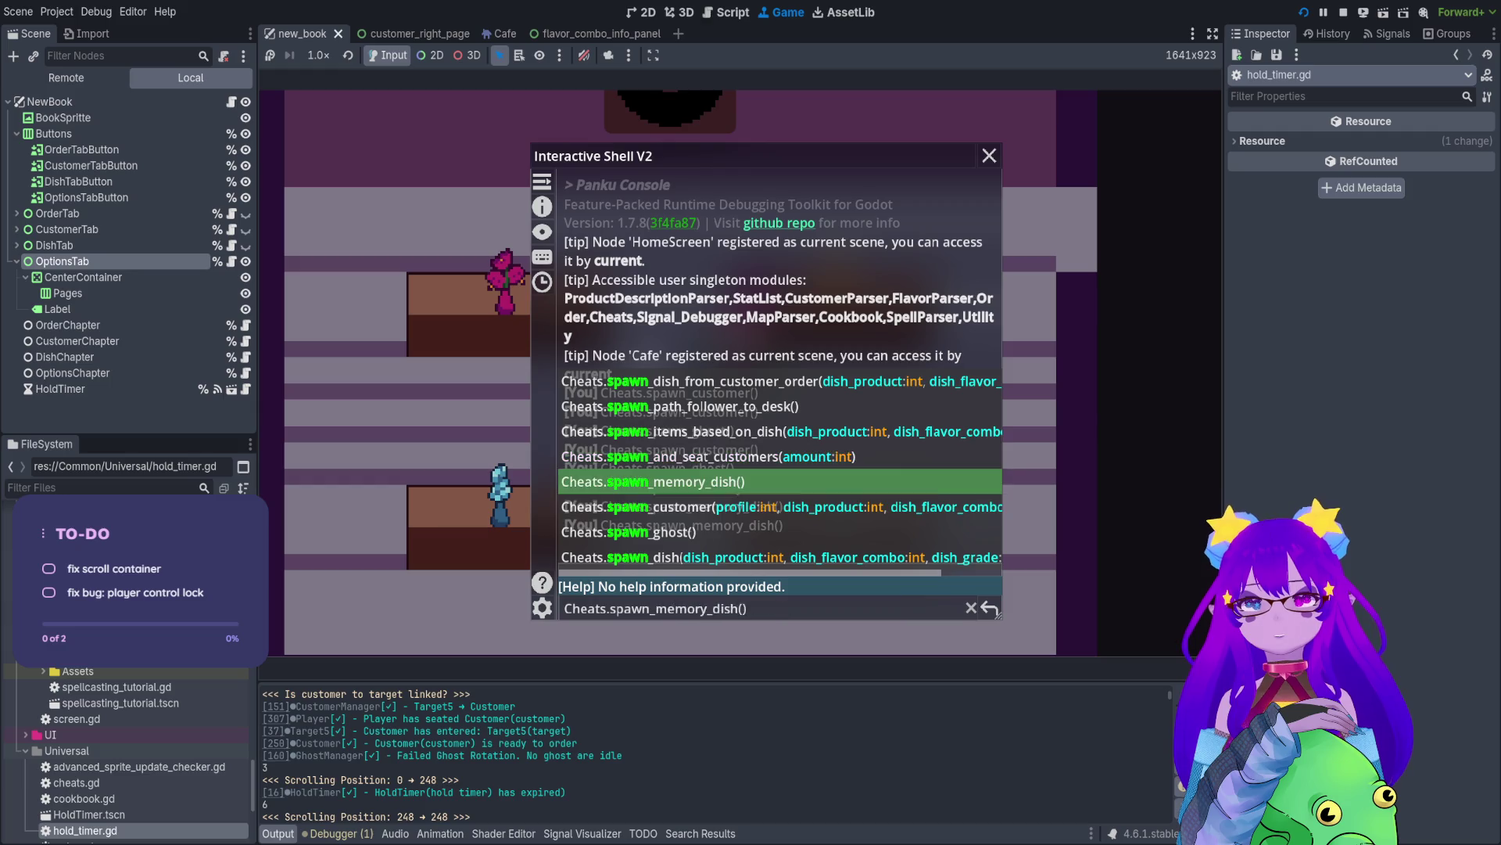
pyautogui.press('Tab')
pyautogui.press('Tab')
pyautogui.press('Tab')
pyautogui.press('Left')
pyautogui.write('2, 1')
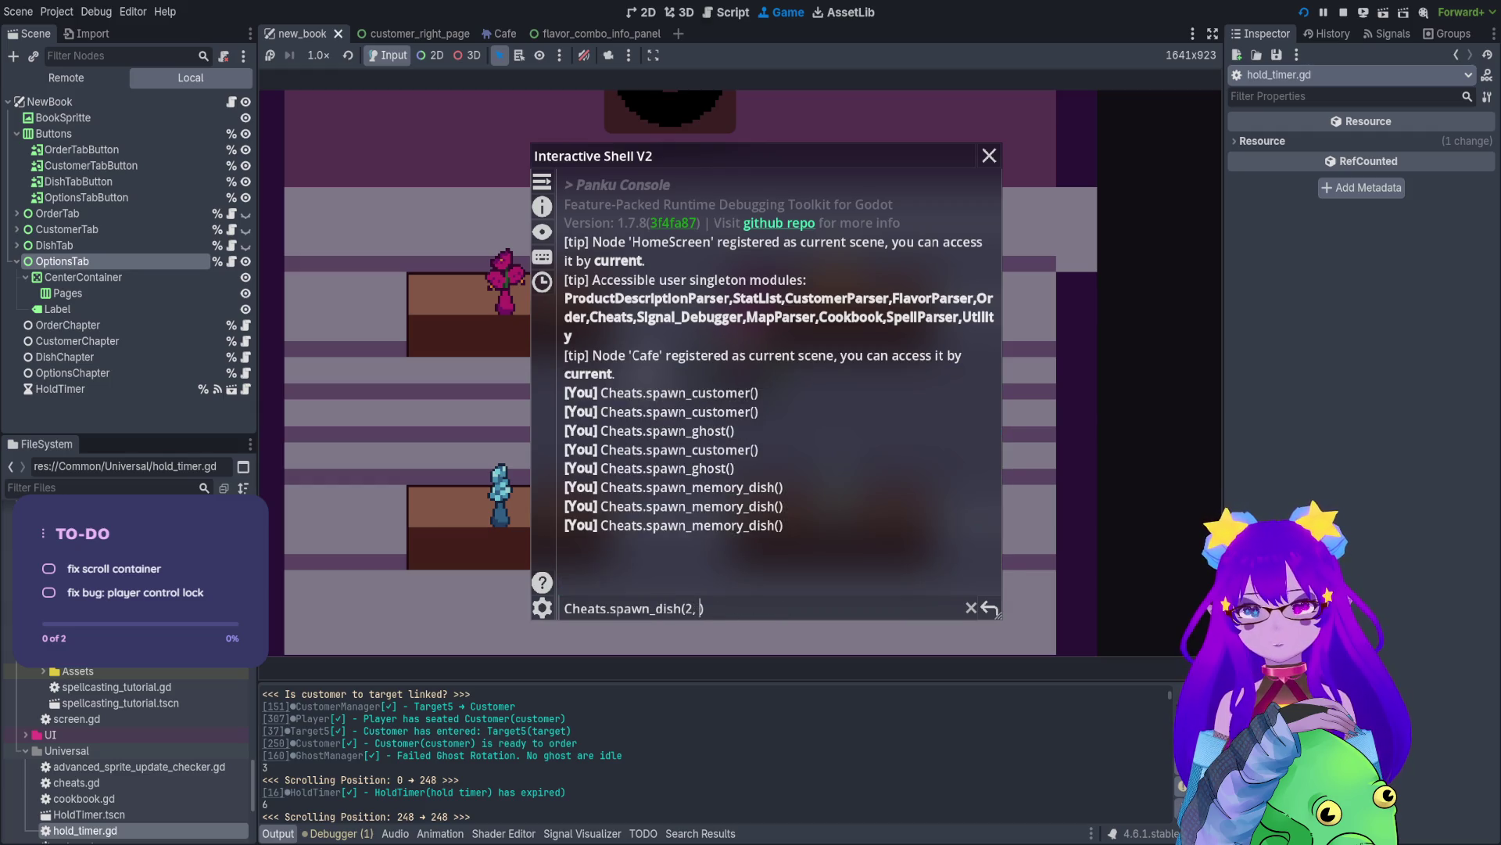
pyautogui.press('Return')
# - Recall earlier spawn_dish commands and edit the type to spawn dishes (1, 1) and (3, 1)
pyautogui.press('`')
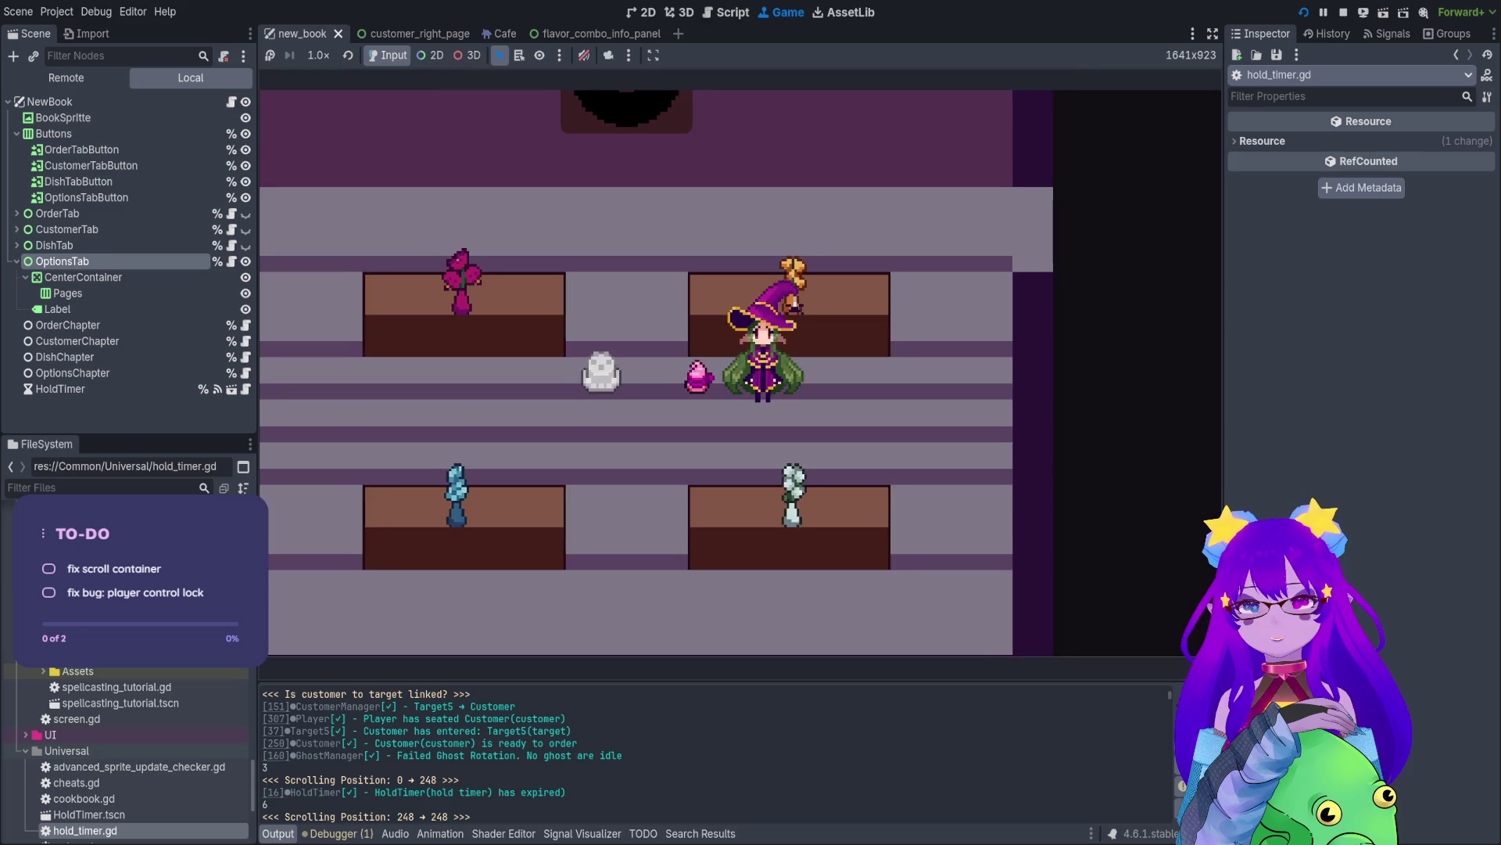
pyautogui.press('`')
pyautogui.press('Up')
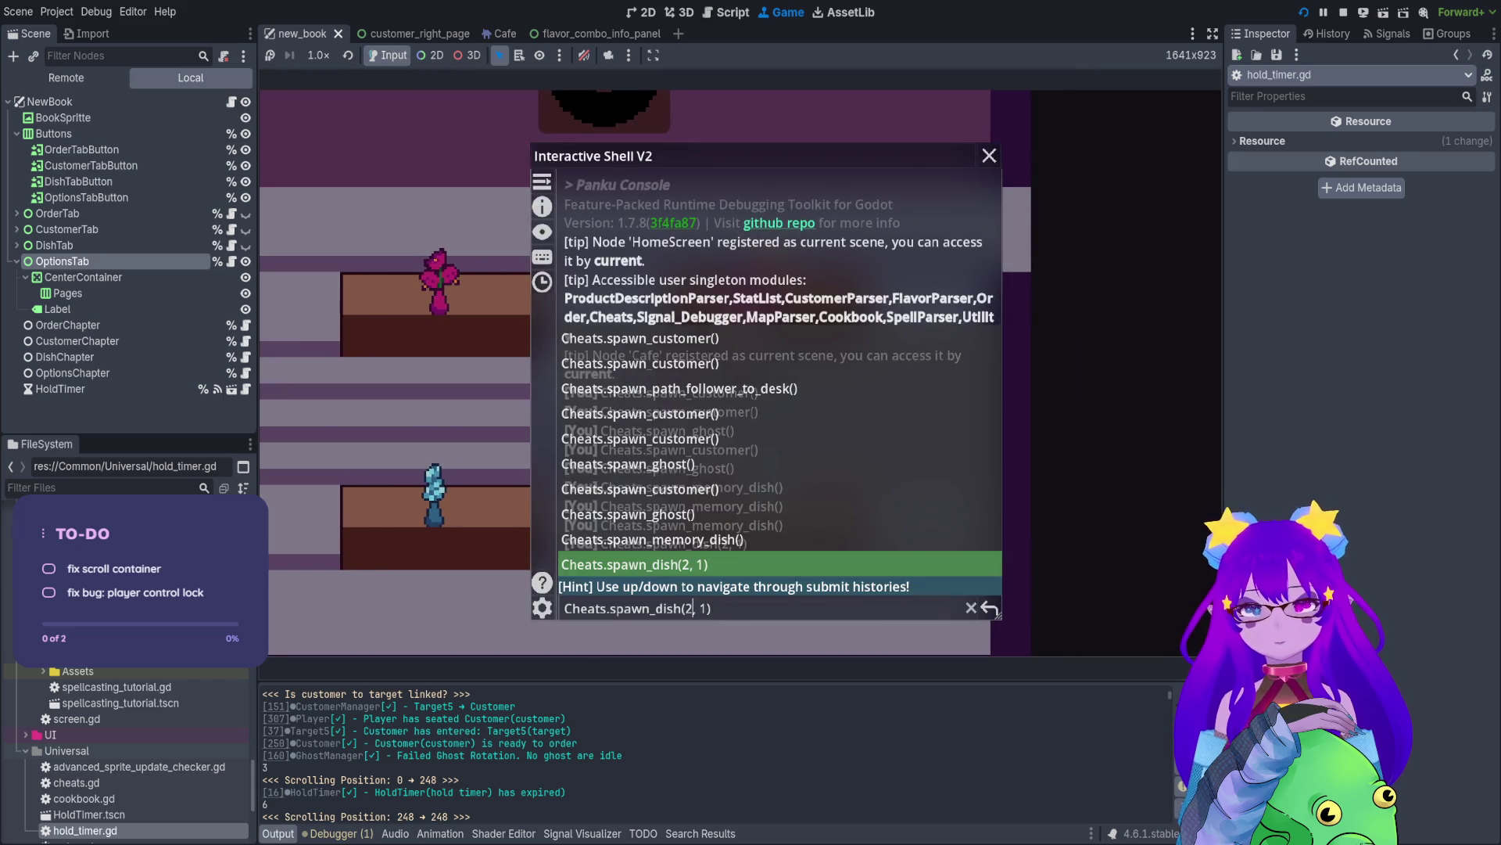
pyautogui.press('Return')
pyautogui.press('Return')
pyautogui.press('`')
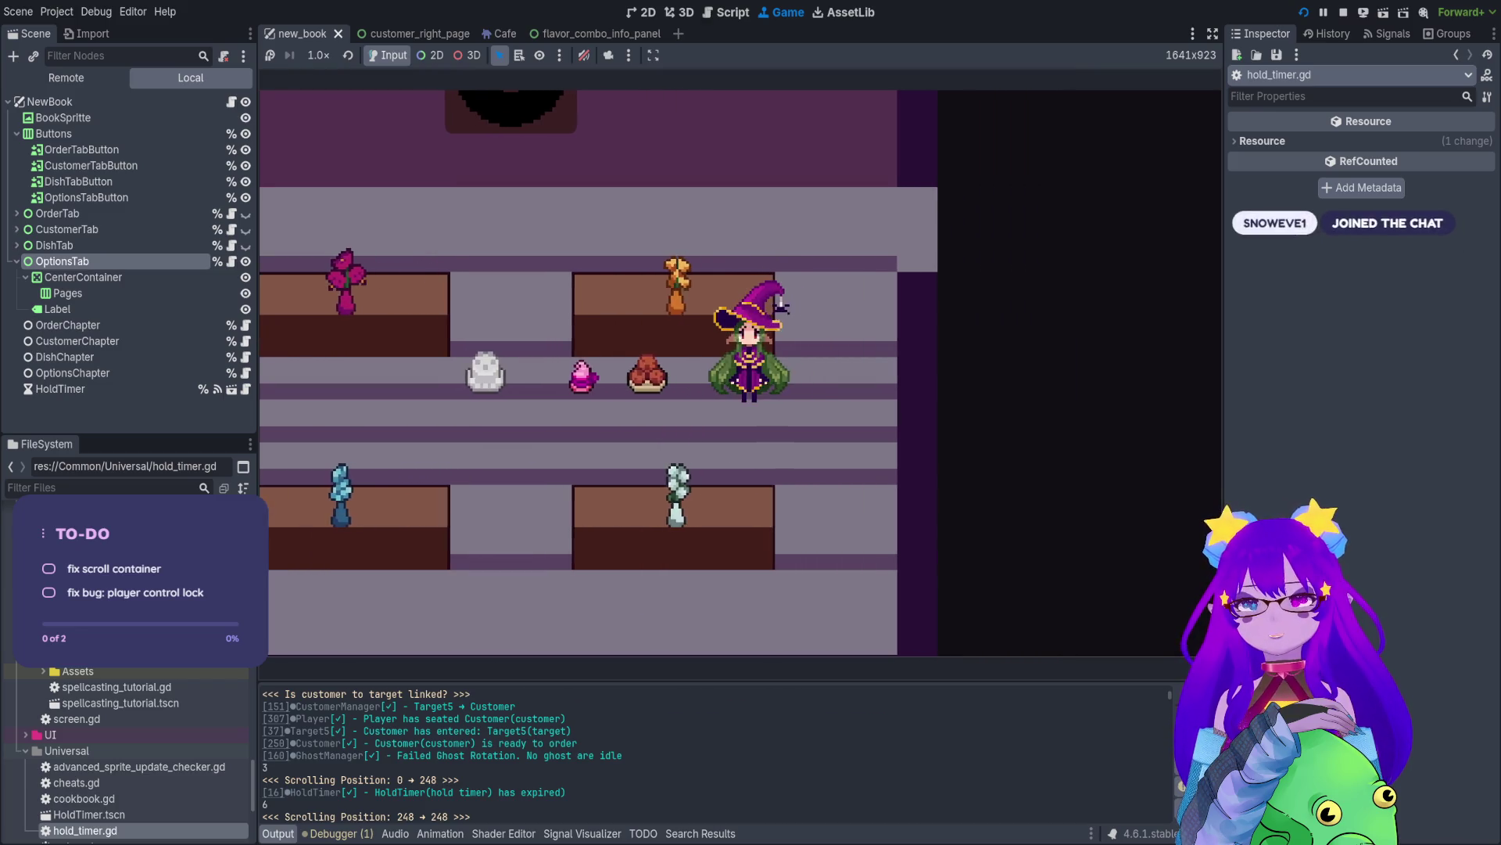
pyautogui.press('`')
pyautogui.press('Up')
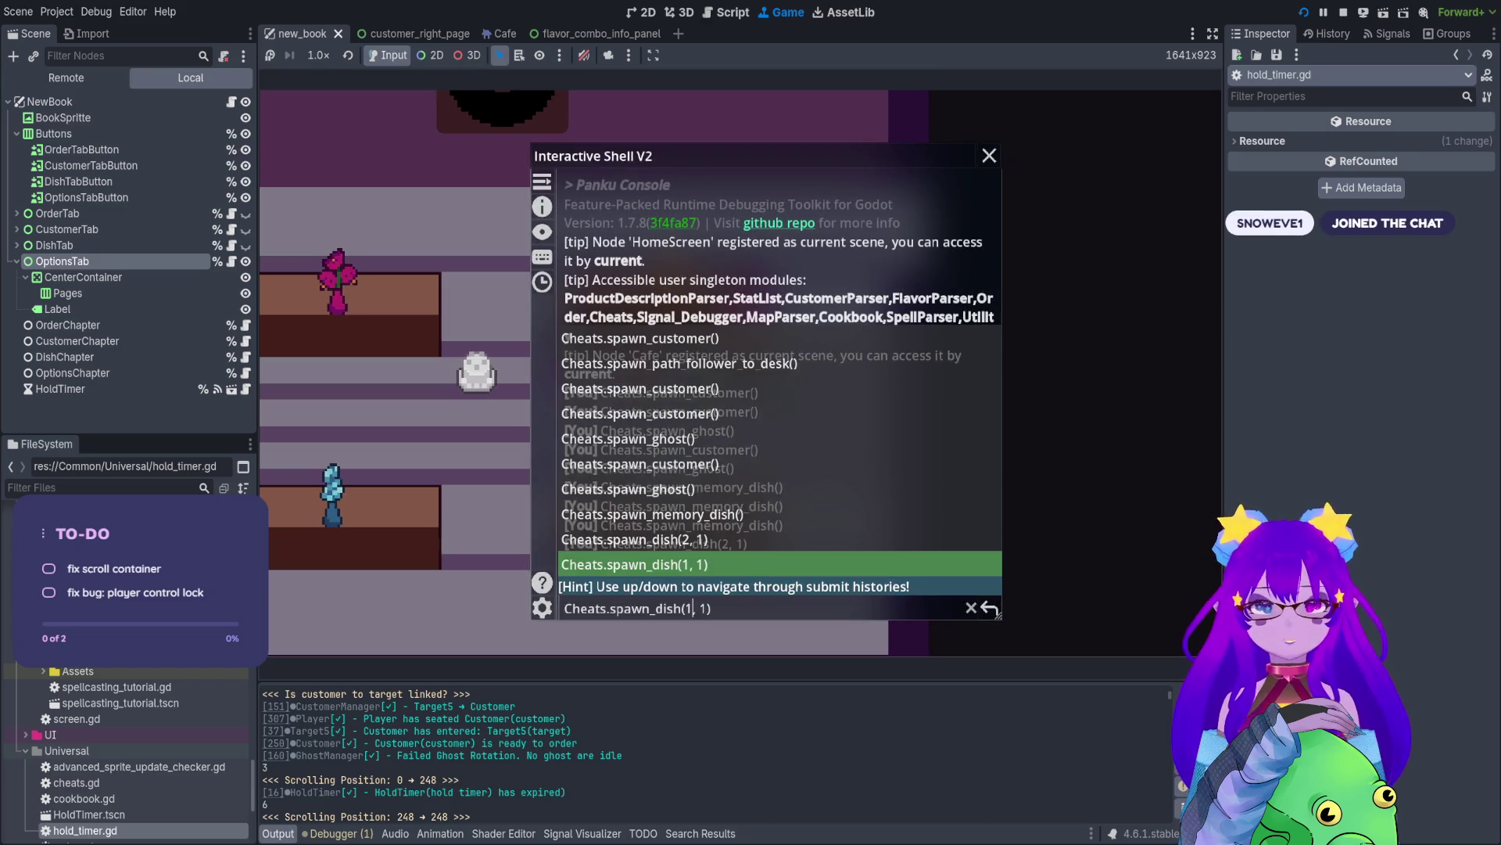
pyautogui.press('BackSpace')
pyautogui.write('3')
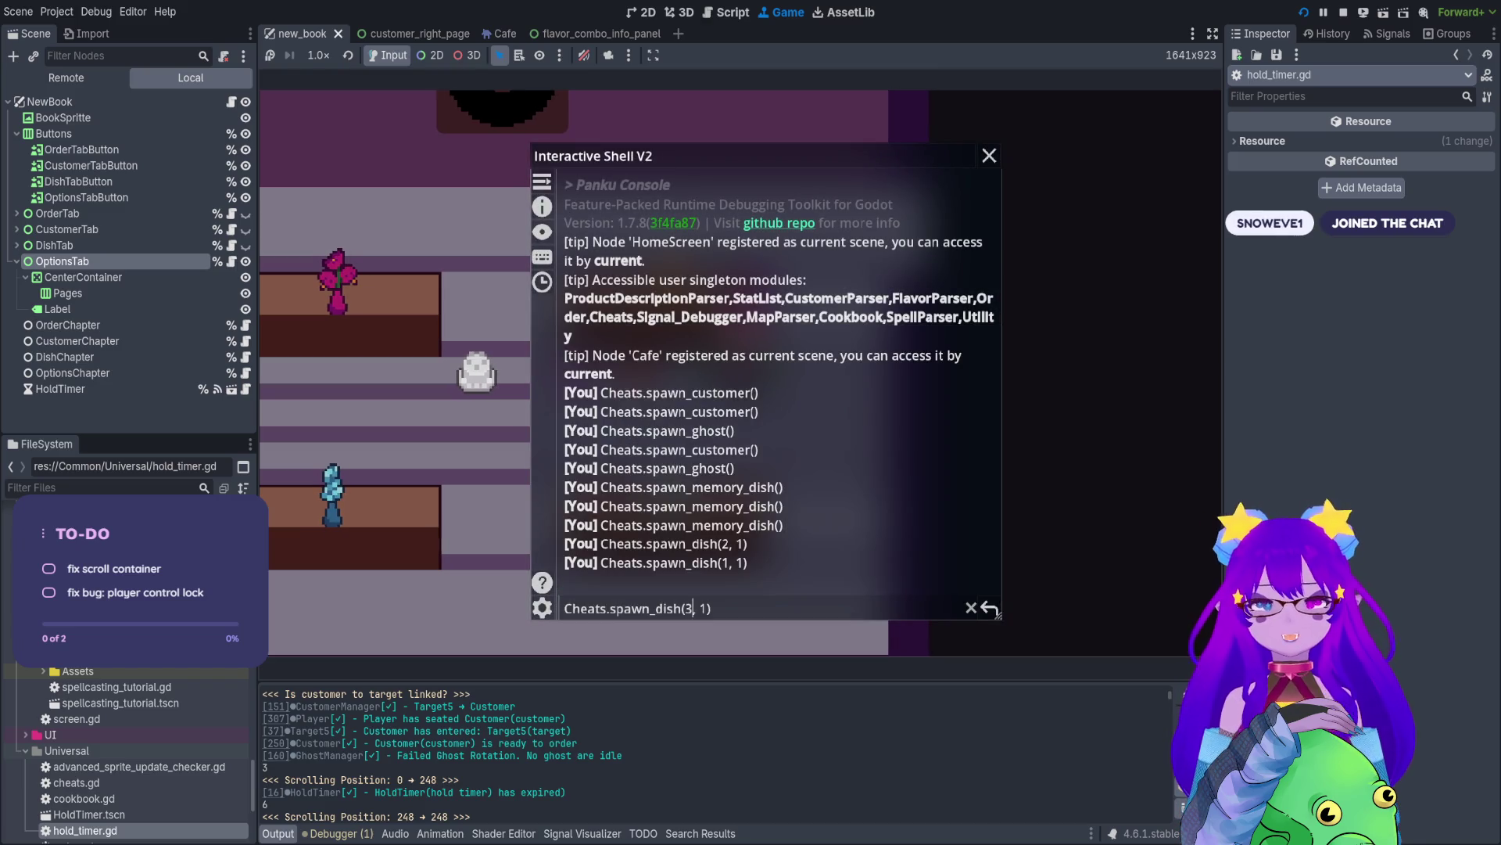
pyautogui.press('Return')
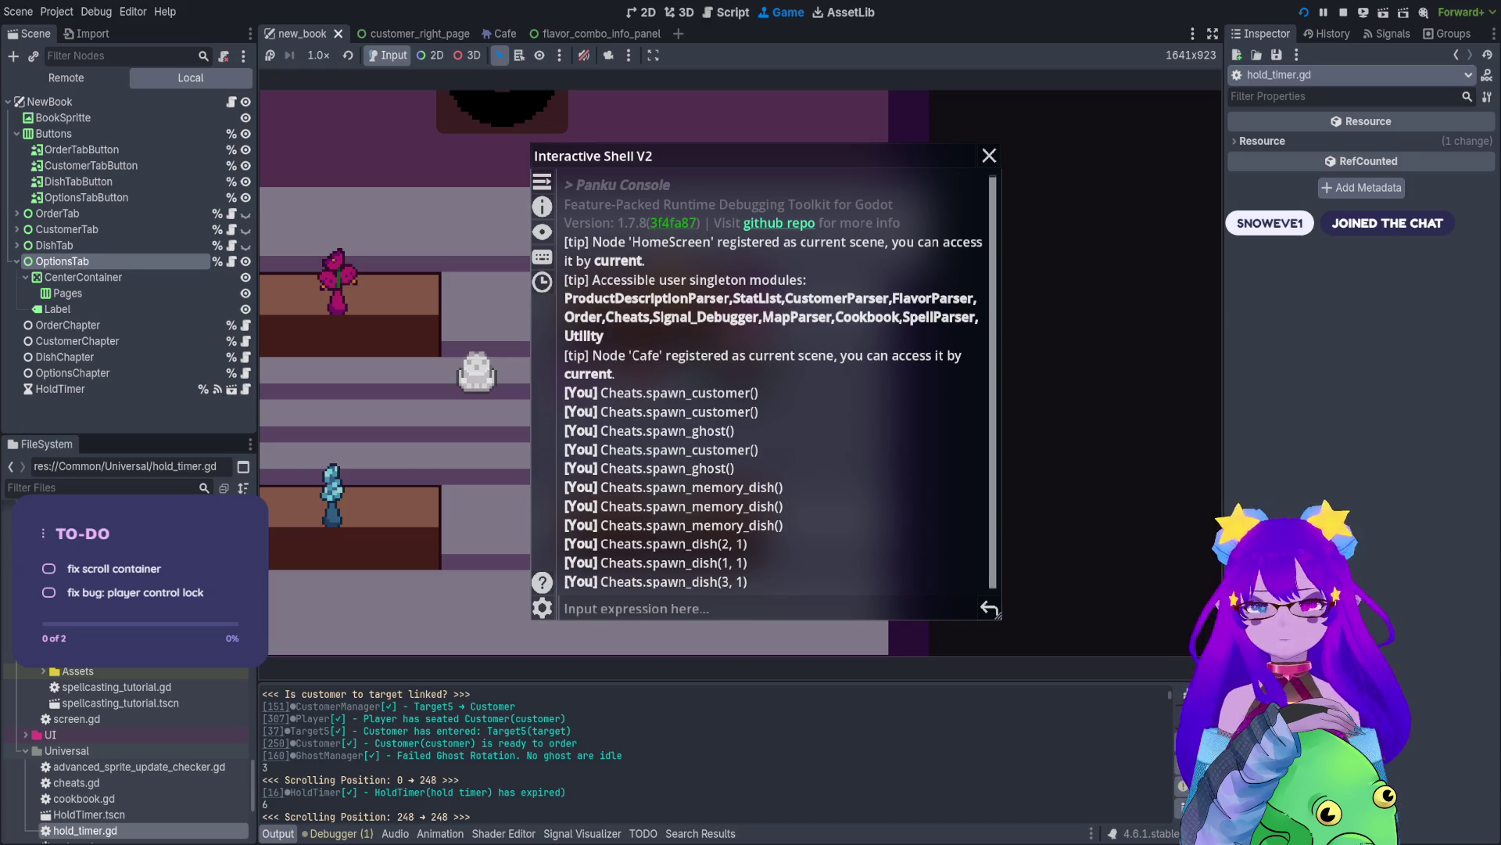
# - Recall spawn_dish(3, 1) from history and run it once more
pyautogui.press('`')
pyautogui.press('`')
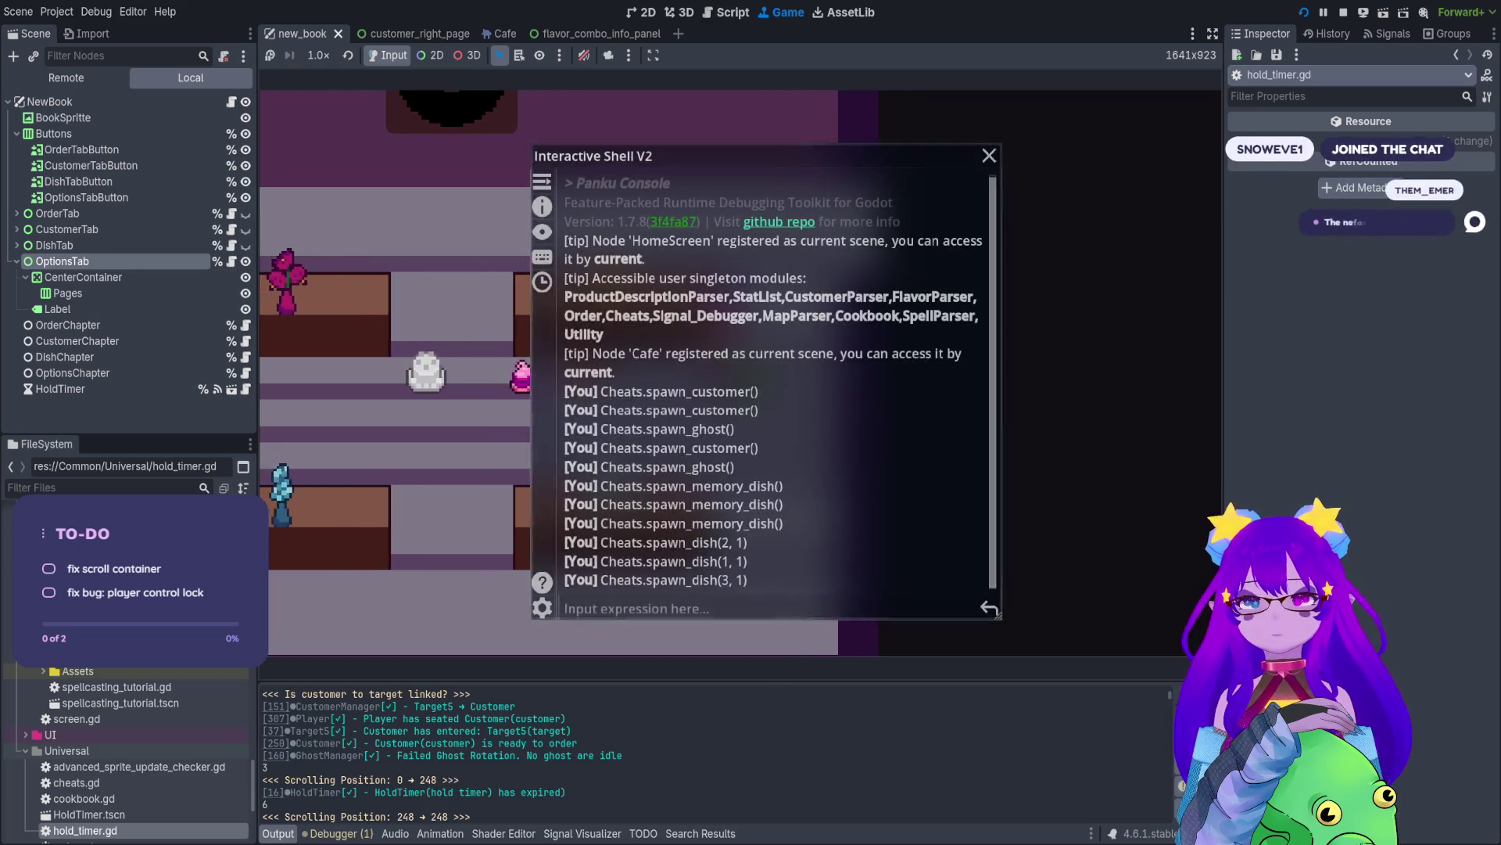
pyautogui.press('Up')
pyautogui.press('Down')
pyautogui.press('Up')
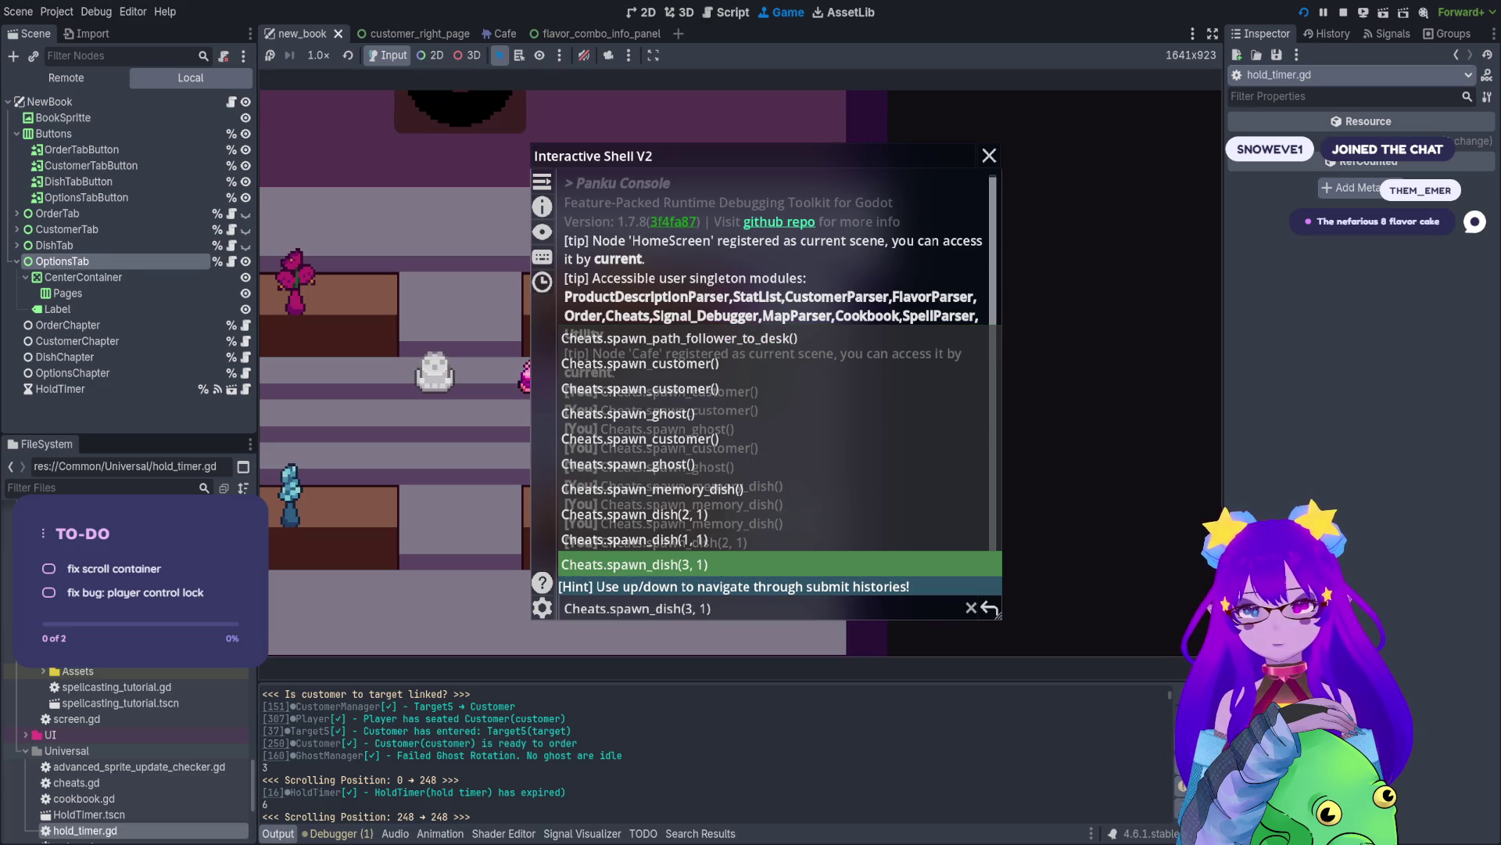
pyautogui.doubleClick(687, 608)
pyautogui.click(682, 608)
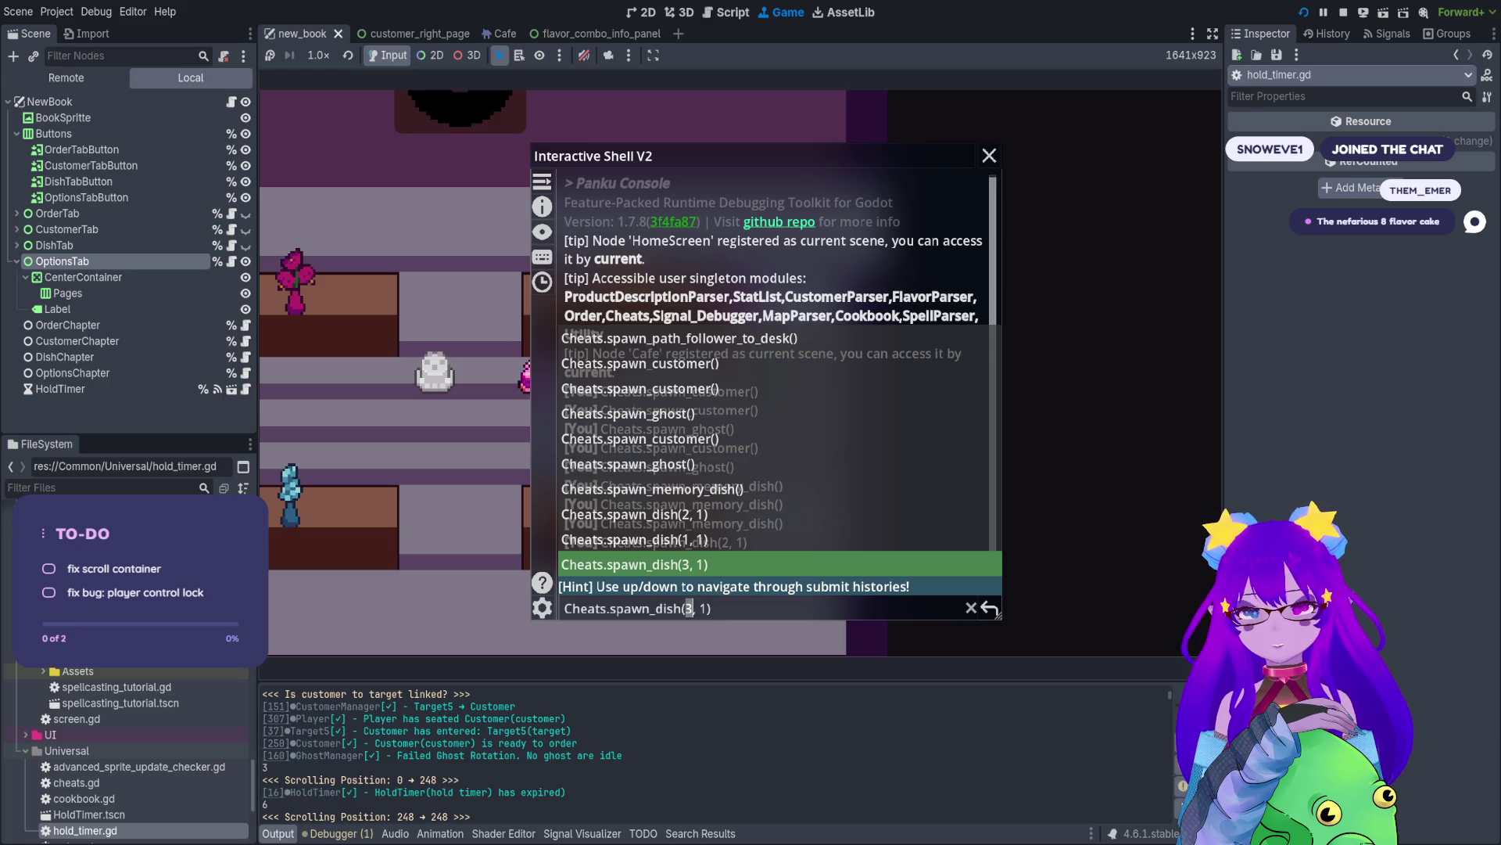
pyautogui.press('Return')
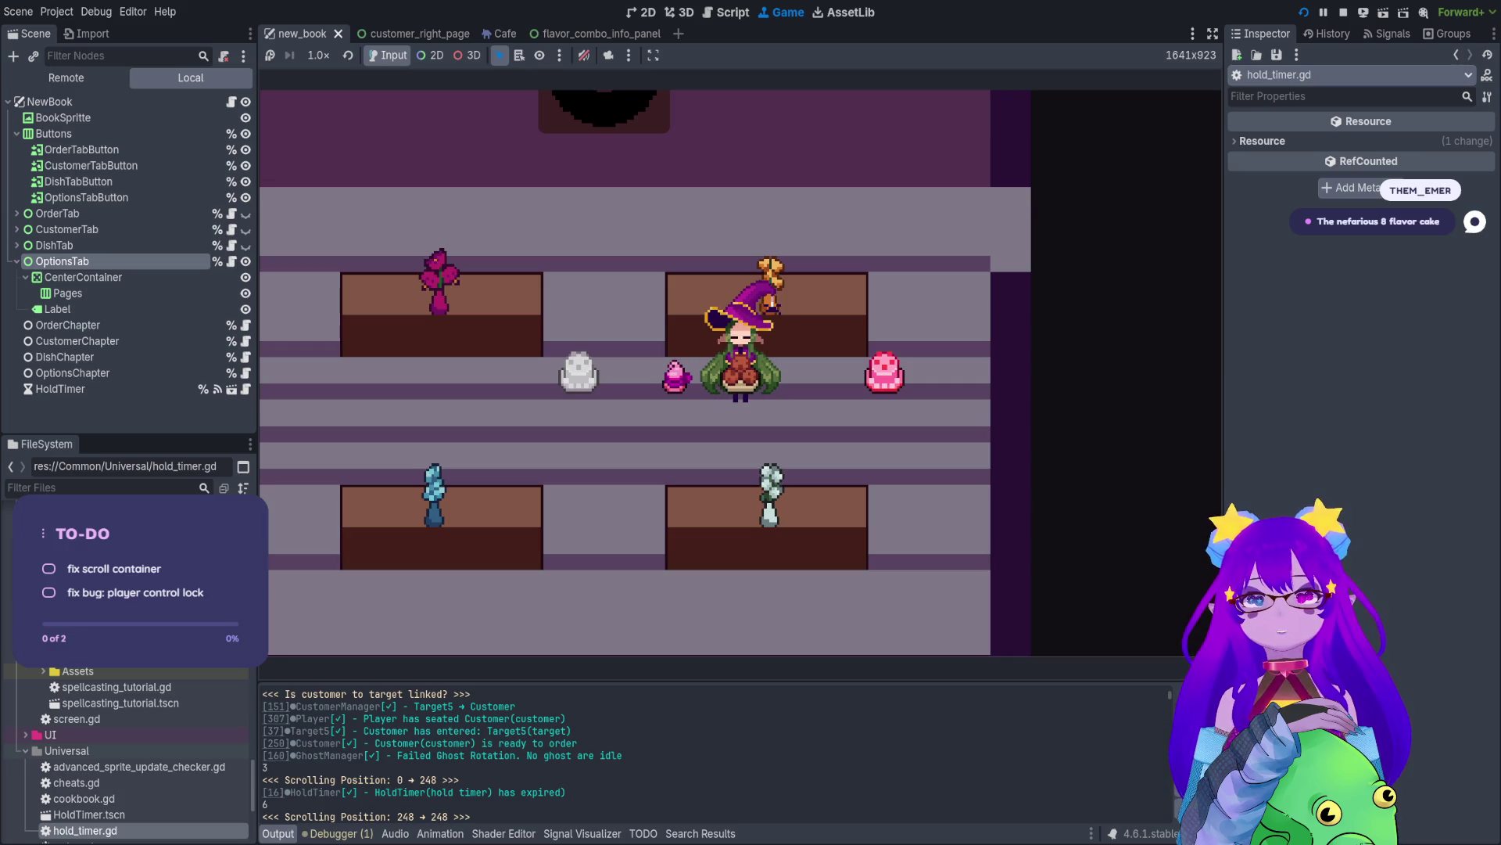
# - Walk the witch left and right onto the brown dish, toggling the book
pyautogui.press('Left')
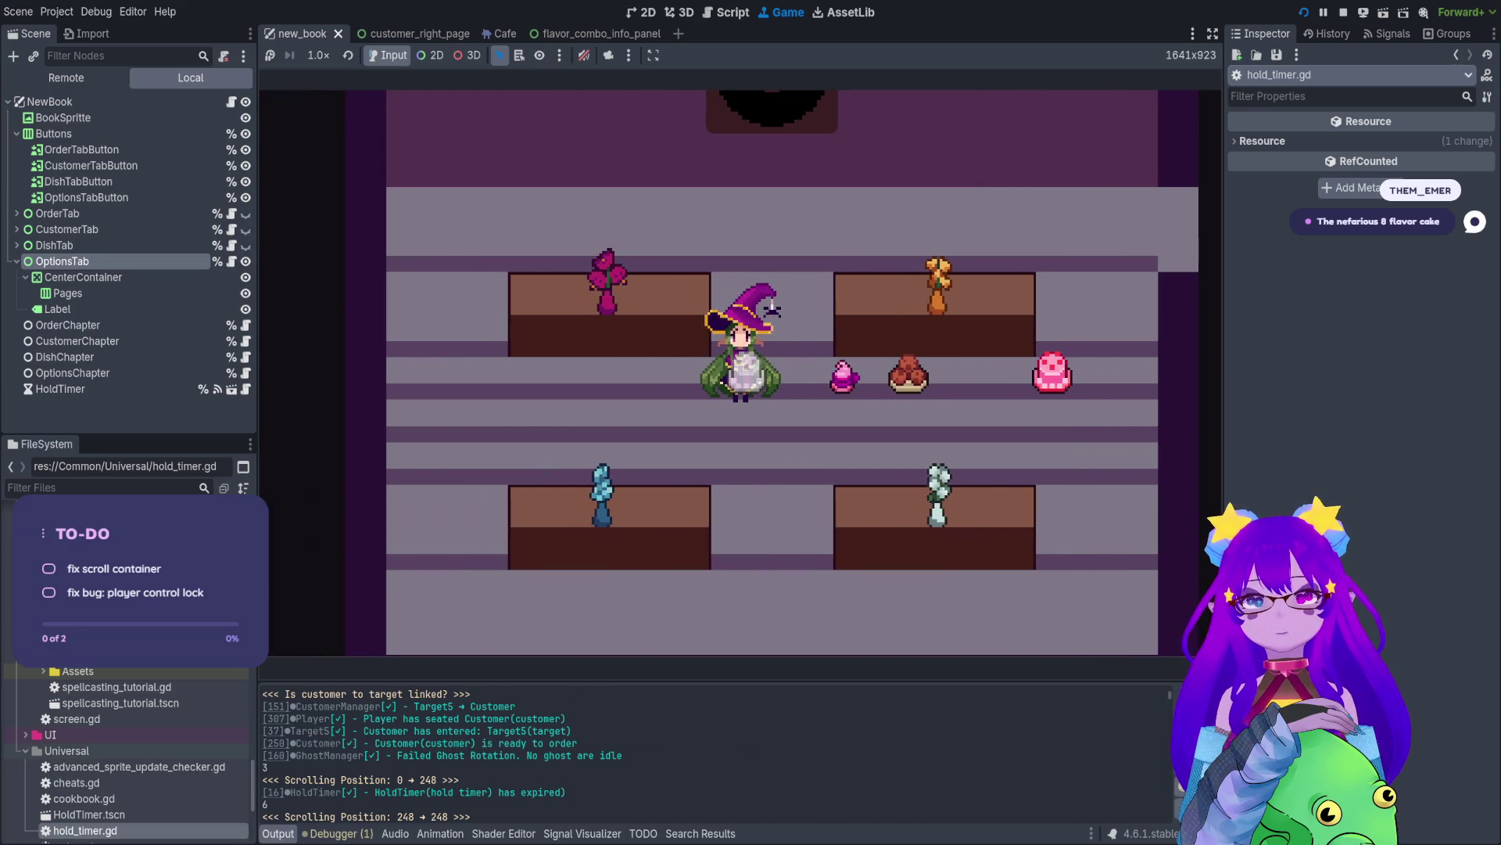
pyautogui.press('Right')
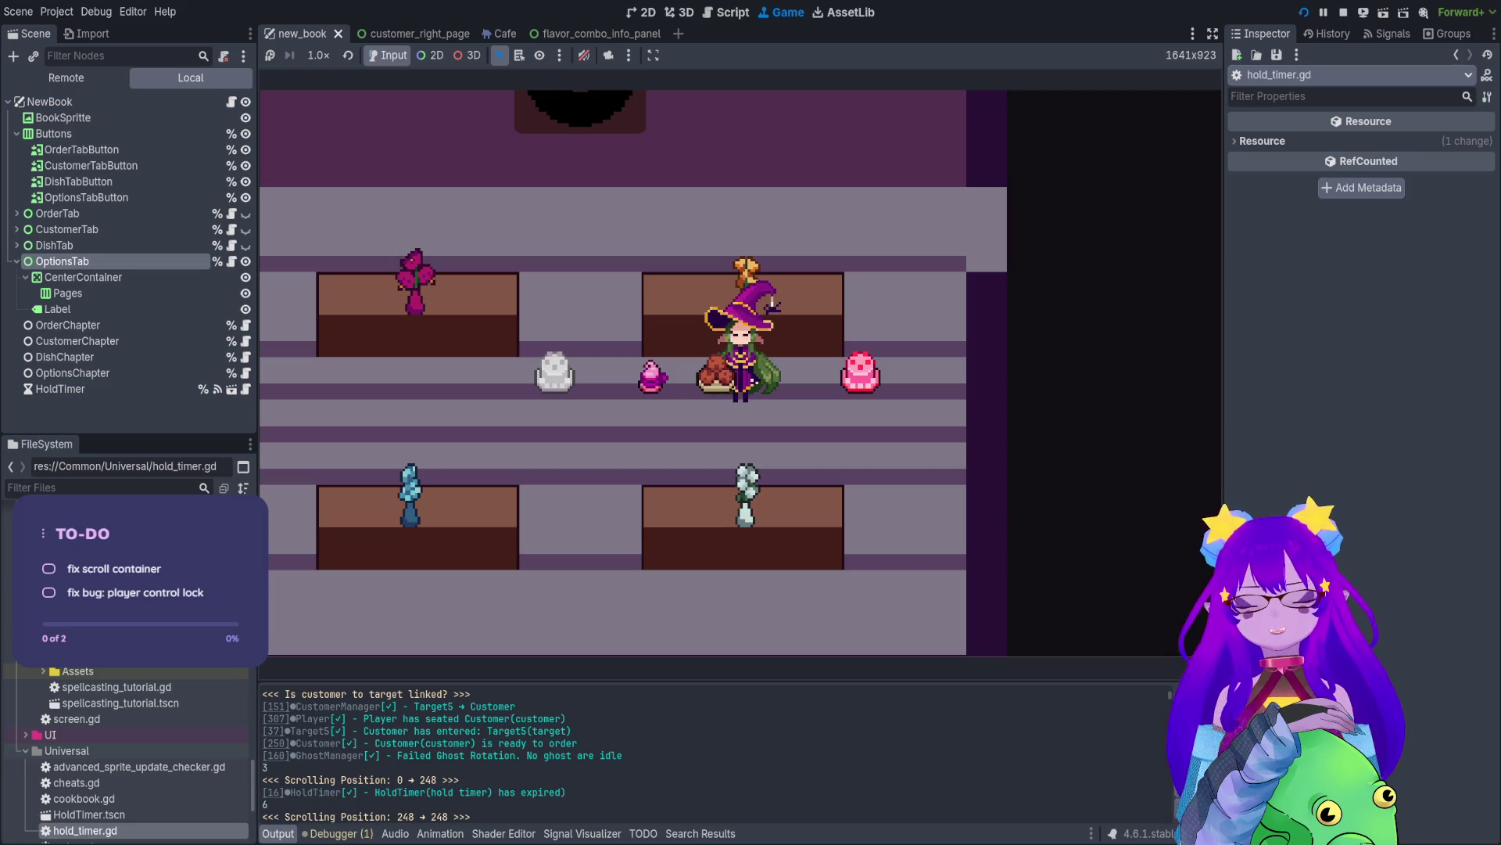
pyautogui.press('Tab')
pyautogui.press('Tab')
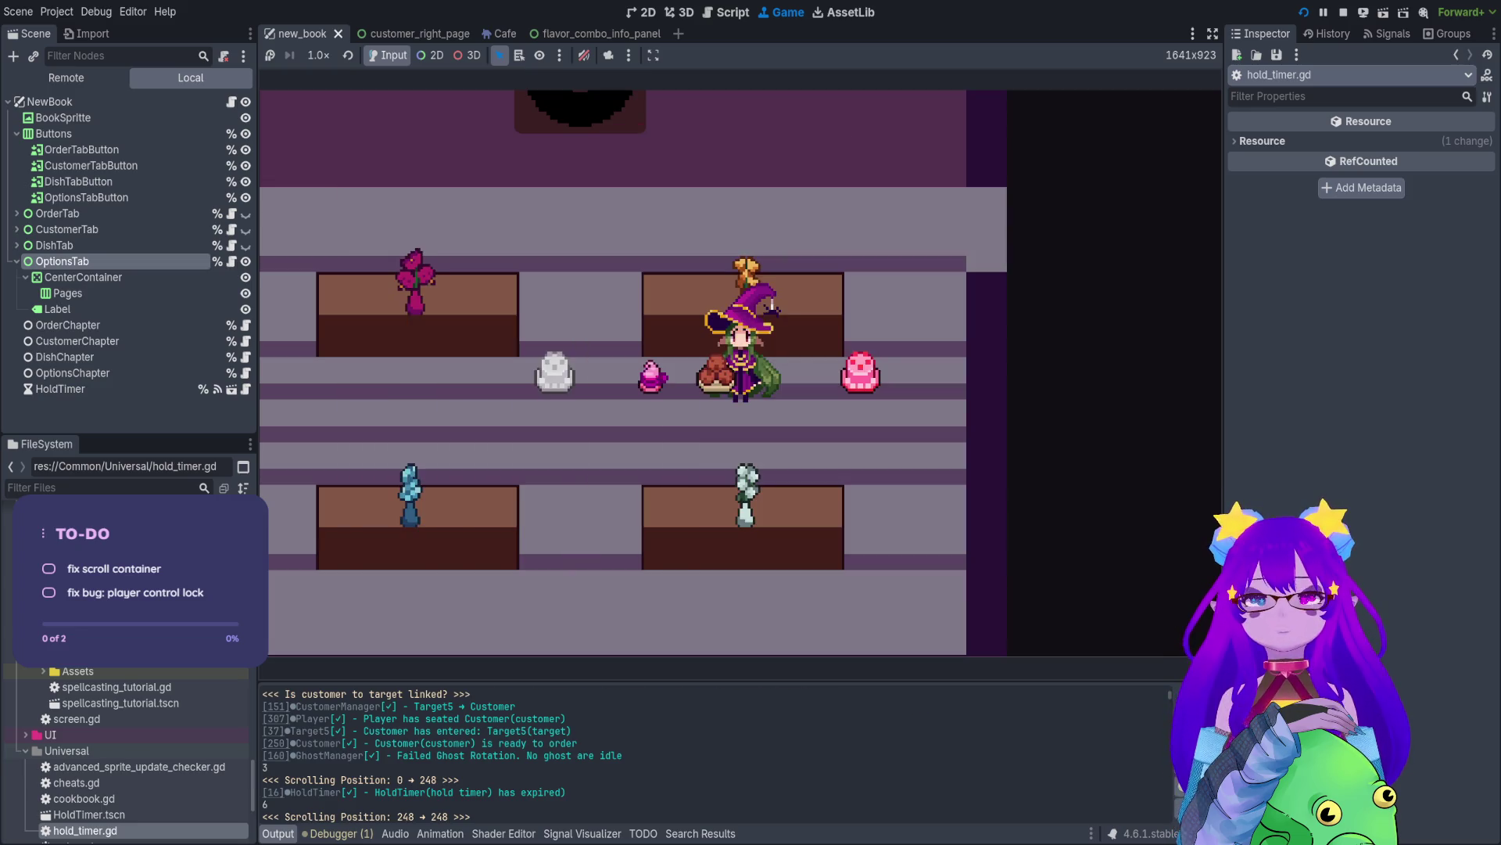
pyautogui.press('Right')
pyautogui.press('Tab')
# - Follow Cocoa's BITTER flavour to the Necromancer page, then back out and close the book
pyautogui.press('e')
pyautogui.press('e')
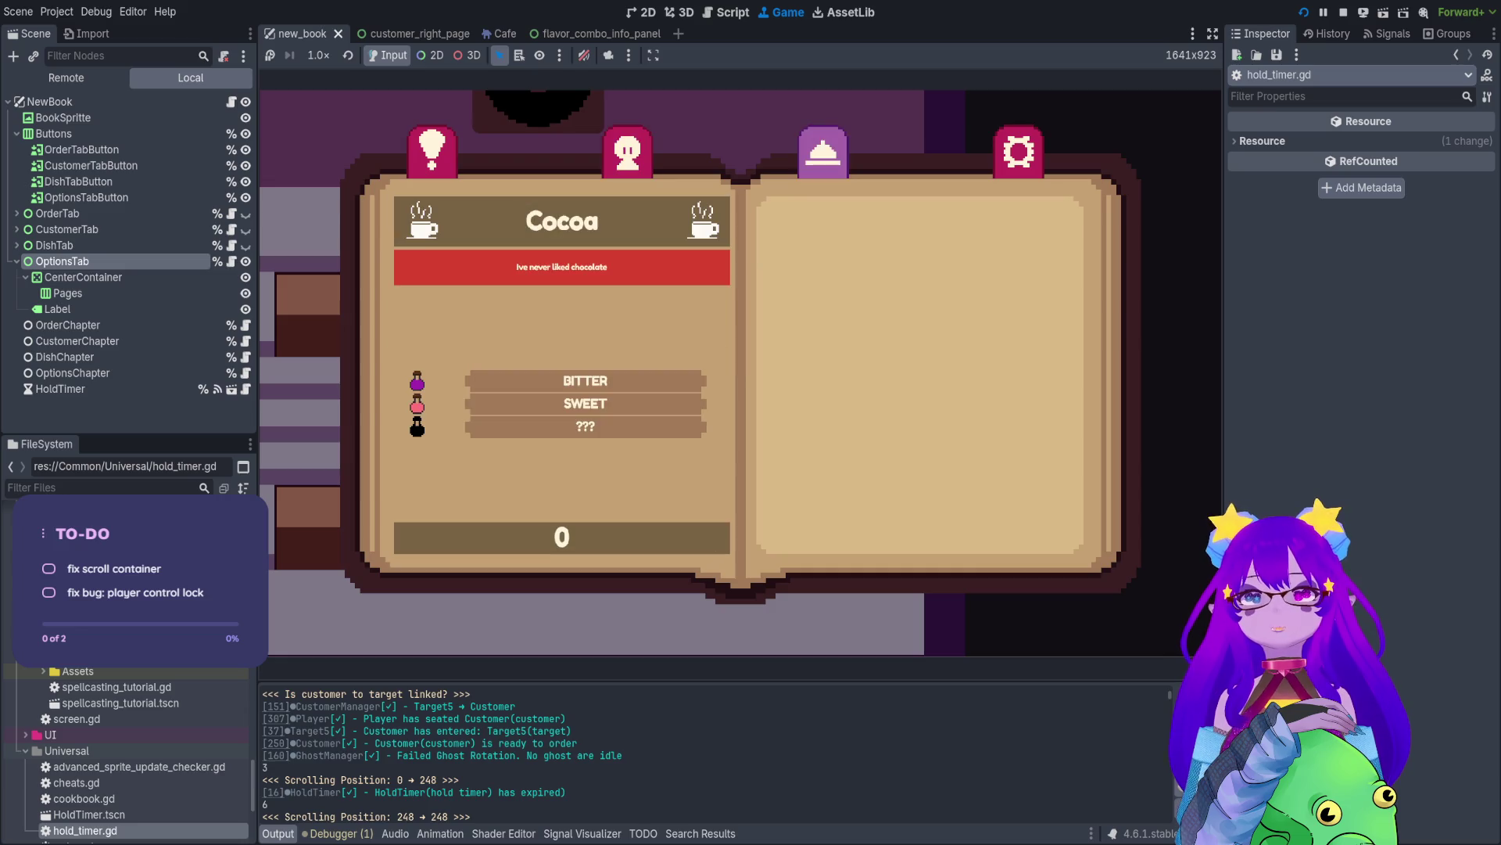
pyautogui.press('Down')
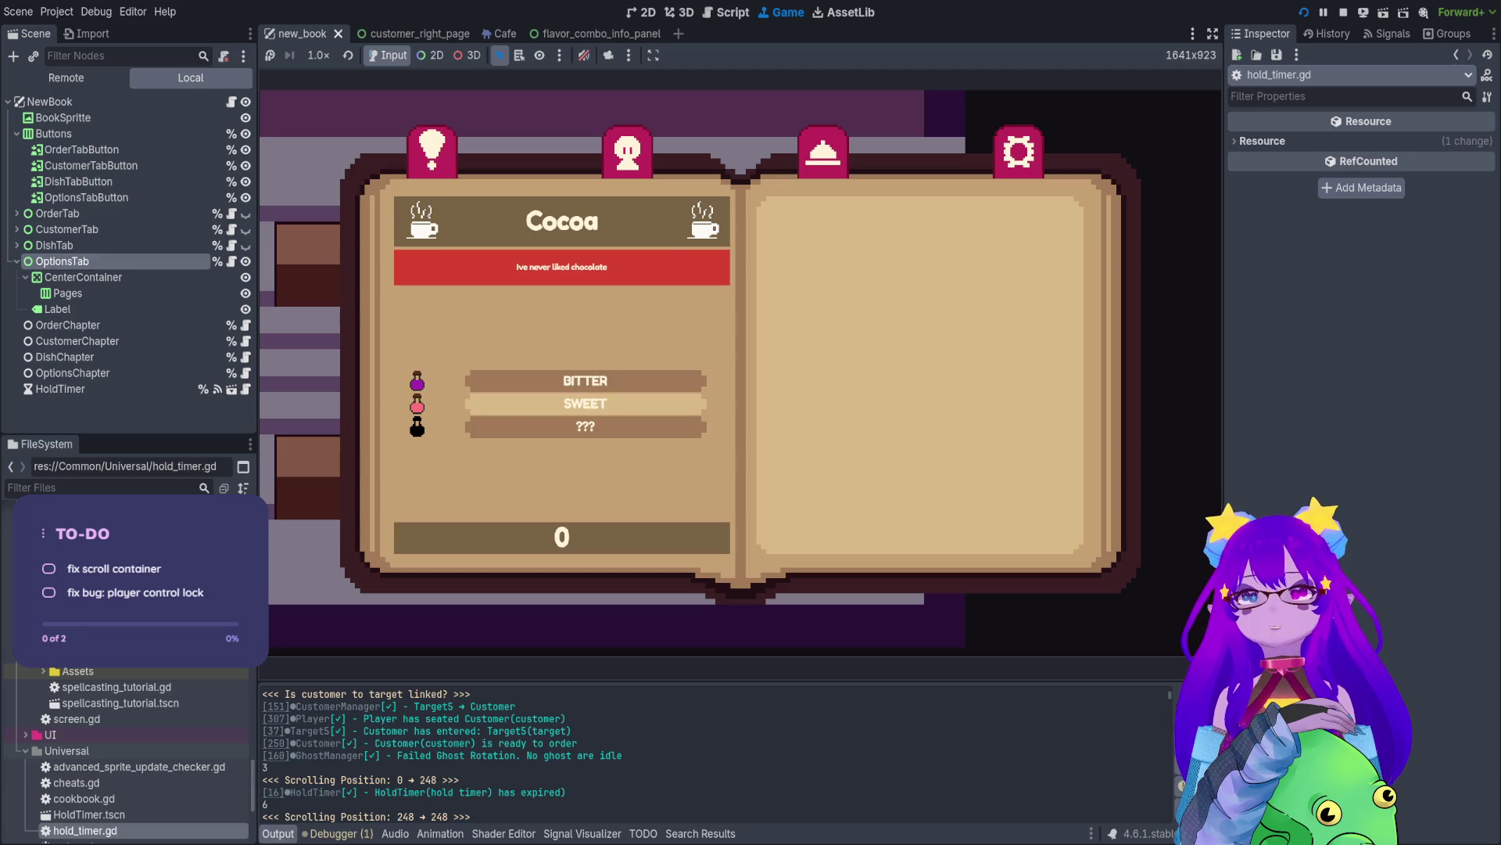
pyautogui.press('Return')
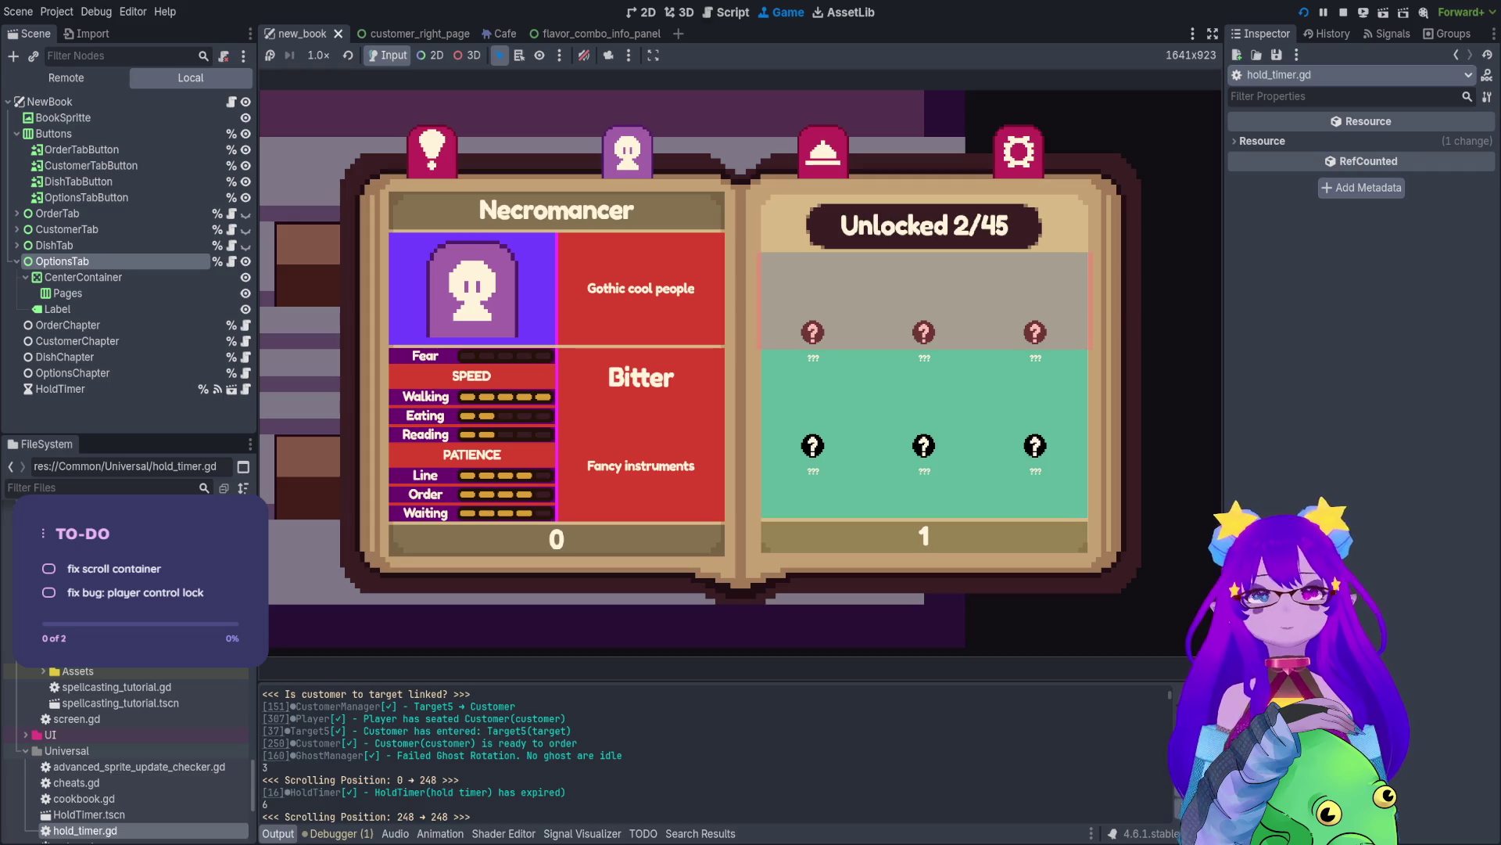
pyautogui.press('Escape')
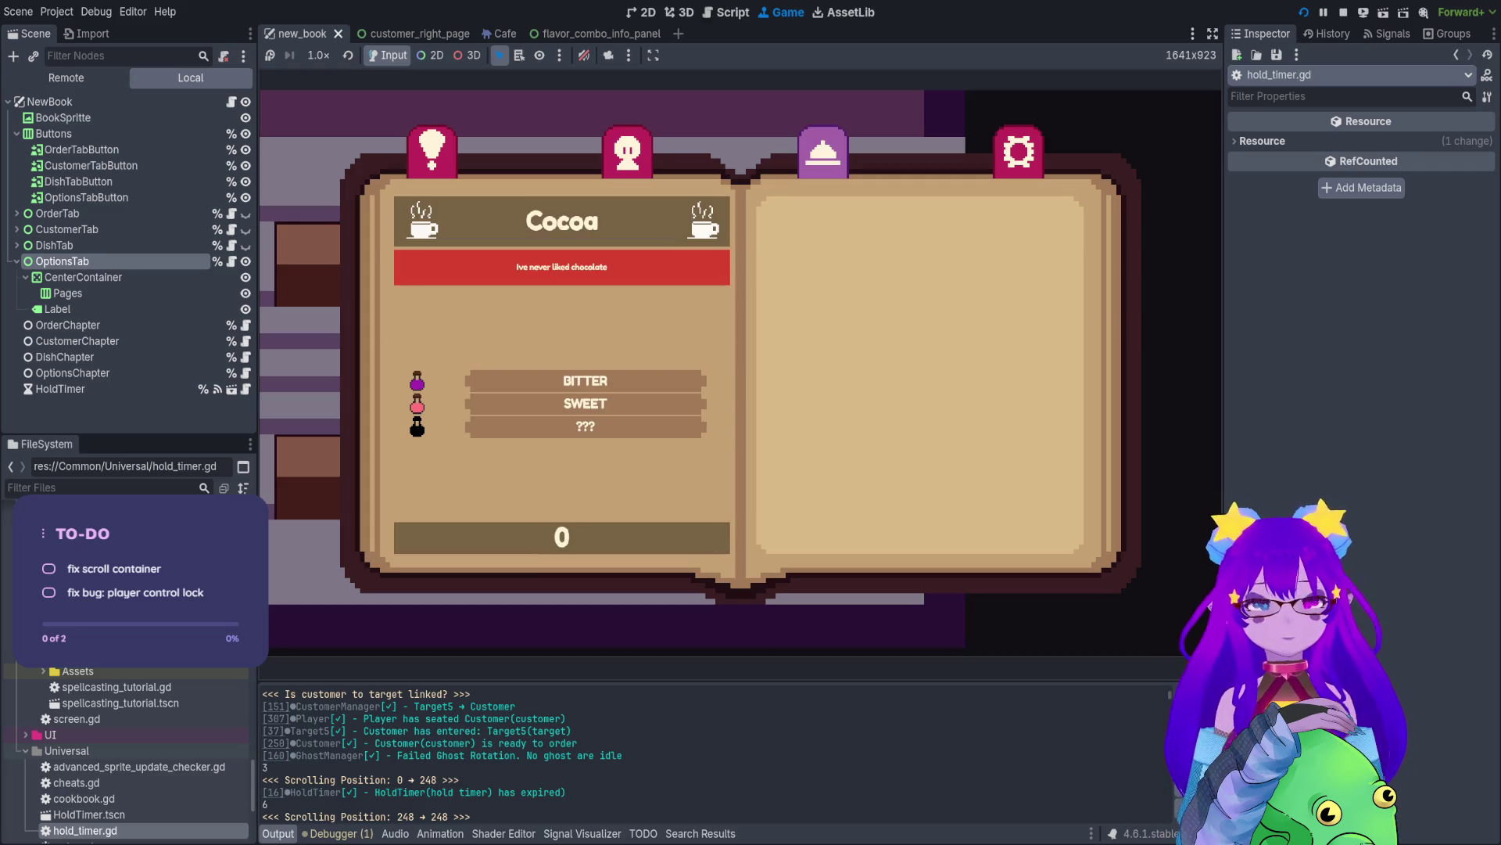
pyautogui.press('Escape')
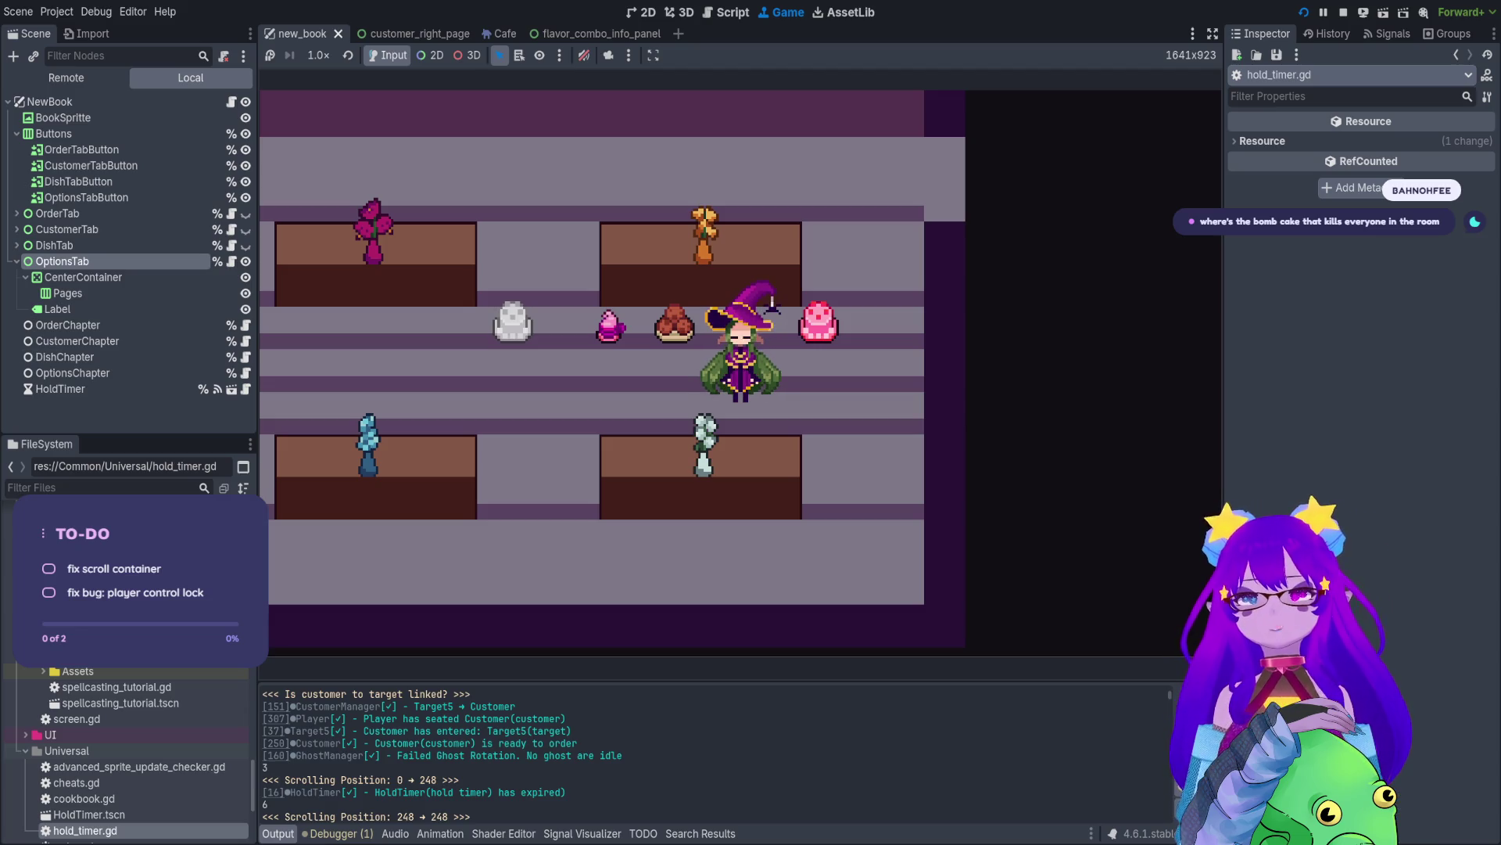
# - Toggle the book closed and open again, ending on the Orders page
pyautogui.press('Tab')
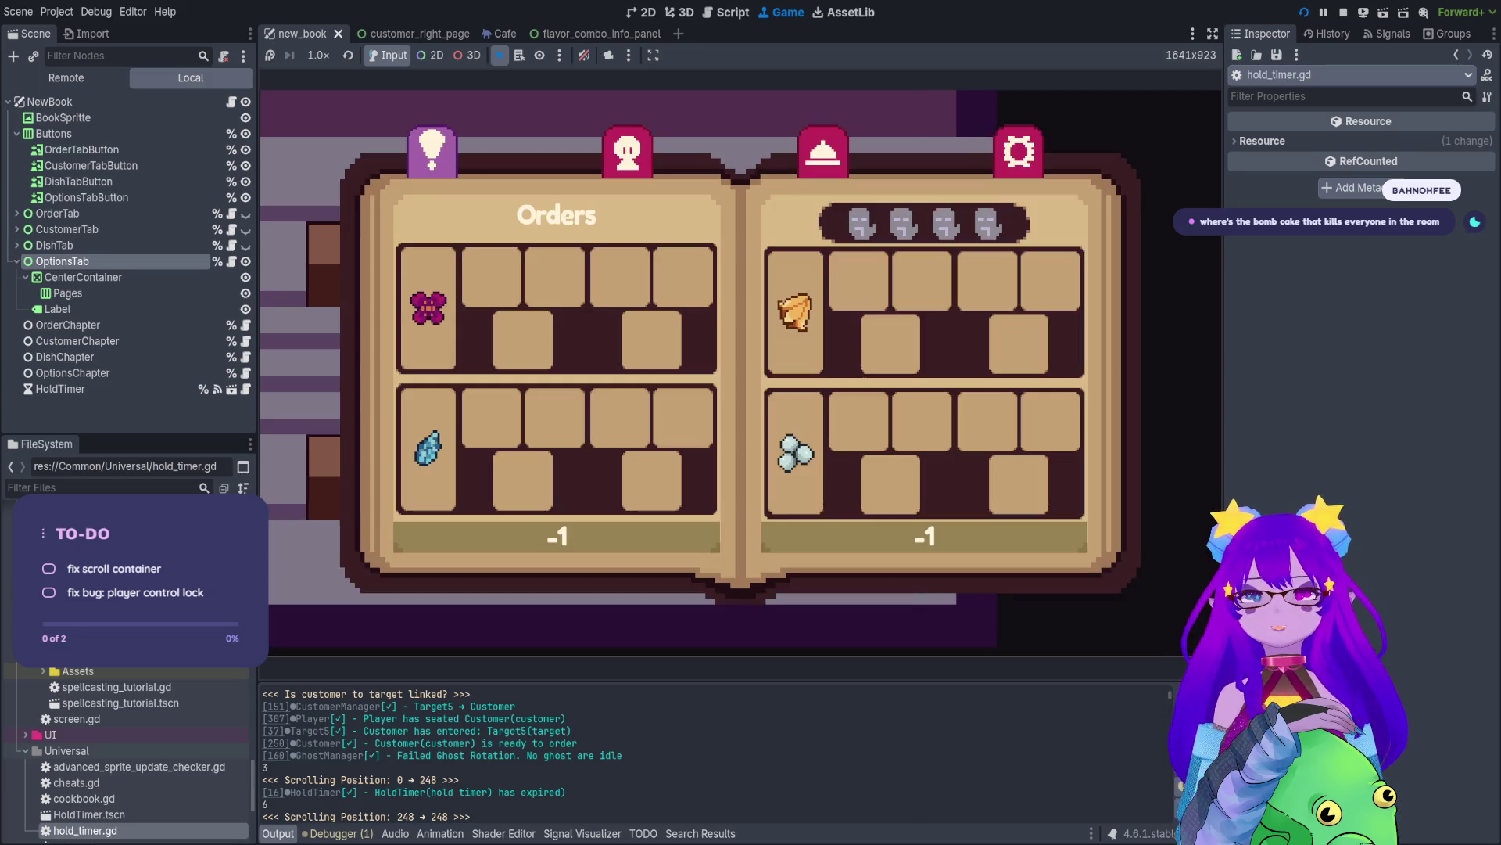
pyautogui.press('Tab')
pyautogui.press('Tab')
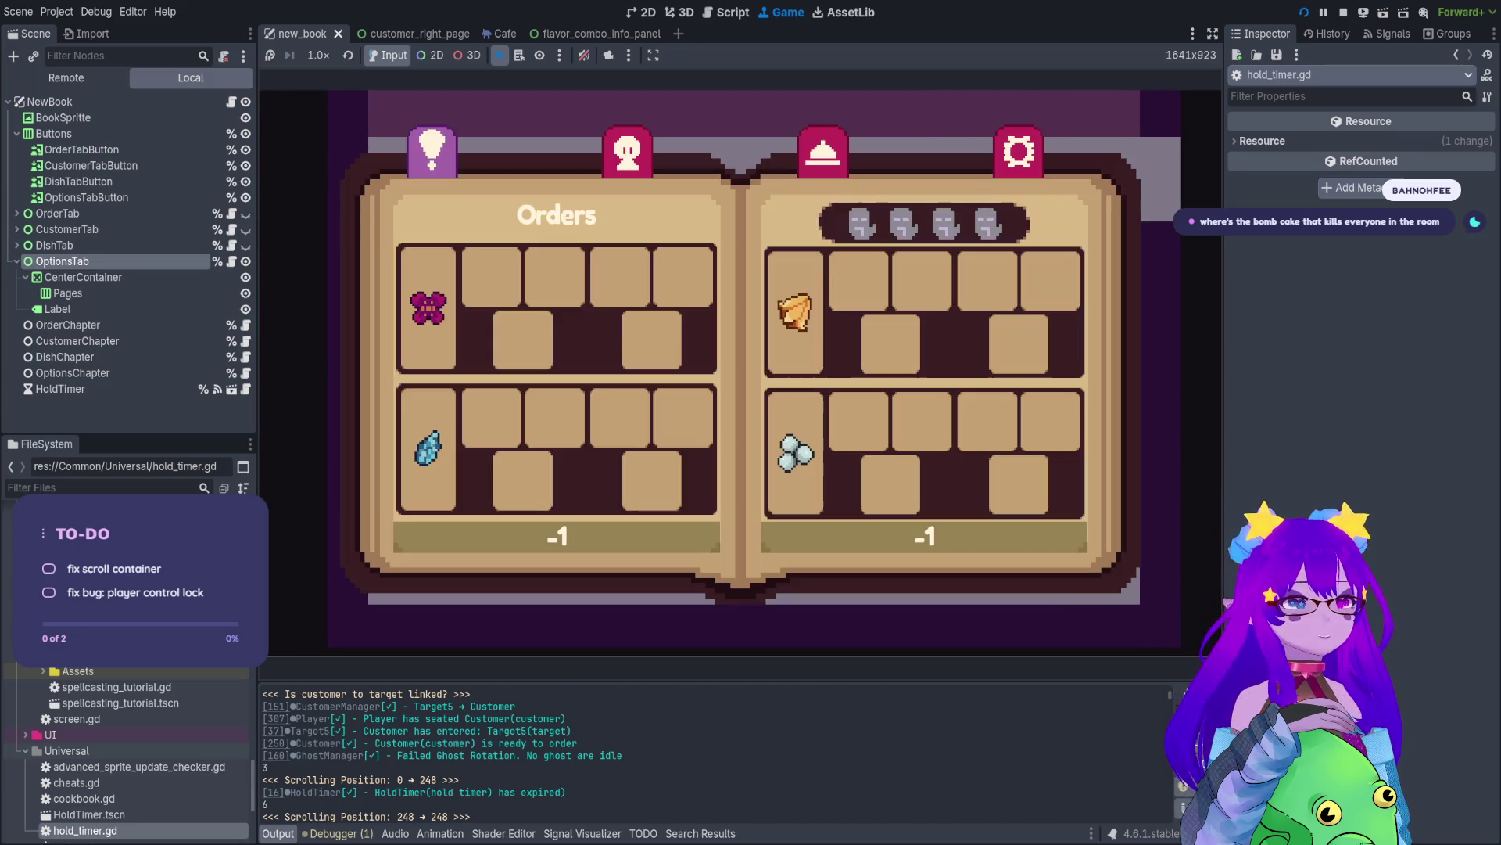
pyautogui.press('Tab')
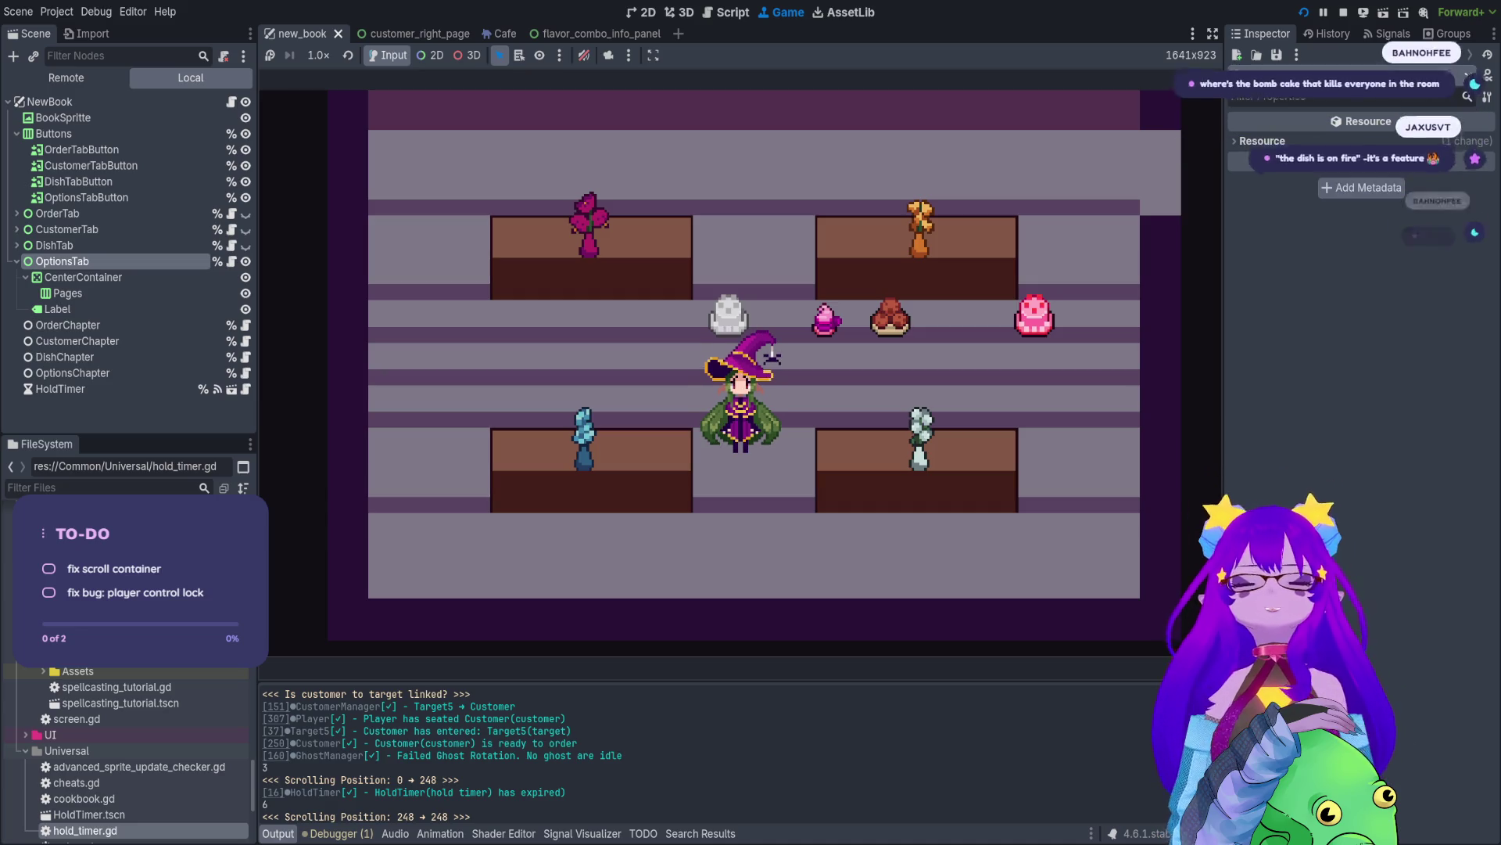
pyautogui.press('Tab')
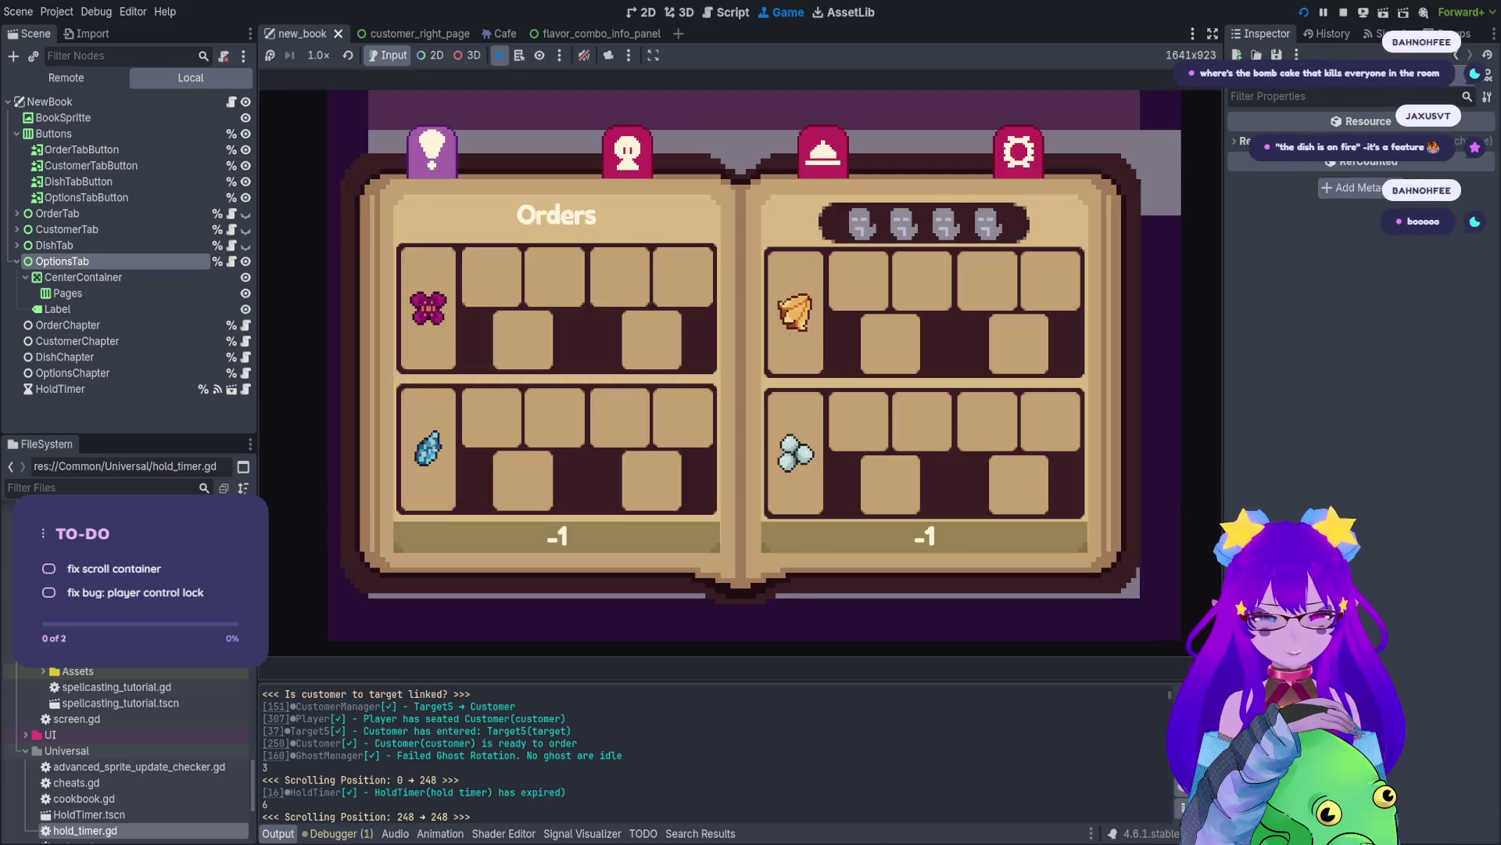
# - Reopen the book to the Necromancer page, then close it to confirm control returns
pyautogui.press('Tab')
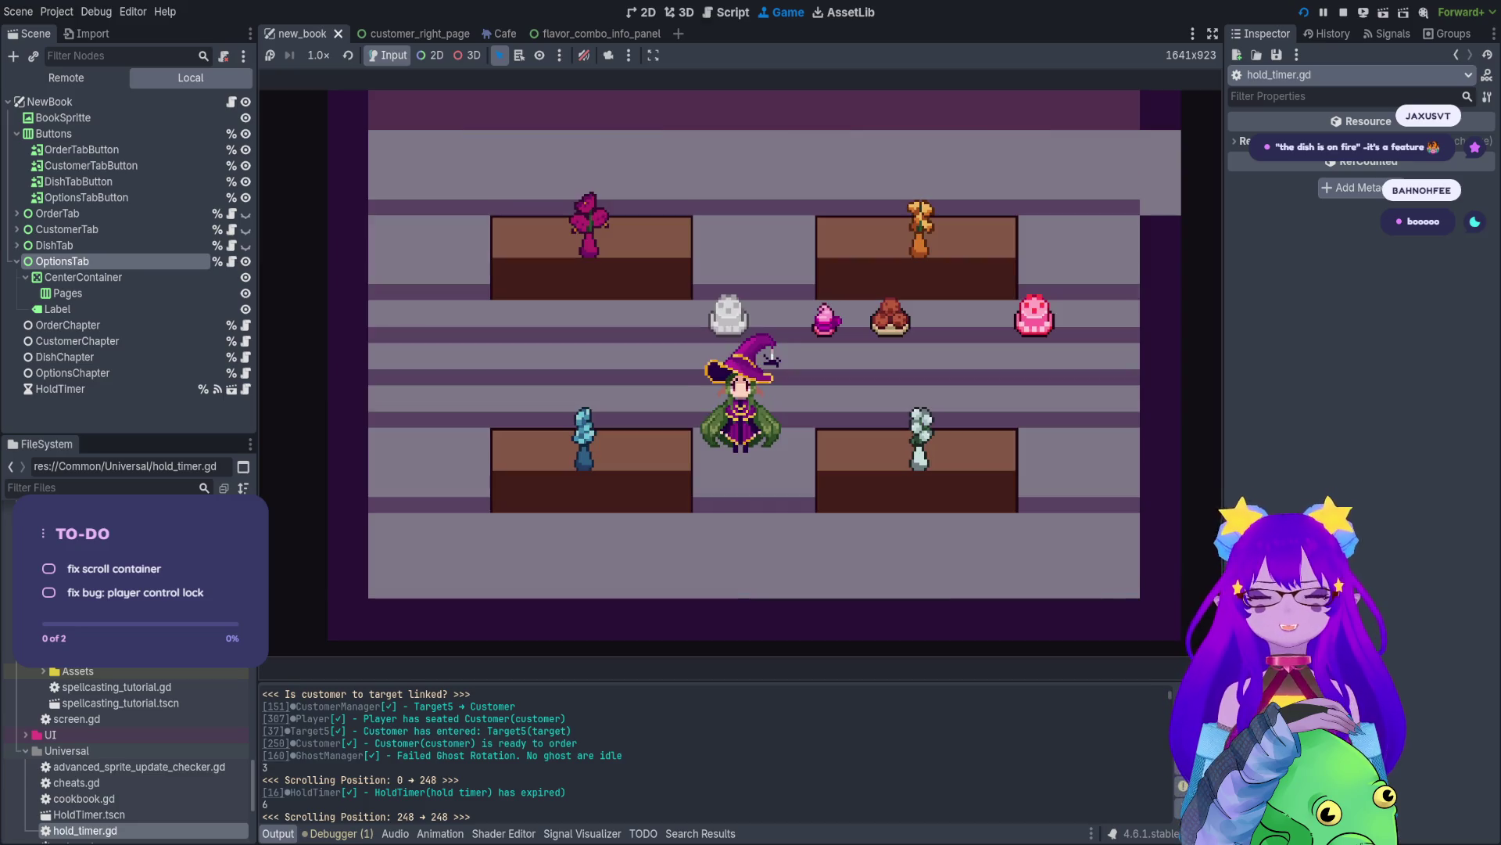
pyautogui.press('Tab')
pyautogui.press('e')
pyautogui.press('Tab')
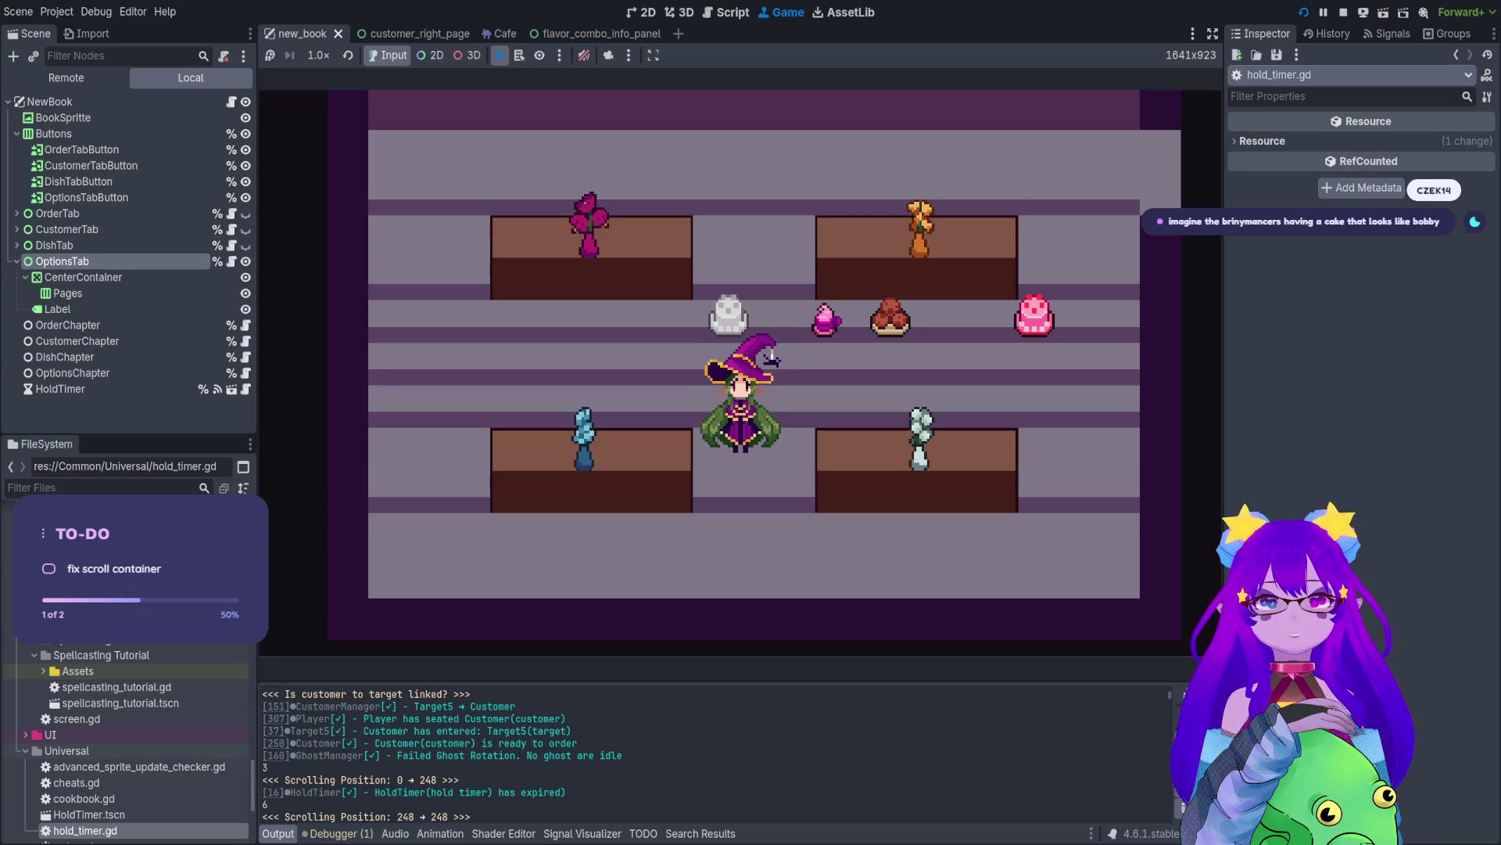
# - Walk the witch right through the café, then stop the running game
pyautogui.press('d')
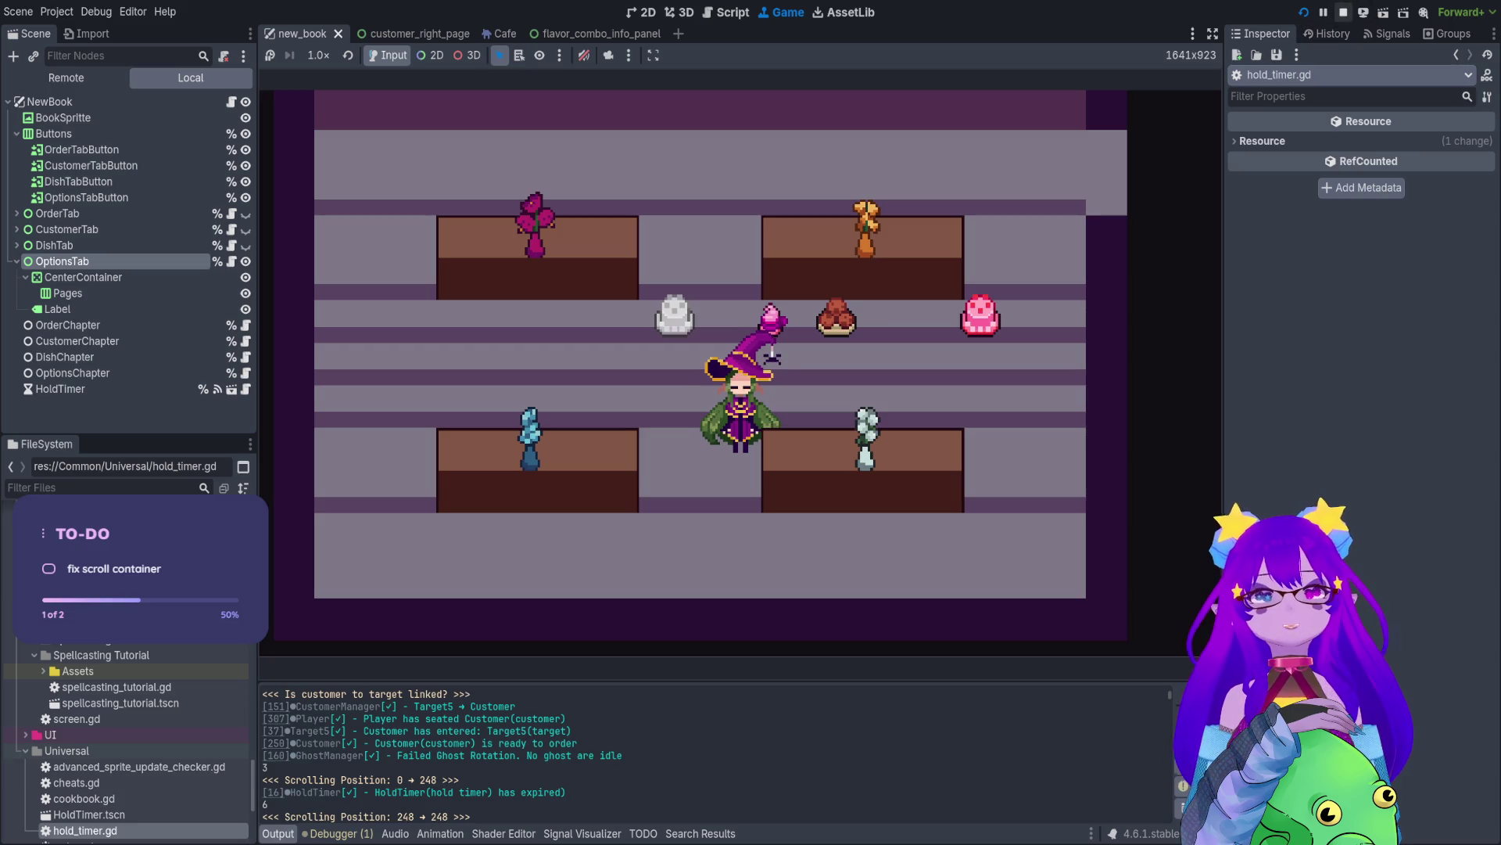
pyautogui.click(1342, 14)
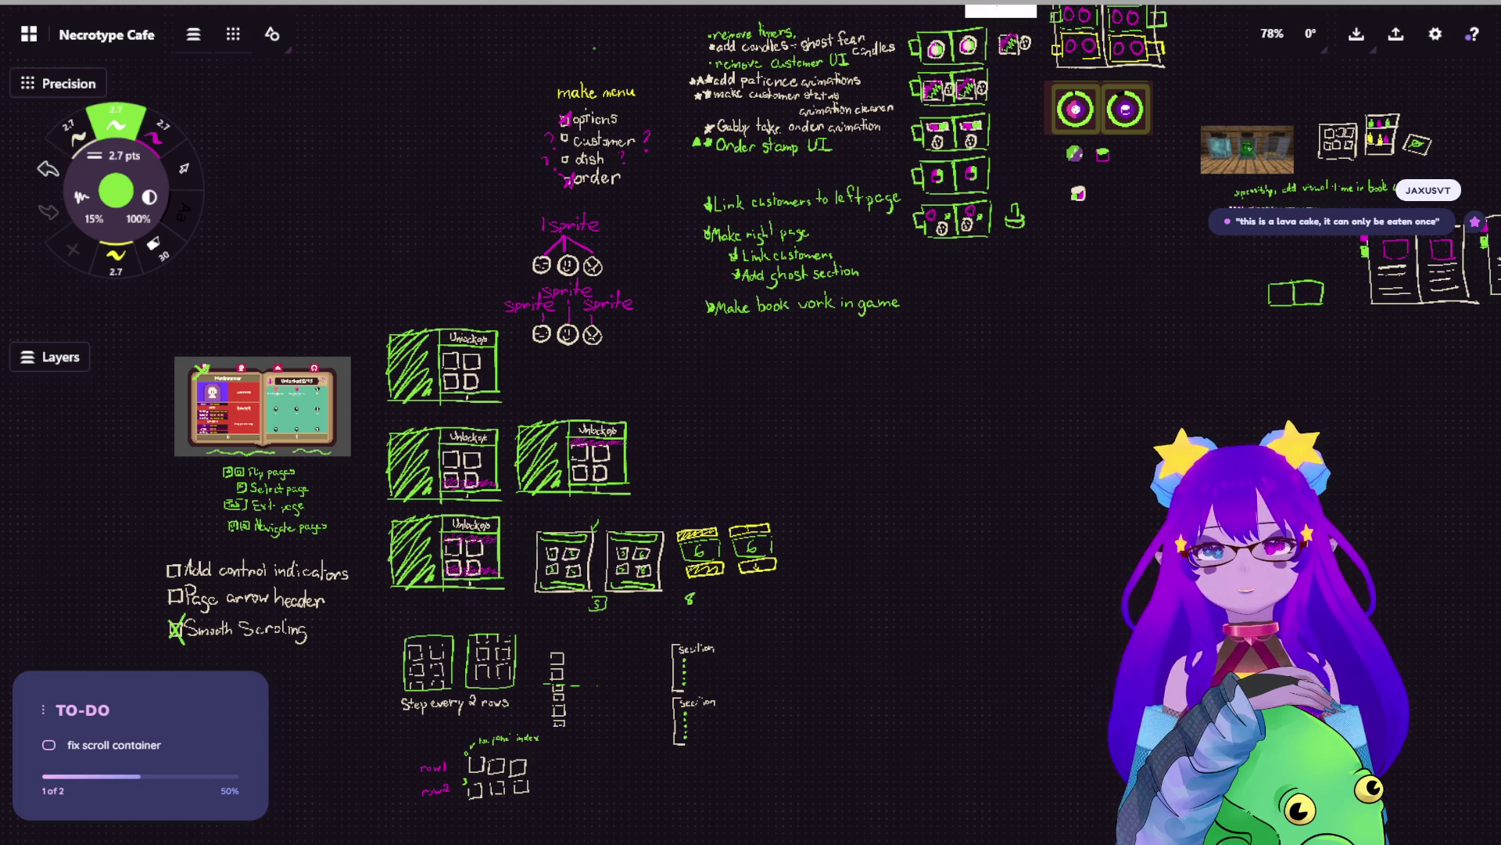
# - Pan and zoom around the board to review the 'Step every 2 rows' sketches and book screenshot
pyautogui.scroll(5, 625, 209)
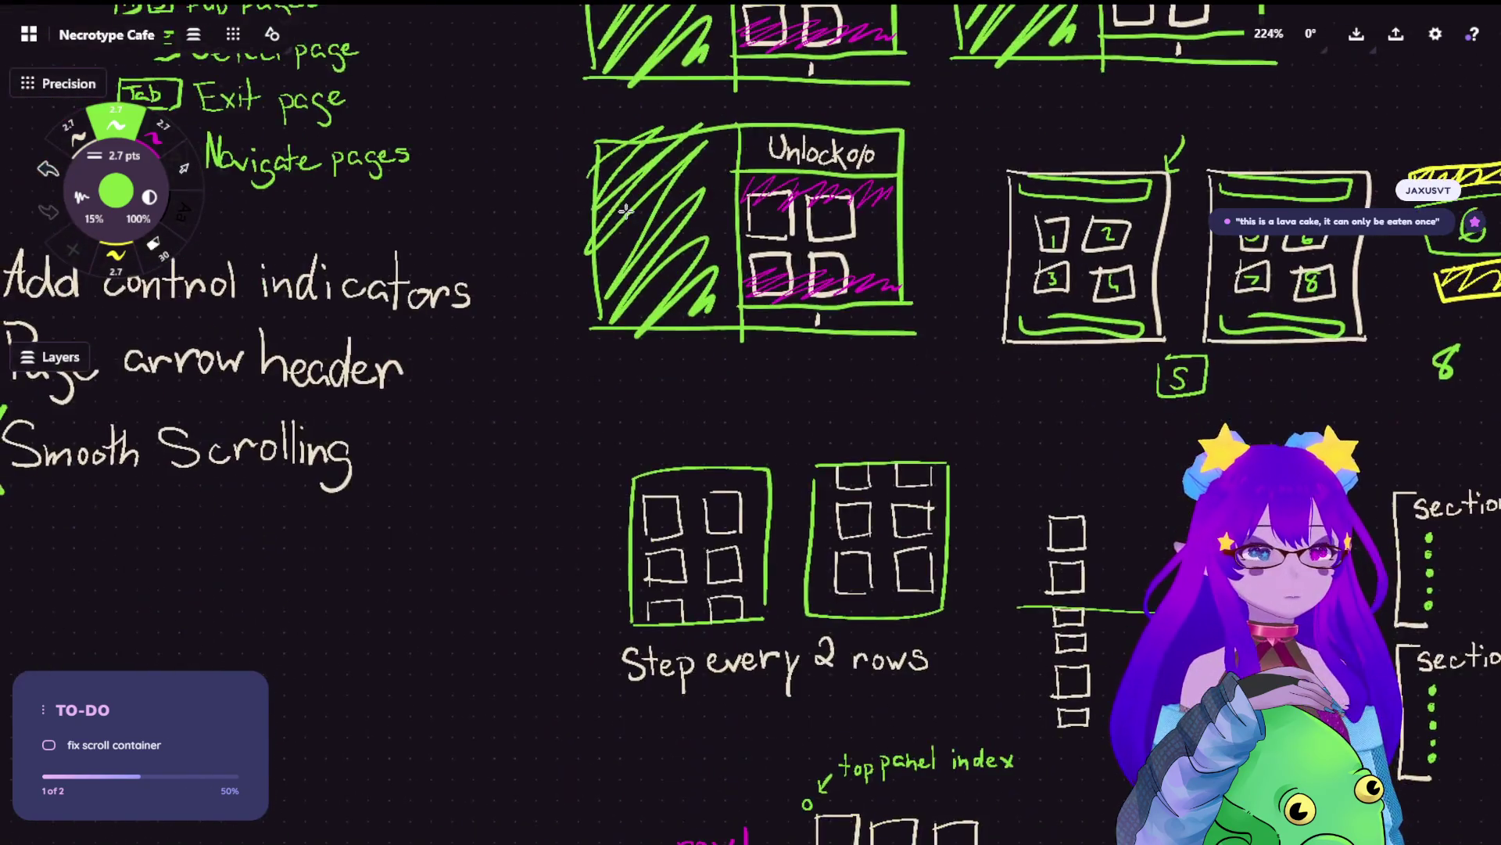
pyautogui.scroll(-3, 626, 210)
pyautogui.scroll(2, 739, 478)
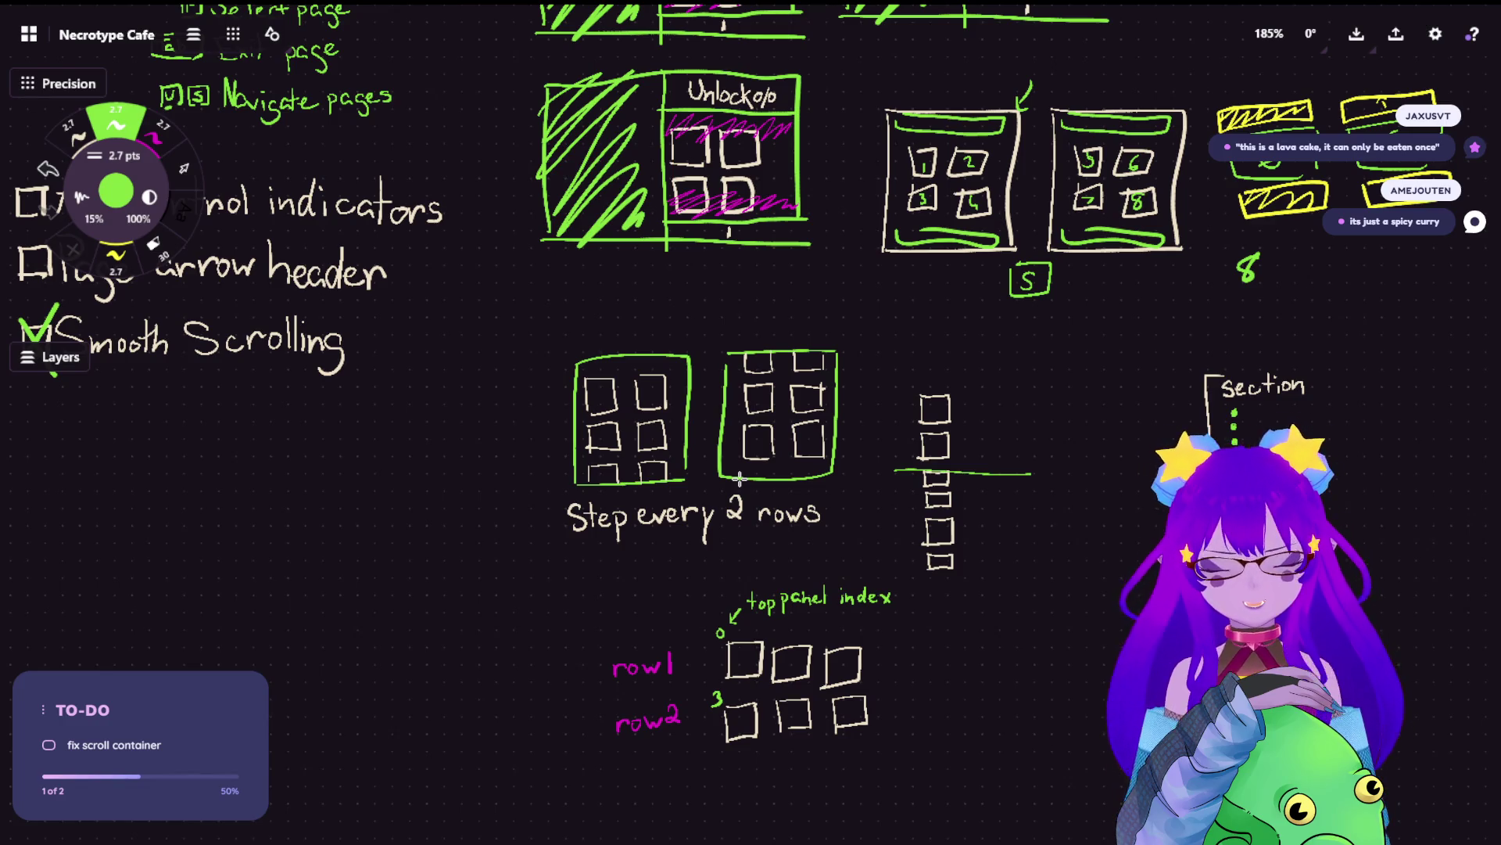
pyautogui.hscroll(-3, 841, 385)
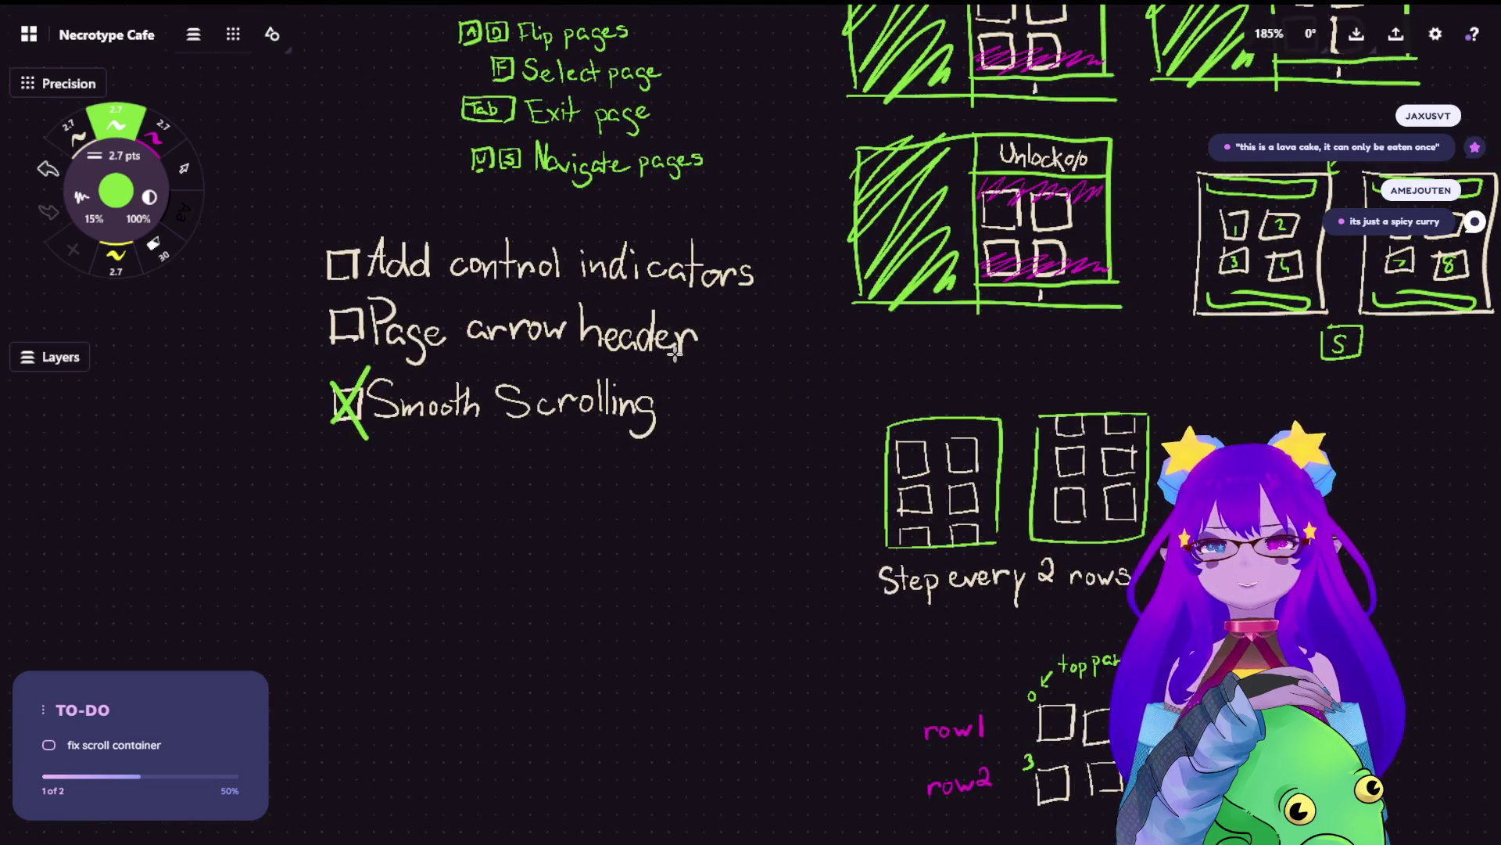
pyautogui.scroll(4, 1082, 222)
pyautogui.scroll(5, 802, 226)
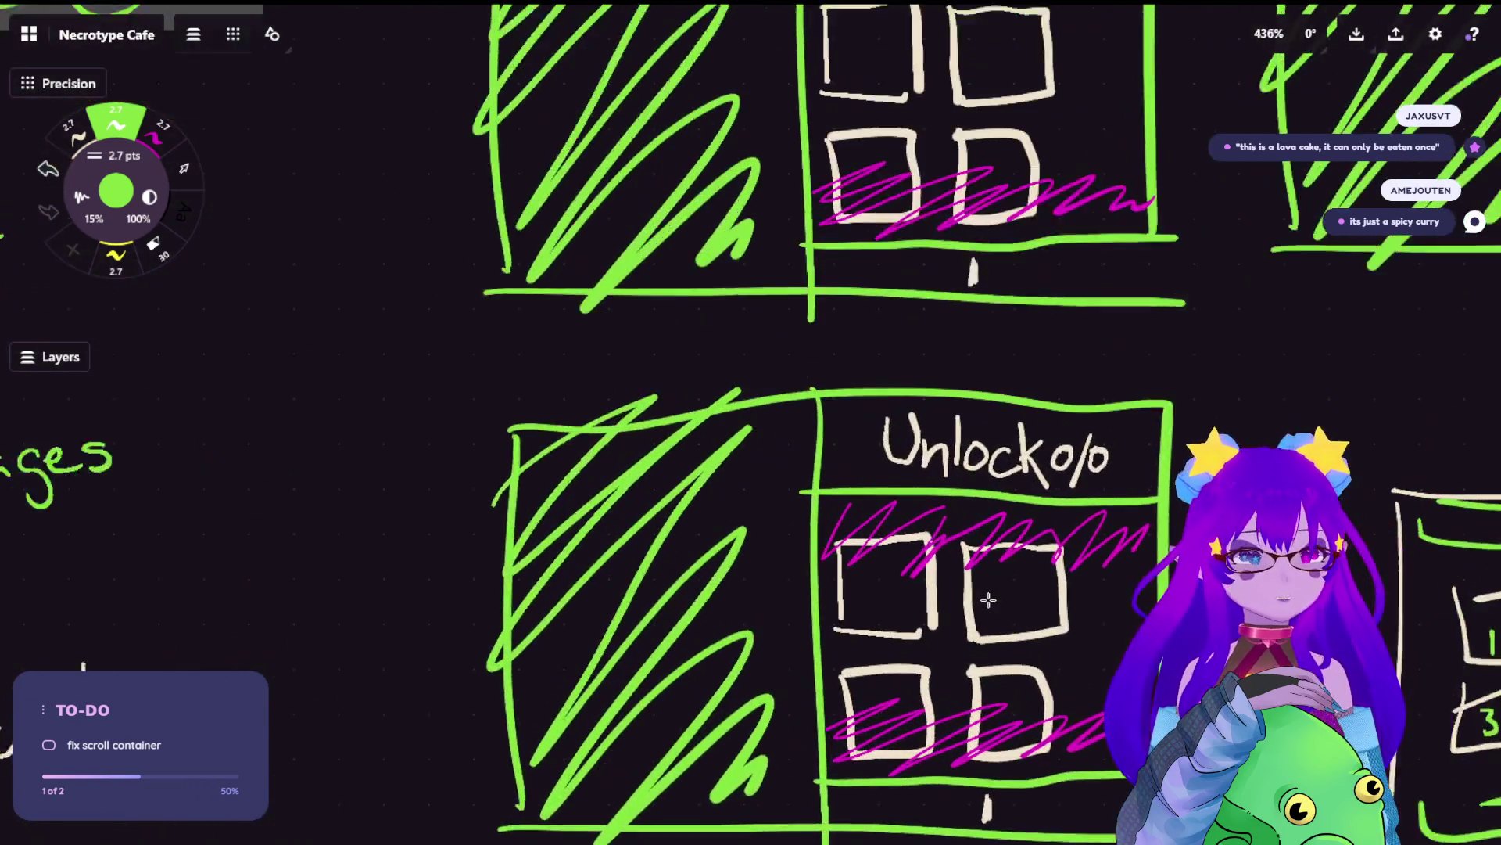
pyautogui.hscroll(2, 782, 348)
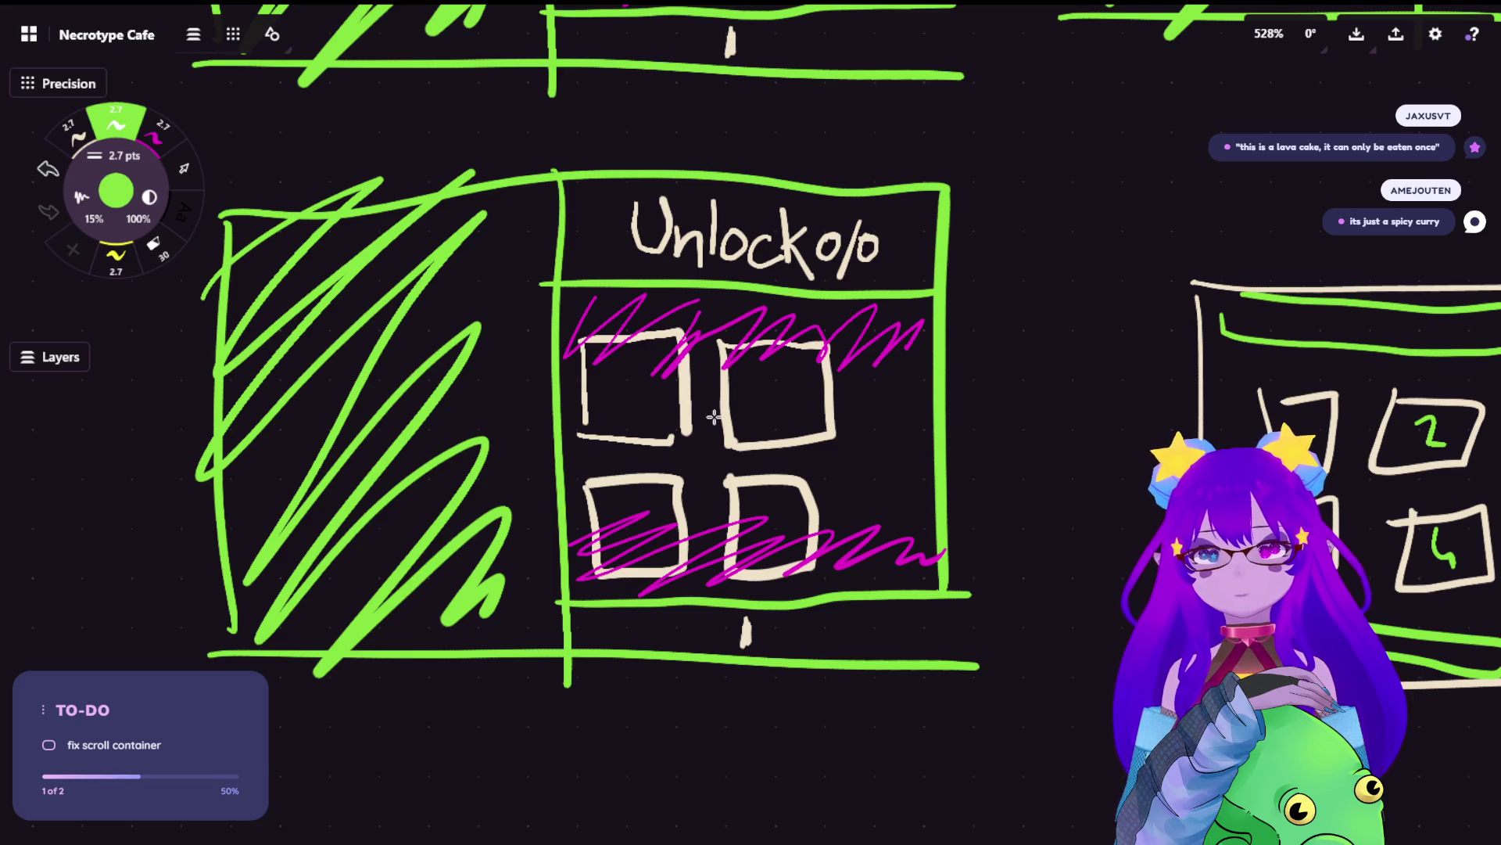
pyautogui.scroll(-5, 748, 447)
pyautogui.scroll(-3, 704, 438)
pyautogui.scroll(4, 647, 415)
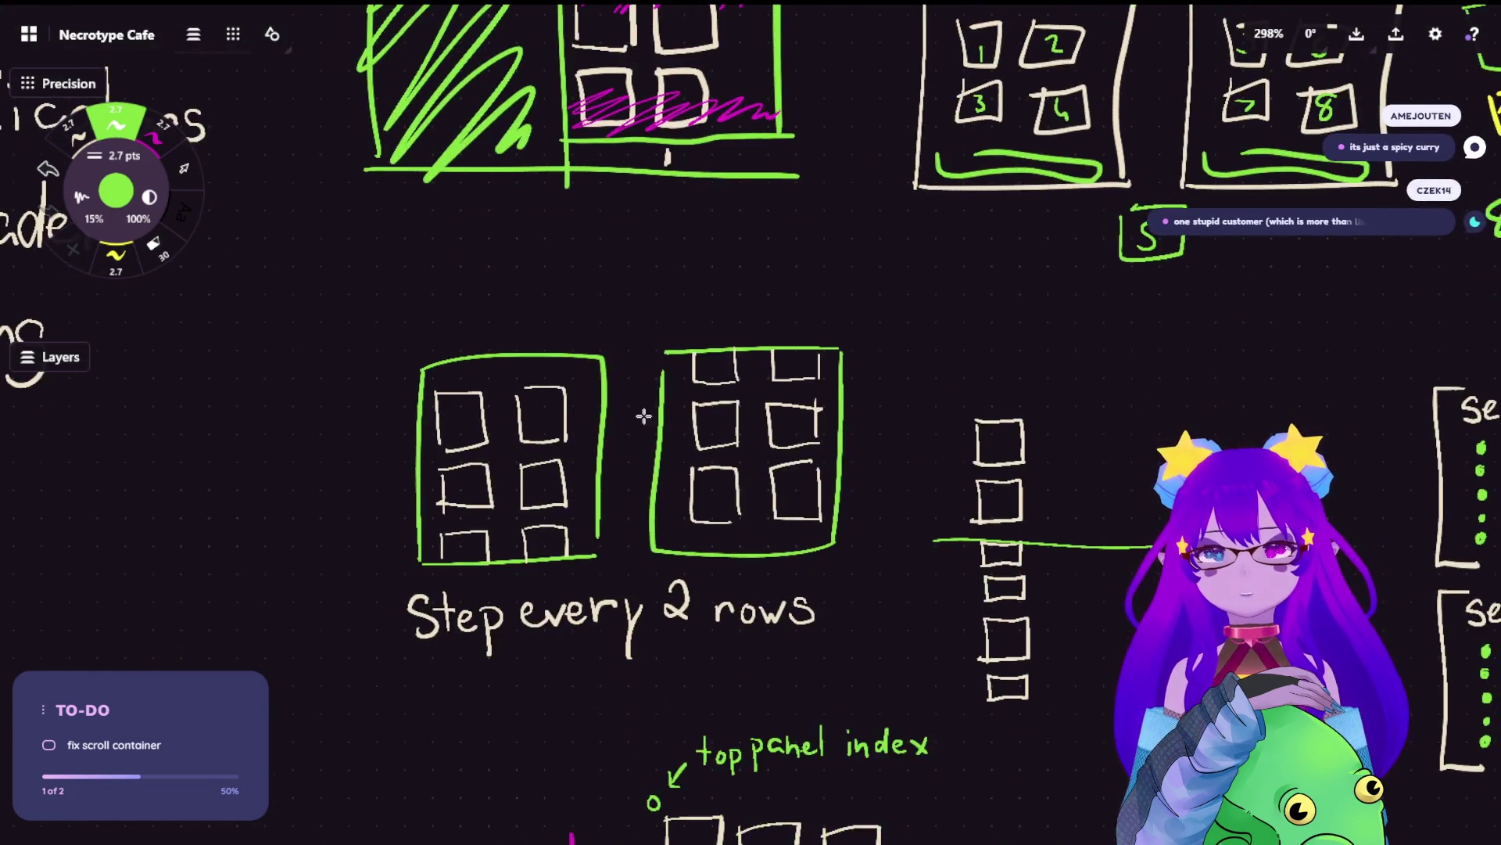
pyautogui.scroll(2, 694, 435)
pyautogui.scroll(-2, 824, 318)
pyautogui.hscroll(-3, 855, 305)
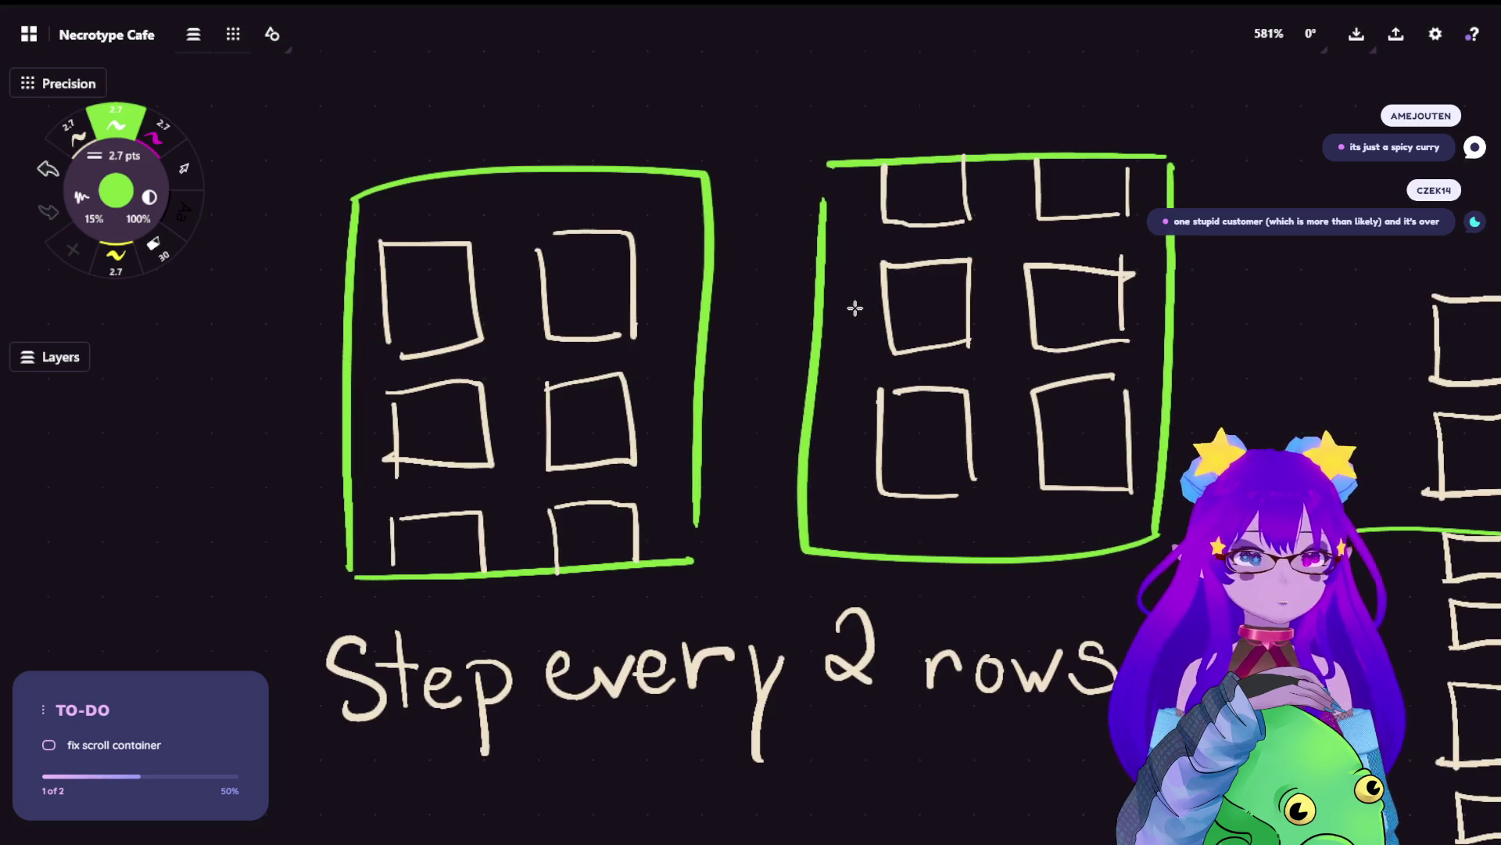
pyautogui.scroll(-2, 852, 311)
pyautogui.scroll(2, 805, 360)
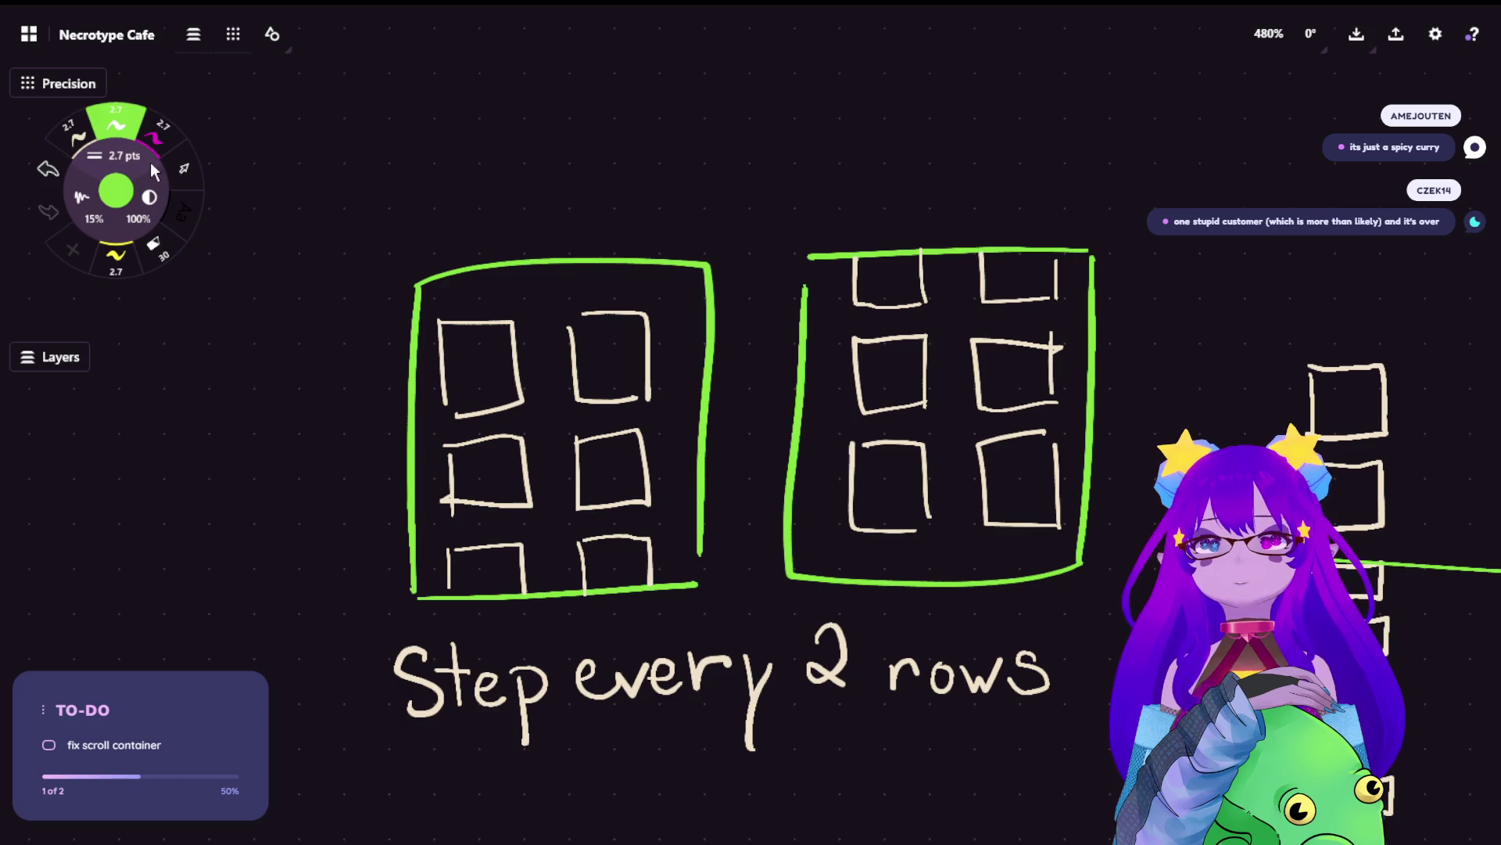
# - Switch the Selection tool to Lasso mode and inspect the grid sketches
pyautogui.click(186, 167)
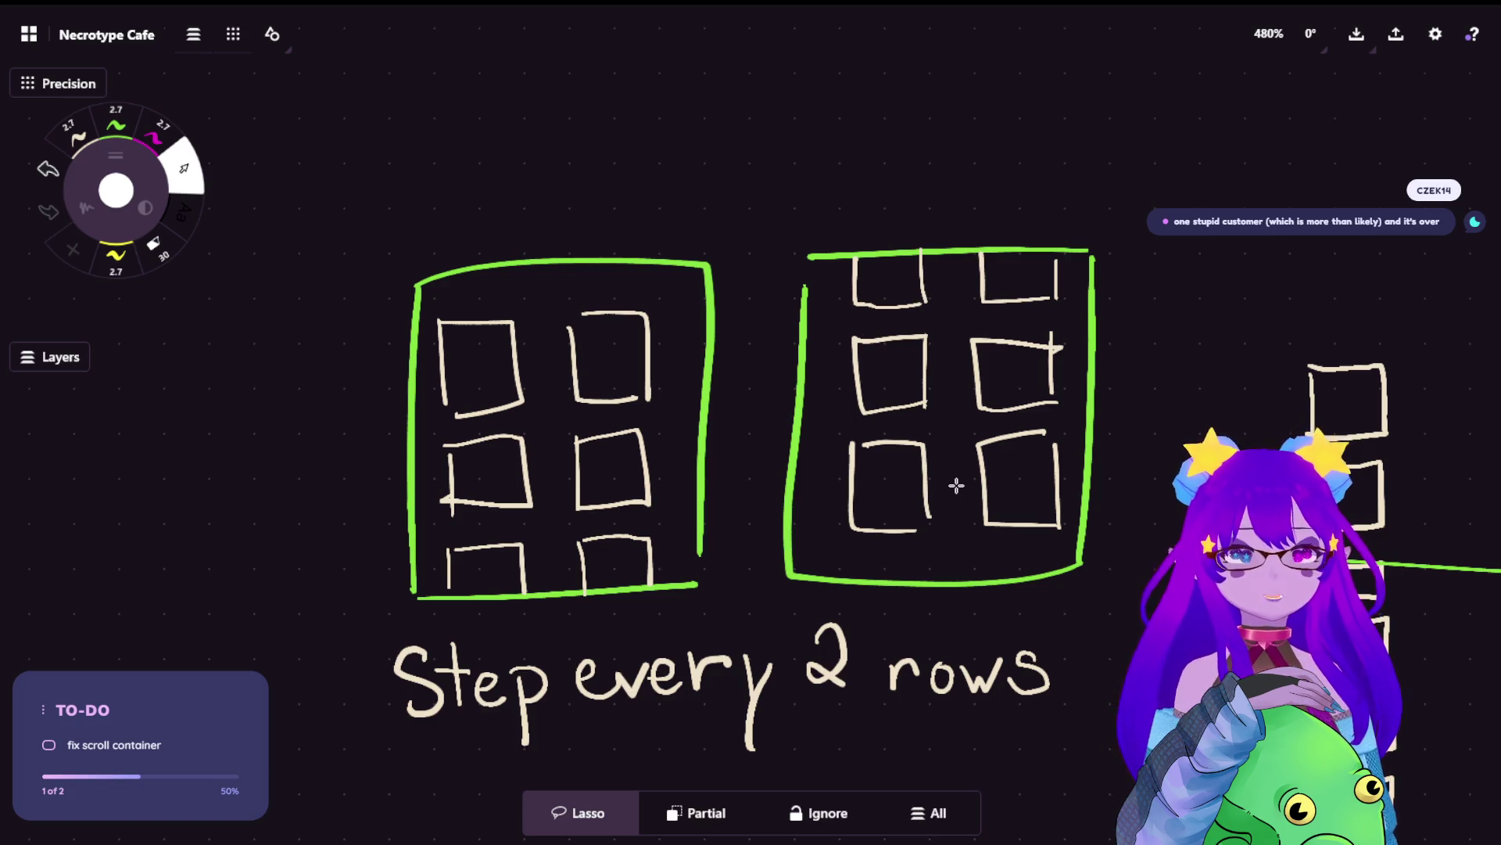
pyautogui.scroll(-8, 956, 486)
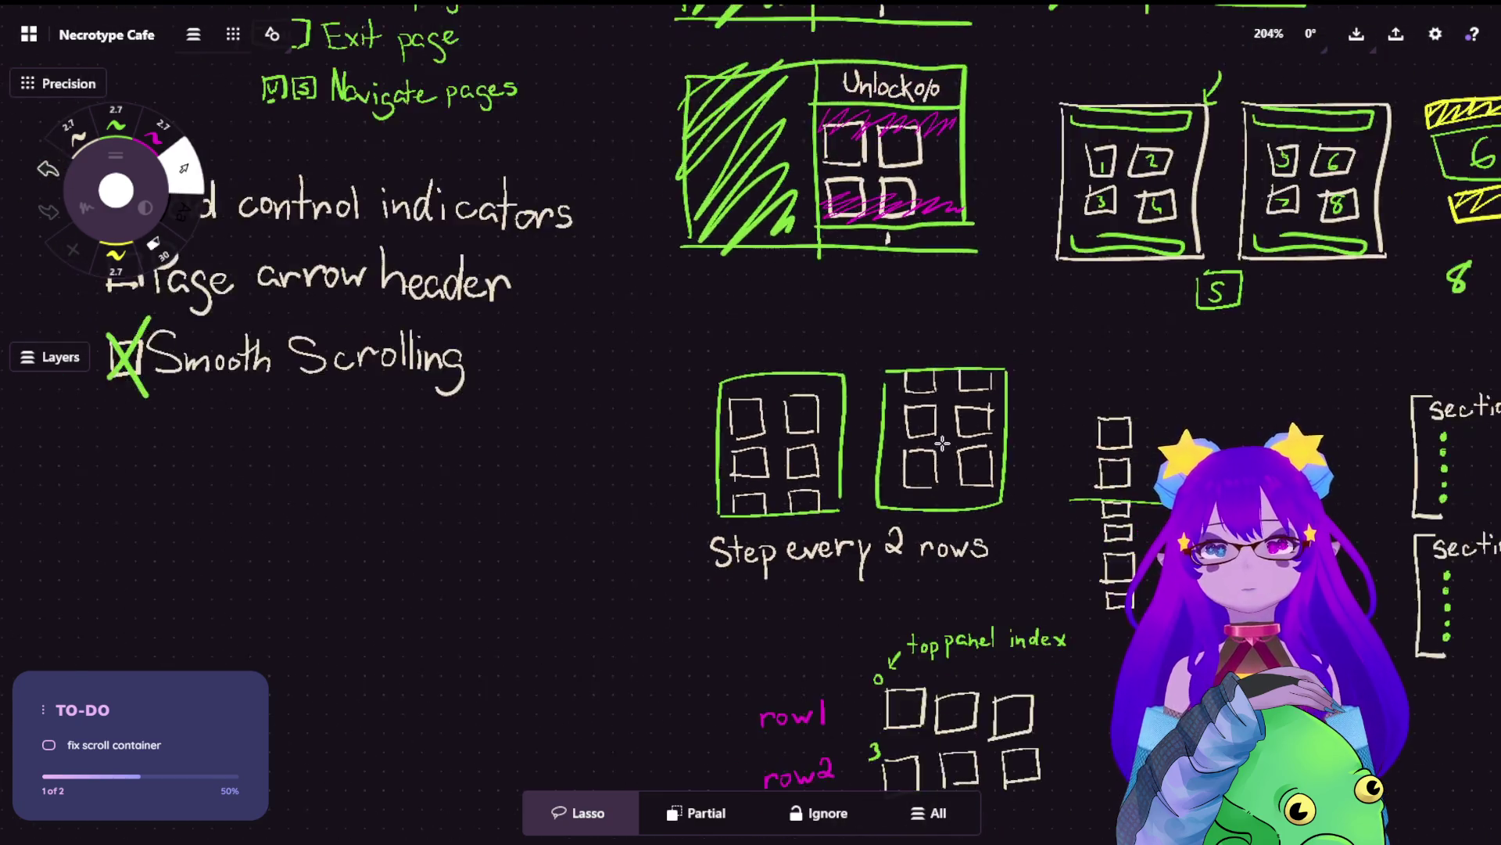
pyautogui.scroll(10, 488, 27)
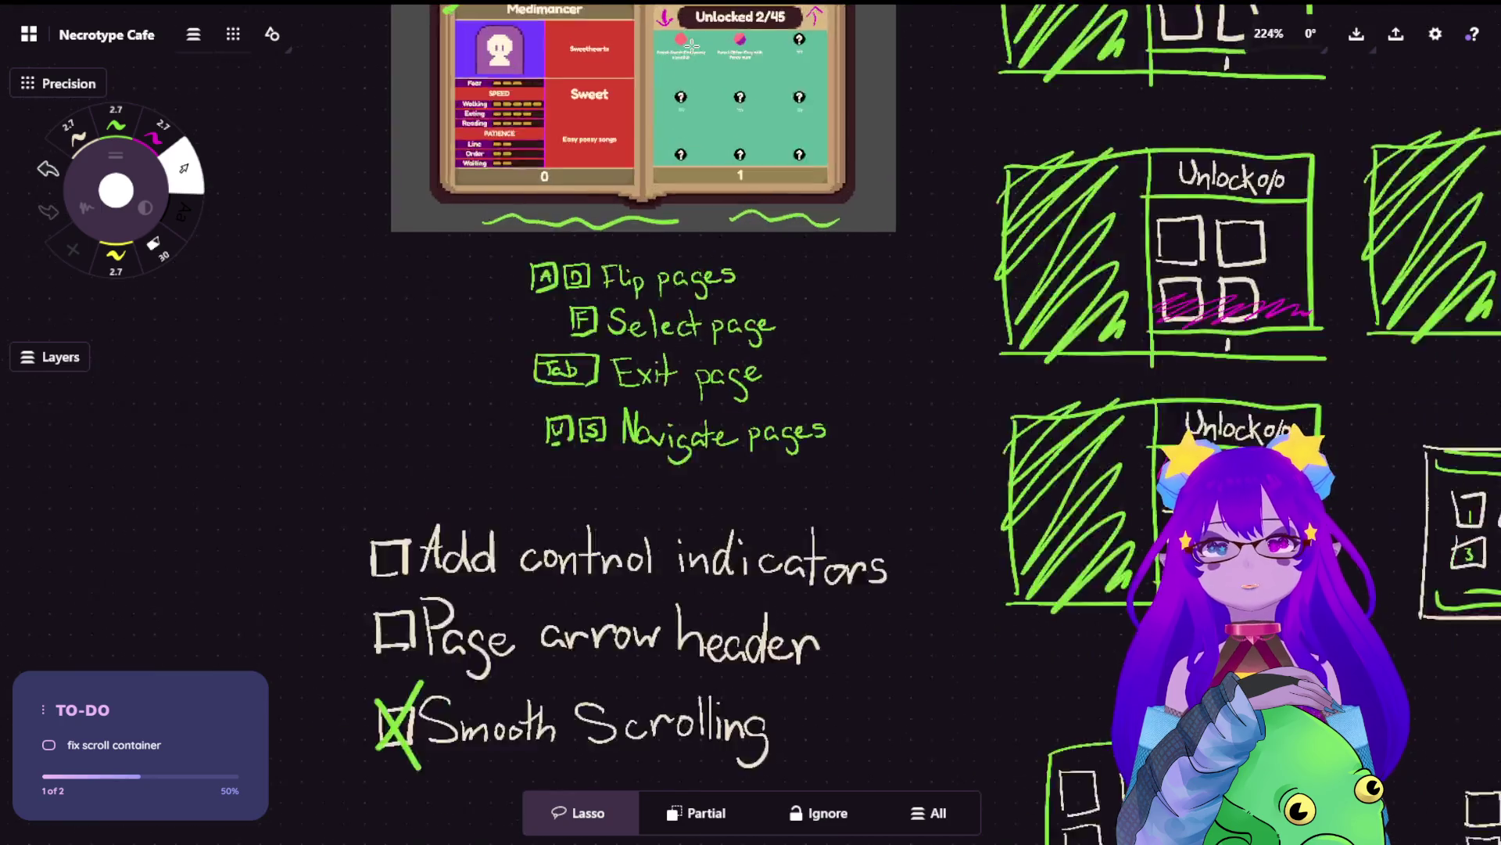
pyautogui.scroll(-3, 719, 436)
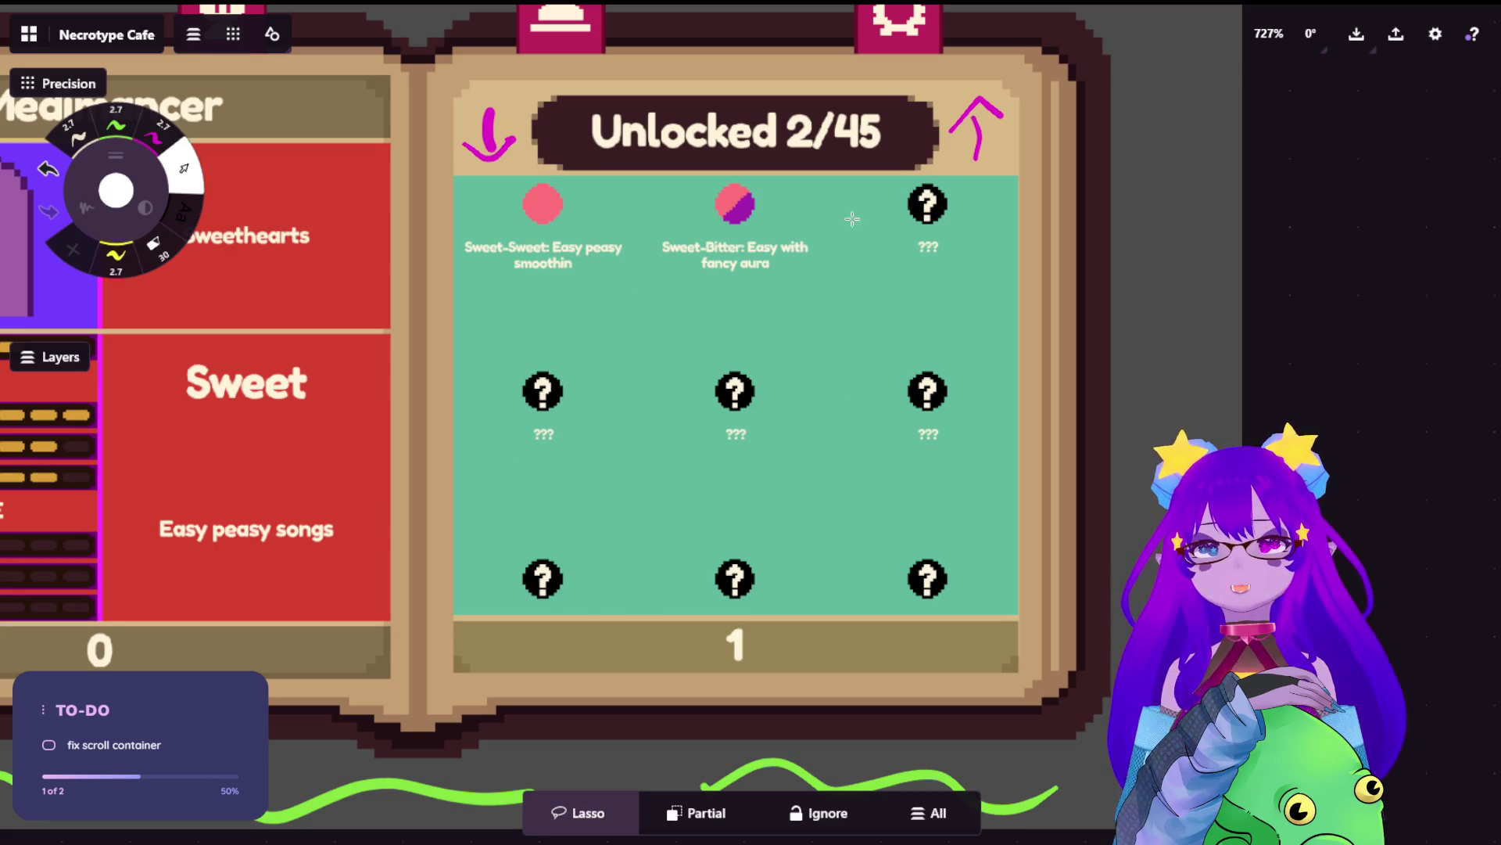
pyautogui.scroll(-5, 852, 219)
pyautogui.scroll(-5, 694, 445)
# - Zoom in on the top panel index note and the row1/row2 labels
pyautogui.scroll(4, 694, 444)
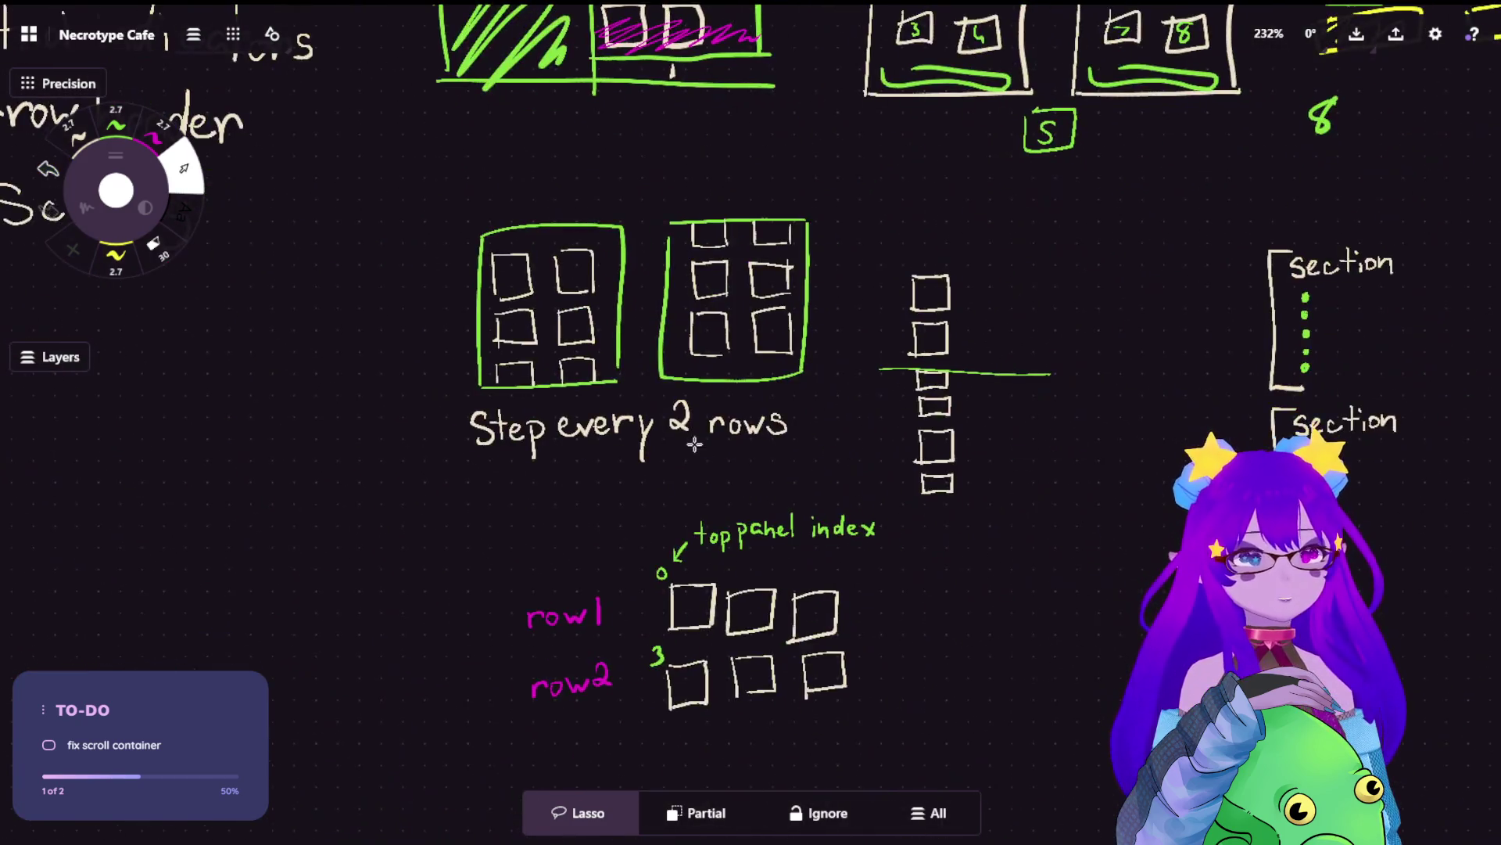
pyautogui.moveTo(694, 444); pyautogui.dragTo(630, 227)
pyautogui.scroll(3, 973, 375)
pyautogui.scroll(1, 772, 216)
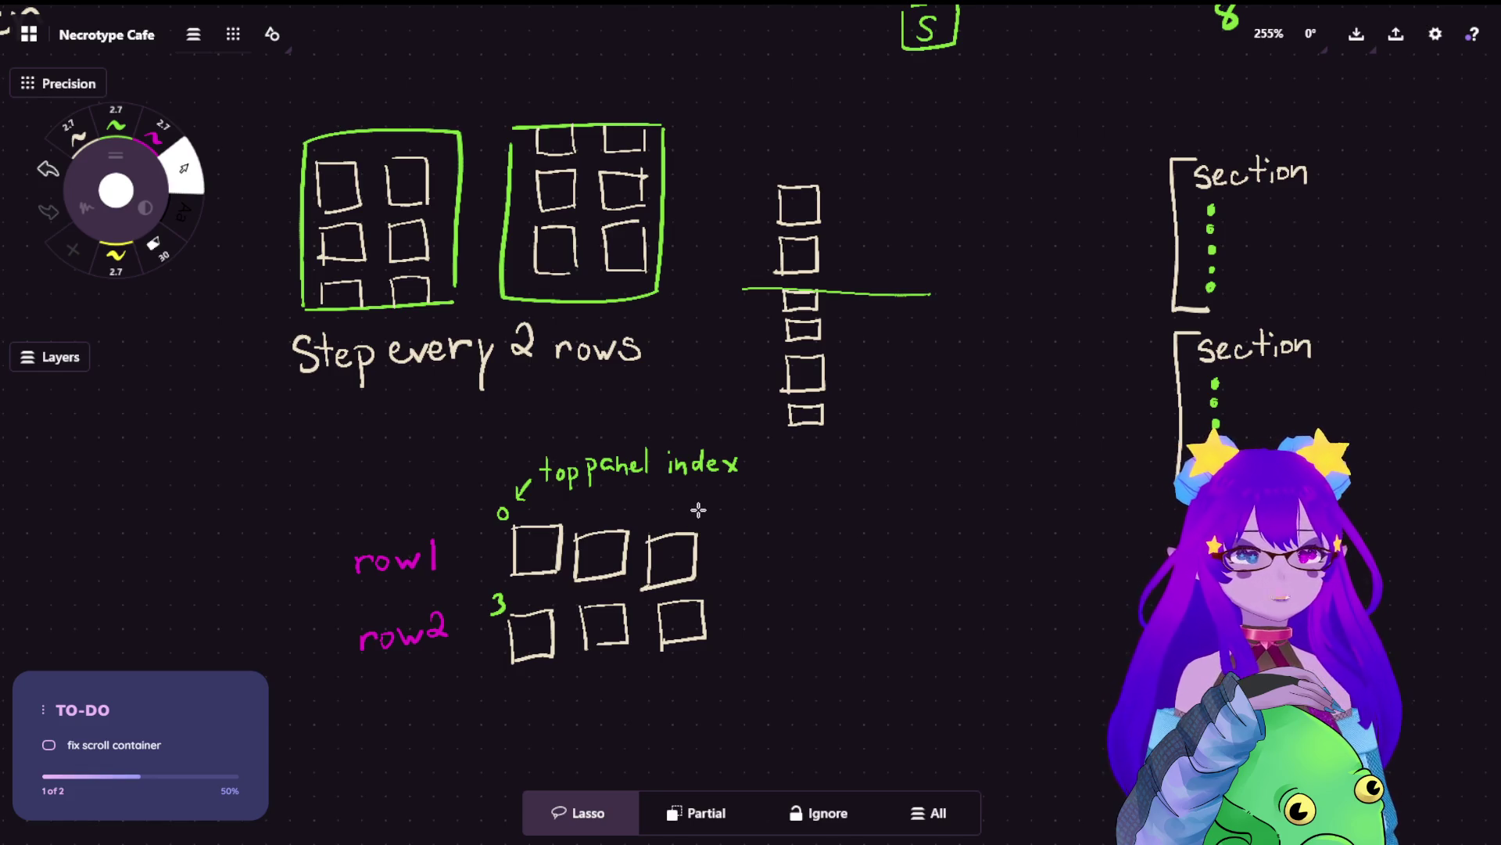
pyautogui.scroll(2, 1106, 405)
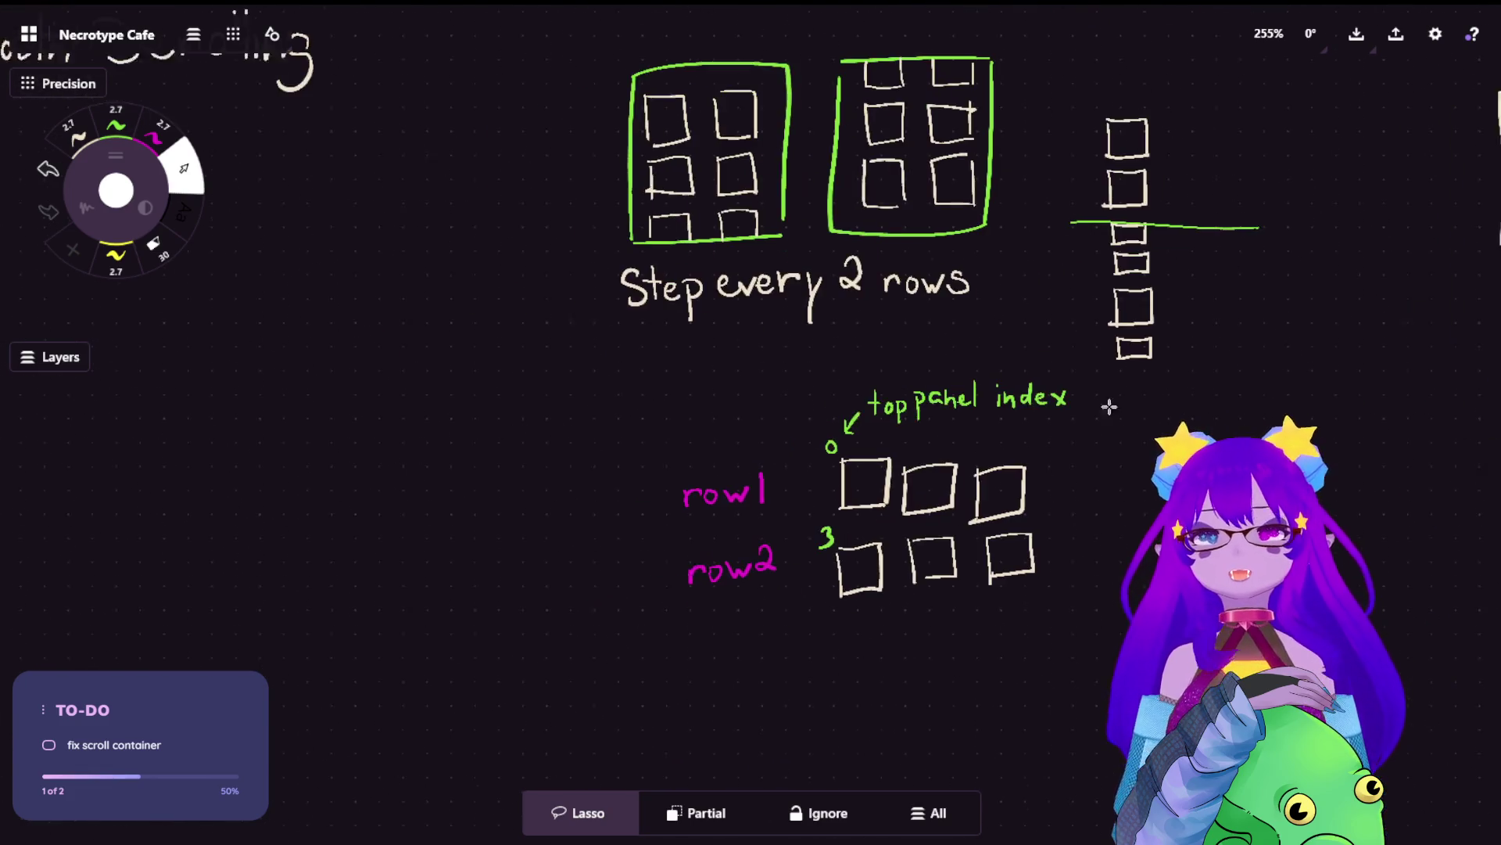
pyautogui.scroll(3, 604, 530)
pyautogui.scroll(2, 604, 530)
pyautogui.moveTo(670, 519); pyautogui.dragTo(1062, 425)
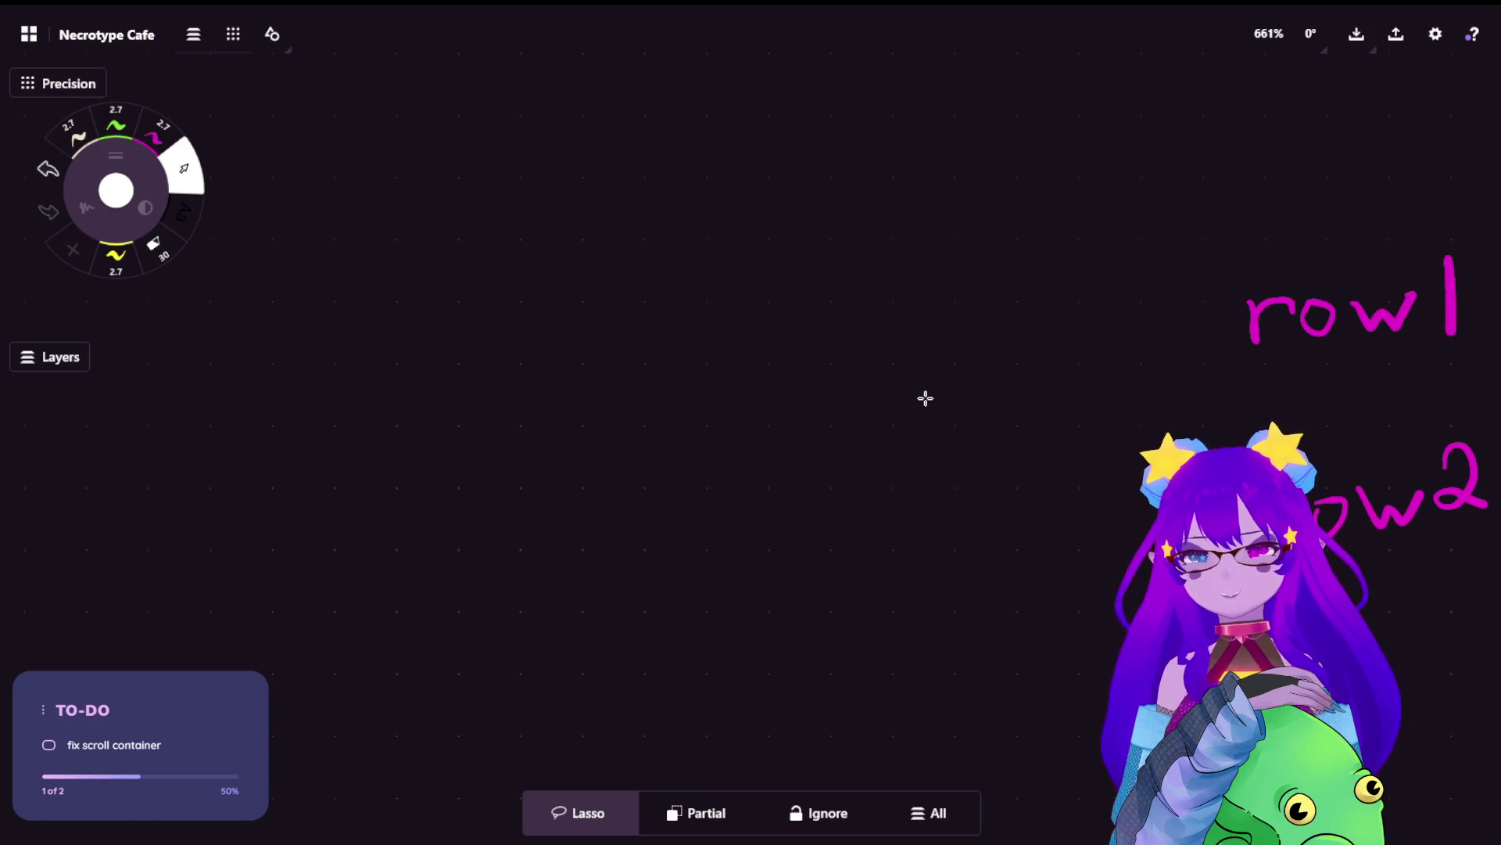
# - Pick the green pen preset and frame the row1/row2 boxes on the left of the view
pyautogui.click(125, 113)
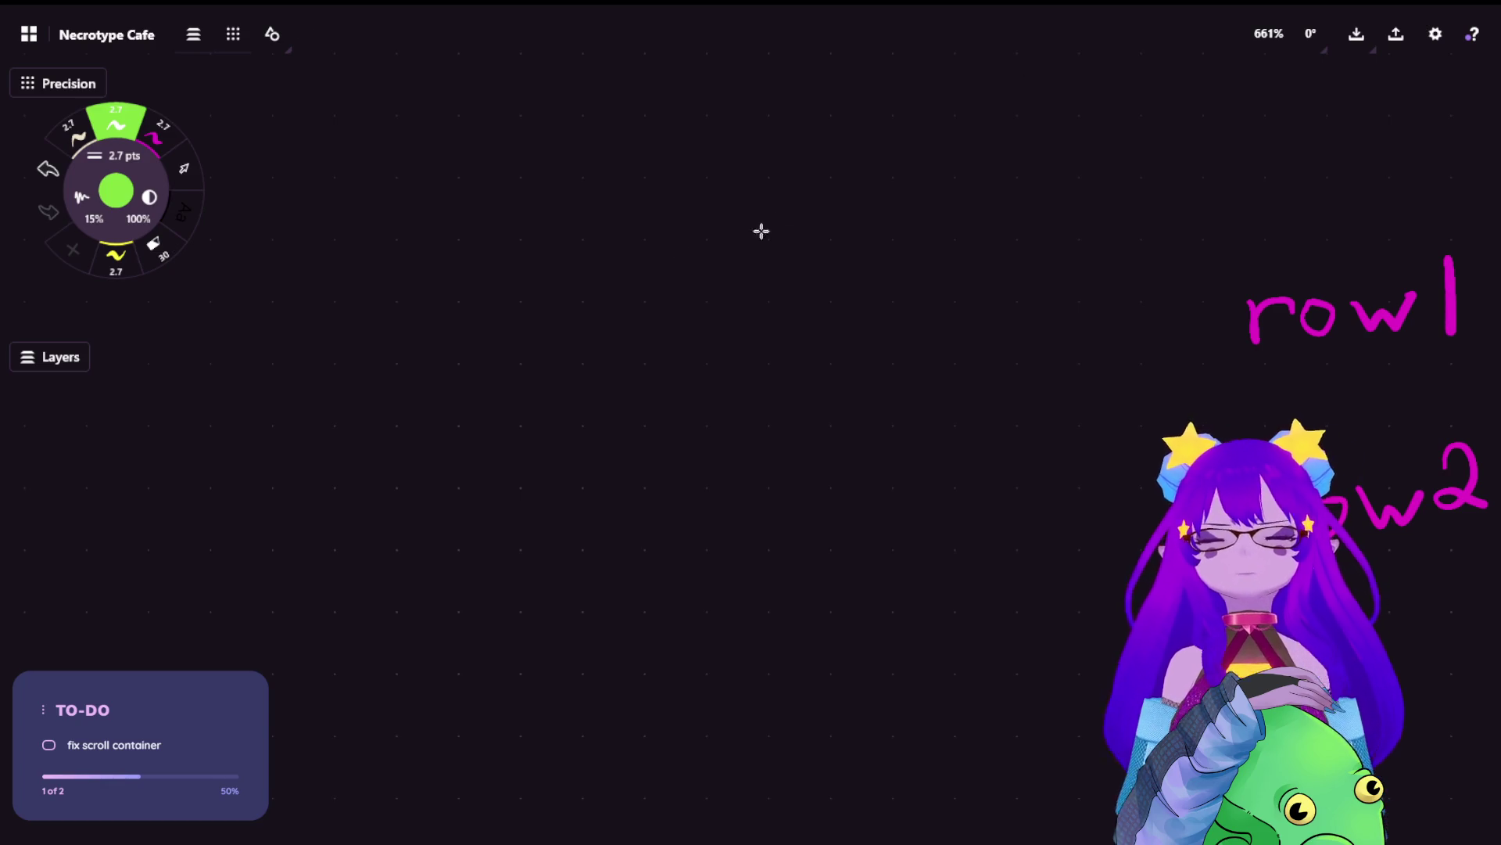
pyautogui.moveTo(546, 442); pyautogui.dragTo(576, 396)
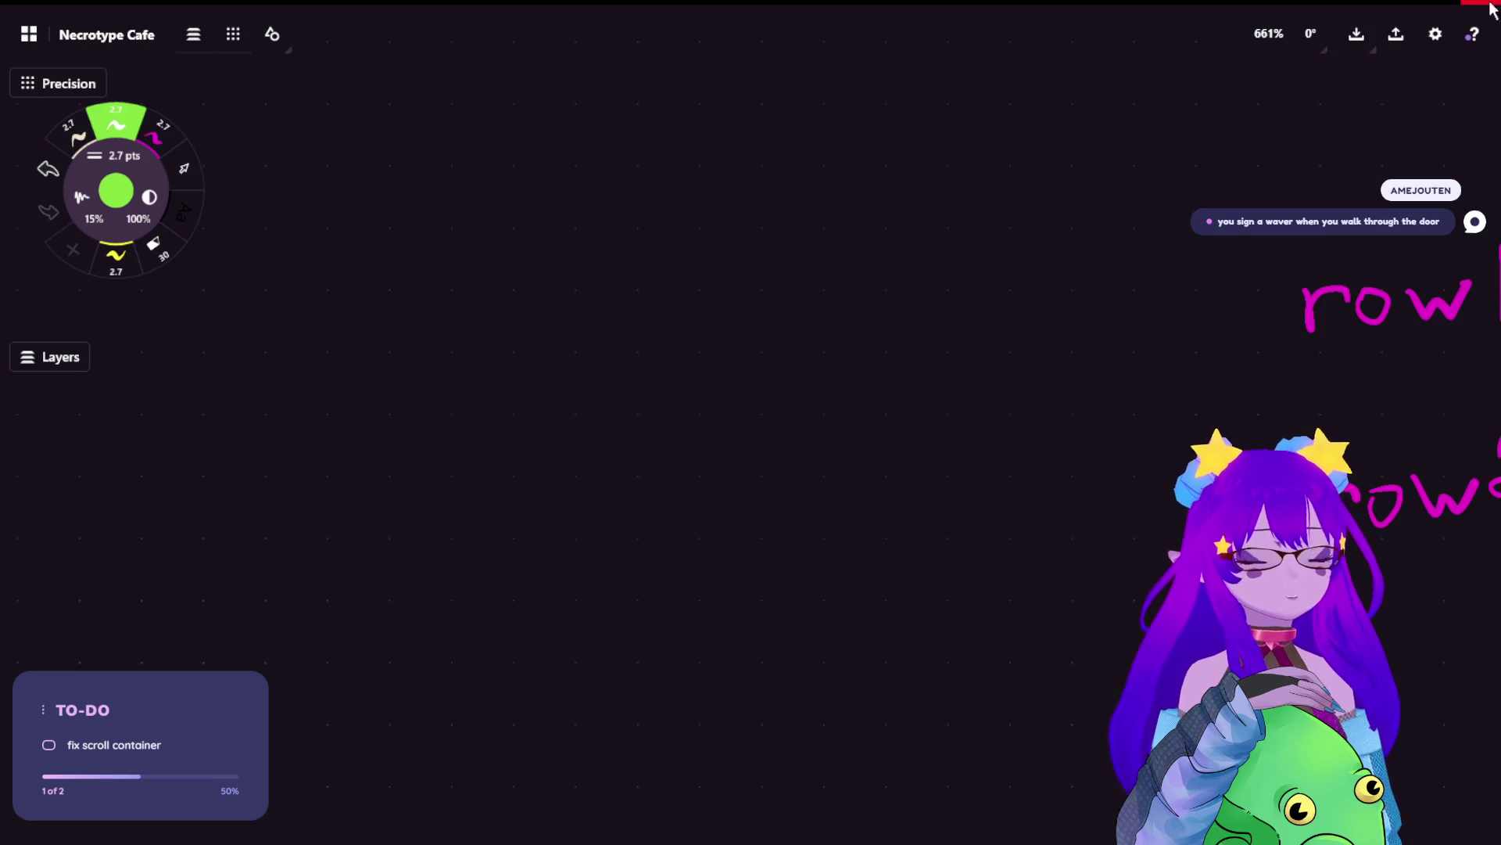
pyautogui.scroll(-5, 1089, 386)
pyautogui.moveTo(1089, 386); pyautogui.dragTo(552, 330)
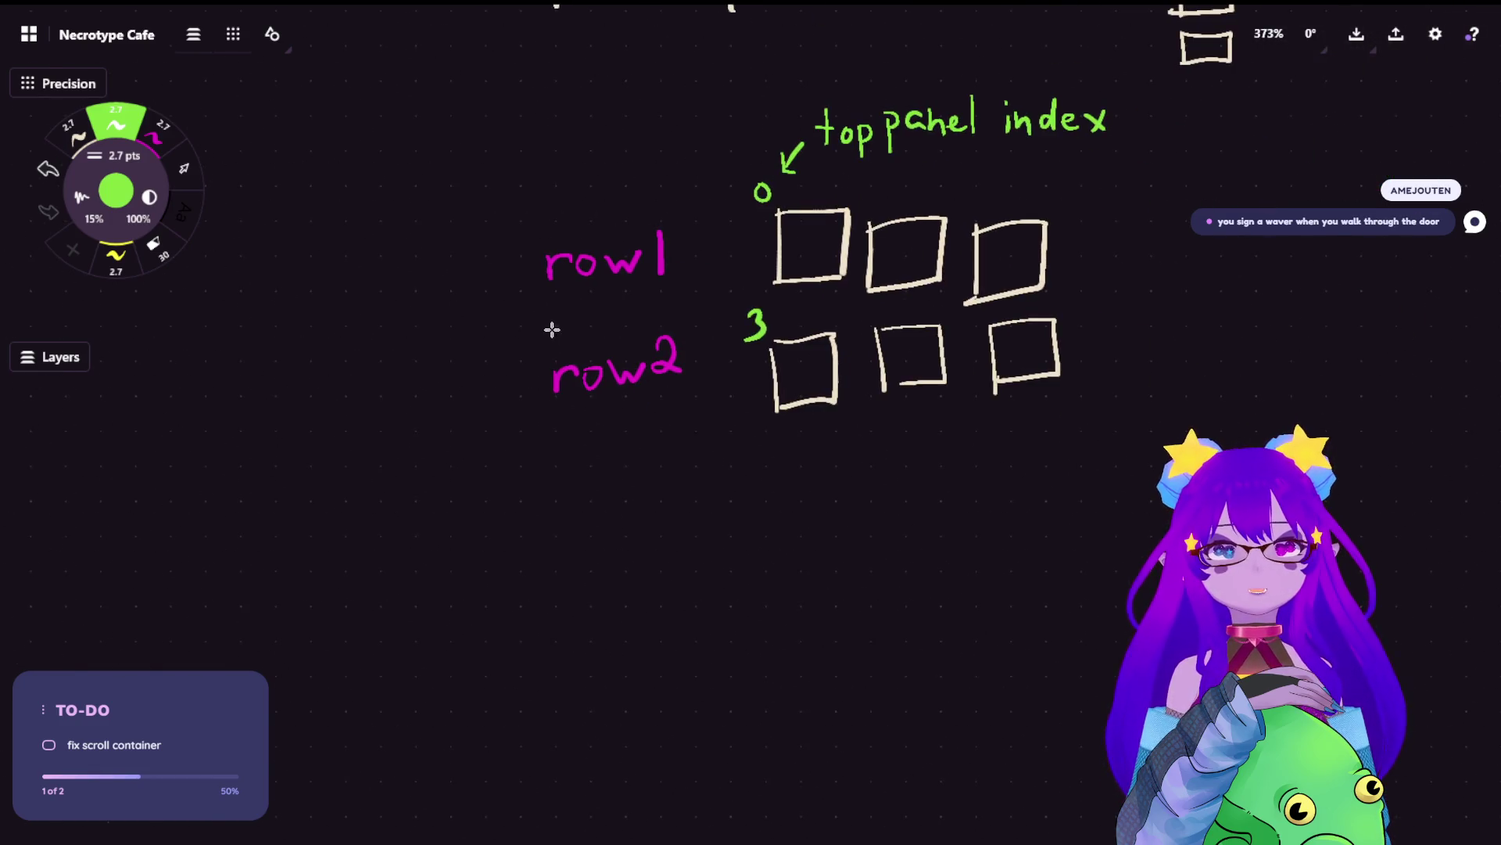
pyautogui.scroll(4, 988, 386)
pyautogui.moveTo(767, 503); pyautogui.dragTo(861, 325)
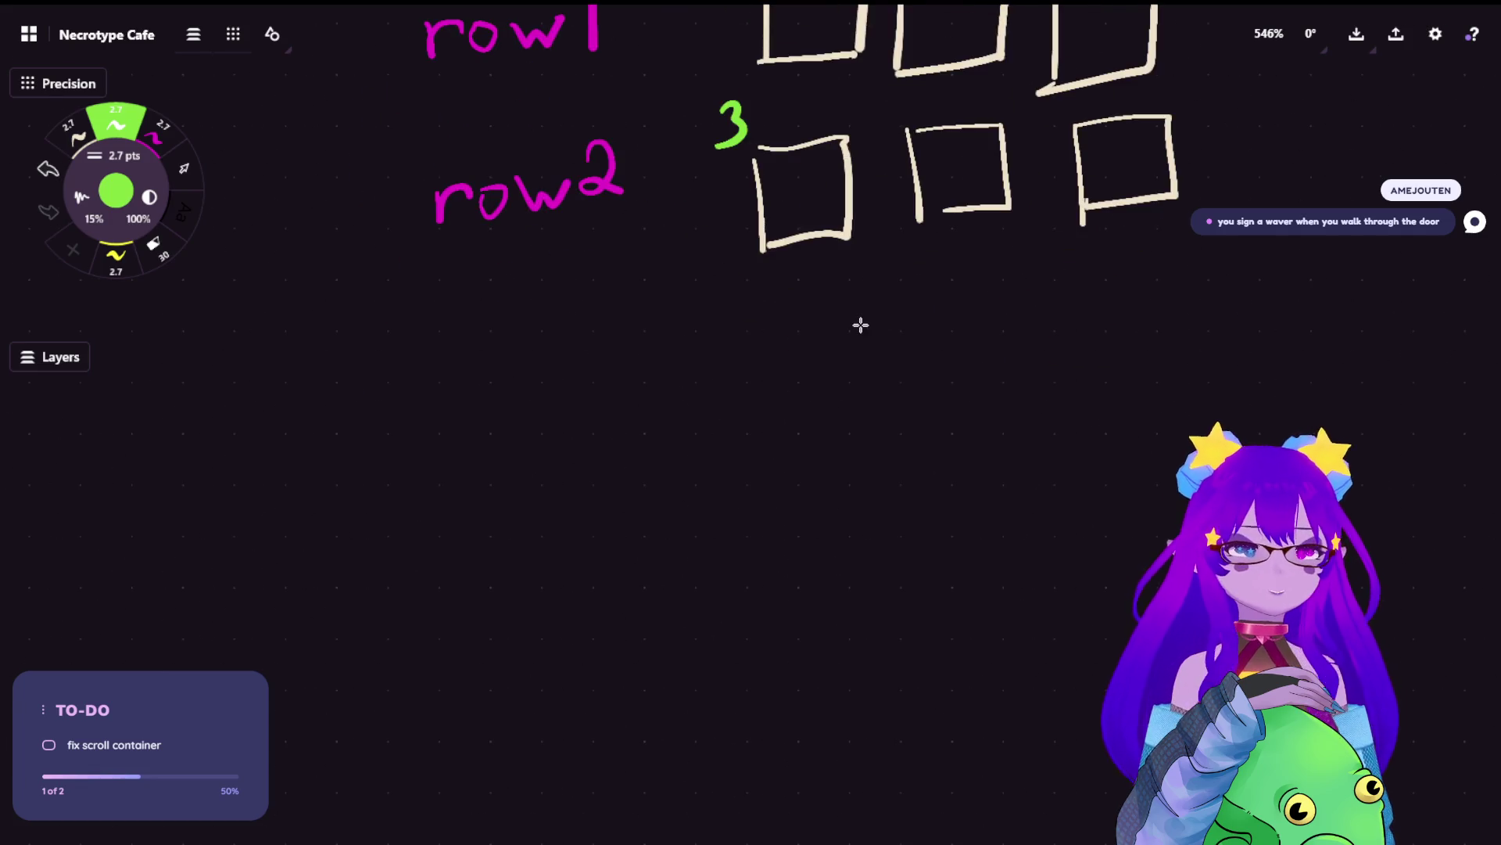
pyautogui.moveTo(1058, 213); pyautogui.dragTo(711, 496)
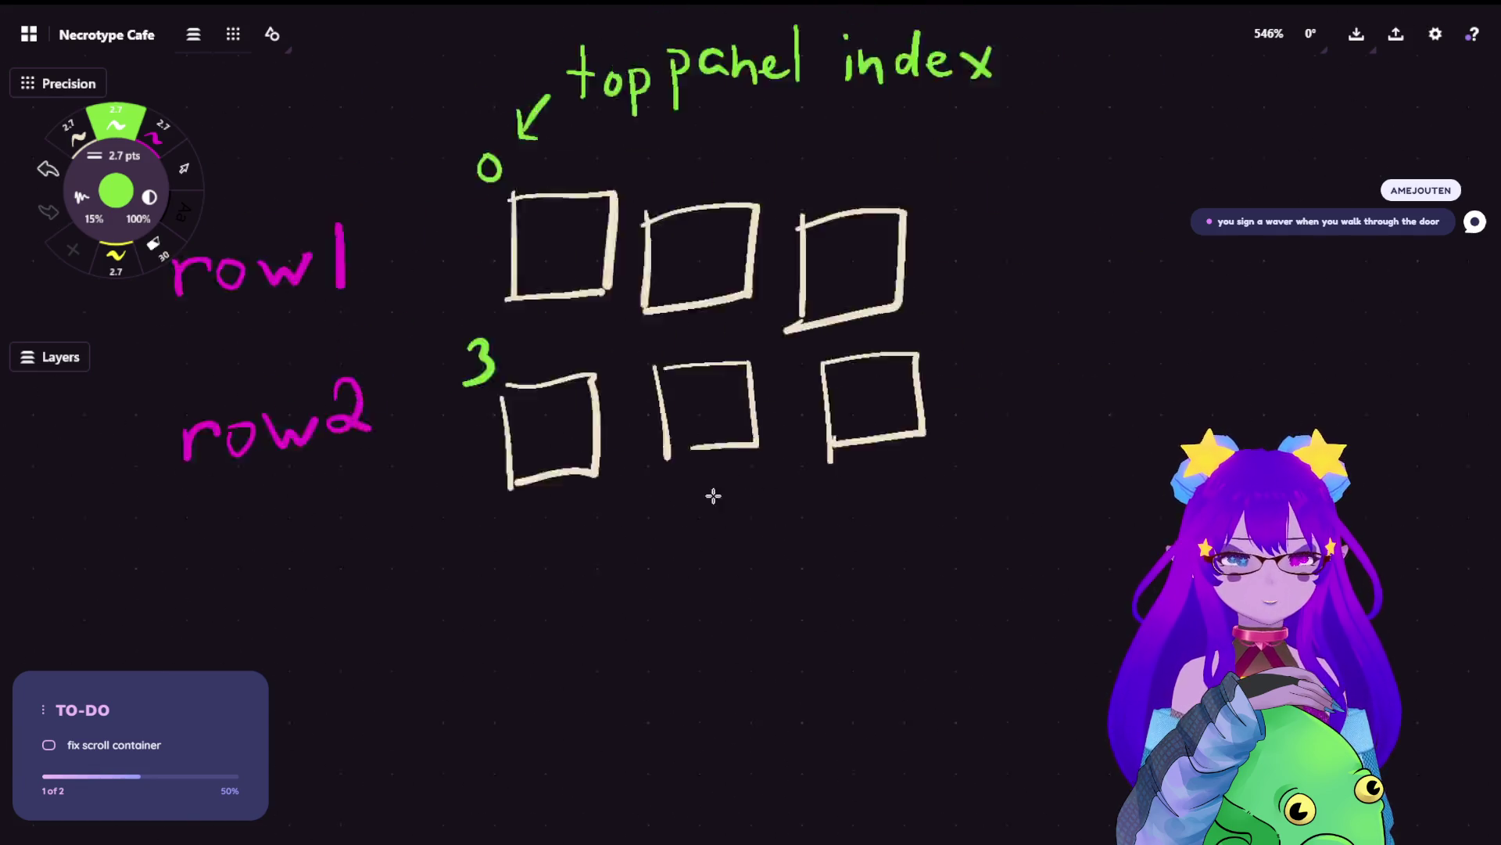
pyautogui.scroll(3, 972, 328)
pyautogui.moveTo(1086, 339); pyautogui.dragTo(816, 404)
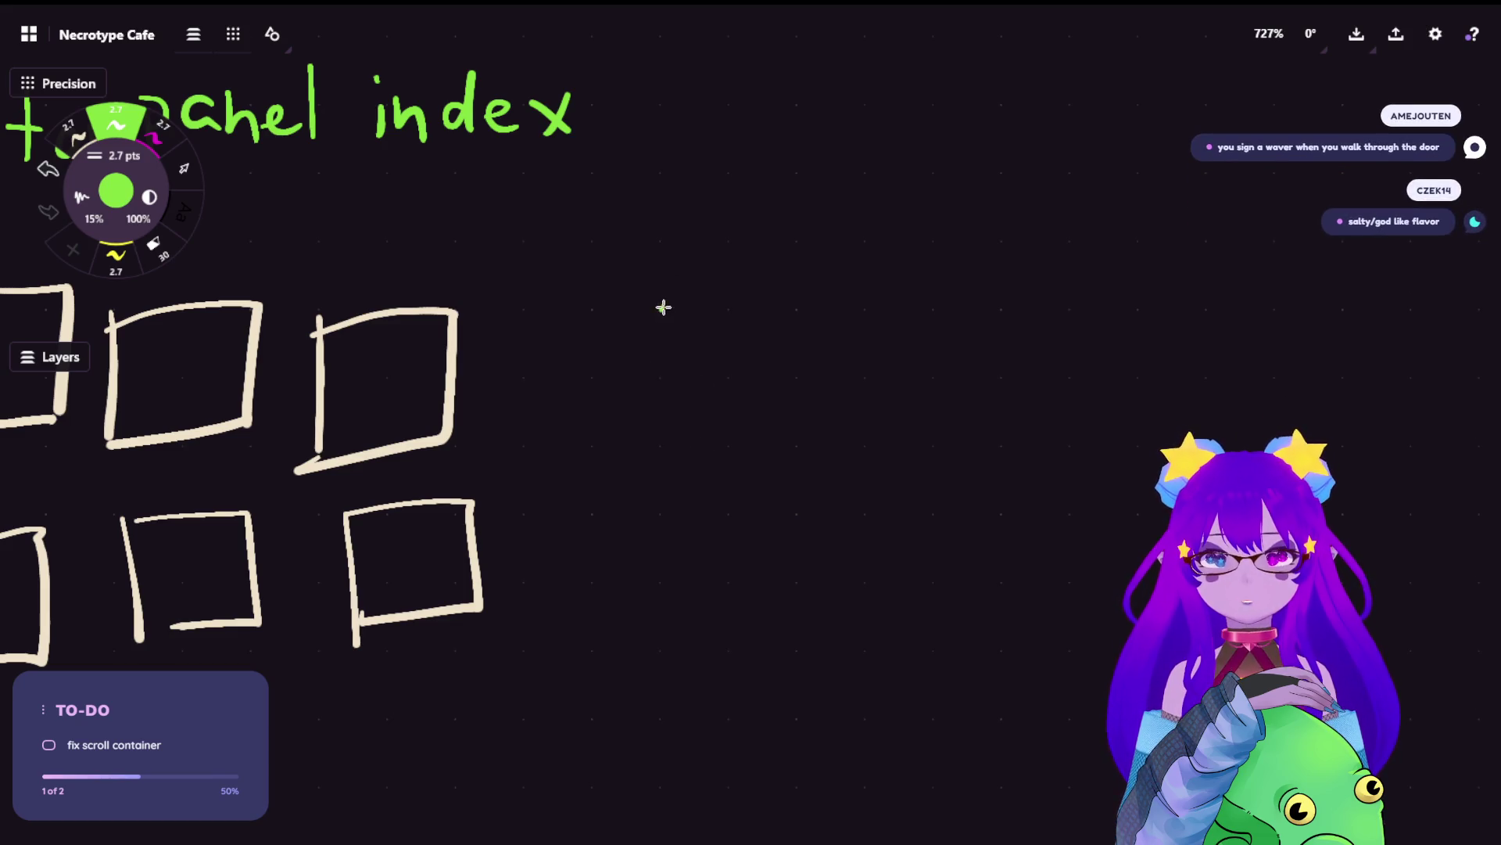
# - Draw a green box divided into a 3x3 grid
pyautogui.moveTo(660, 308); pyautogui.dragTo(688, 546)
pyautogui.moveTo(669, 297)
pyautogui.mouseDown()
pyautogui.moveTo(949, 509)
pyautogui.moveTo(951, 541)
pyautogui.mouseUp()
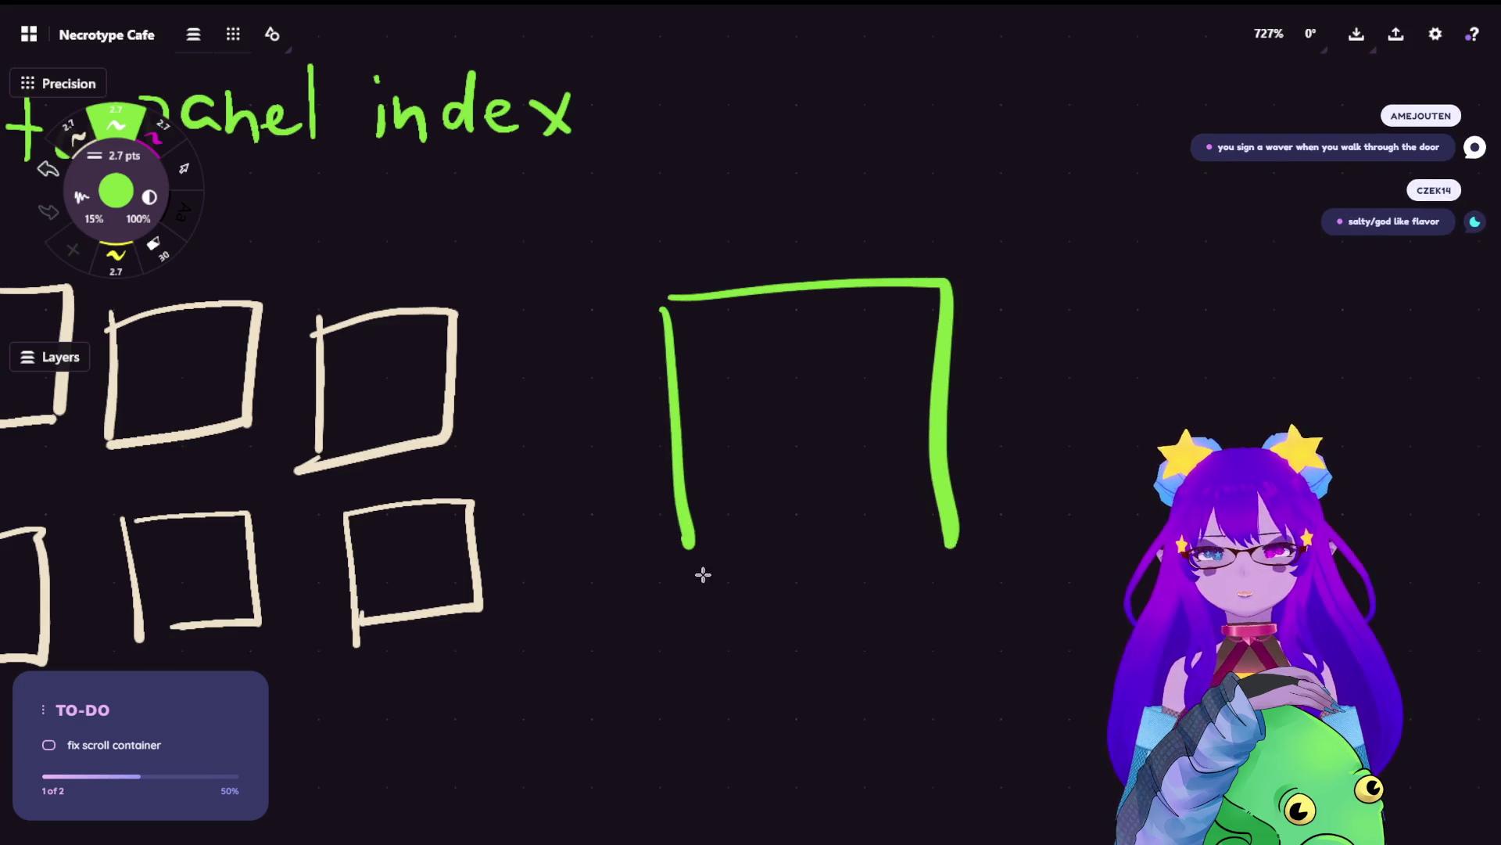
pyautogui.moveTo(692, 552); pyautogui.dragTo(1000, 539)
pyautogui.moveTo(763, 286); pyautogui.dragTo(784, 569)
pyautogui.moveTo(847, 286); pyautogui.dragTo(862, 539)
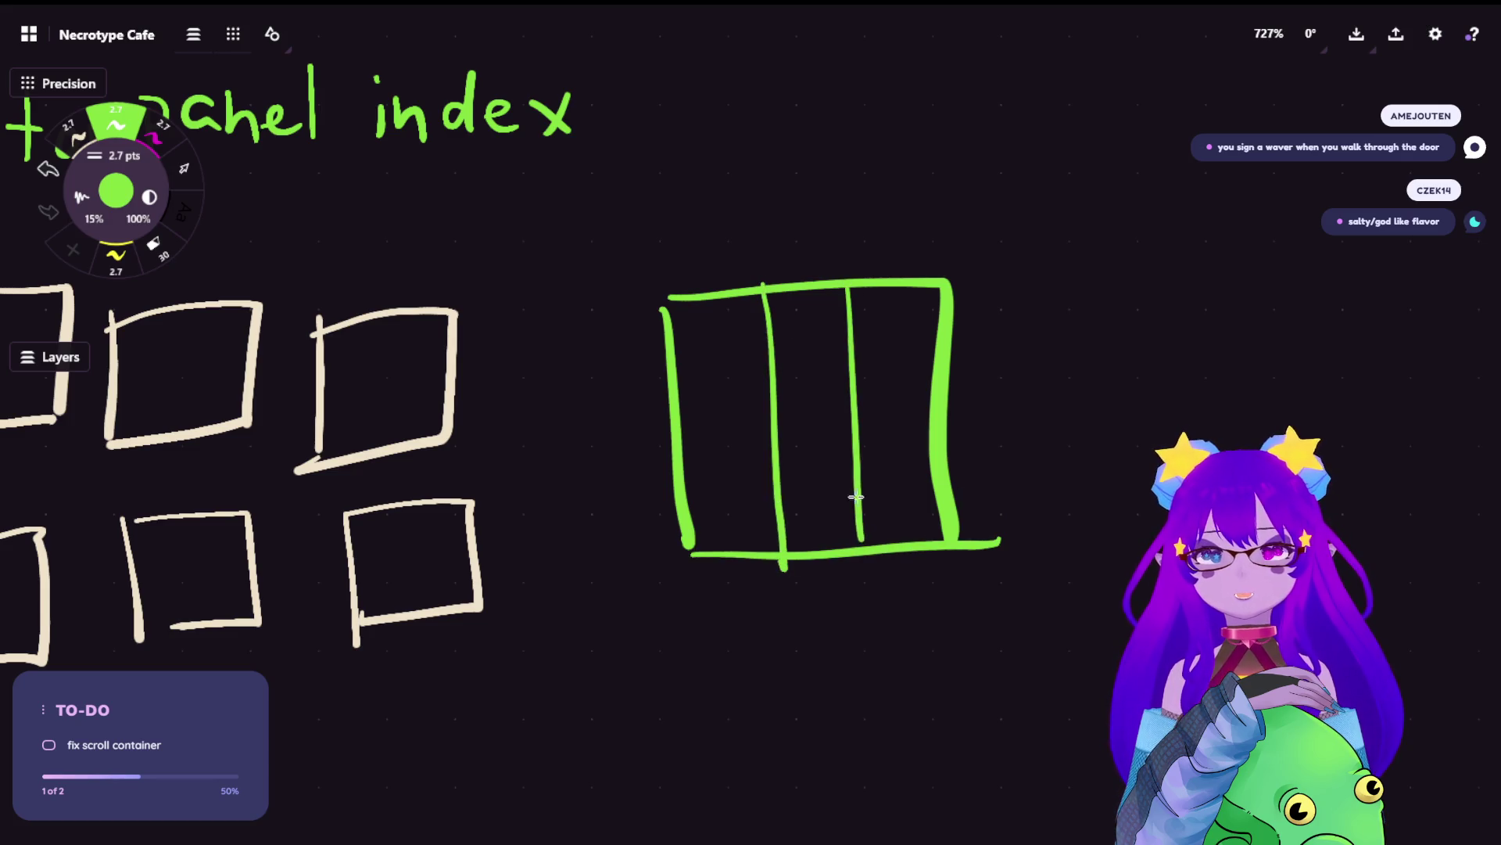
pyautogui.moveTo(664, 383); pyautogui.dragTo(962, 371)
pyautogui.moveTo(683, 462); pyautogui.dragTo(964, 441)
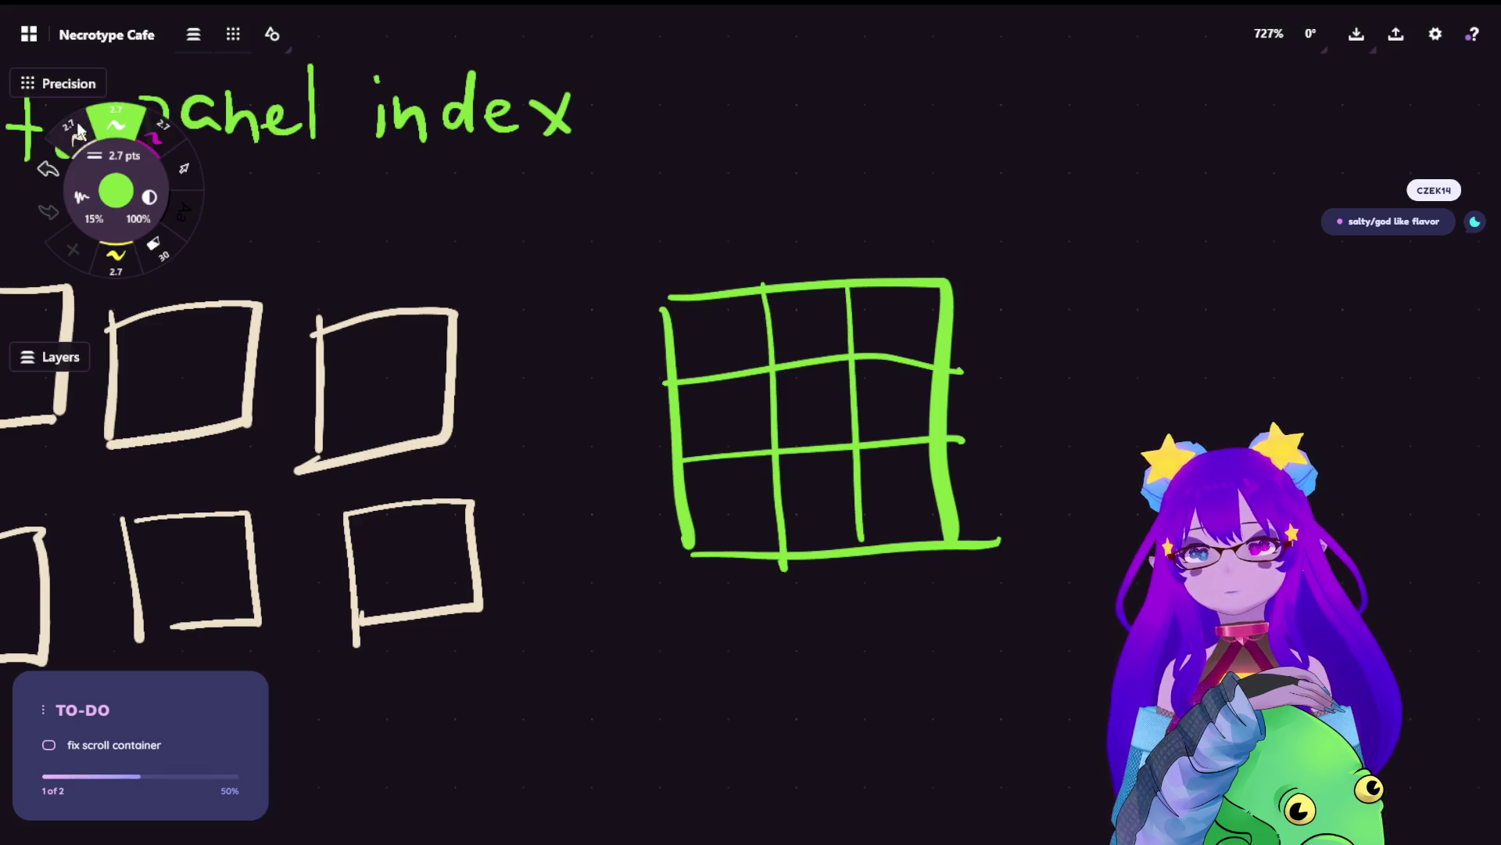
# - Draw a tall cream box beside the green grid
pyautogui.press('1')
pyautogui.moveTo(1025, 275); pyautogui.dragTo(1068, 538)
pyautogui.moveTo(1029, 275)
pyautogui.mouseDown()
pyautogui.moveTo(1223, 280)
pyautogui.moveTo(1073, 534)
pyautogui.mouseUp()
pyautogui.hscroll(10, 472, 185)
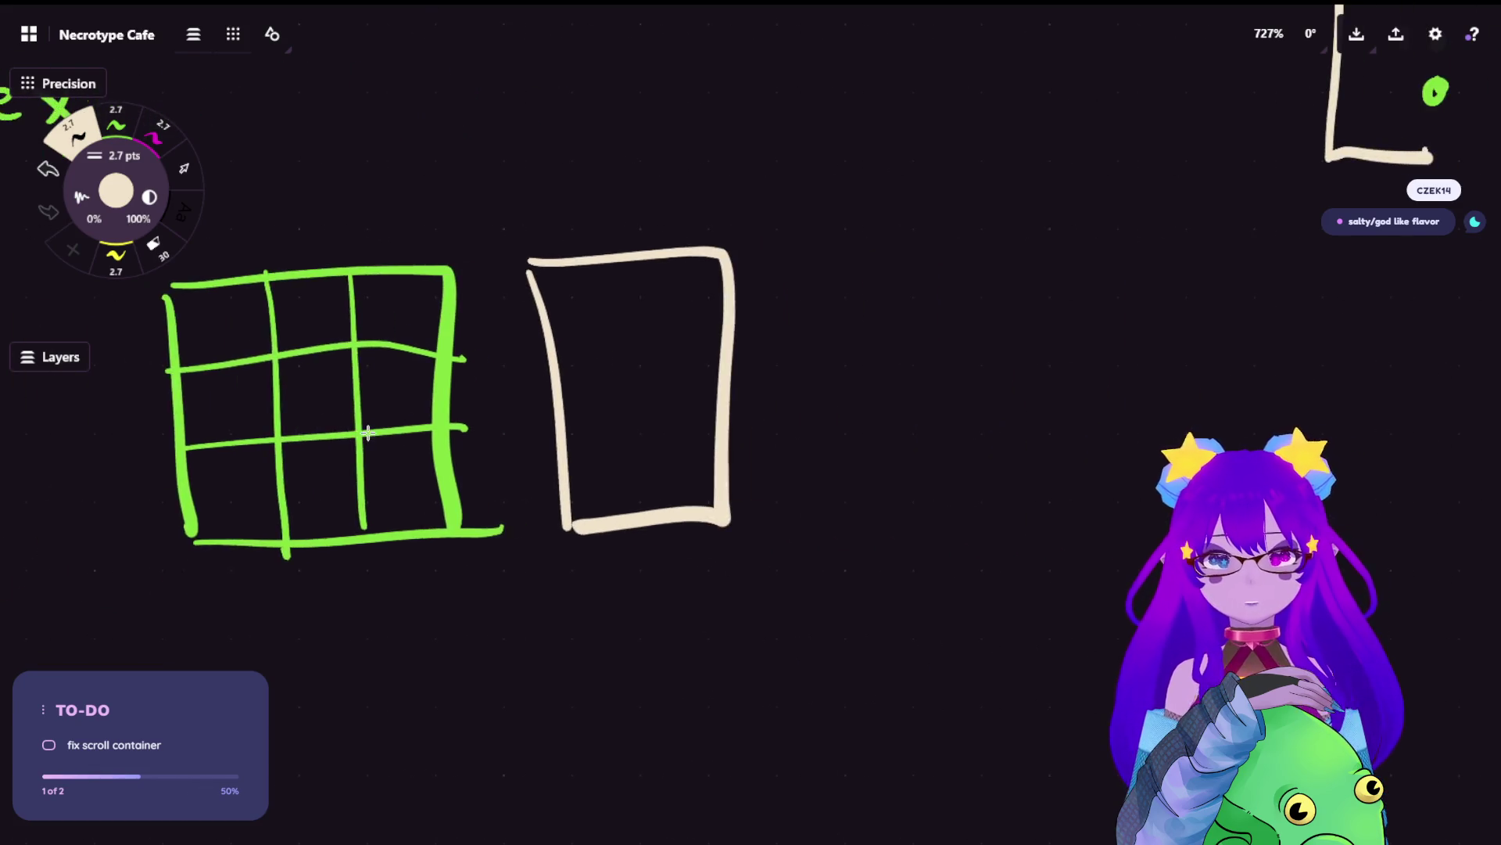
# - Add a magenta vertical scroll bar inside the cream box, undoing green and yellow attempts
pyautogui.click(144, 126)
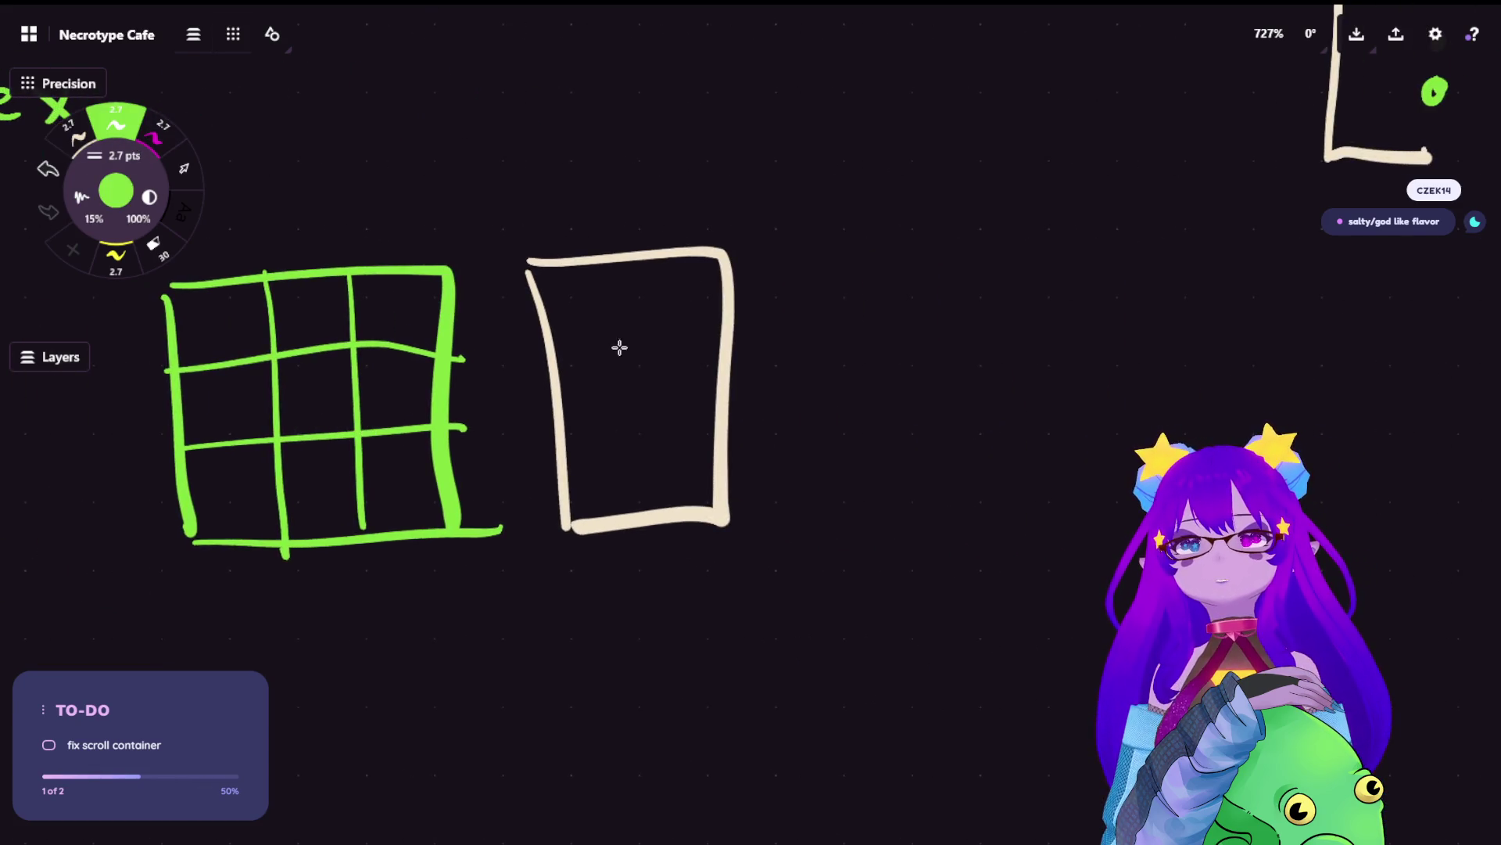
pyautogui.moveTo(696, 284); pyautogui.dragTo(699, 482)
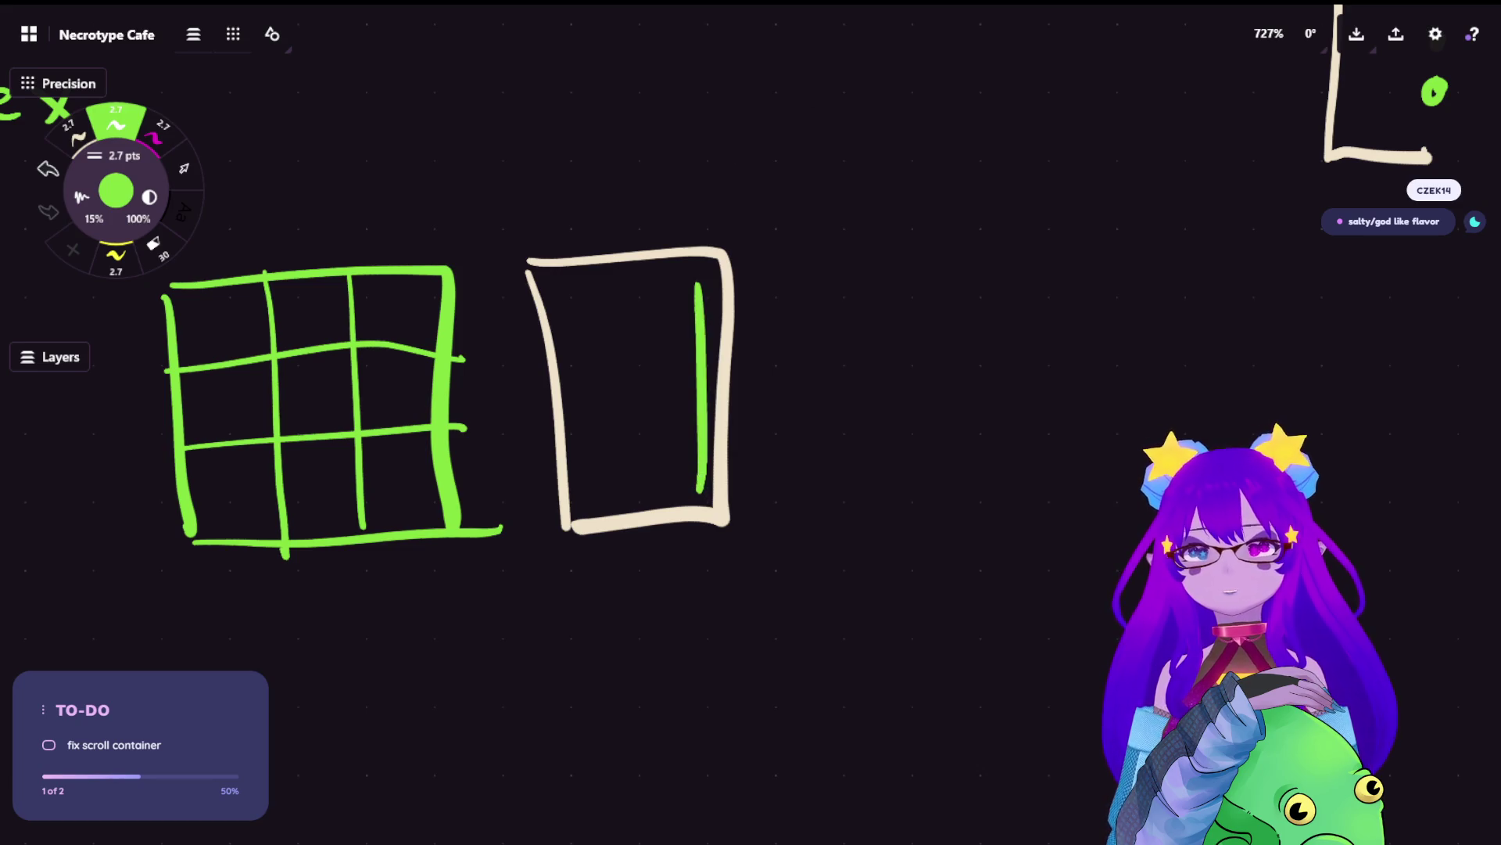
pyautogui.hotkey('ctrl', 'z')
pyautogui.click(115, 270)
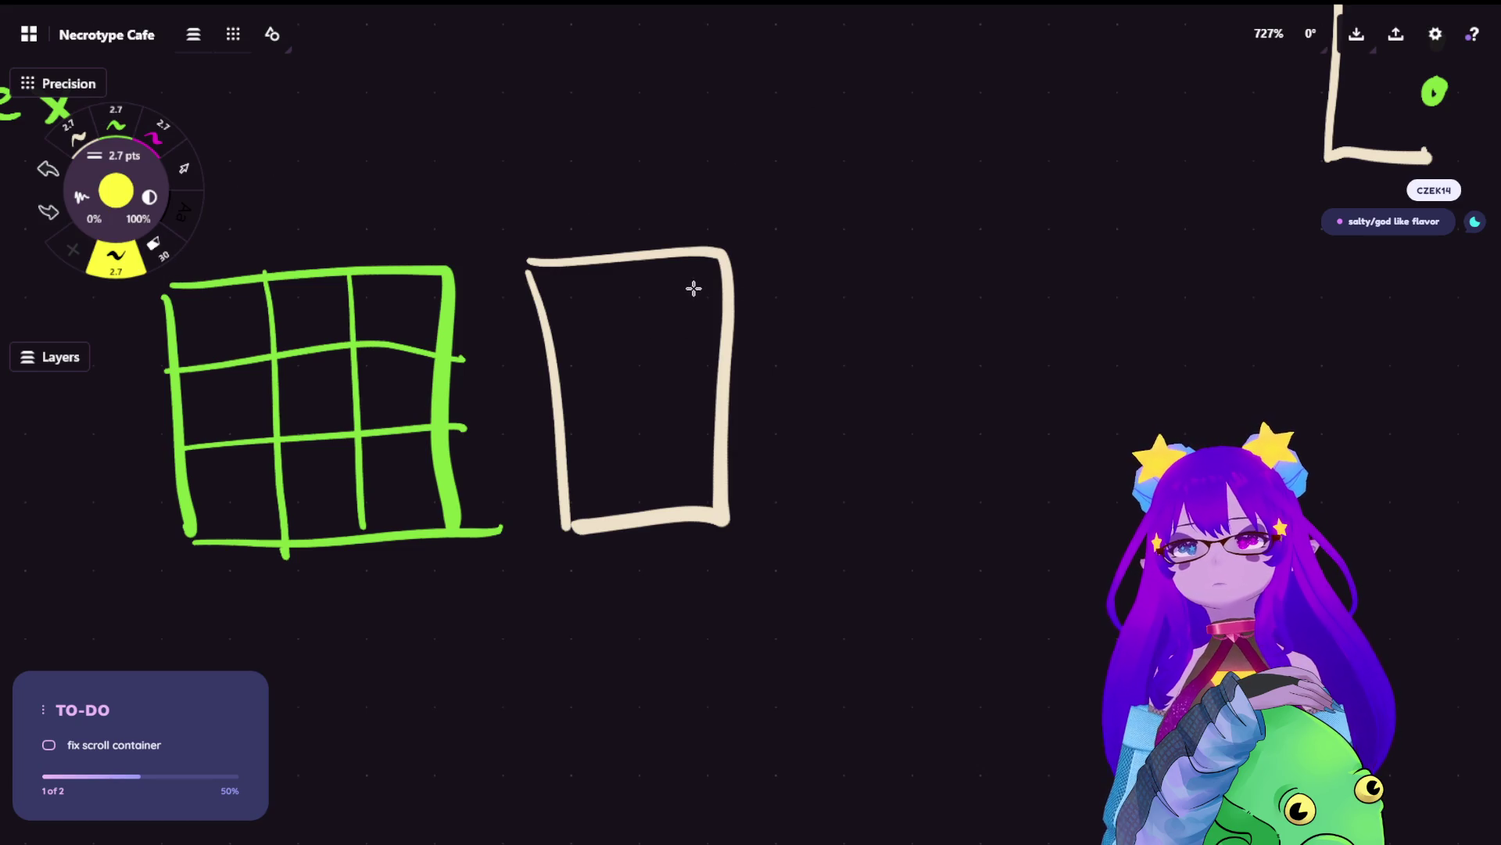
pyautogui.moveTo(698, 273); pyautogui.dragTo(696, 504)
pyautogui.hotkey('ctrl', 'z')
pyautogui.click(160, 132)
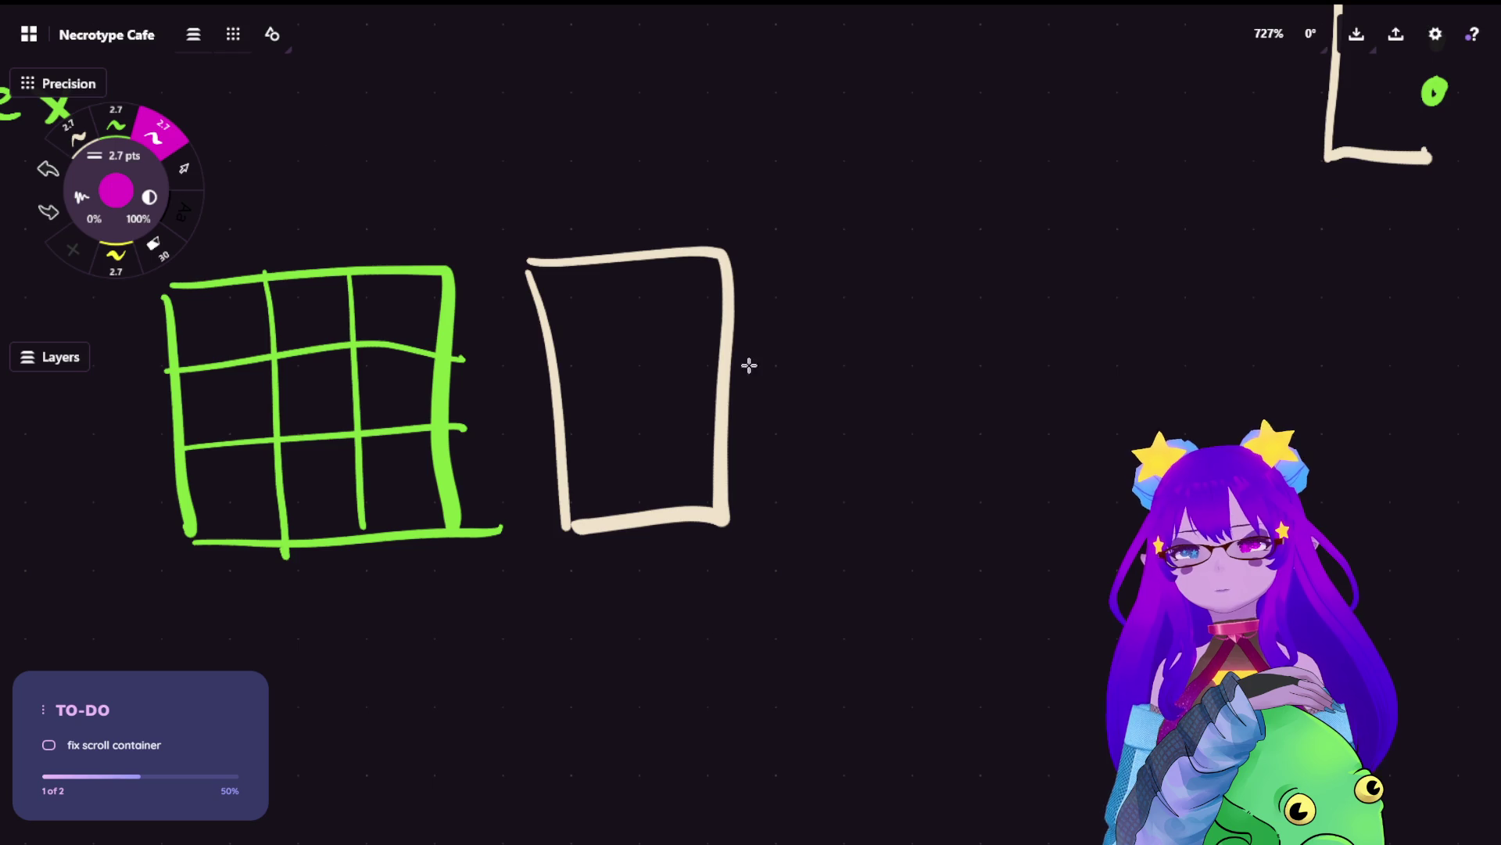
pyautogui.moveTo(700, 273); pyautogui.dragTo(695, 494)
pyautogui.press('l')
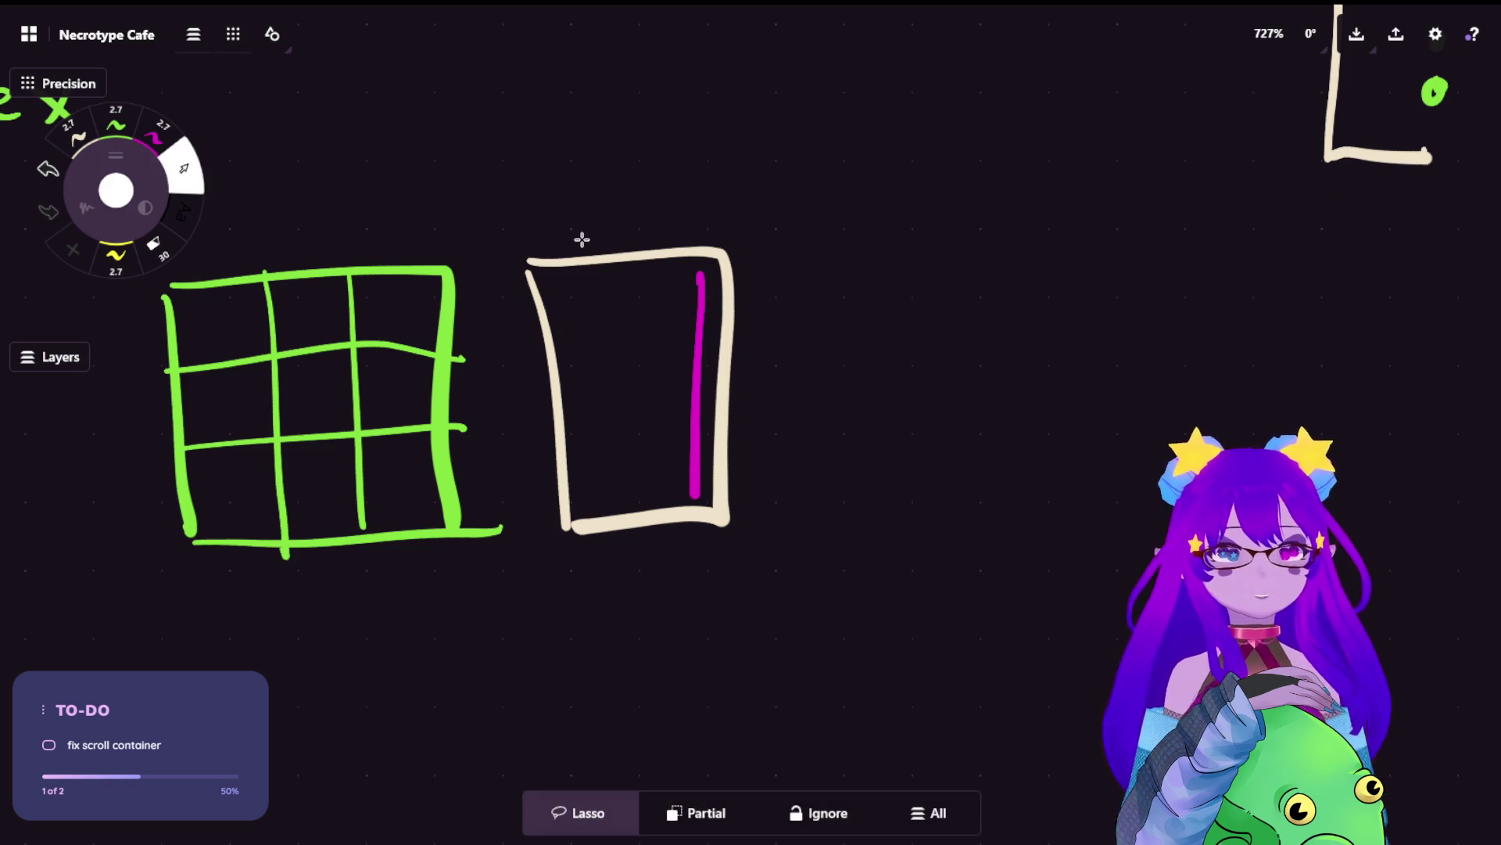
# - Lasso the cream box with its scroll bar and paste a copy to the right
pyautogui.moveTo(813, 191)
pyautogui.mouseDown()
pyautogui.moveTo(579, 164)
pyautogui.moveTo(536, 453)
pyautogui.moveTo(845, 419)
pyautogui.mouseUp()
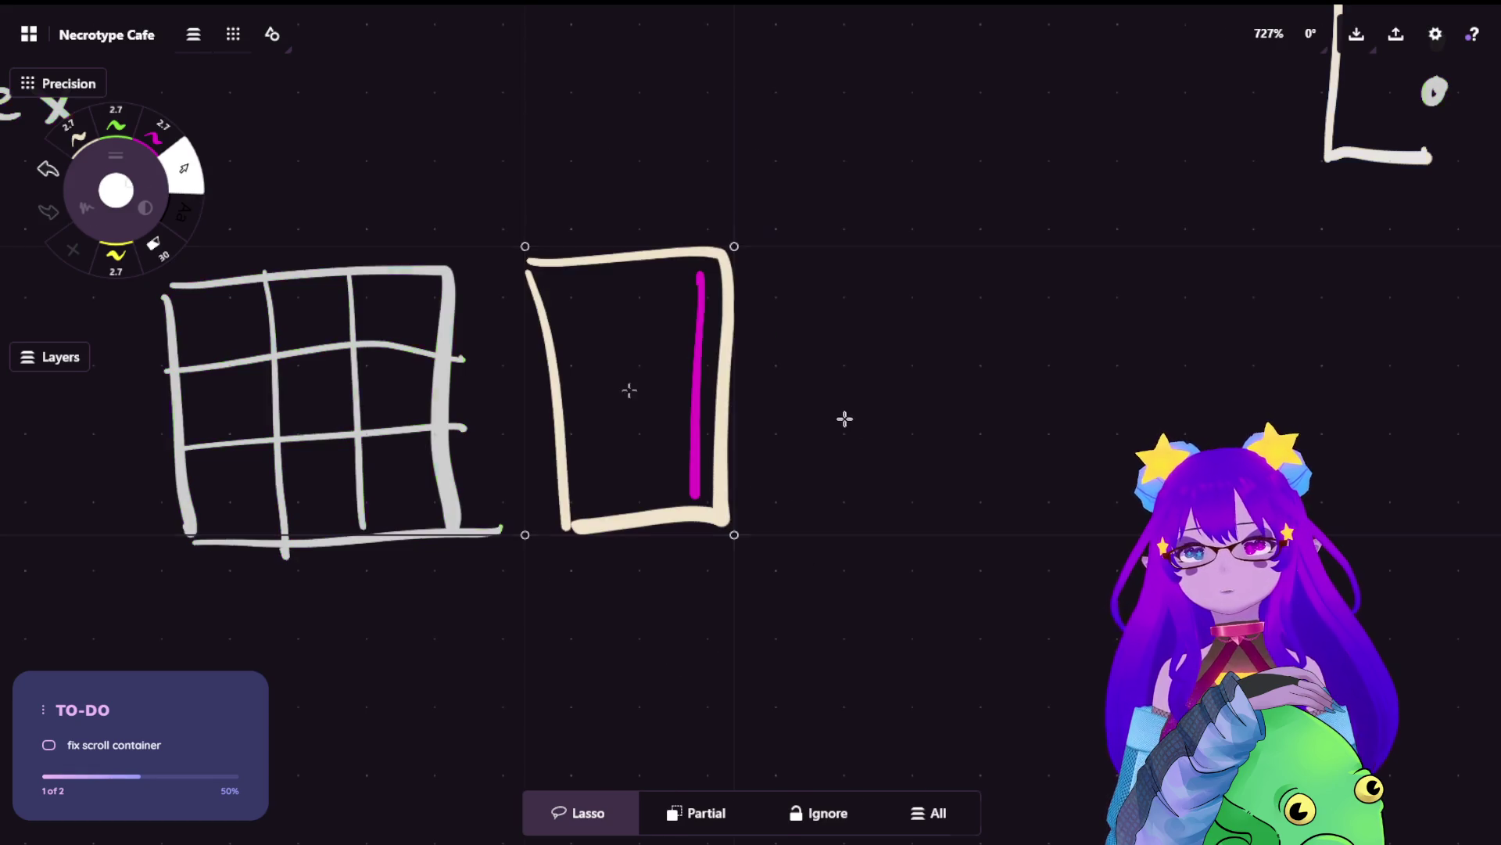
pyautogui.hotkey('ctrl', 'c')
pyautogui.hotkey('ctrl', 'v')
pyautogui.moveTo(750, 429)
pyautogui.mouseDown()
pyautogui.moveTo(952, 385)
pyautogui.moveTo(923, 446)
pyautogui.mouseUp()
pyautogui.press('Escape')
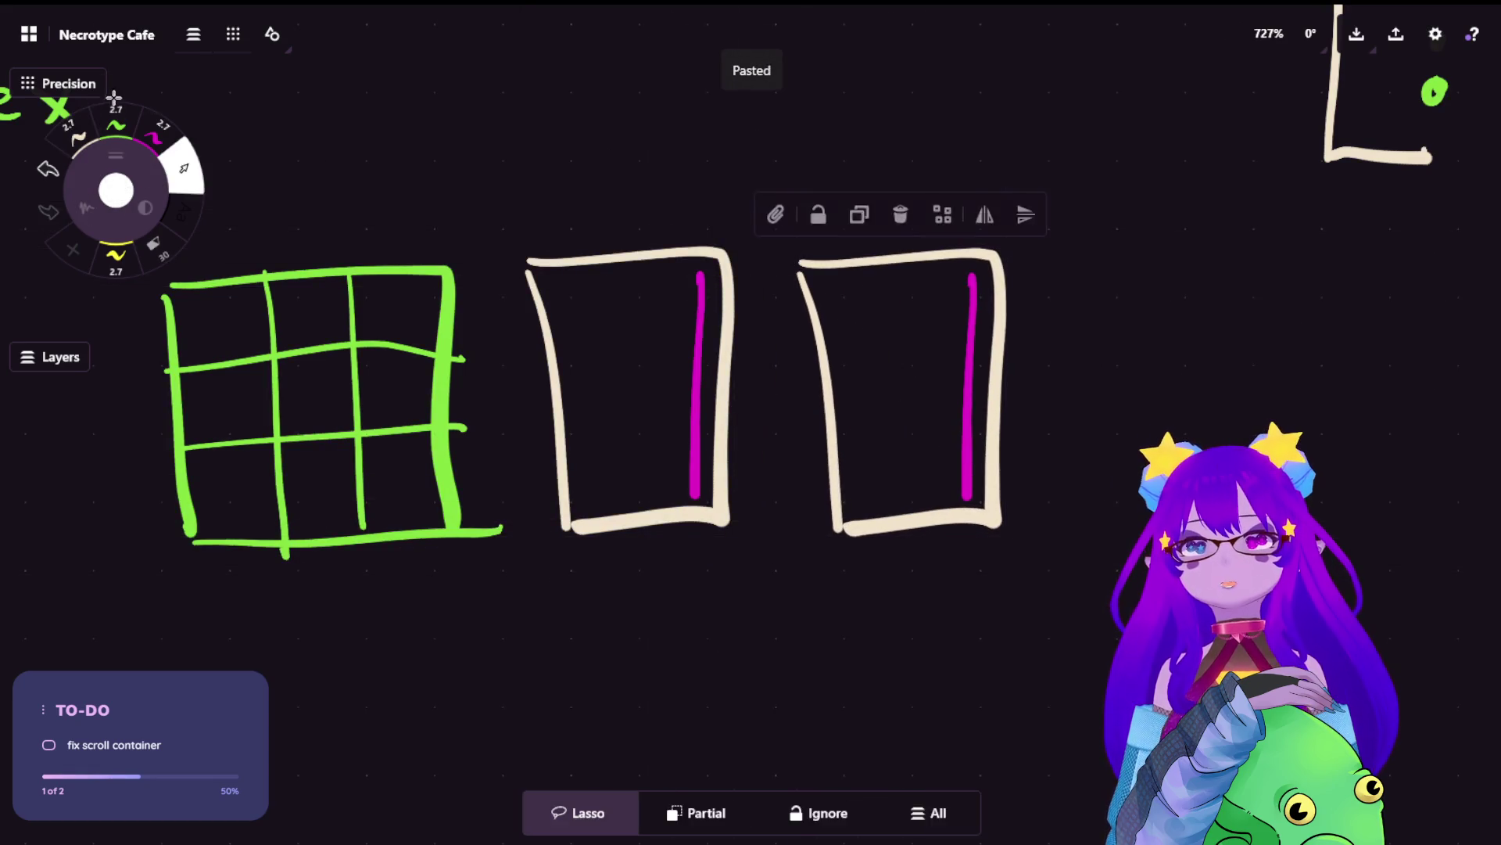
# - Draw a narrow green two-column grid with three row lines inside the copied box
pyautogui.press('p')
pyautogui.moveTo(840, 297)
pyautogui.mouseDown()
pyautogui.moveTo(857, 499)
pyautogui.moveTo(954, 498)
pyautogui.mouseUp()
pyautogui.hotkey('ctrl', 'z')
pyautogui.moveTo(837, 299)
pyautogui.mouseDown()
pyautogui.moveTo(858, 479)
pyautogui.moveTo(943, 496)
pyautogui.mouseUp()
pyautogui.moveTo(839, 292)
pyautogui.mouseDown()
pyautogui.moveTo(946, 290)
pyautogui.moveTo(946, 478)
pyautogui.mouseUp()
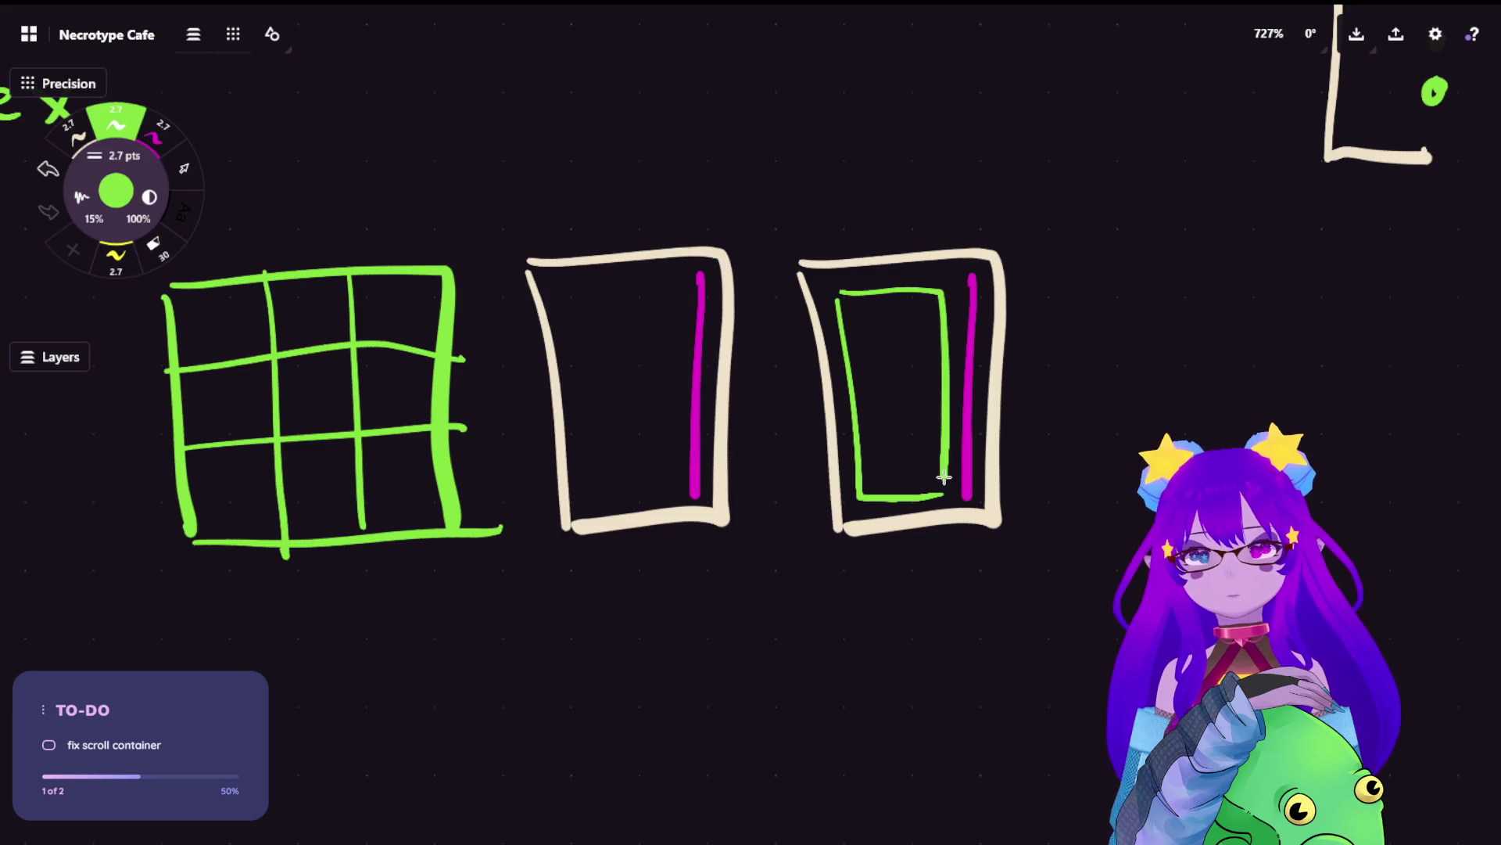
pyautogui.moveTo(887, 288); pyautogui.dragTo(897, 490)
pyautogui.moveTo(845, 340); pyautogui.dragTo(929, 336)
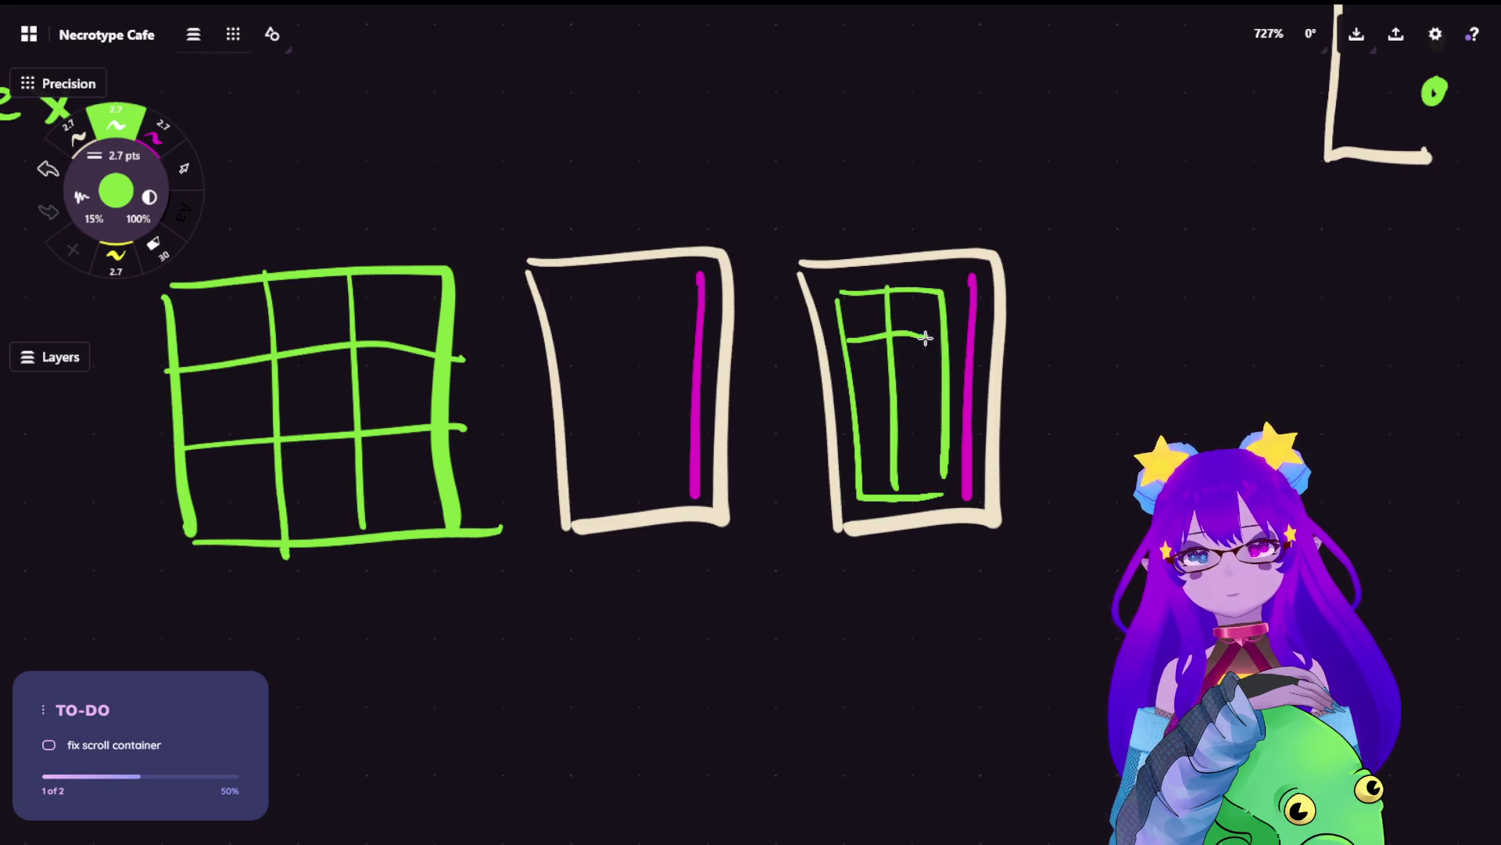
pyautogui.moveTo(856, 400); pyautogui.dragTo(936, 401)
pyautogui.moveTo(865, 443); pyautogui.dragTo(931, 444)
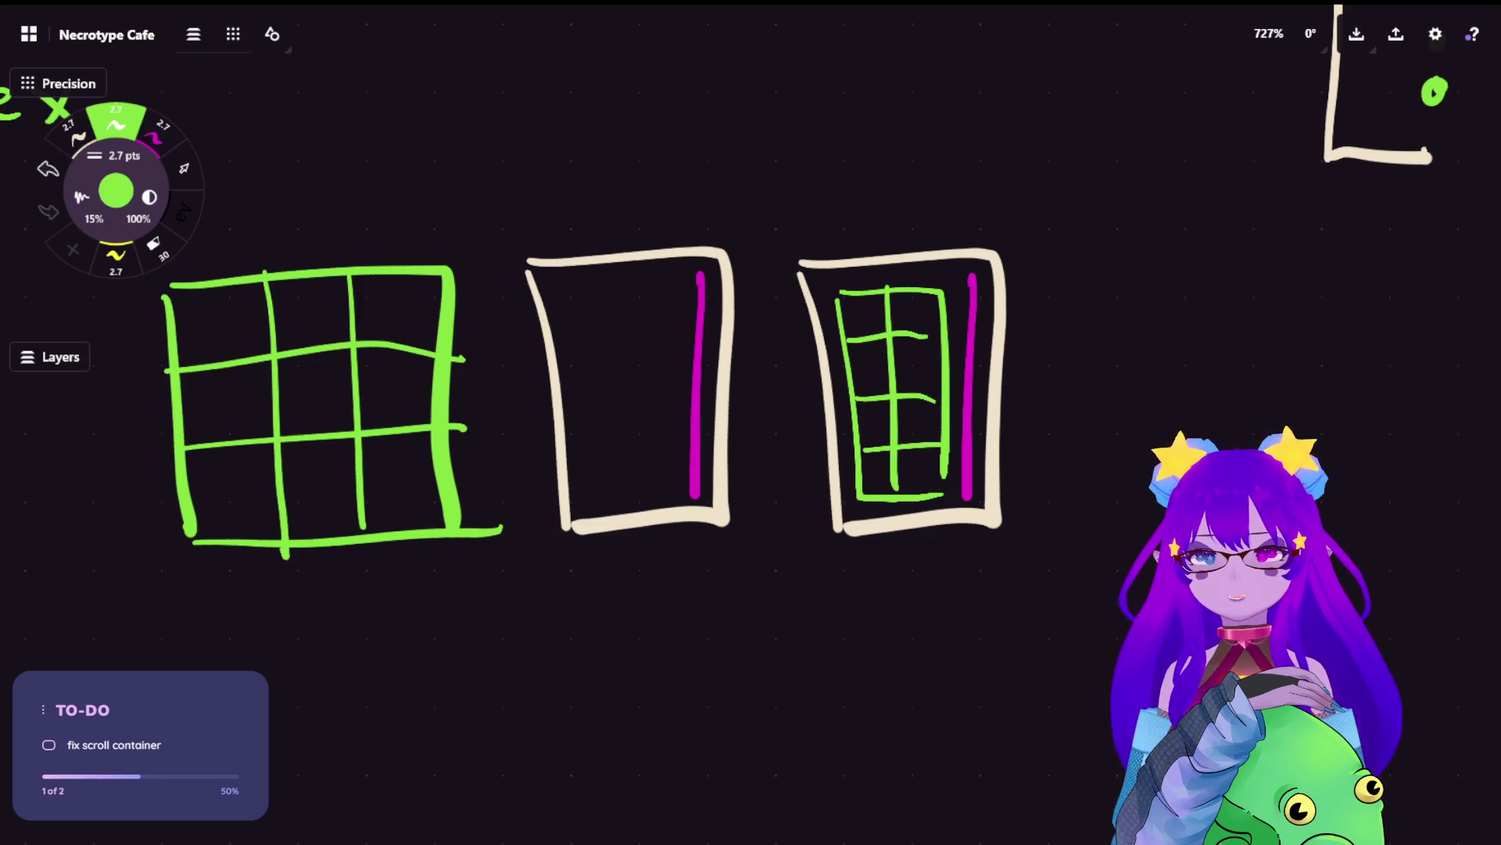
pyautogui.moveTo(636, 644); pyautogui.dragTo(627, 578)
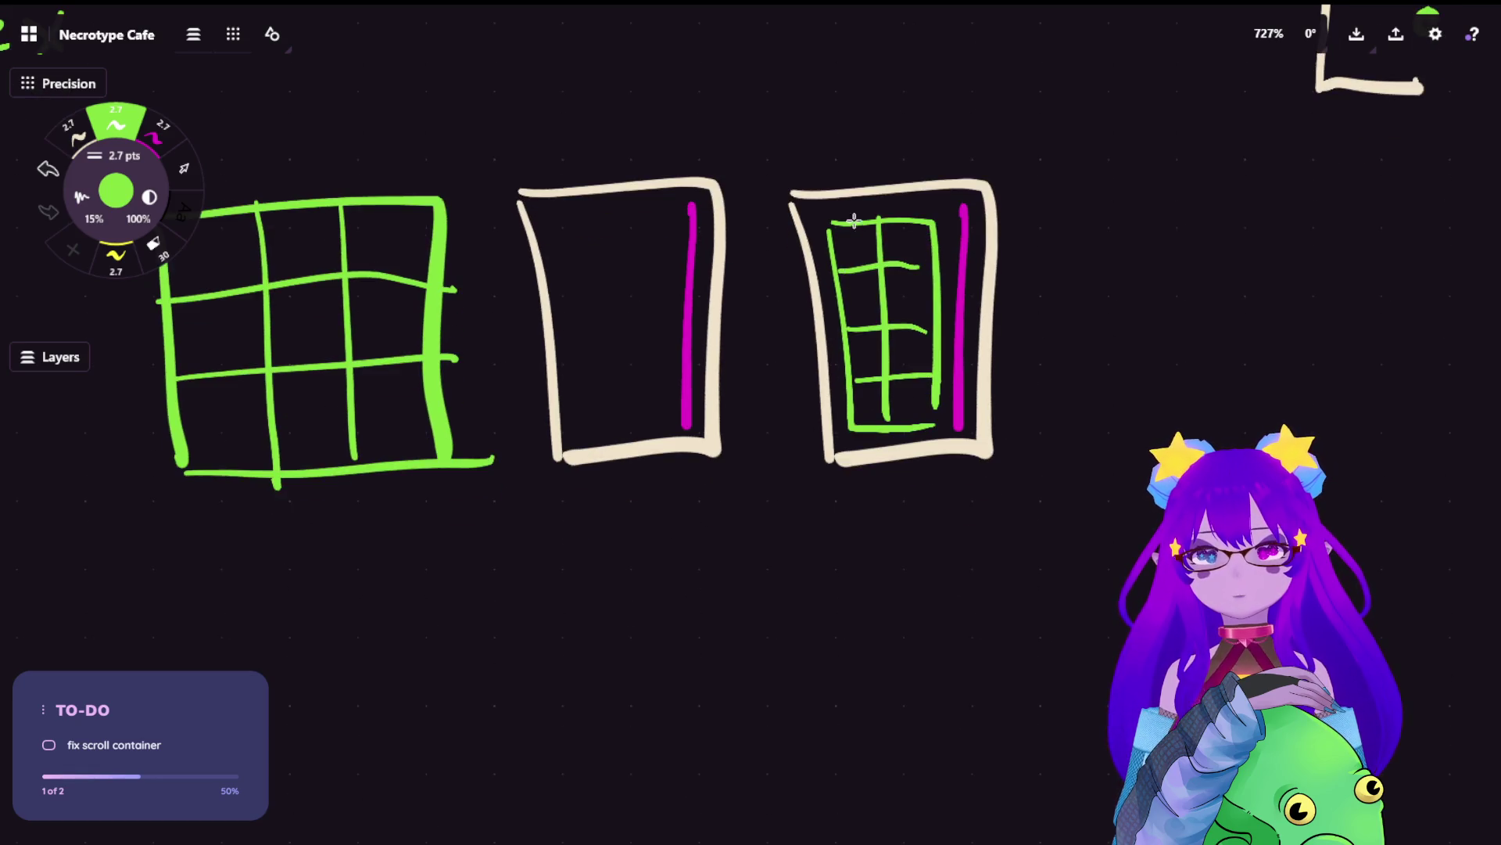
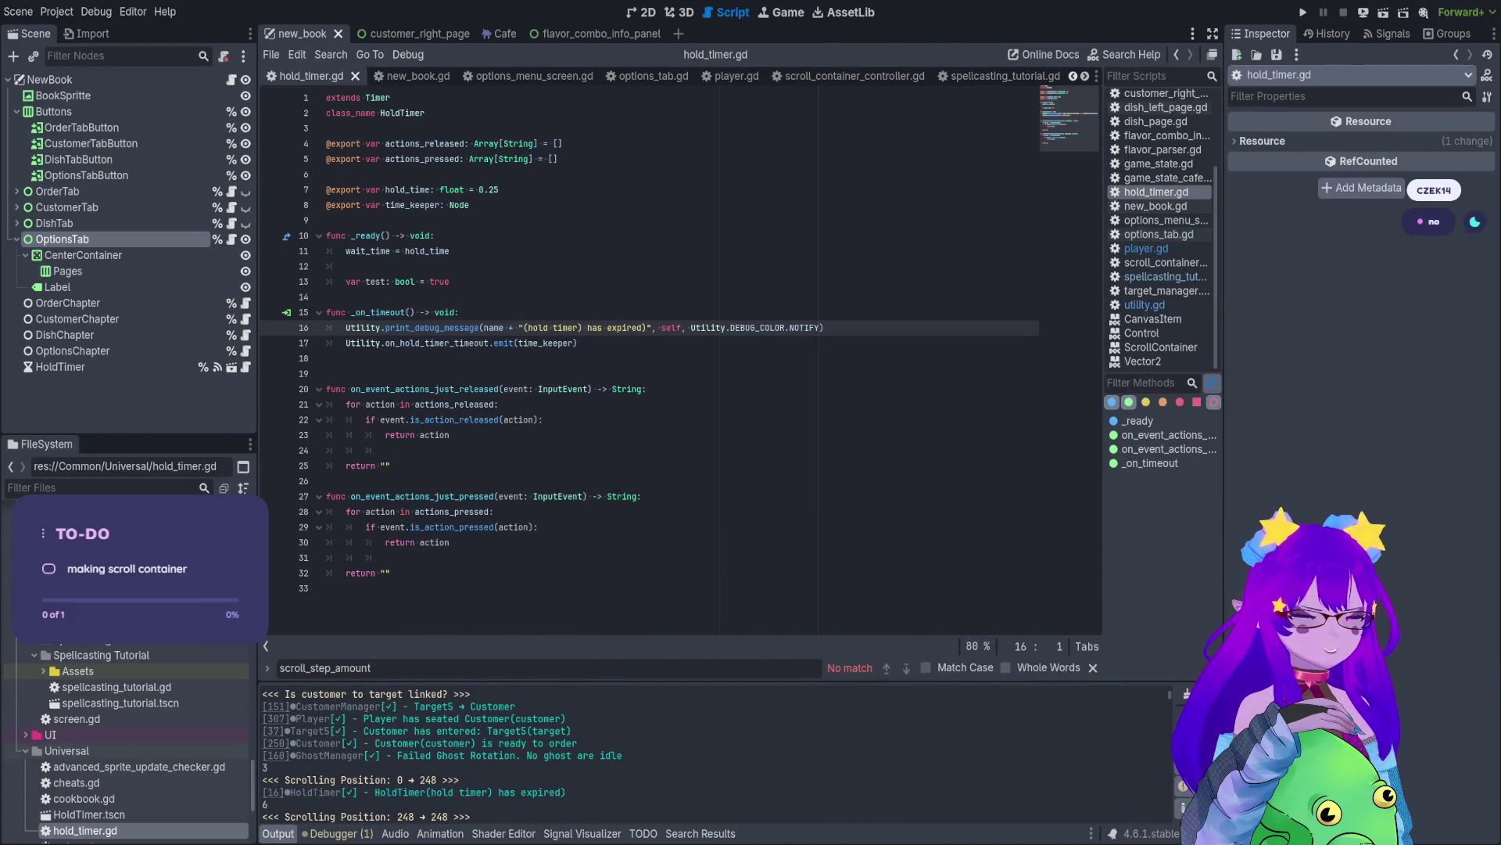
# - Save the current scene and bring up the customer_right_page scene
pyautogui.hotkey('ctrl', 's')
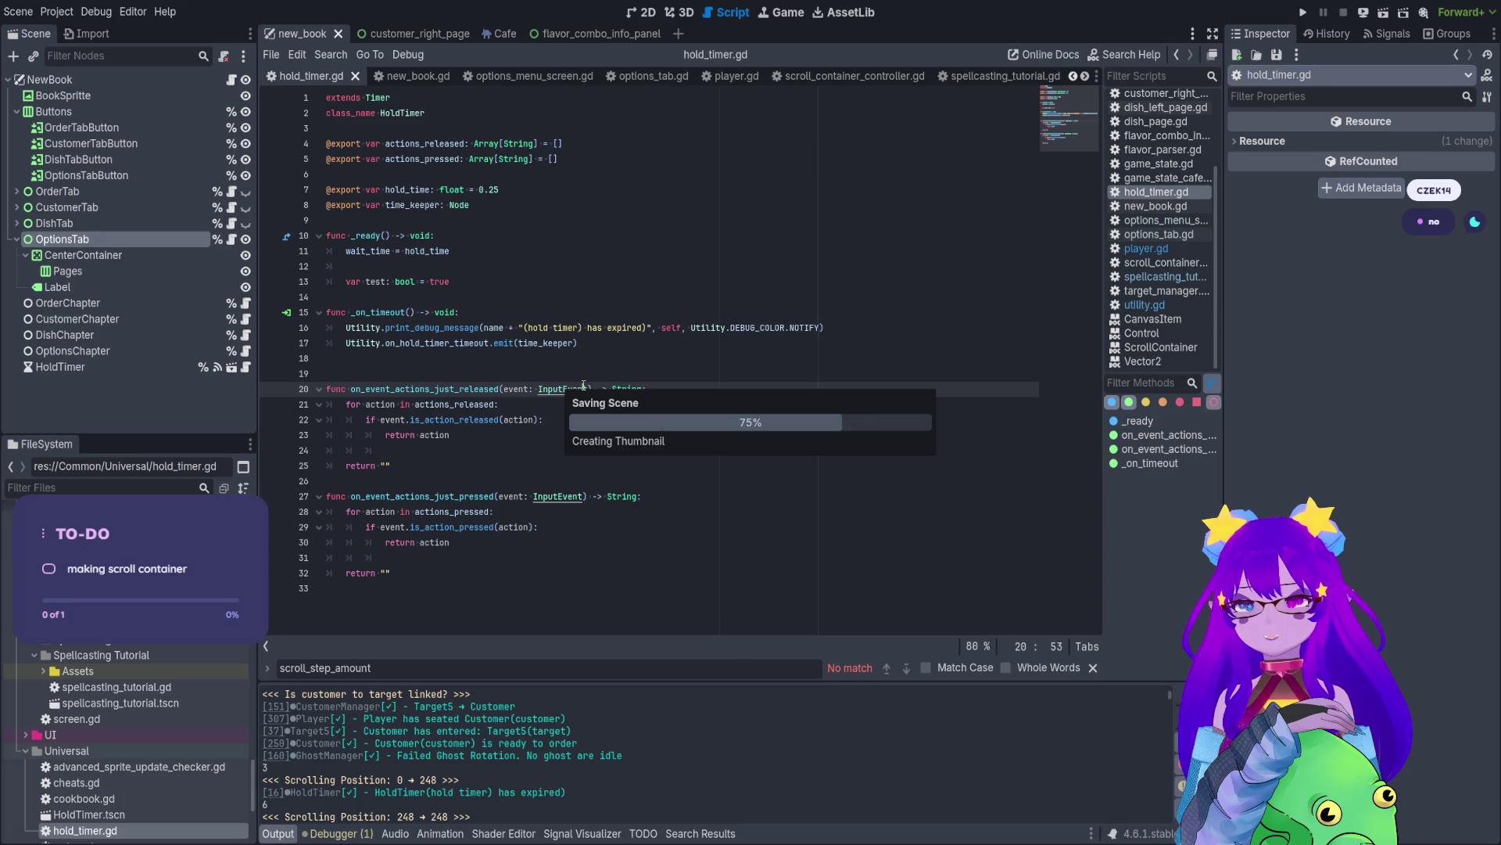
pyautogui.click(651, 12)
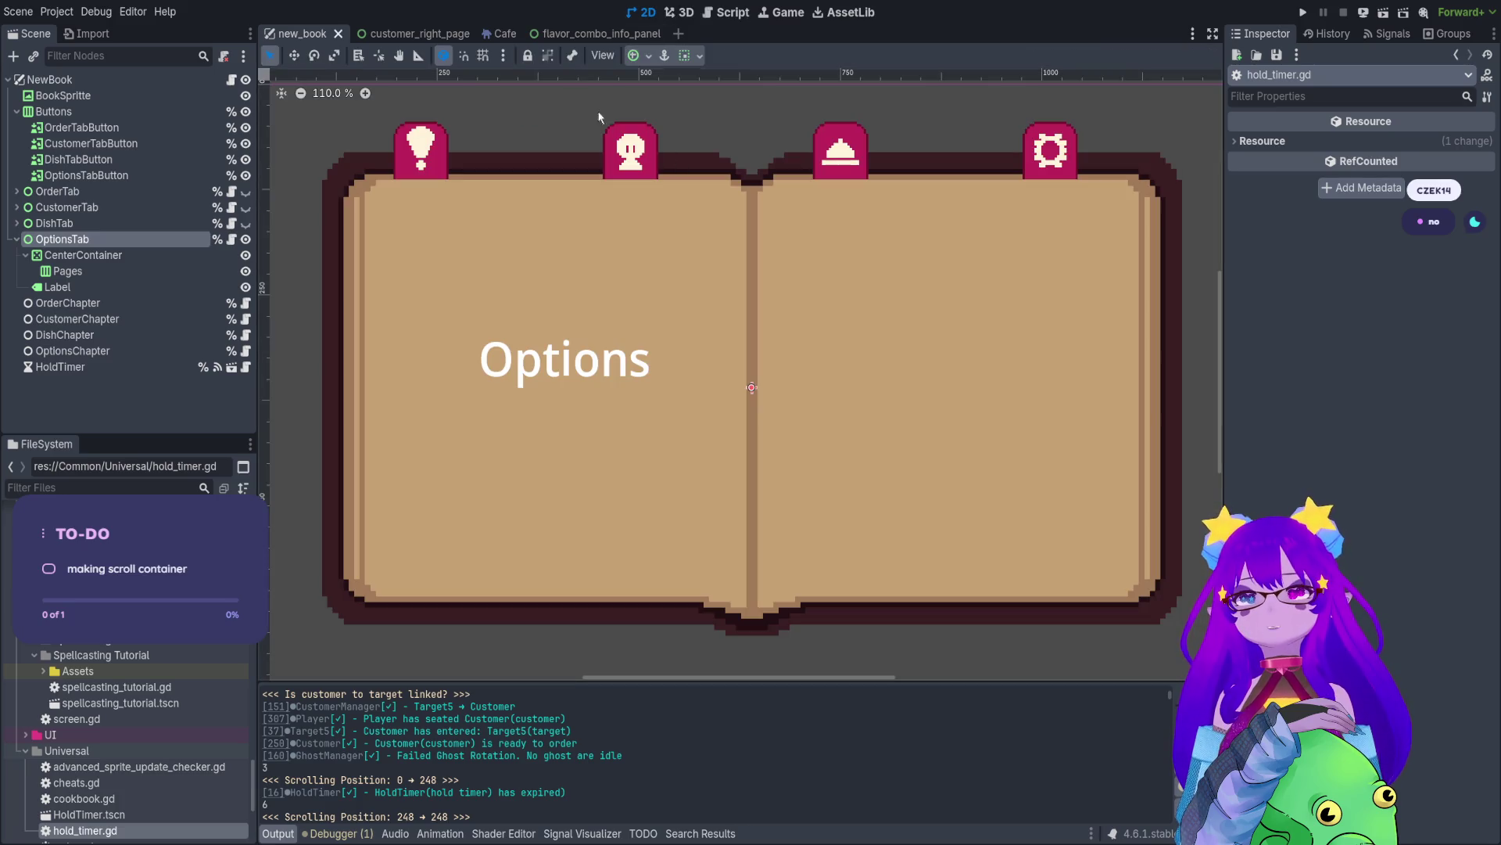
pyautogui.click(403, 37)
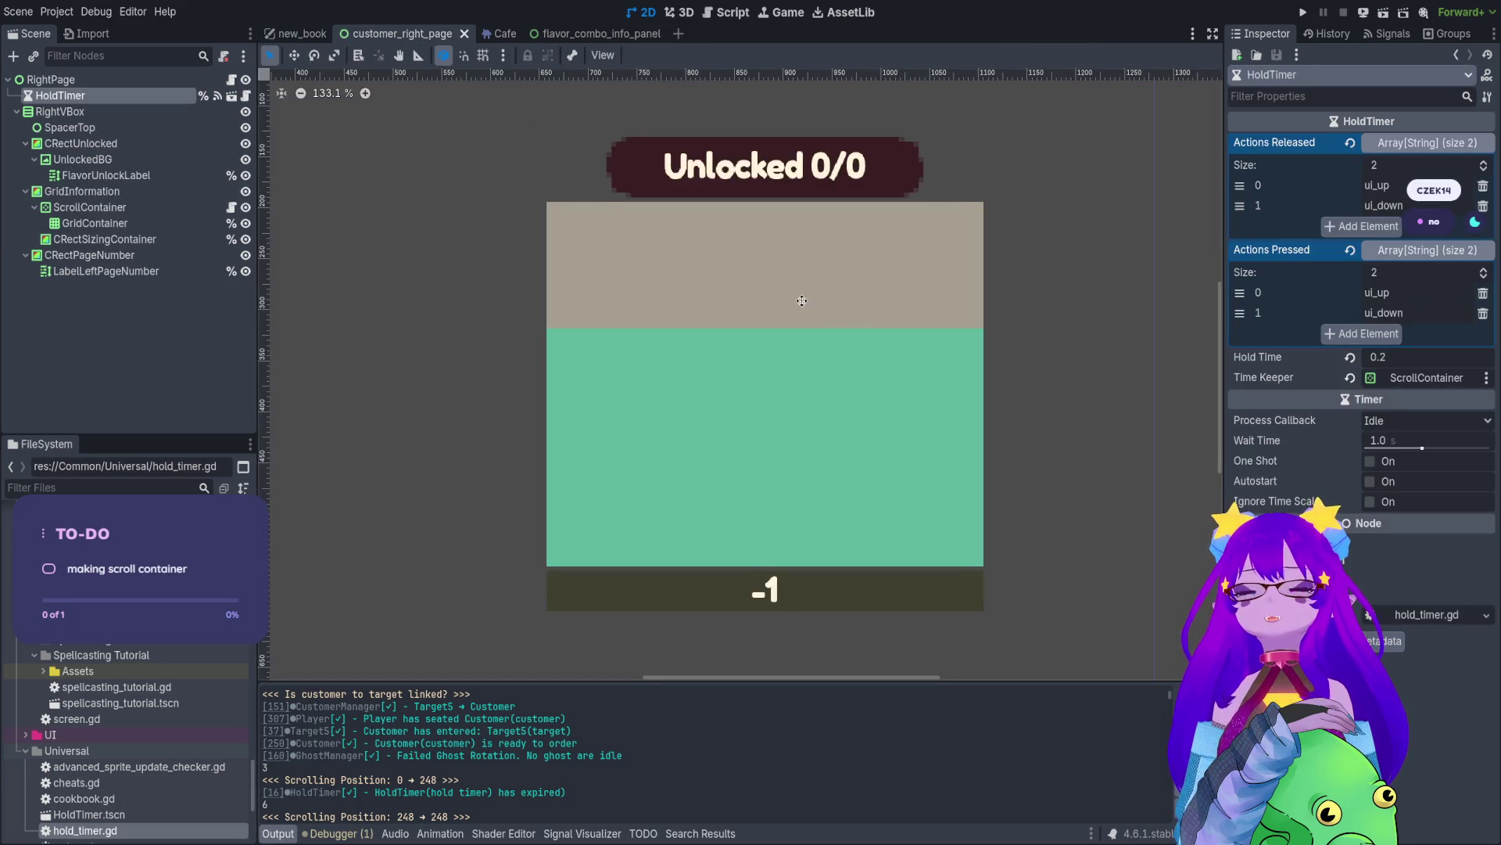
pyautogui.scroll(5, 760, 310)
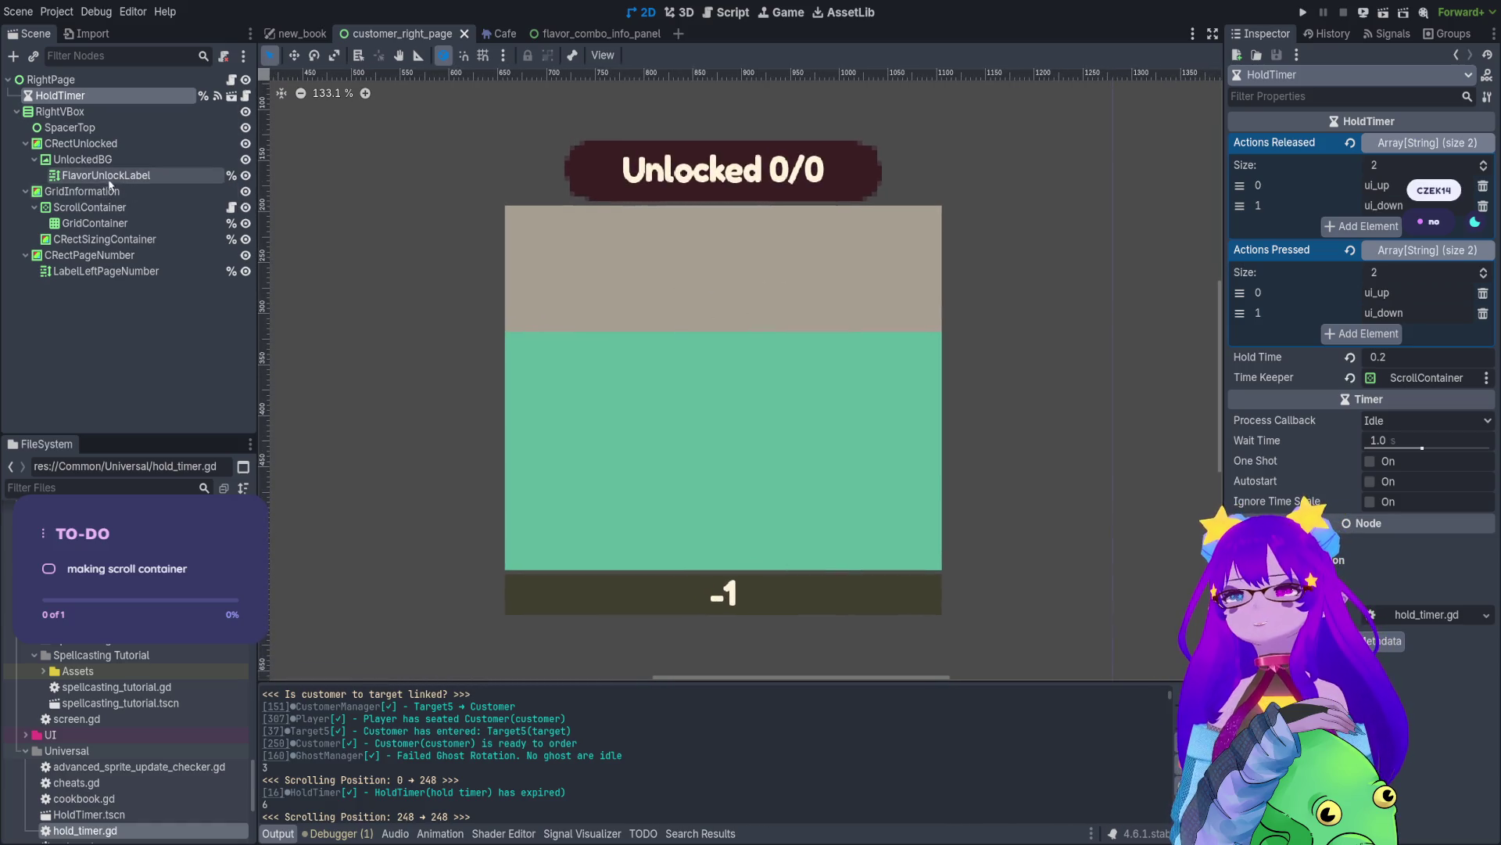
# - Inspect the ScrollContainer and GridContainer nodes, then hide the CRectSizingContainer tan panel
pyautogui.click(113, 223)
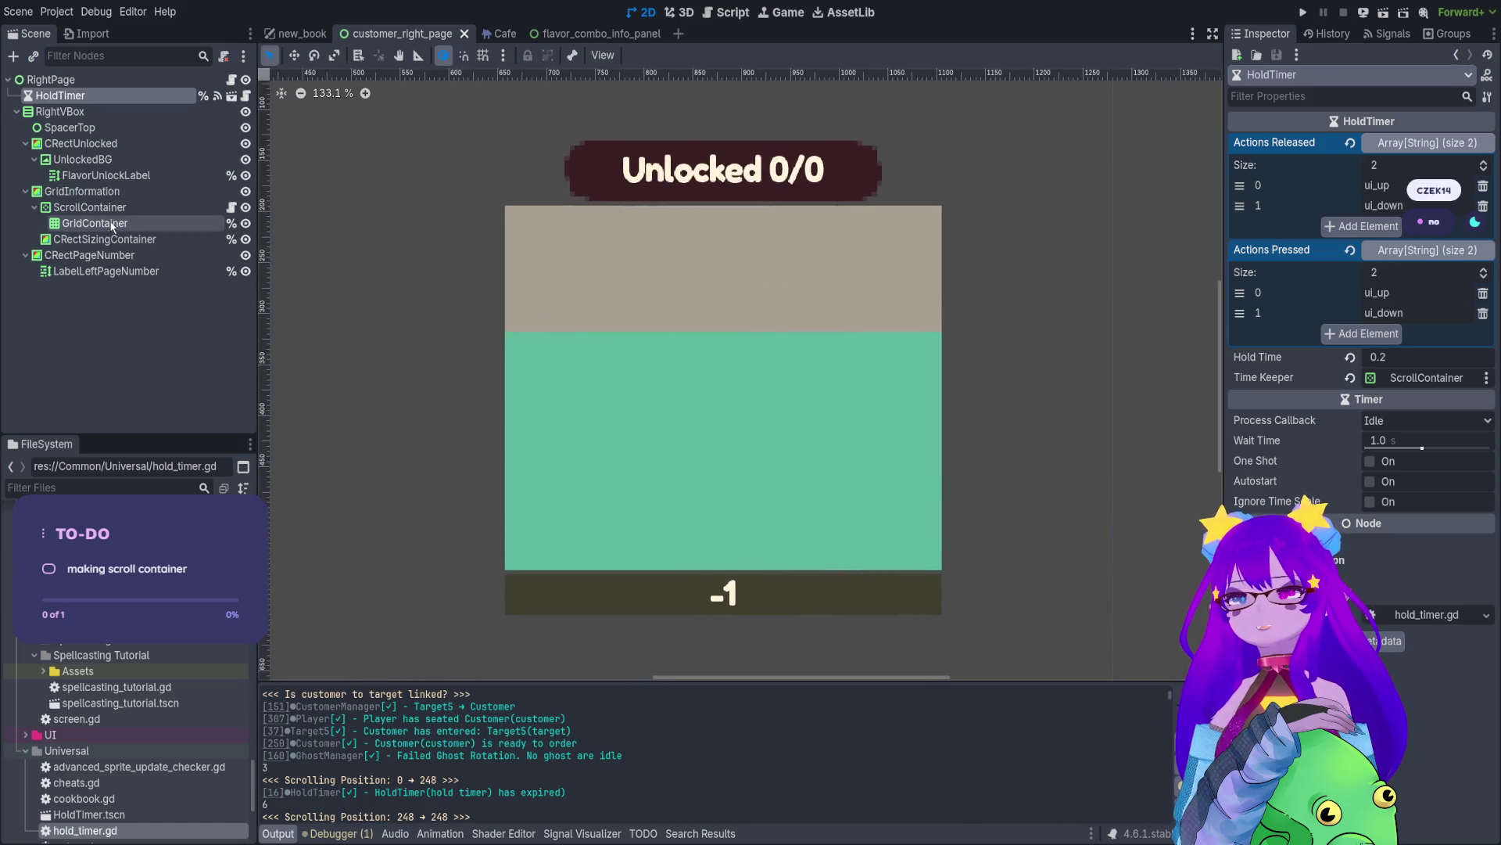
pyautogui.click(156, 208)
pyautogui.click(161, 224)
pyautogui.click(163, 208)
pyautogui.click(161, 223)
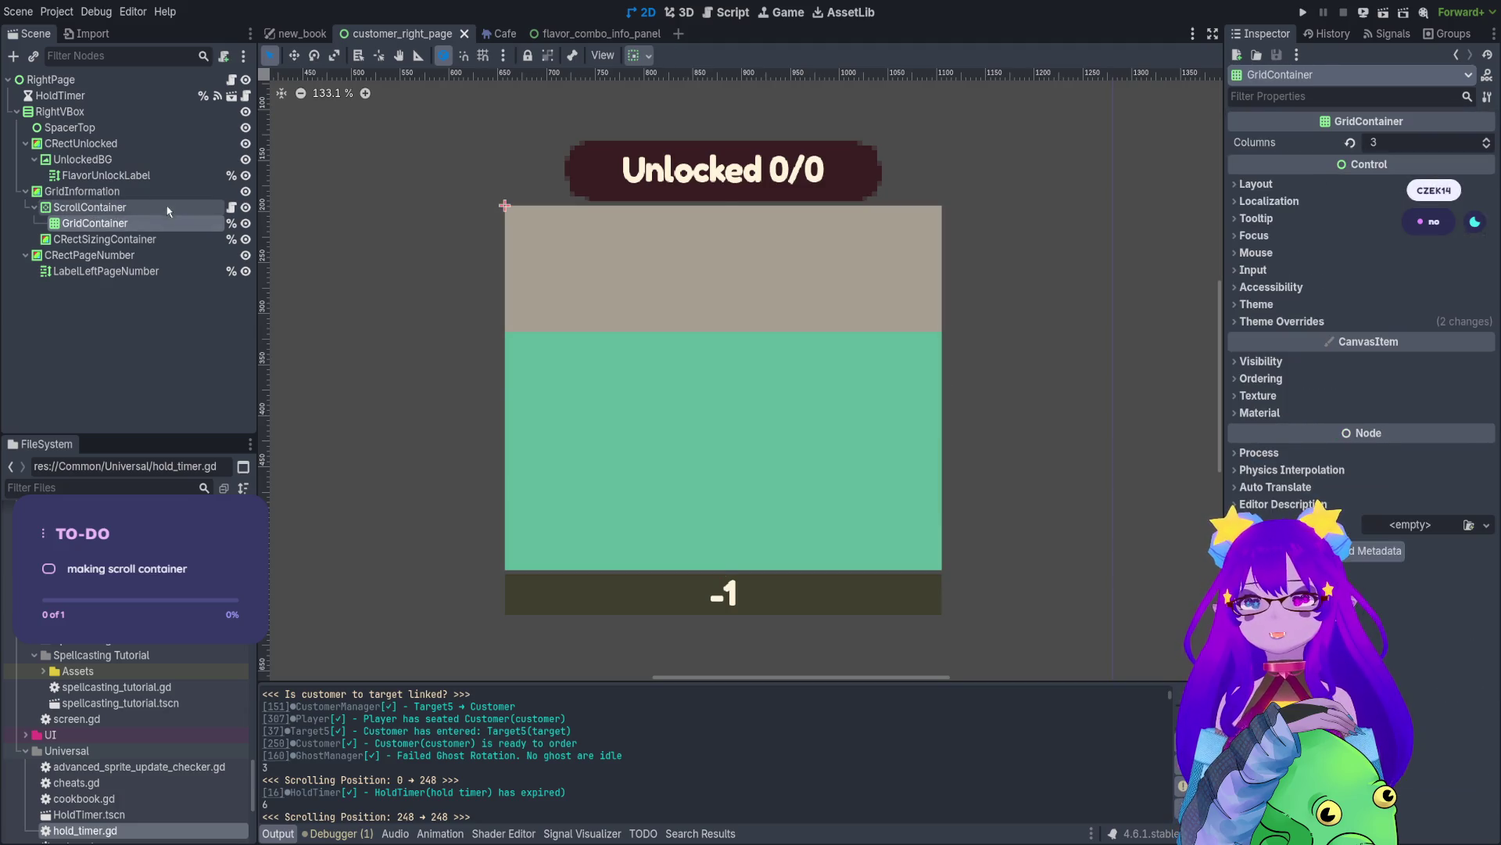
pyautogui.click(162, 207)
pyautogui.click(245, 240)
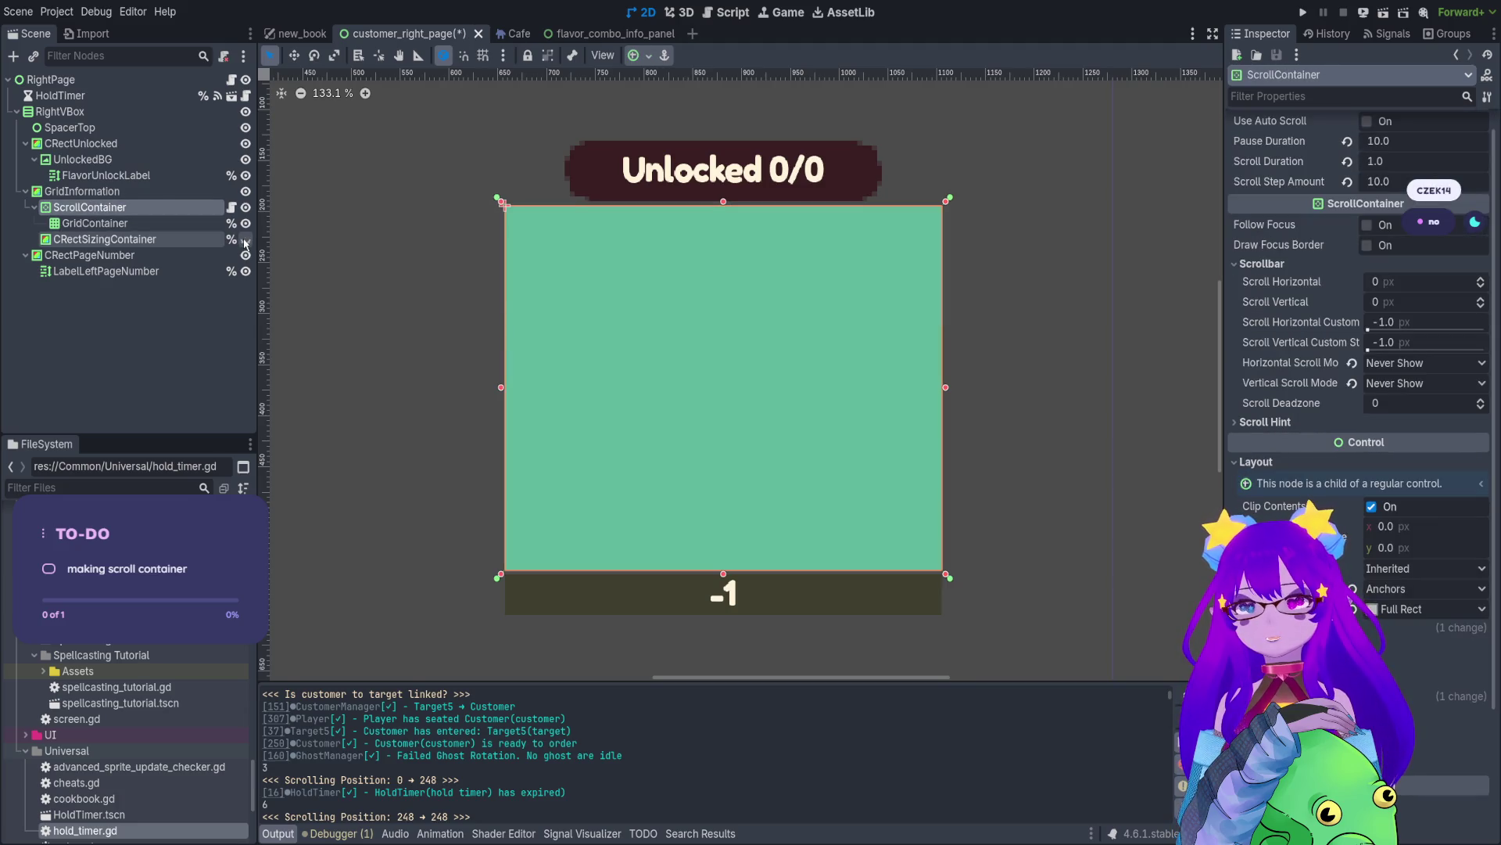
# - Open the ScrollContainer's attached controller script
pyautogui.click(238, 224)
pyautogui.click(237, 210)
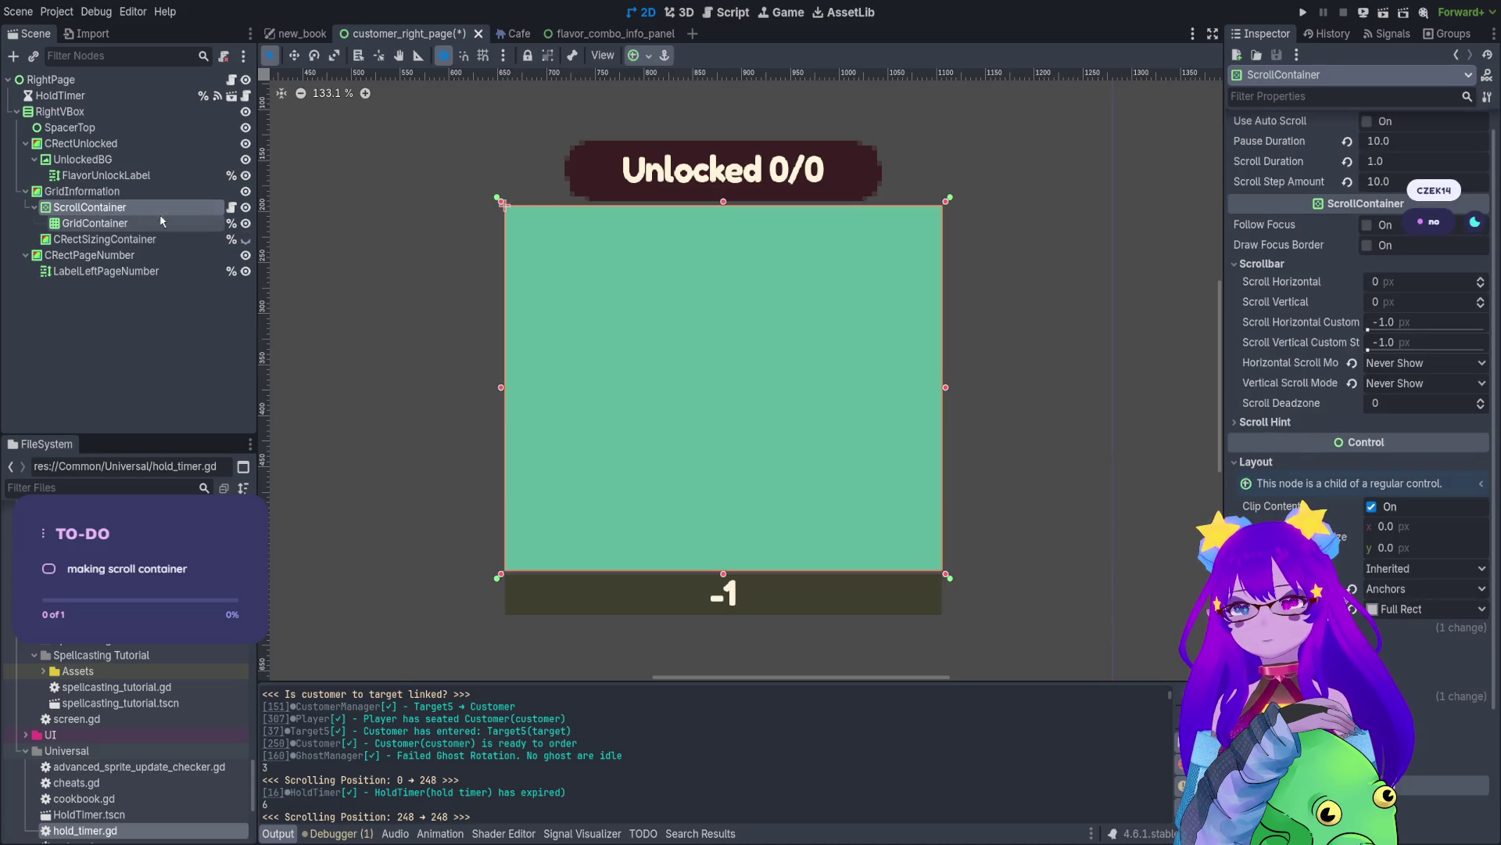
pyautogui.click(232, 207)
pyautogui.scroll(-5, 756, 379)
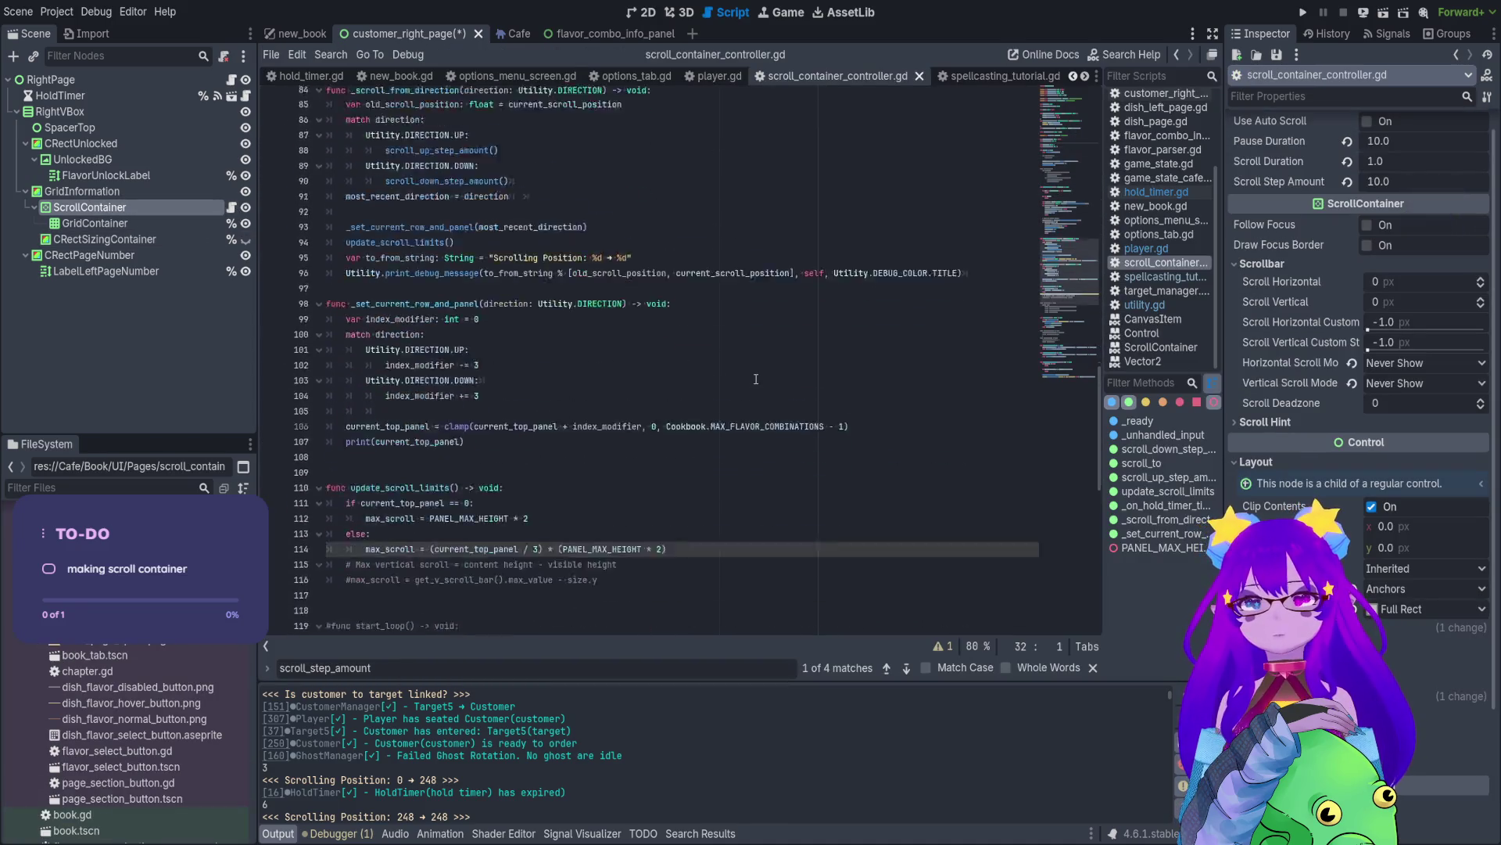
# - Duplicate ScrollContainer as SCFlavorCombo, swapping its controller script for a new sc_flavor_combo.gd
pyautogui.scroll(15, 750, 387)
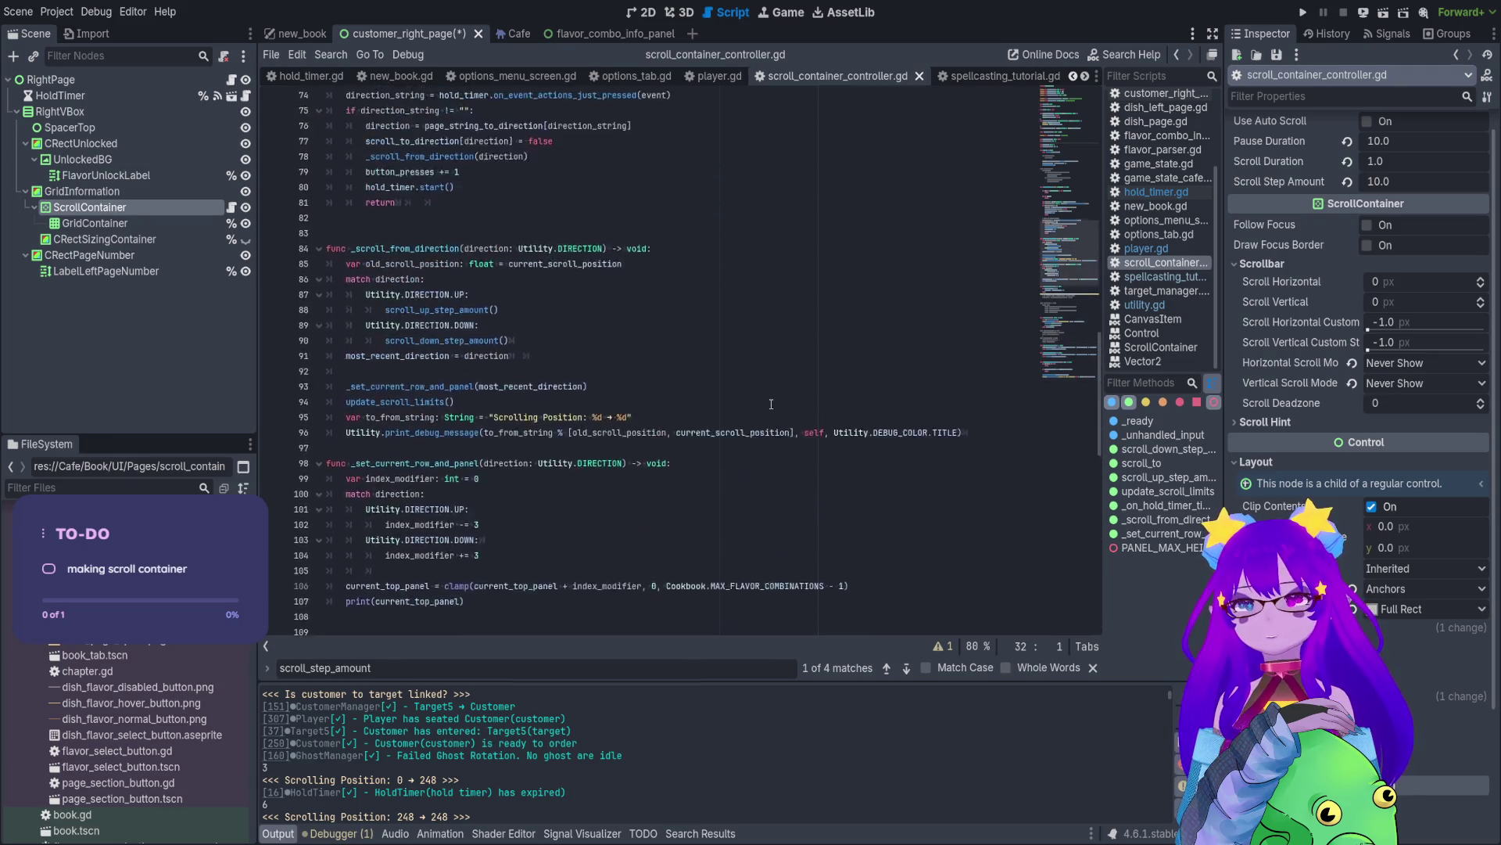
pyautogui.scroll(9, 747, 396)
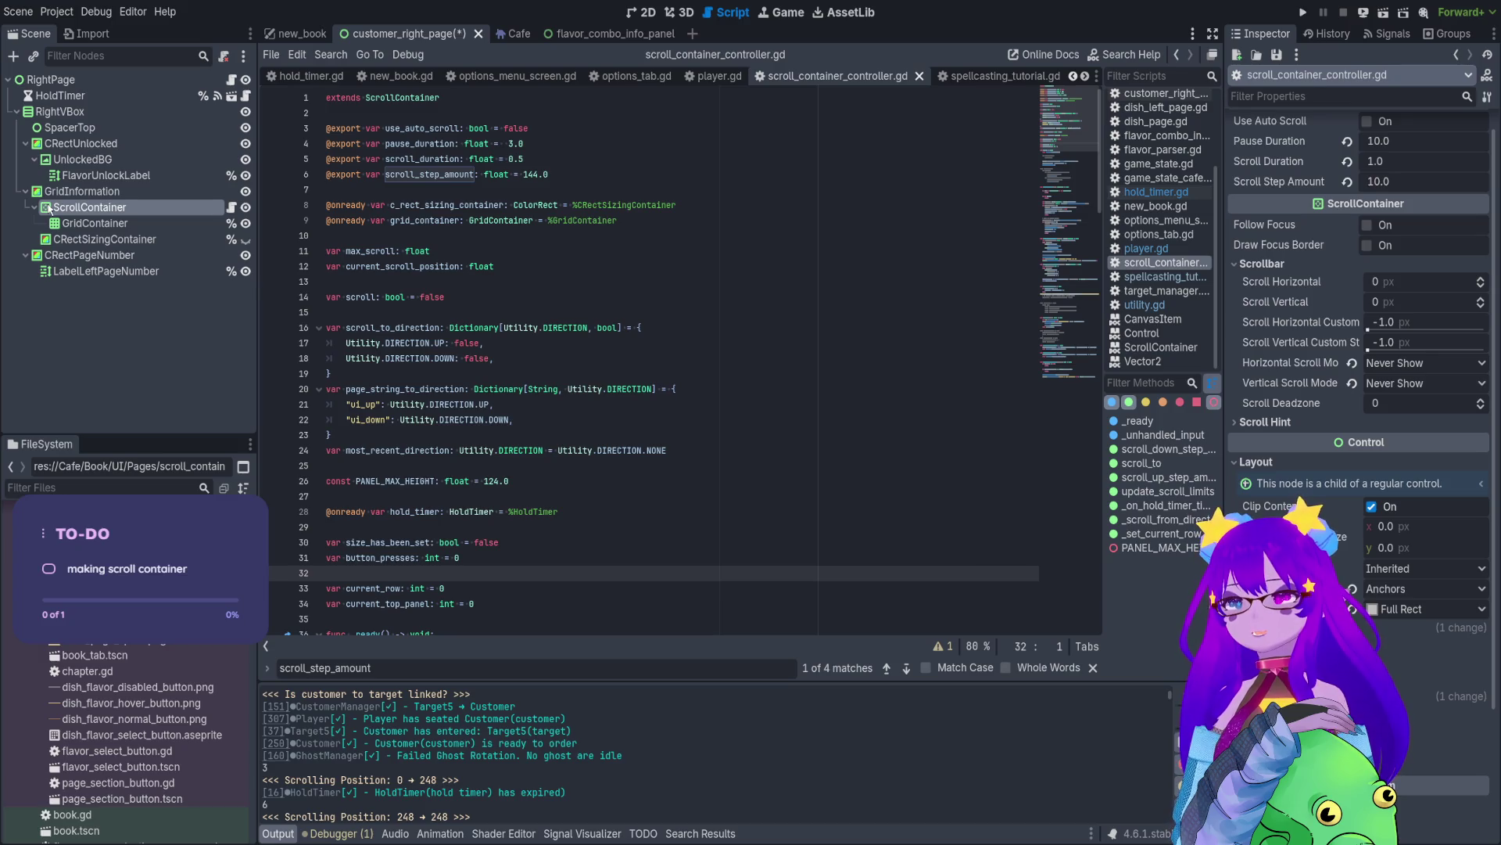
pyautogui.hotkey('ctrl', 'd')
pyautogui.hotkey('ctrl', 'Up')
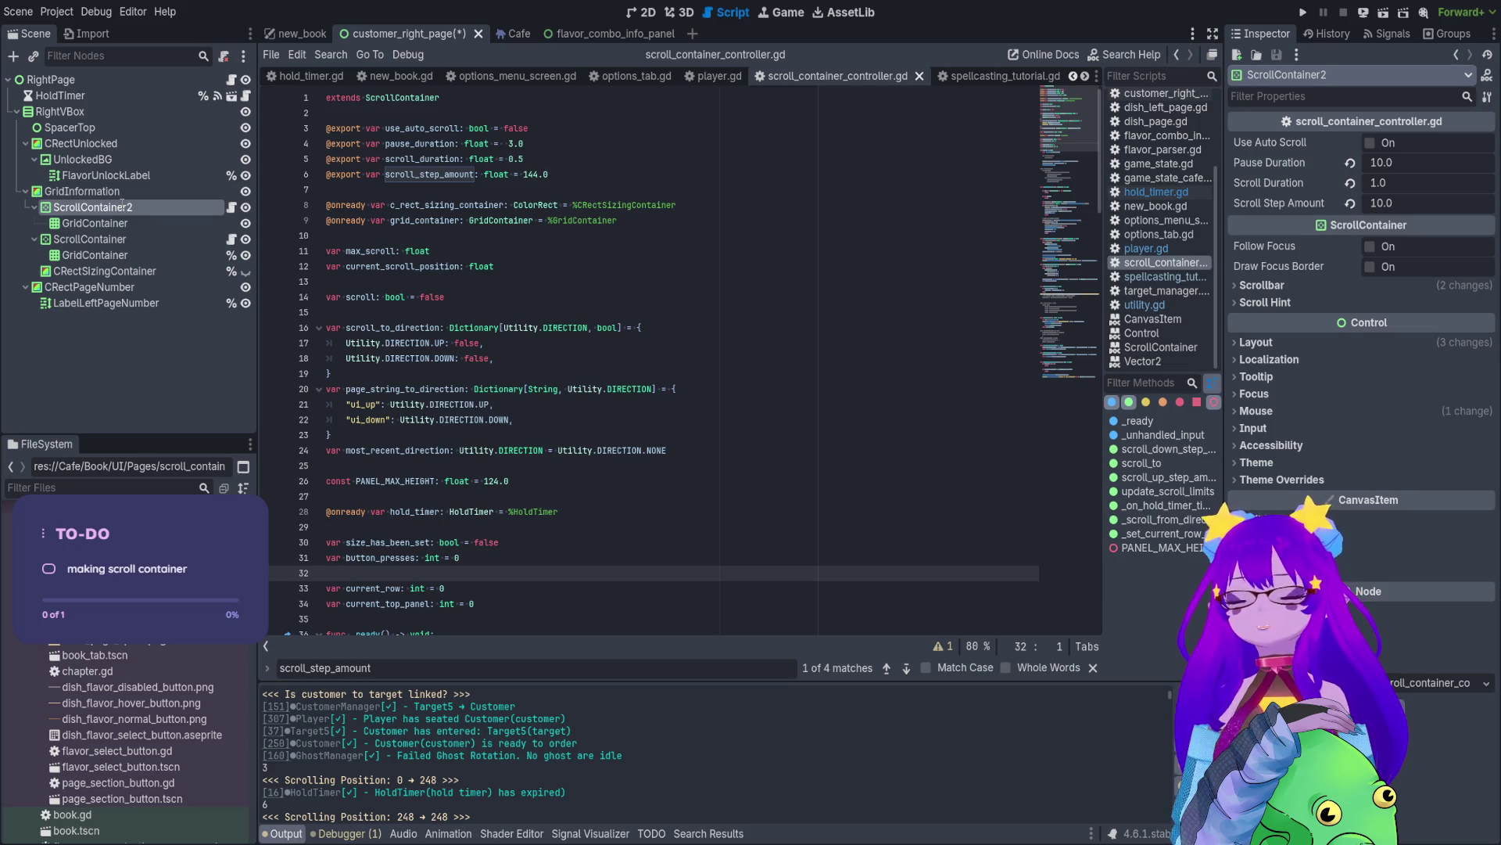
pyautogui.hotkey('ctrl', 'z')
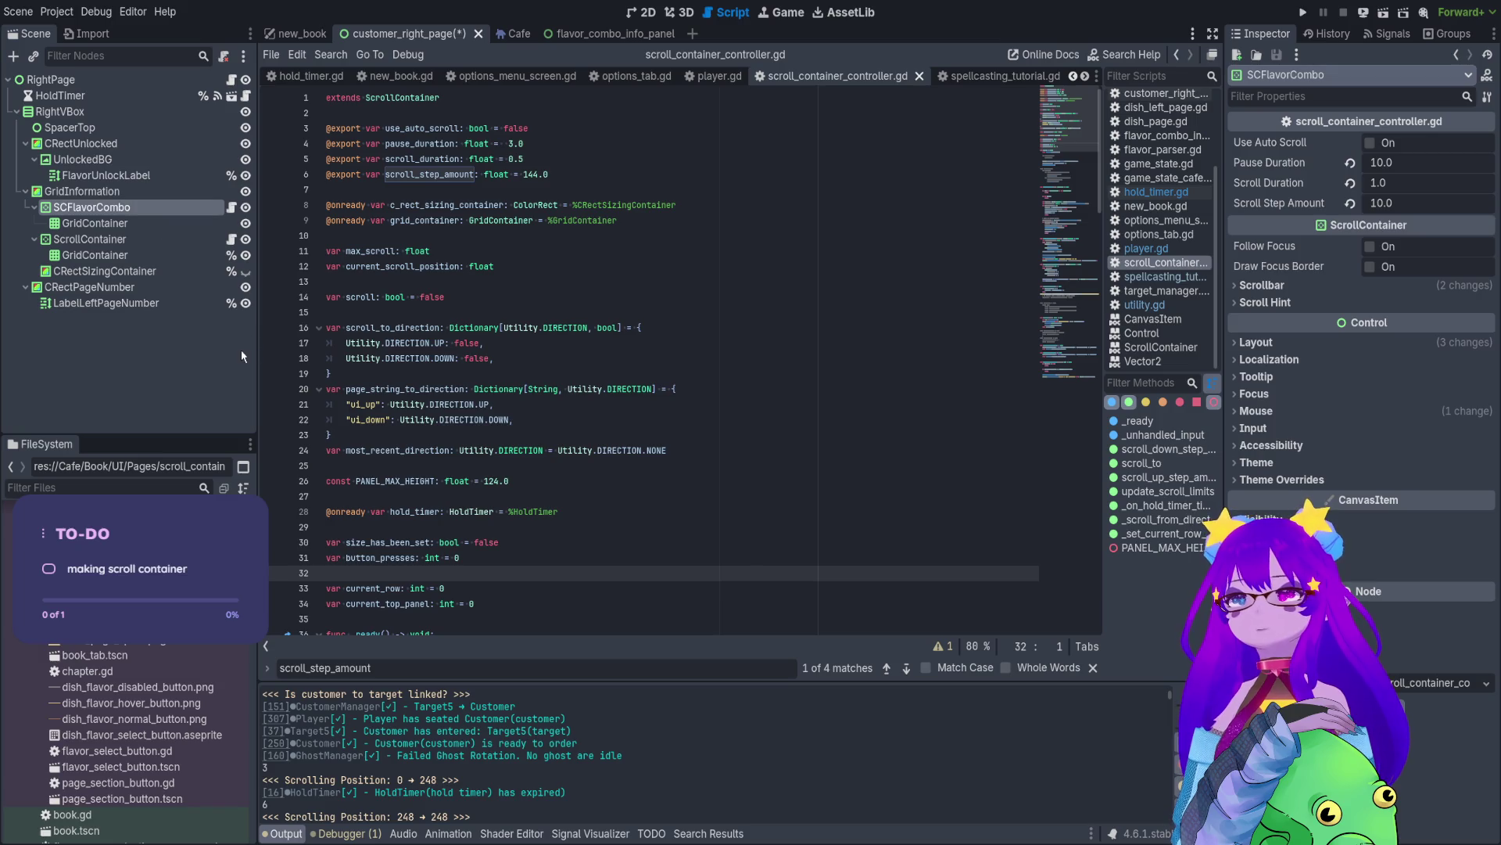
pyautogui.hotkey('ctrl', 'z')
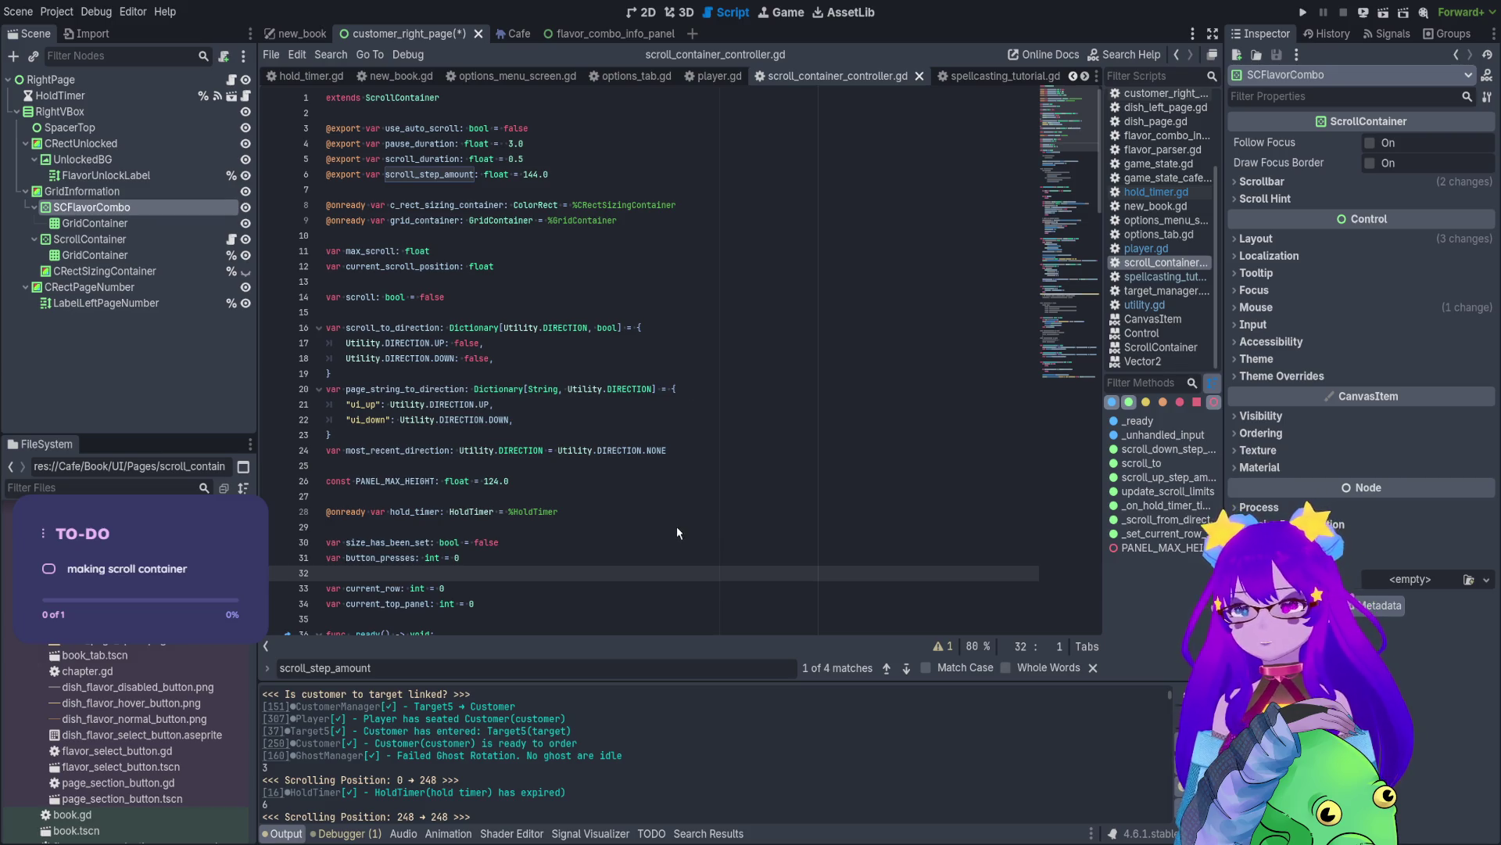
pyautogui.hotkey('ctrl', 'shift', 'z')
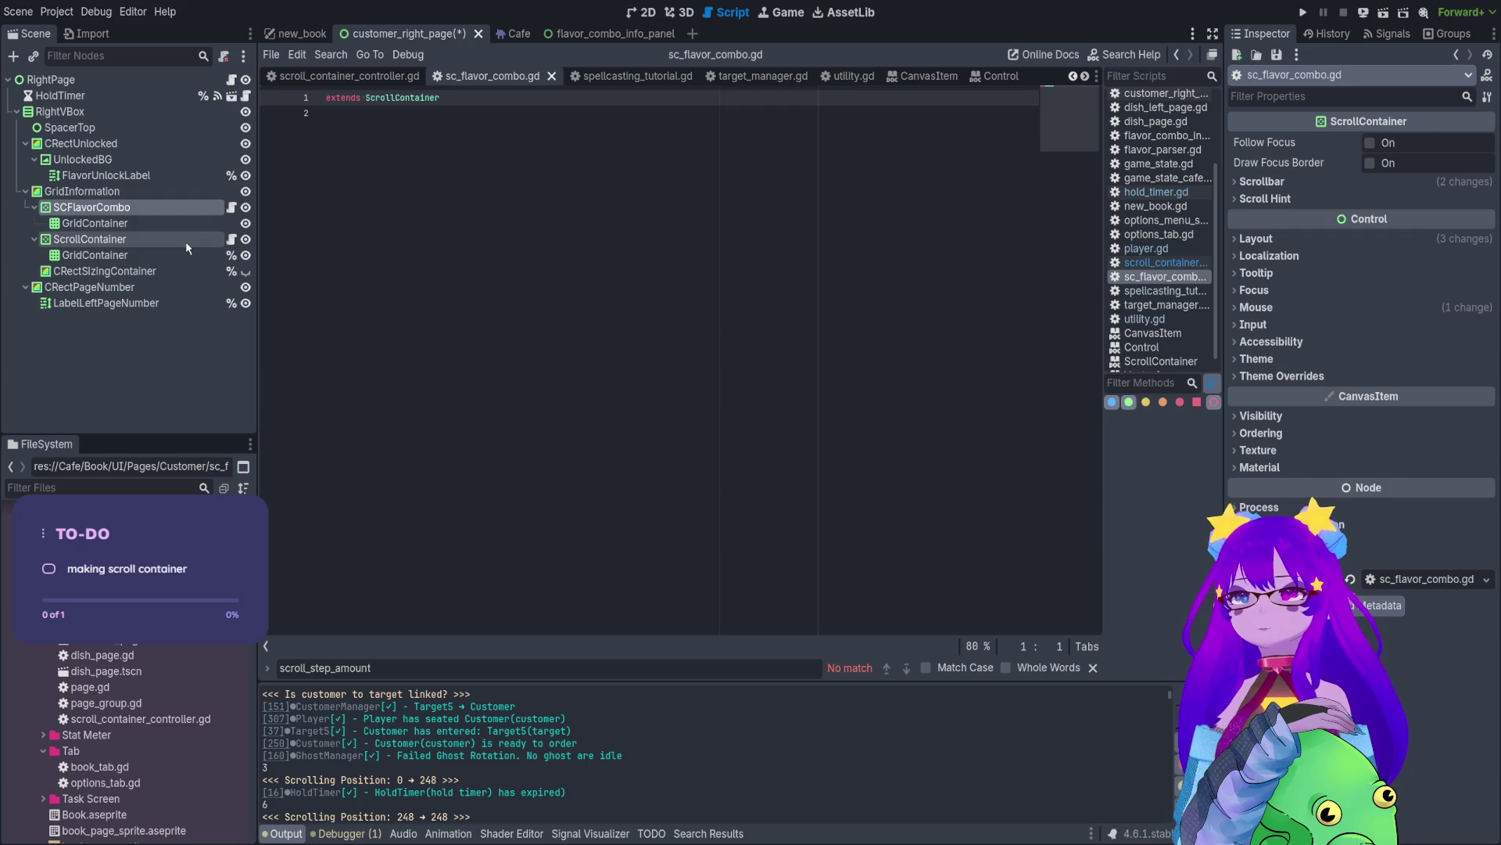
# - Select the original ScrollContainer and close all the open script tabs
pyautogui.click(185, 241)
pyautogui.click(174, 257)
pyautogui.click(150, 244)
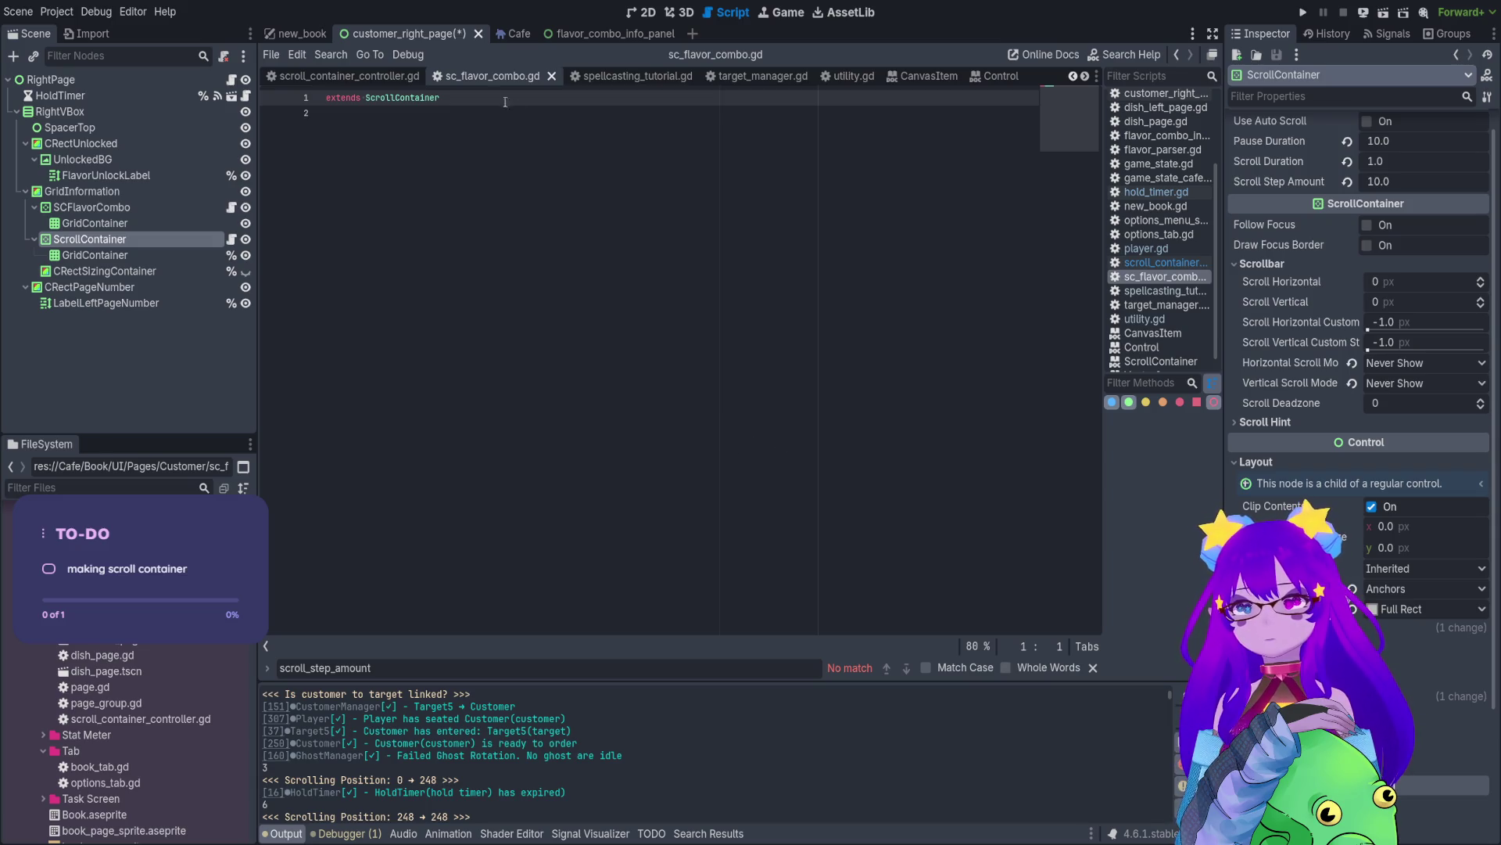
pyautogui.middleClick(372, 76)
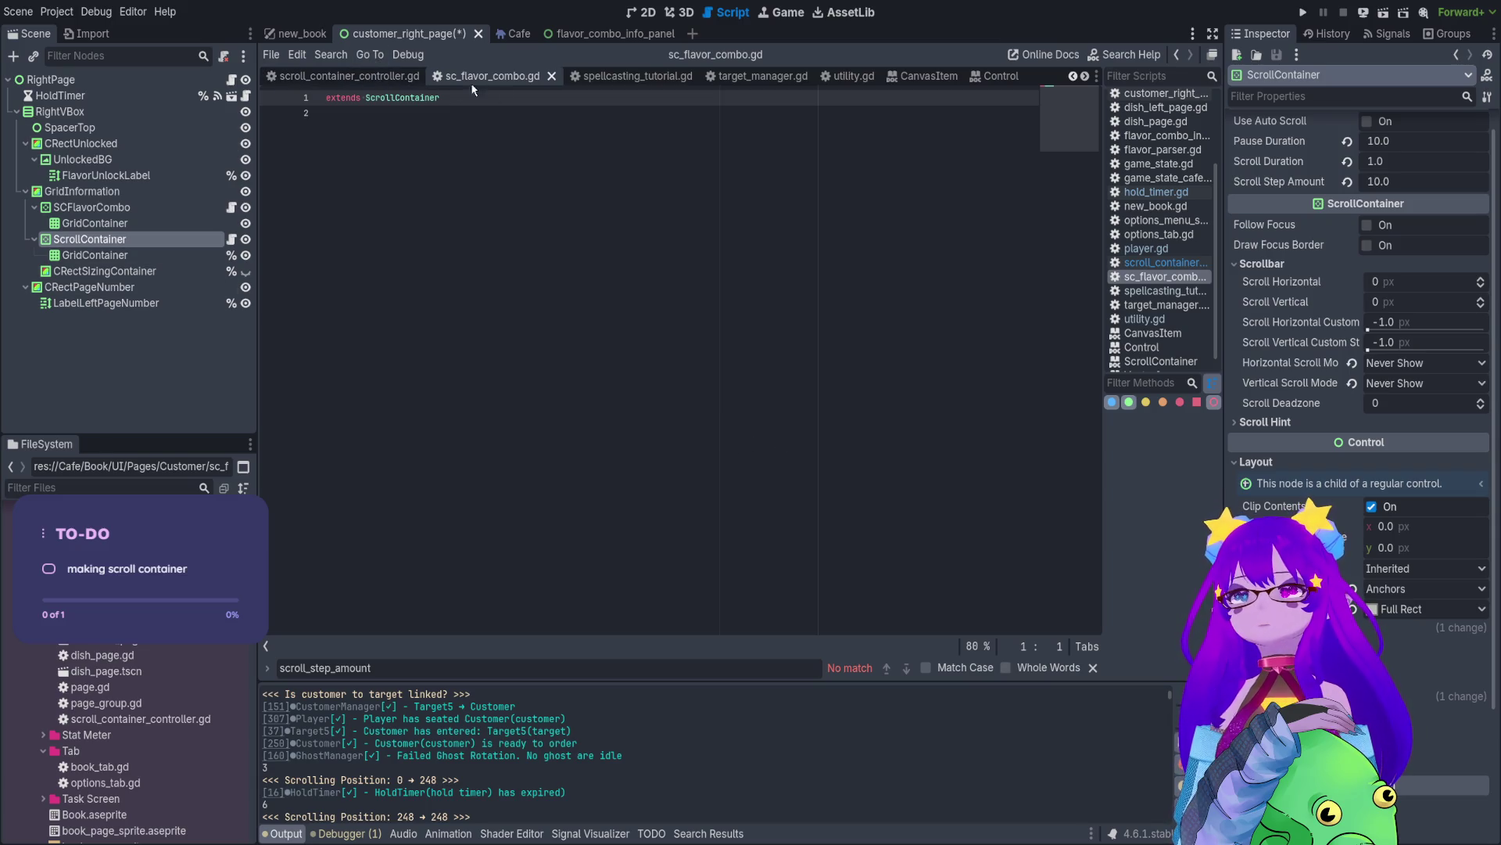
pyautogui.middleClick(373, 76)
pyautogui.middleClick(374, 78)
pyautogui.middleClick(373, 77)
pyautogui.middleClick(373, 76)
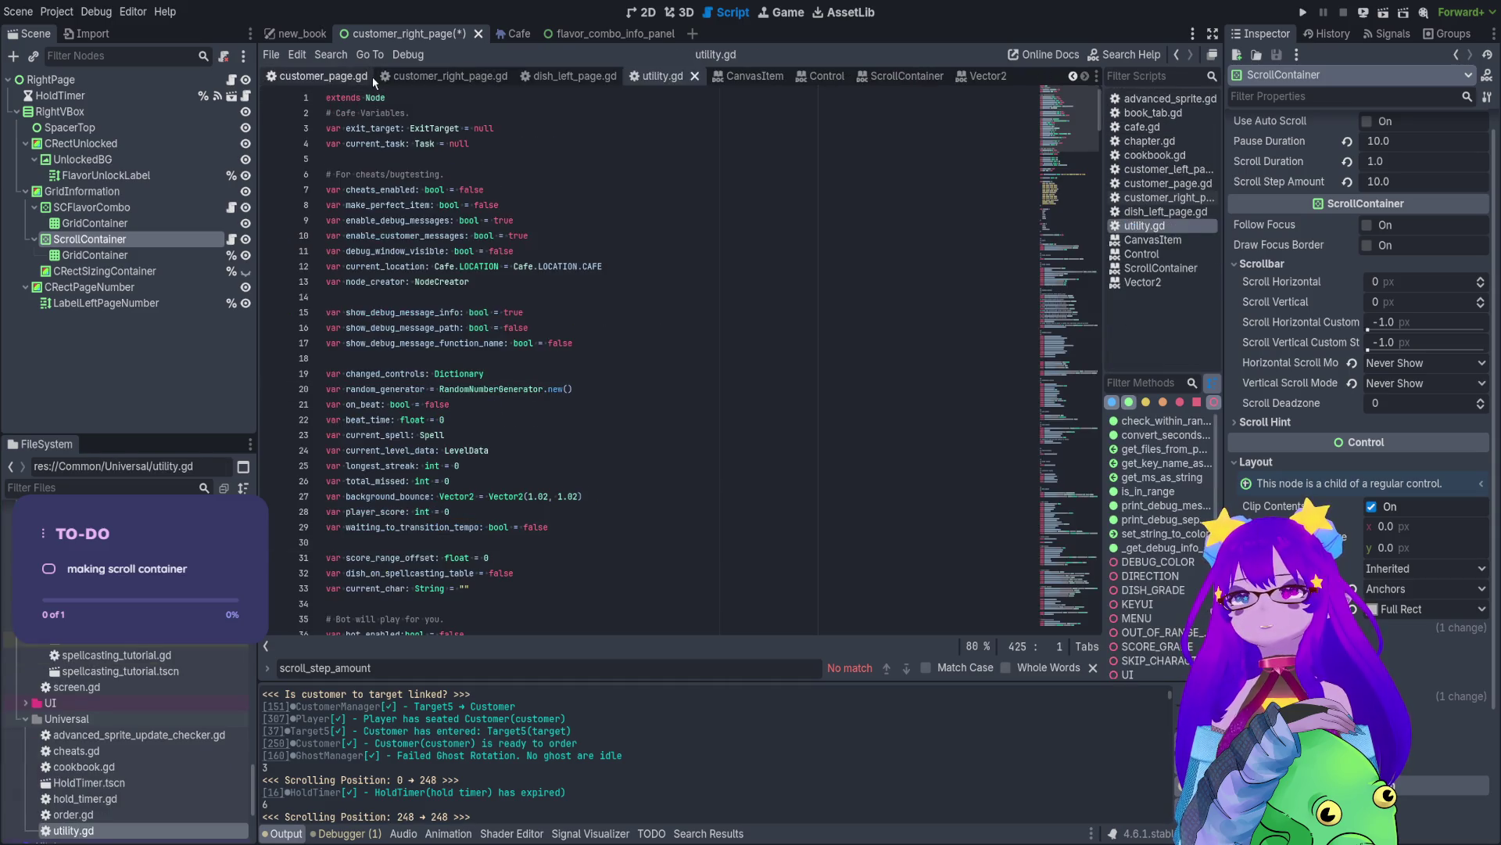
pyautogui.middleClick(372, 77)
pyautogui.middleClick(370, 77)
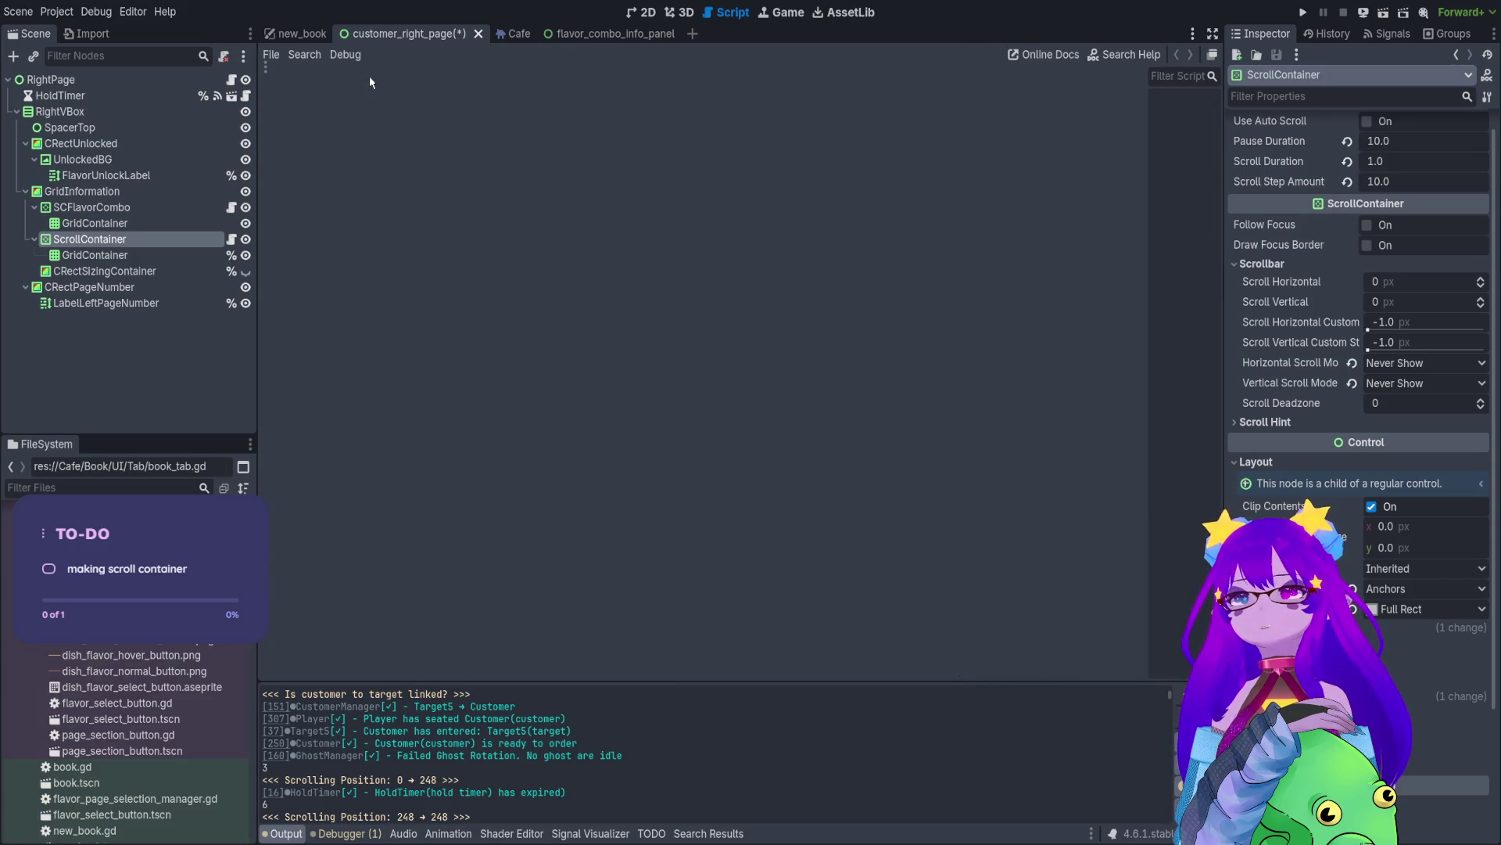
# - Delete the original ScrollContainer and its GridContainer, save, and view new_book in 2D
pyautogui.click(232, 208)
pyautogui.click(231, 239)
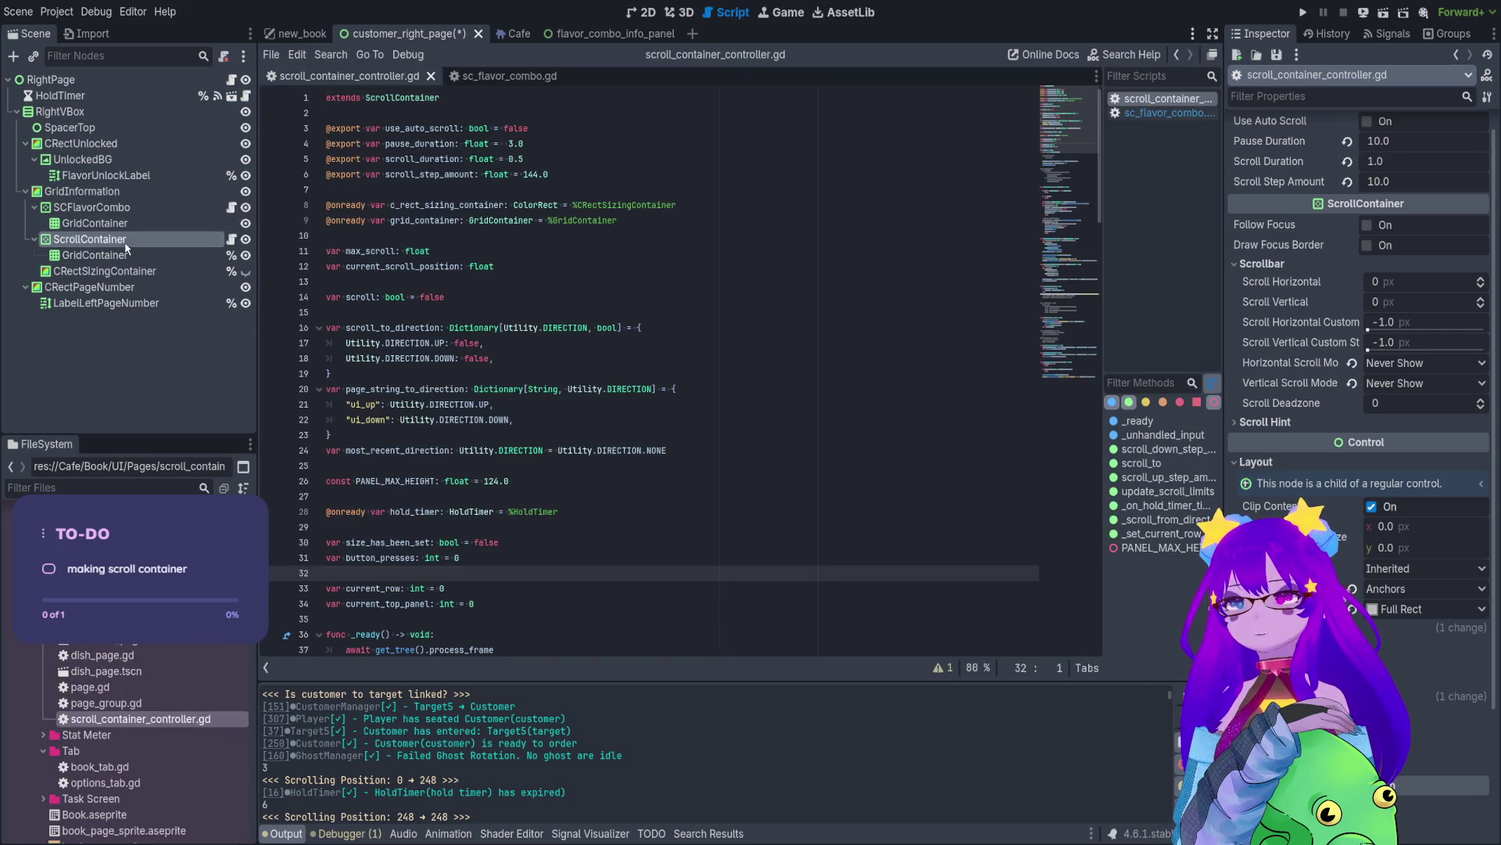
pyautogui.press('Delete')
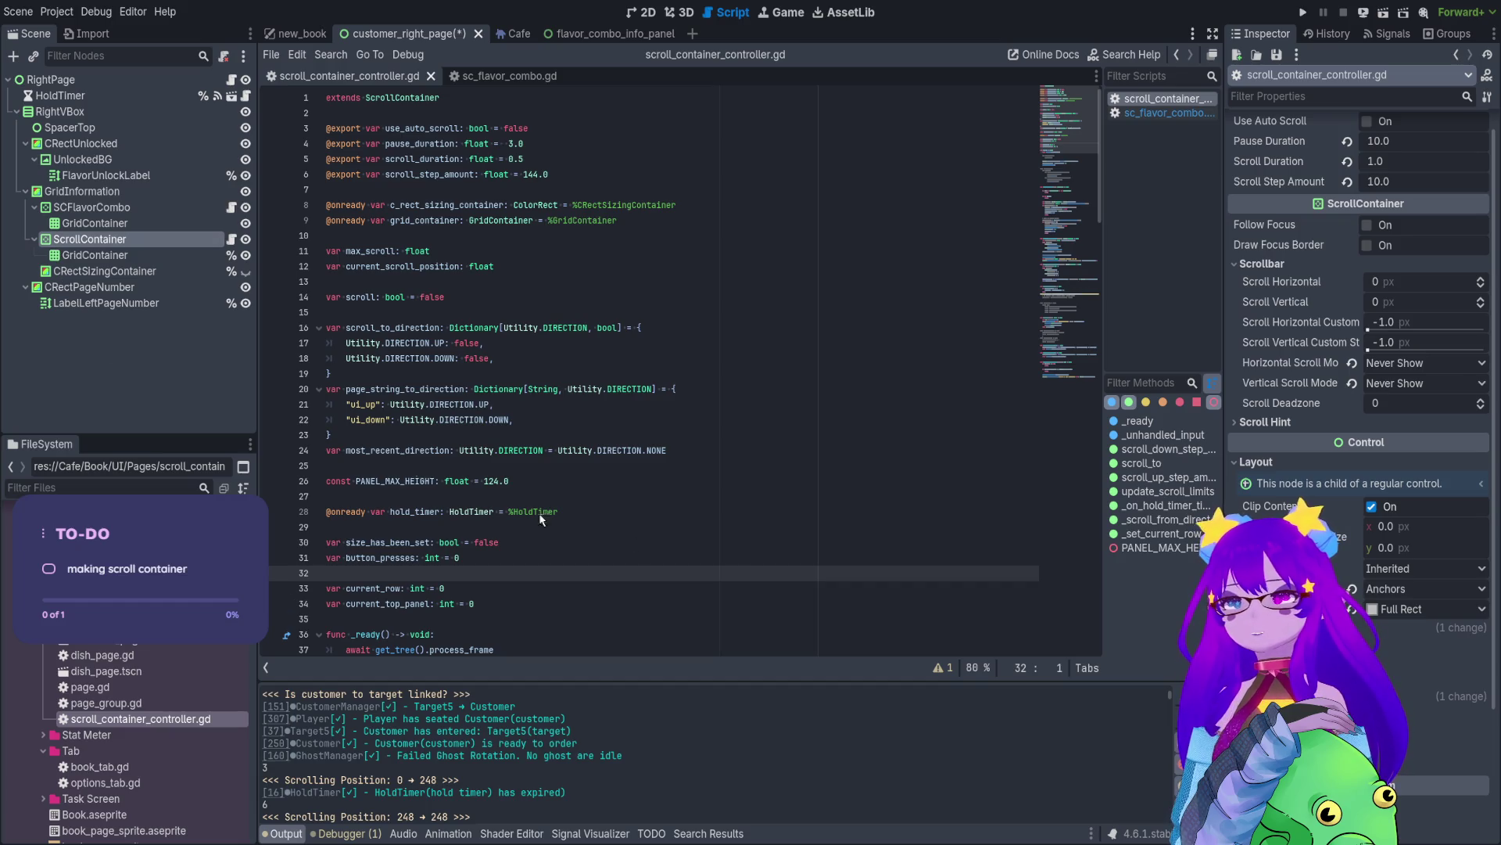
pyautogui.click(112, 222)
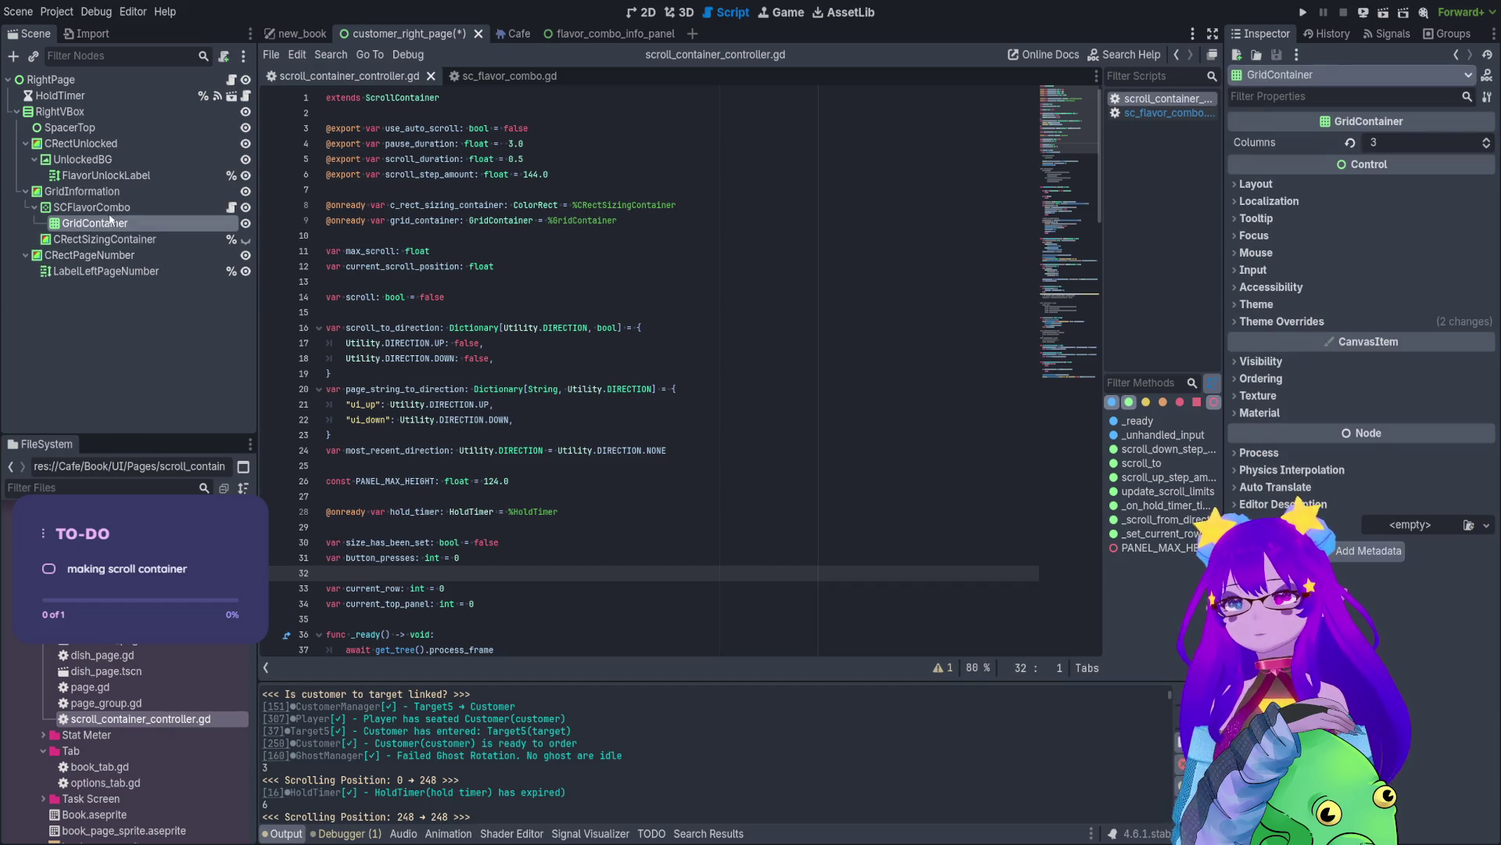
pyautogui.click(559, 239)
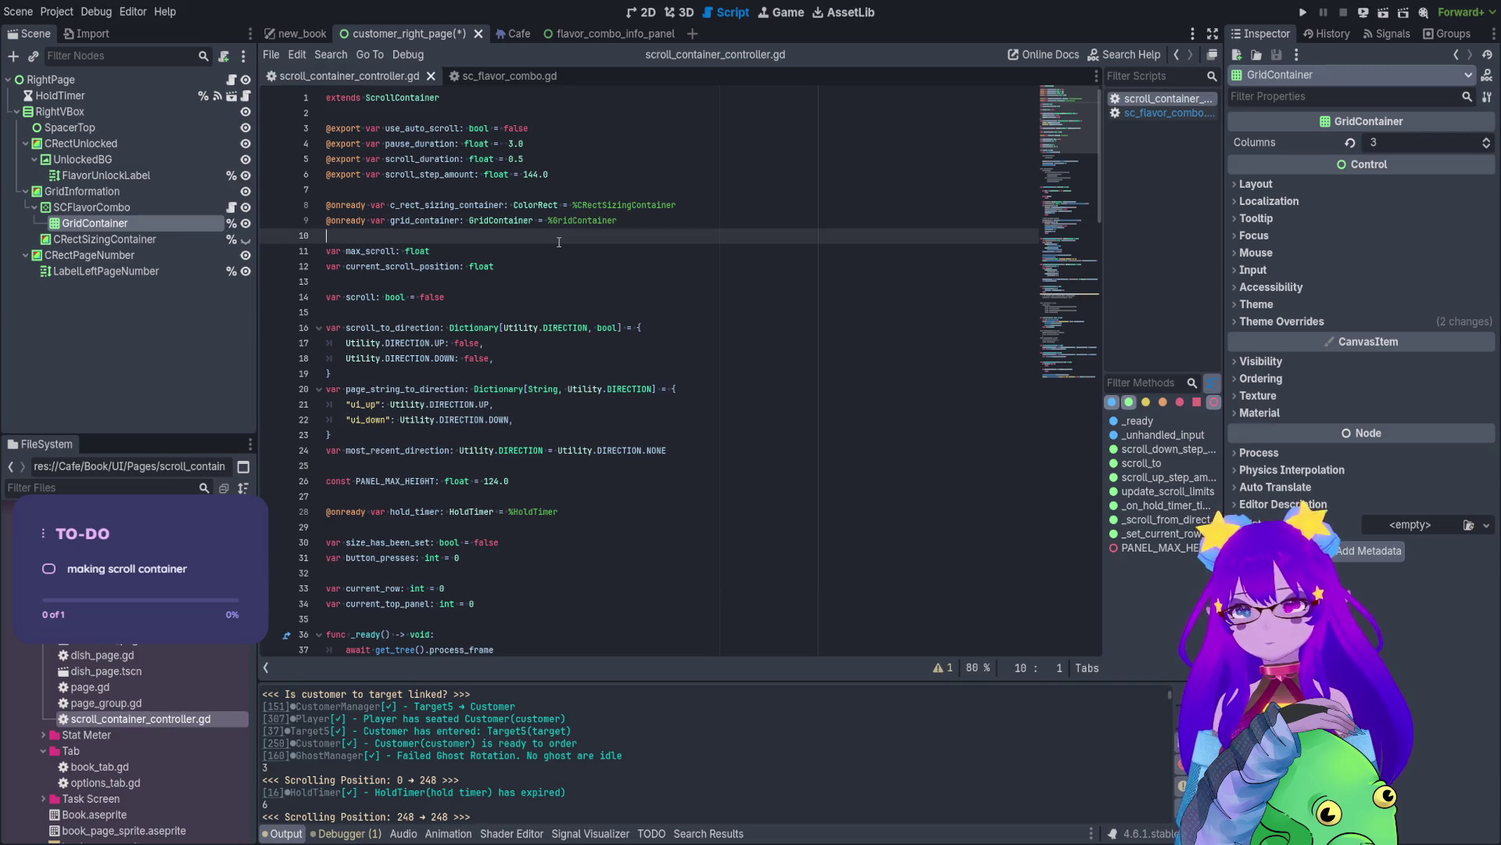
pyautogui.hotkey('ctrl', 's')
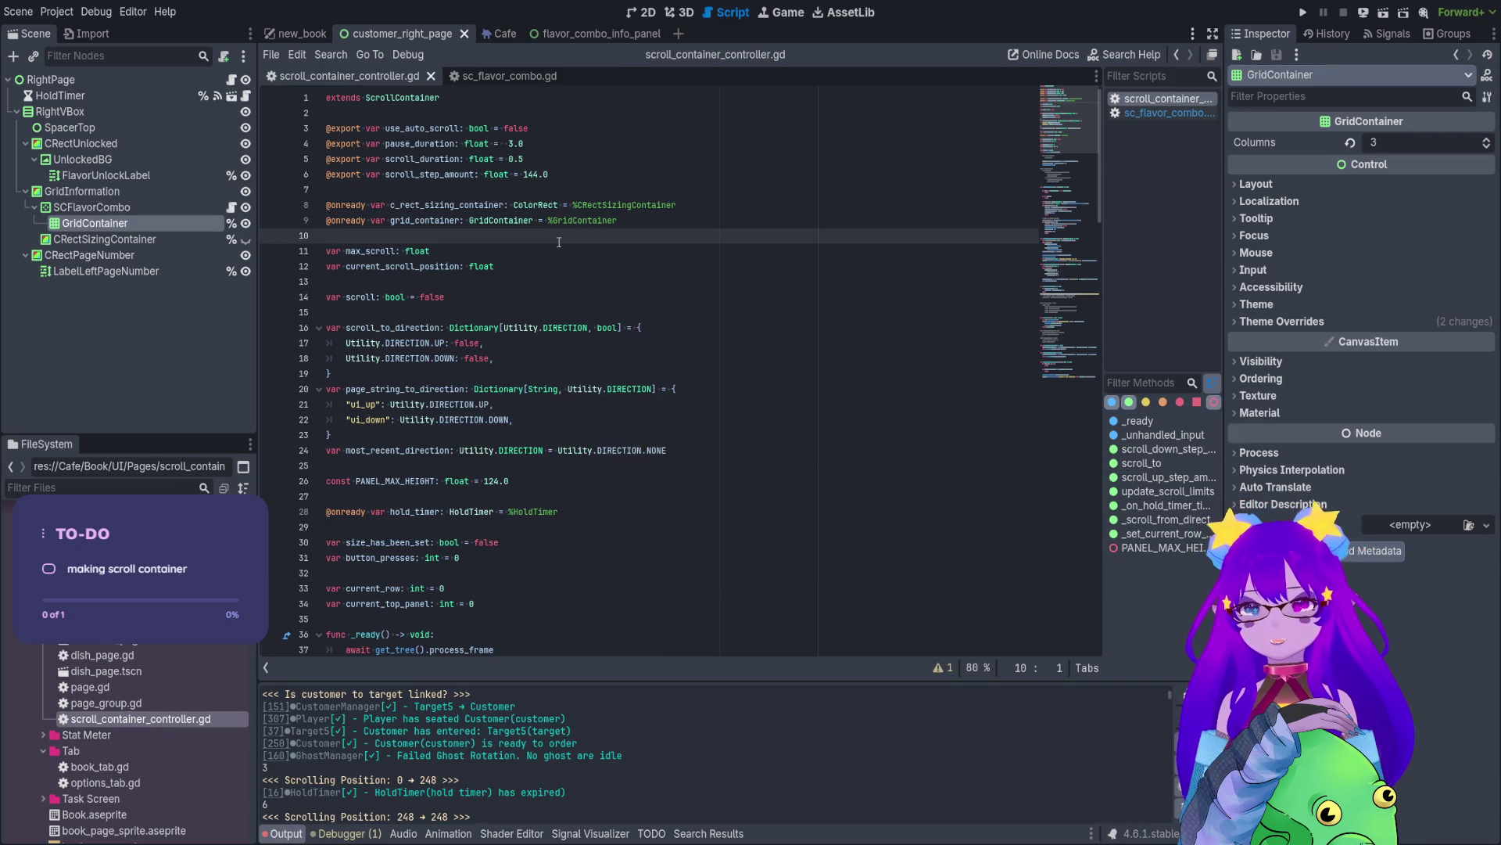
pyautogui.click(301, 31)
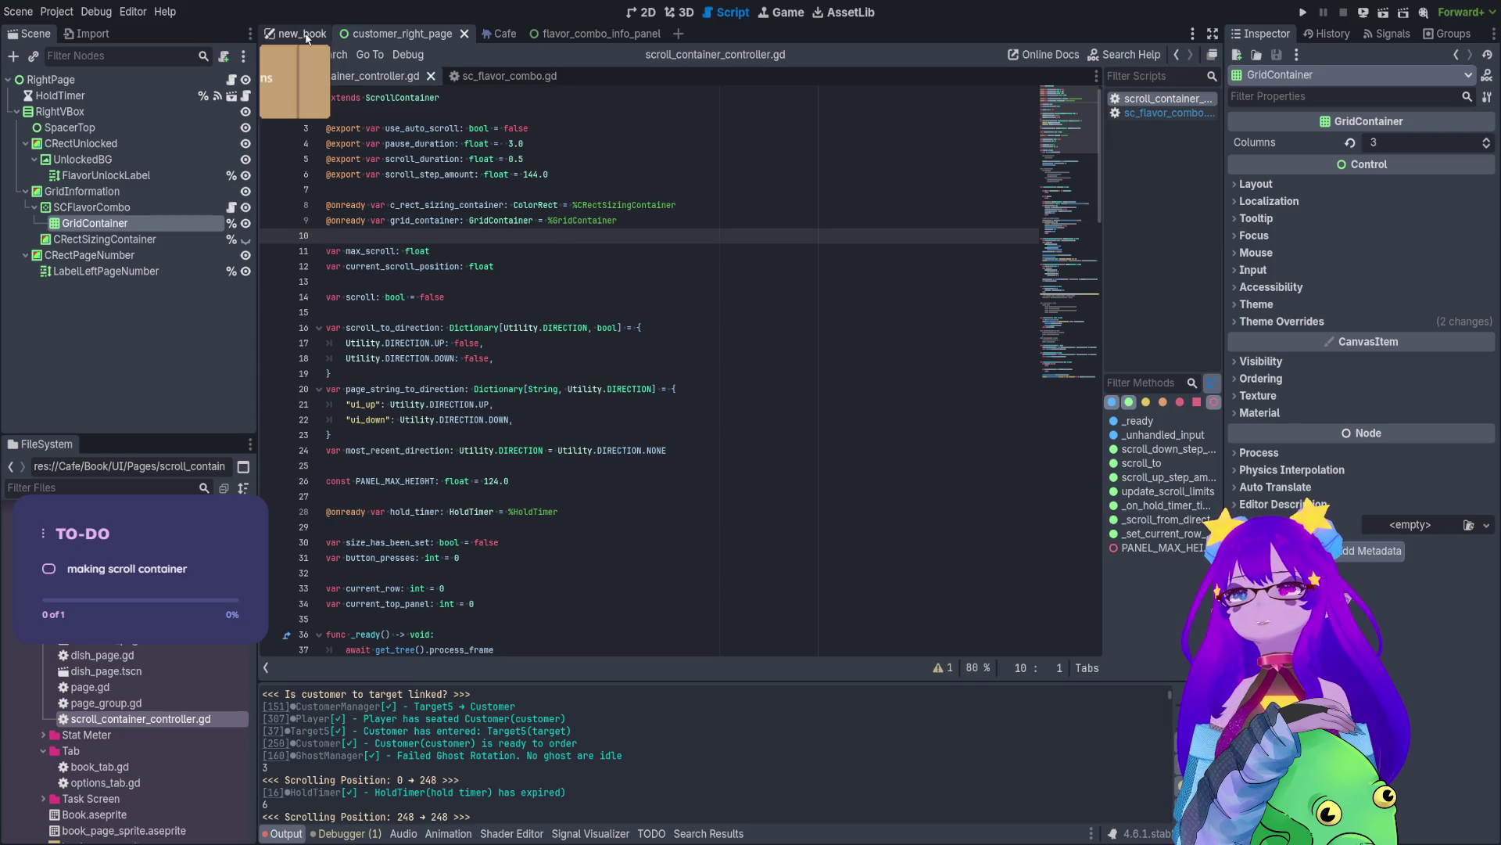
pyautogui.click(641, 14)
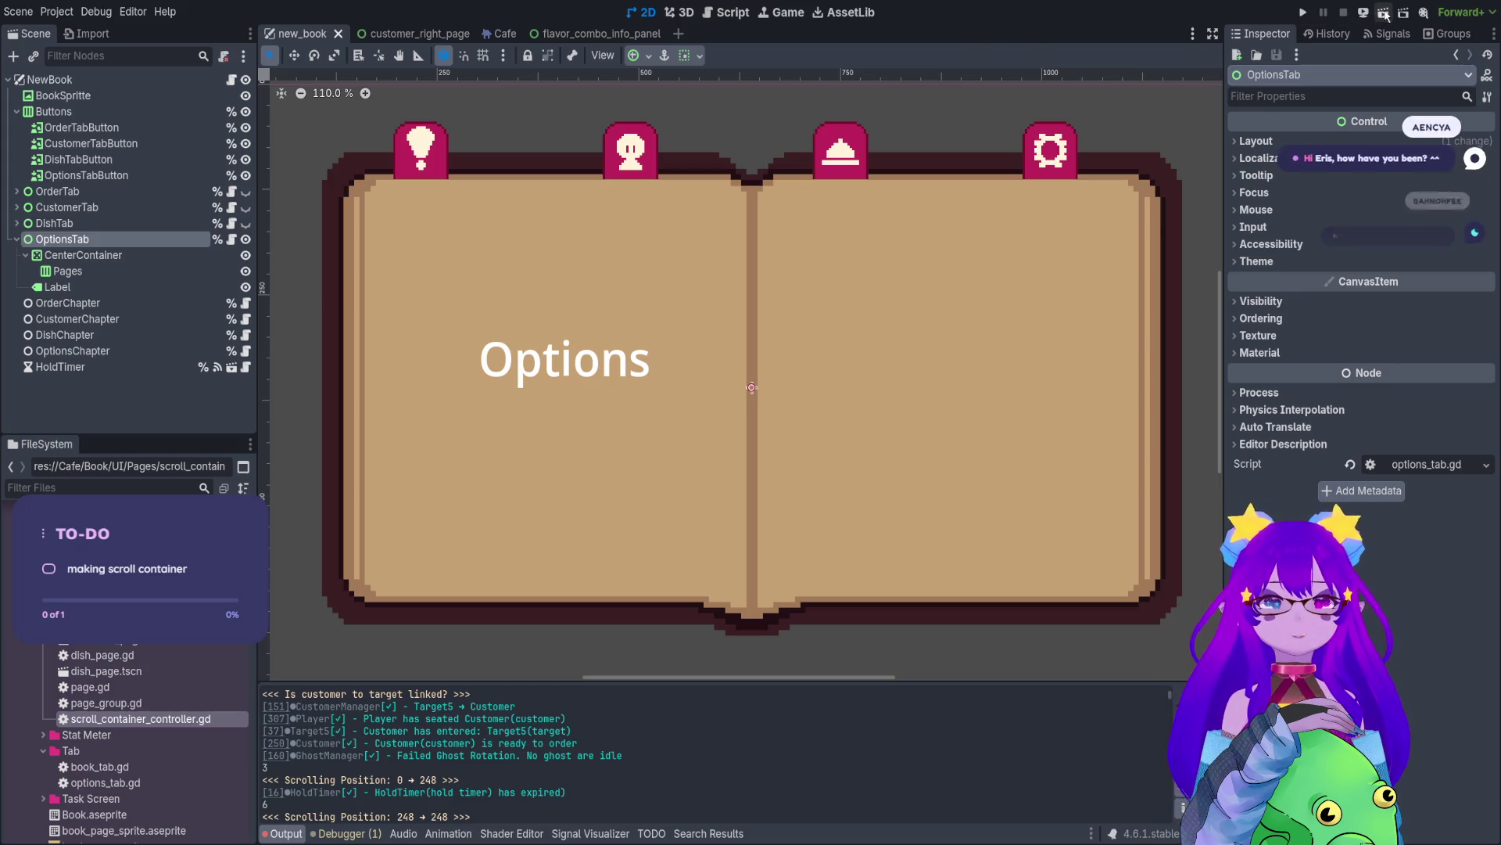
# - Run the book scene, view the customer page's Unlocked 2/45 grid, stop, and reopen customer_right_page
pyautogui.click(1384, 14)
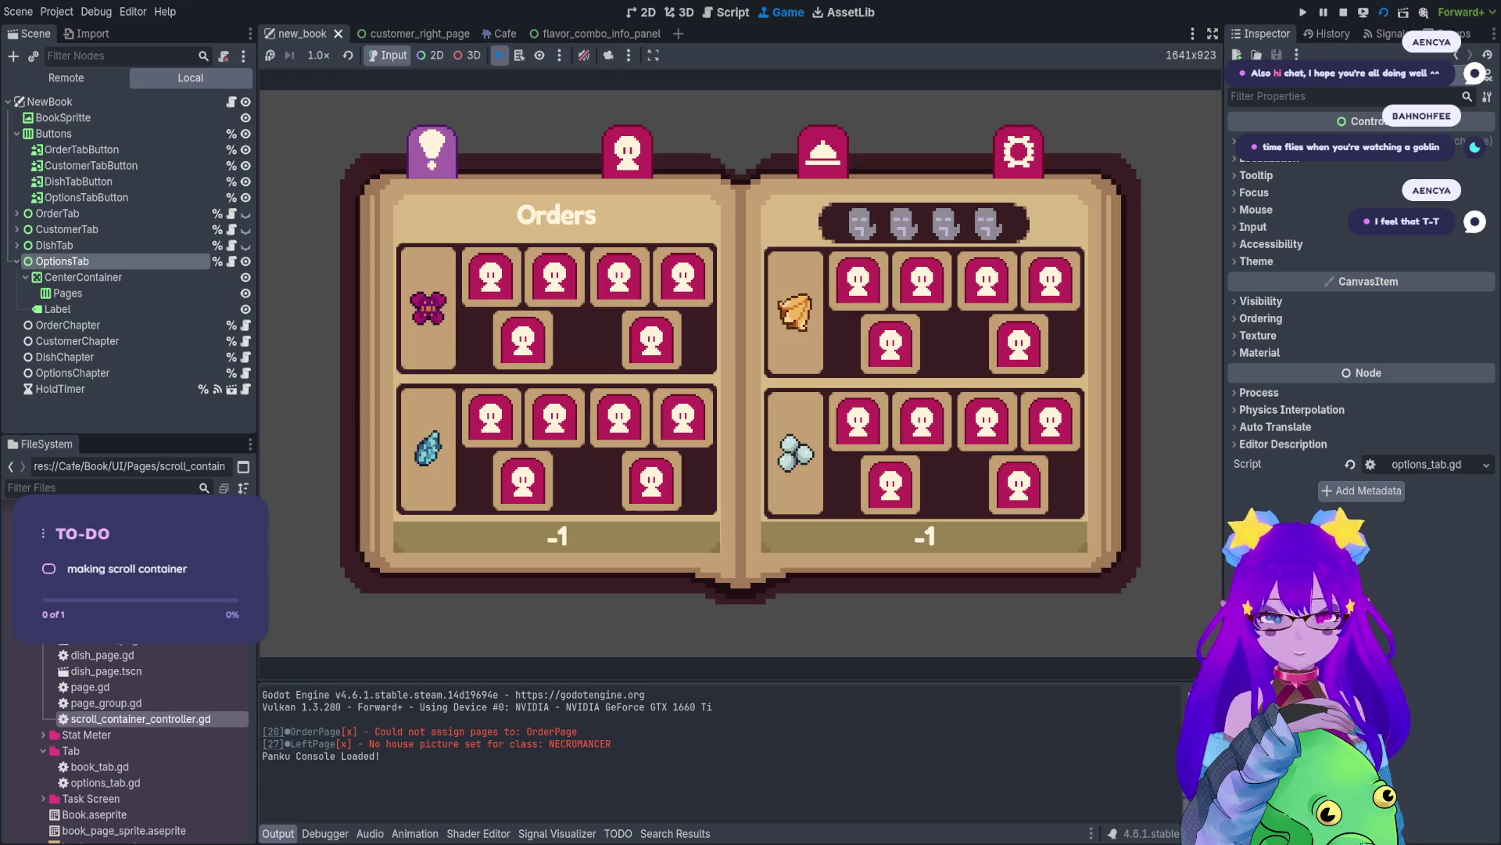
pyautogui.click(627, 150)
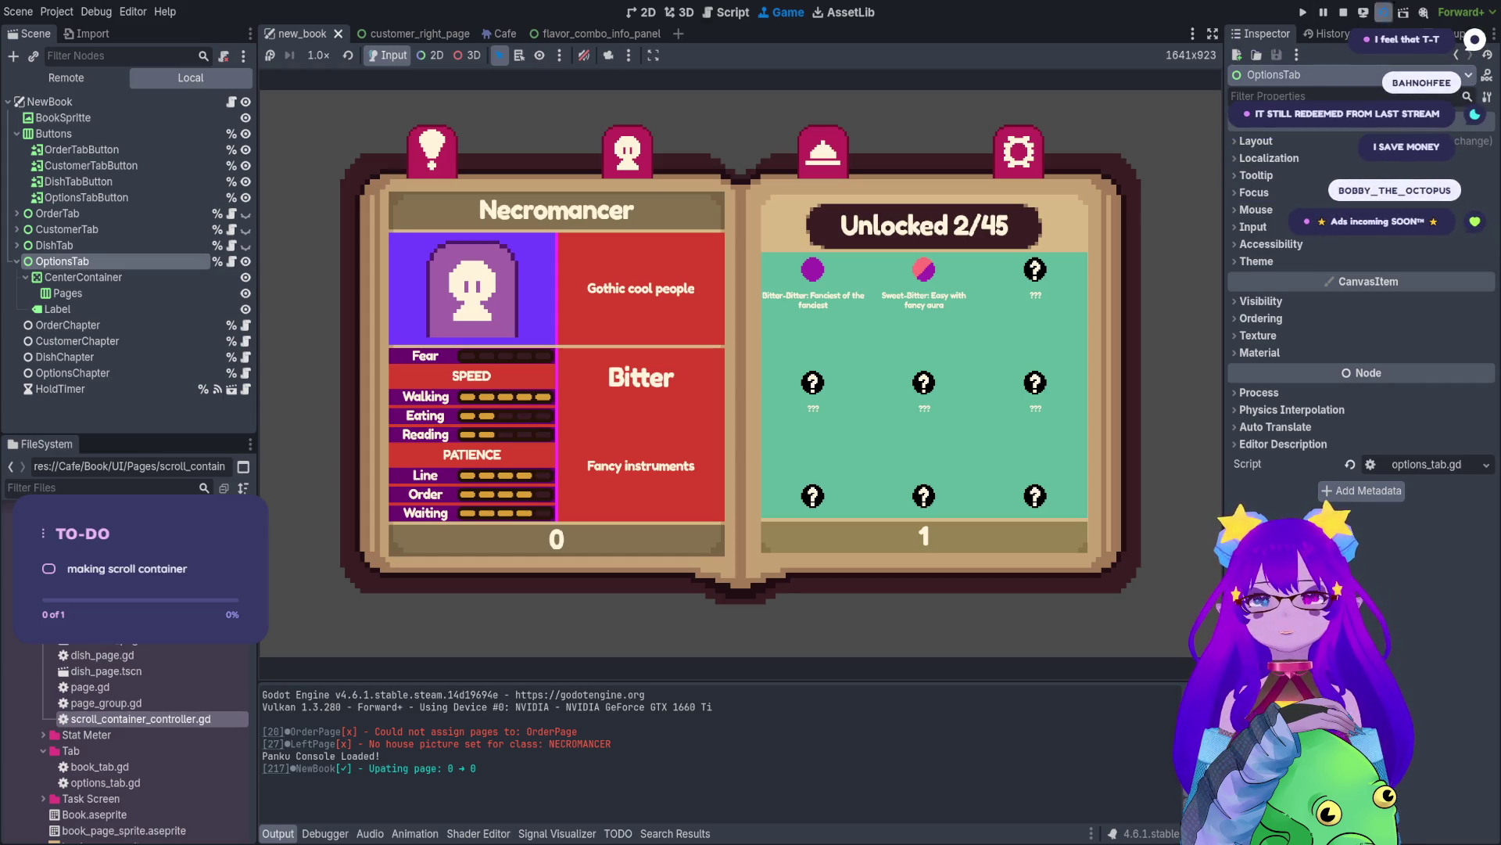
pyautogui.click(1342, 13)
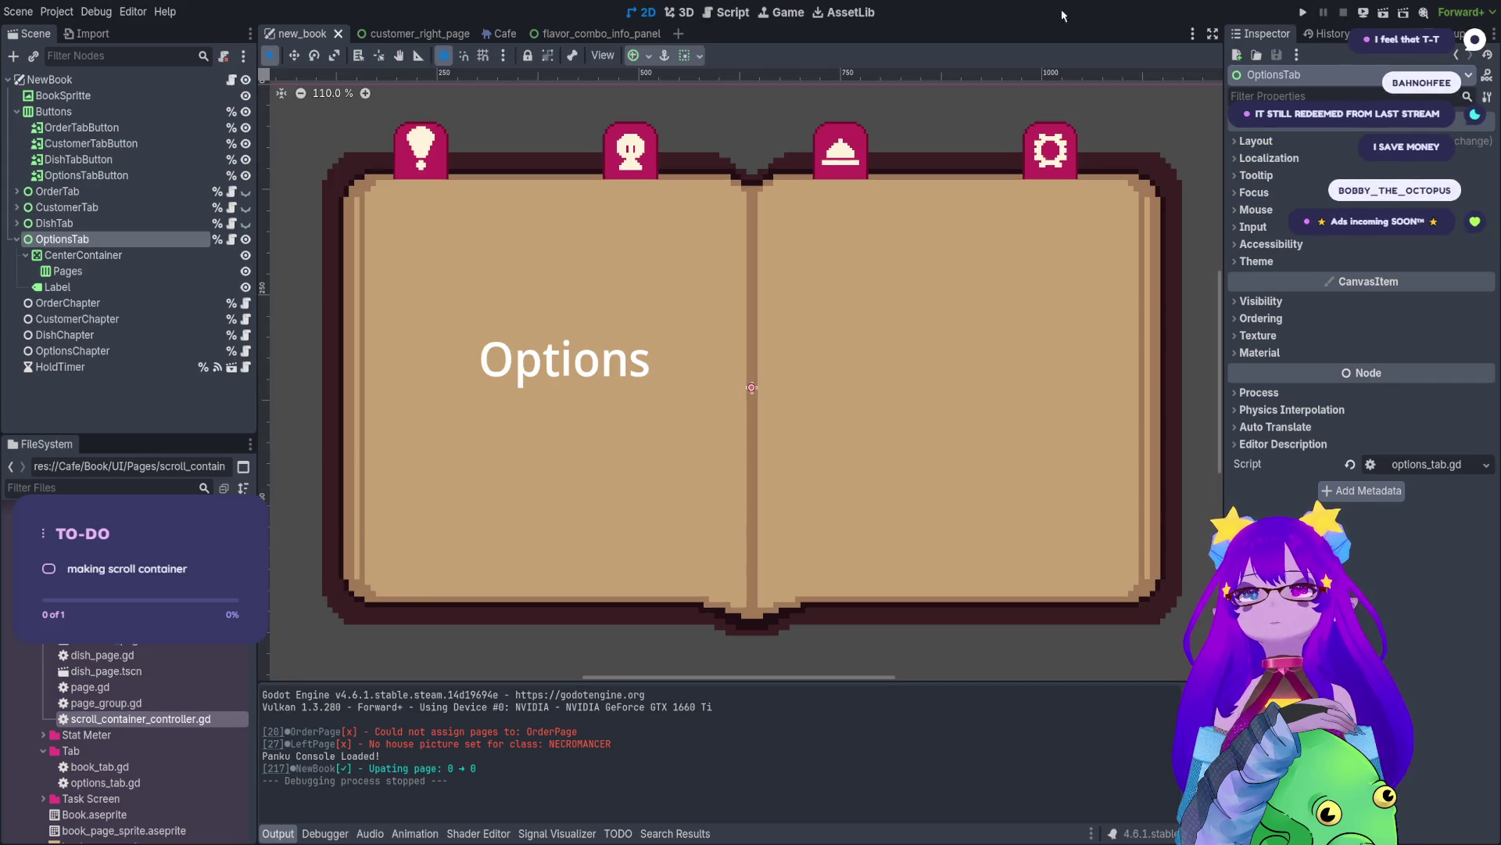
pyautogui.click(403, 34)
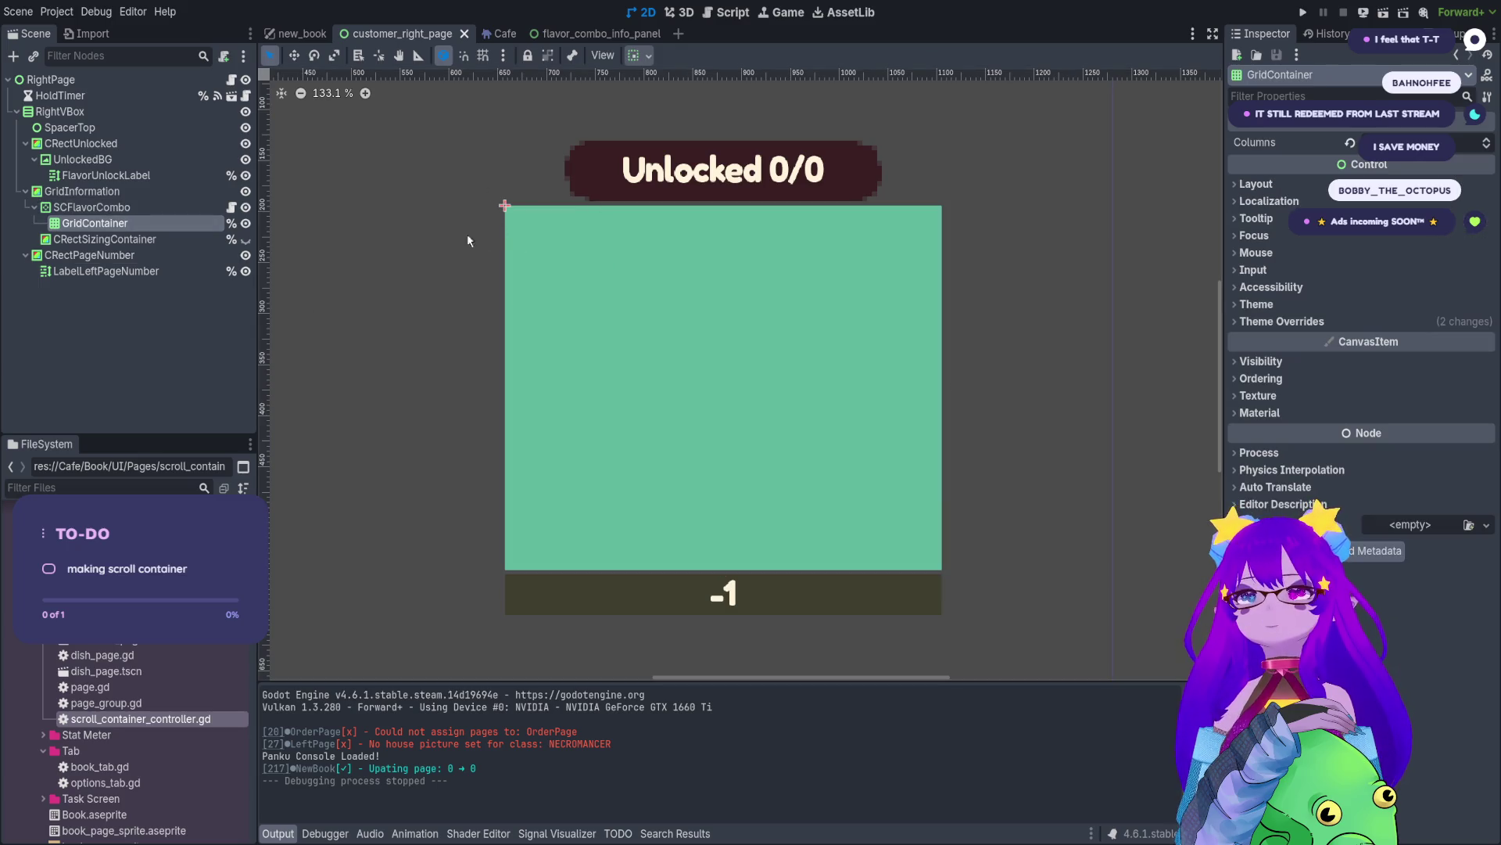
# - Look over RightPage's customer_right_page.gd, then show the customer right page in the 2D view
pyautogui.click(232, 79)
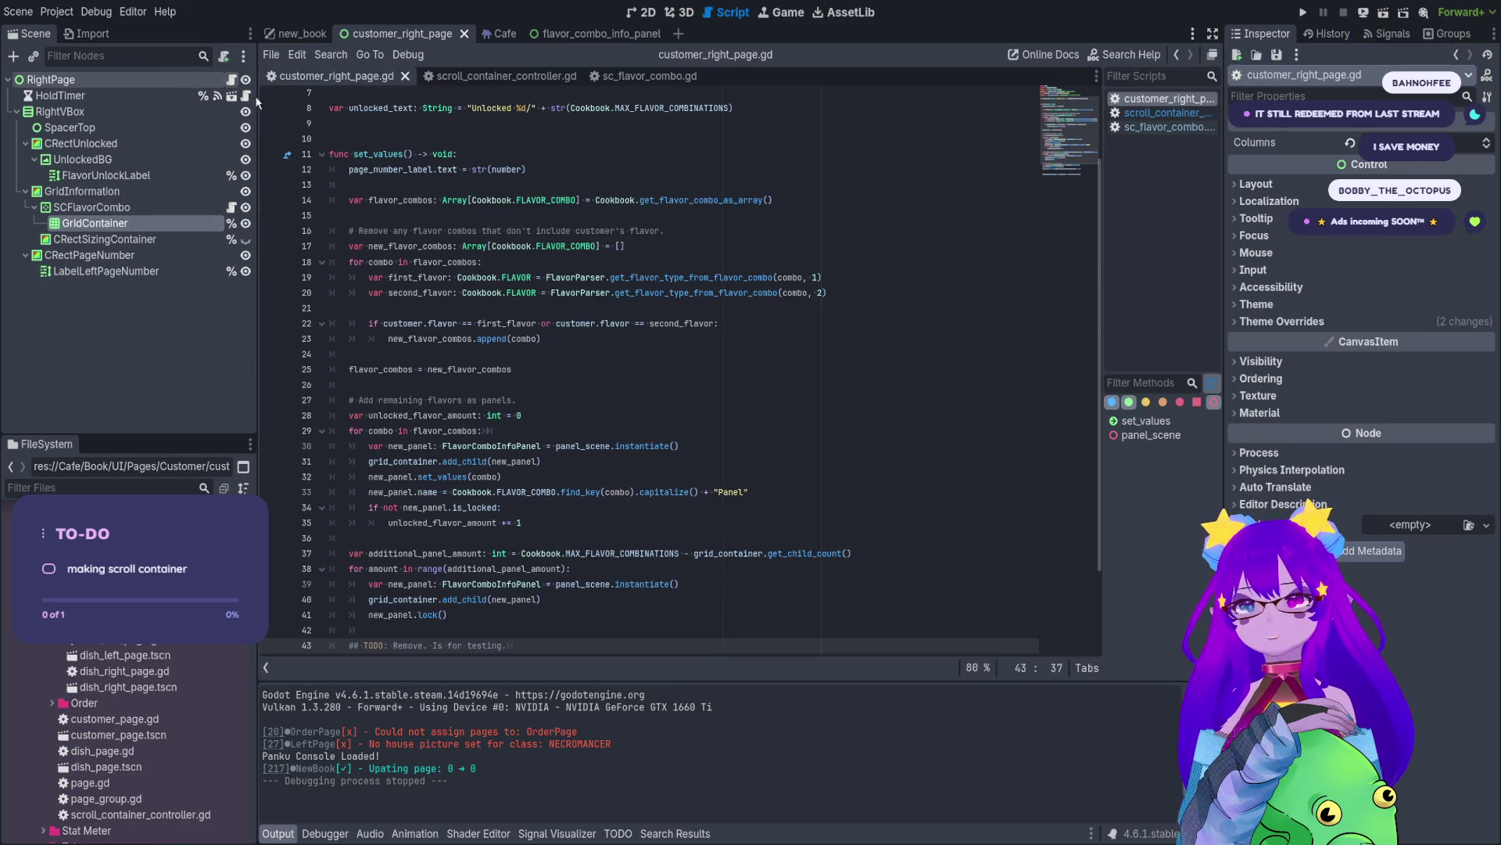
pyautogui.scroll(-2, 434, 167)
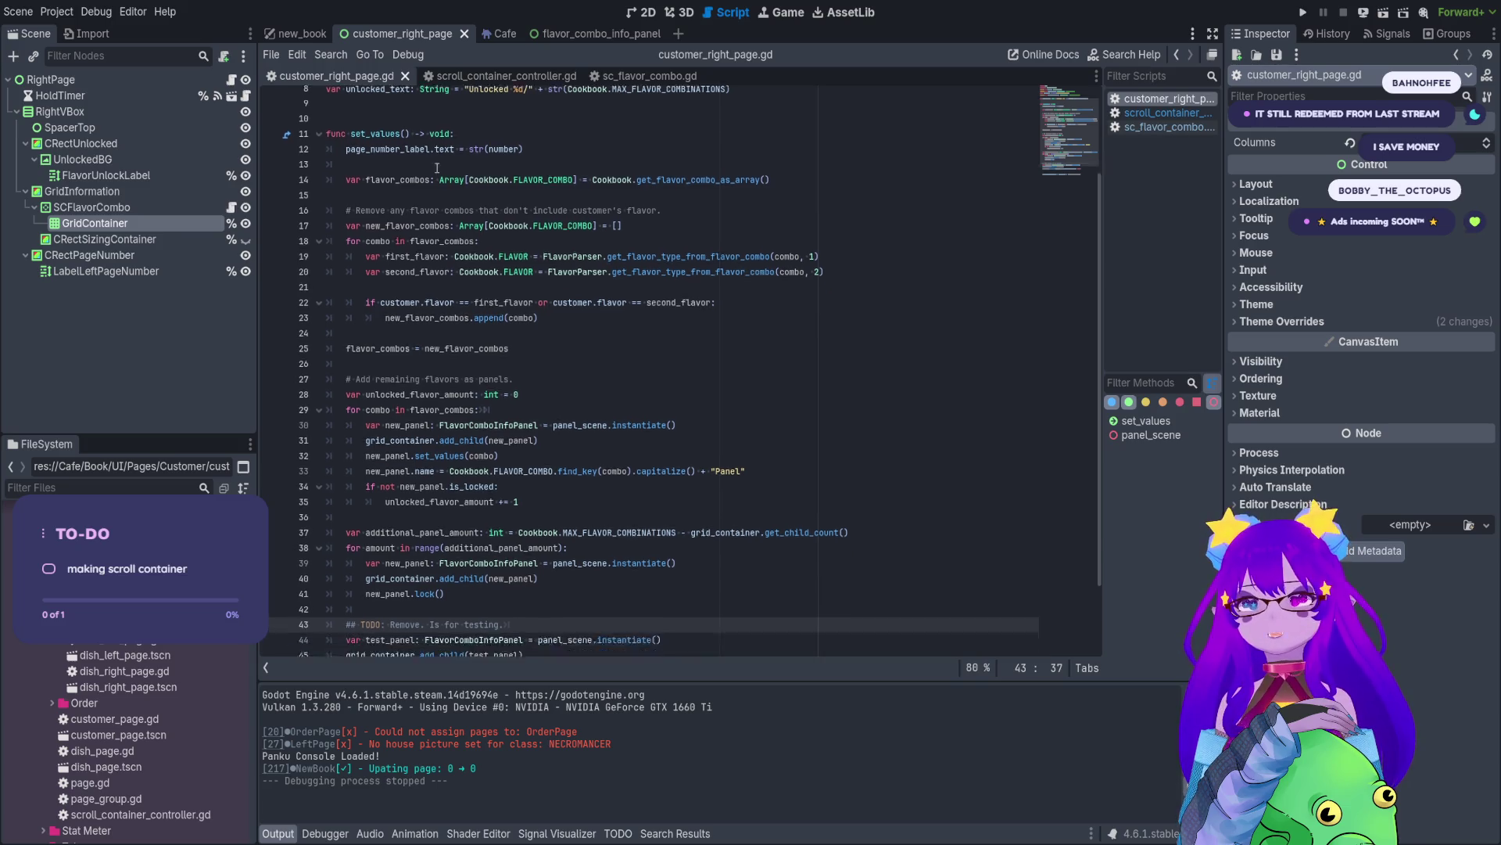
pyautogui.moveTo(438, 615)
pyautogui.mouseDown()
pyautogui.moveTo(375, 553)
pyautogui.moveTo(386, 362)
pyautogui.moveTo(329, 308)
pyautogui.mouseUp()
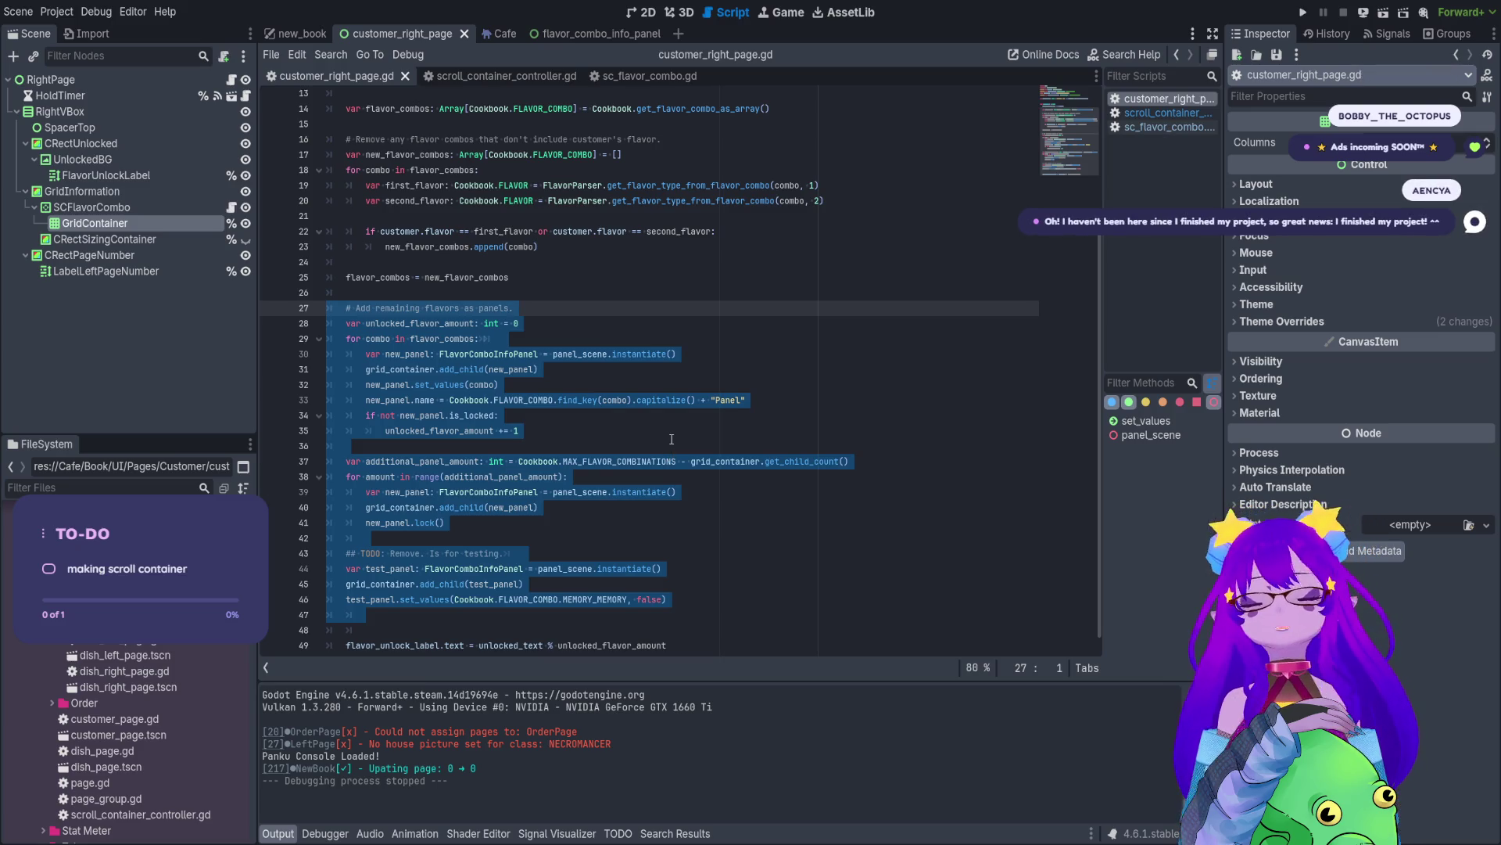
pyautogui.click(672, 439)
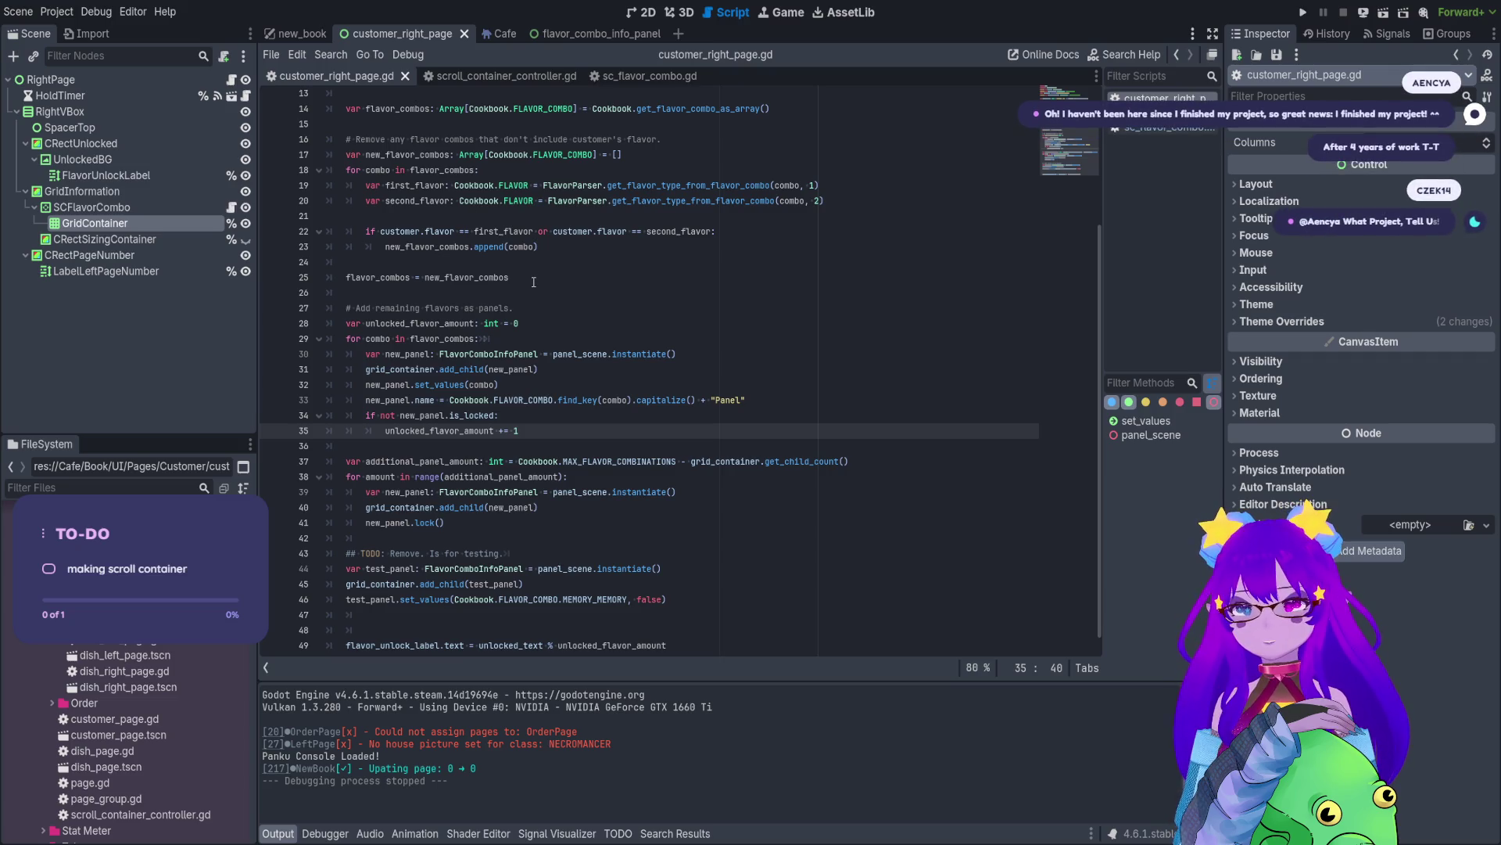
pyautogui.click(635, 13)
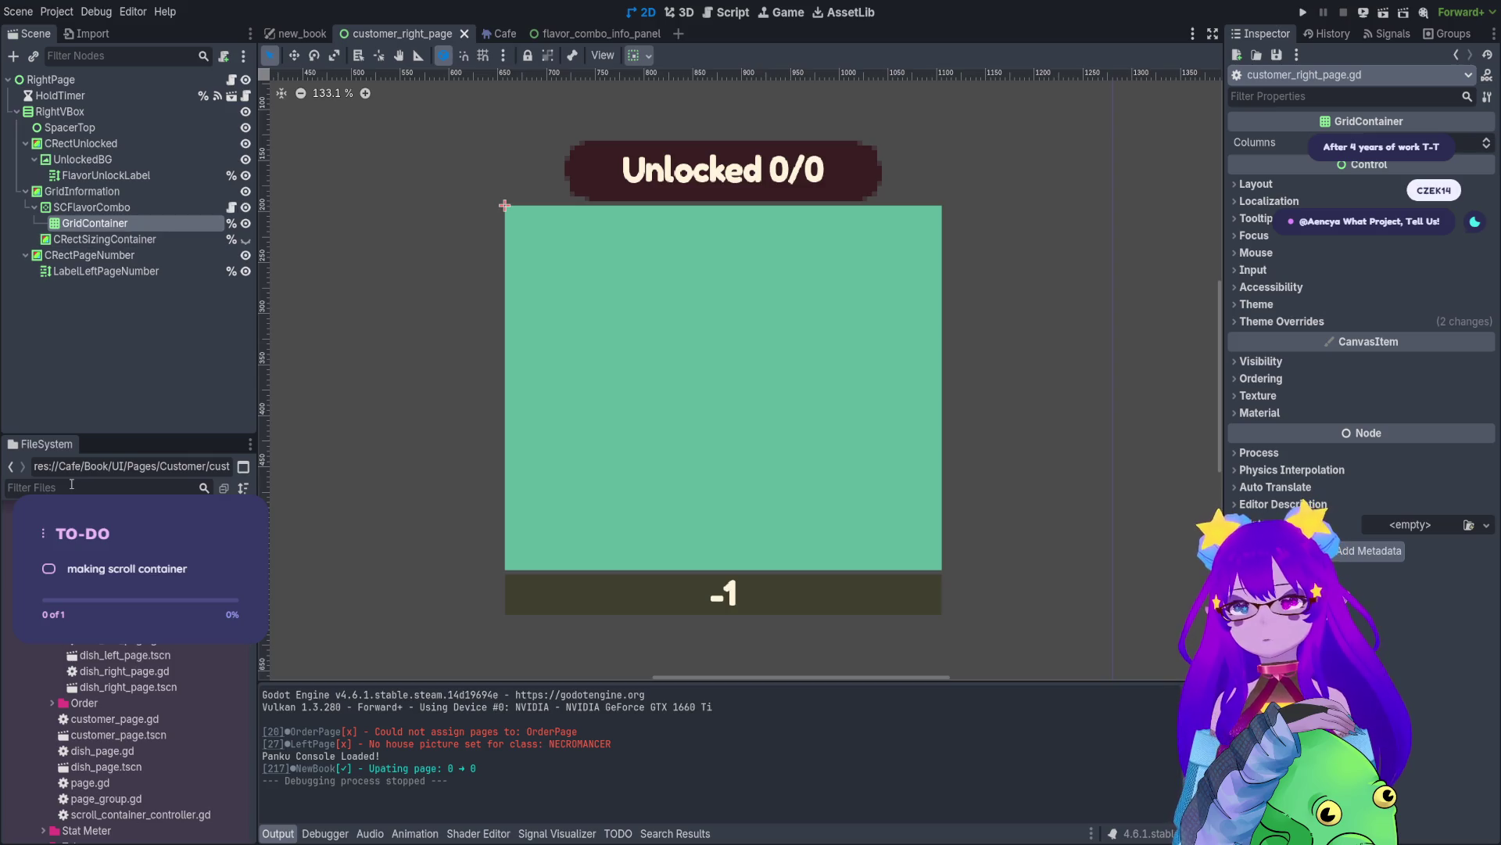
# - Duplicate the FlavorComboInfoPanel up to seventeen copies, then select SCFlavorCombo
pyautogui.hotkey('ctrl', 'd')
pyautogui.hotkey('ctrl', 'd')
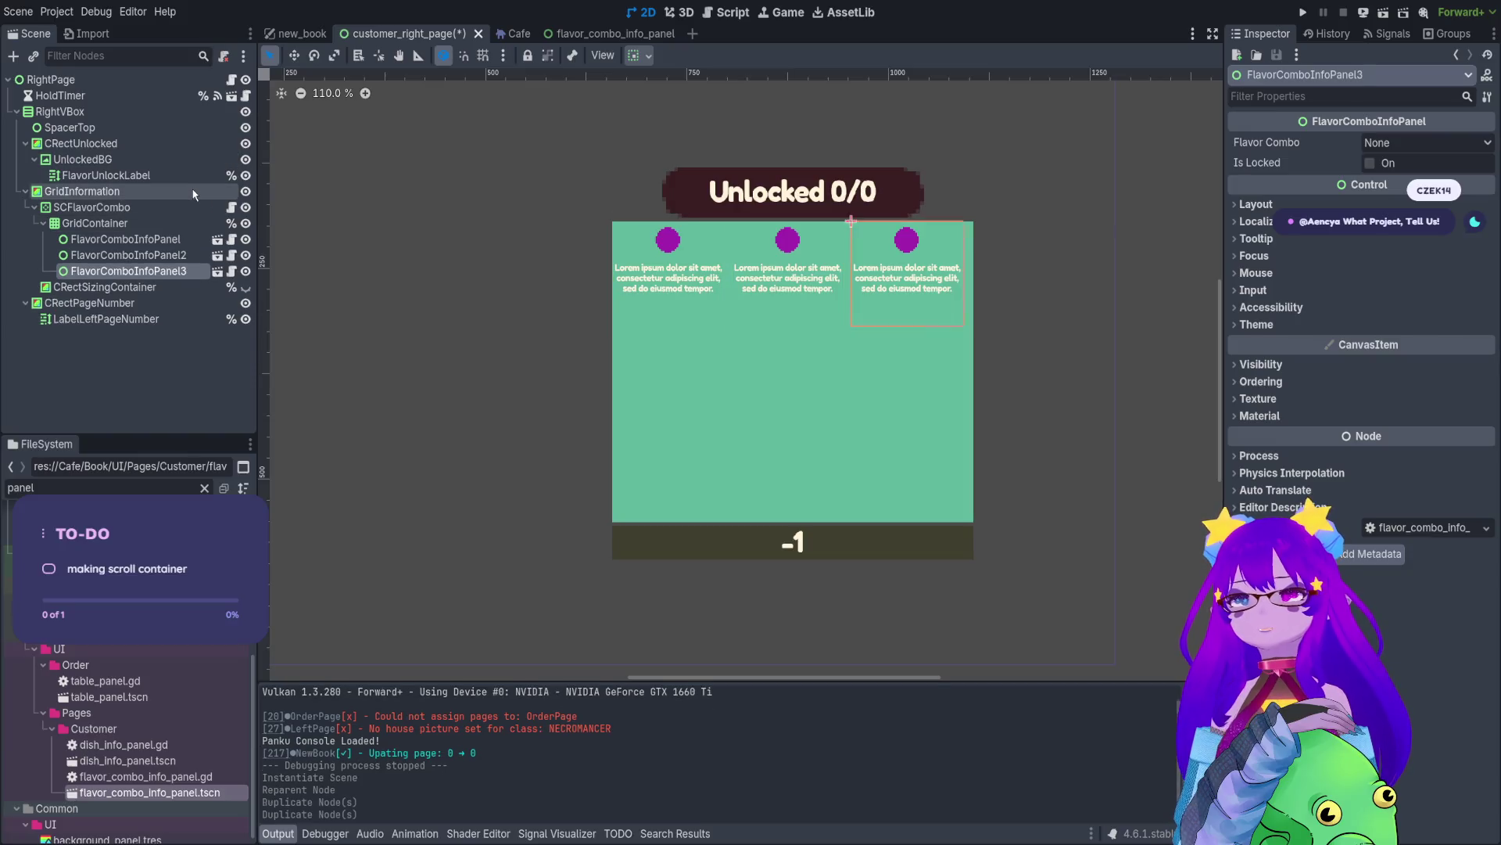
pyautogui.hotkey('ctrl', 'd')
pyautogui.hotkey('ctrl', 'd')
pyautogui.hotkey('ctrl', 'd')
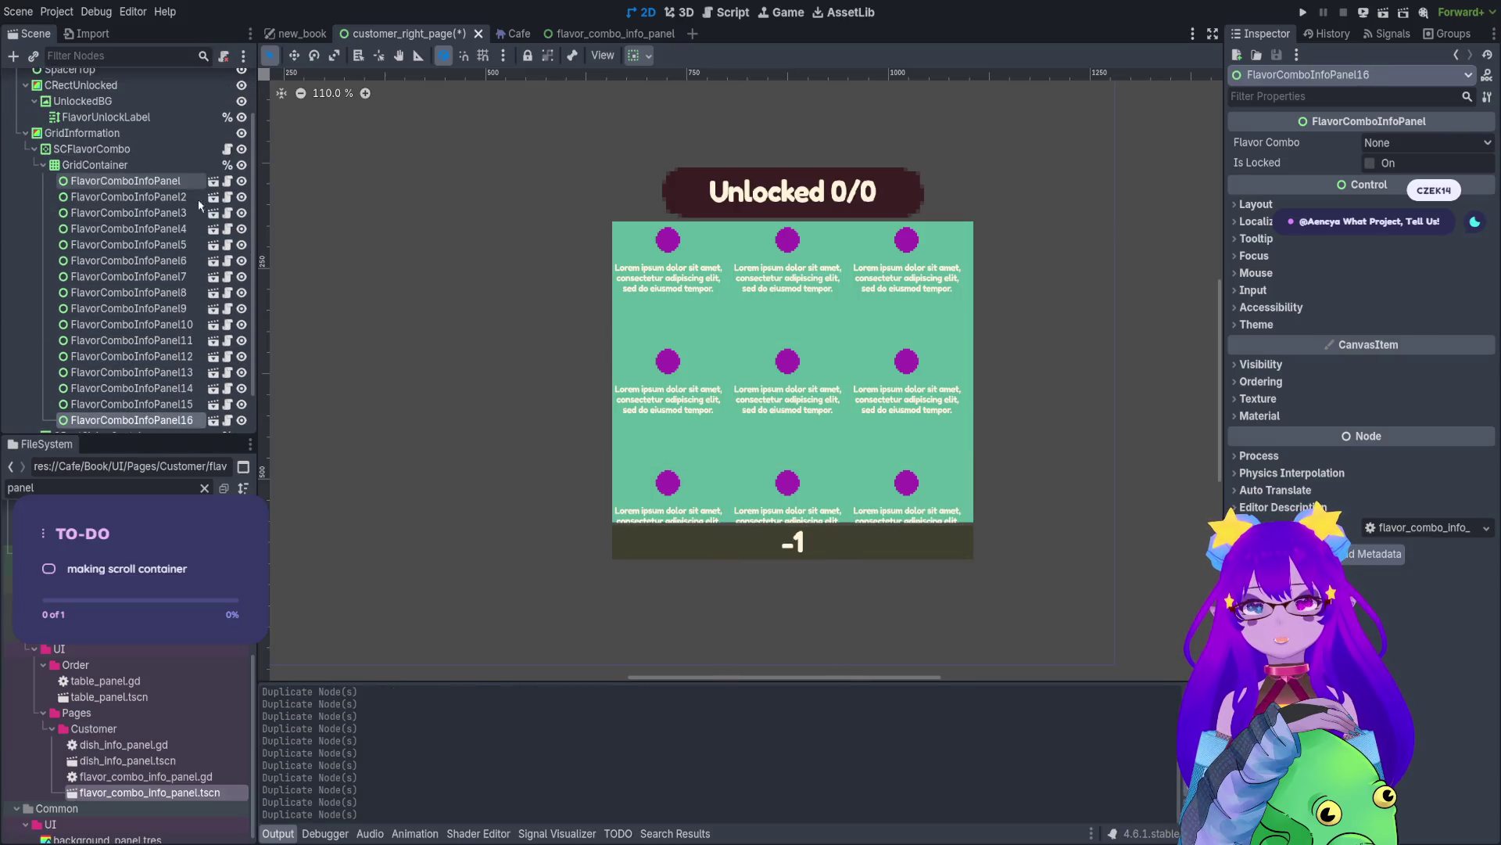
pyautogui.hotkey('ctrl', 'd')
pyautogui.scroll(-4, 851, 395)
pyautogui.scroll(-3, 851, 396)
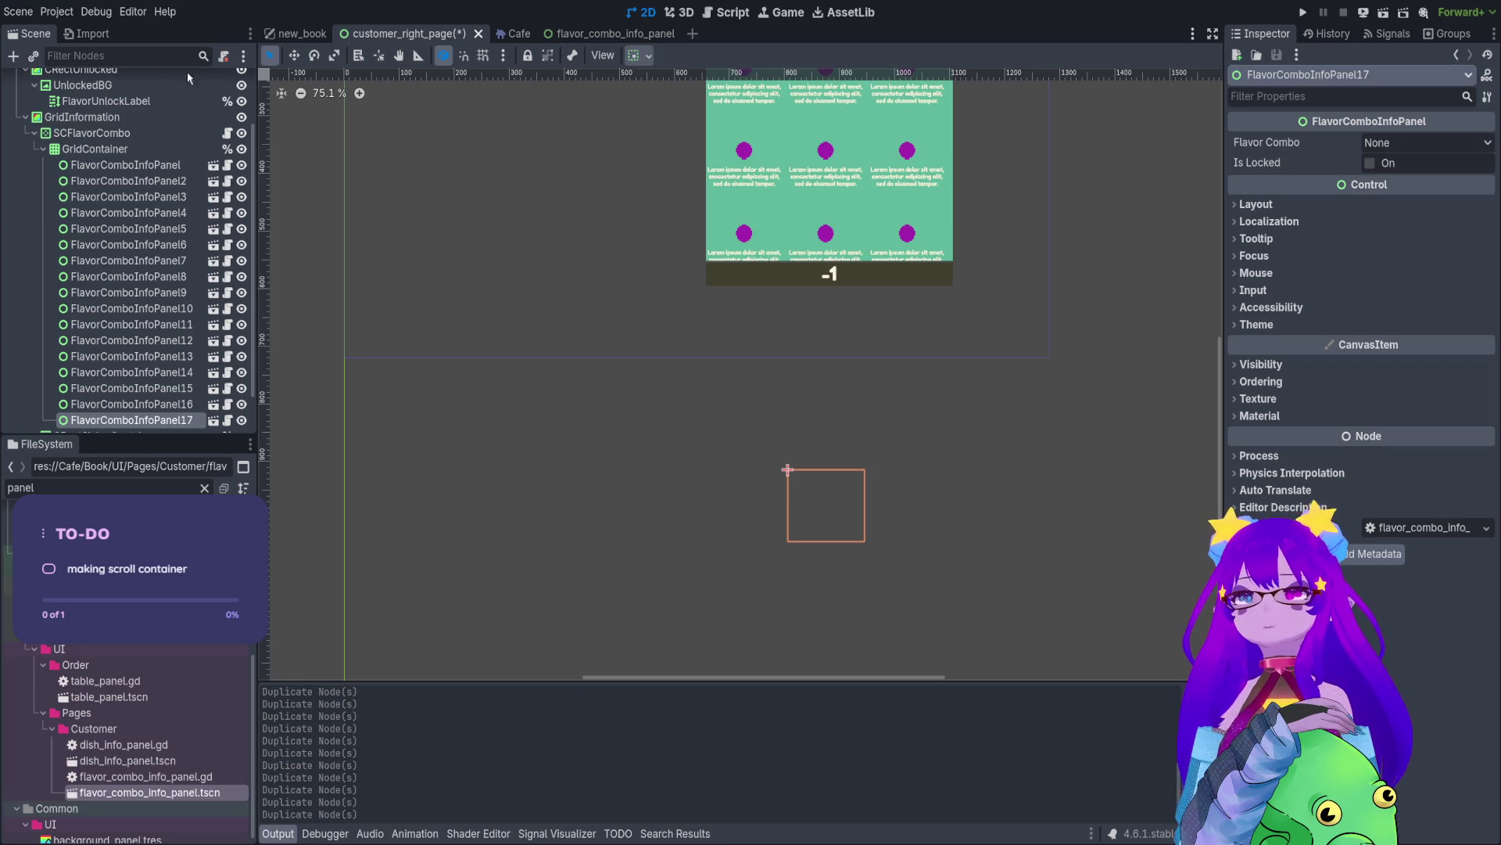
pyautogui.scroll(3, 672, 430)
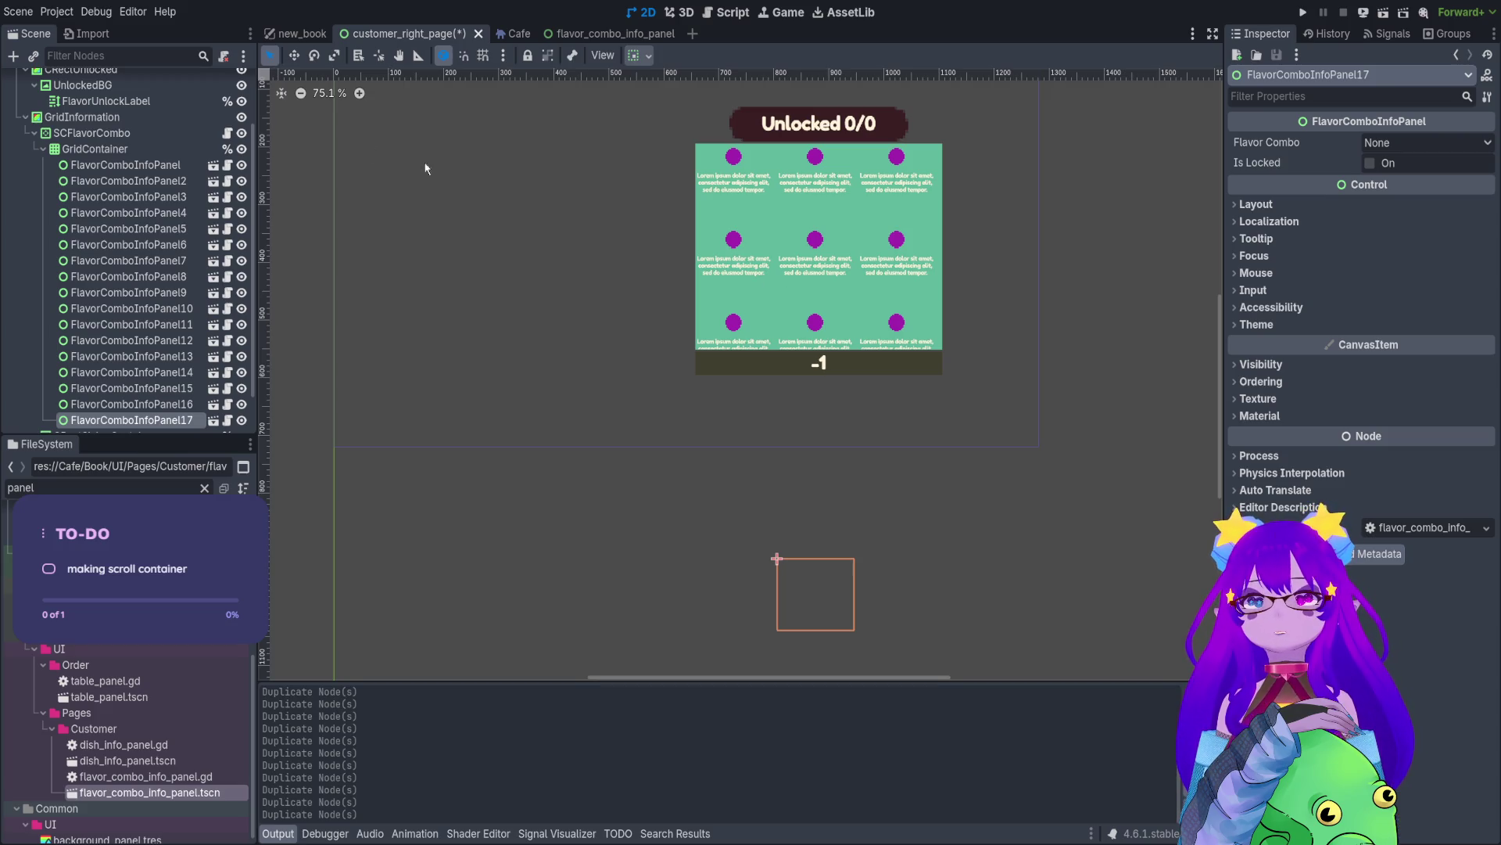
pyautogui.click(135, 151)
pyautogui.scroll(-2, 135, 151)
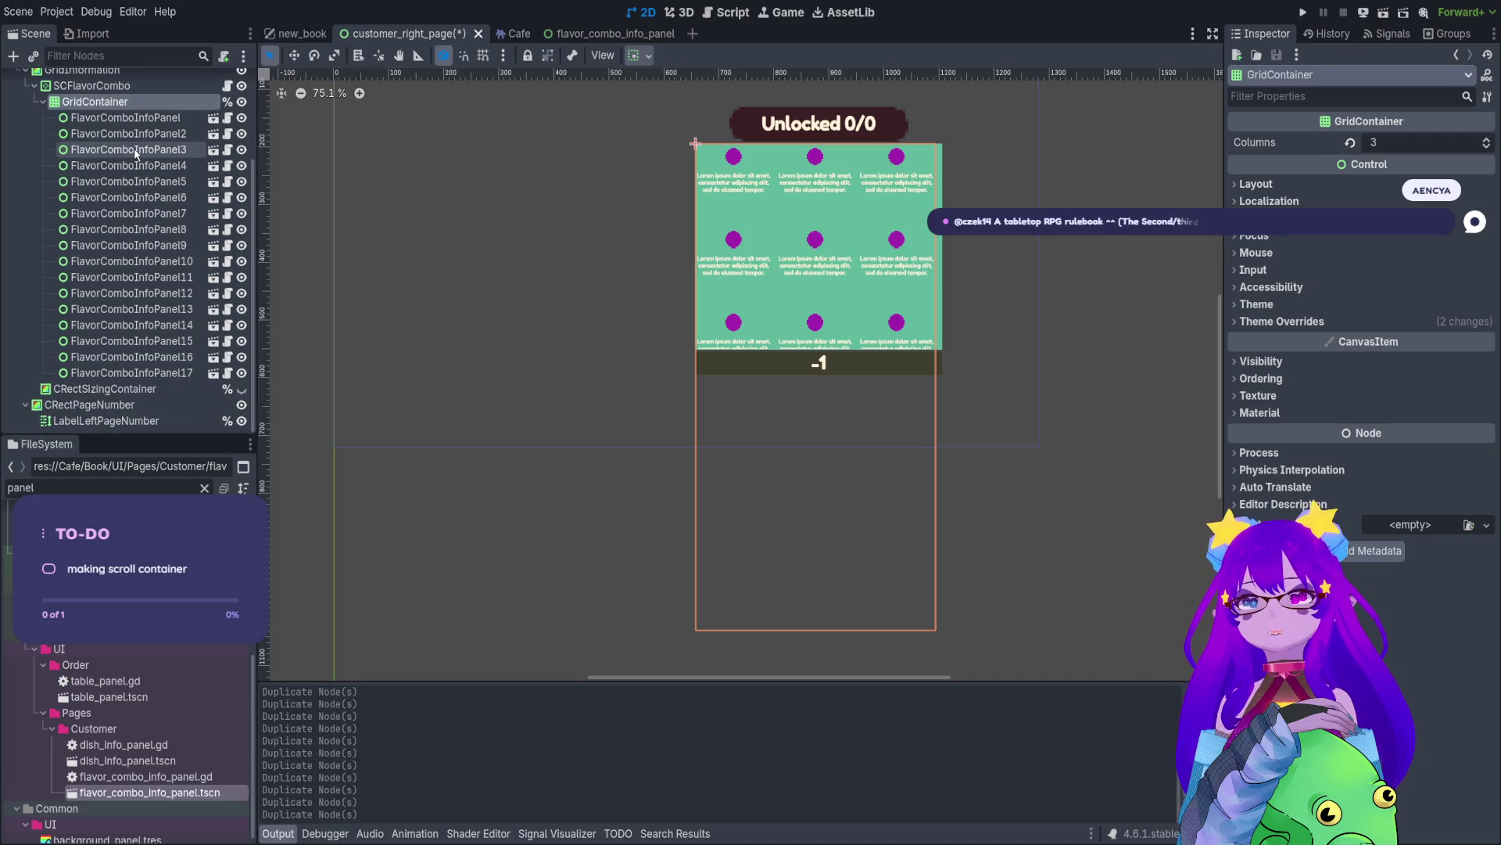
pyautogui.scroll(4, 117, 172)
pyautogui.press('Up')
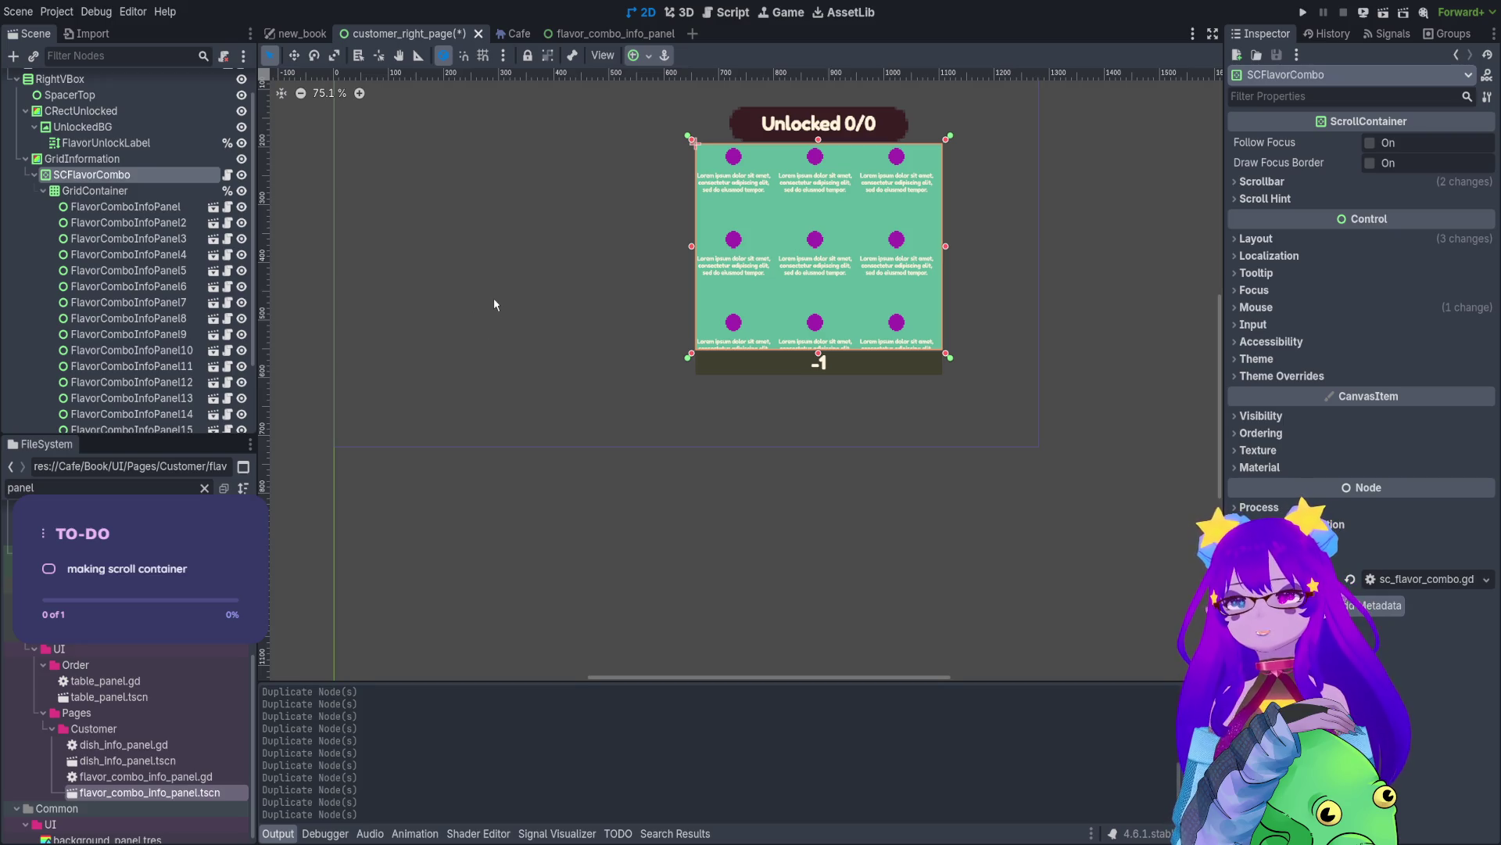
pyautogui.hotkey('ctrl', 'shift', 'z')
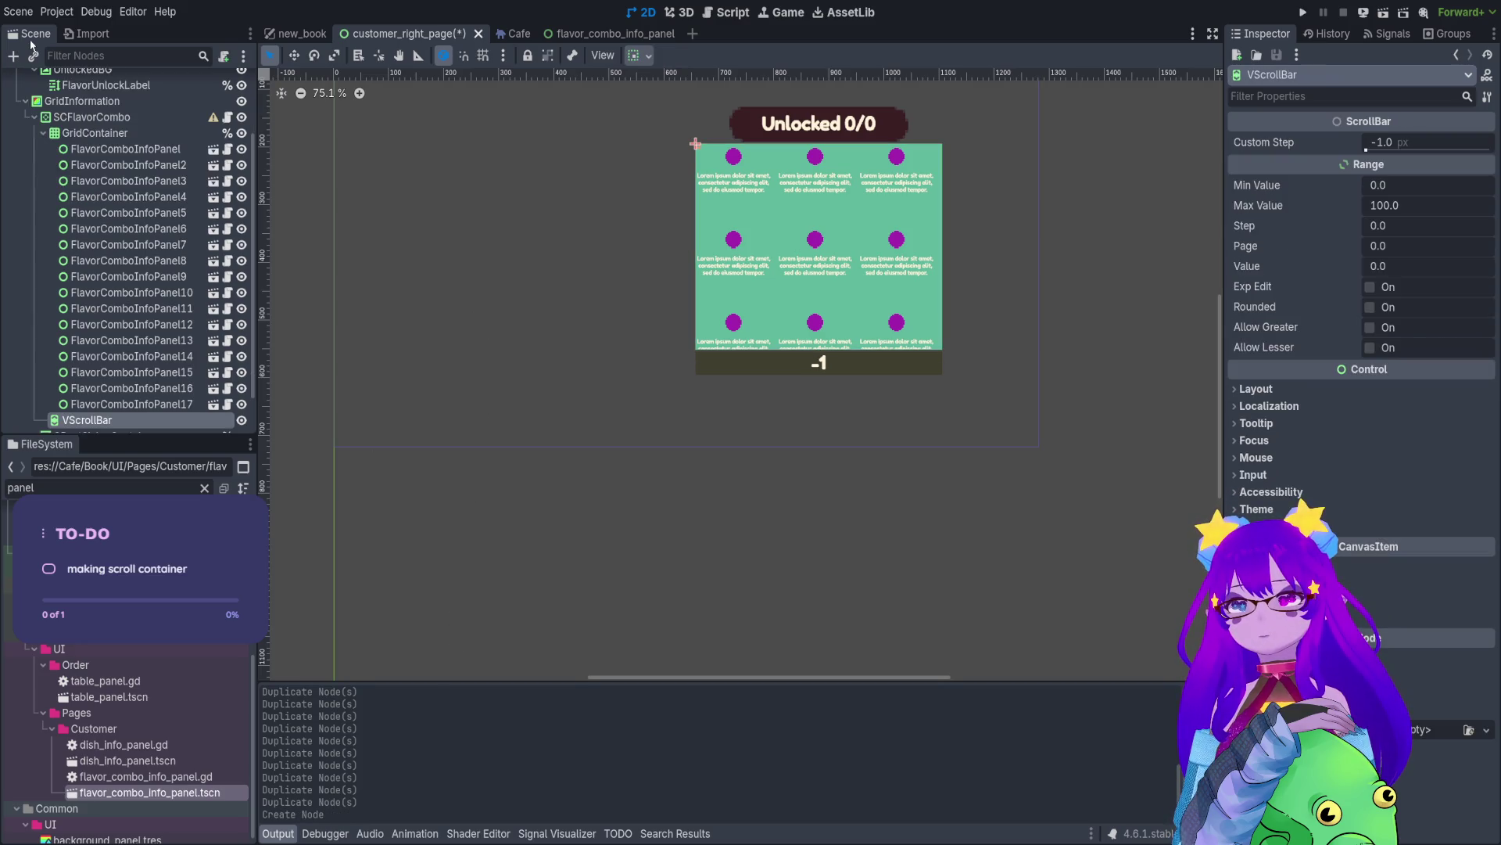
pyautogui.click(78, 117)
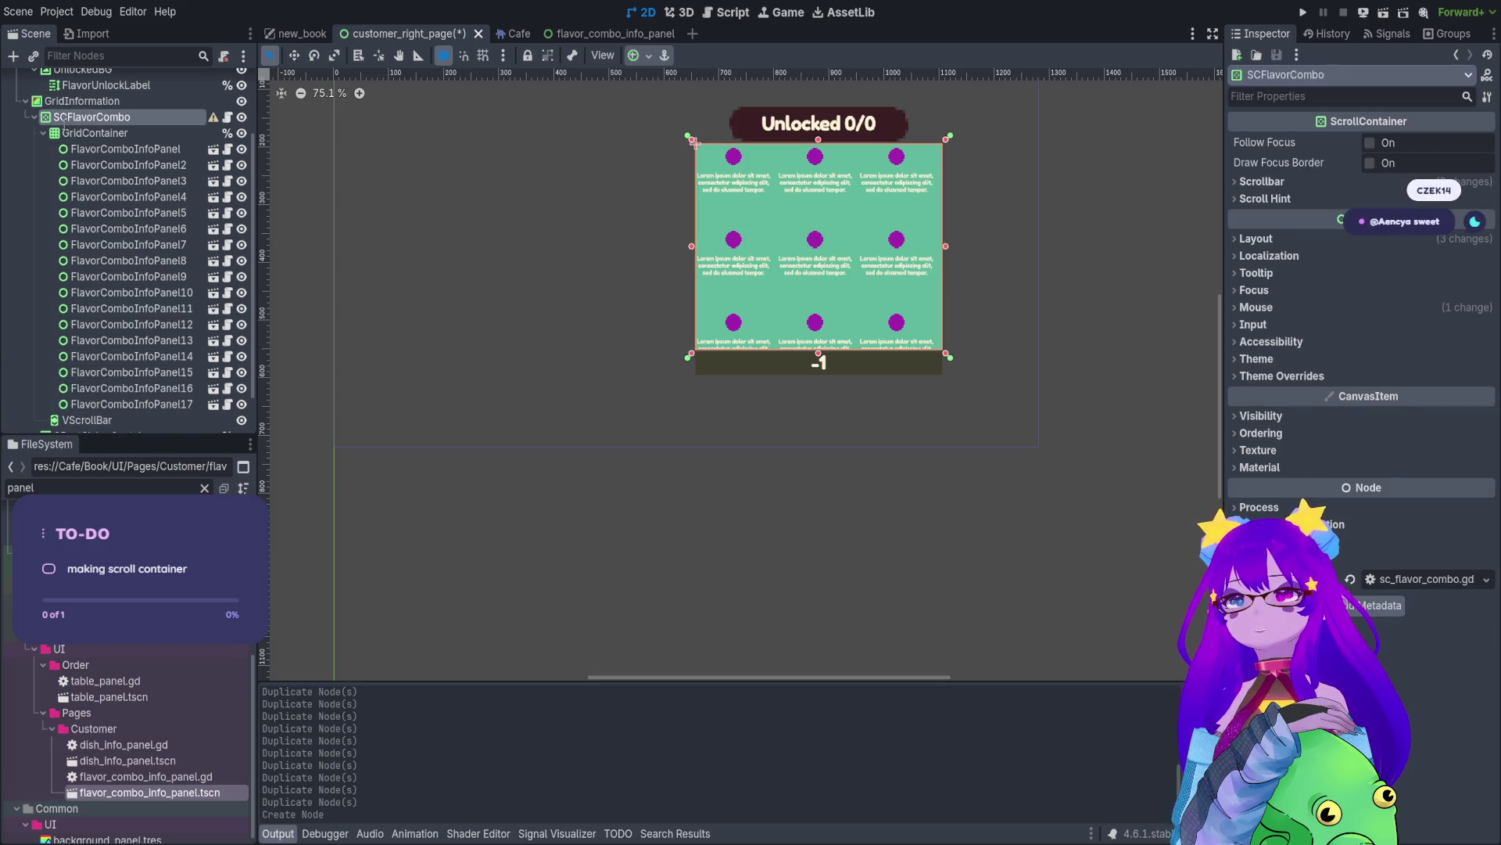
pyautogui.moveTo(78, 420)
pyautogui.mouseDown()
pyautogui.moveTo(102, 182)
pyautogui.moveTo(57, 122)
pyautogui.moveTo(86, 422)
pyautogui.moveTo(140, 125)
pyautogui.moveTo(168, 121)
pyautogui.mouseUp()
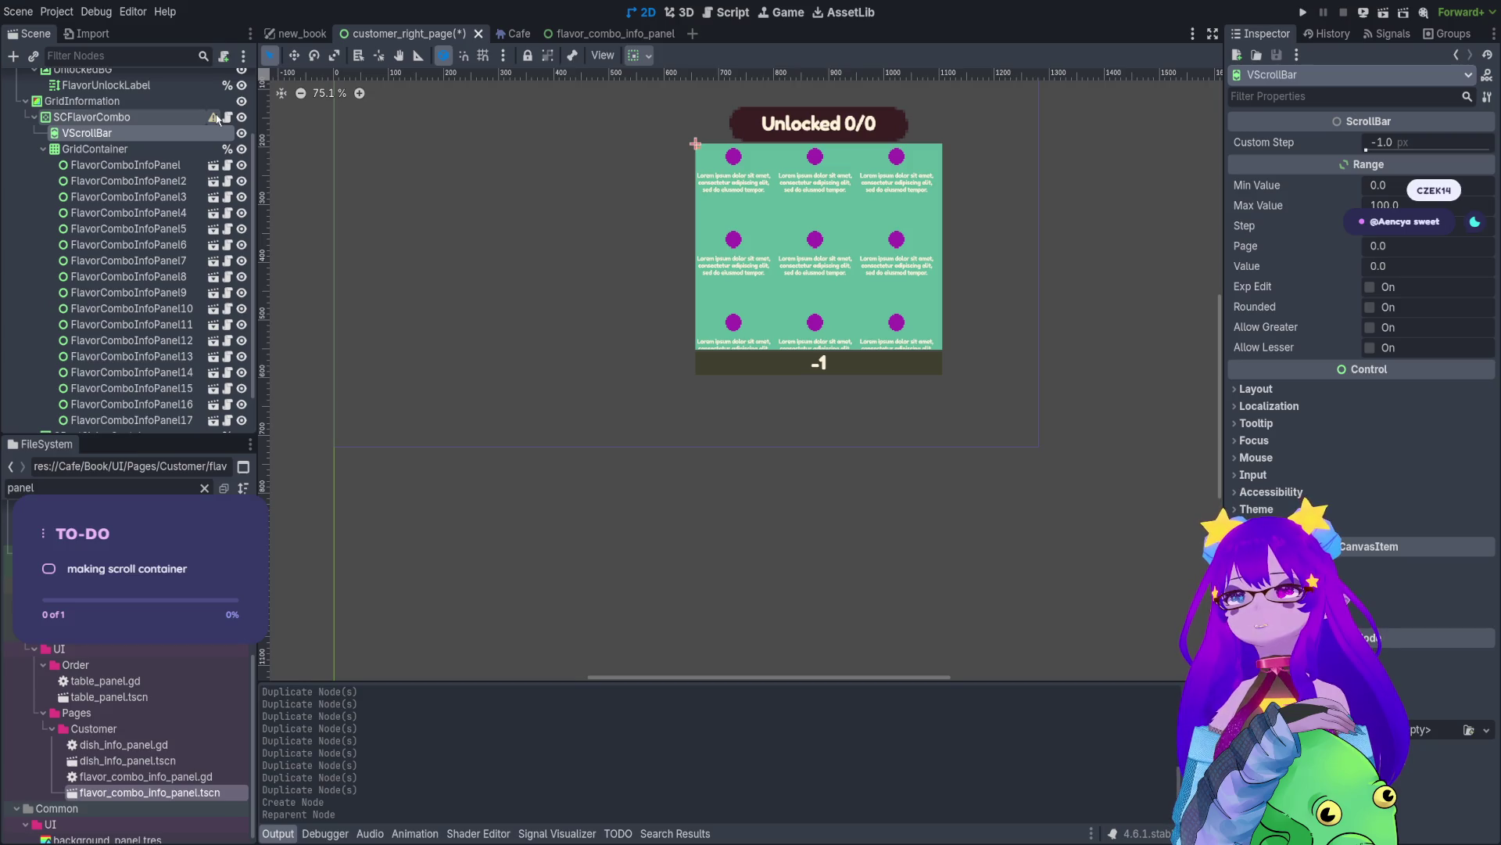
pyautogui.click(185, 117)
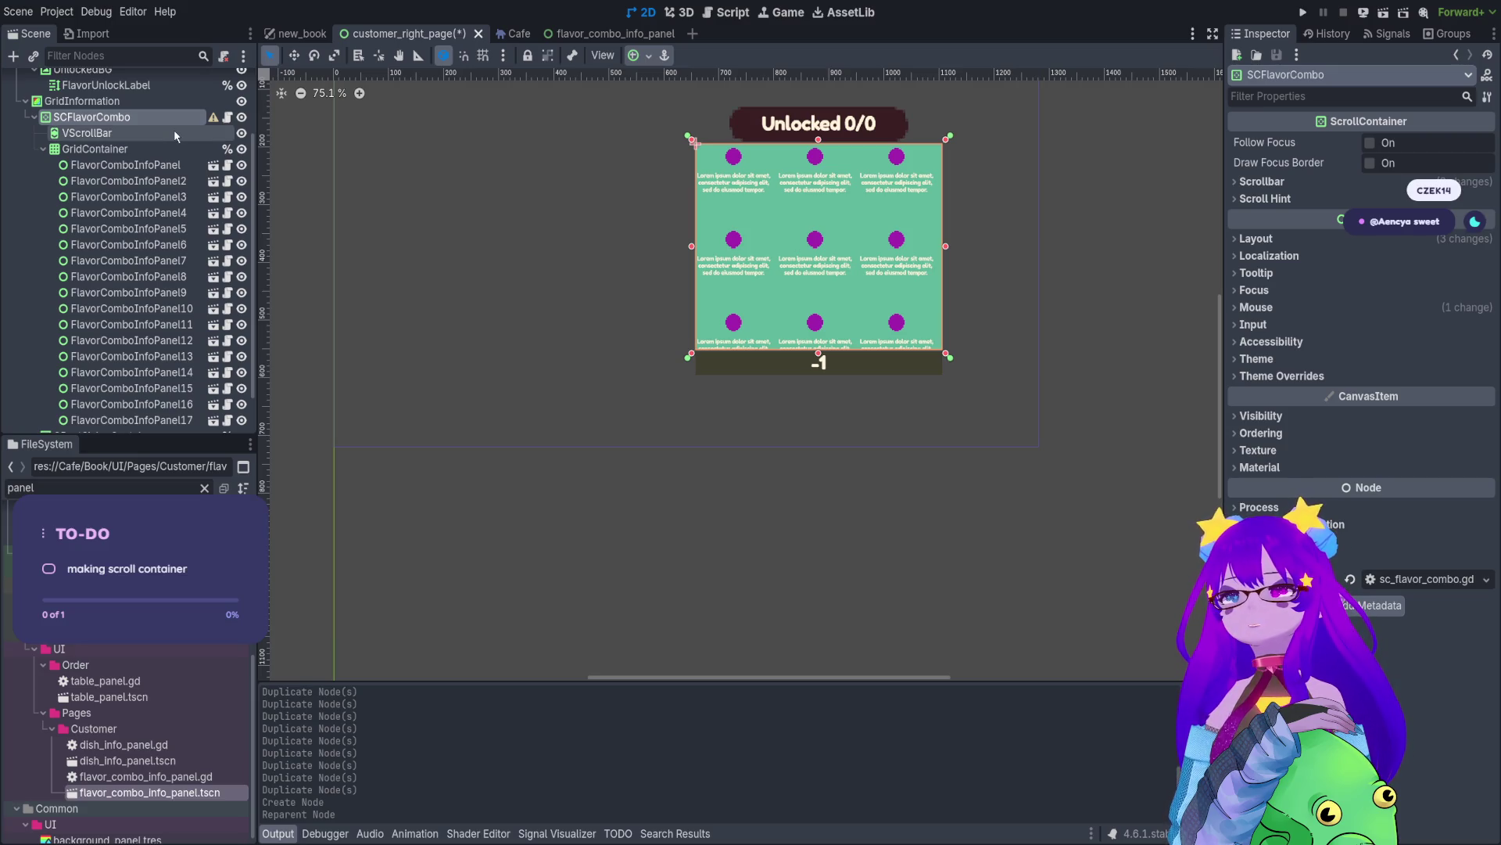
pyautogui.click(174, 133)
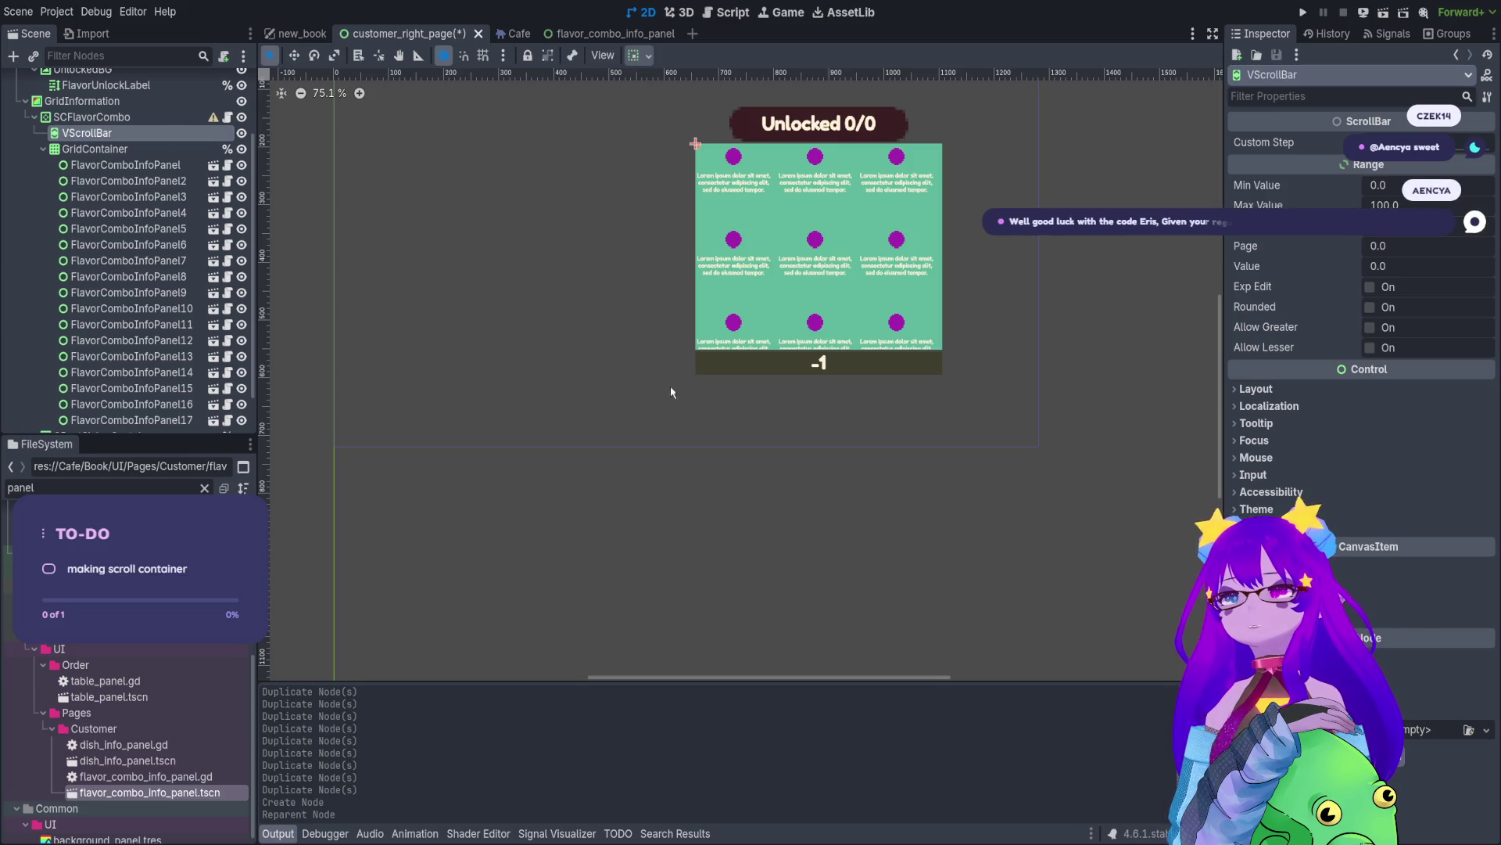
pyautogui.press('Delete')
pyautogui.click(86, 117)
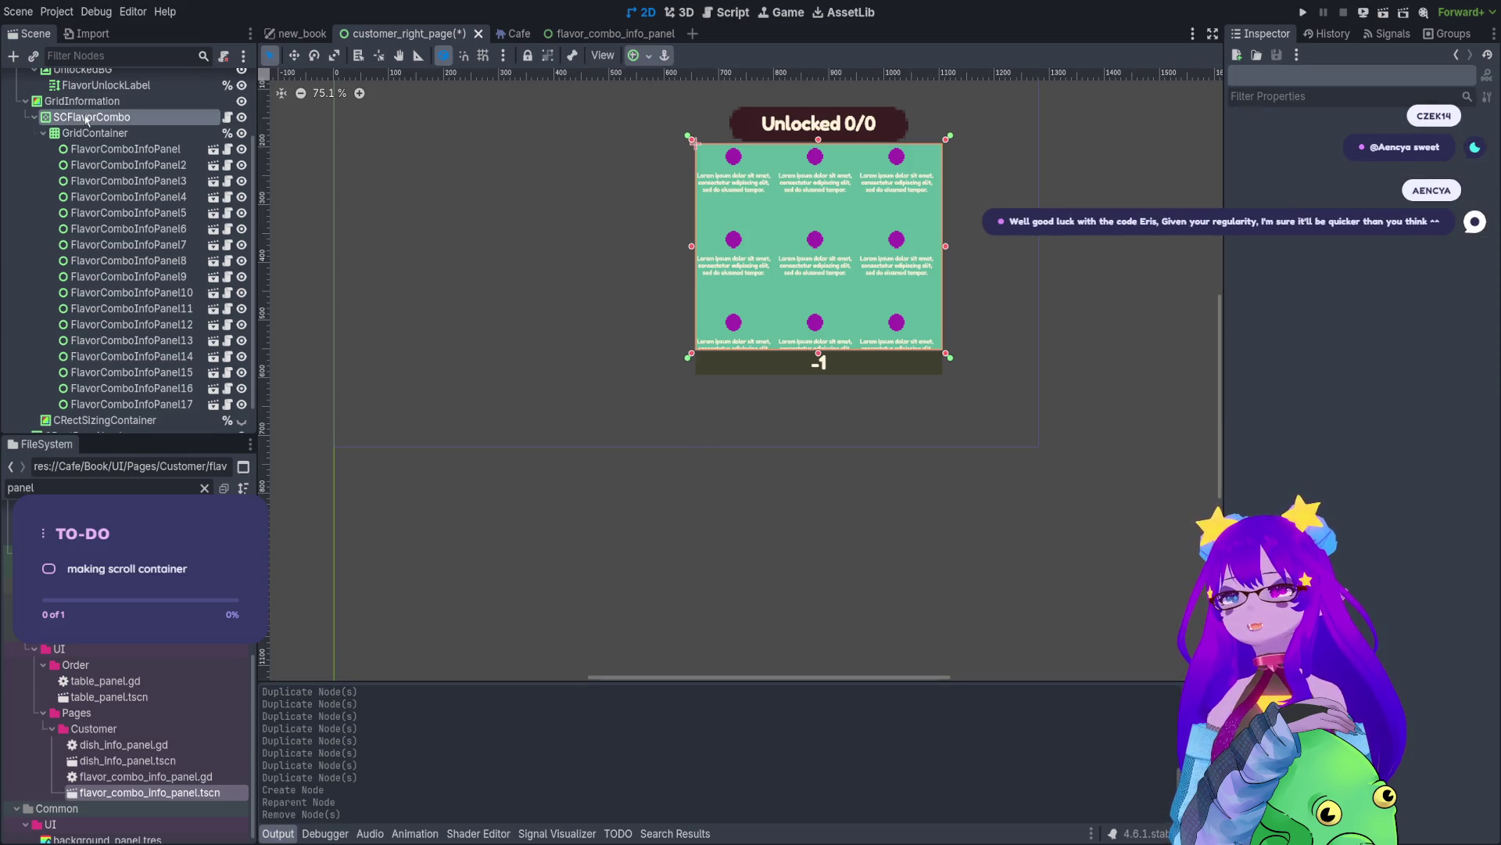
pyautogui.scroll(4, 814, 352)
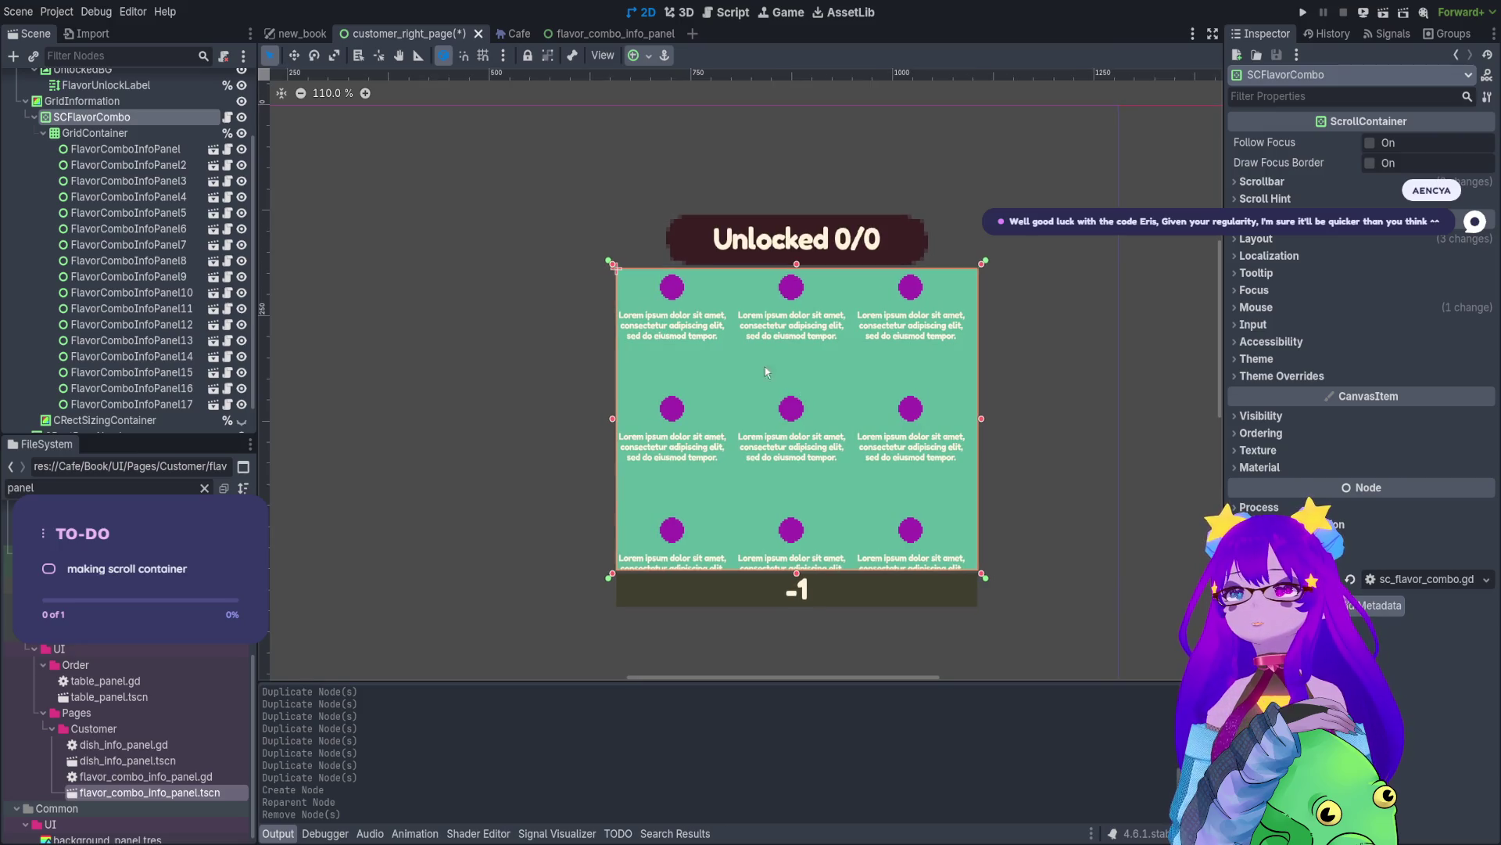
pyautogui.click(122, 135)
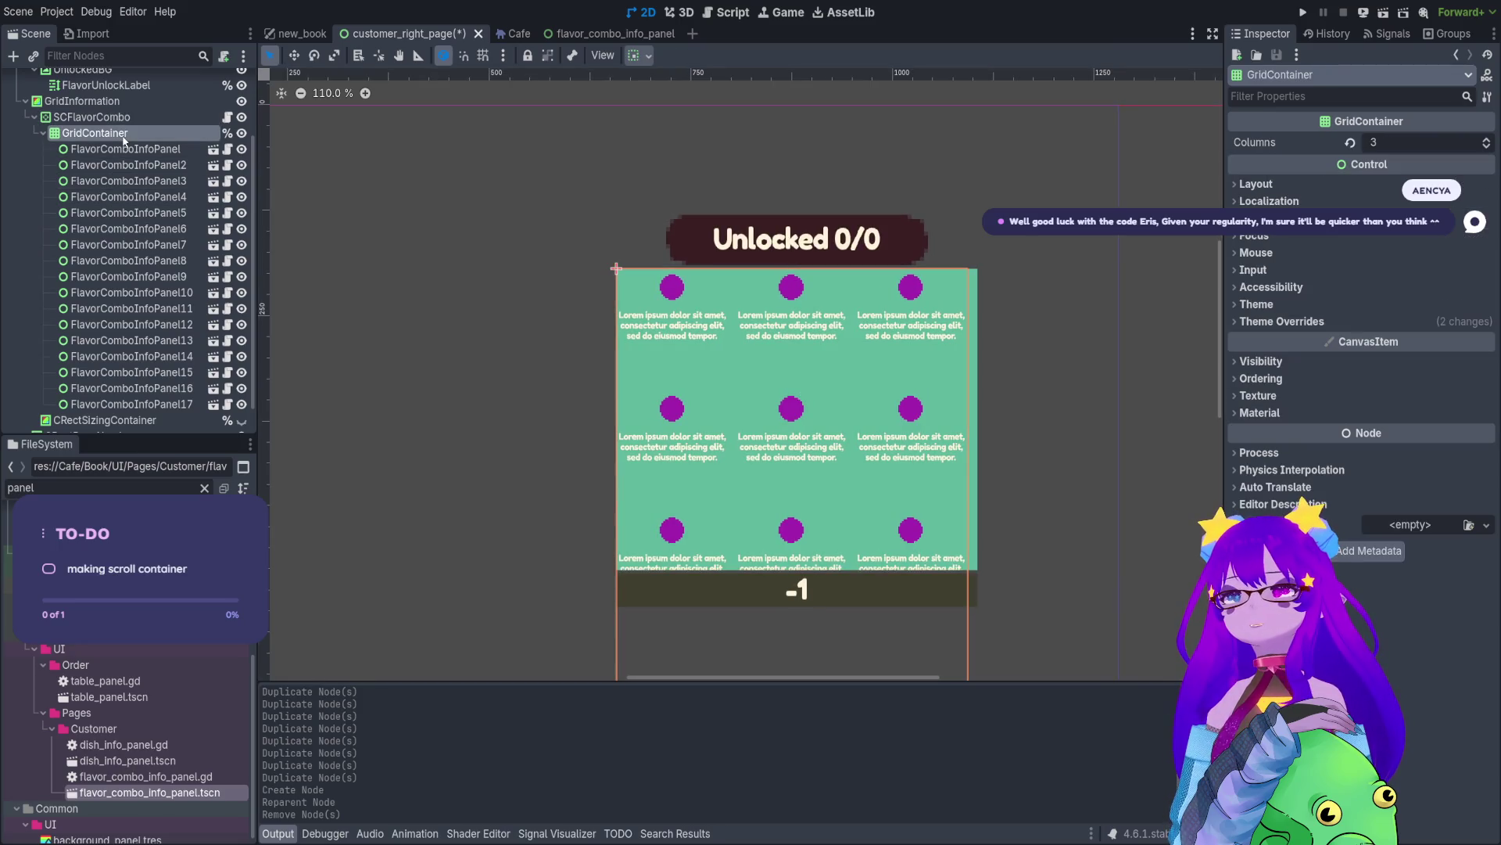
# - Reorder SCFlavorCombo under GridInformation and reparent GridContainer inside it
pyautogui.scroll(-4, 712, 192)
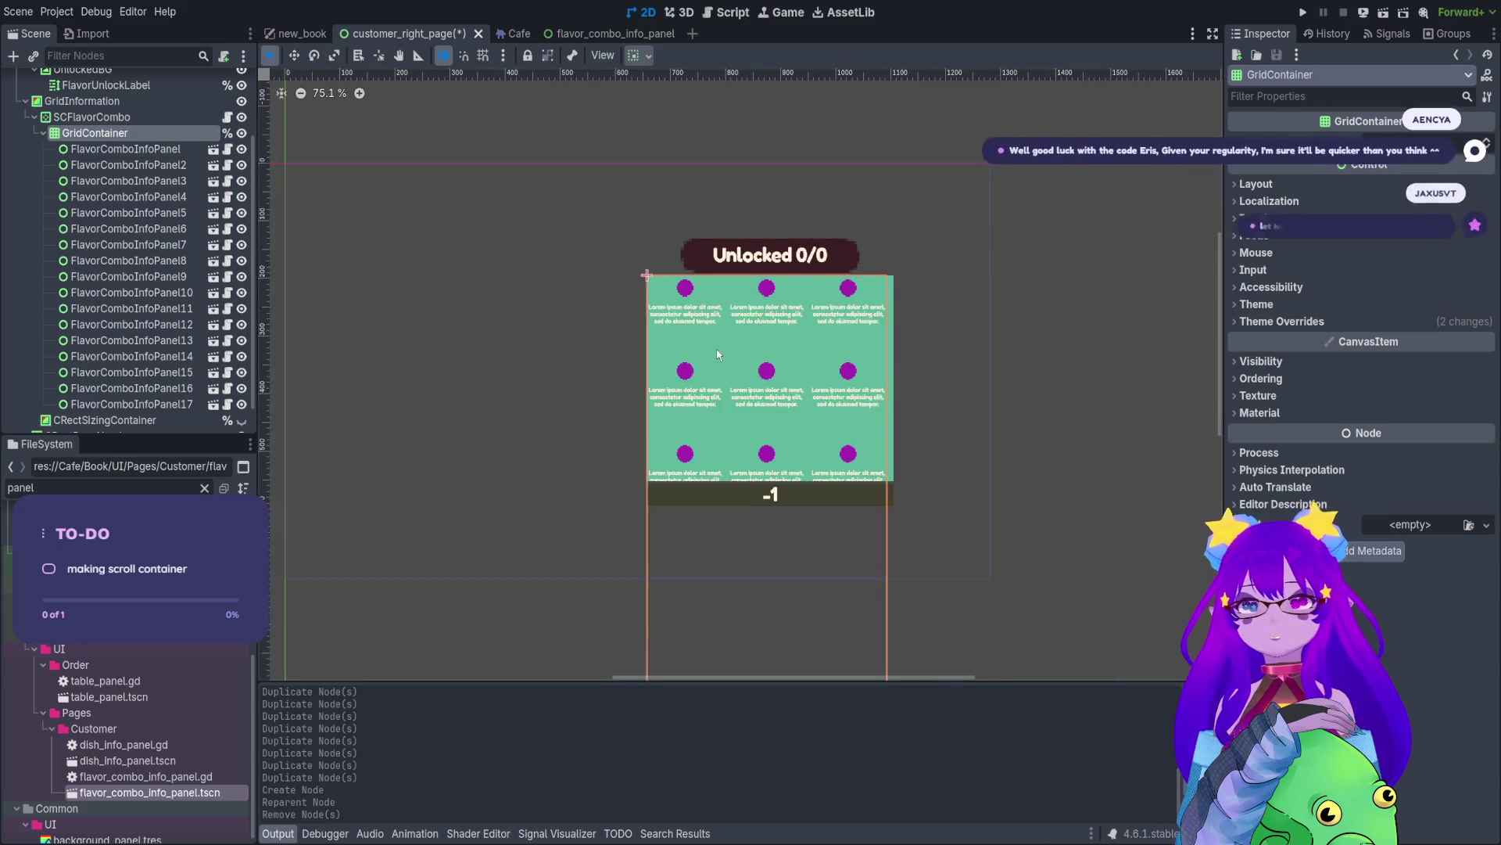
pyautogui.moveTo(93, 133); pyautogui.dragTo(63, 114)
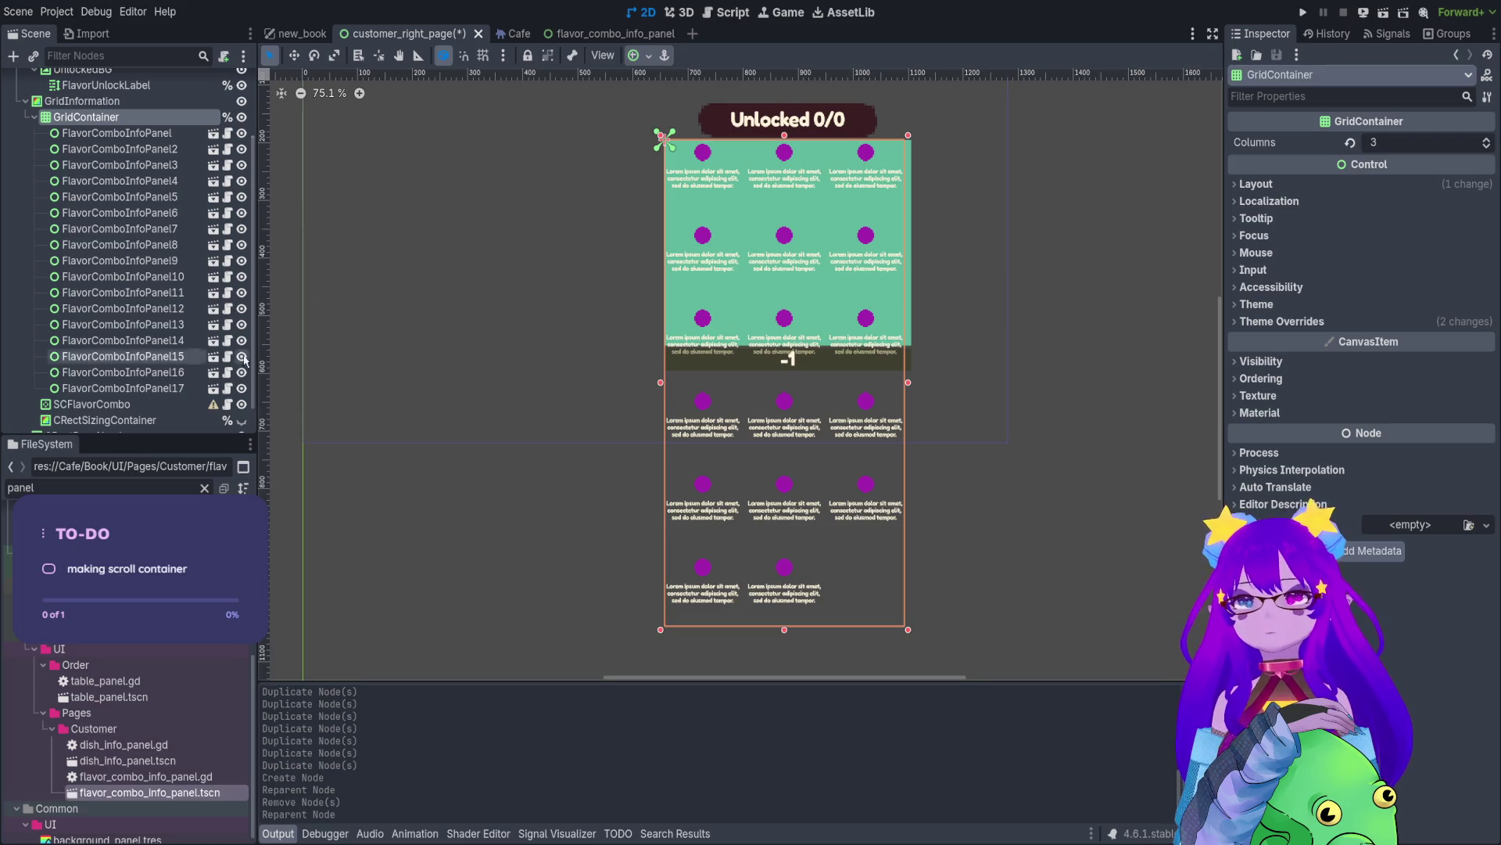
pyautogui.moveTo(59, 403); pyautogui.dragTo(104, 116)
pyautogui.click(57, 130)
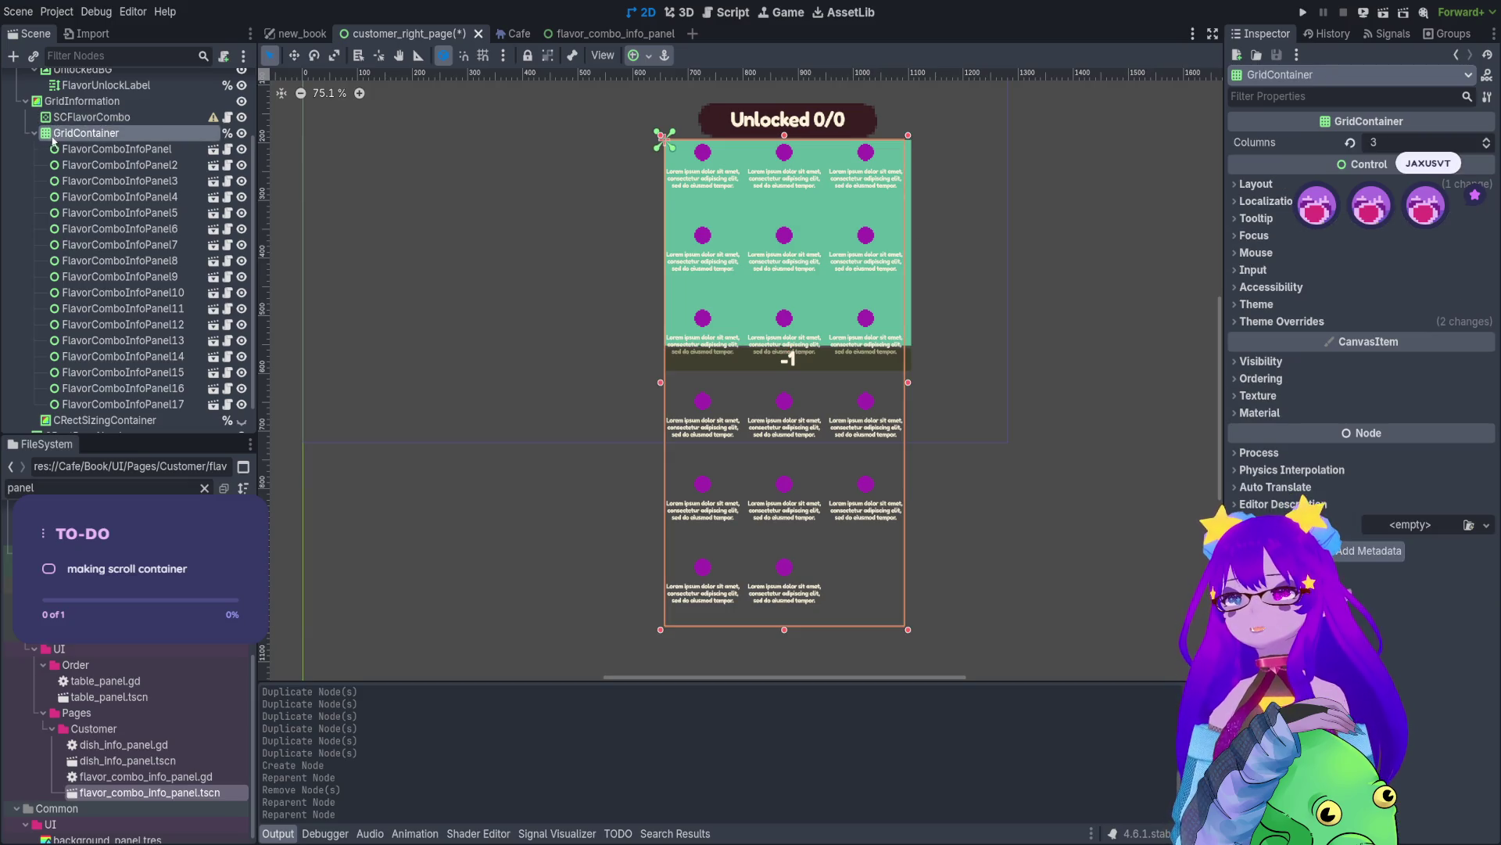
pyautogui.moveTo(54, 139); pyautogui.dragTo(70, 118)
# - Apply an anchor layout preset to the SCFlavorCombo scroll container
pyautogui.click(71, 118)
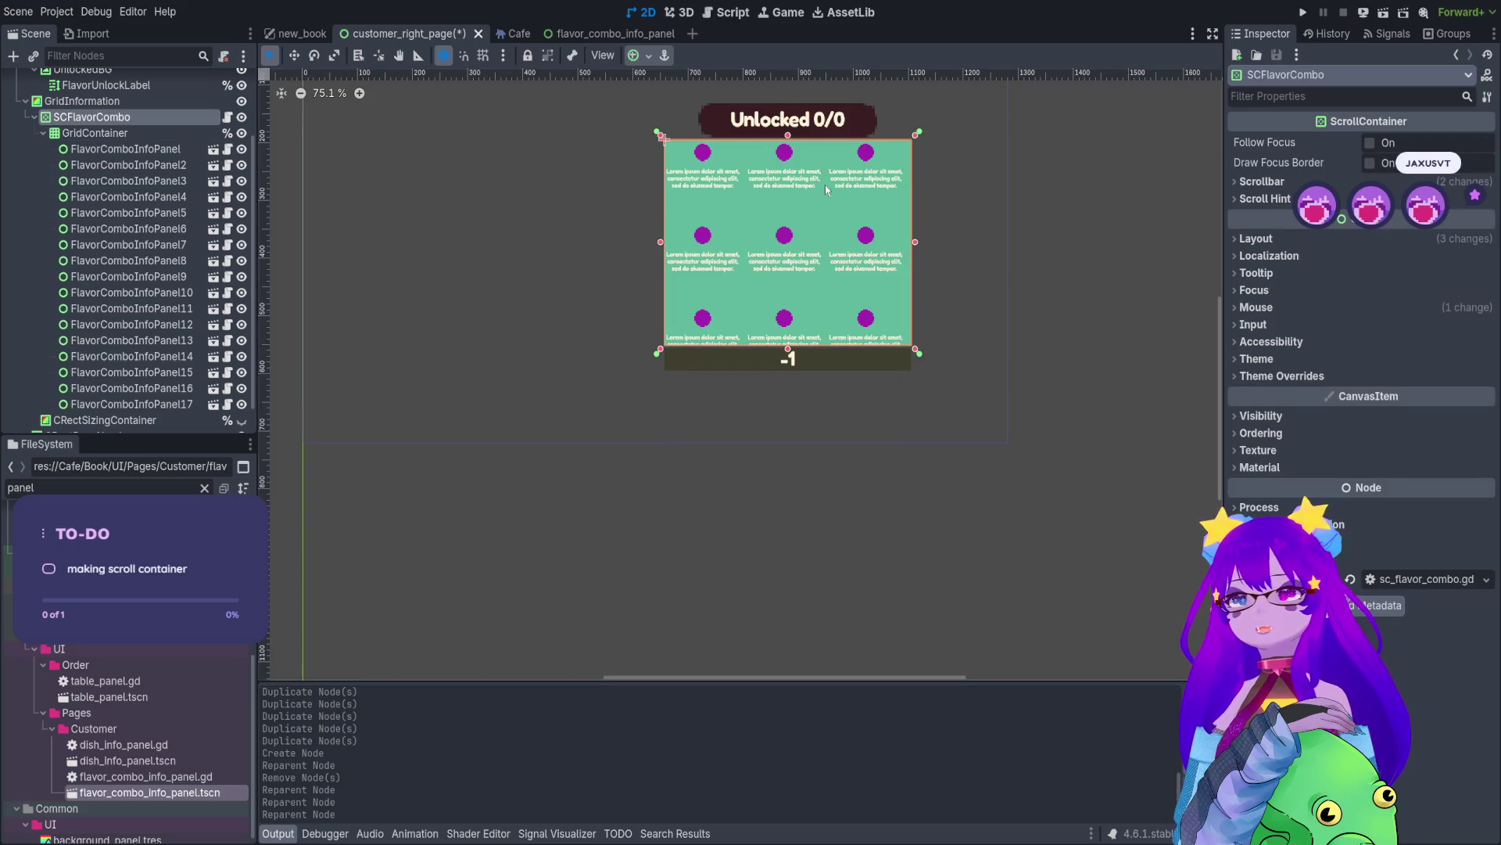
pyautogui.scroll(4, 835, 198)
pyautogui.click(636, 55)
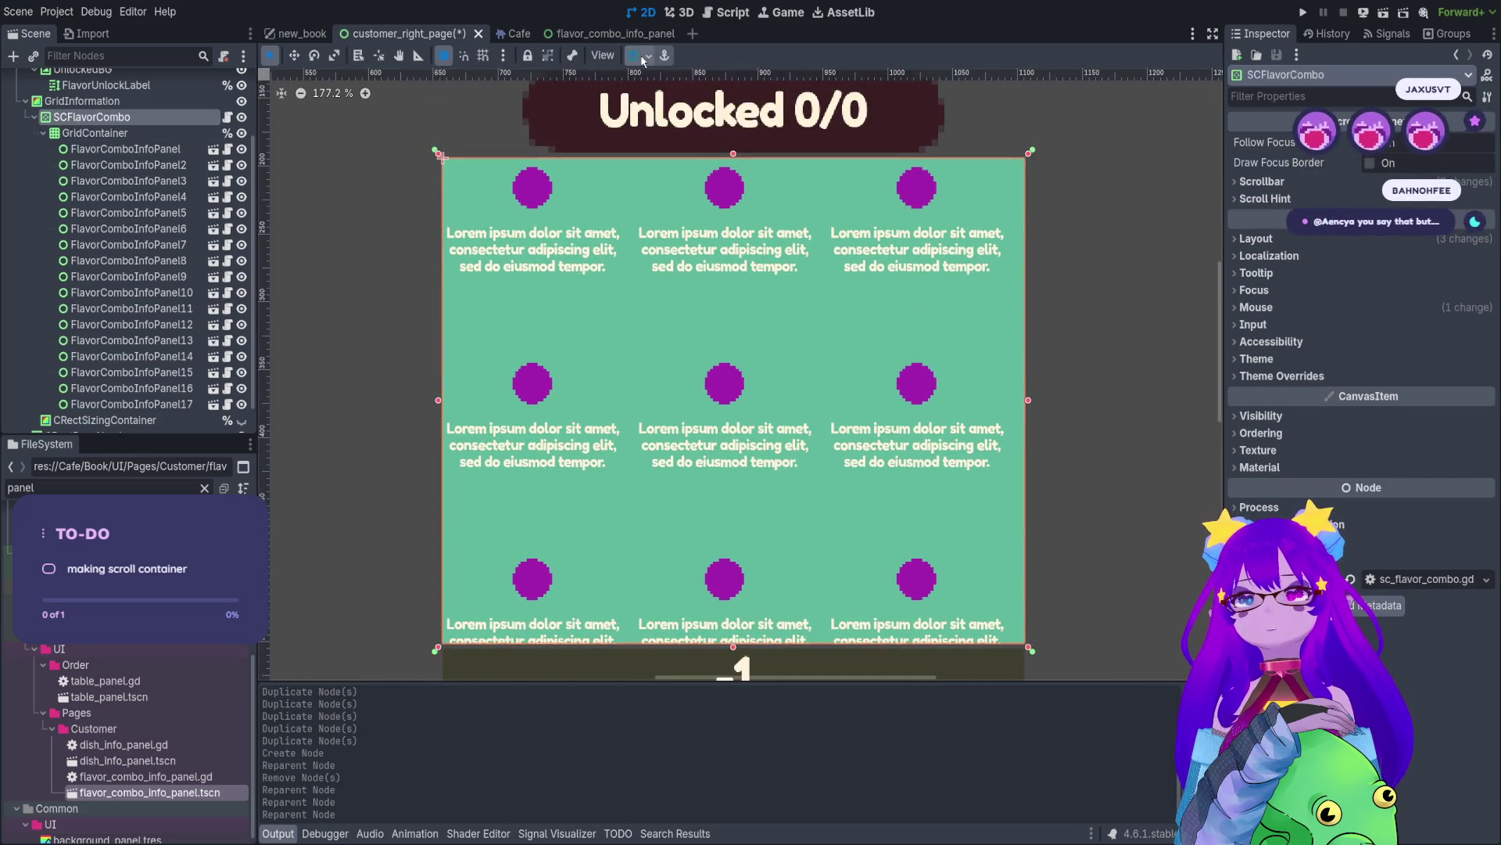
pyautogui.click(708, 171)
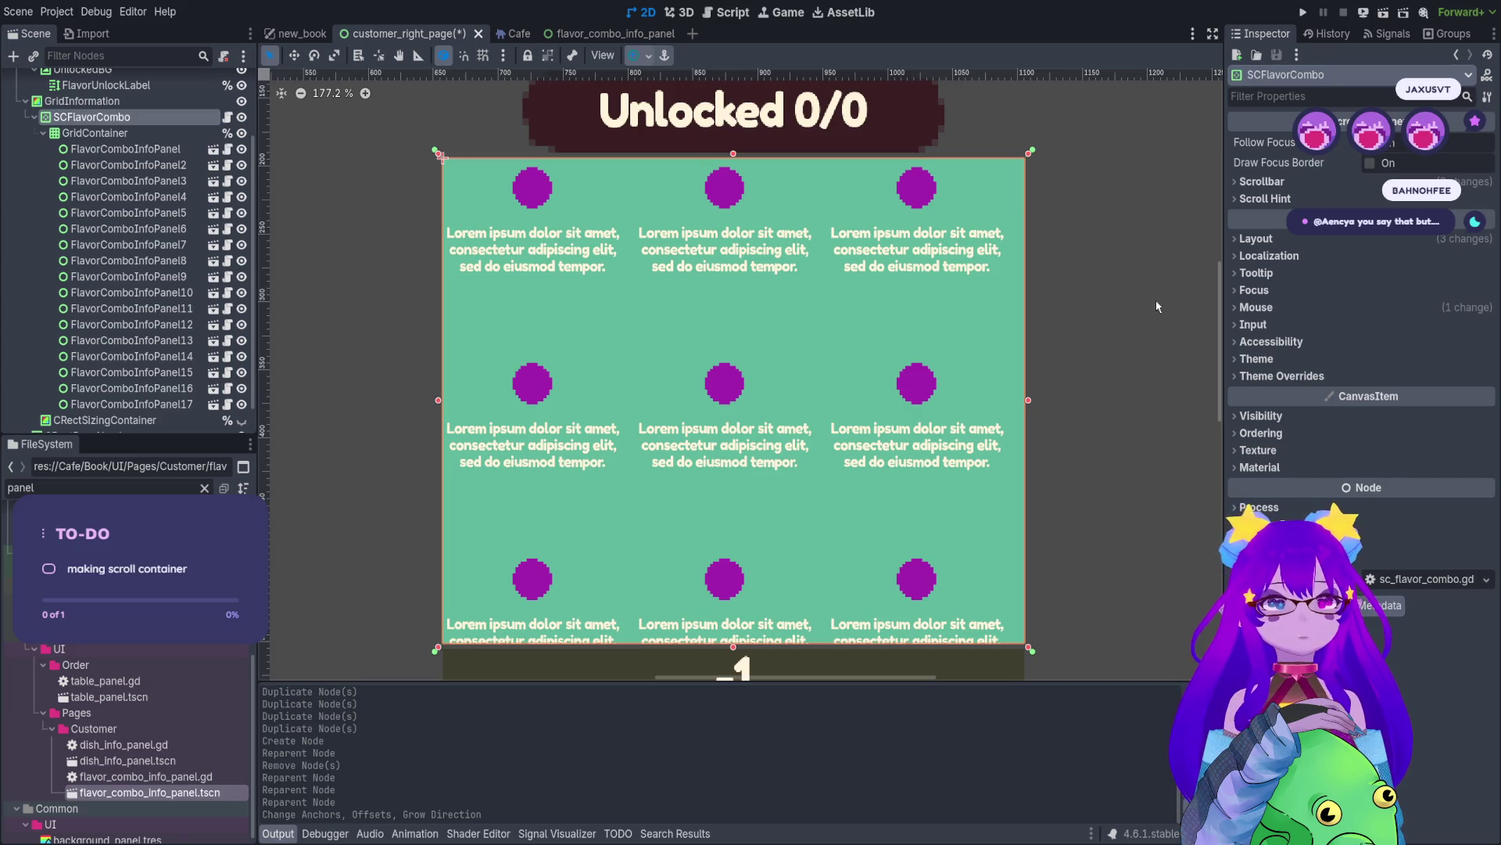
# - Revert SCFlavorCombo's Vertical Scroll Mode to Auto and save the scene
pyautogui.click(1370, 163)
pyautogui.click(1353, 180)
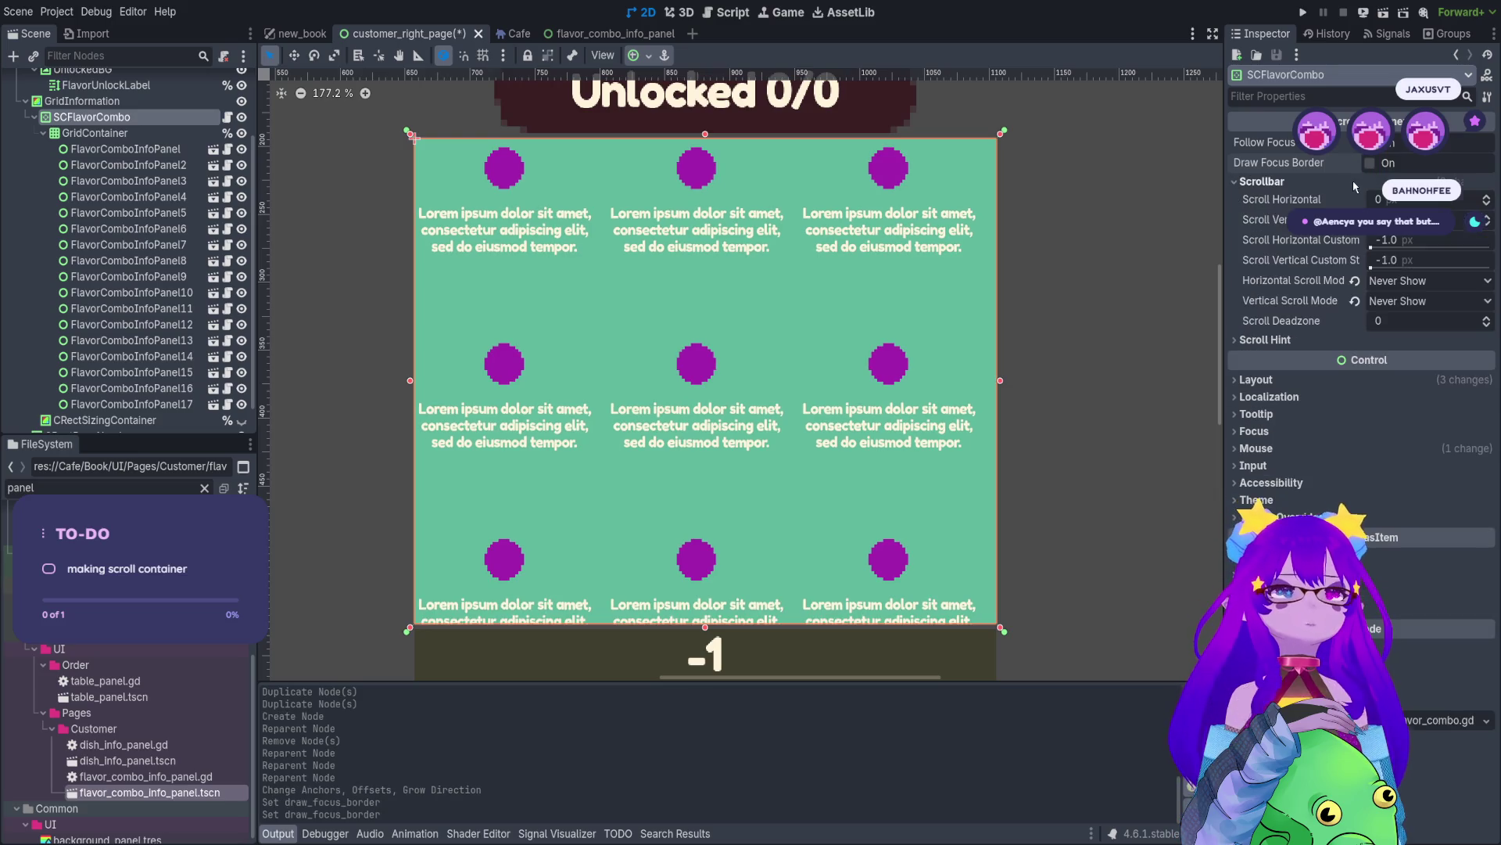
pyautogui.click(1370, 164)
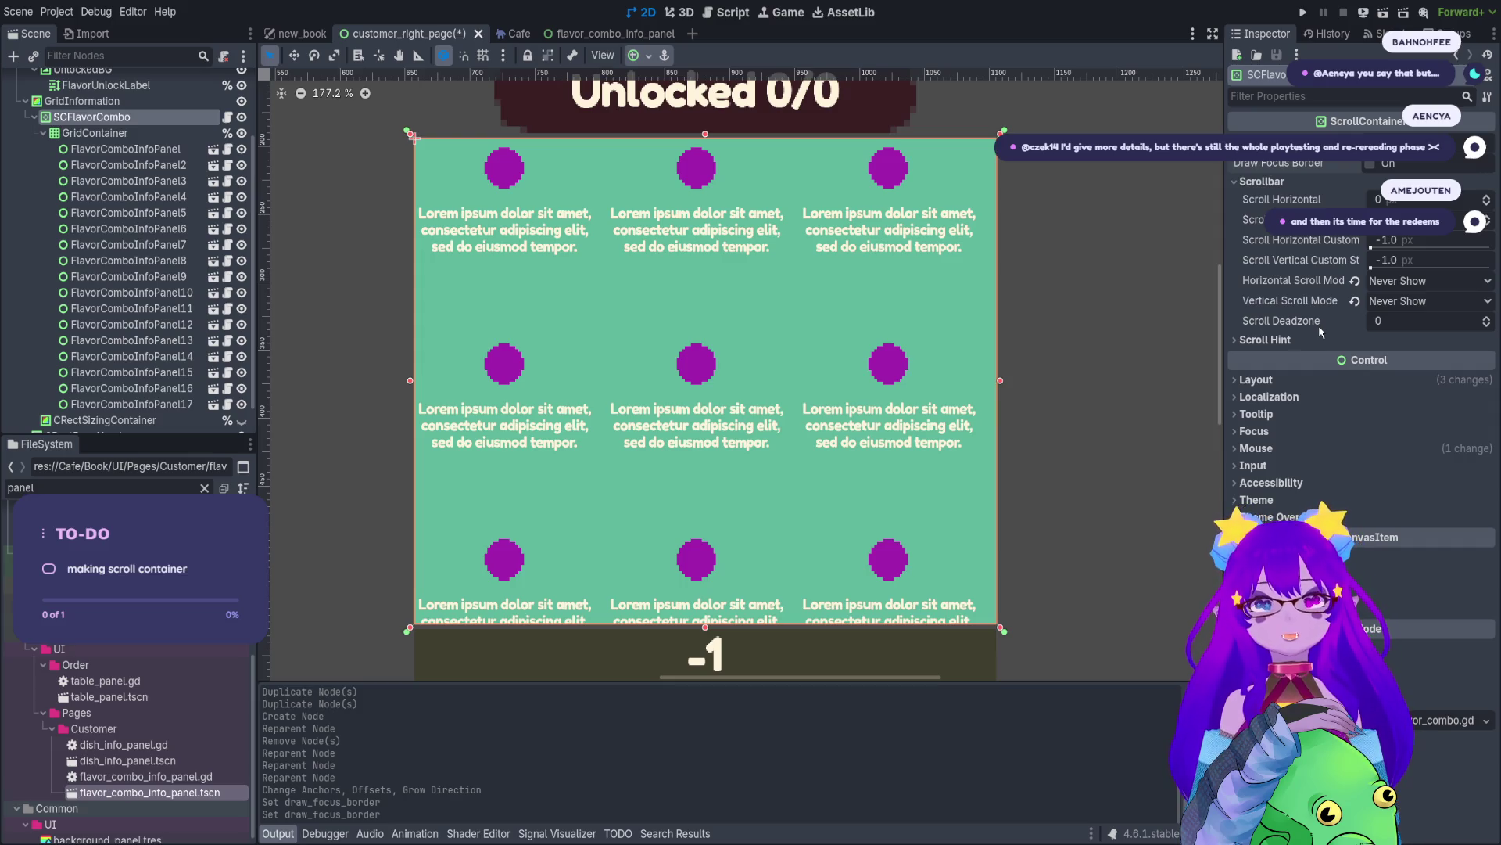
pyautogui.scroll(-1, 1155, 309)
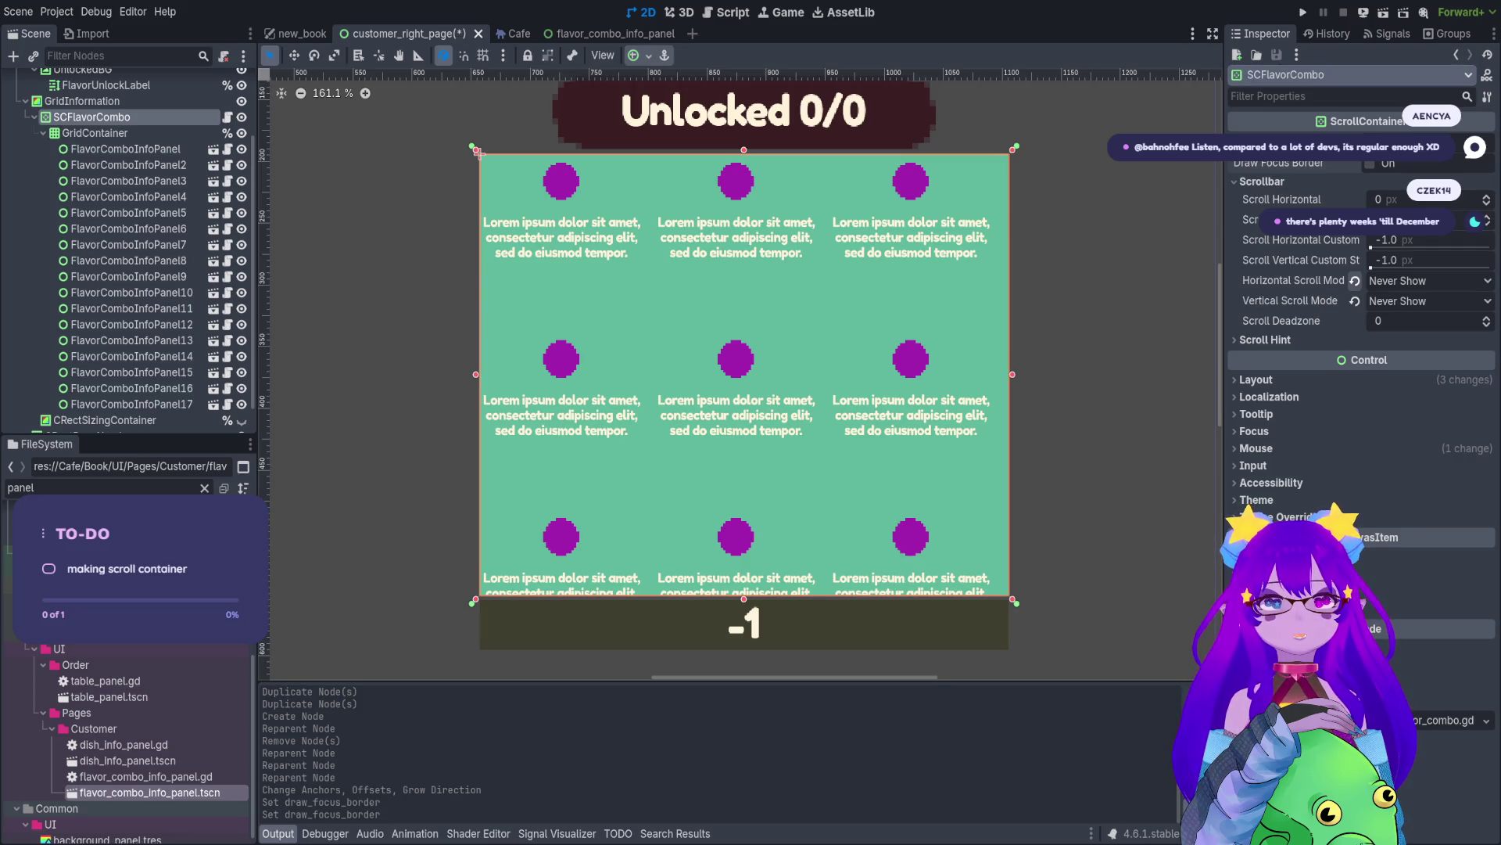
pyautogui.click(1354, 301)
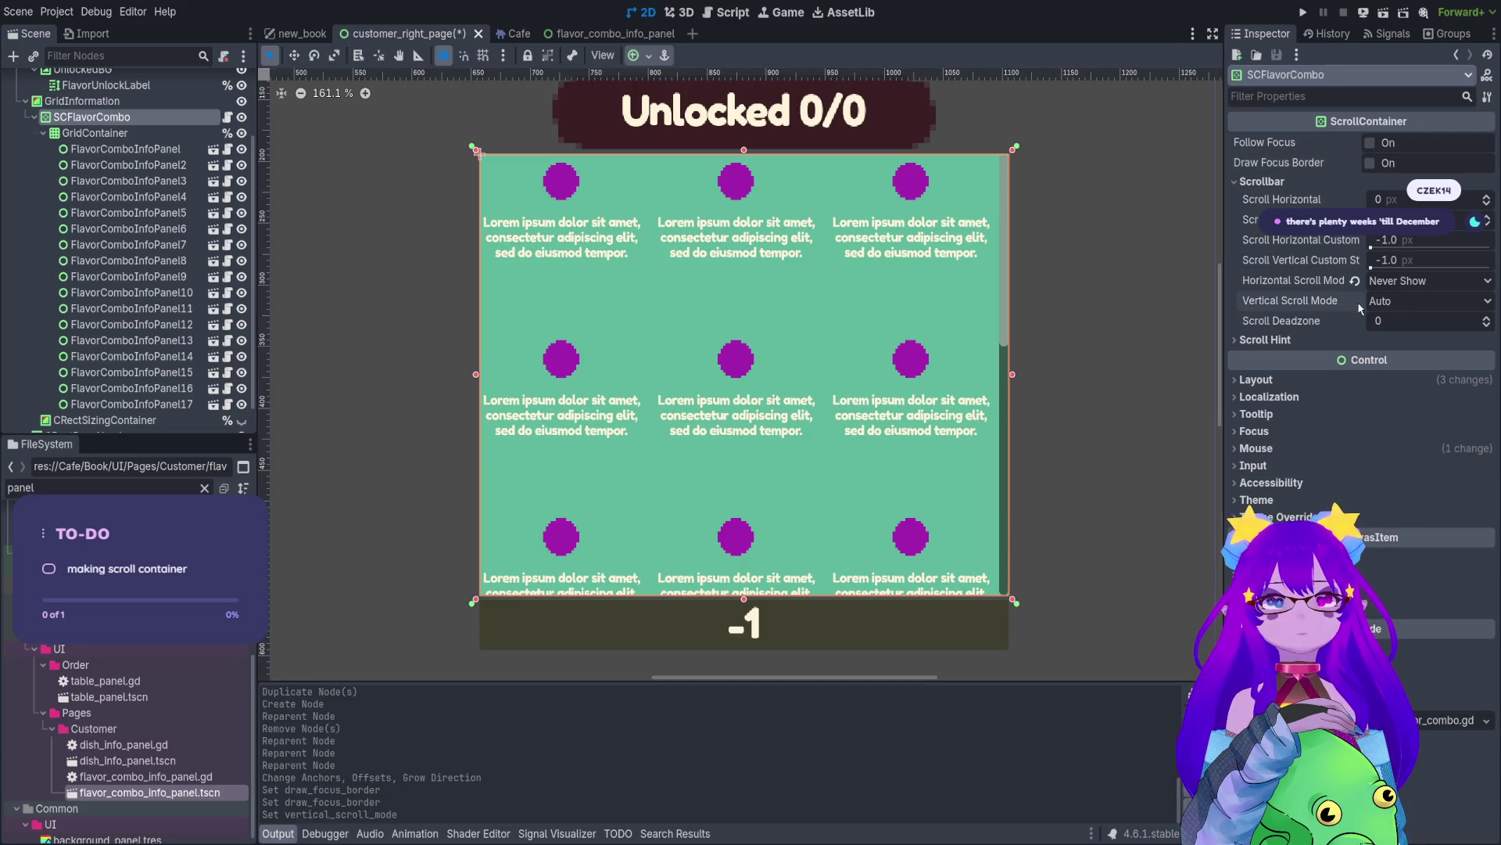
pyautogui.hscroll(2, 547, 280)
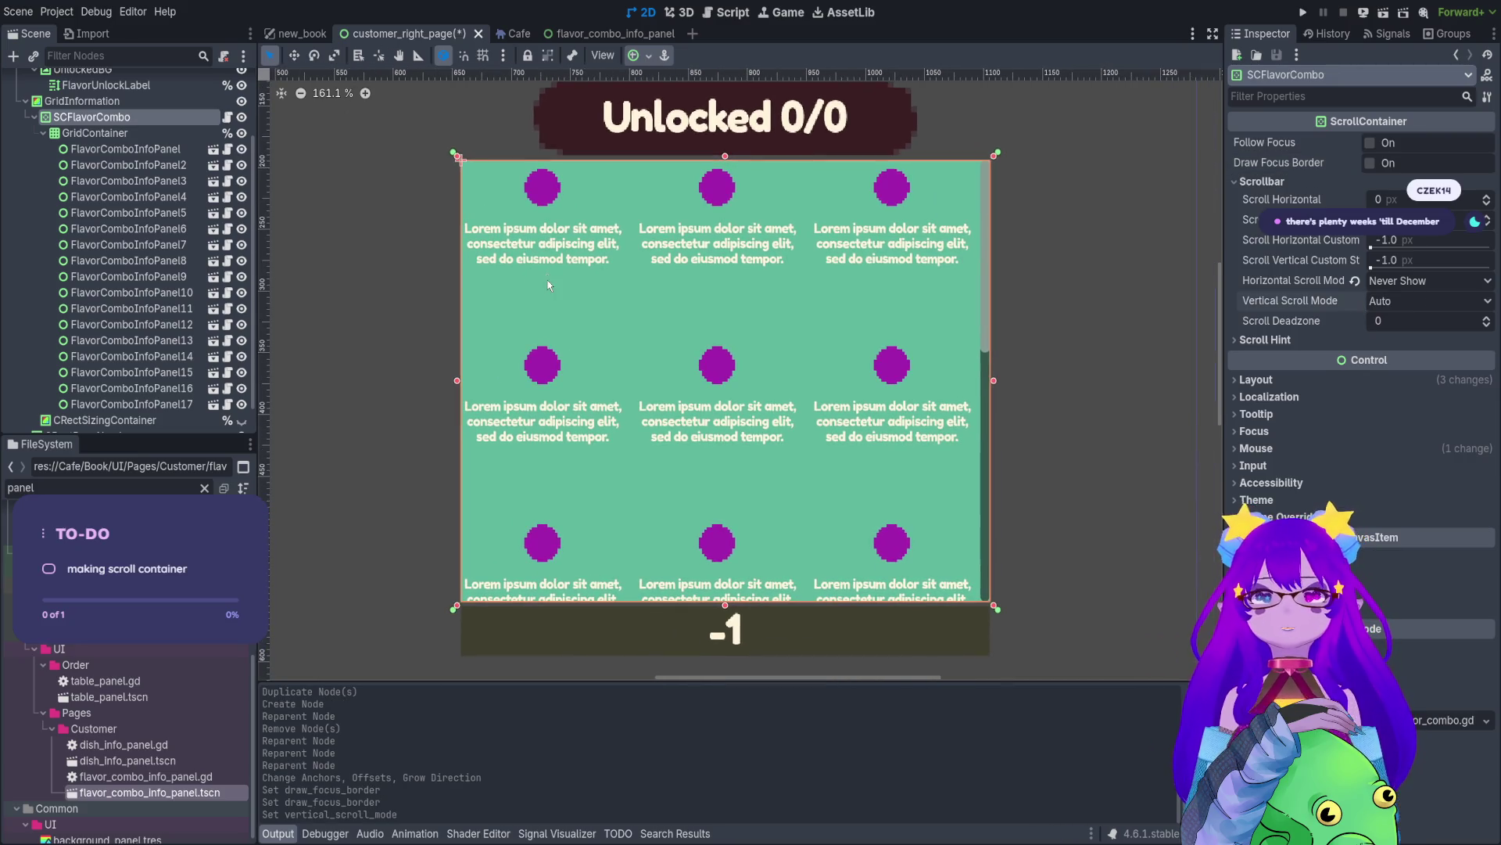
pyautogui.hotkey('ctrl', 's')
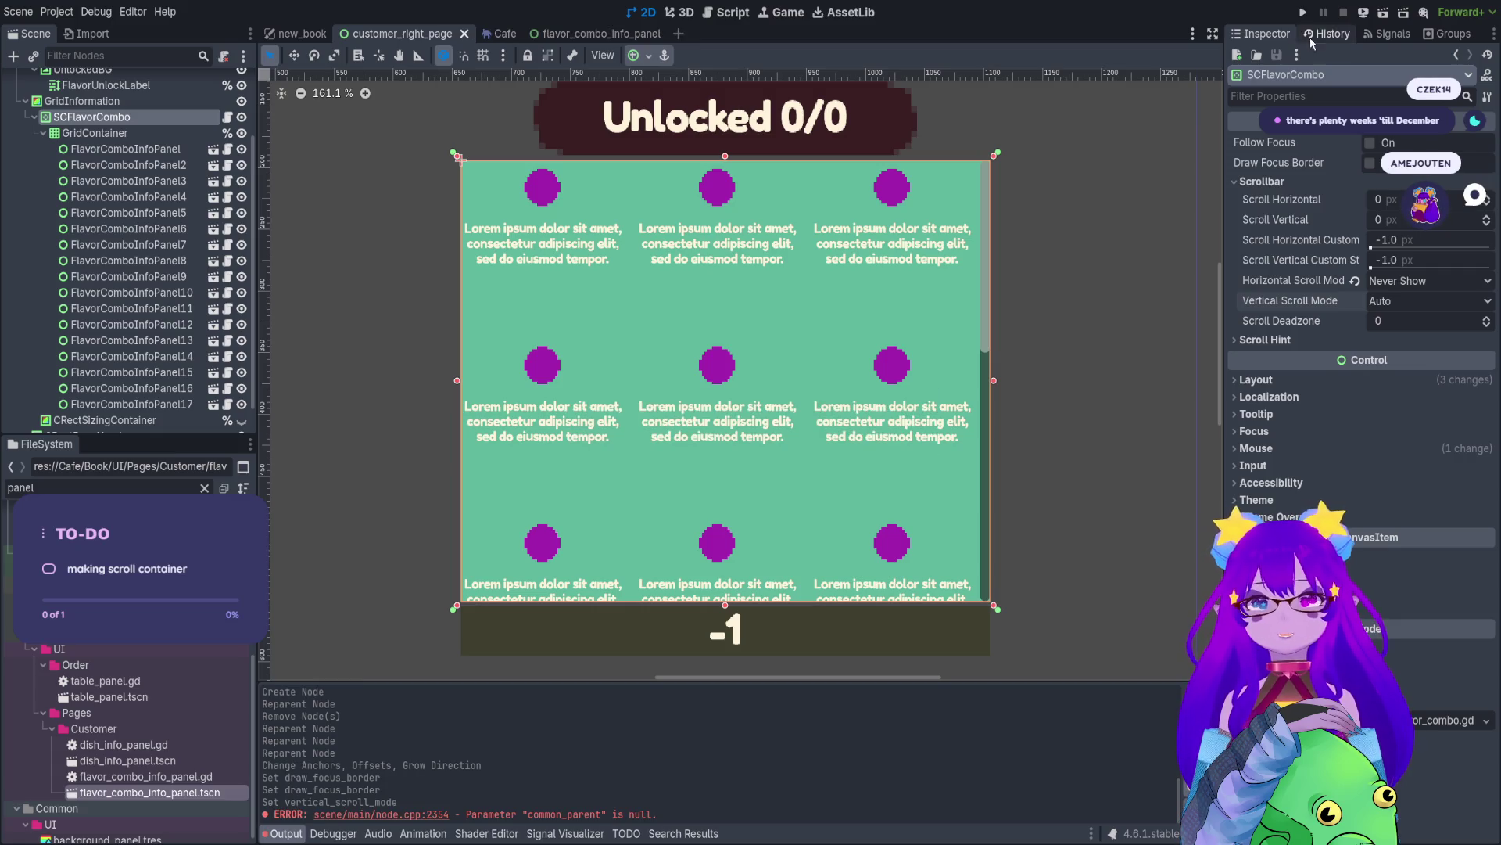
pyautogui.click(1374, 13)
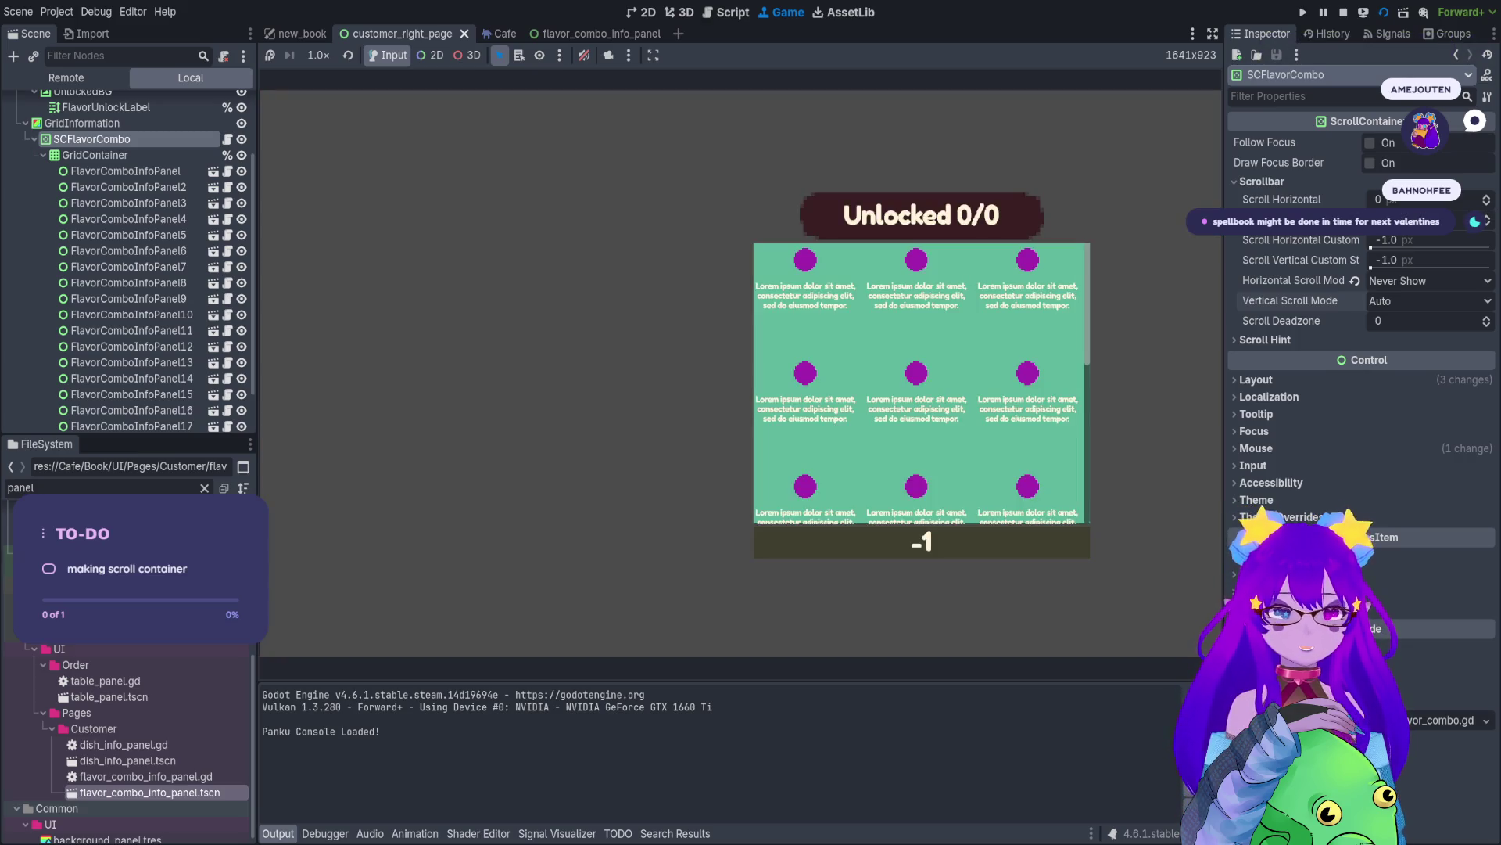
pyautogui.scroll(-2, 923, 384)
pyautogui.scroll(2, 922, 383)
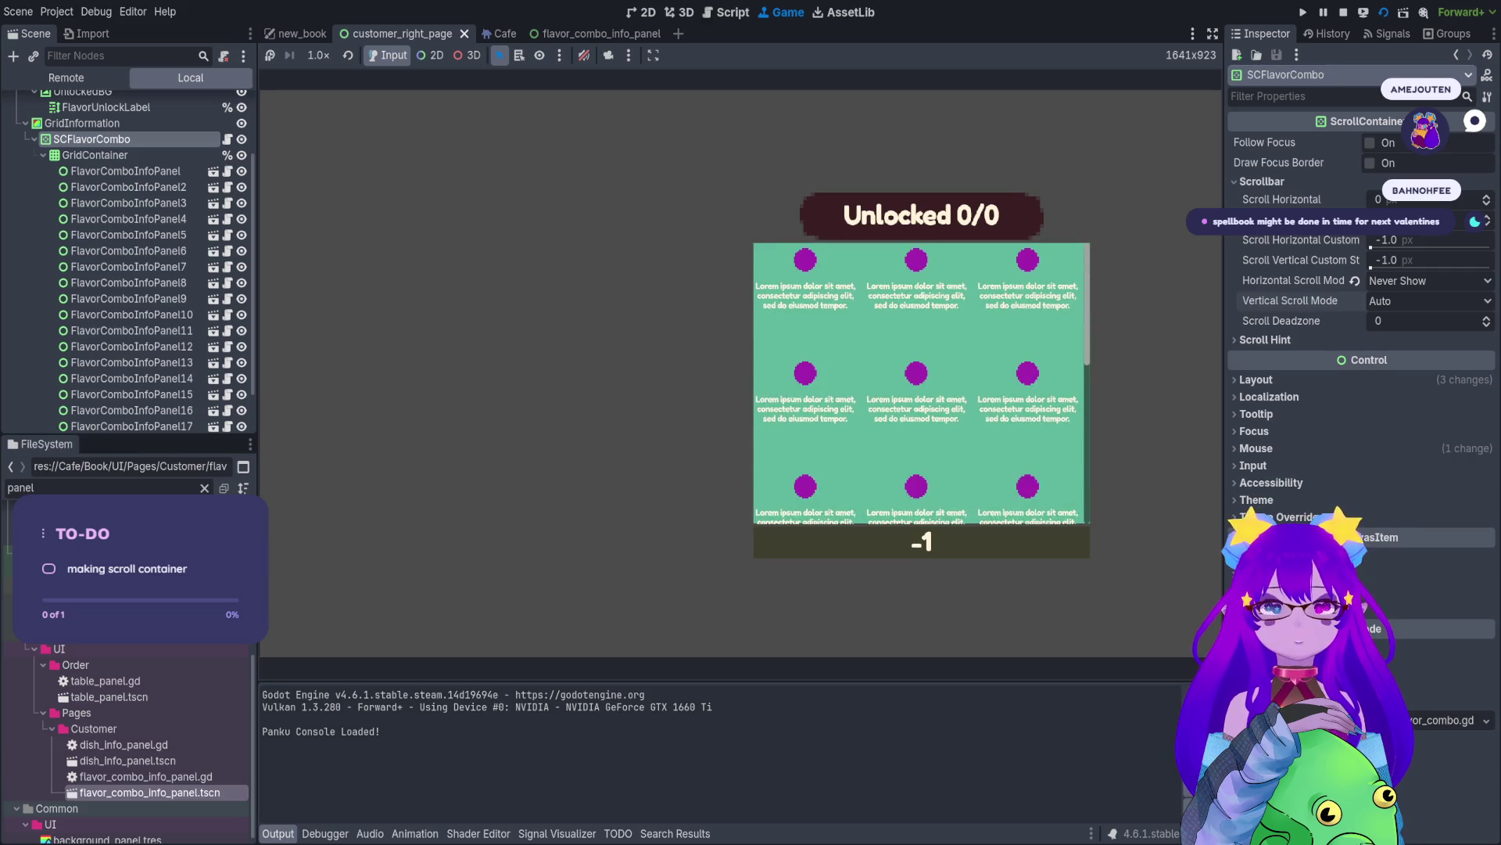
pyautogui.scroll(-1, 923, 383)
pyautogui.scroll(1, 923, 383)
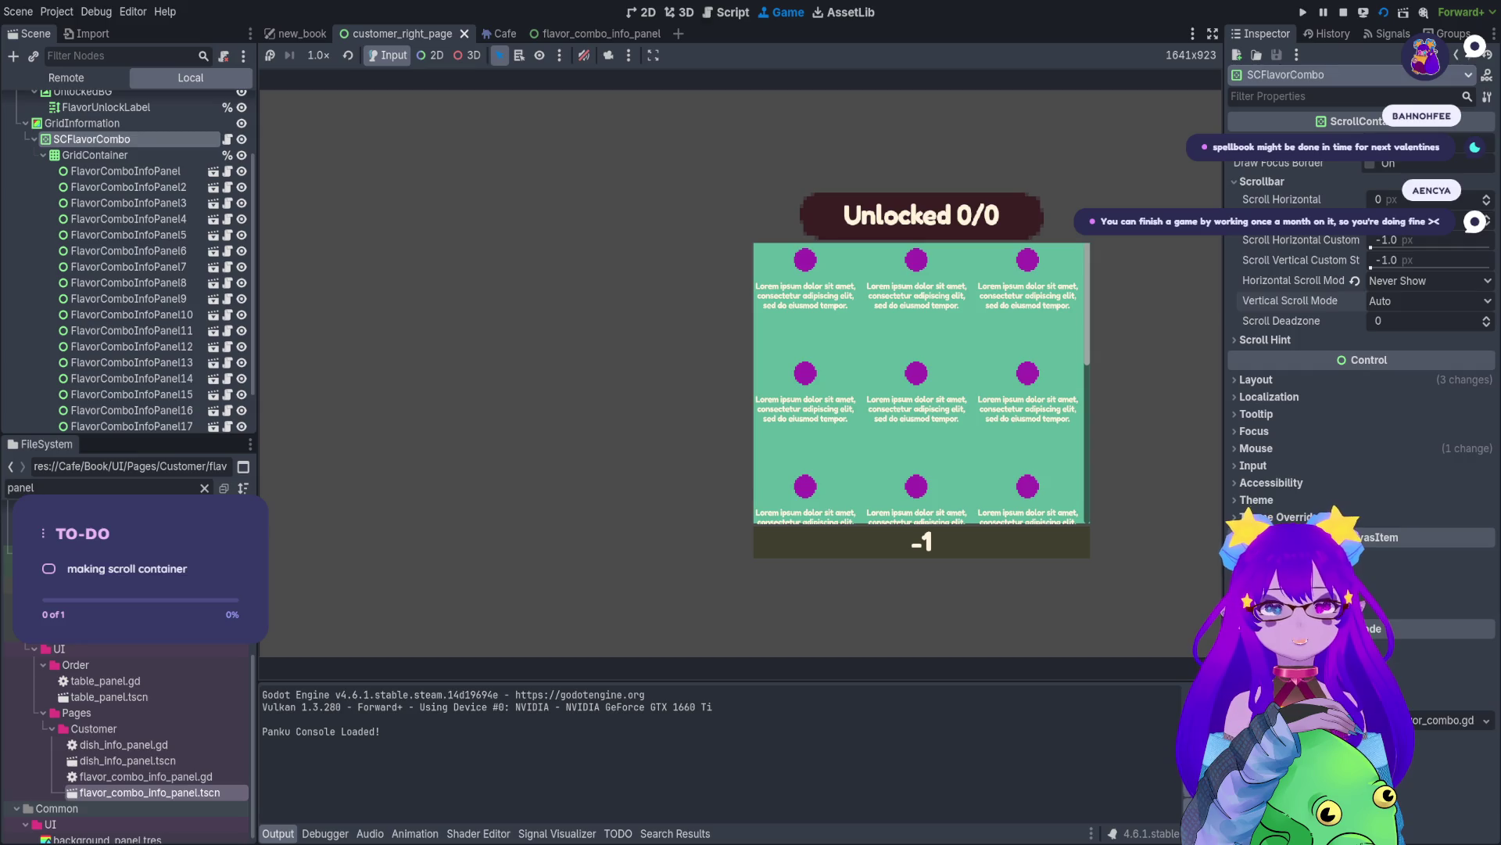
pyautogui.scroll(-3, 922, 383)
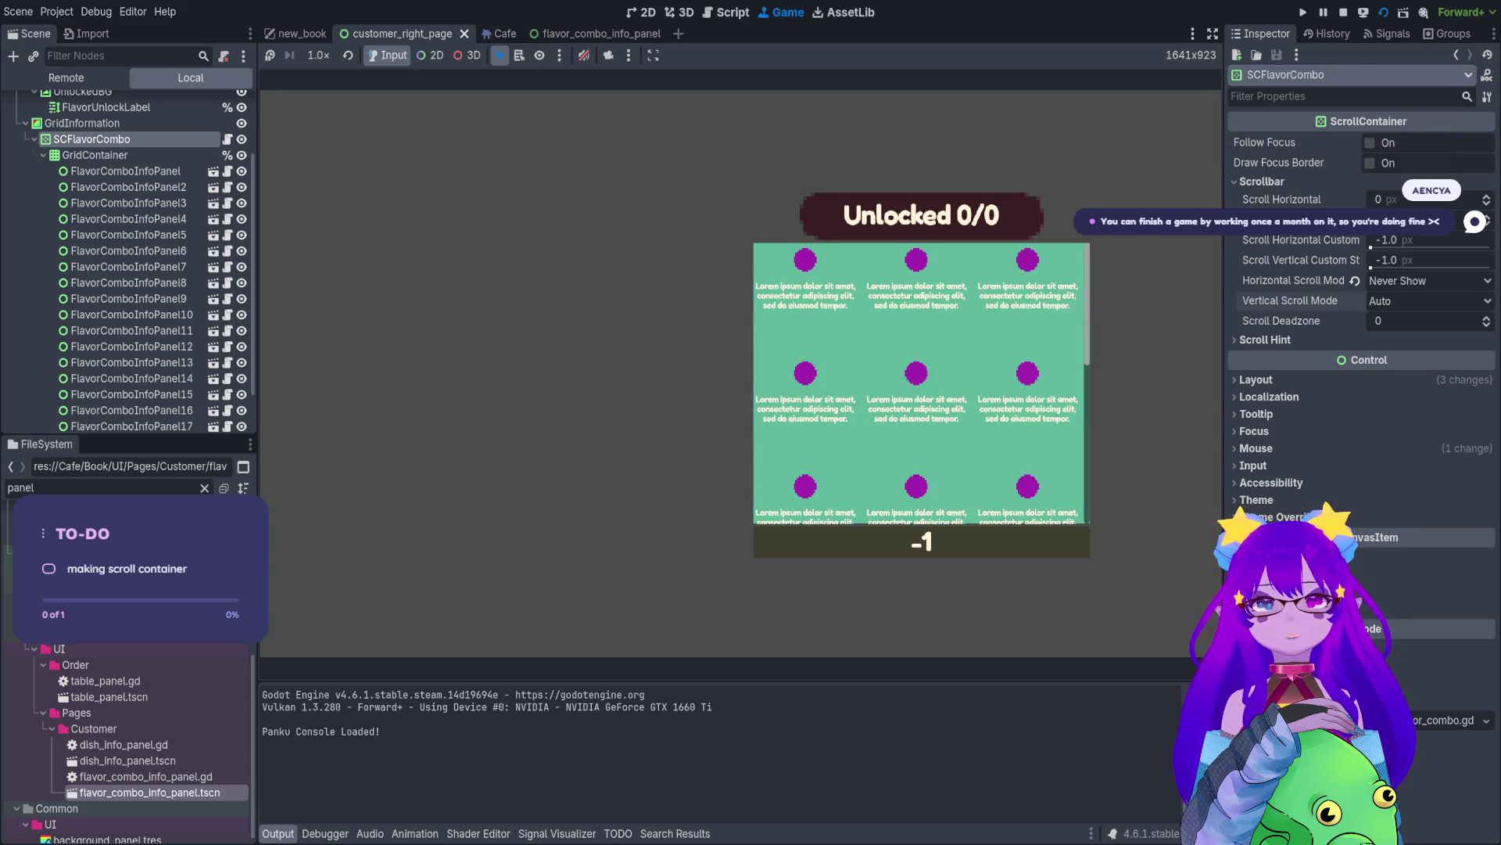
pyautogui.scroll(-2, 923, 383)
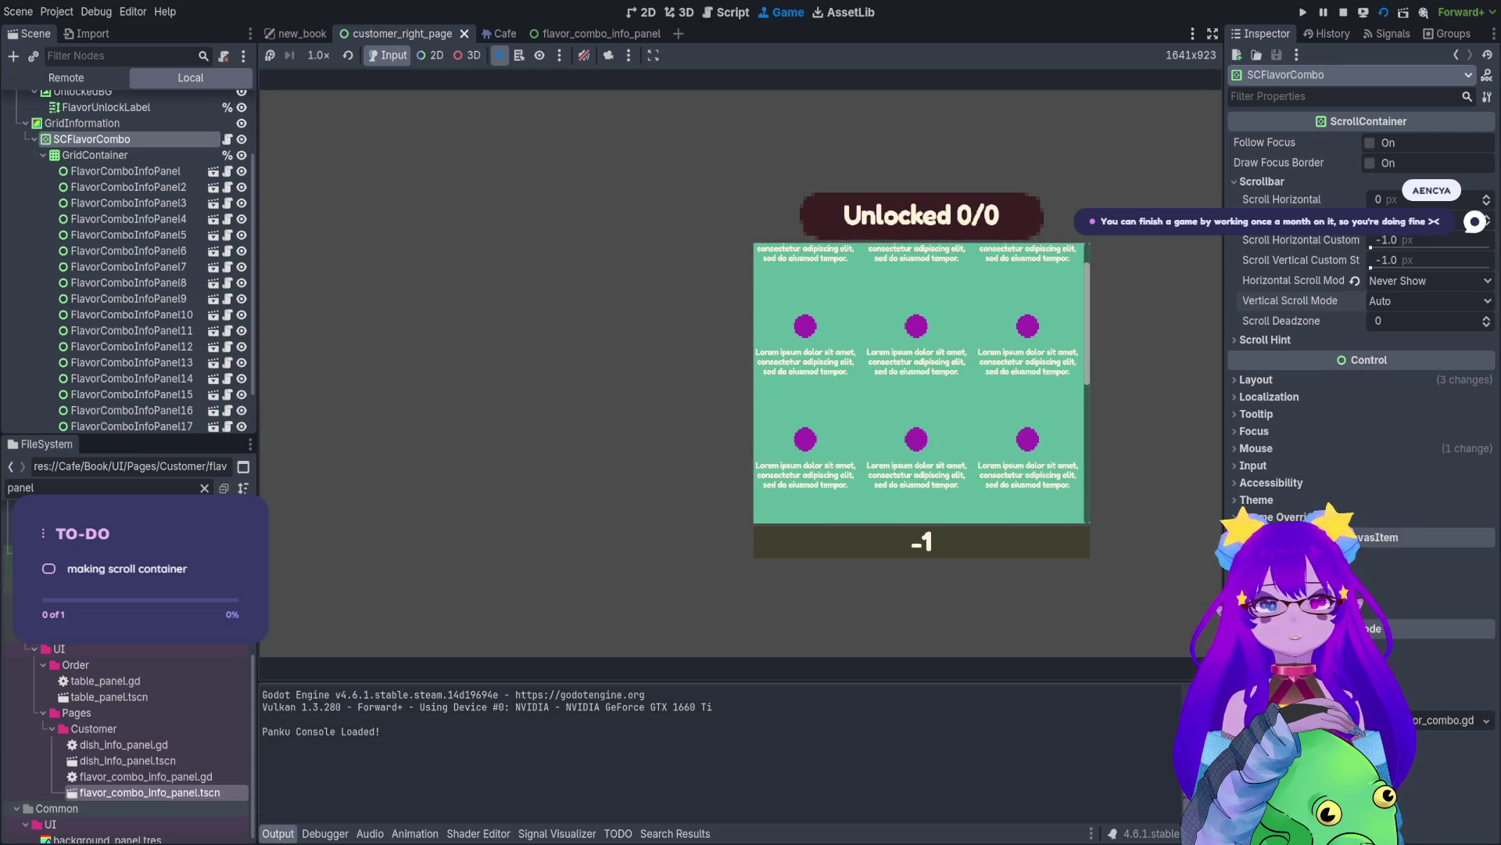
pyautogui.scroll(-1, 923, 383)
pyautogui.scroll(-3, 923, 383)
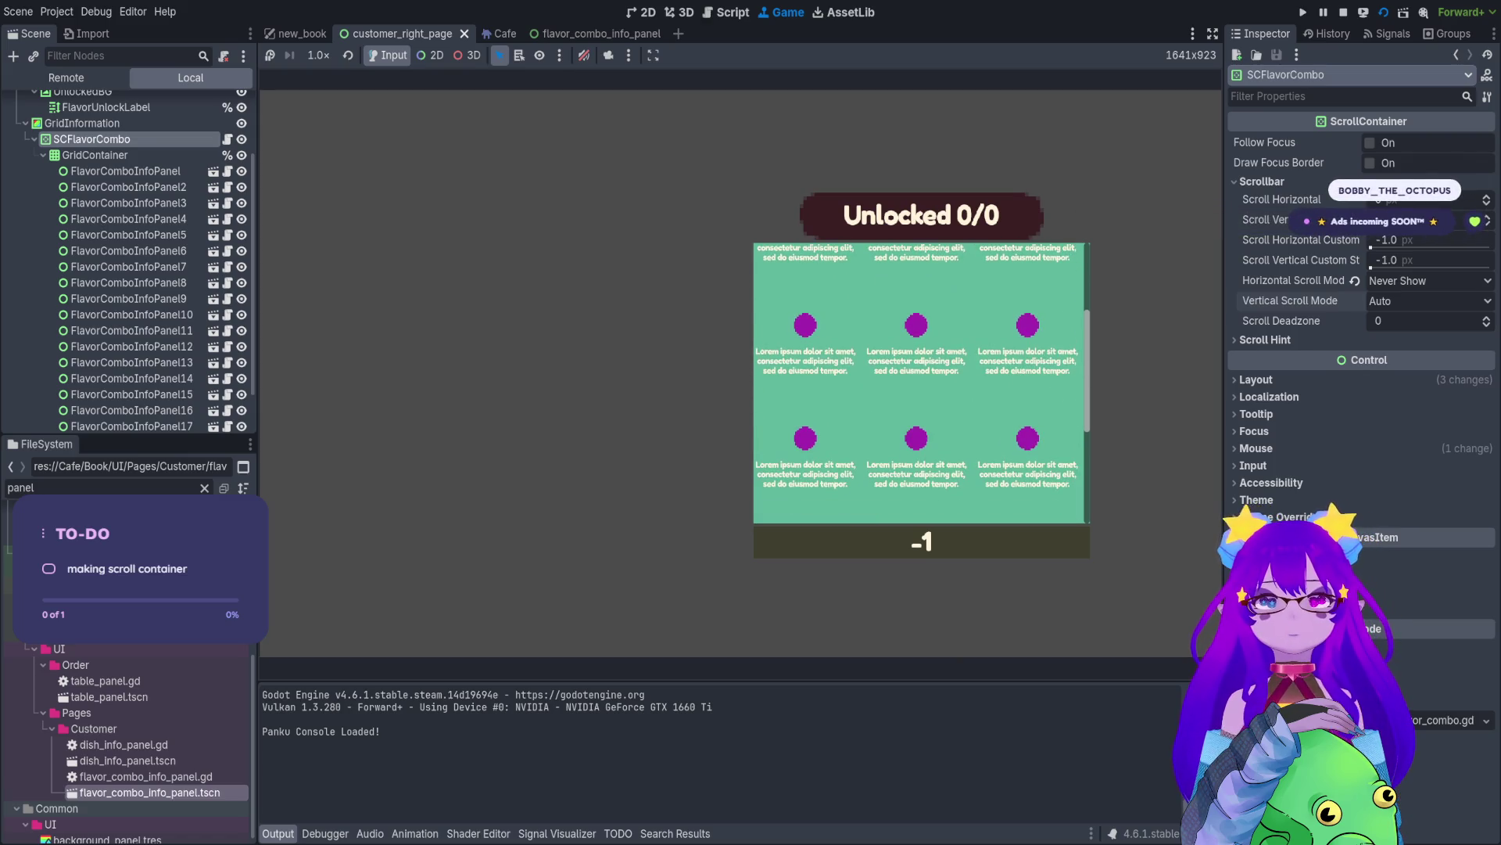
pyautogui.scroll(2, 922, 384)
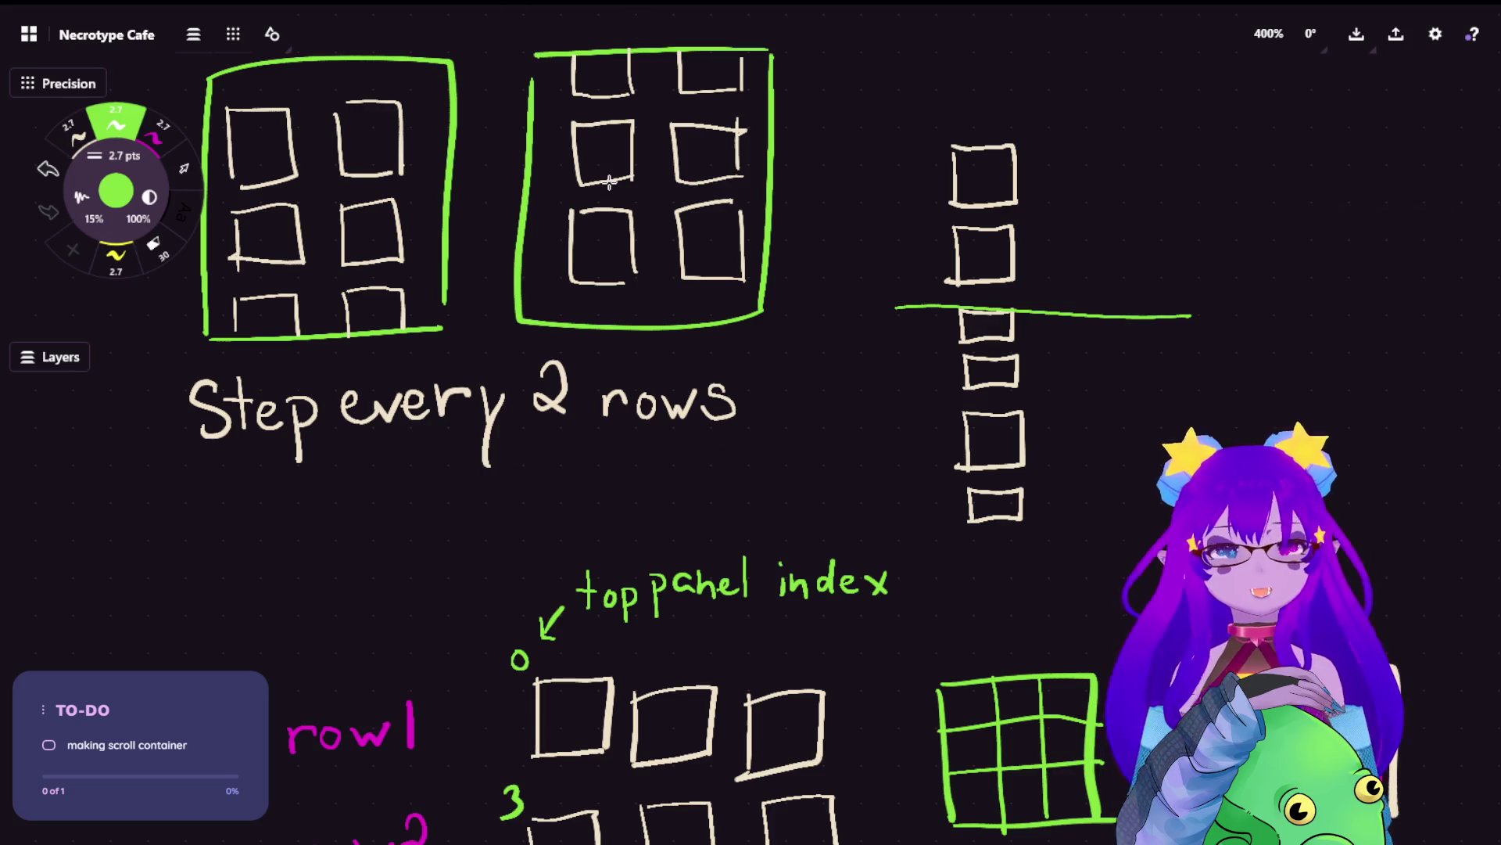
pyautogui.moveTo(609, 182); pyautogui.dragTo(644, 275)
pyautogui.scroll(-1, 644, 275)
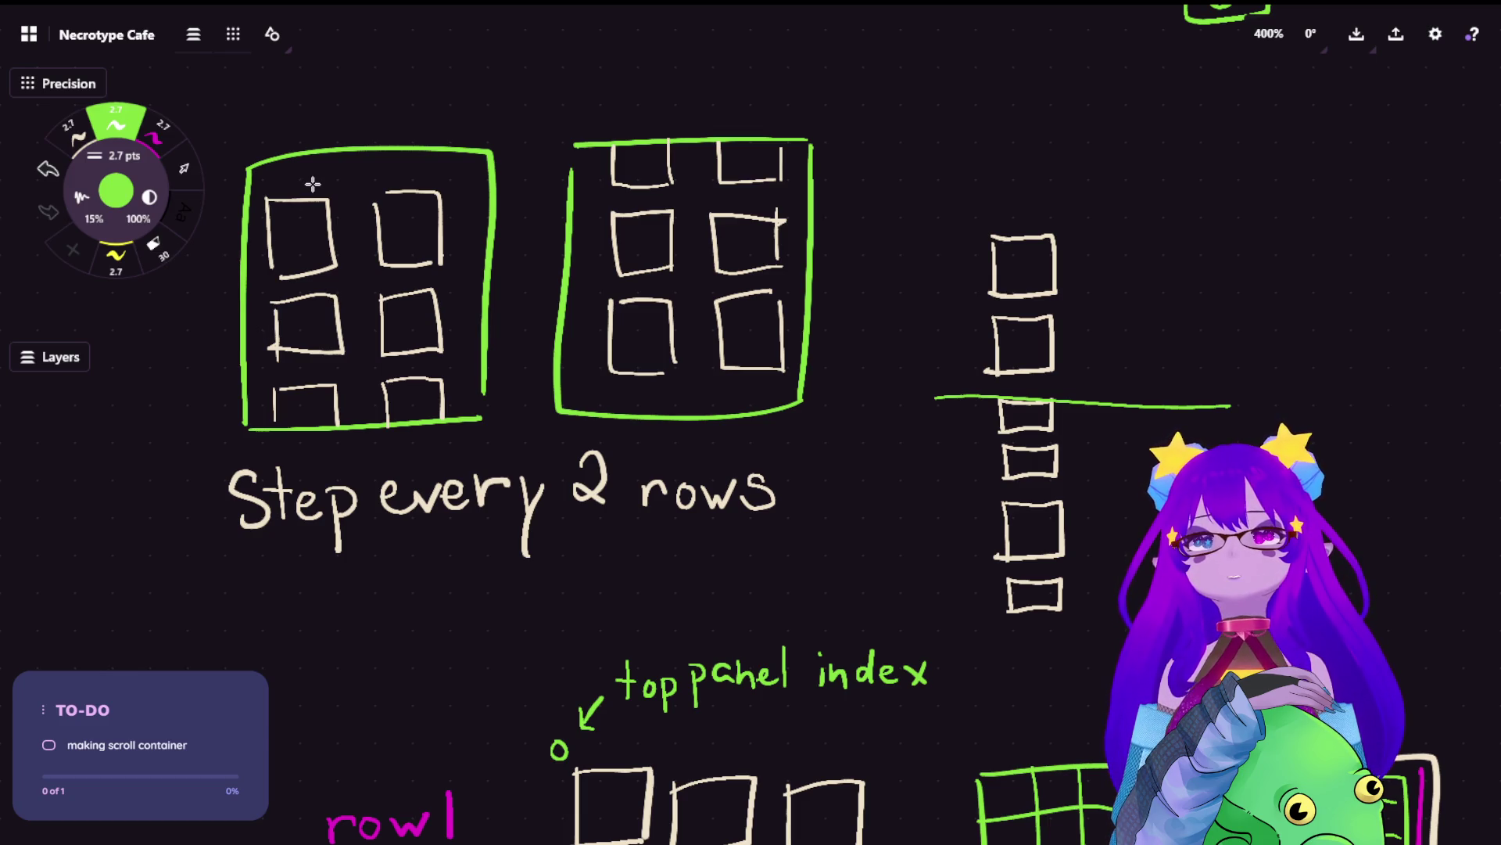
pyautogui.scroll(3, 1001, 414)
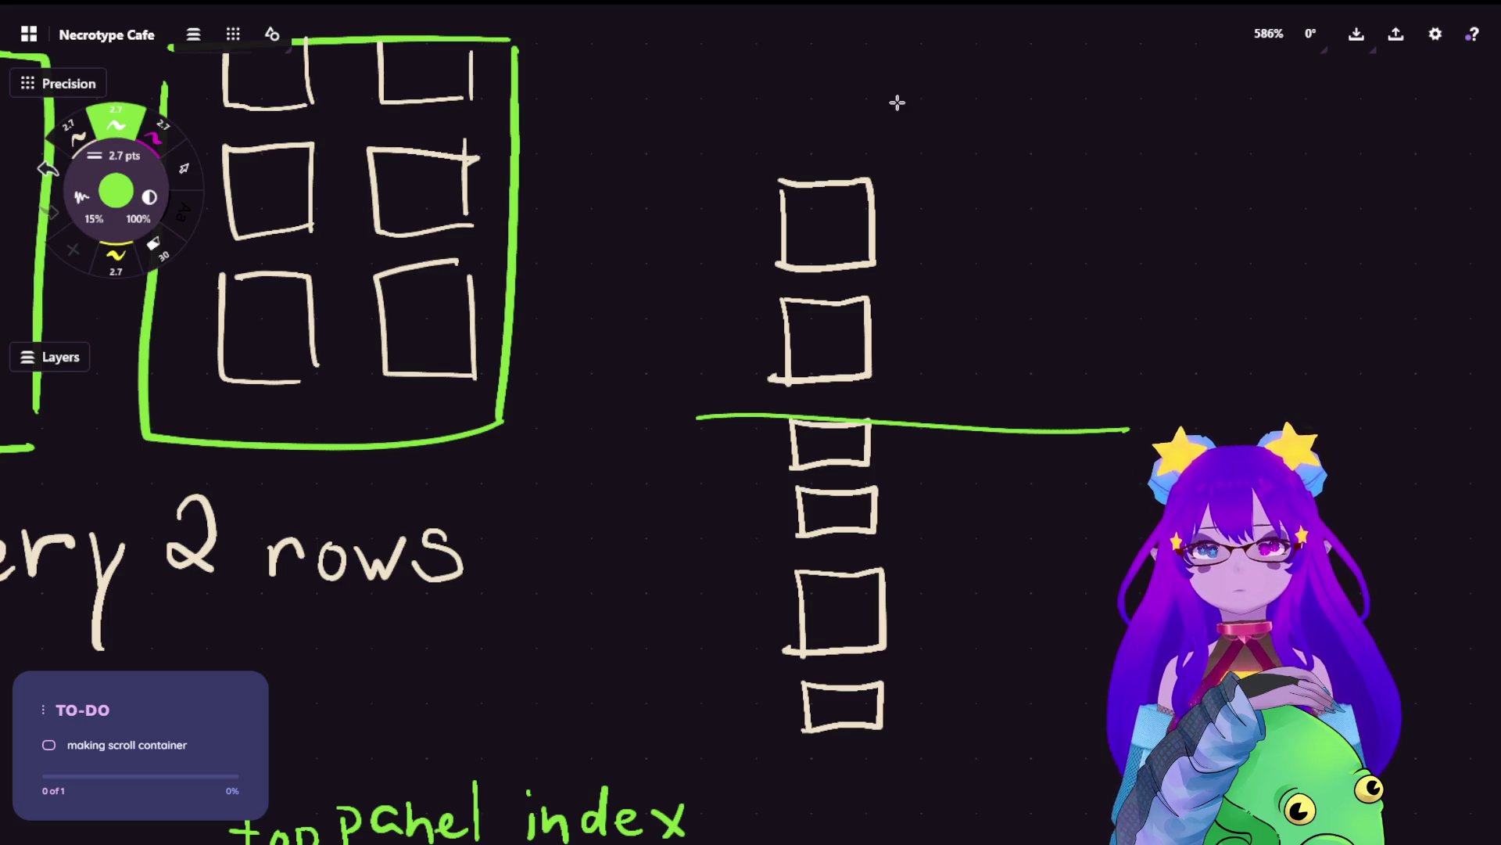
pyautogui.scroll(-5, 771, 429)
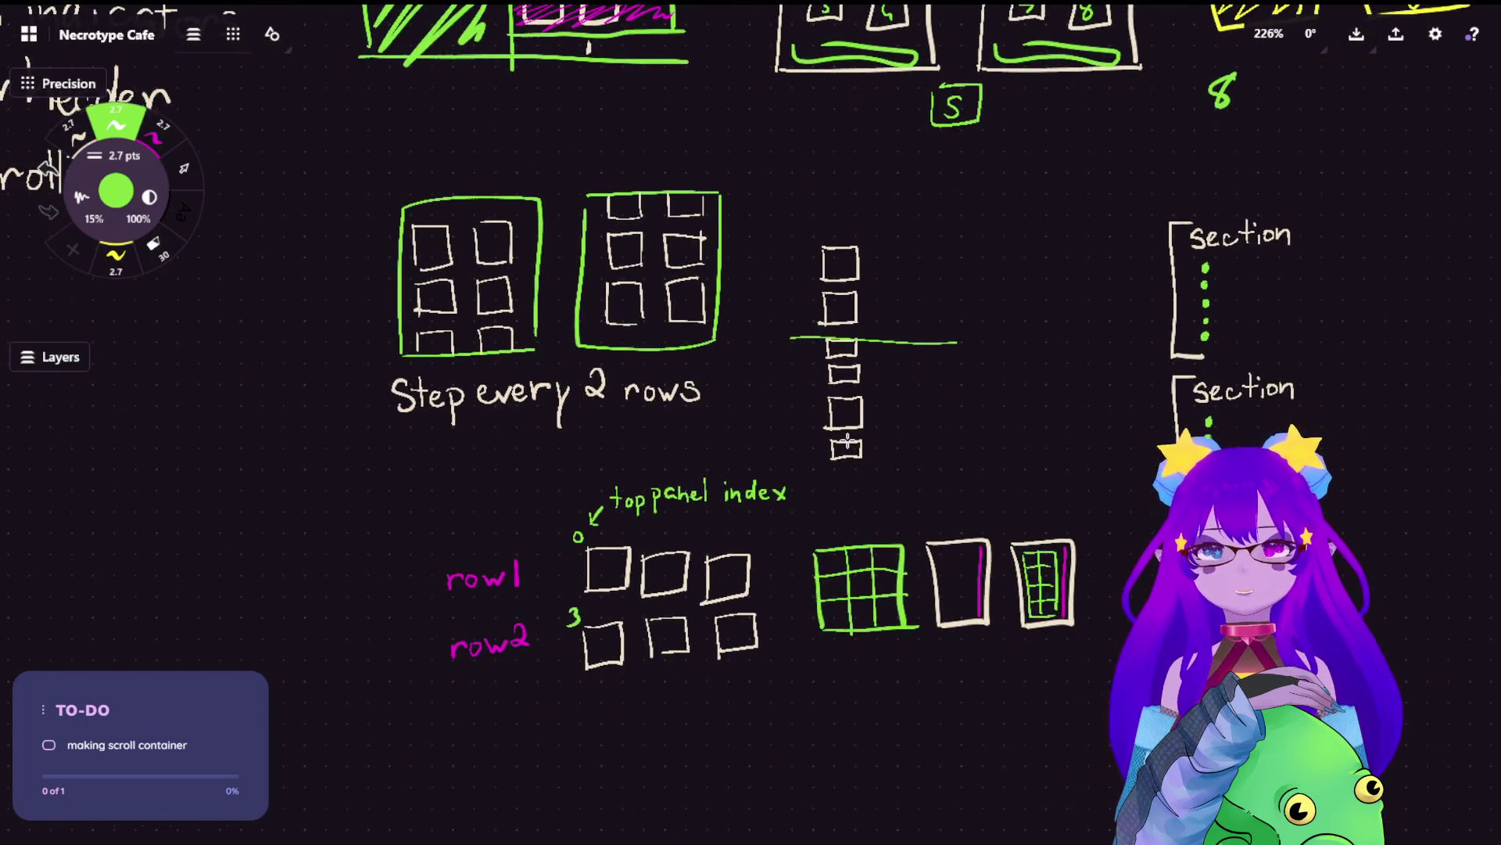
pyautogui.scroll(5, 888, 359)
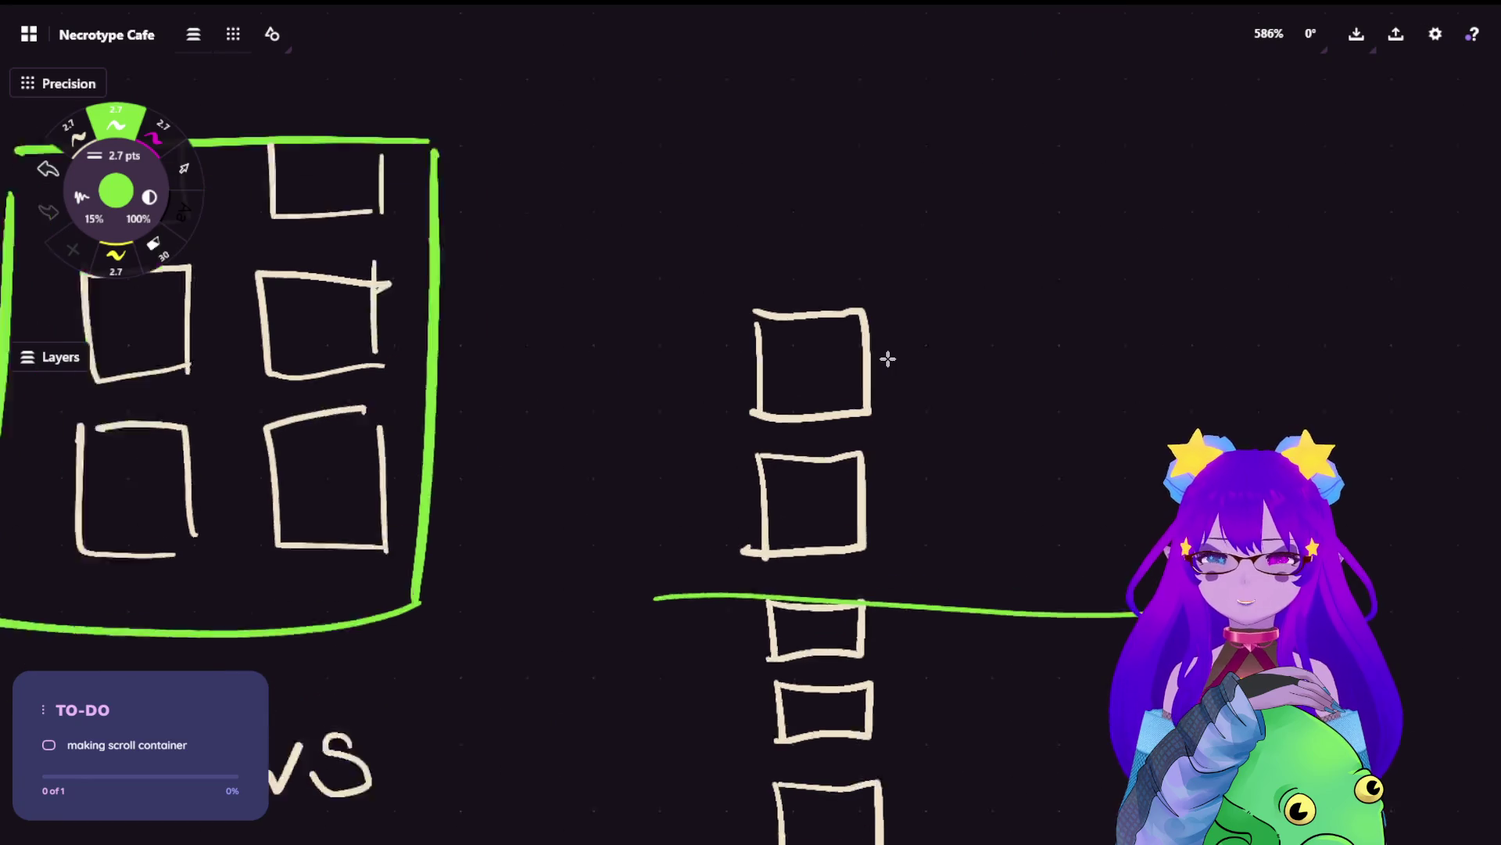
pyautogui.scroll(1, 889, 359)
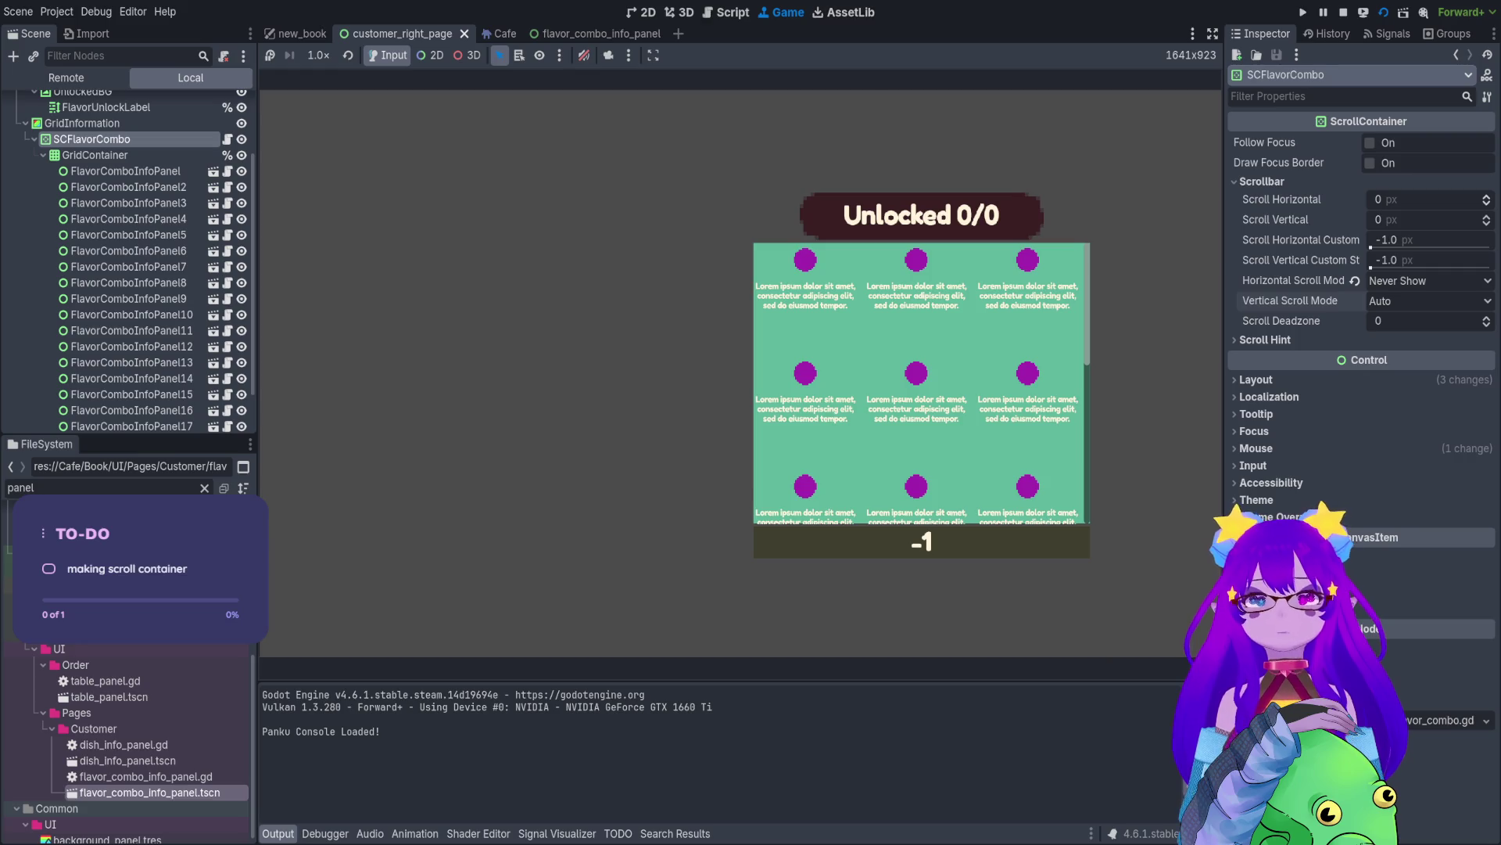
# - Stop the running book scene and open SCFlavorCombo's sc_flavor_combo.gd script
pyautogui.click(1344, 12)
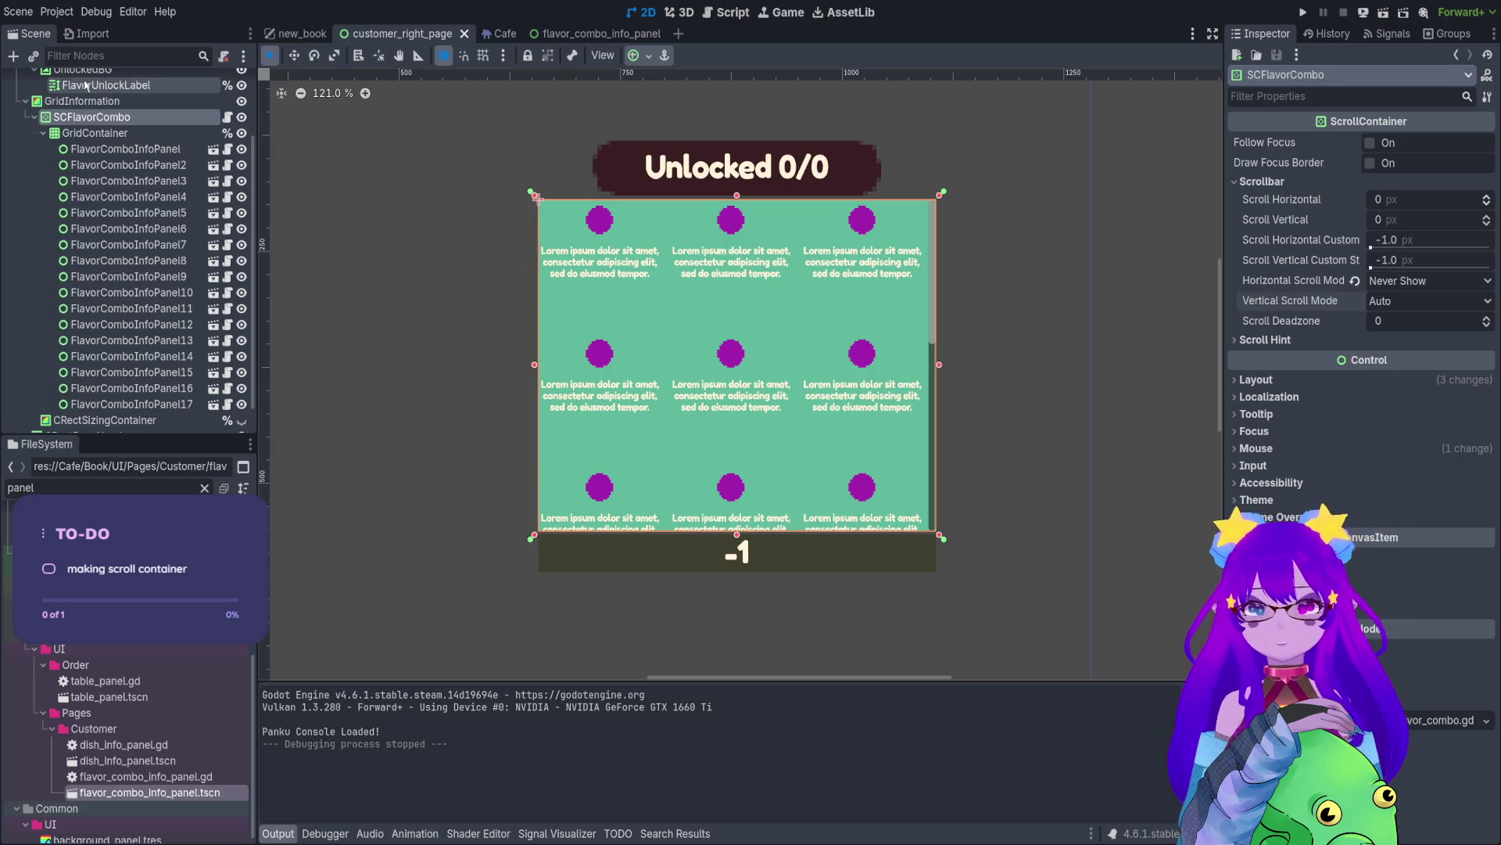
pyautogui.click(228, 118)
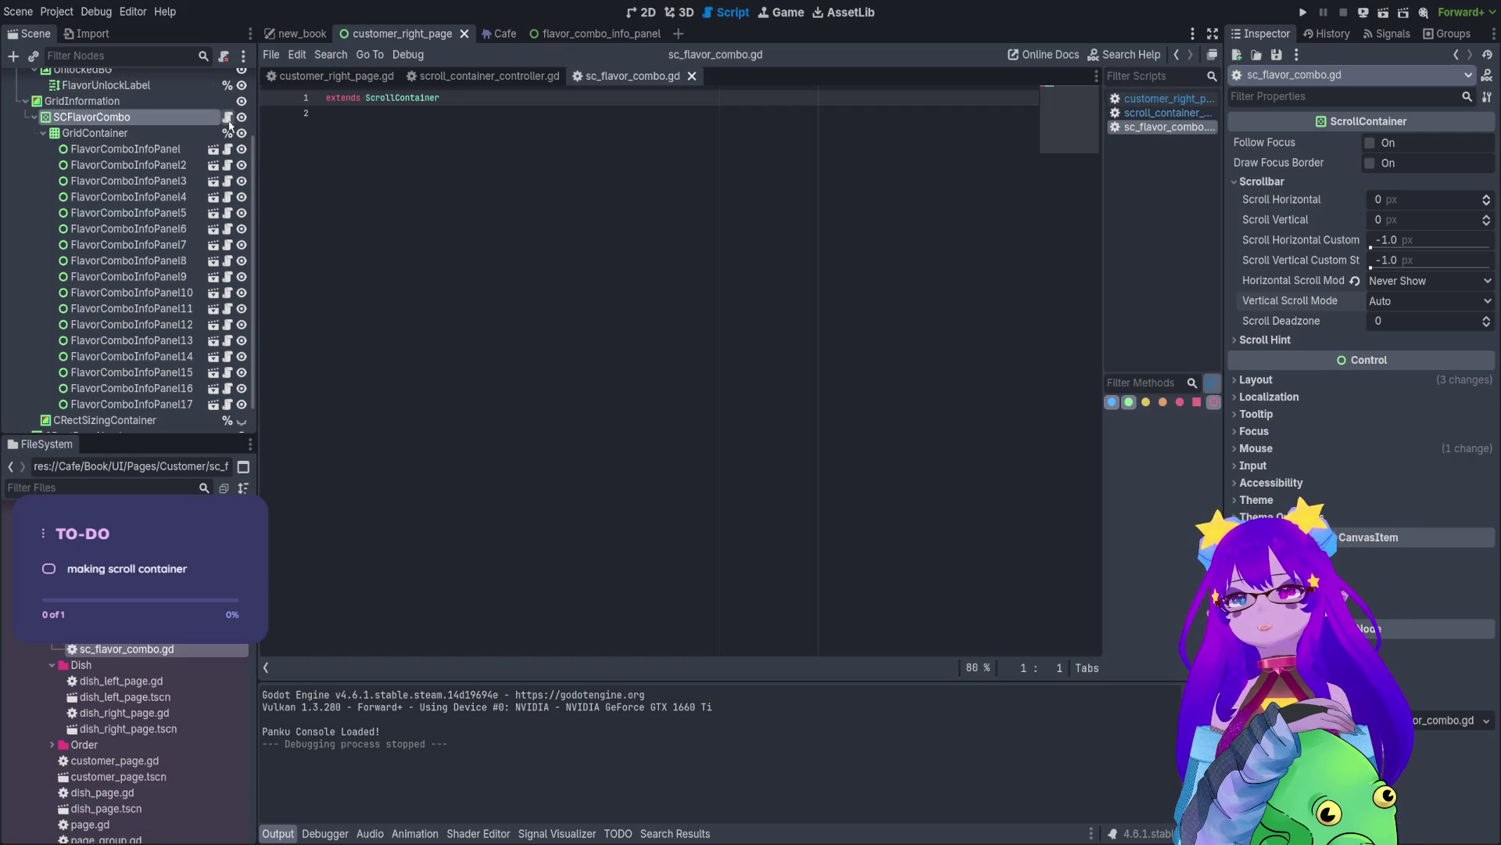
# - Review scroll_container_controller.gd's code, placing the caret at the ends of lines 22 and 26
pyautogui.click(451, 81)
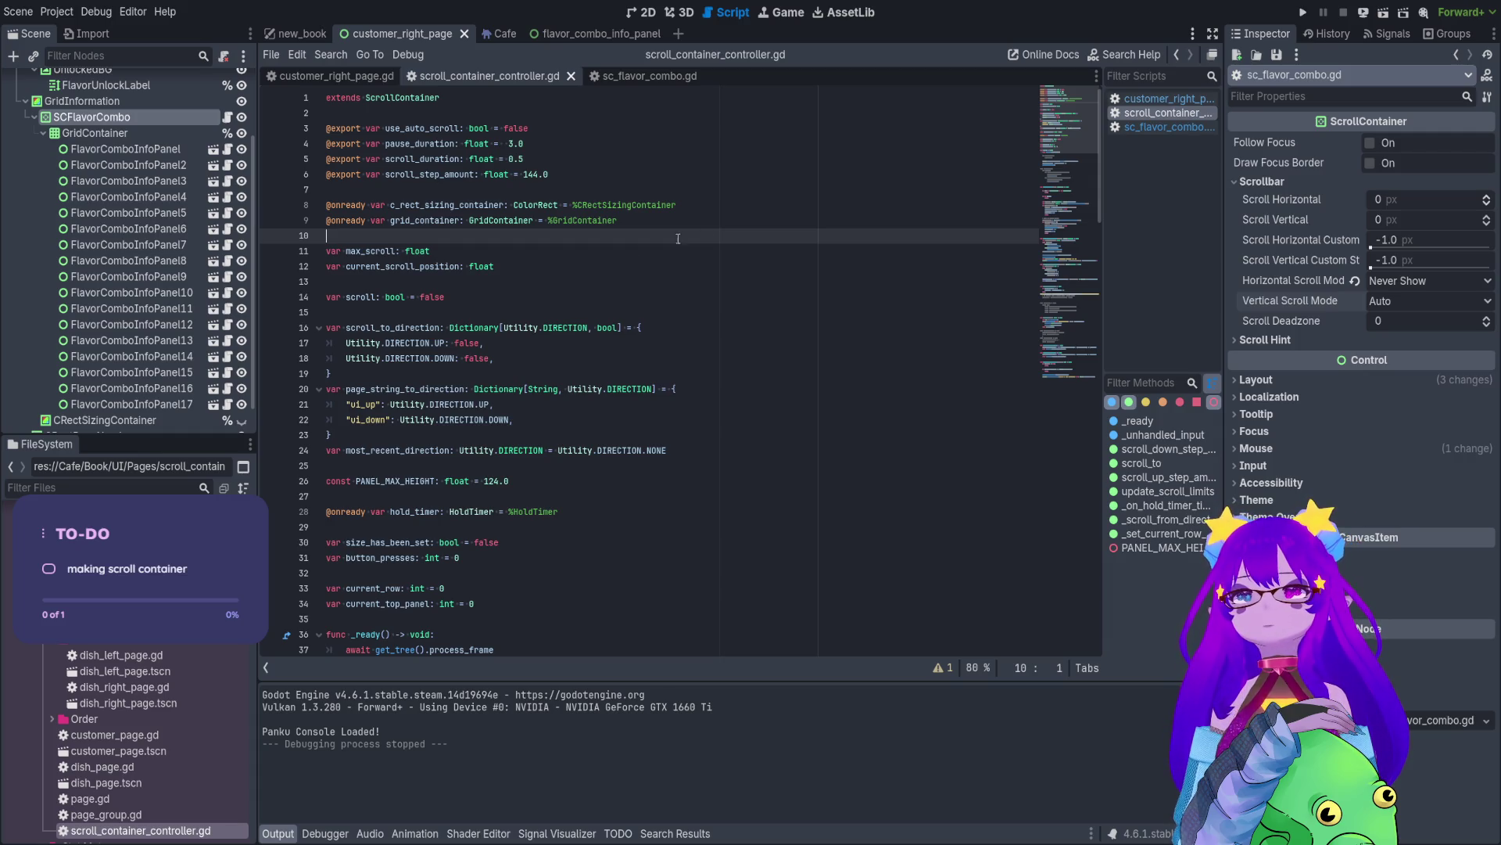
pyautogui.scroll(-20, 604, 343)
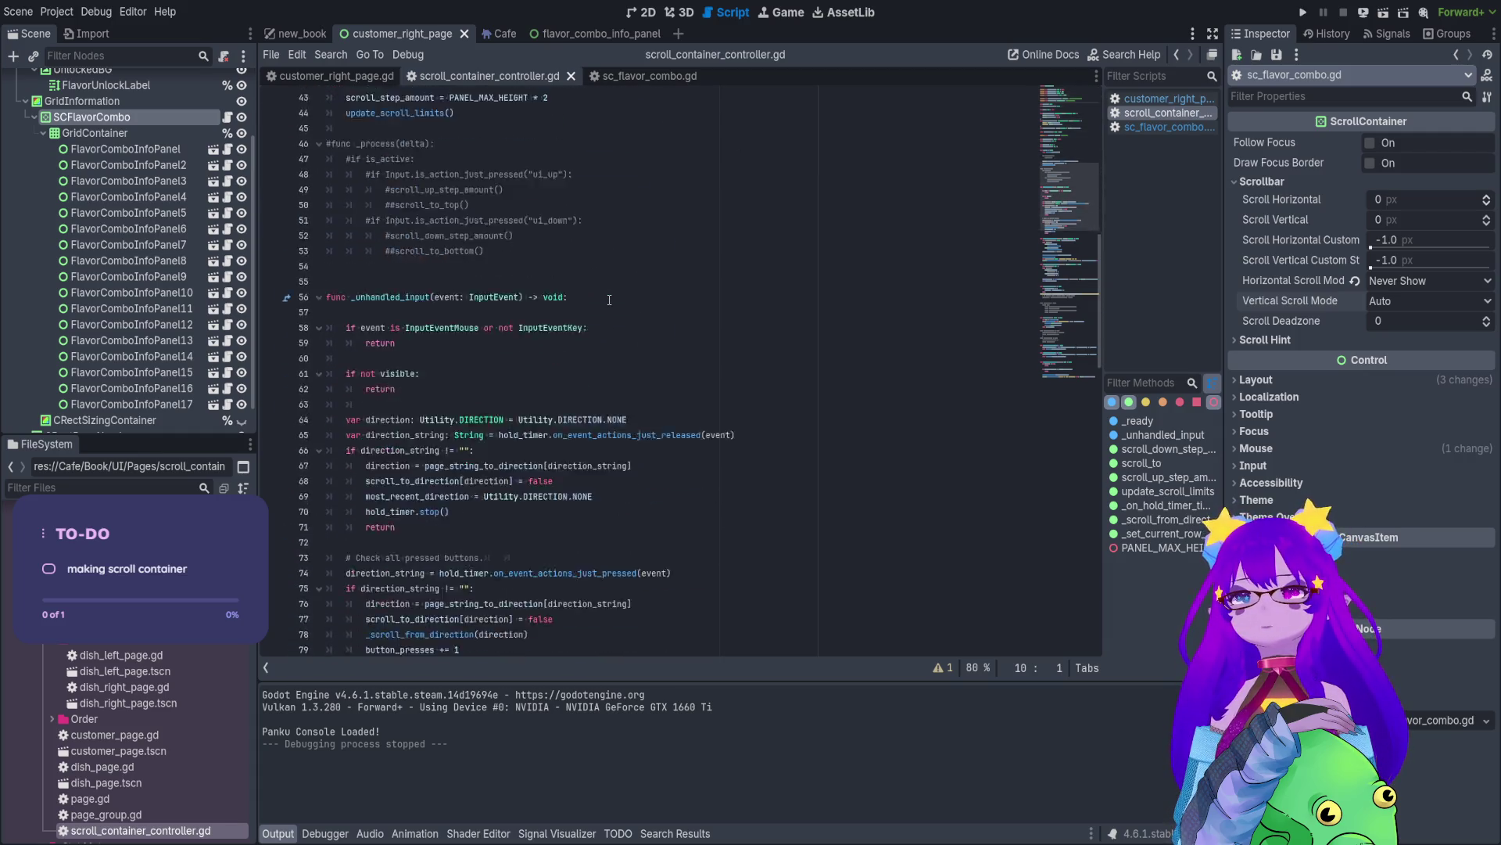
pyautogui.scroll(-7, 609, 300)
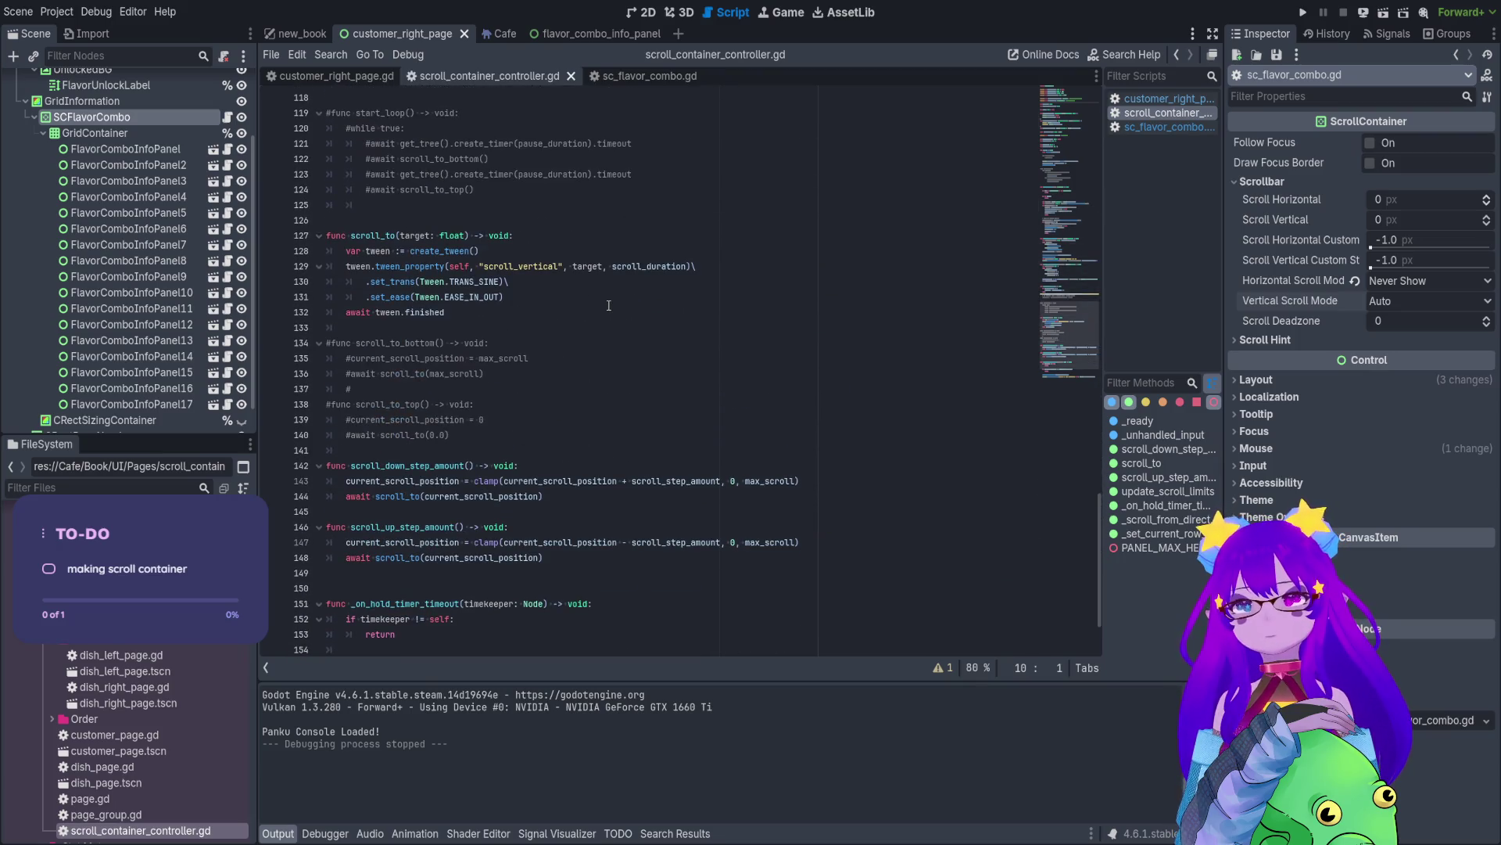
pyautogui.scroll(20, 600, 507)
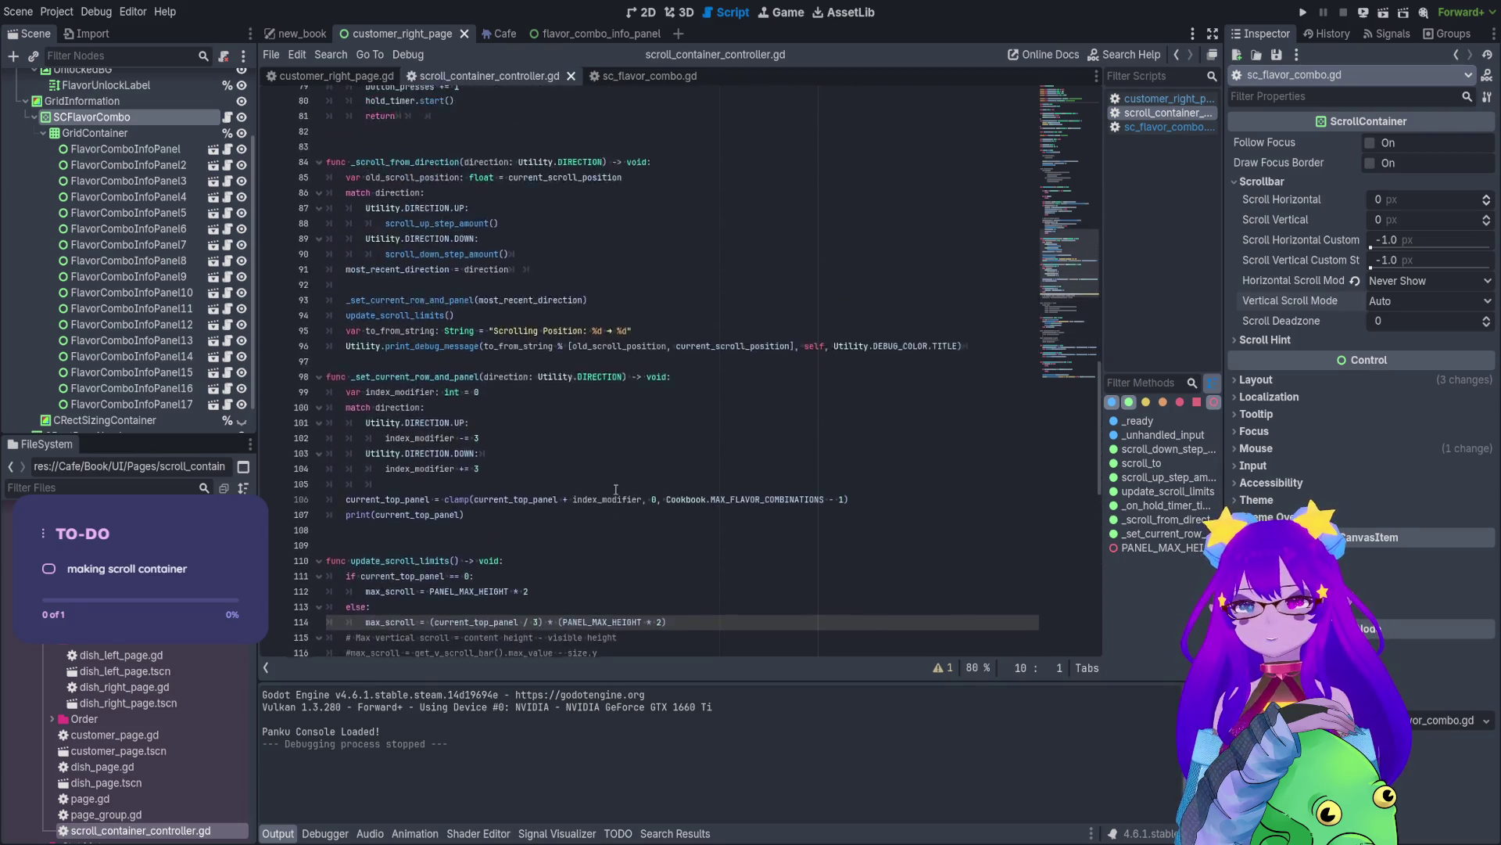
pyautogui.scroll(3, 594, 462)
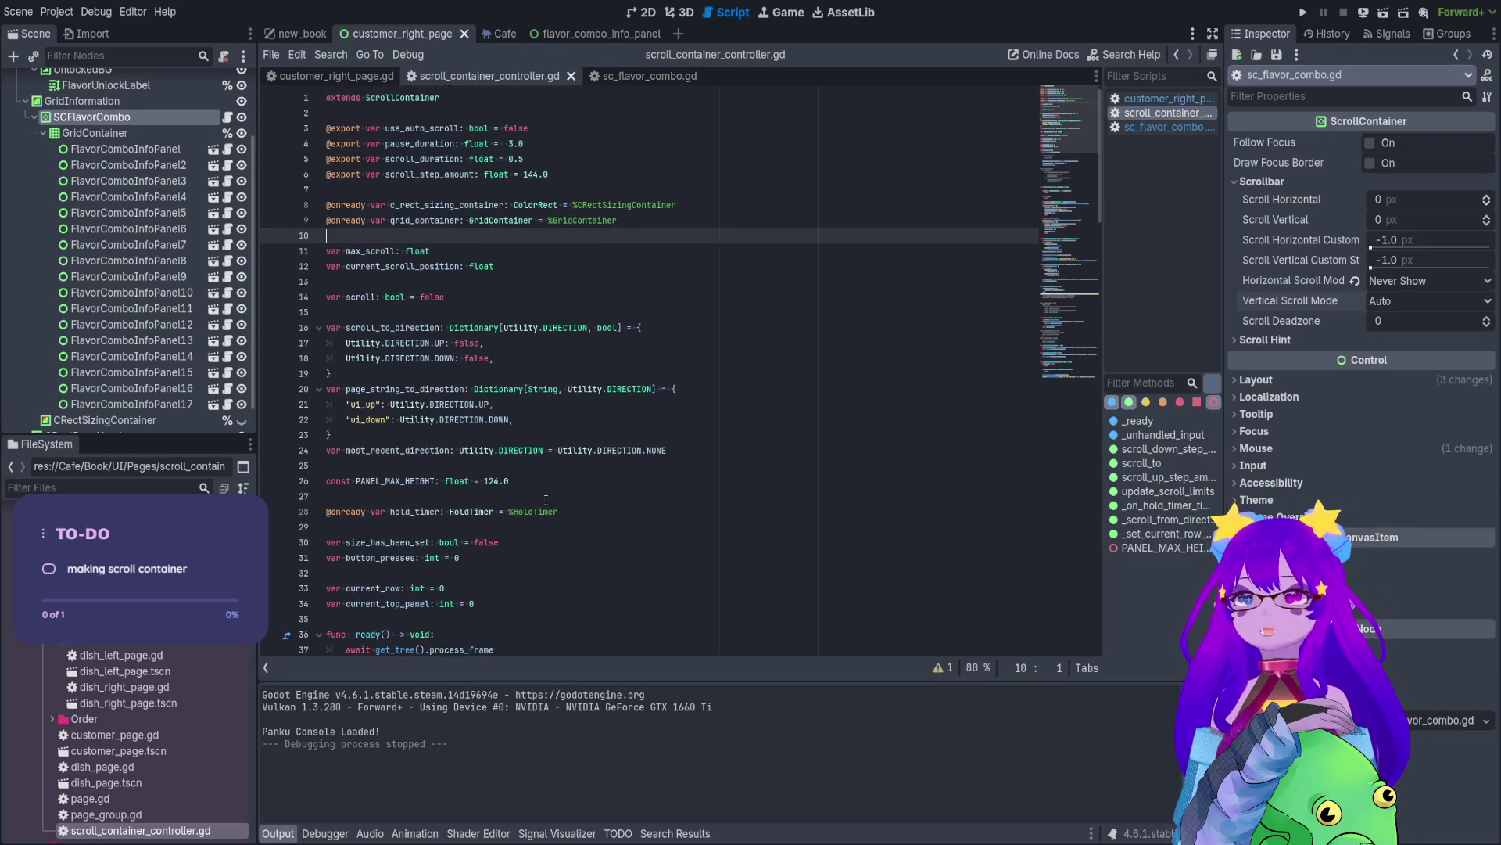
pyautogui.click(533, 421)
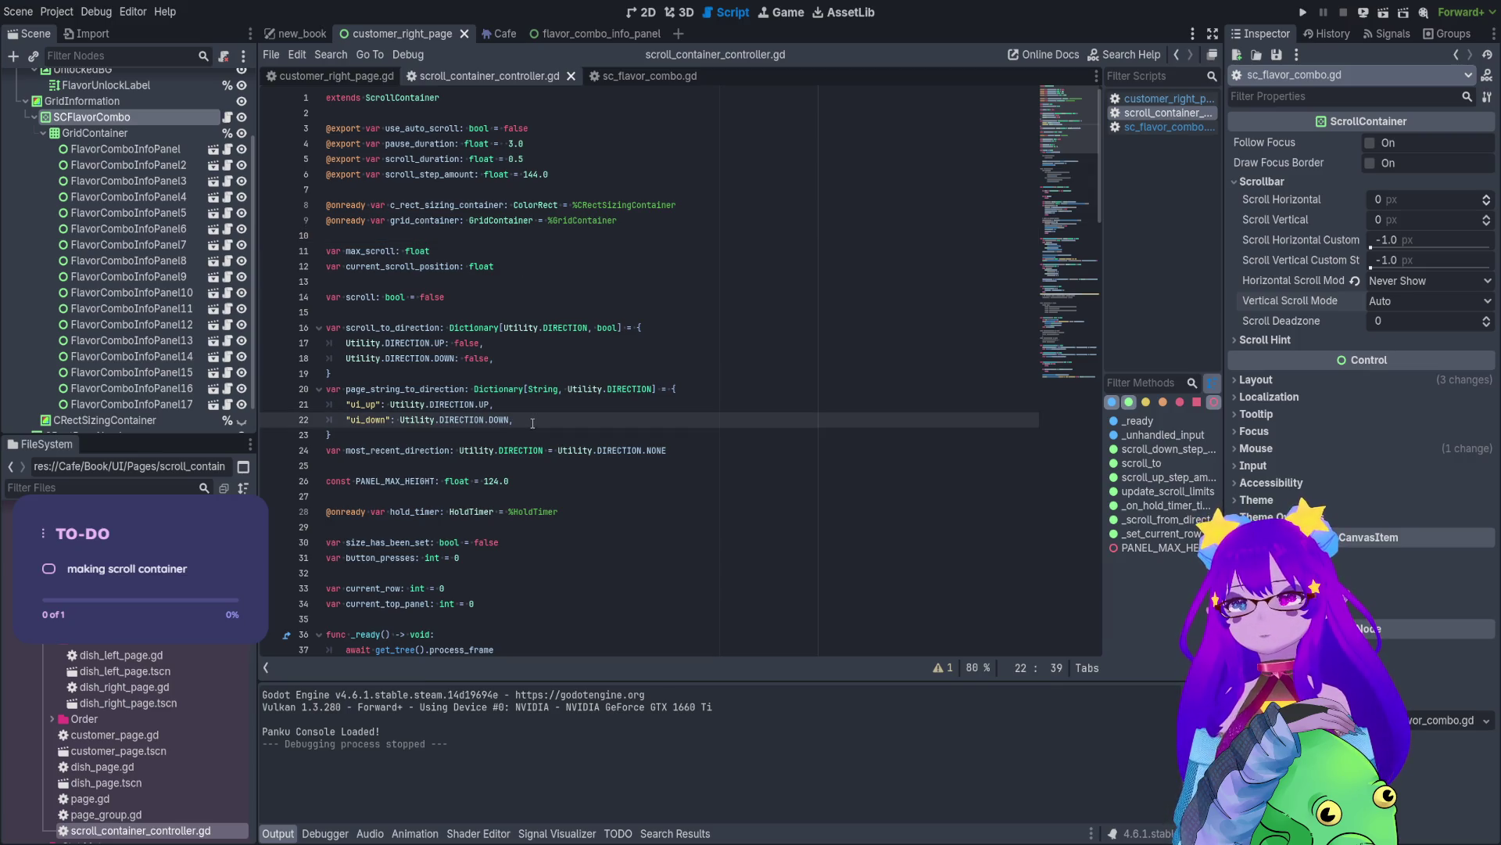
pyautogui.click(522, 479)
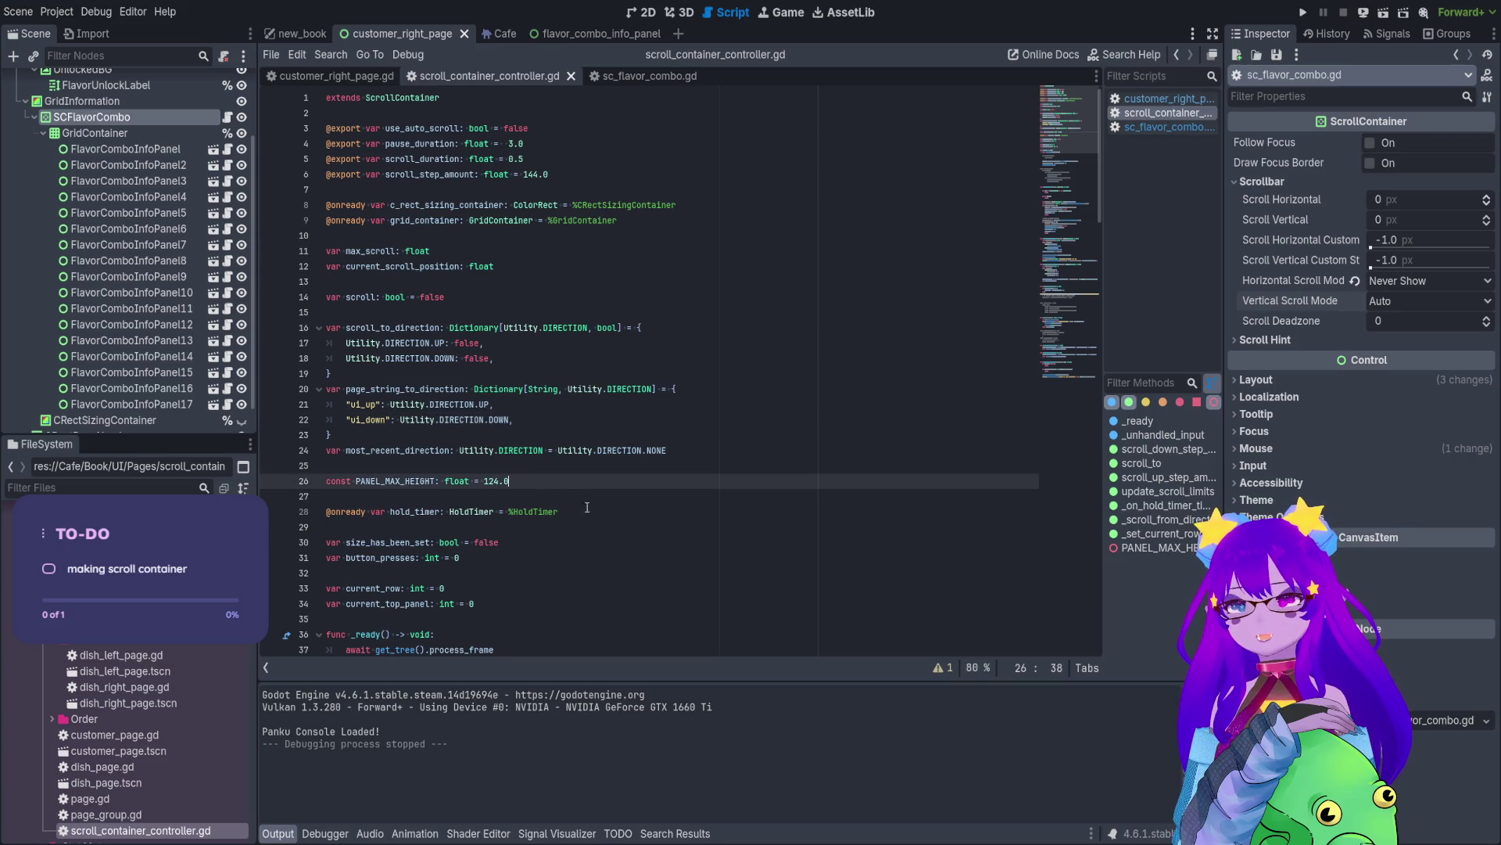
# - Paste the controller's top variable declarations into sc_flavor_combo.gd right after the extends line
pyautogui.moveTo(587, 507)
pyautogui.mouseDown()
pyautogui.moveTo(438, 457)
pyautogui.moveTo(336, 274)
pyautogui.moveTo(327, 174)
pyautogui.moveTo(387, 131)
pyautogui.mouseUp()
pyautogui.hotkey('ctrl', 'c')
pyautogui.click(634, 76)
pyautogui.click(375, 132)
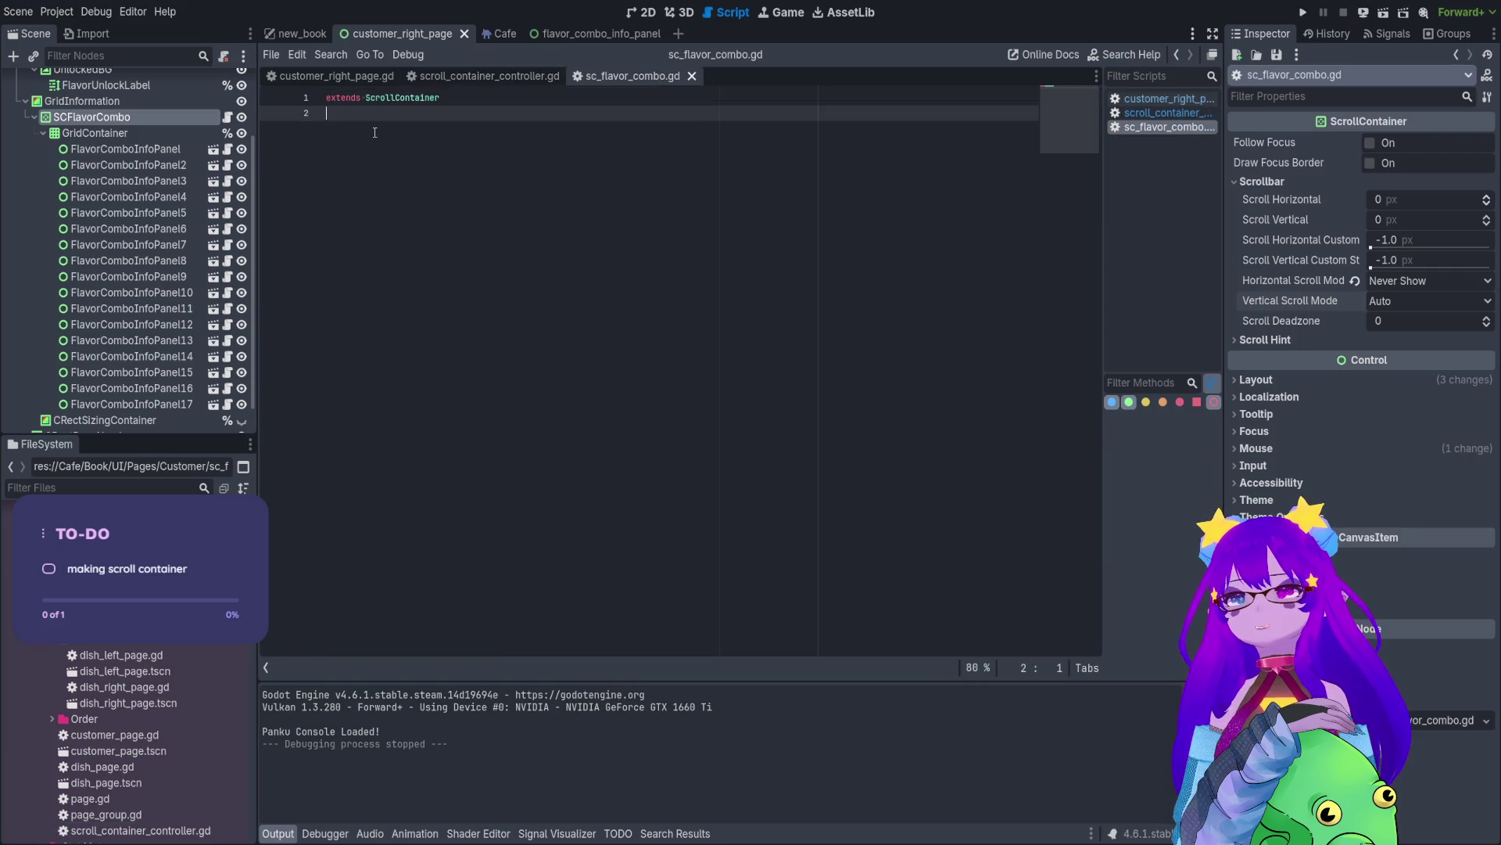
pyautogui.hotkey('ctrl', 'v')
pyautogui.click(395, 112)
pyautogui.press('Delete')
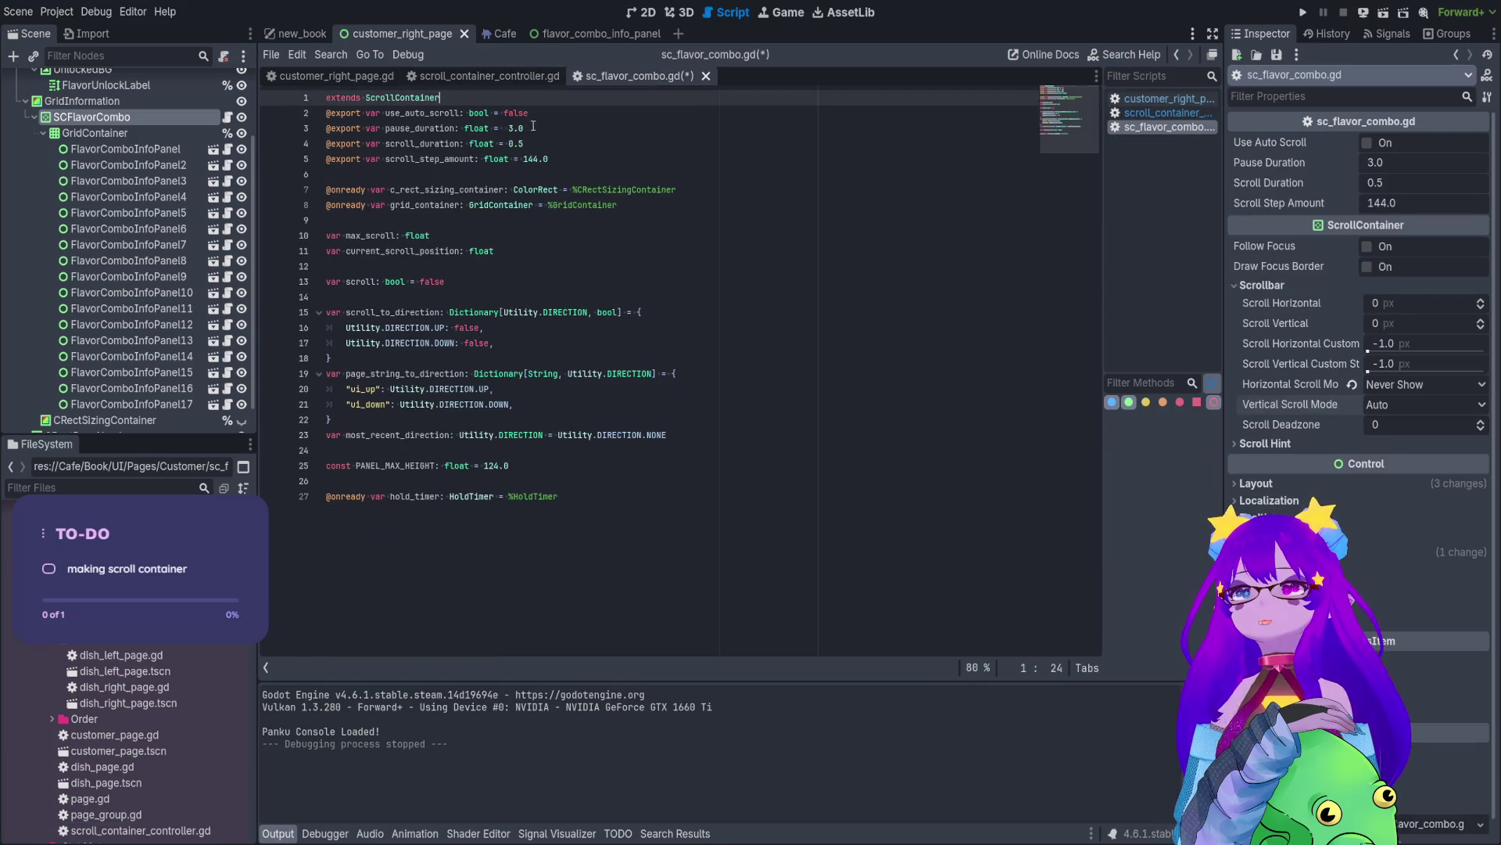
# - Delete the use_auto_scroll and pause_duration export lines from the pasted declarations
pyautogui.click(540, 111)
pyautogui.moveTo(541, 111); pyautogui.dragTo(325, 113)
pyautogui.hotkey('ctrl', 'x')
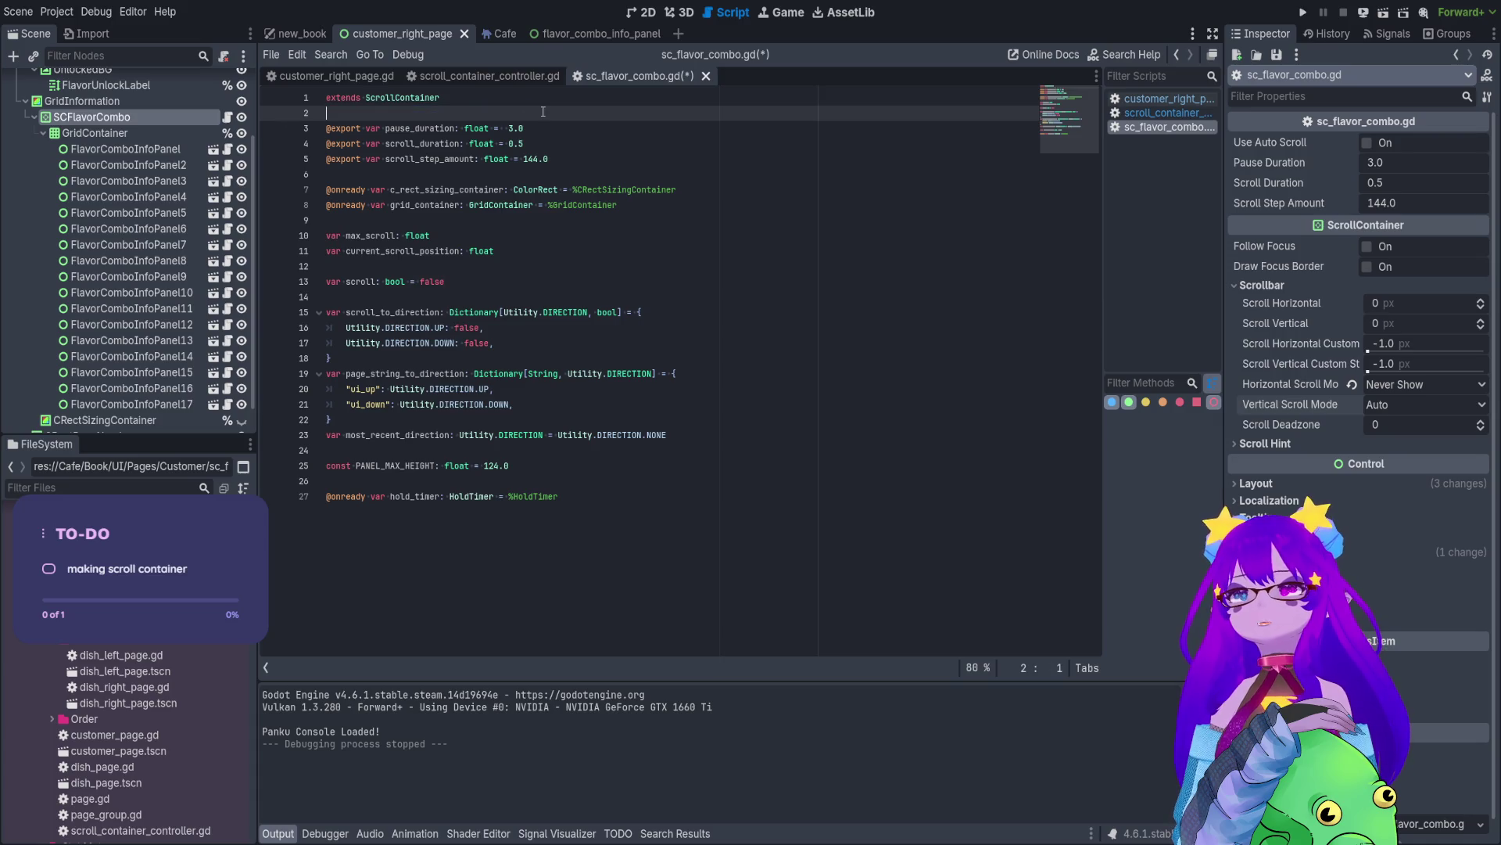
pyautogui.moveTo(526, 128); pyautogui.dragTo(305, 125)
pyautogui.hotkey('ctrl', 'x')
pyautogui.press('Delete')
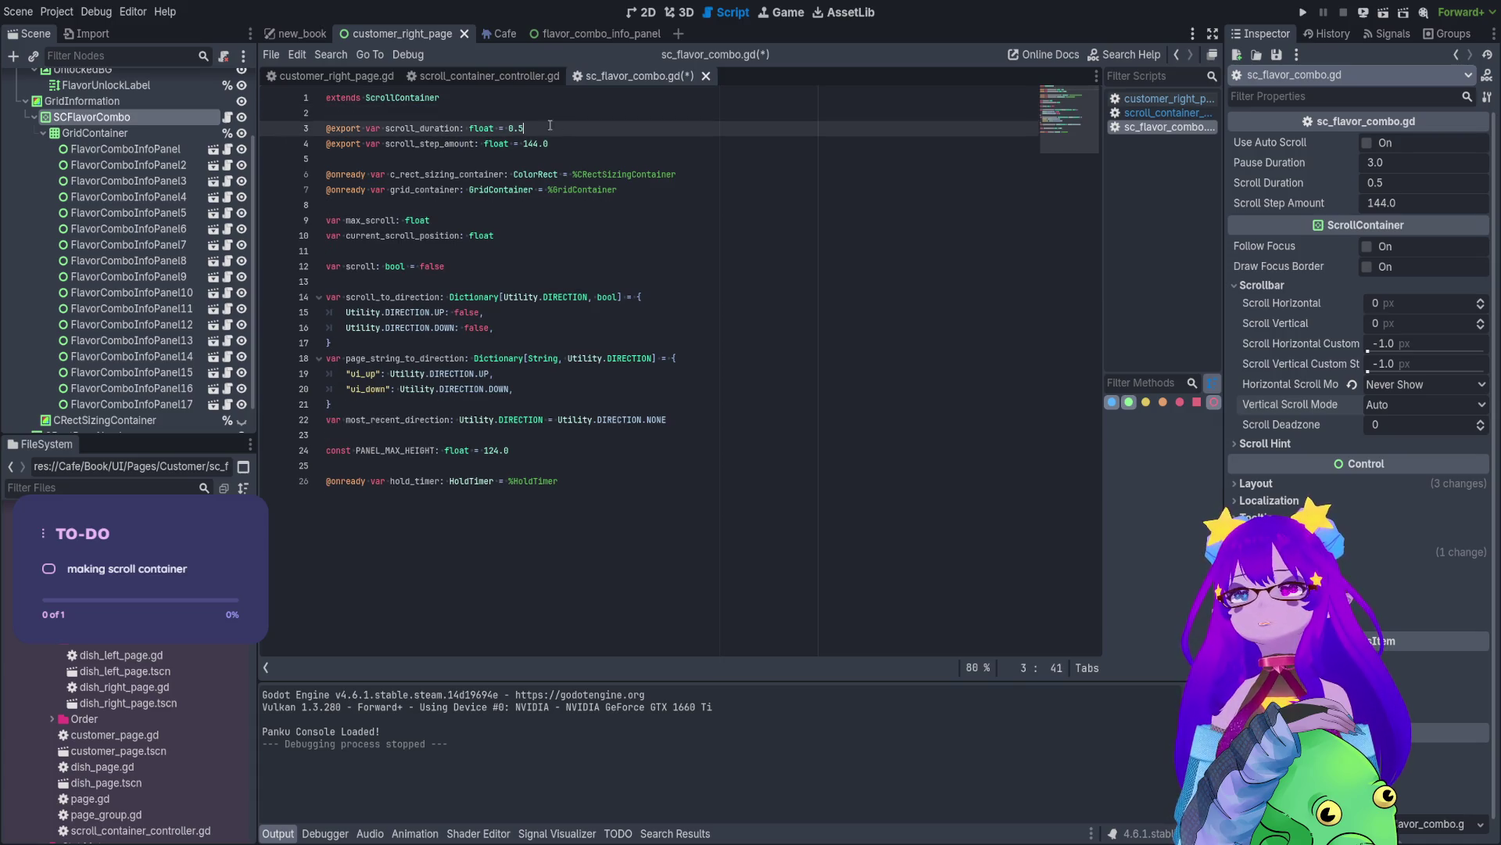
# - Delete the scroll_duration export and the c_rect_sizing_container declaration
pyautogui.moveTo(524, 128); pyautogui.dragTo(273, 125)
pyautogui.hotkey('ctrl', 'x')
pyautogui.press('Delete')
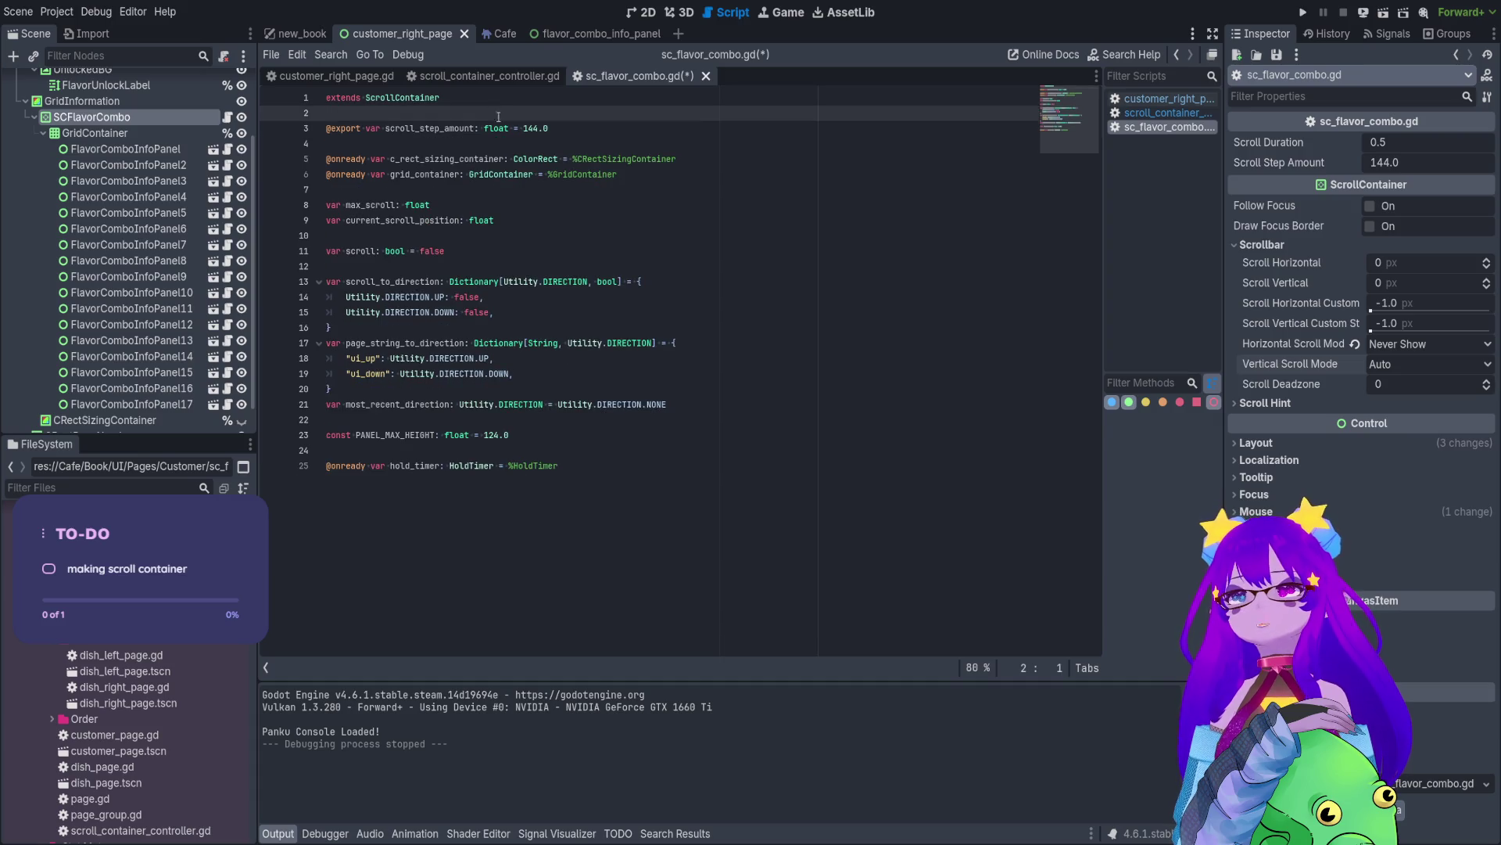
pyautogui.click(506, 159)
pyautogui.moveTo(703, 159); pyautogui.dragTo(323, 158)
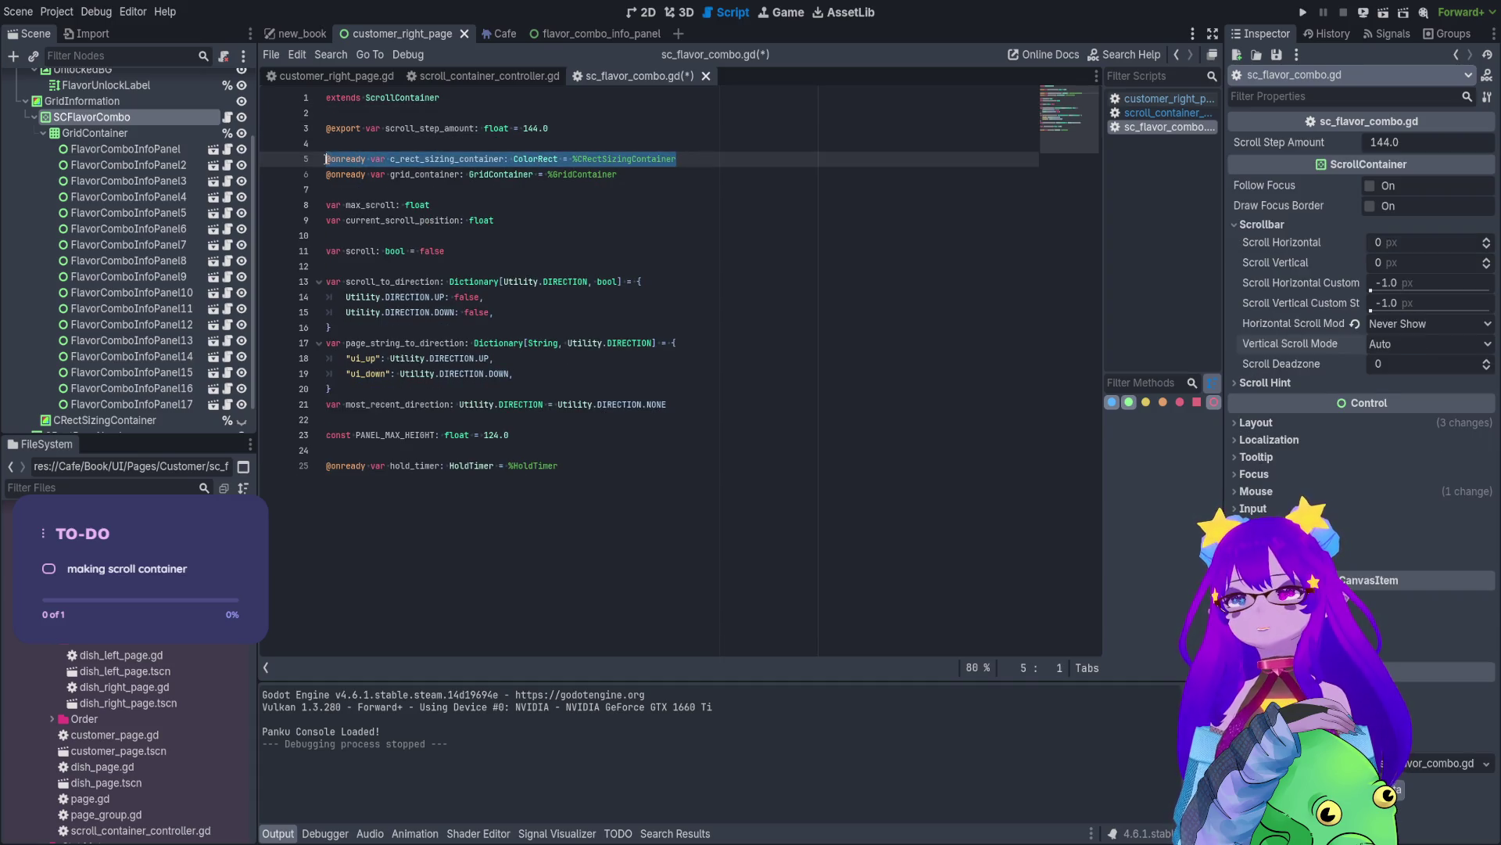
pyautogui.hotkey('ctrl', 'x')
pyautogui.press('BackSpace')
# - Remove the blank line between the scroll position variables and end the file after hold_timer
pyautogui.click(415, 195)
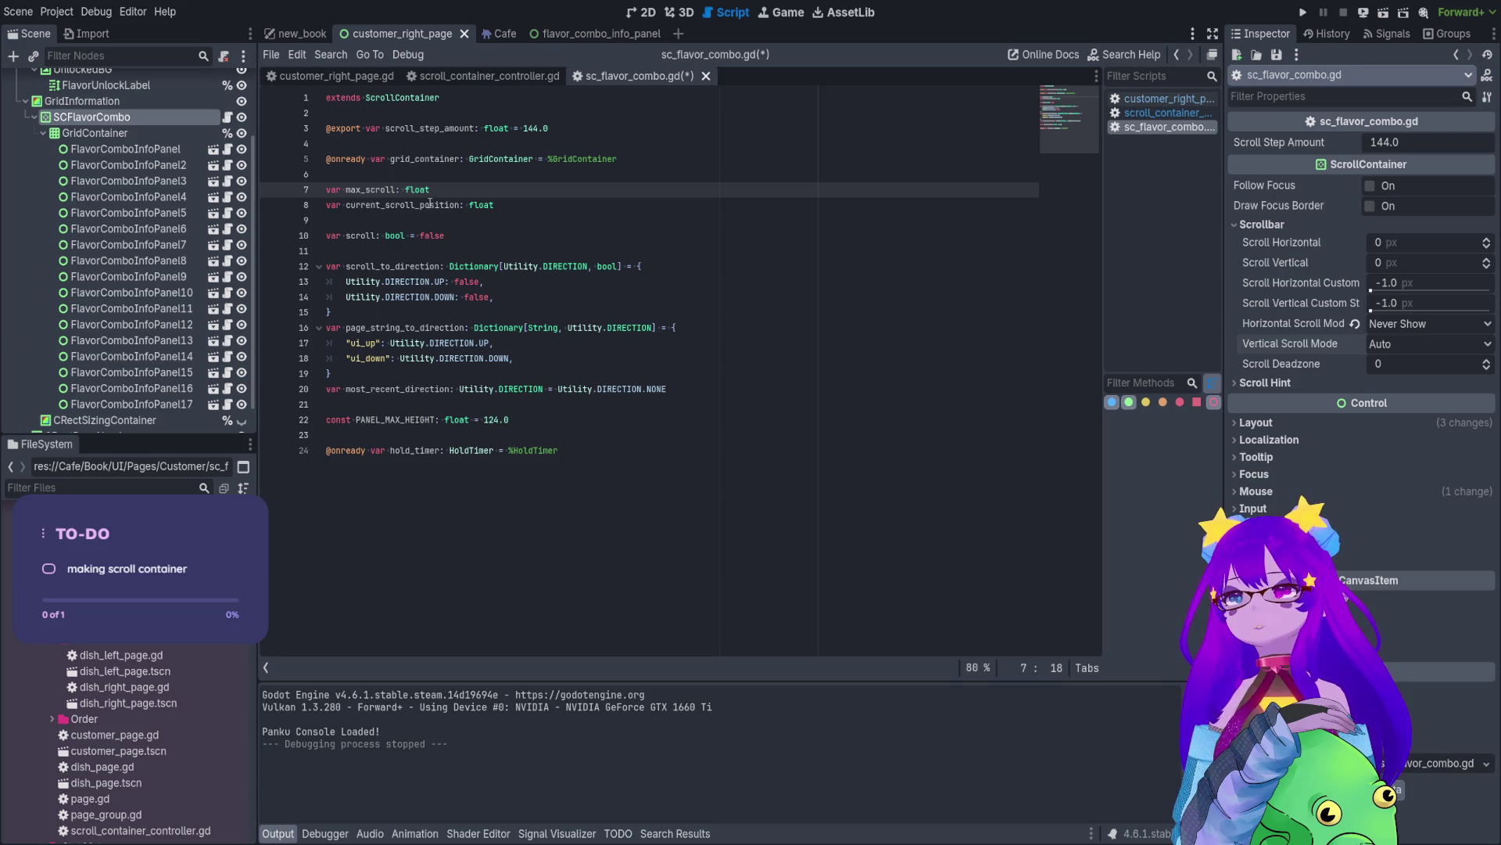
pyautogui.click(429, 205)
pyautogui.click(434, 236)
pyautogui.click(436, 222)
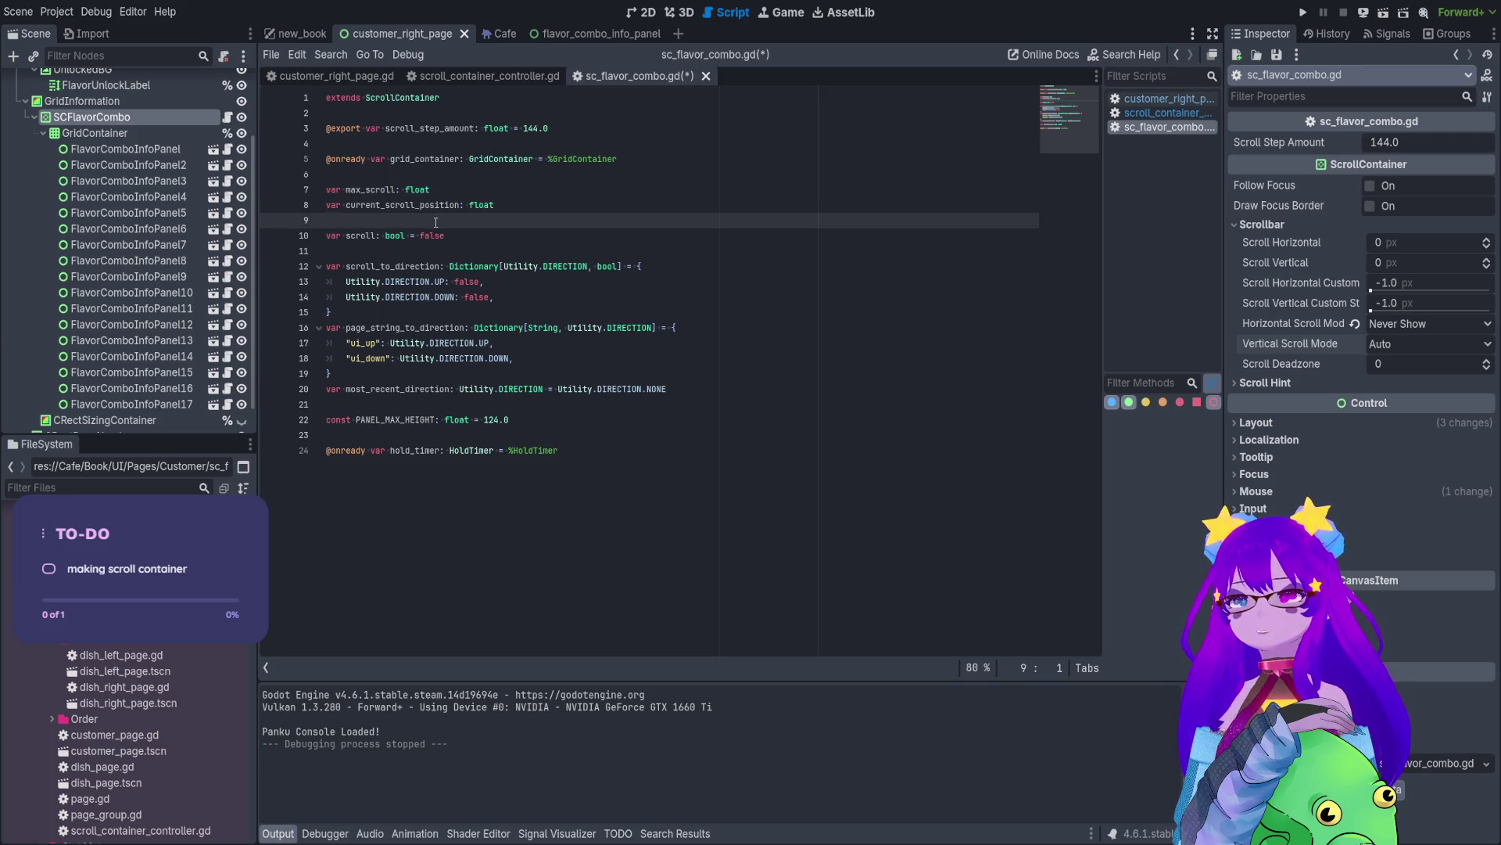
pyautogui.press('BackSpace')
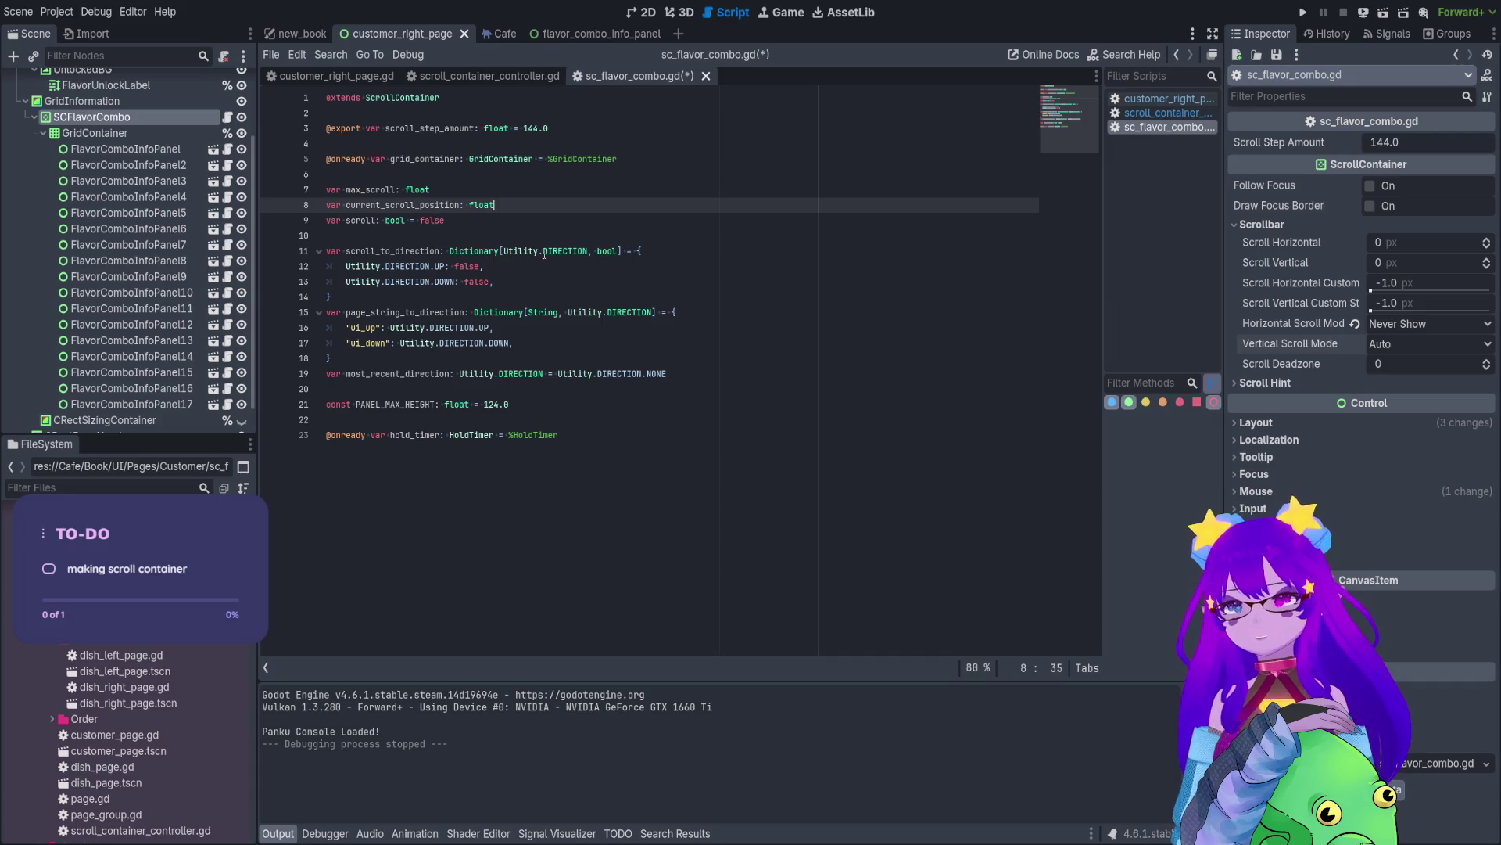
pyautogui.press('Down')
pyautogui.press('Down')
pyautogui.press('Down')
pyautogui.press('Return')
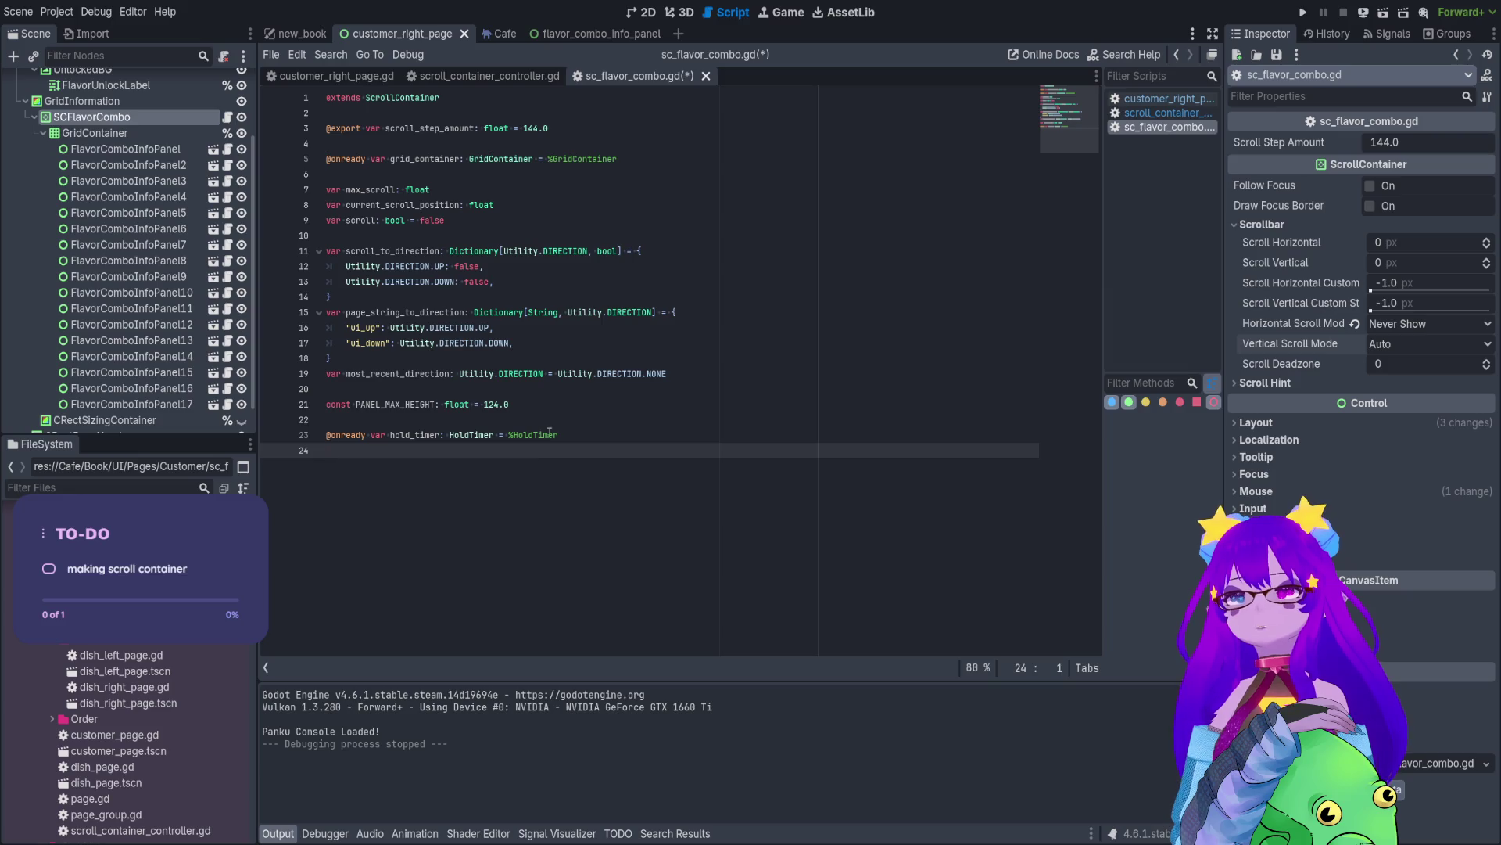
pyautogui.moveTo(419, 450); pyautogui.dragTo(319, 427)
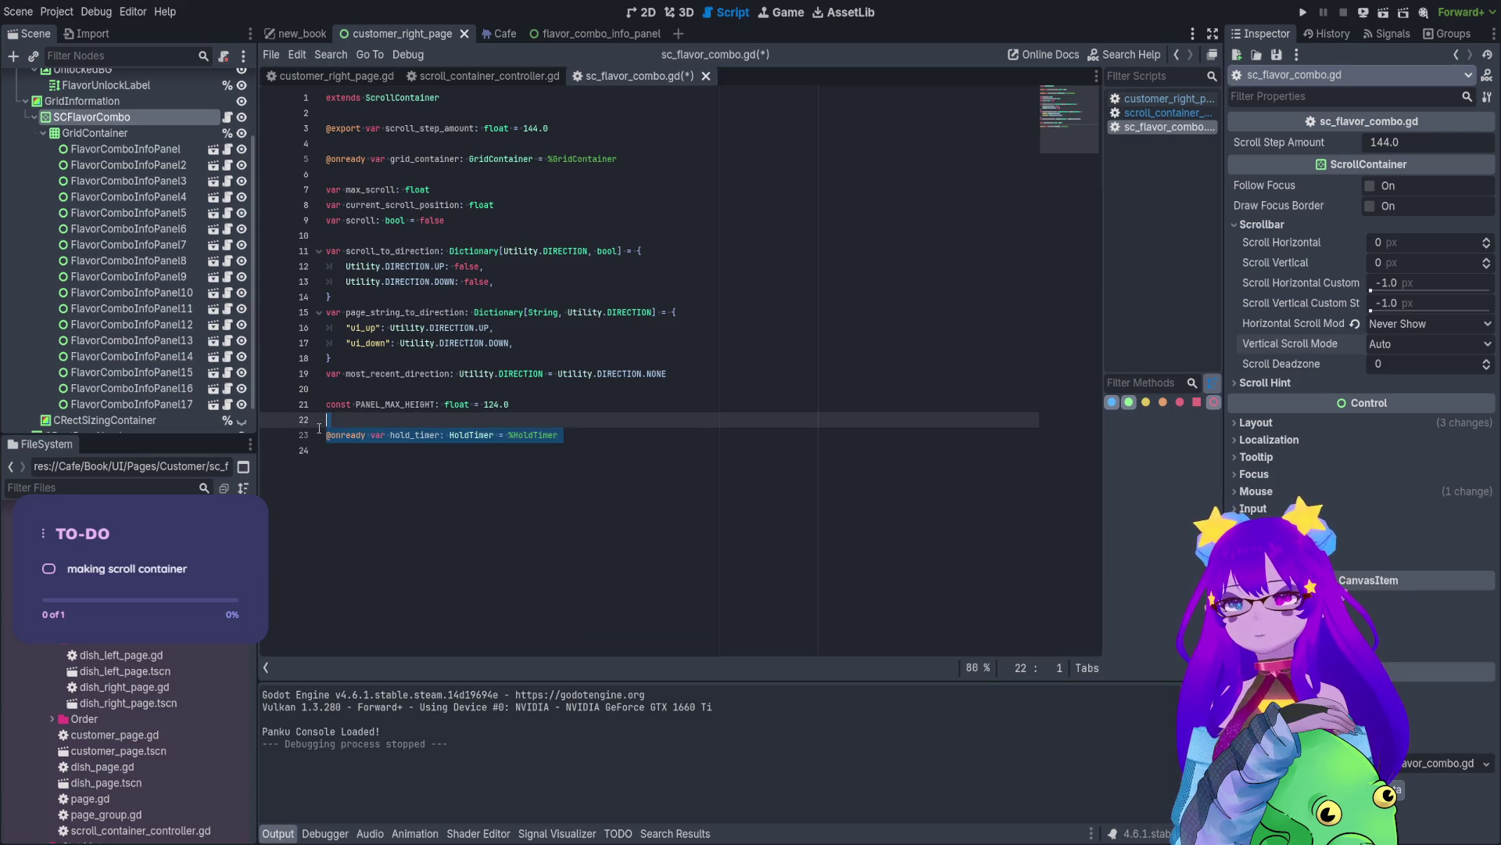
pyautogui.click(481, 454)
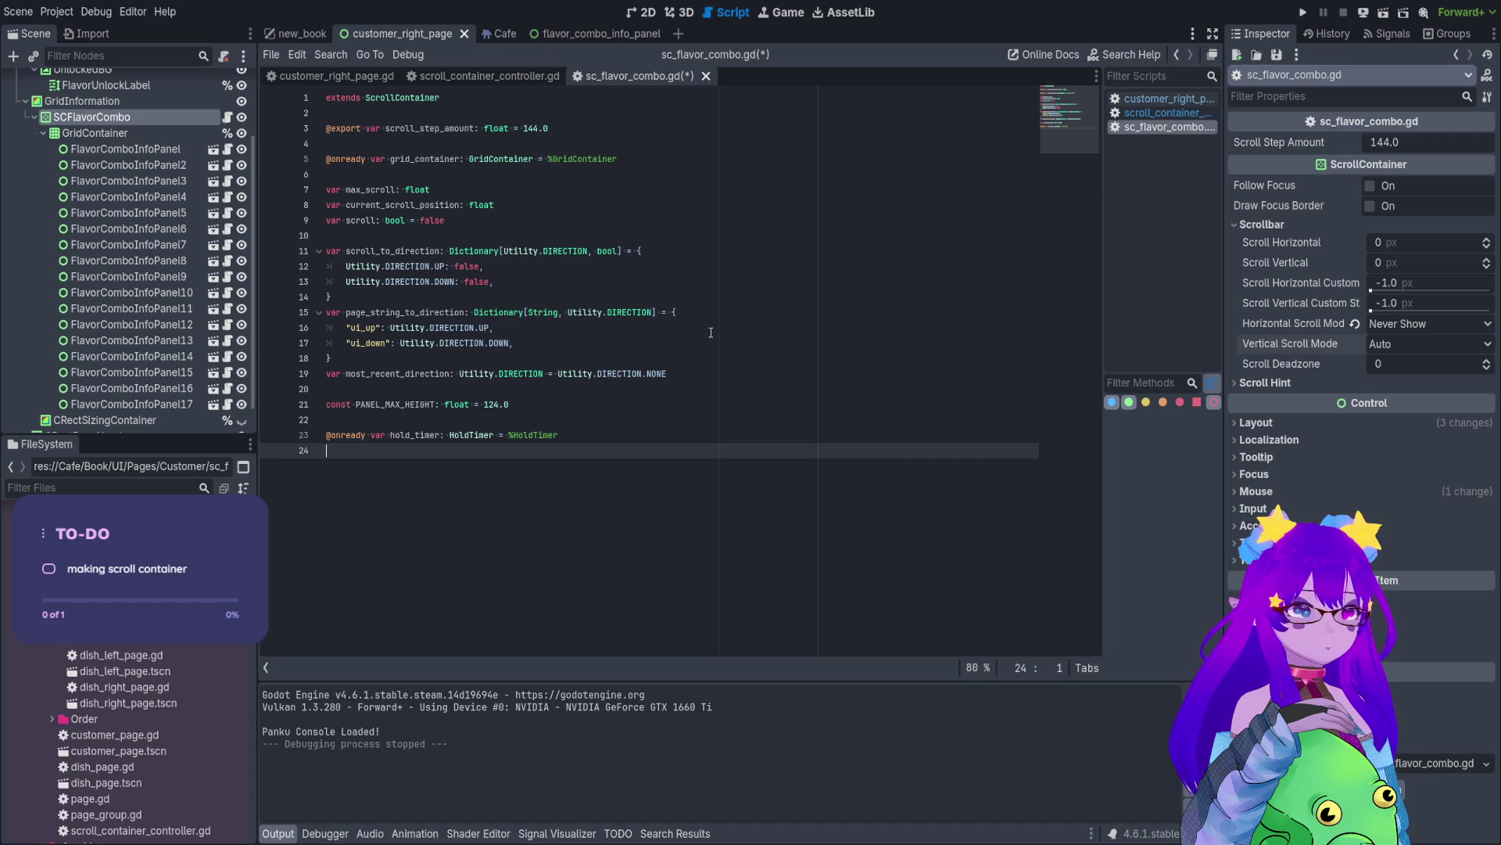
pyautogui.click(508, 78)
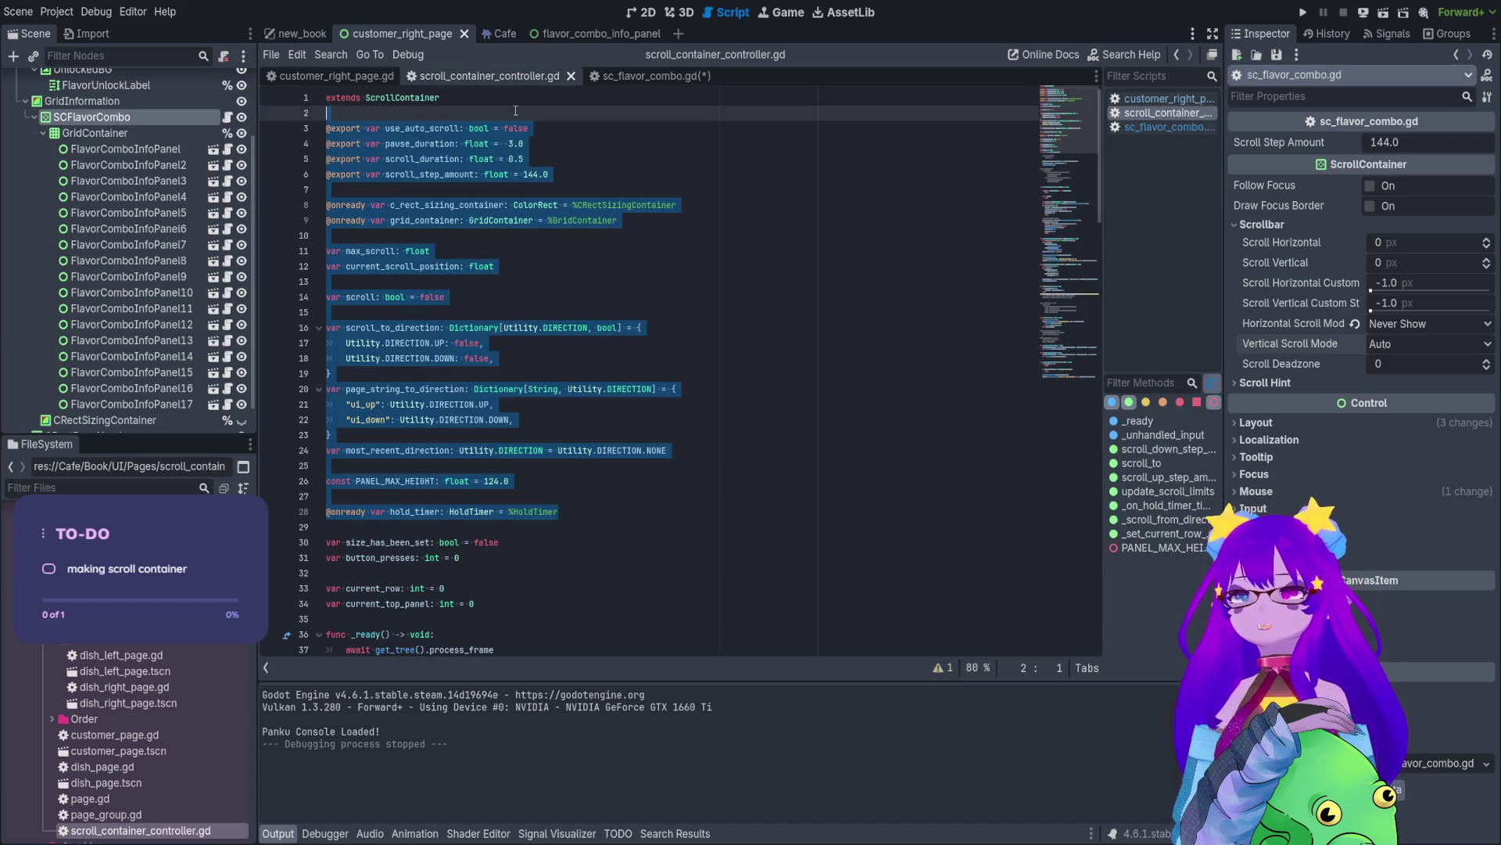
# - Copy the _ready function from scroll_container_controller.gd
pyautogui.scroll(-4, 512, 218)
pyautogui.click(446, 359)
pyautogui.scroll(-1, 445, 358)
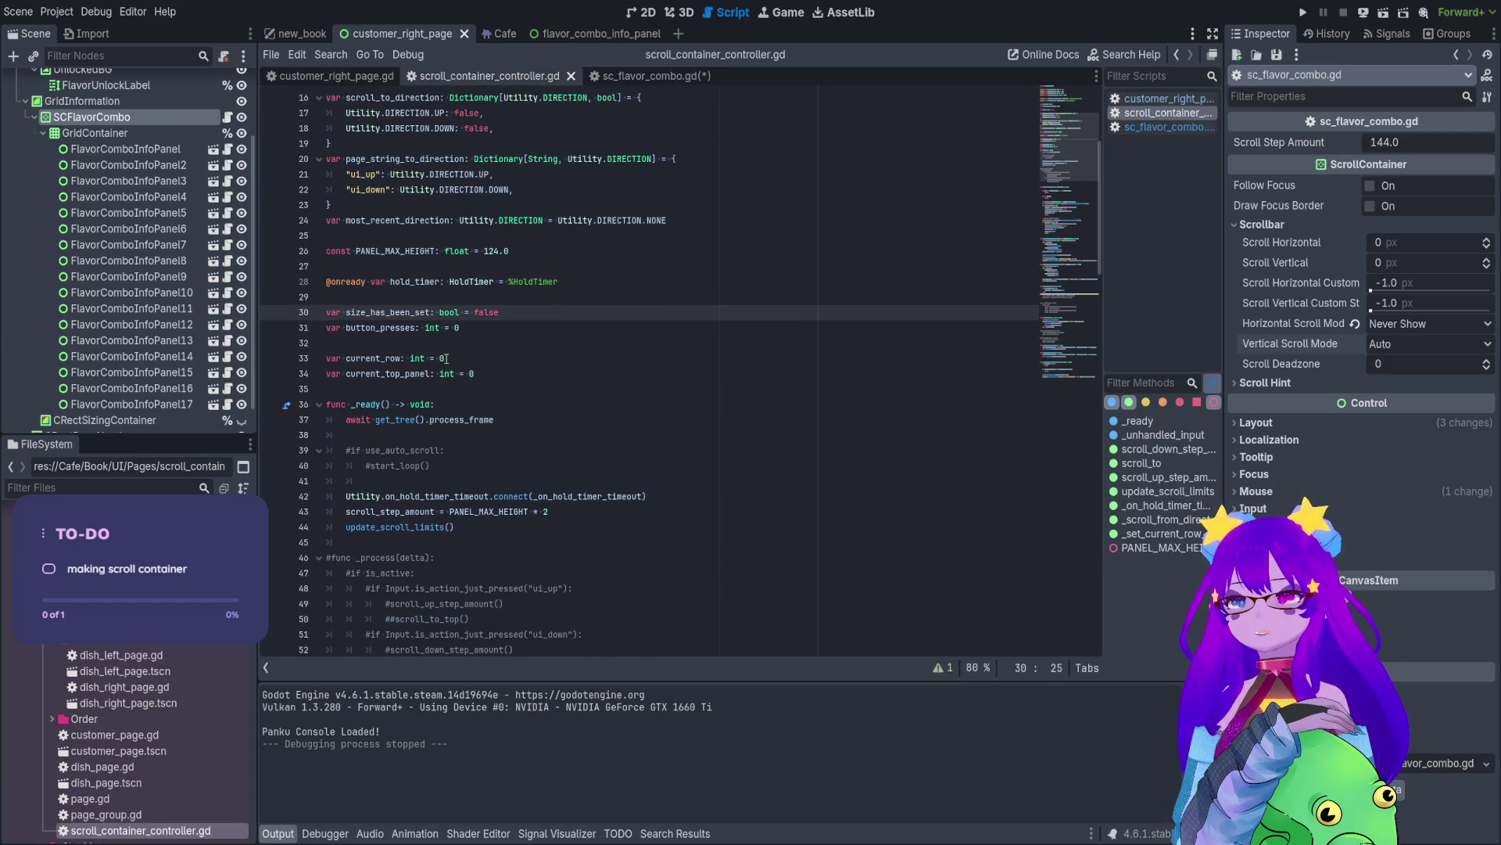
pyautogui.click(440, 329)
pyautogui.scroll(-2, 450, 258)
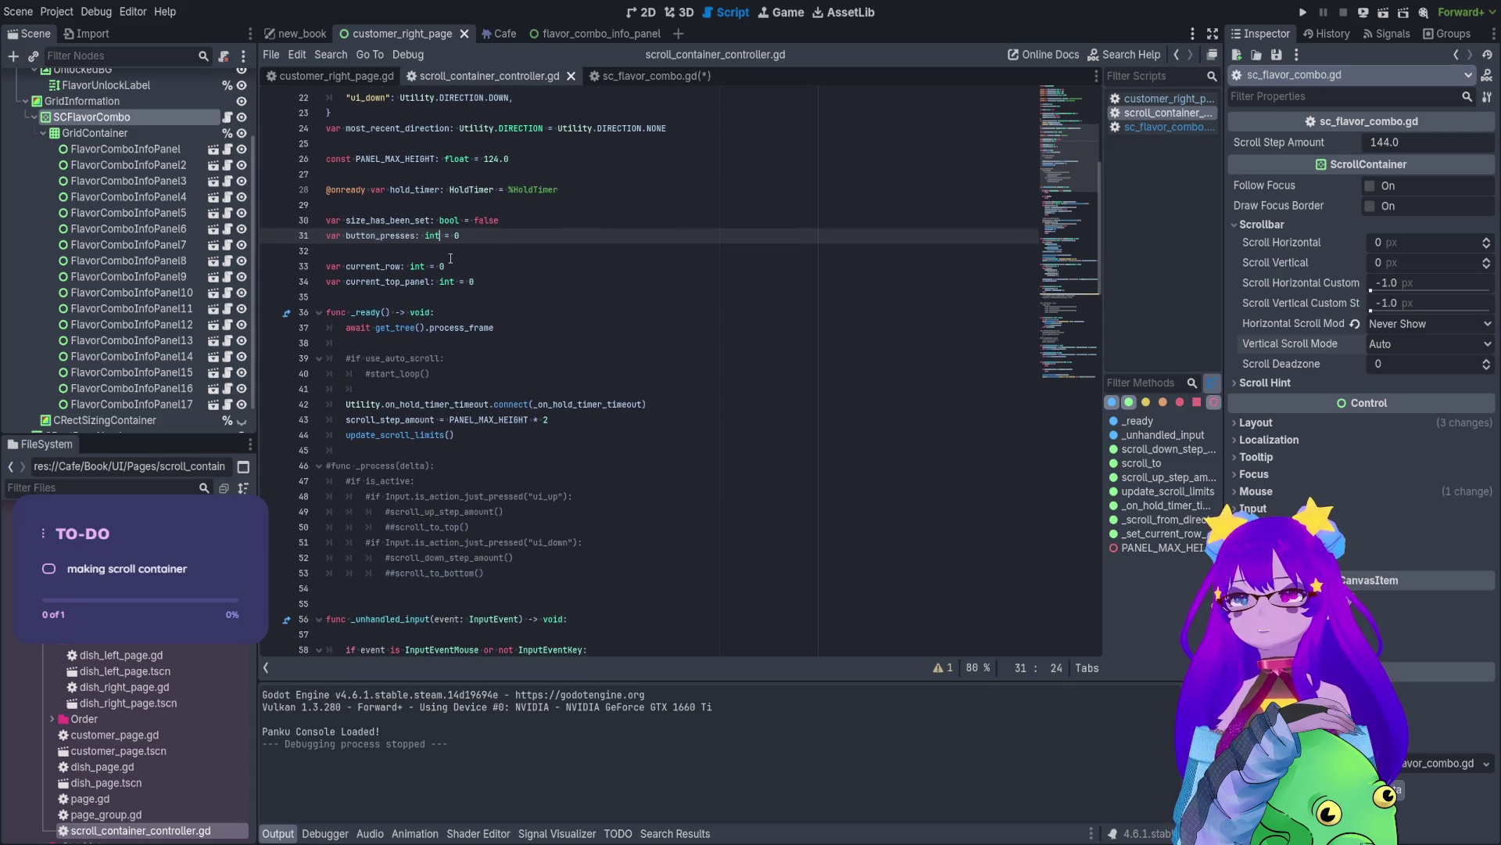
pyautogui.click(507, 299)
pyautogui.hotkey('shift', 'Up')
pyautogui.hotkey('shift', 'Up')
pyautogui.hotkey('shift', 'Up')
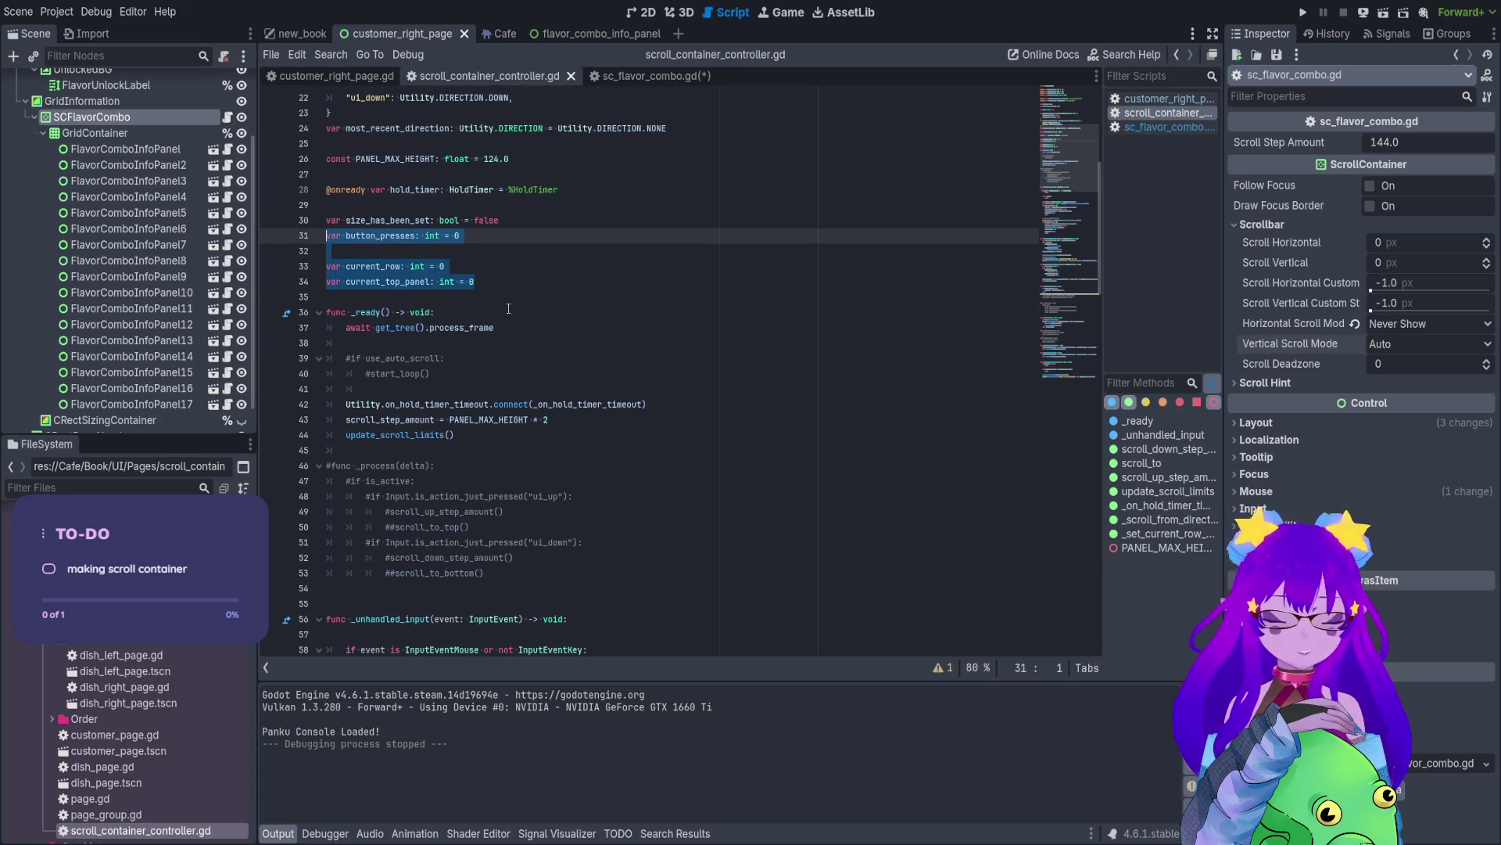
pyautogui.click(508, 311)
pyautogui.scroll(-1, 476, 331)
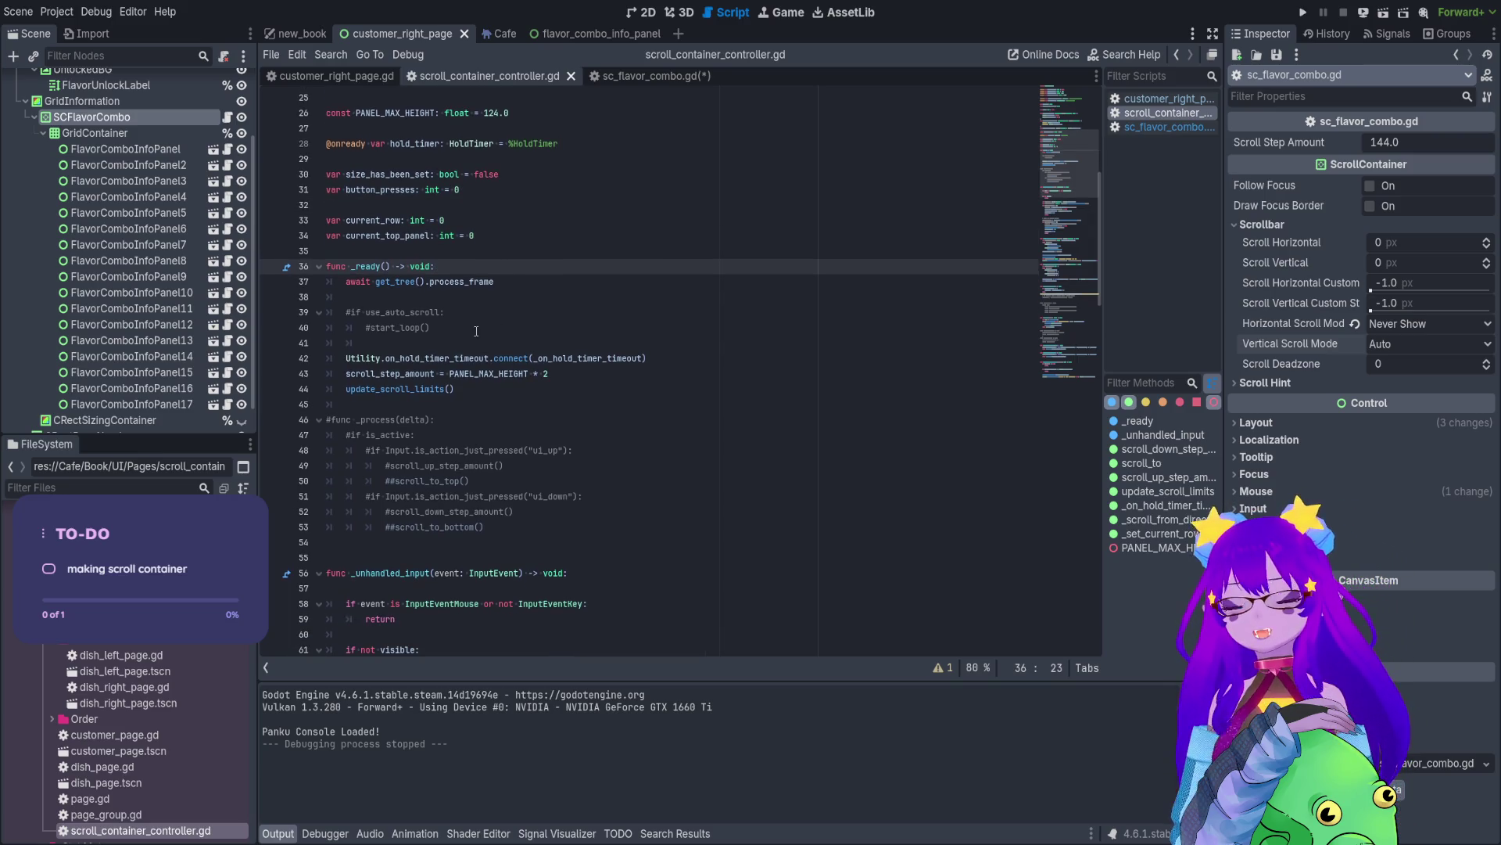
pyautogui.moveTo(454, 389)
pyautogui.mouseDown()
pyautogui.moveTo(316, 283)
pyautogui.moveTo(317, 296)
pyautogui.moveTo(321, 266)
pyautogui.mouseUp()
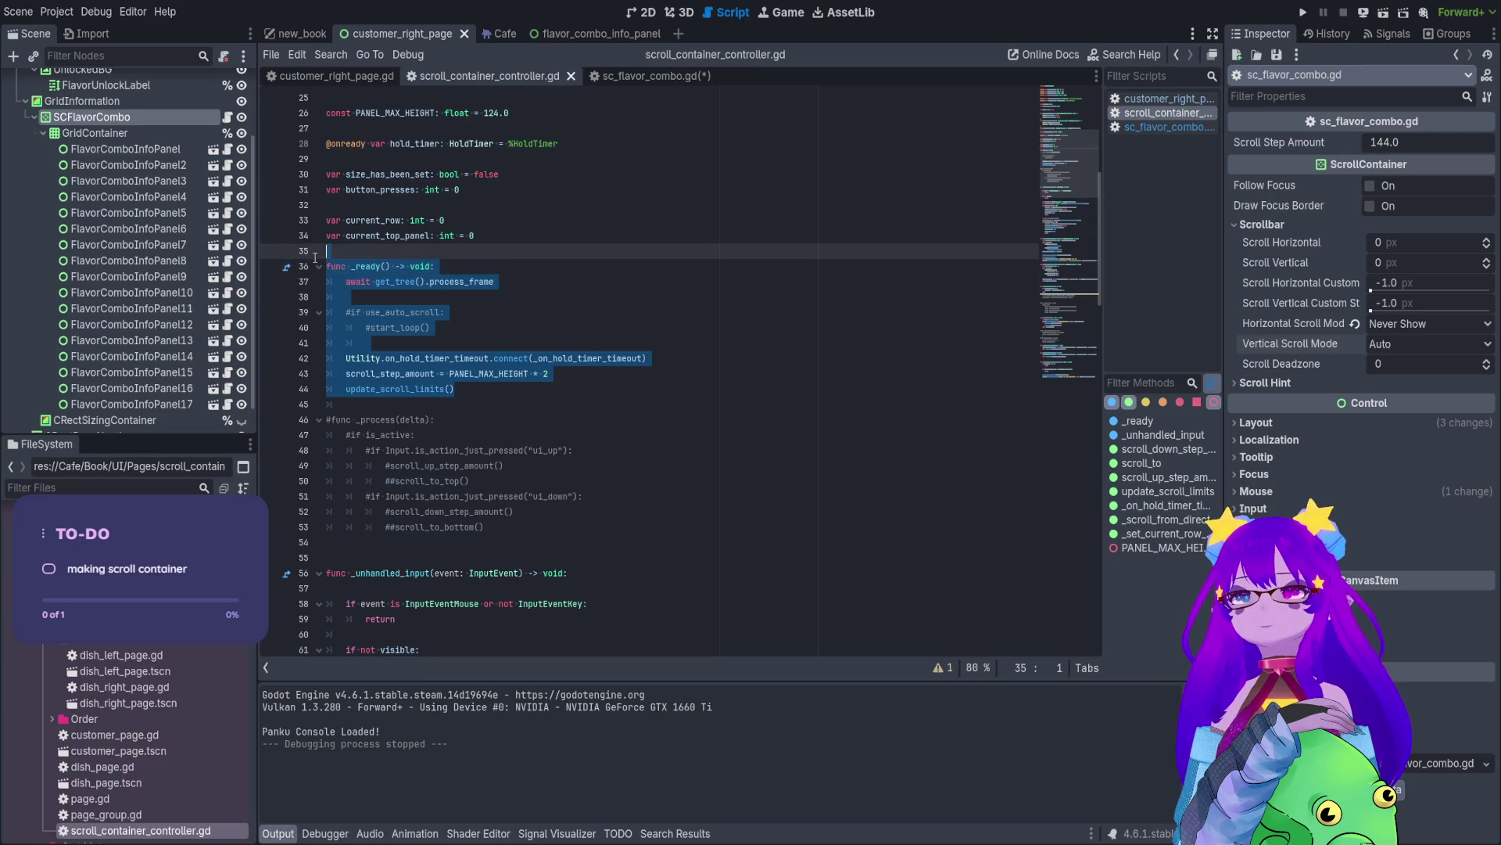
pyautogui.hotkey('ctrl', 'c')
# - Paste _ready at the end of sc_flavor_combo.gd and delete its commented auto-scroll lines
pyautogui.click(665, 76)
pyautogui.press('Return')
pyautogui.press('Return')
pyautogui.hotkey('ctrl', 'v')
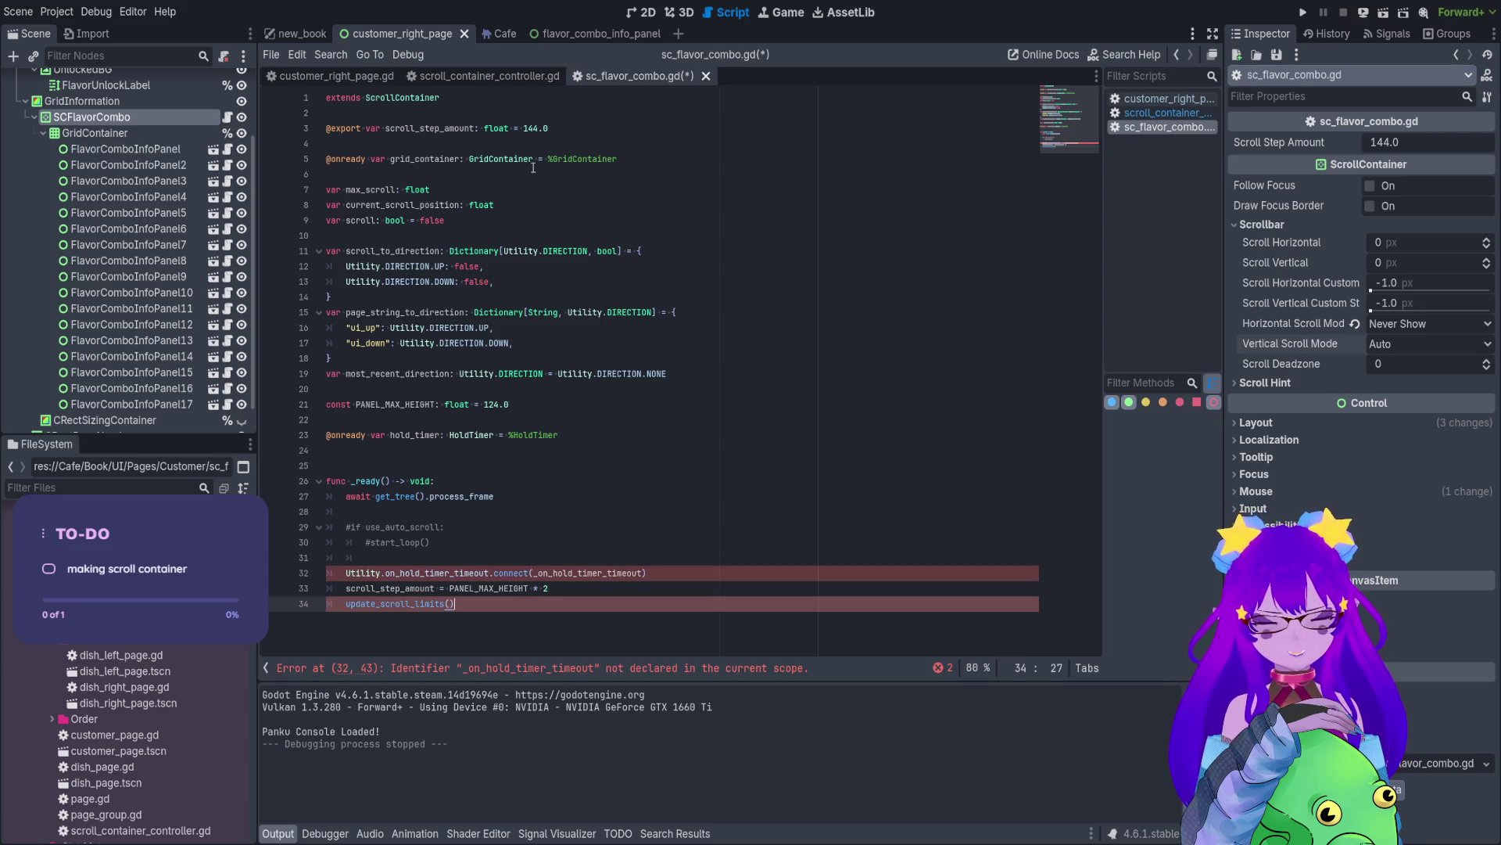
pyautogui.click(471, 512)
pyautogui.hotkey('shift', 'Down')
pyautogui.hotkey('shift', 'Down')
pyautogui.hotkey('shift', 'Down')
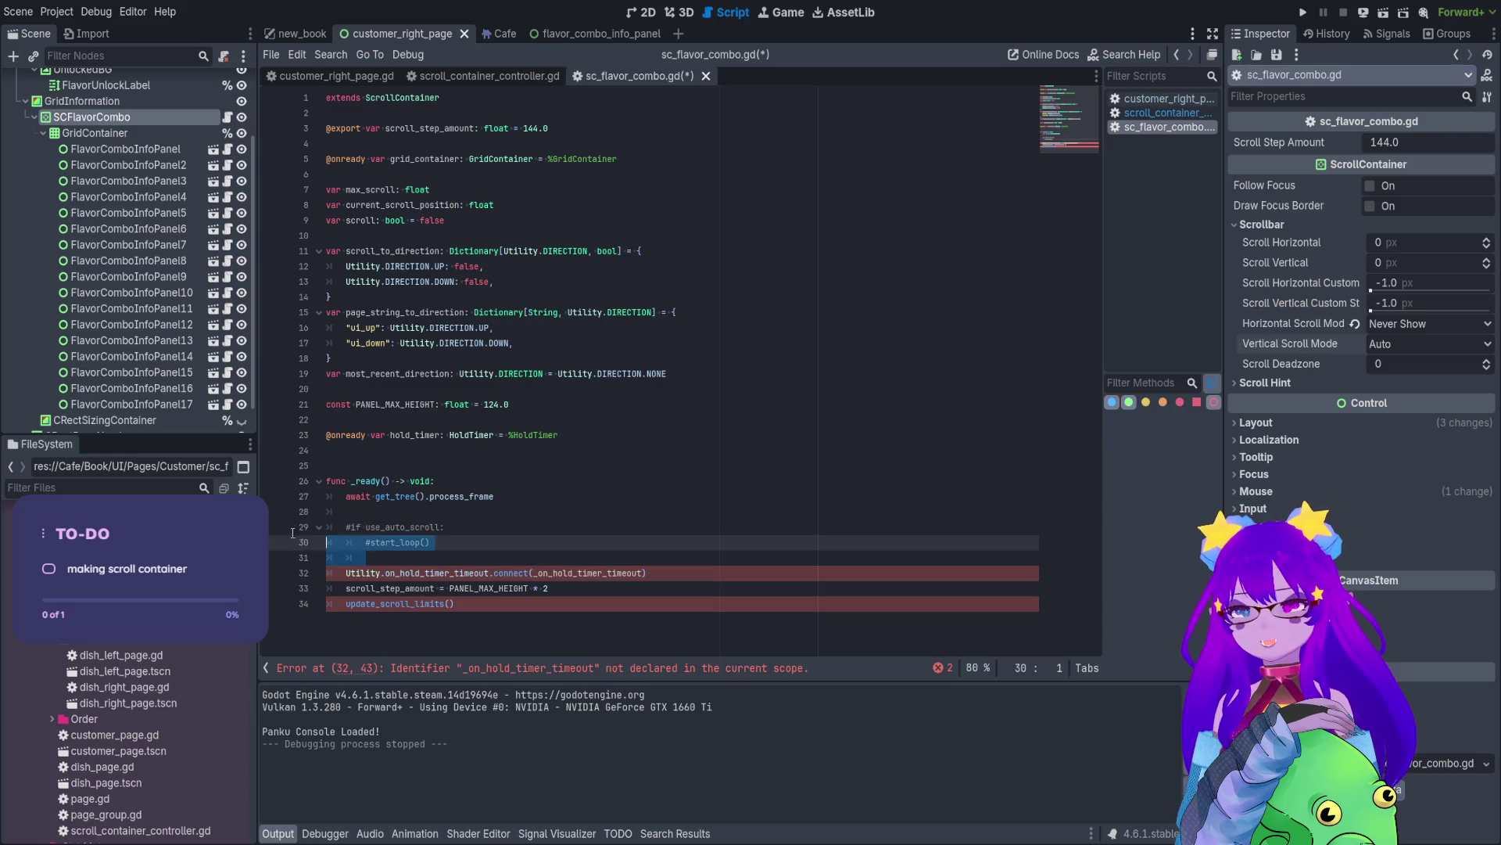
pyautogui.press('Delete')
# - Remove the leftover blank line in _ready while keeping the hold-timer connect line
pyautogui.click(688, 526)
pyautogui.hotkey('shift', 'Up')
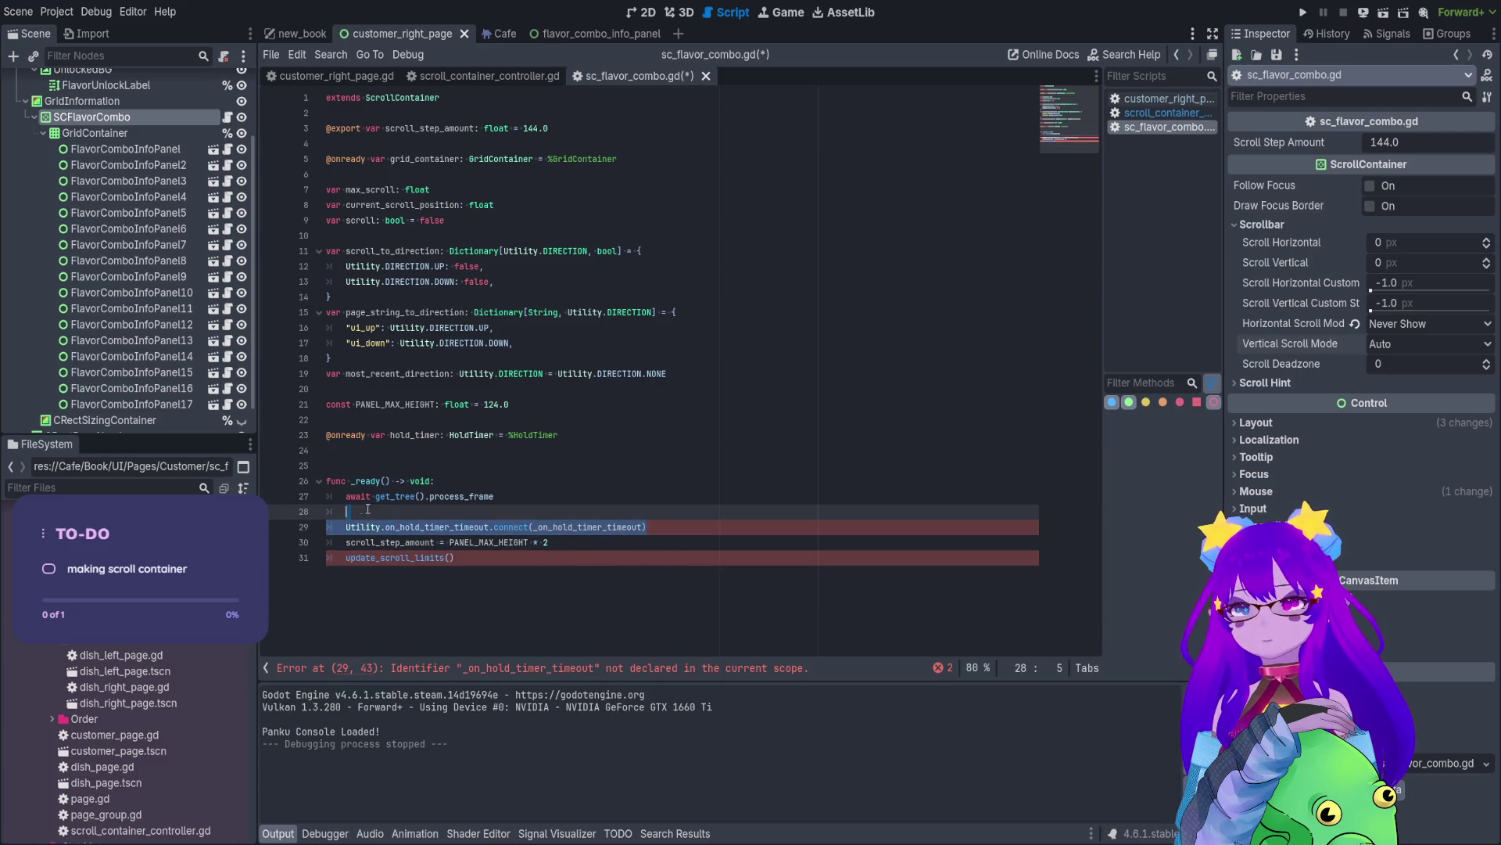
pyautogui.press('BackSpace')
pyautogui.press('BackSpace')
pyautogui.press('BackSpace')
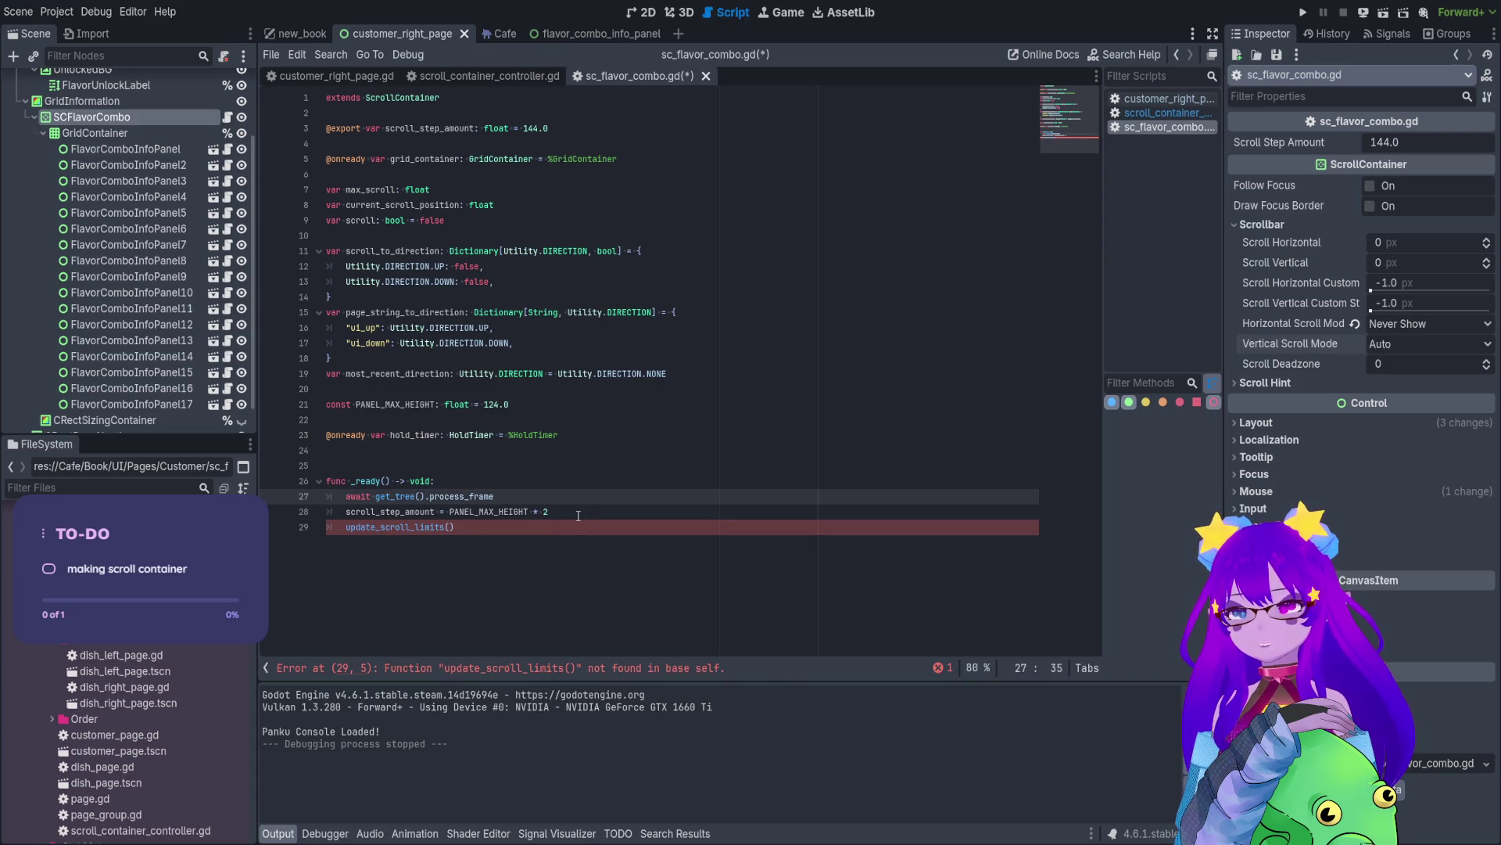
pyautogui.hotkey('ctrl', 'z')
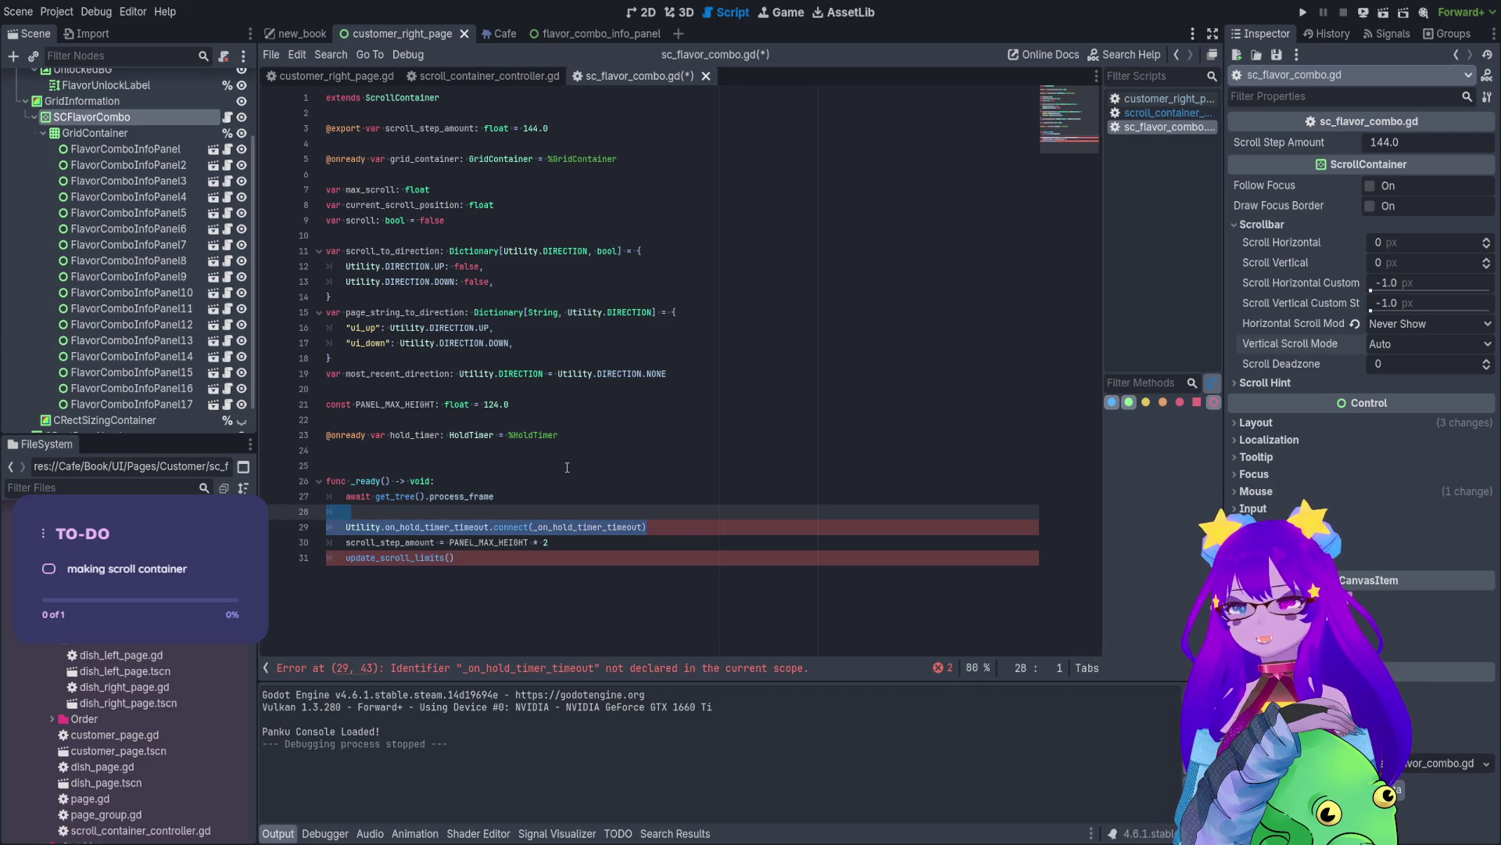
pyautogui.click(542, 506)
pyautogui.press('BackSpace')
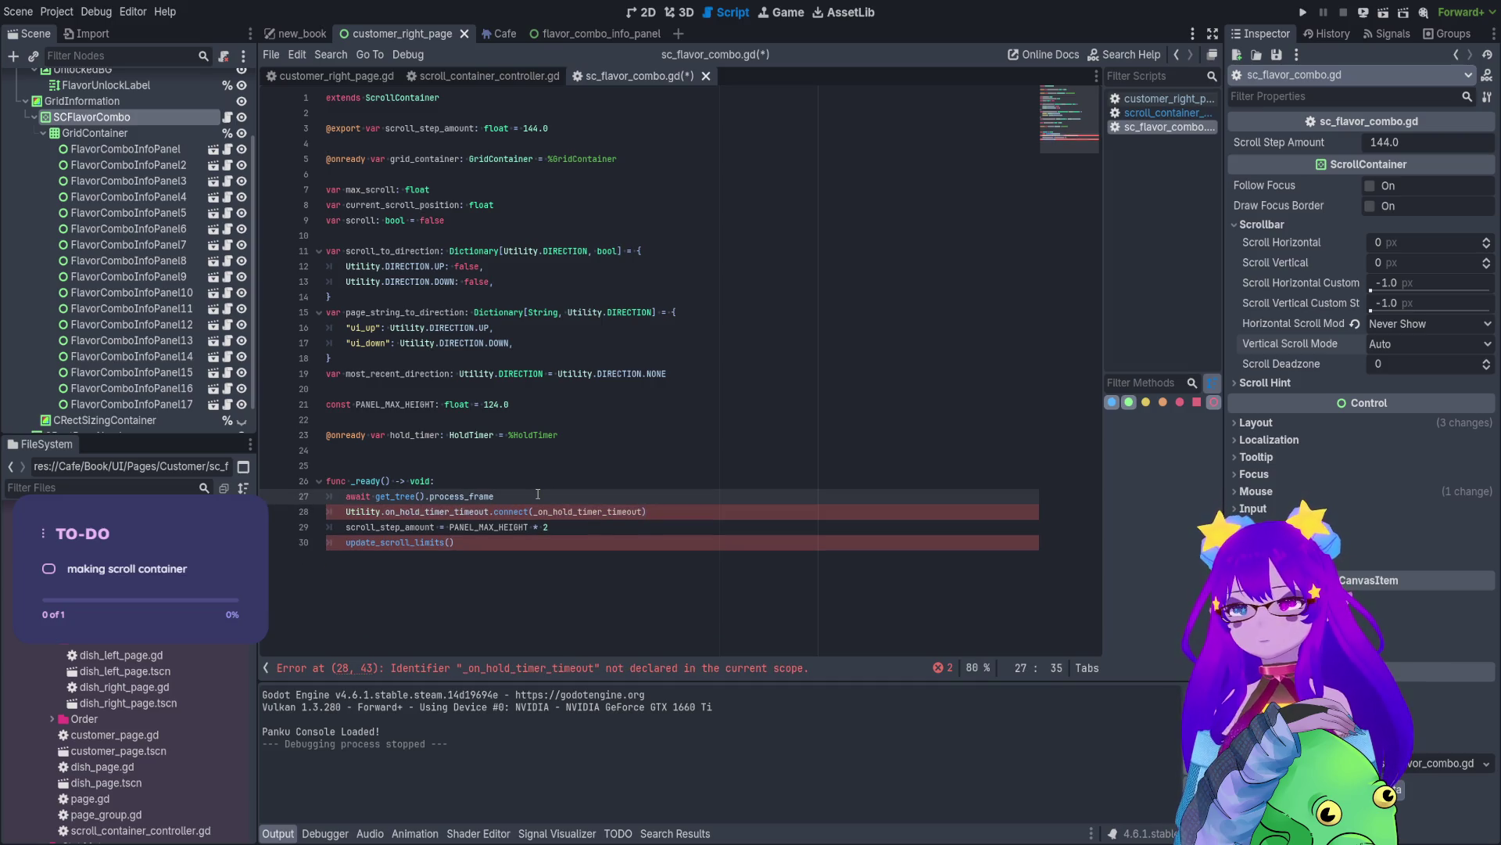
pyautogui.click(477, 540)
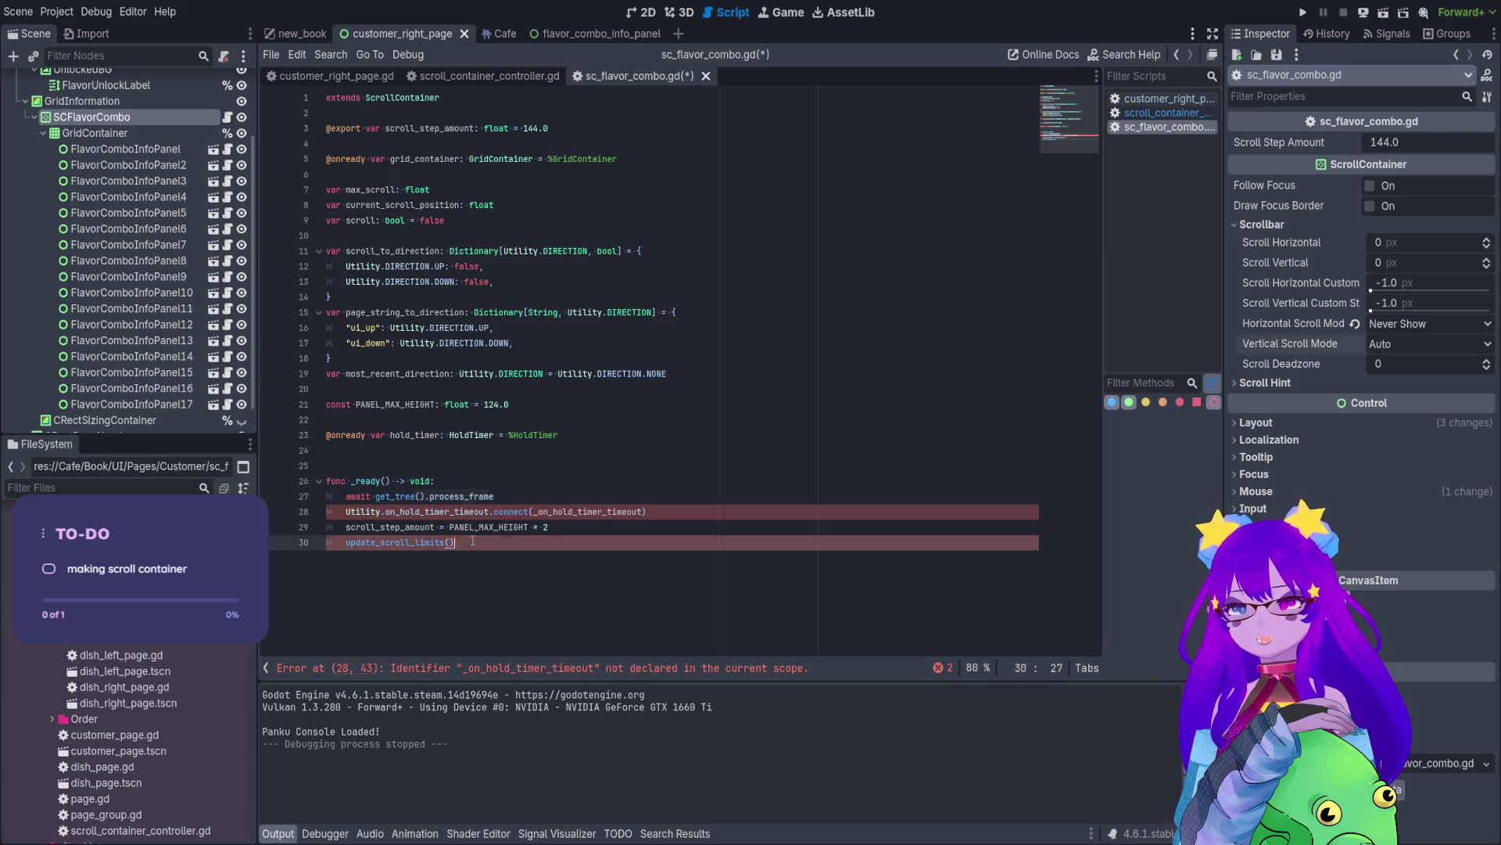
# - Paste update_scroll_limits after _ready in sc_flavor_combo.gd and remove the extra indent before func
pyautogui.click(489, 78)
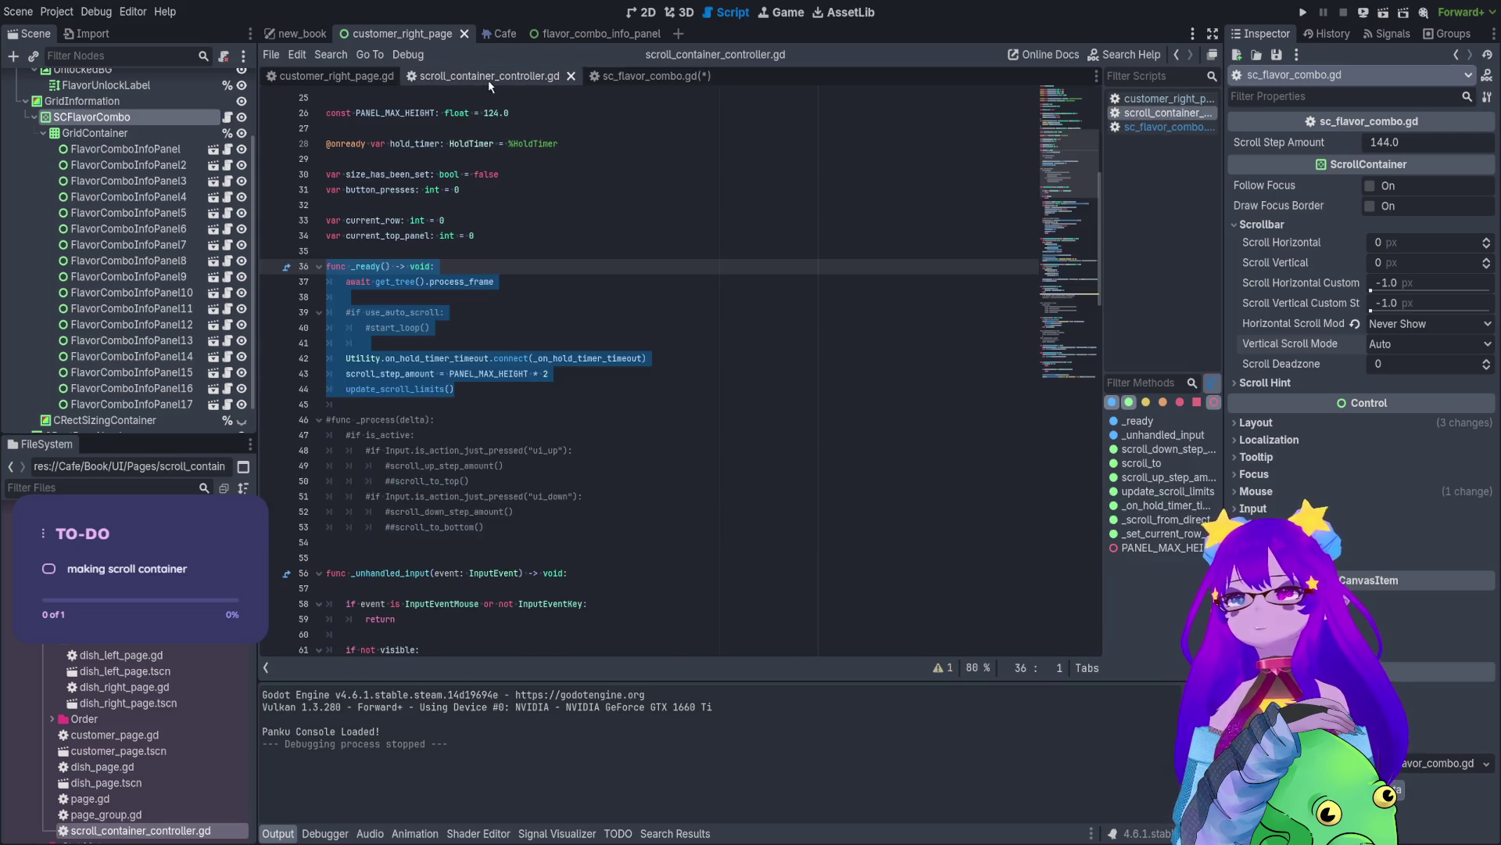
pyautogui.click(410, 388)
pyautogui.keyDown('ctrl'); pyautogui.click(410, 388); pyautogui.keyUp('ctrl')
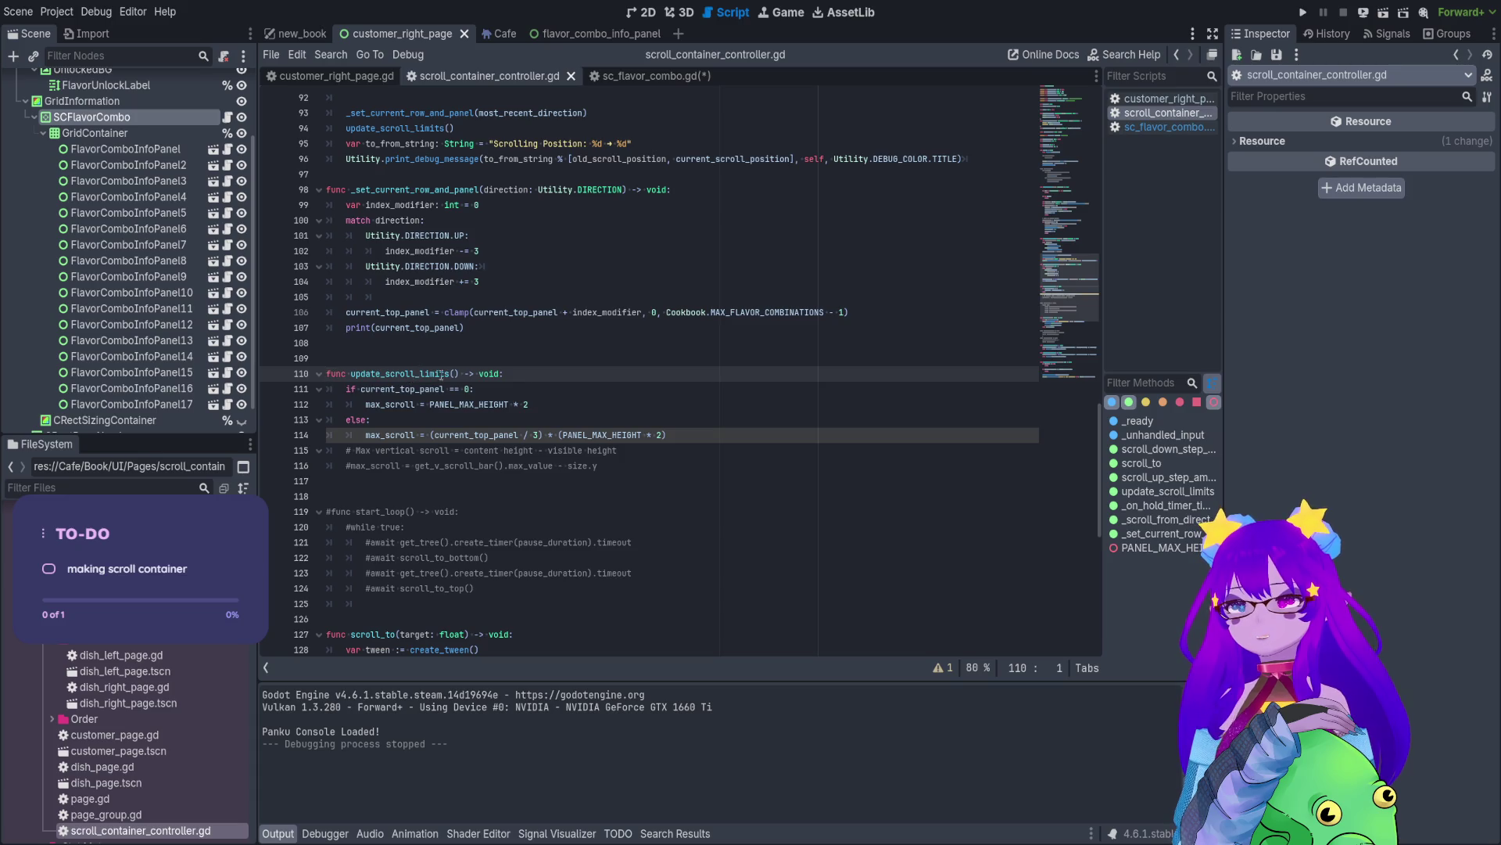
pyautogui.click(678, 437)
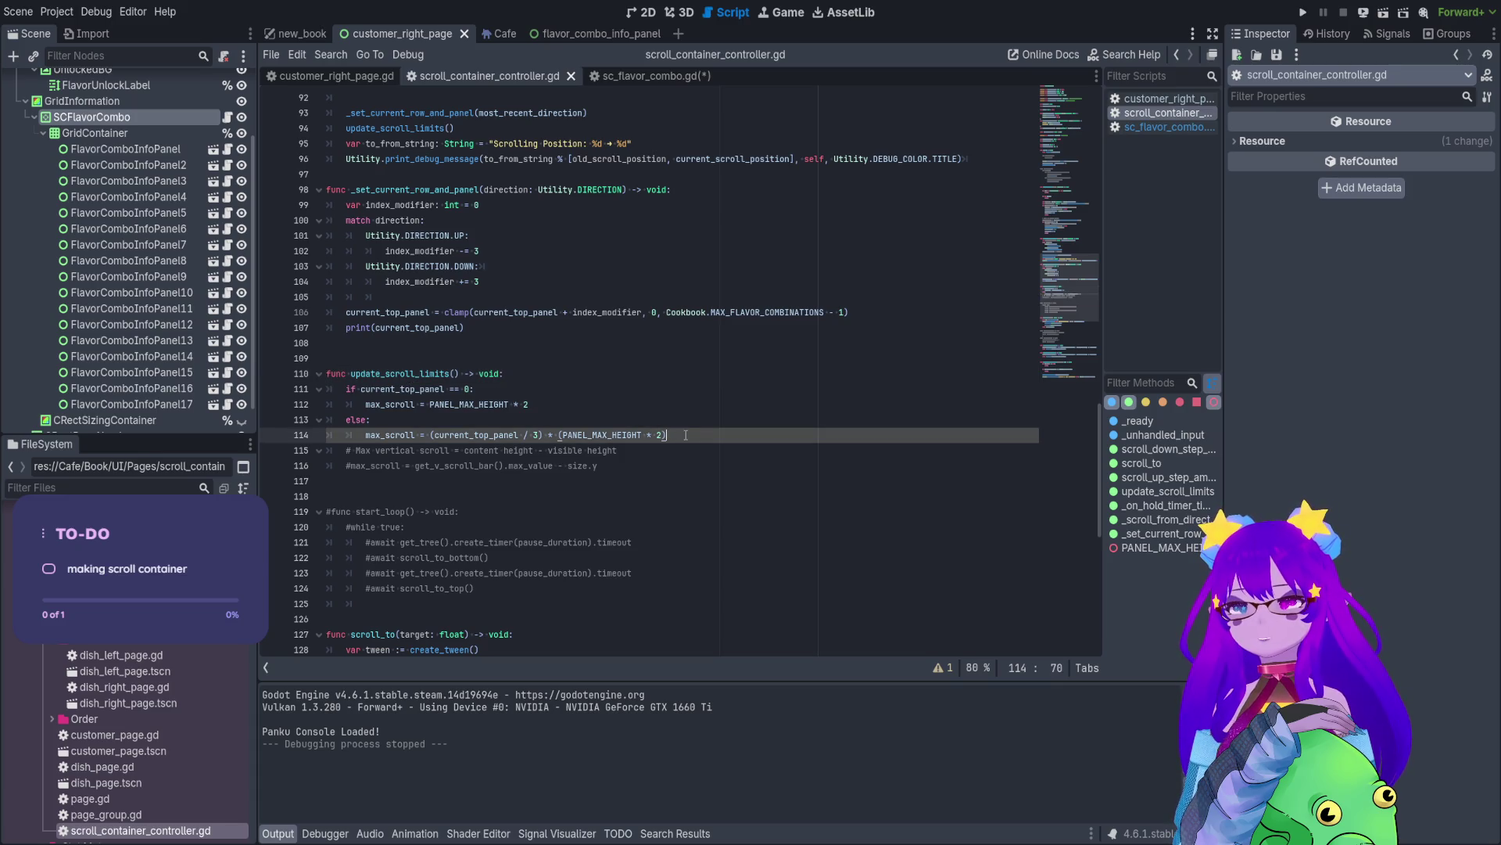
pyautogui.moveTo(686, 435); pyautogui.dragTo(297, 375)
pyautogui.hotkey('ctrl', 'c')
pyautogui.click(639, 75)
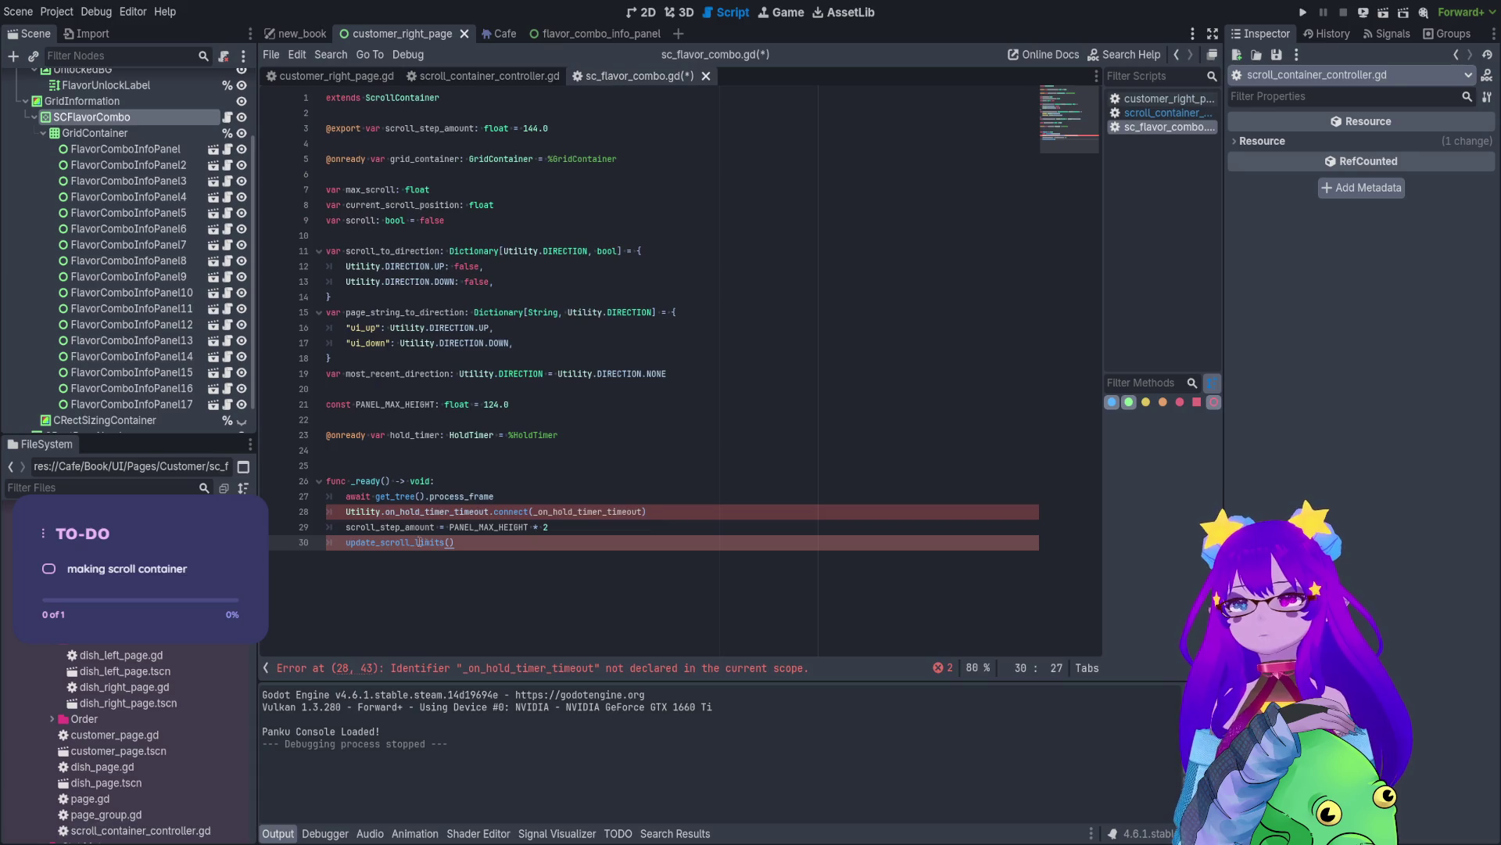
pyautogui.press('Return')
pyautogui.press('Return')
pyautogui.hotkey('ctrl', 'v')
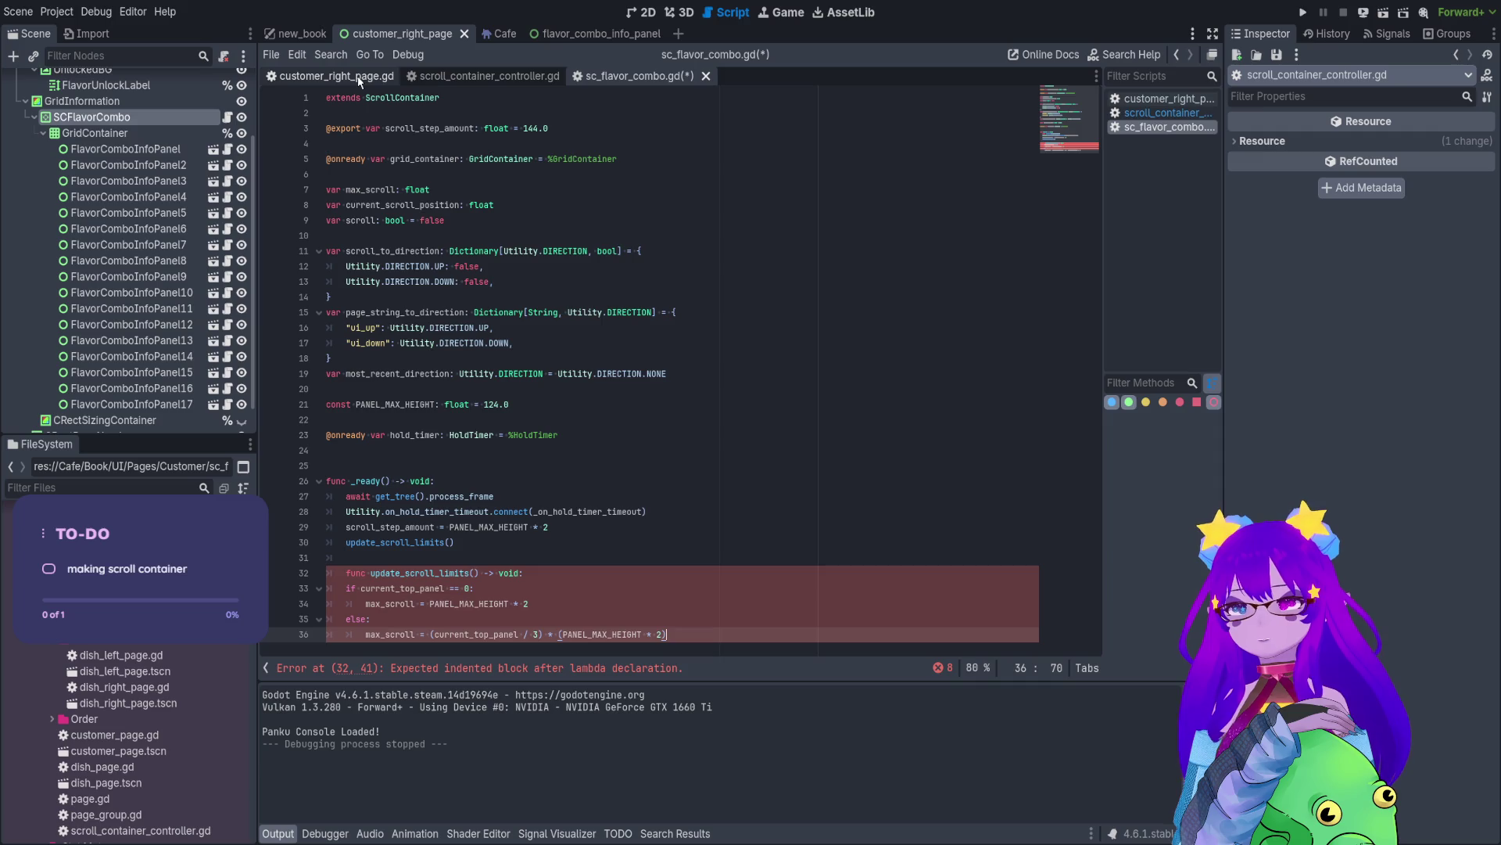
pyautogui.click(346, 573)
pyautogui.press('BackSpace')
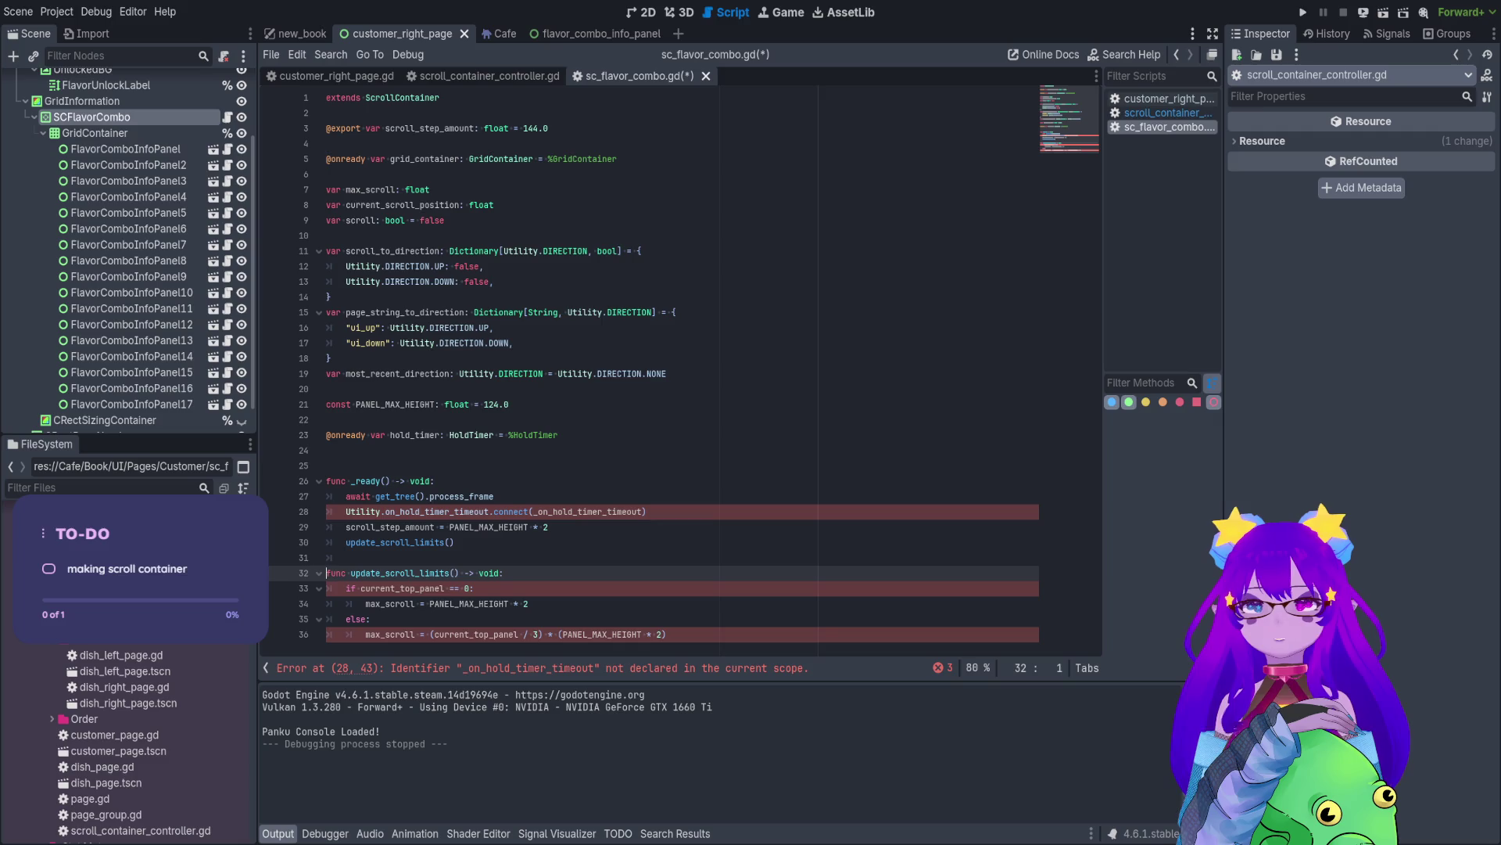
# - Select the controller's _on_hold_timer_timeout function and add blank lines after update_scroll_limits
pyautogui.click(489, 76)
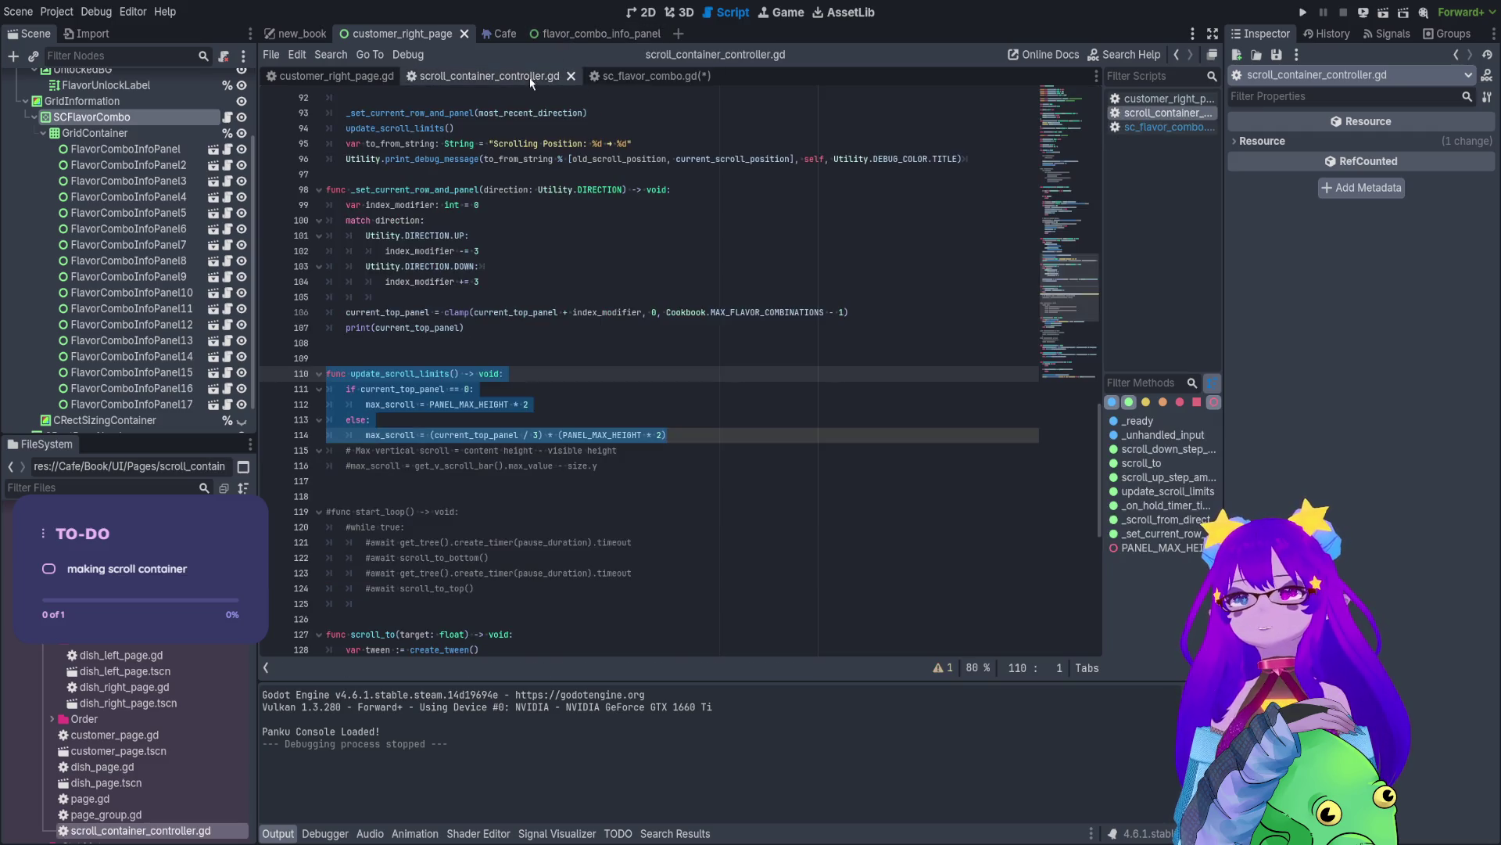
pyautogui.click(634, 494)
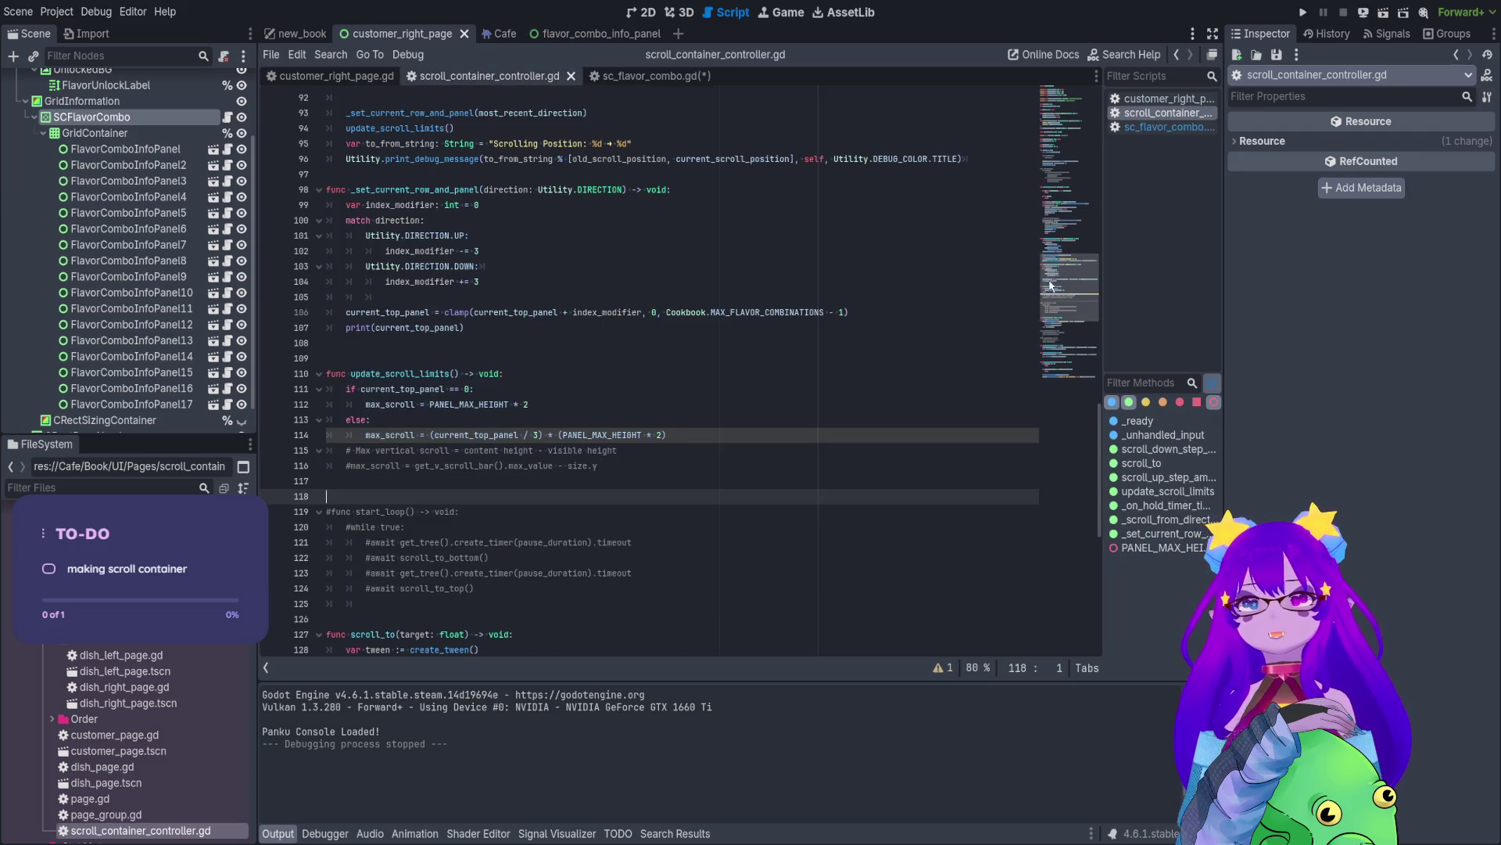
pyautogui.scroll(-10, 640, 470)
pyautogui.moveTo(810, 631); pyautogui.dragTo(325, 509)
pyautogui.hotkey('ctrl', 'c')
pyautogui.click(661, 81)
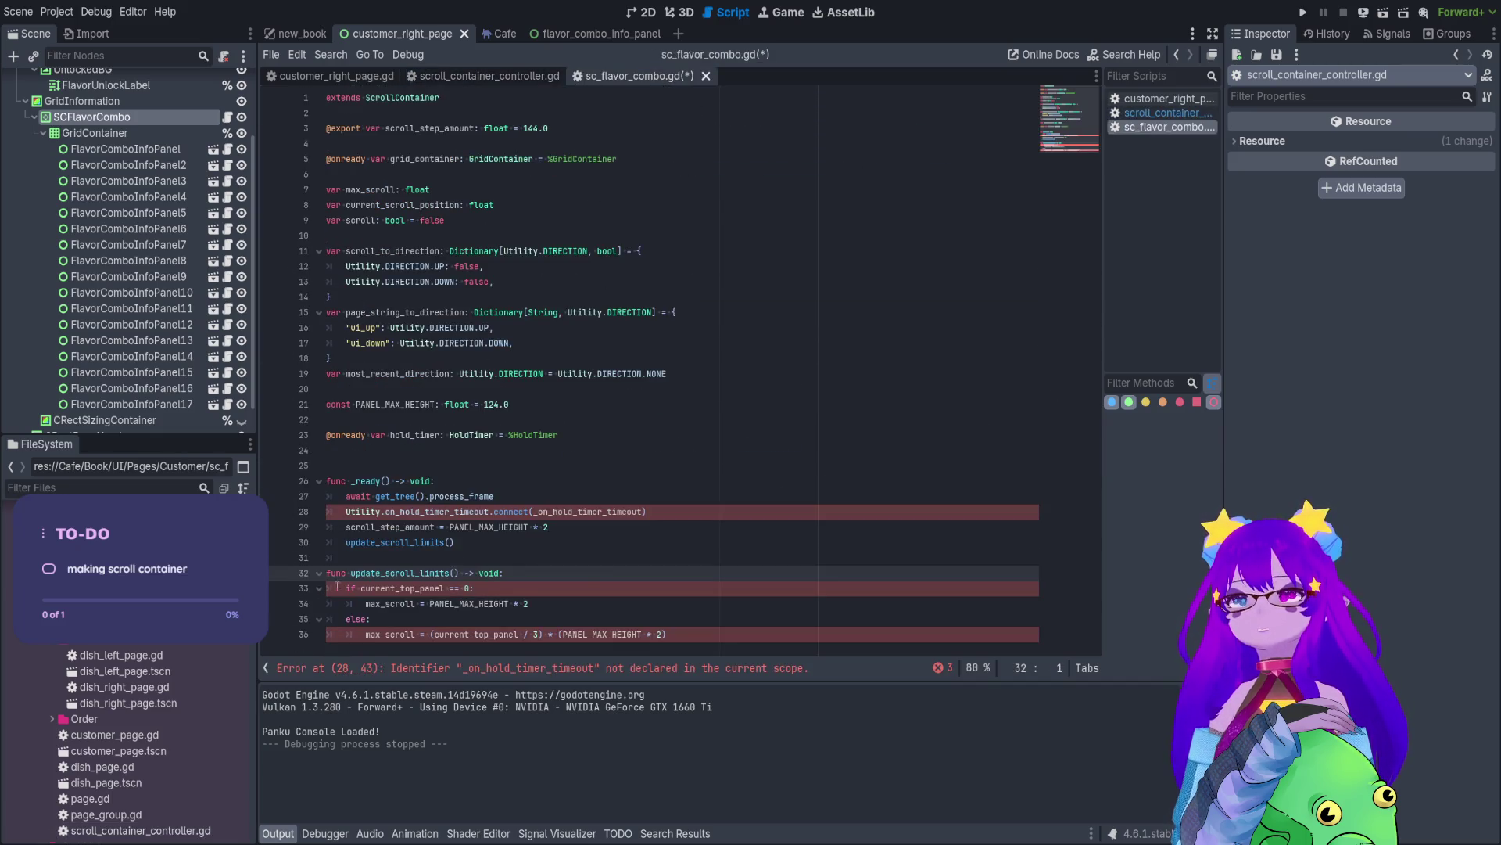
pyautogui.click(673, 636)
pyautogui.press('Return')
pyautogui.press('Return')
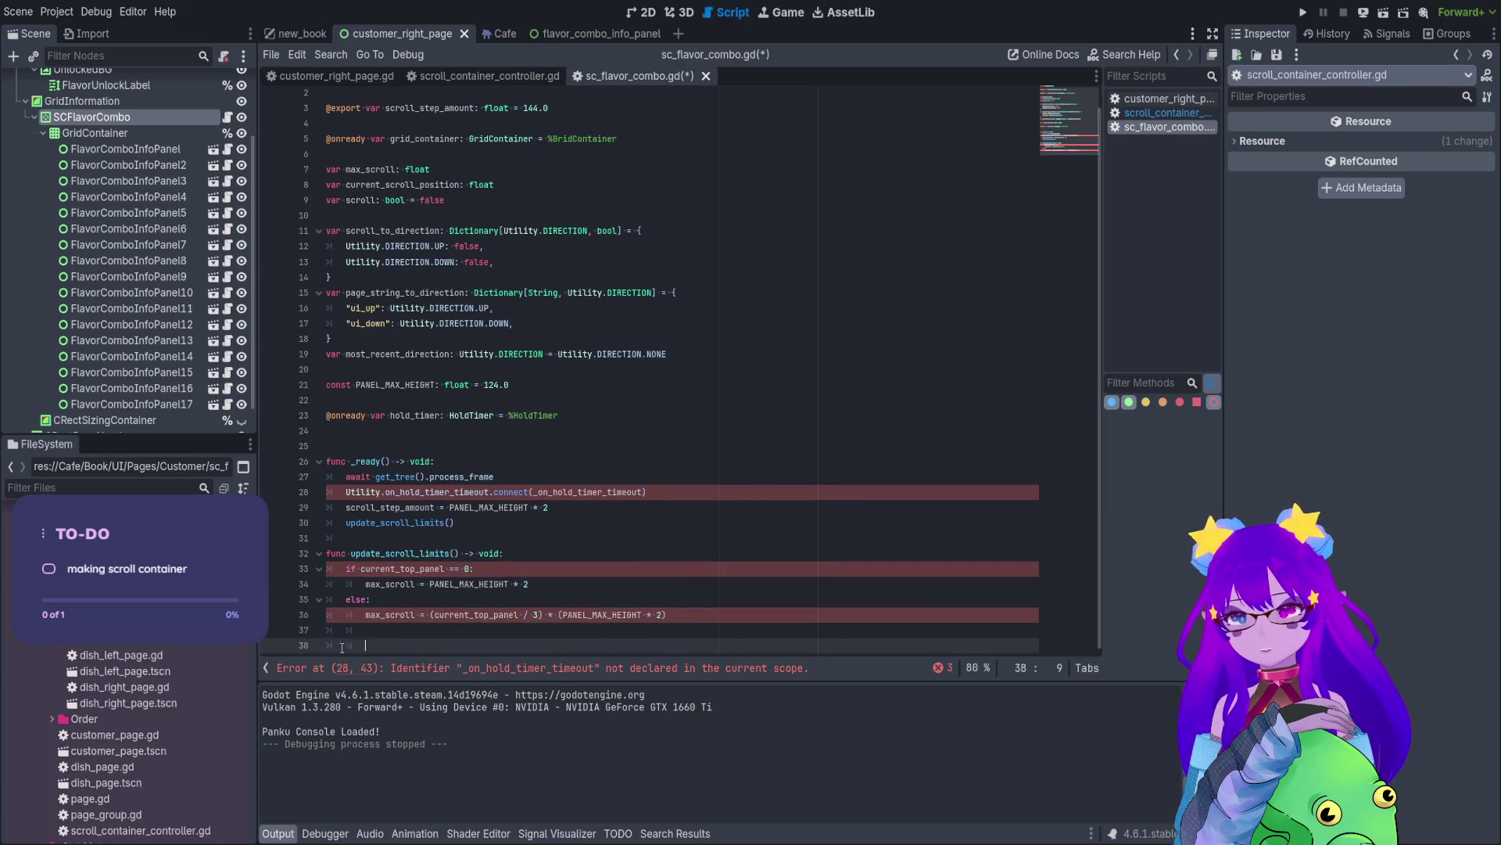
pyautogui.hotkey('ctrl', 'v')
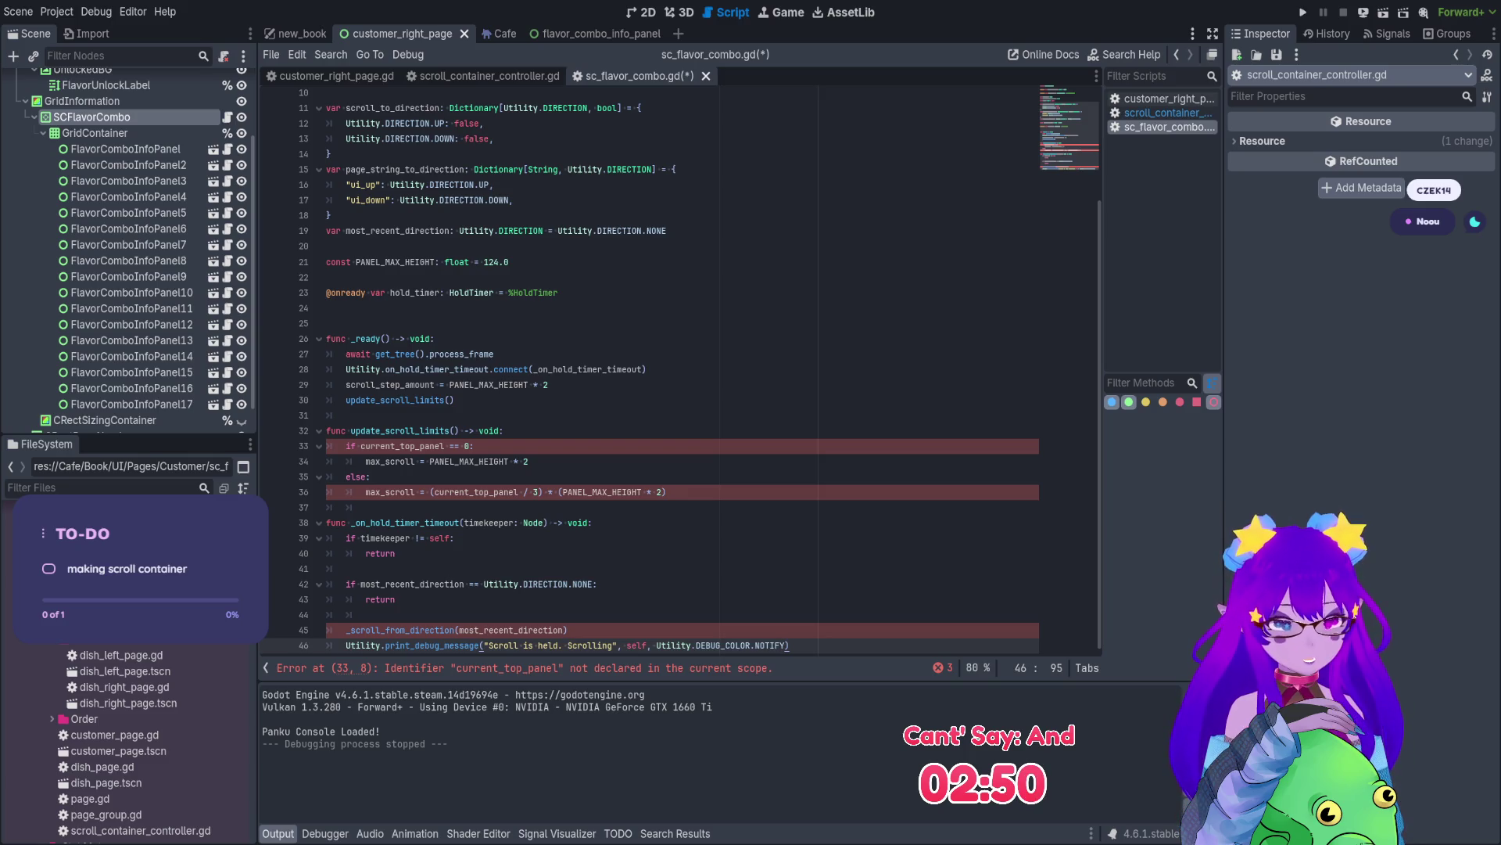
pyautogui.scroll(1, 649, 367)
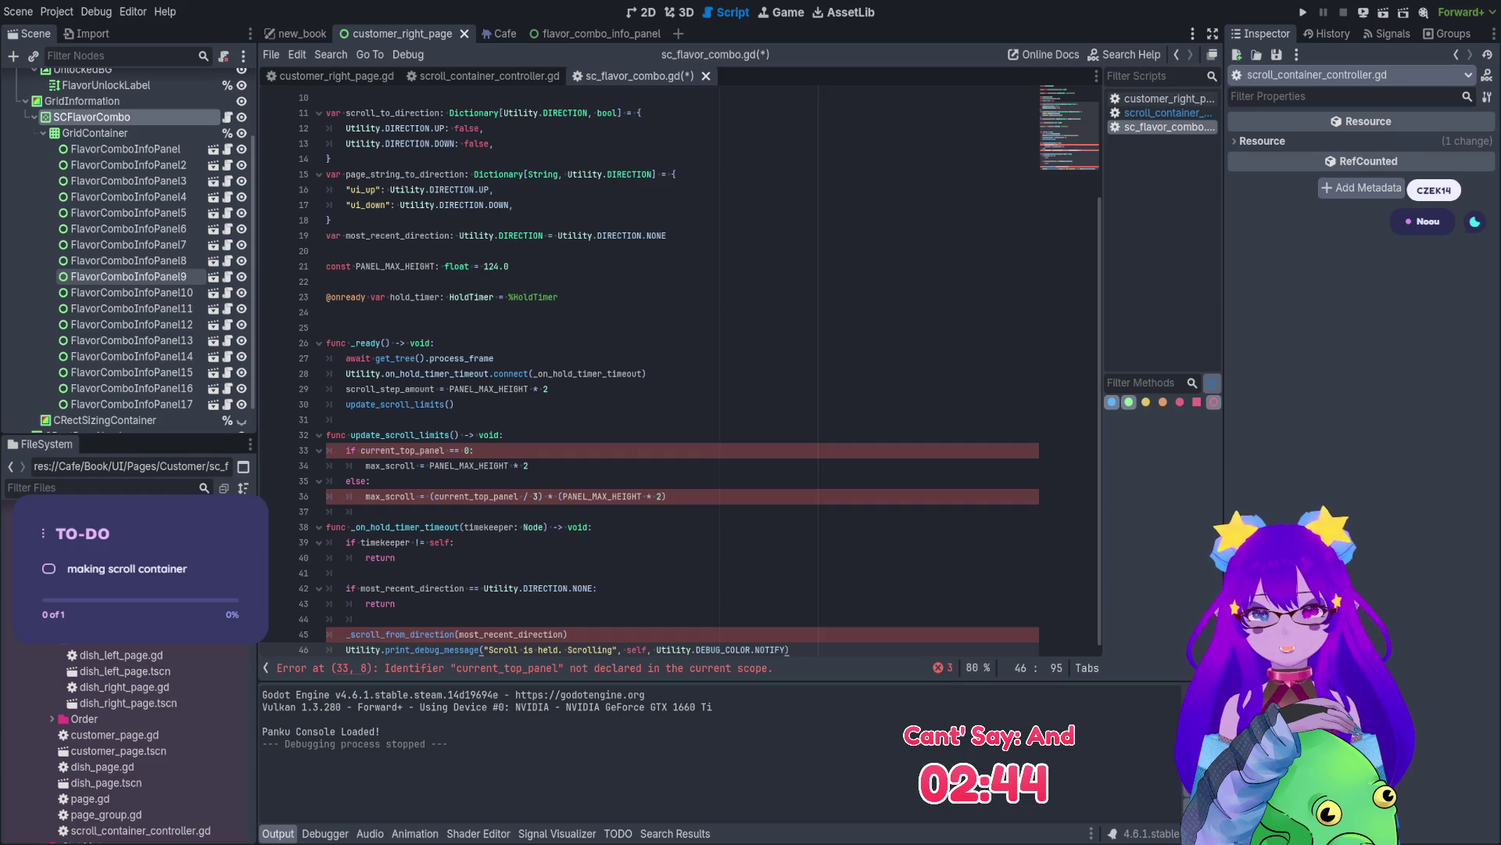
pyautogui.scroll(1, 125, 282)
pyautogui.scroll(2, 132, 407)
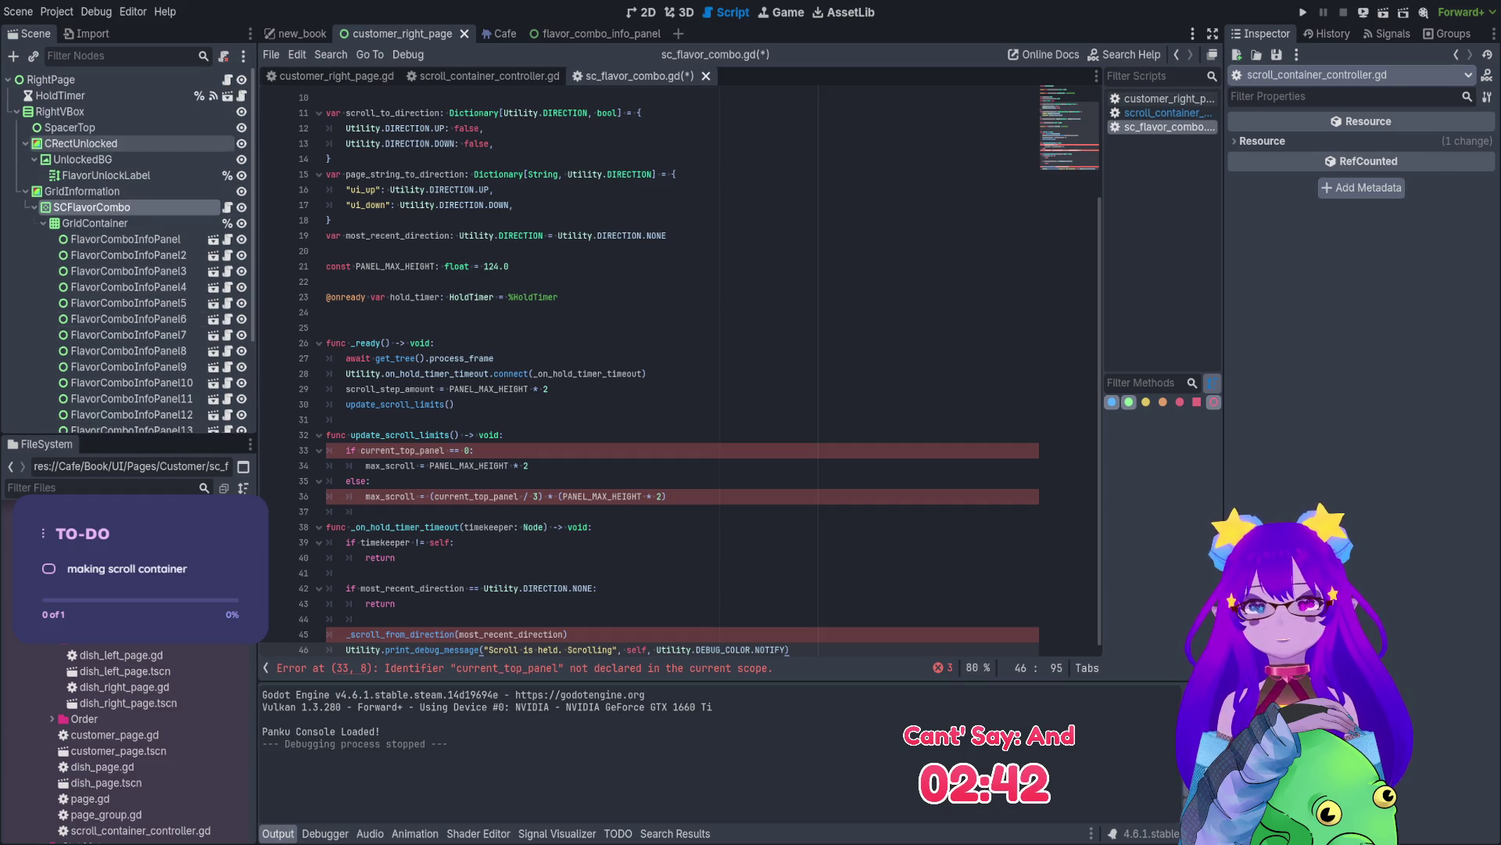
# - Open hold_timer.gd at _on_timeout through the HoldTimer's timeout() signal connection
pyautogui.click(172, 94)
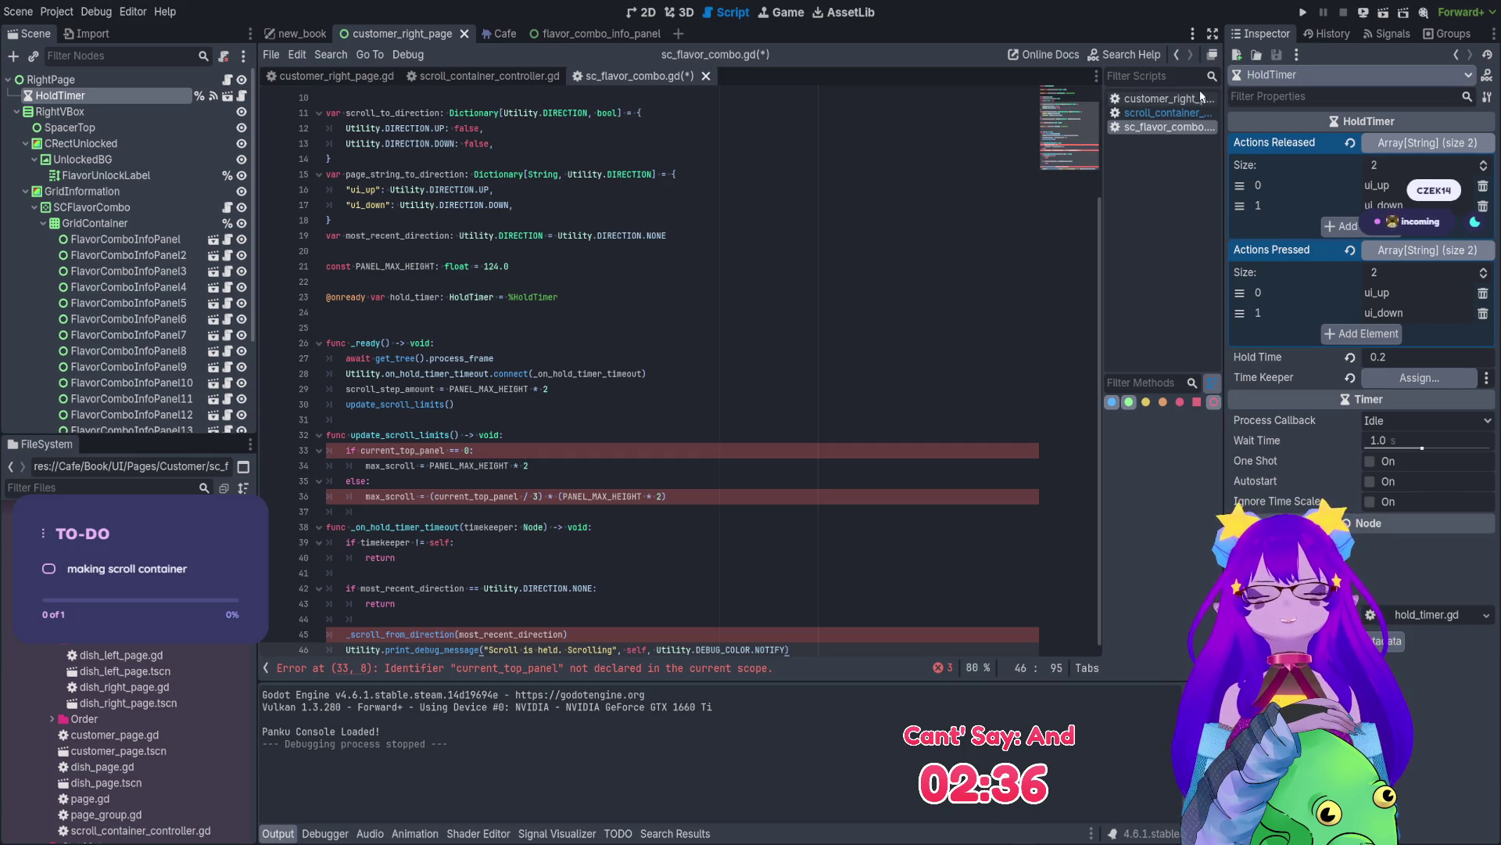
pyautogui.click(1387, 34)
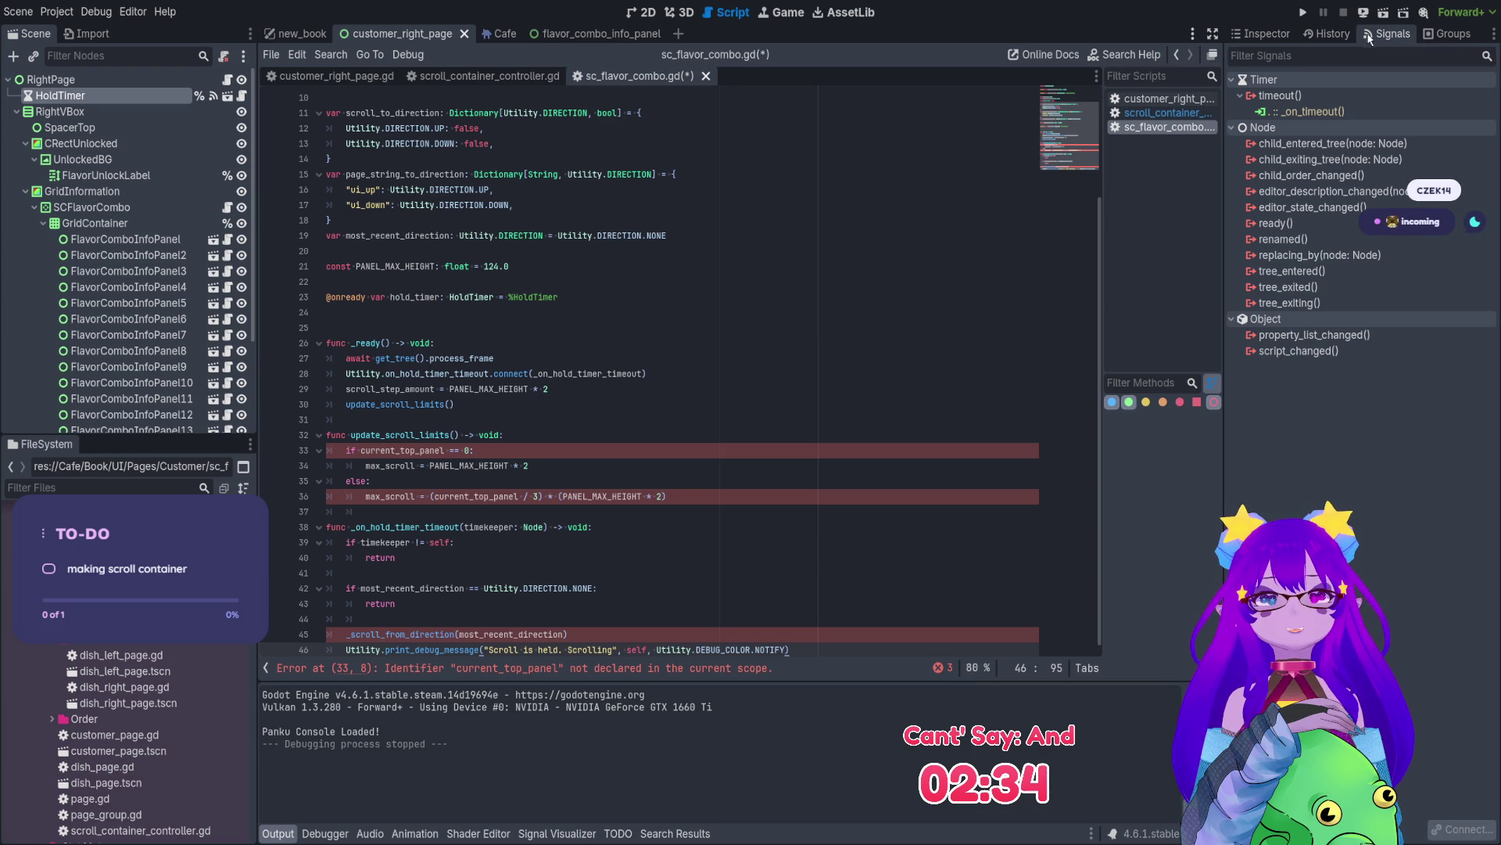
pyautogui.doubleClick(1311, 110)
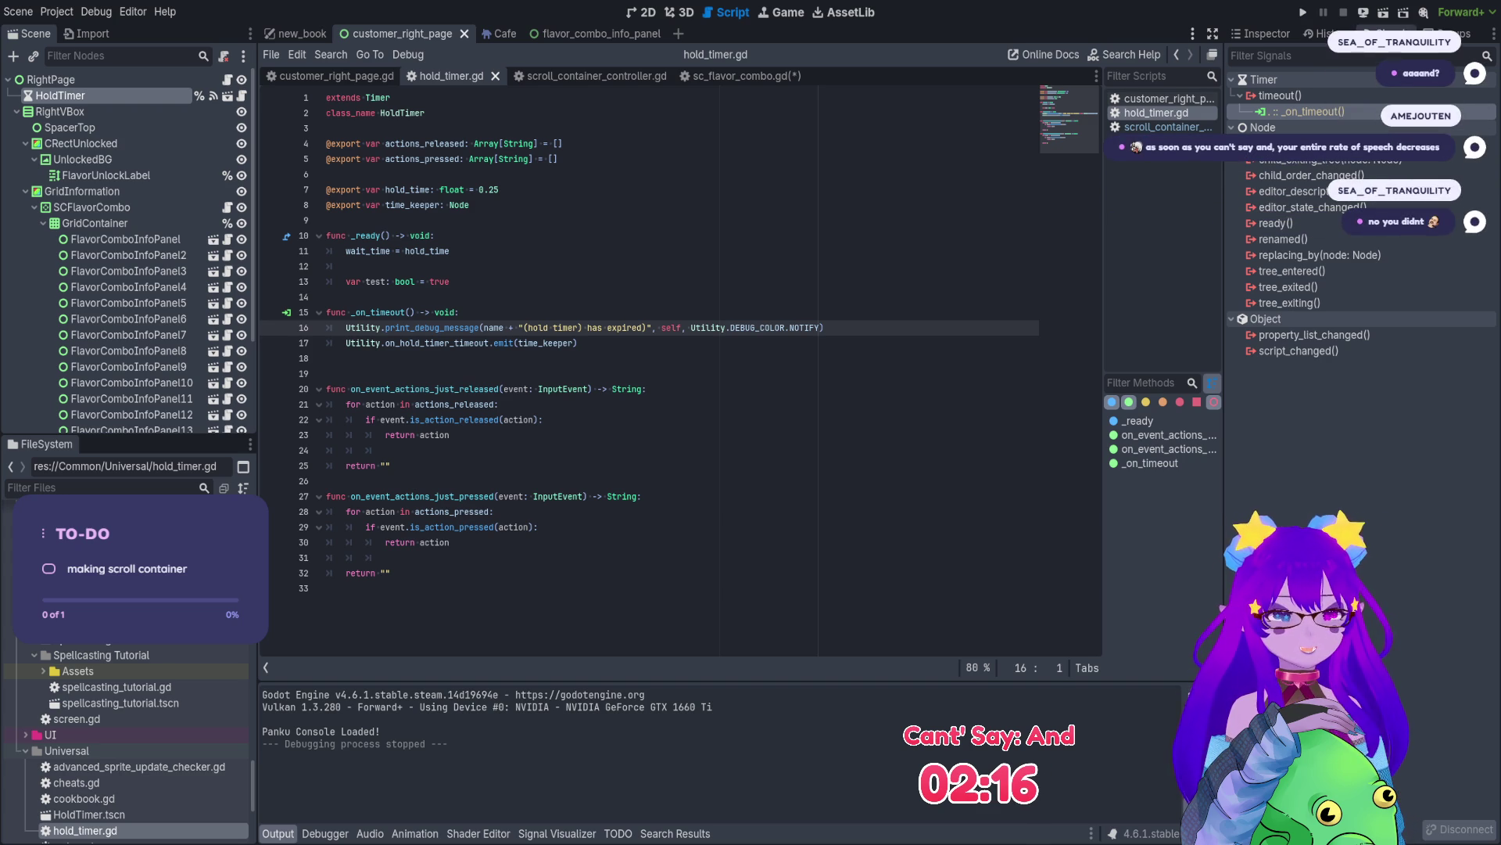
pyautogui.click(1304, 96)
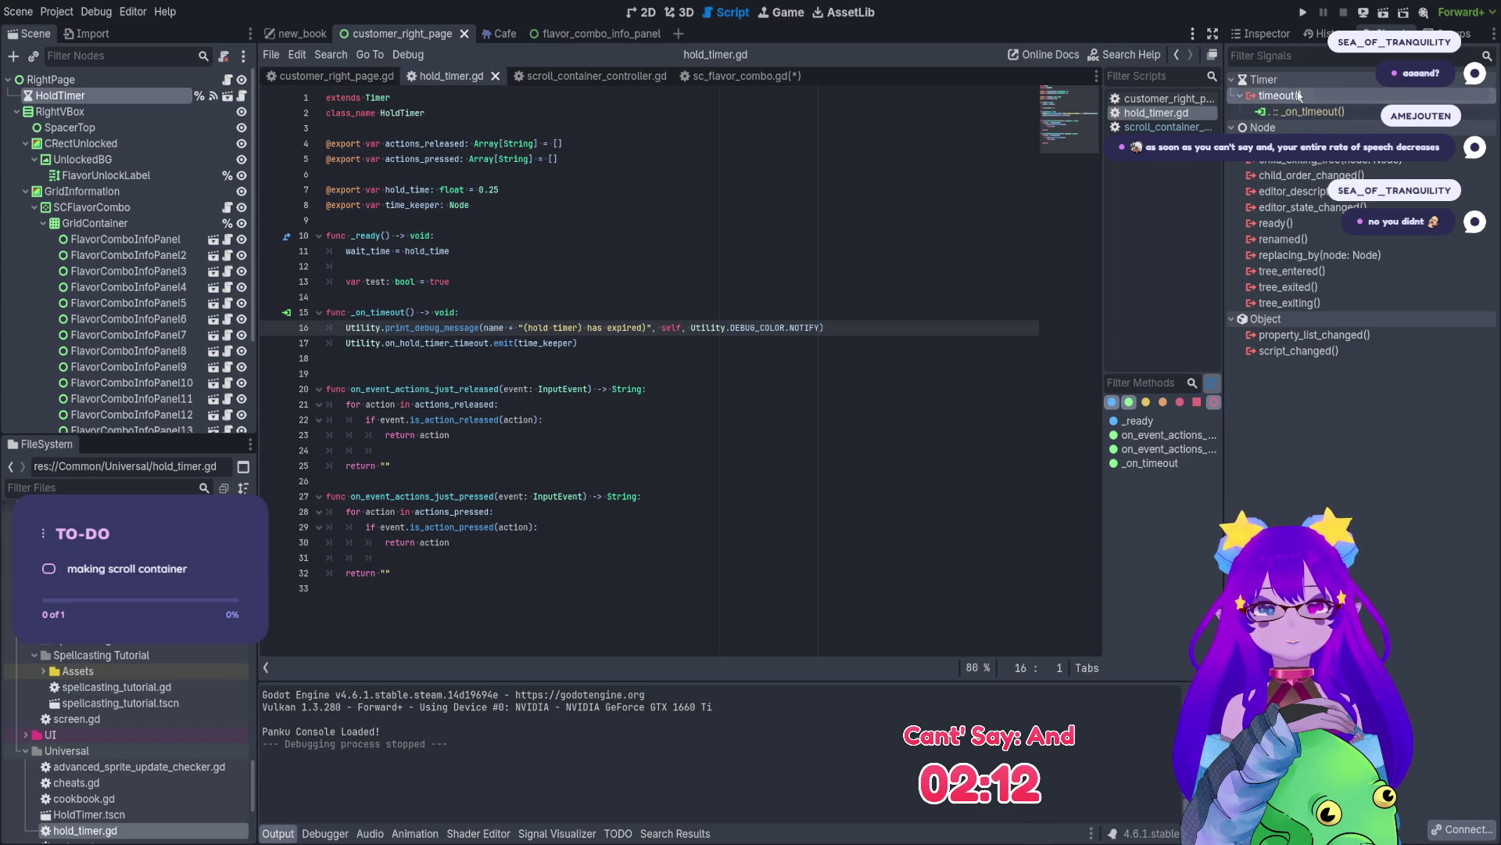
pyautogui.click(1294, 112)
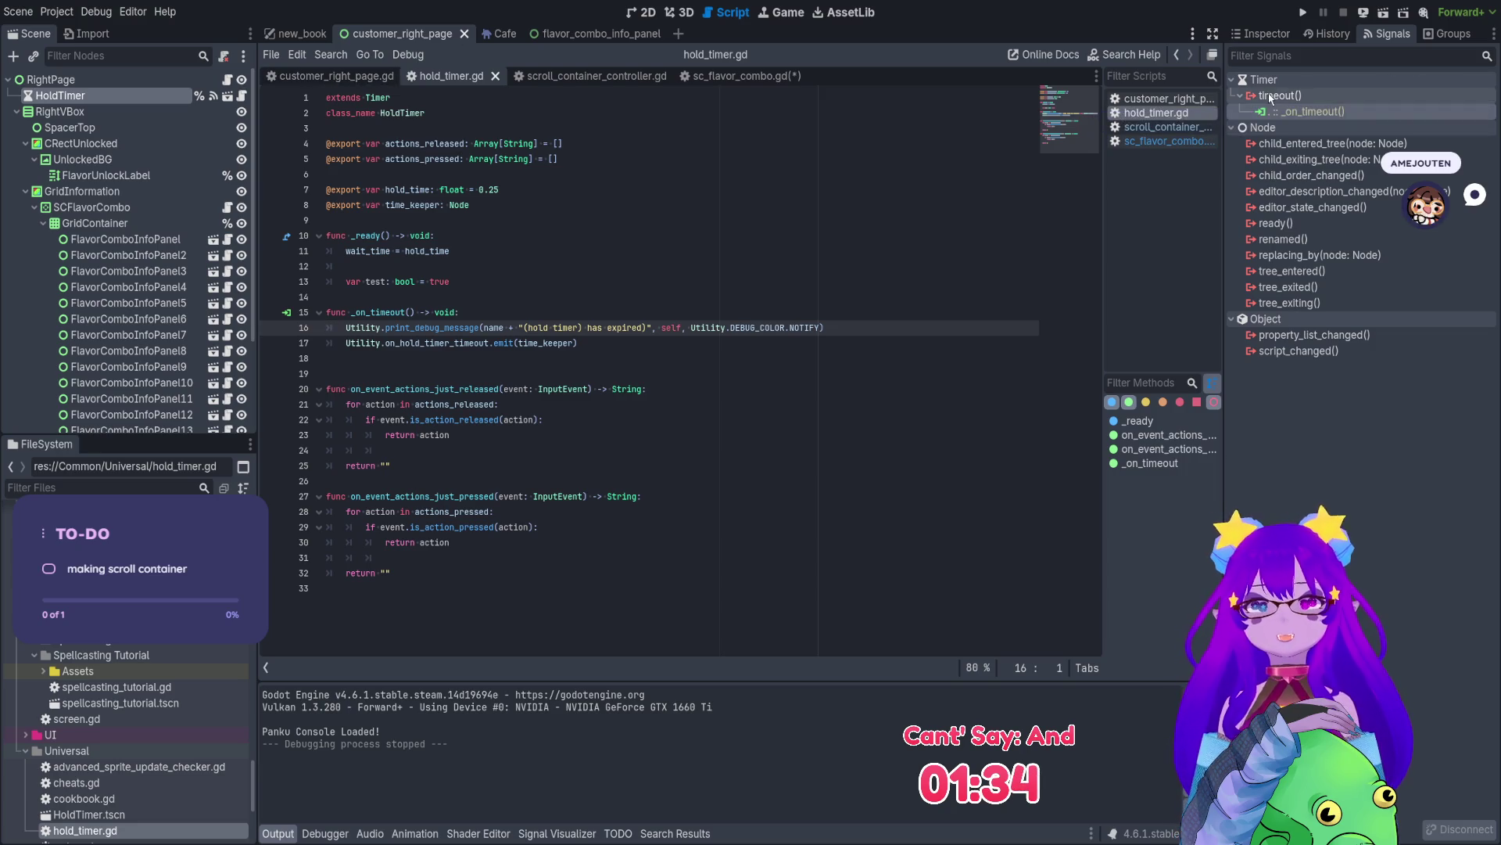
# - Drag SCFlavorCombo onto HoldTimer's Time Keeper property, then open sc_flavor_combo.gd
pyautogui.click(1280, 39)
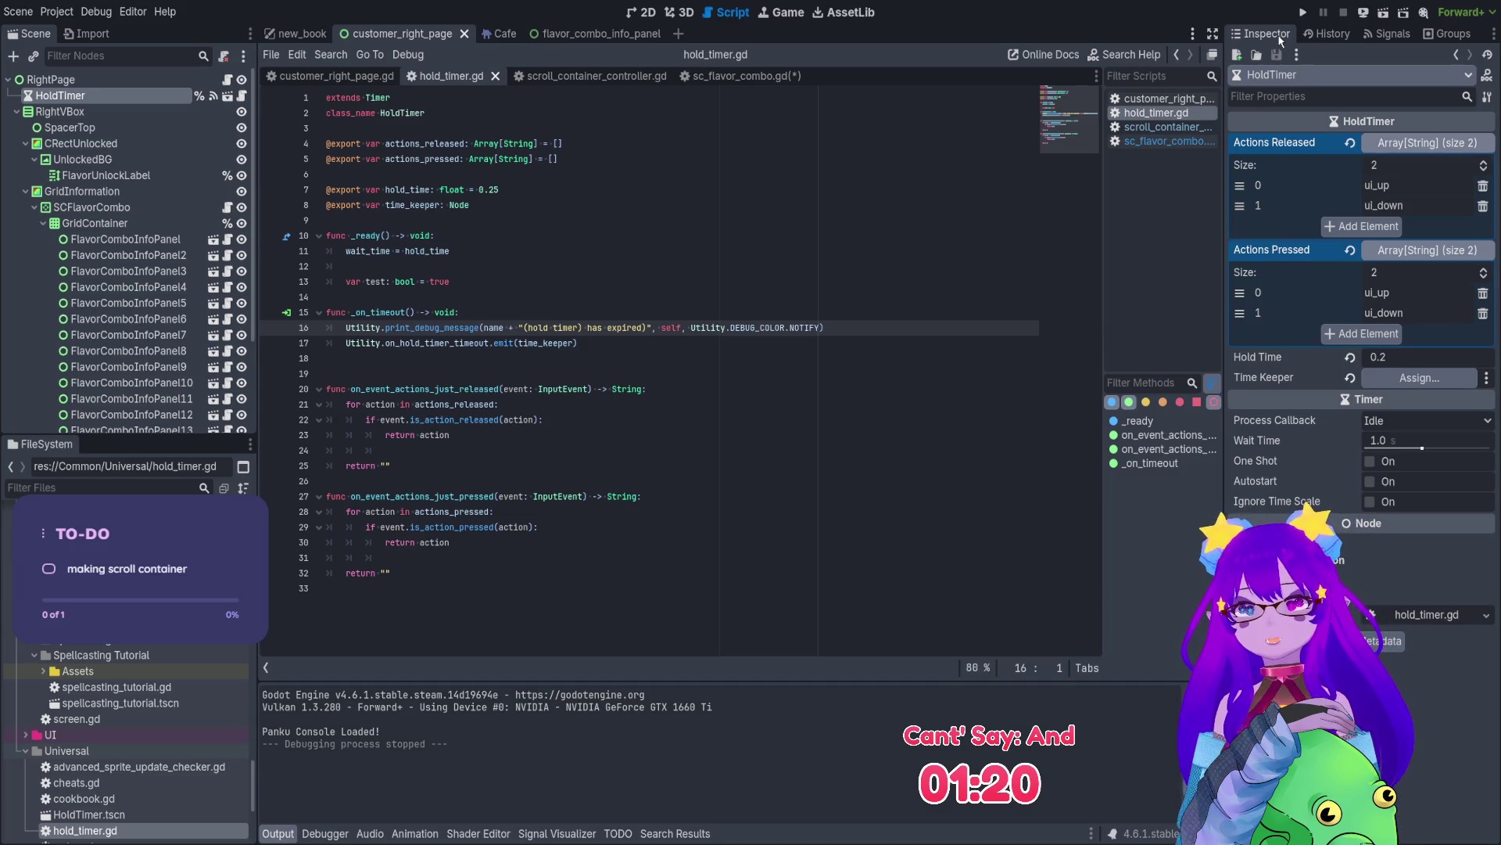
pyautogui.click(138, 210)
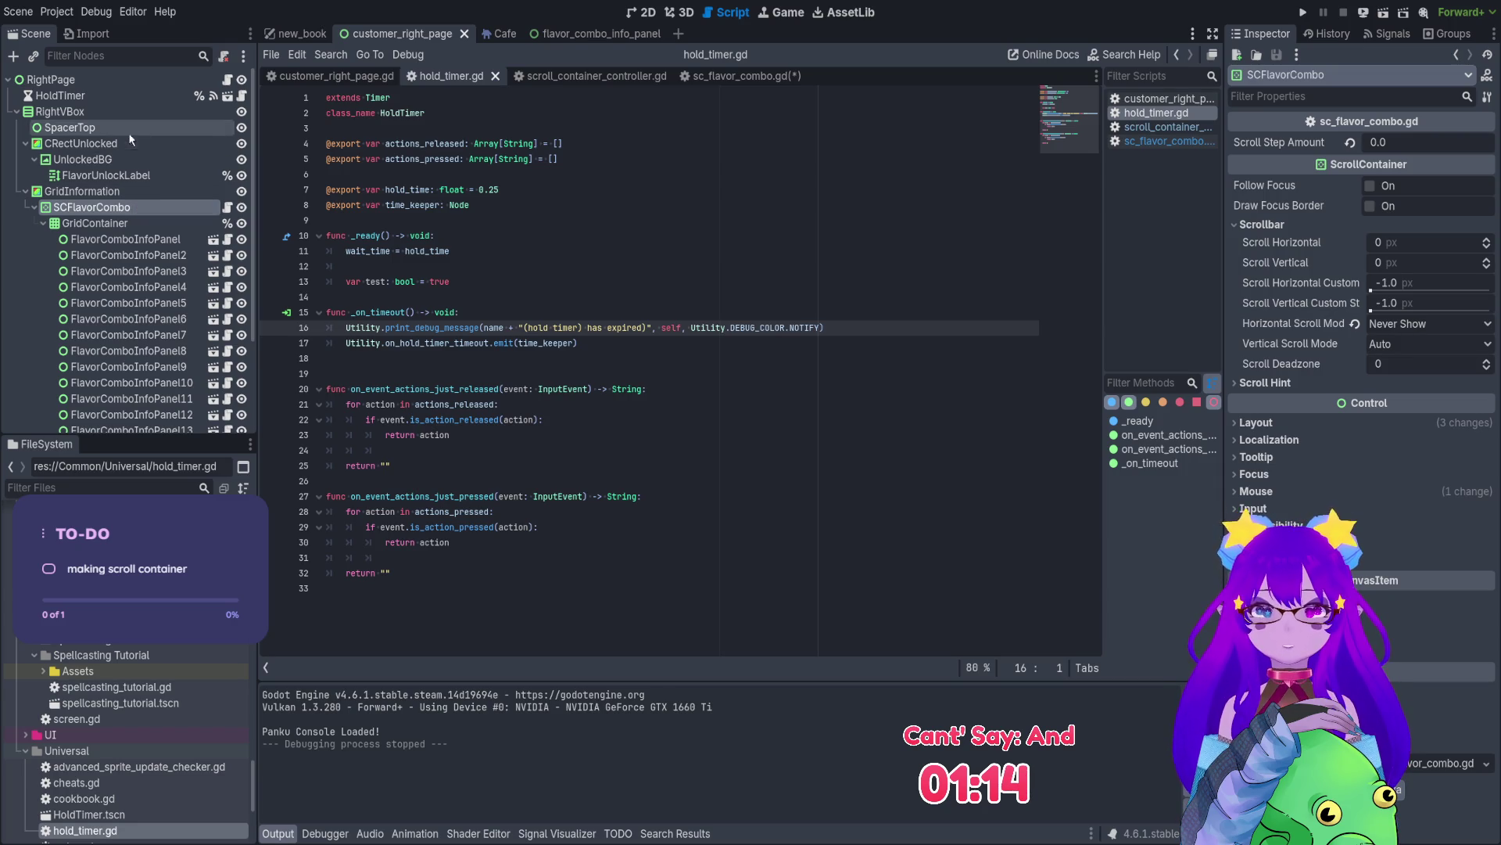
pyautogui.click(119, 96)
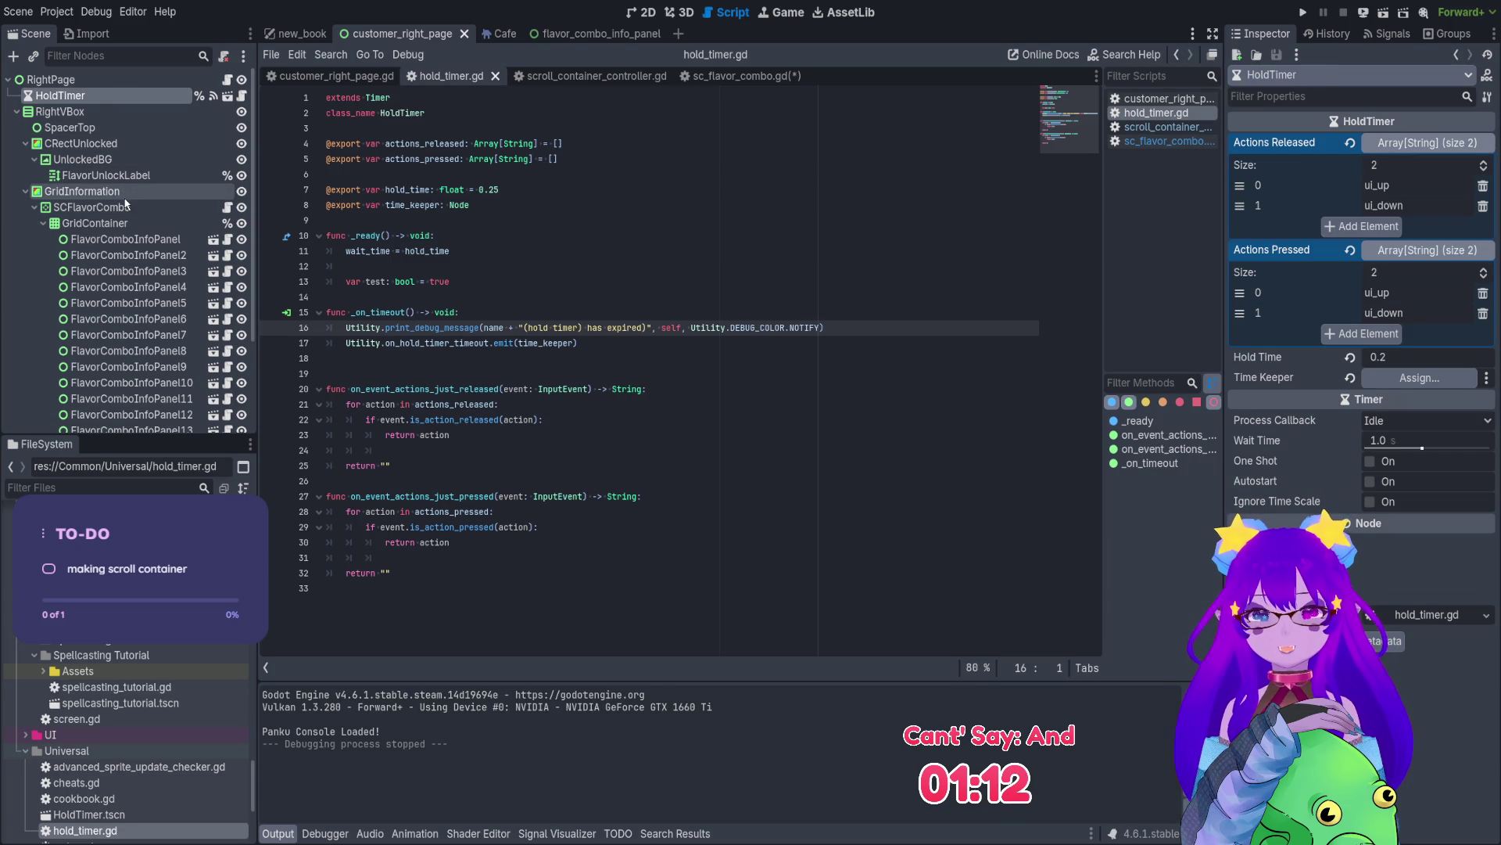
pyautogui.moveTo(117, 208)
pyautogui.mouseDown()
pyautogui.moveTo(906, 266)
pyautogui.moveTo(1267, 313)
pyautogui.moveTo(1417, 379)
pyautogui.mouseUp()
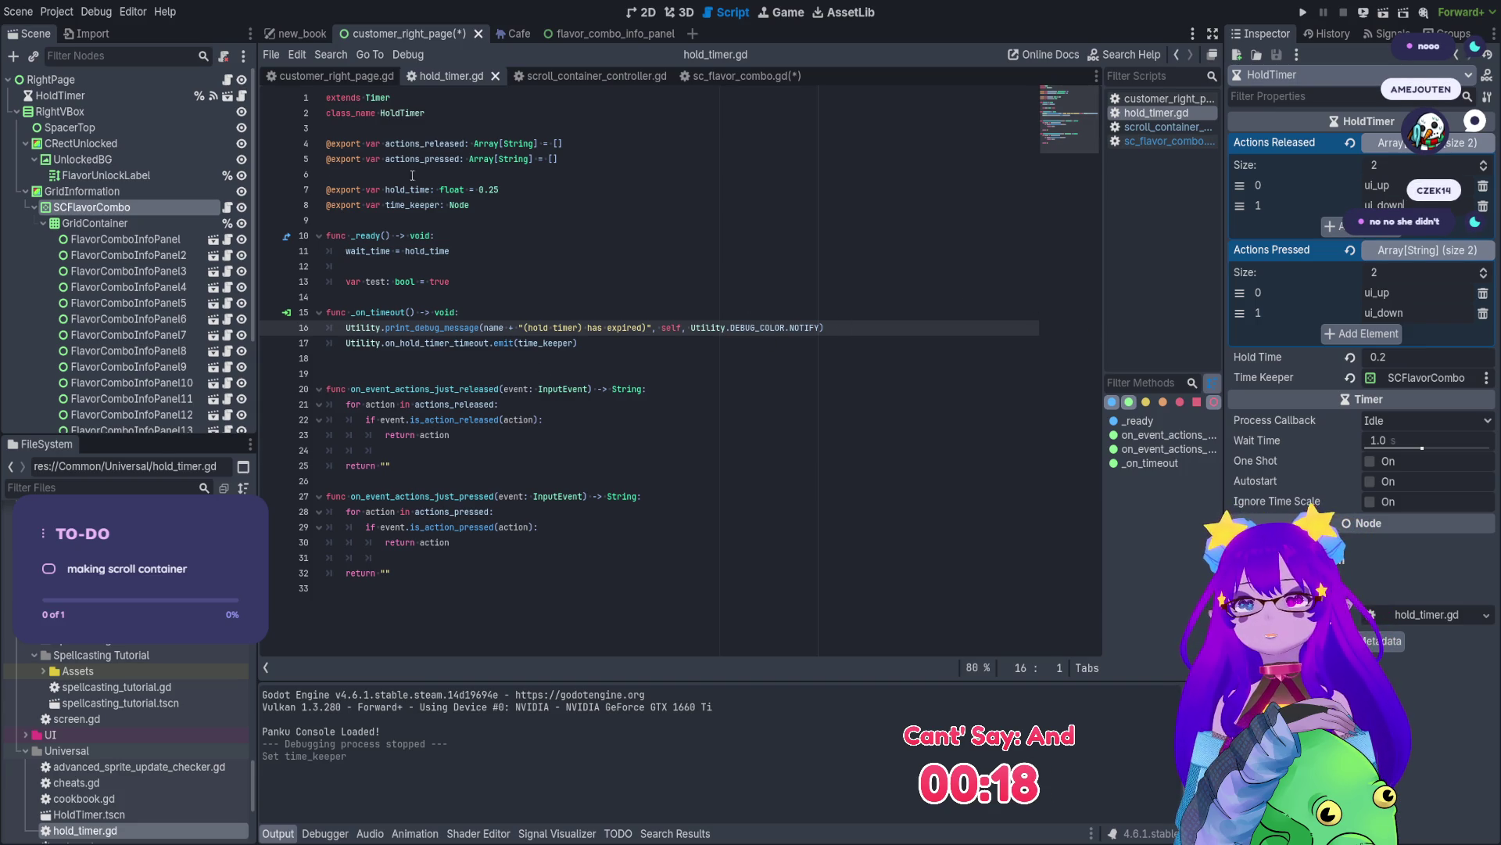
pyautogui.click(228, 207)
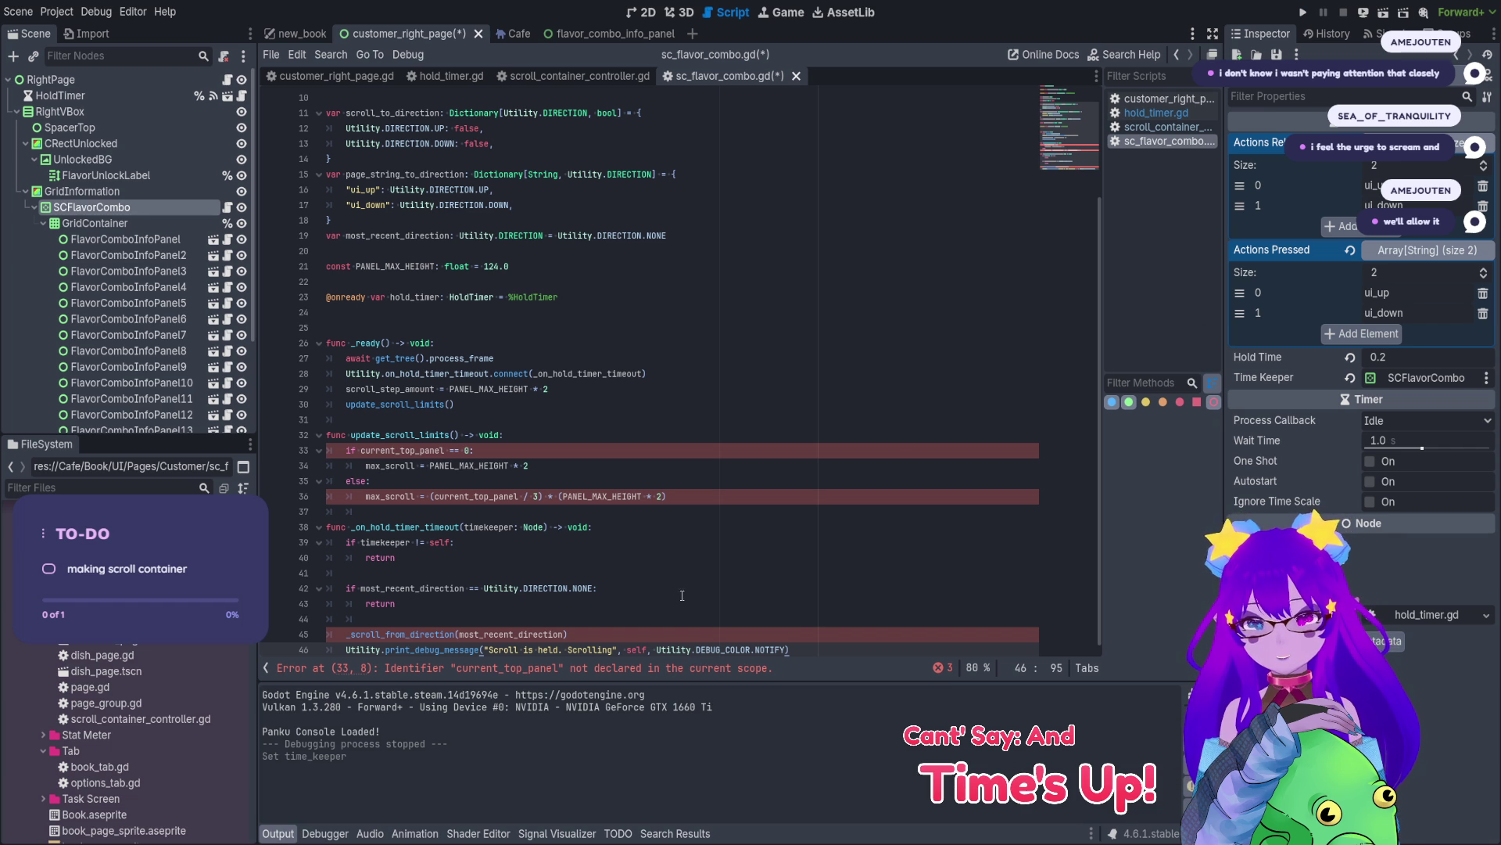
# - Inspect _on_hold_timer_timeout and the line 33 condition in sc_flavor_combo.gd against the controller script
pyautogui.scroll(3, 645, 392)
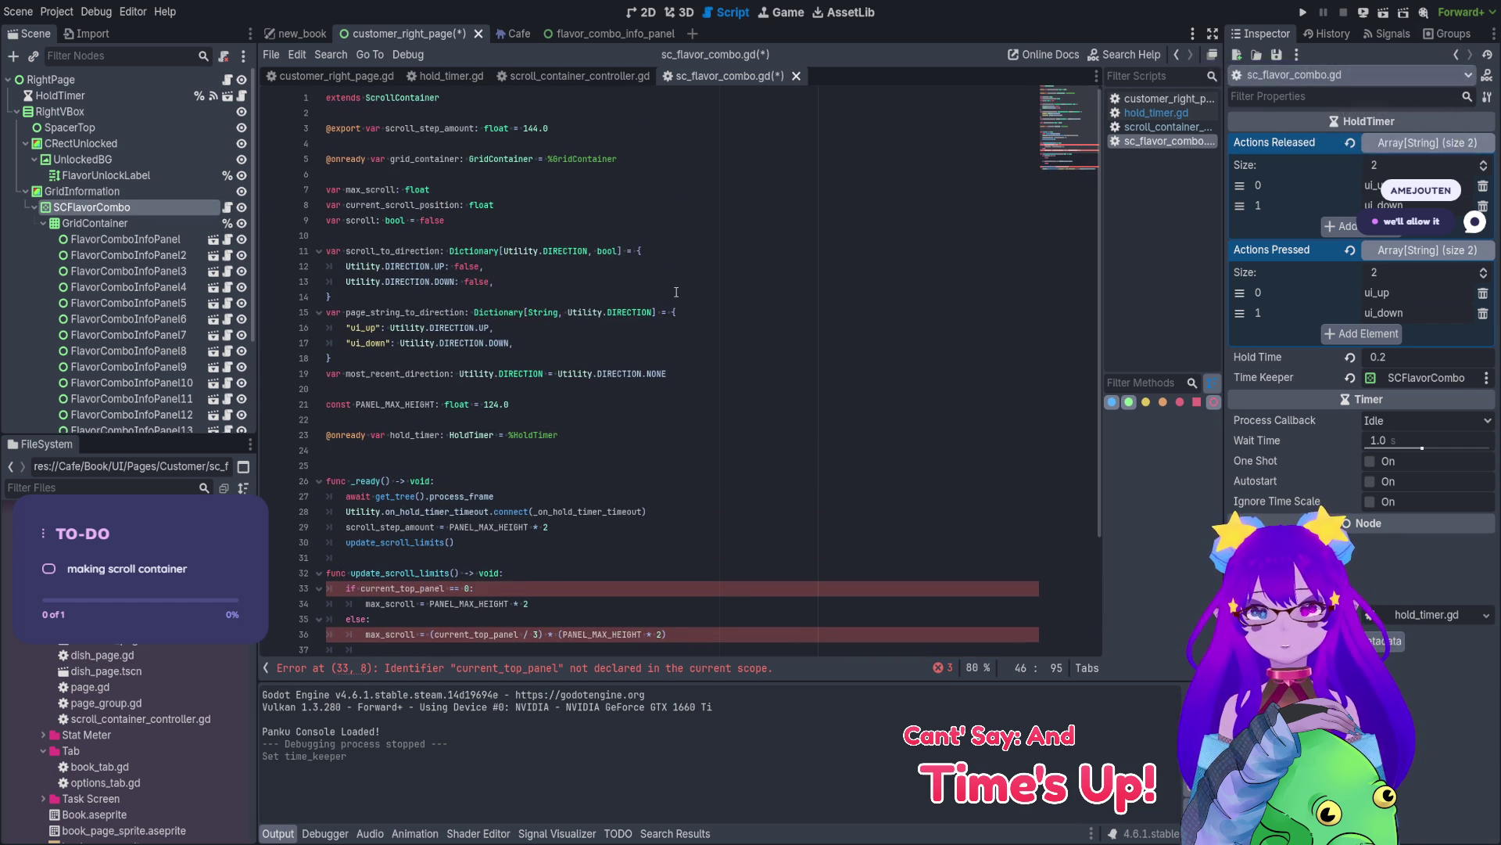
pyautogui.scroll(-2, 629, 367)
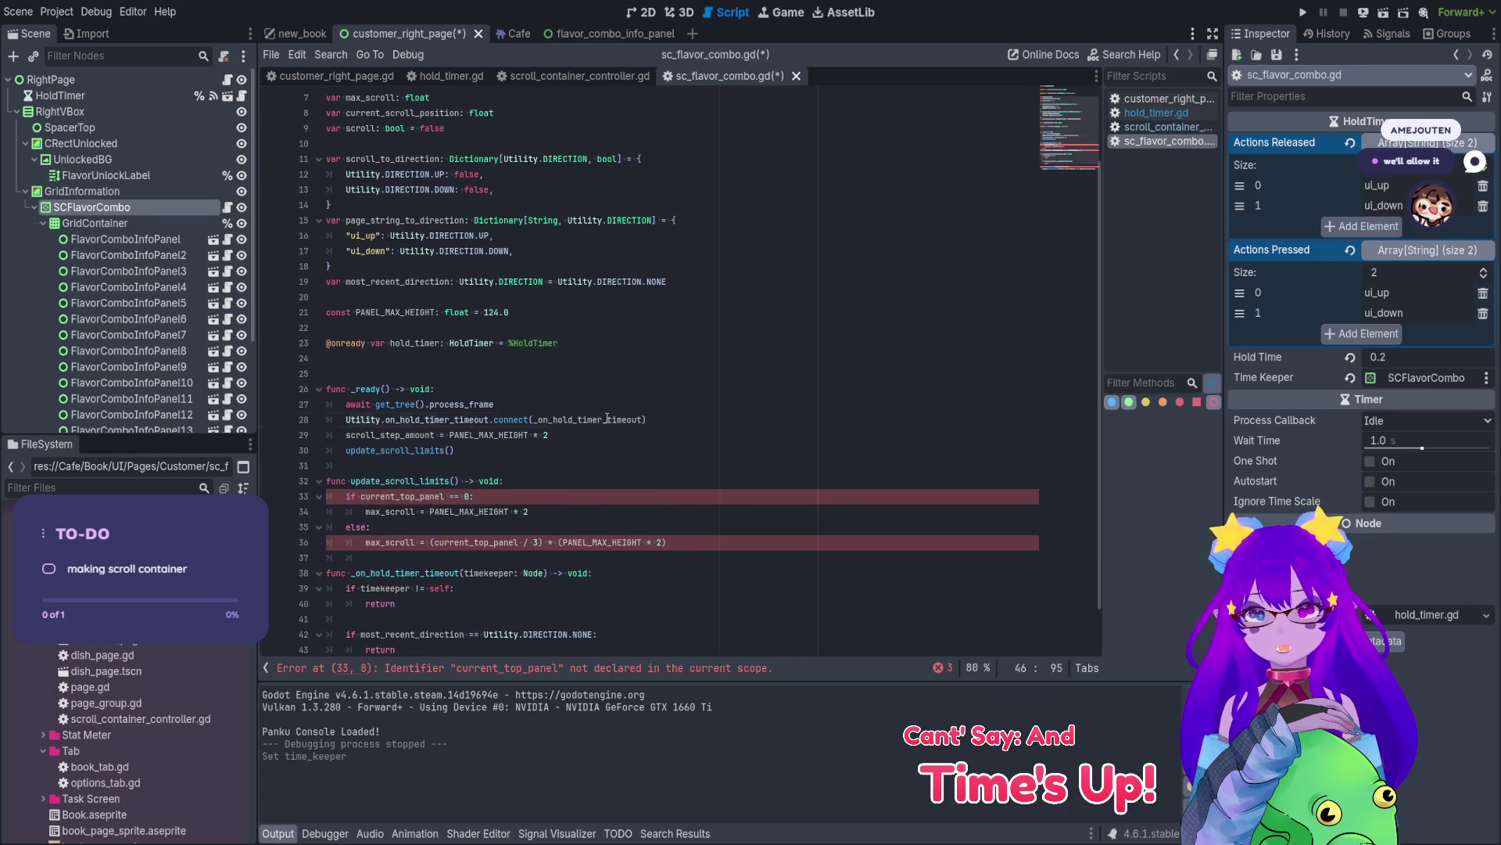
pyautogui.doubleClick(607, 419)
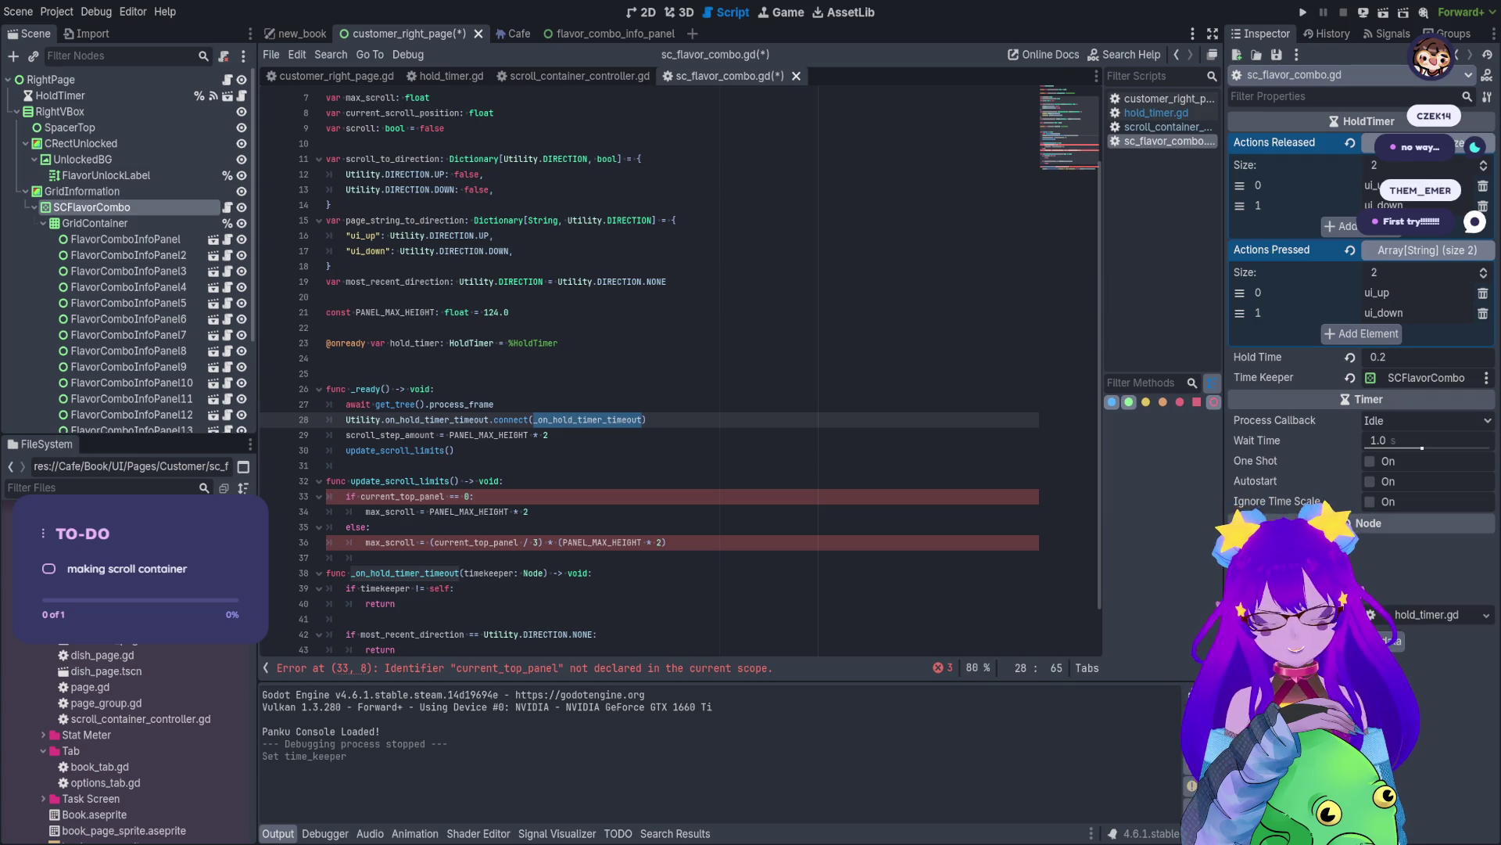
pyautogui.click(731, 328)
pyautogui.scroll(-1, 731, 345)
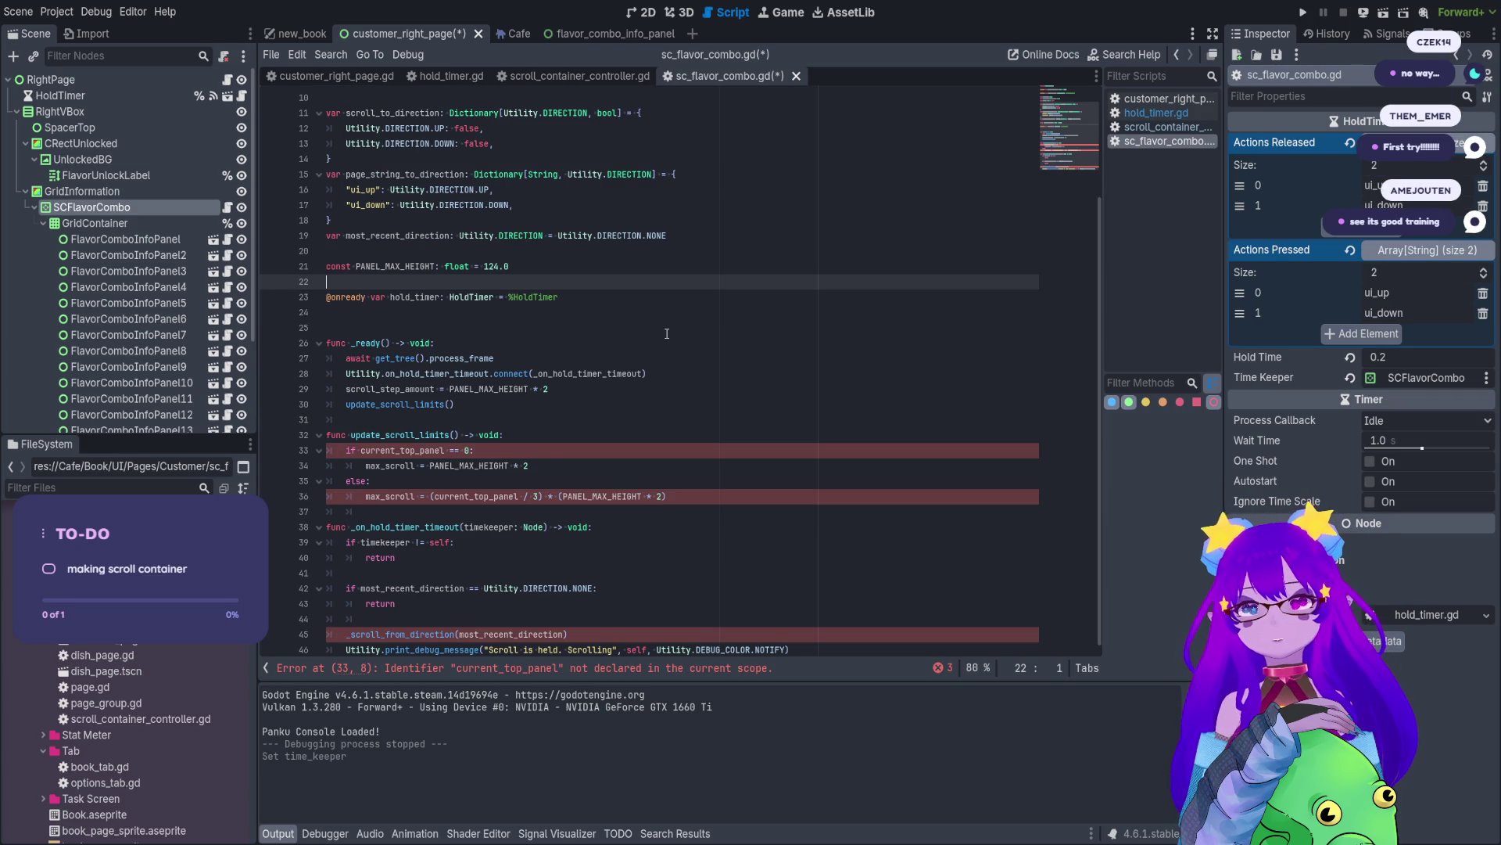
pyautogui.click(556, 437)
pyautogui.click(565, 449)
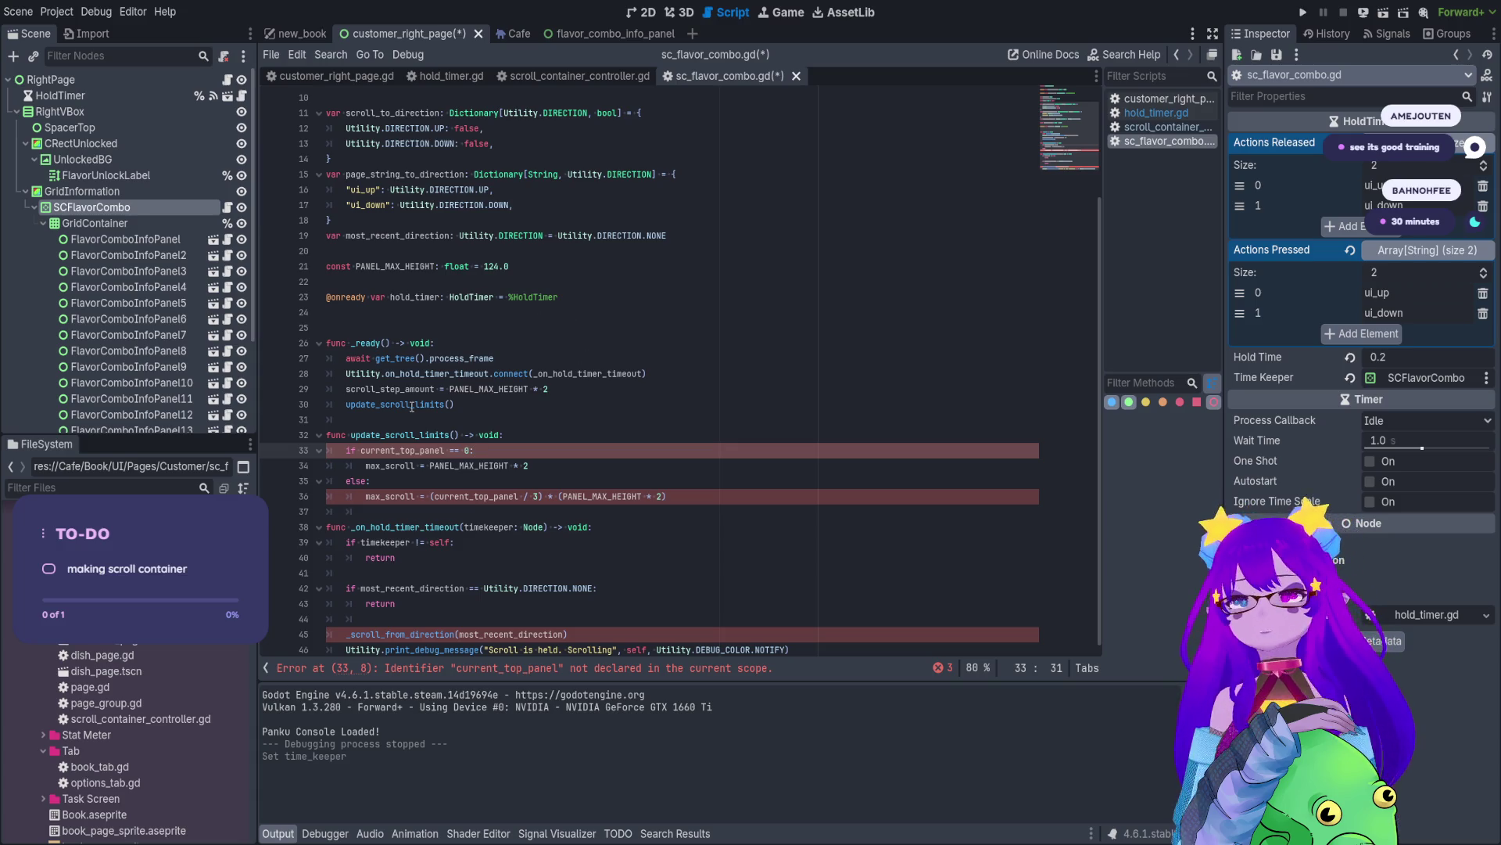
pyautogui.write('=')
pyautogui.click(494, 448)
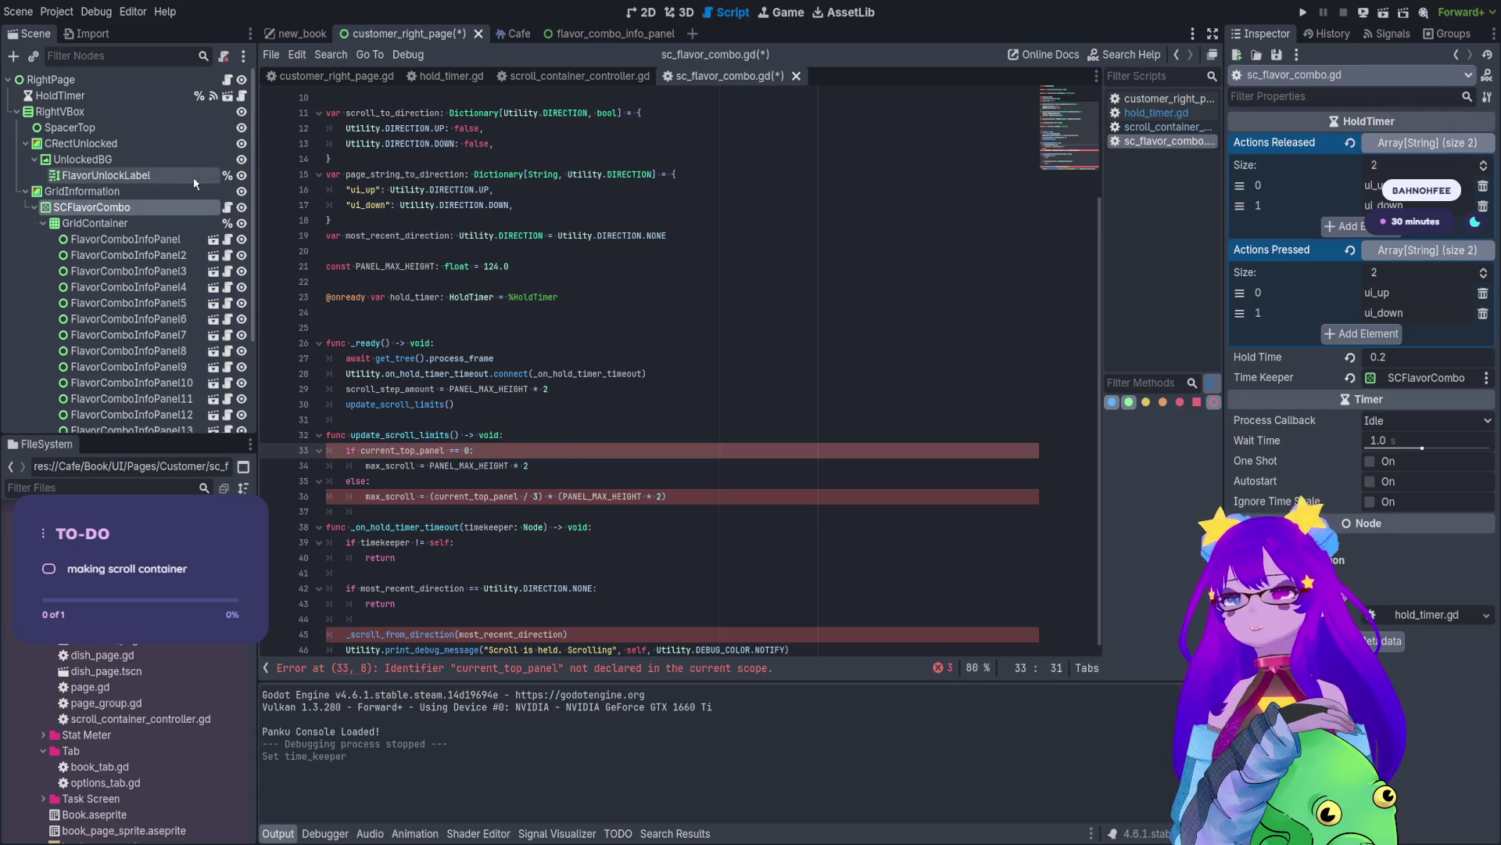
pyautogui.click(519, 78)
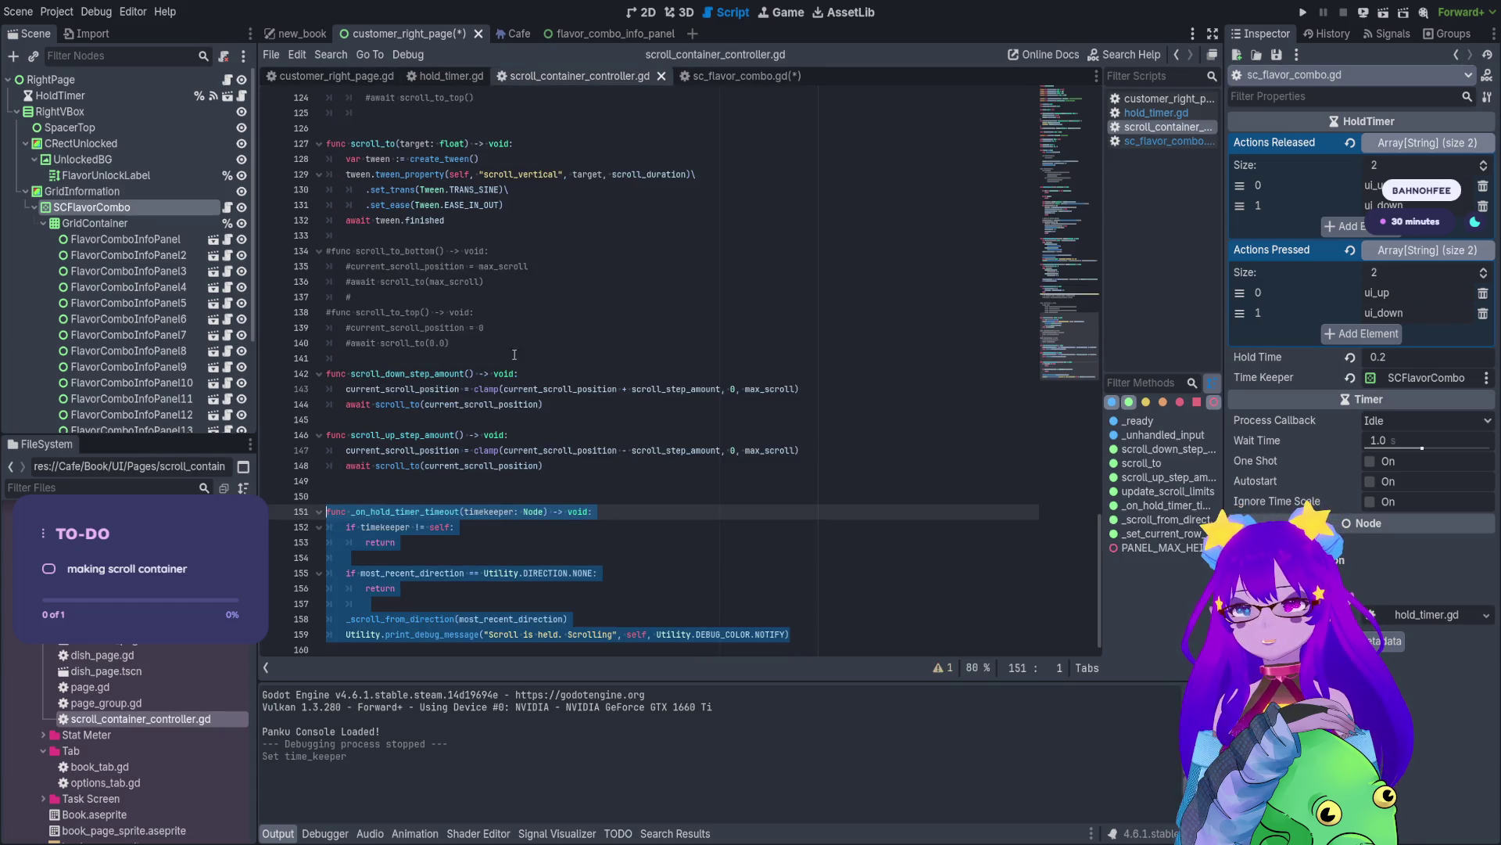
# - Comment out update_scroll_limits' body (lines 33–36) in sc_flavor_combo.gd and stub it with pass
pyautogui.scroll(2, 514, 354)
pyautogui.scroll(7, 459, 520)
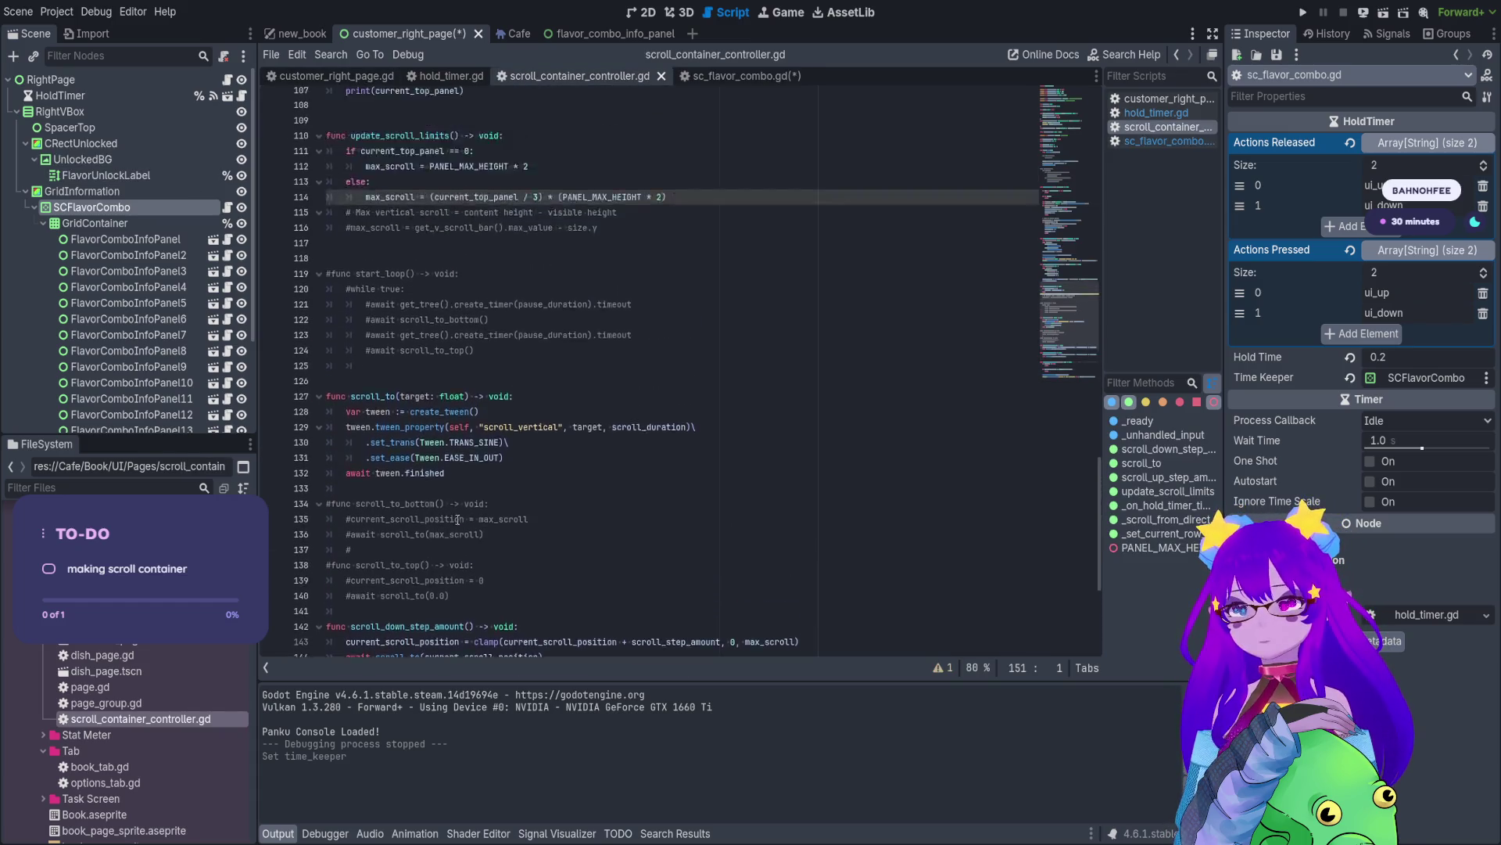
pyautogui.click(602, 400)
pyautogui.moveTo(599, 389); pyautogui.dragTo(308, 371)
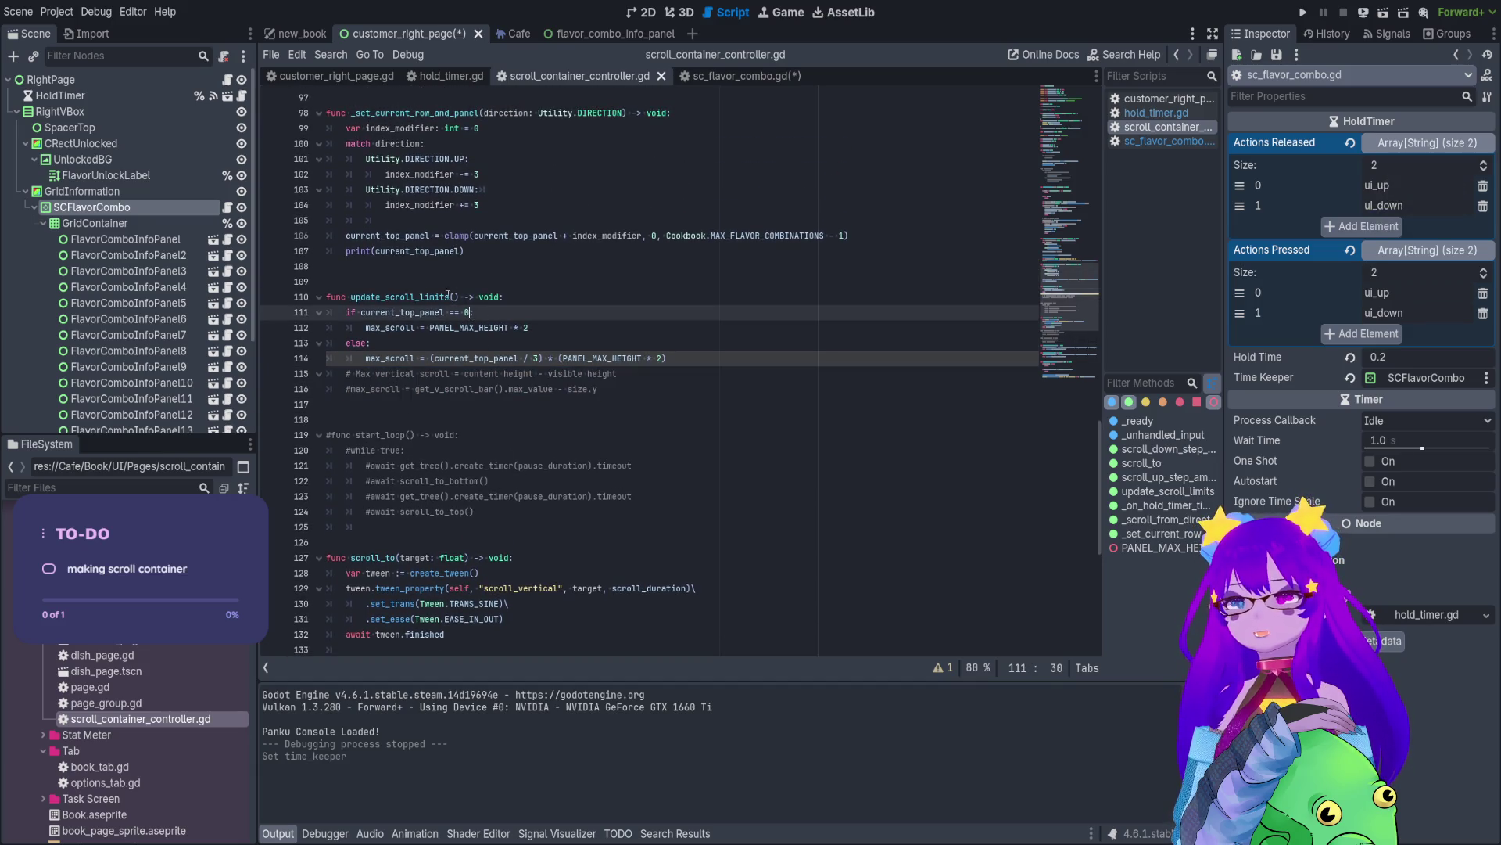
pyautogui.click(444, 297)
pyautogui.click(747, 76)
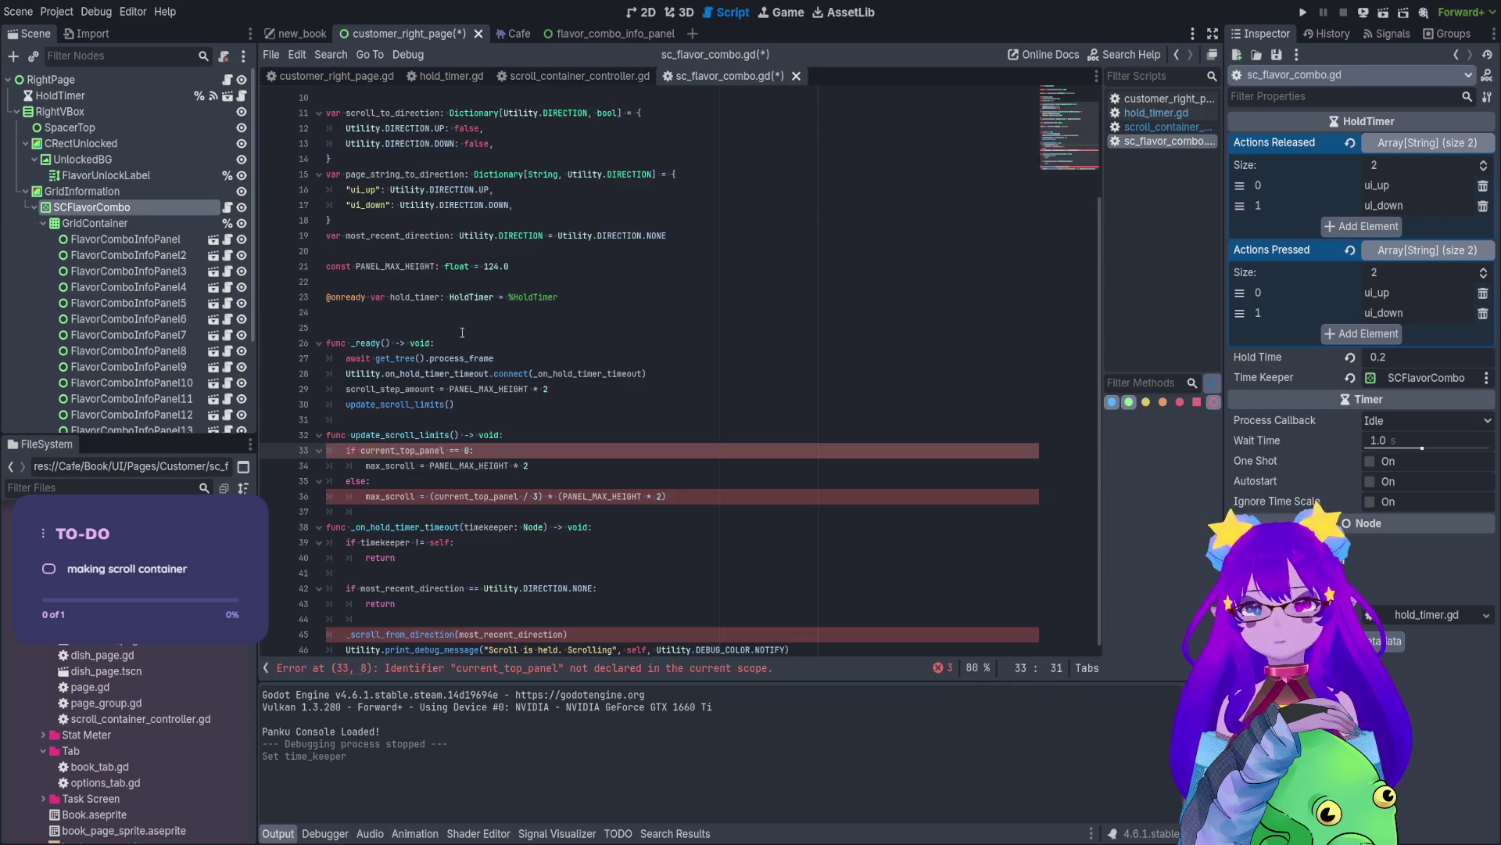
pyautogui.moveTo(666, 496); pyautogui.dragTo(327, 451)
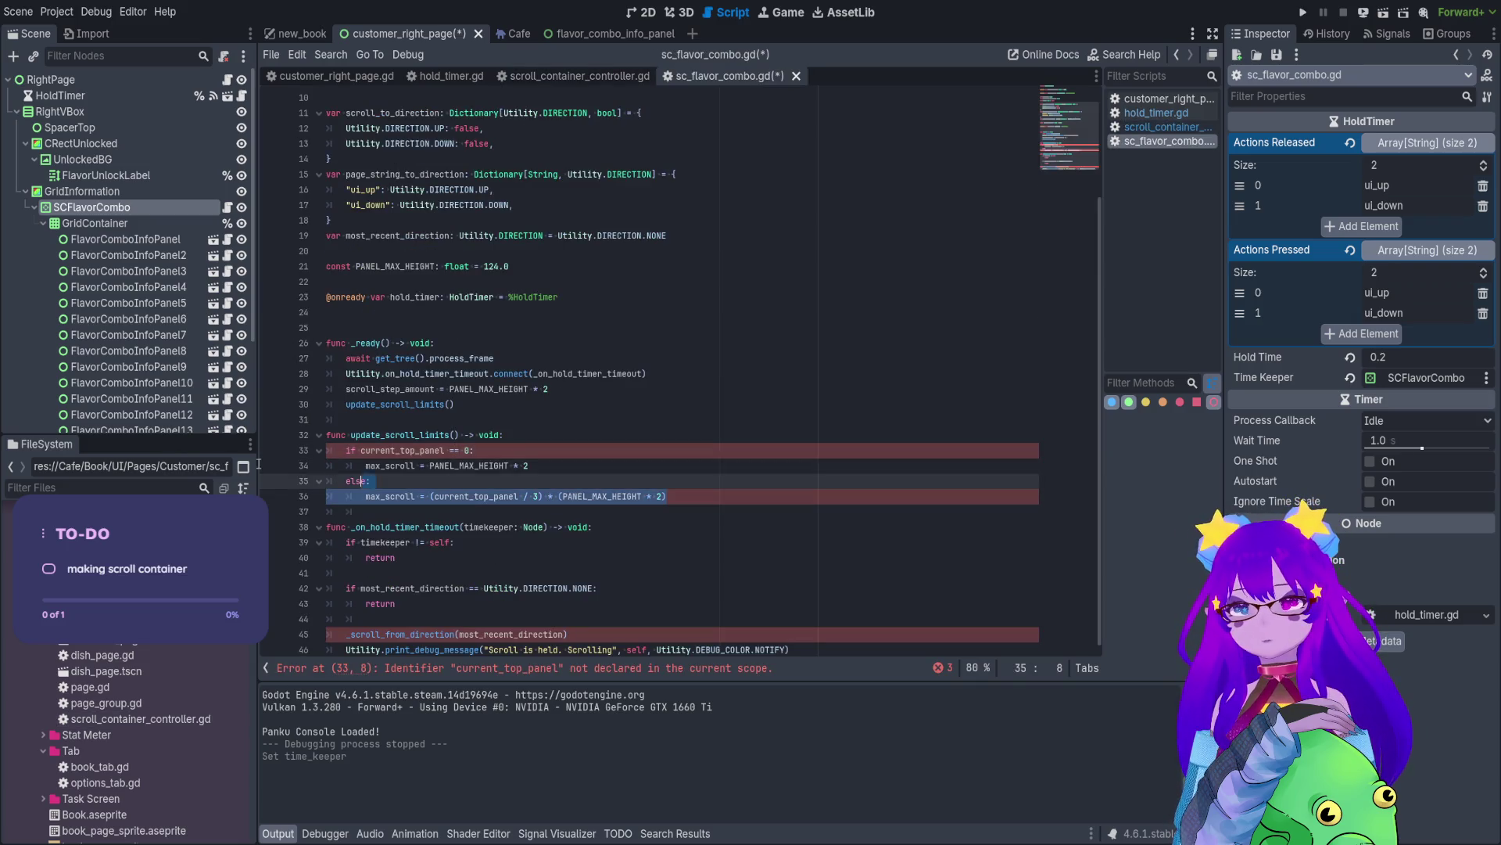
pyautogui.hotkey('ctrl', 'k')
pyautogui.click(517, 436)
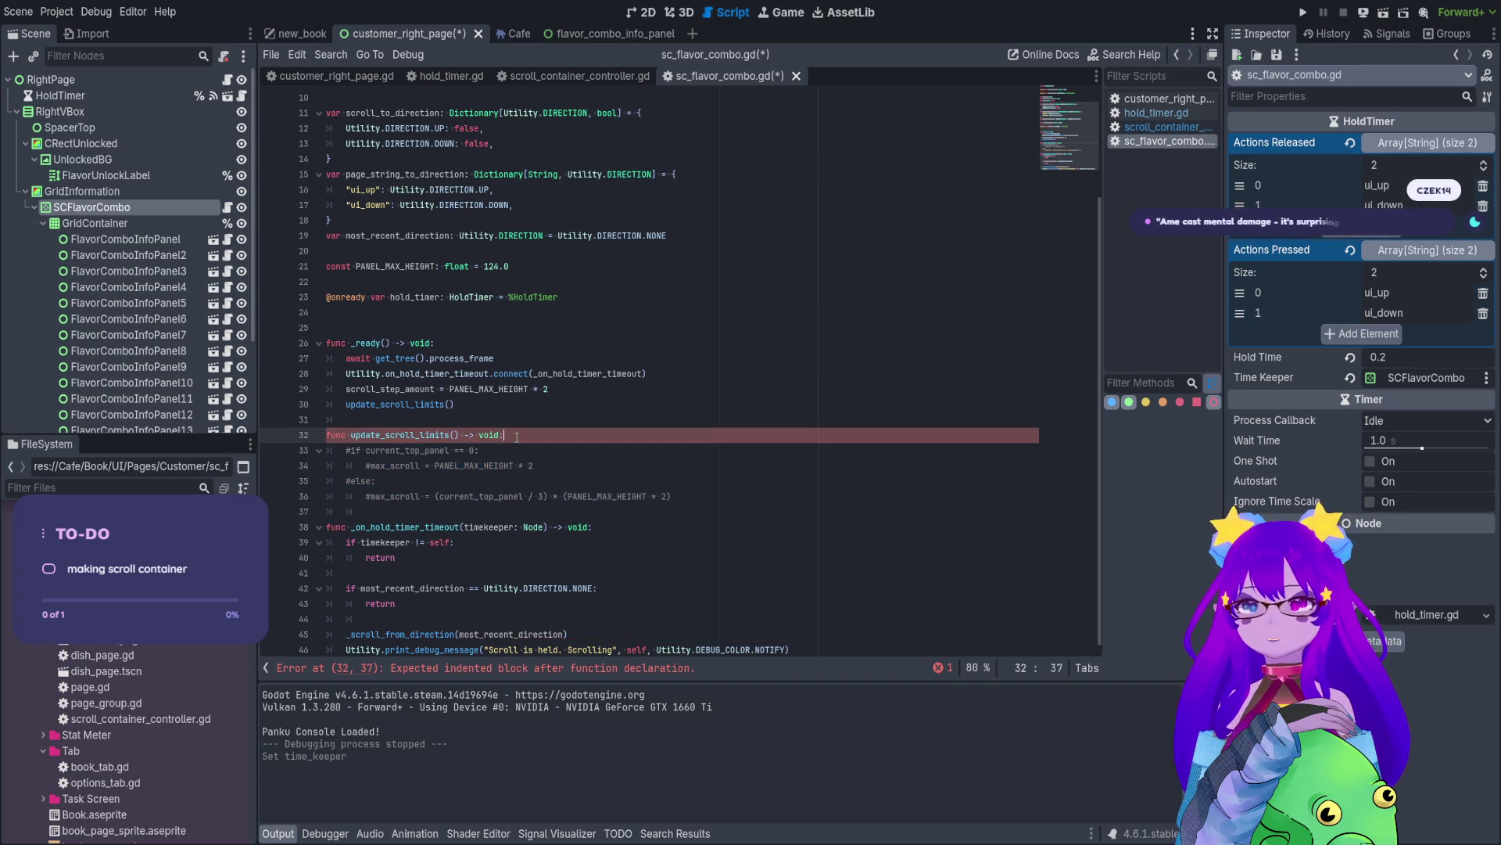
pyautogui.press('Return')
pyautogui.write('pass')
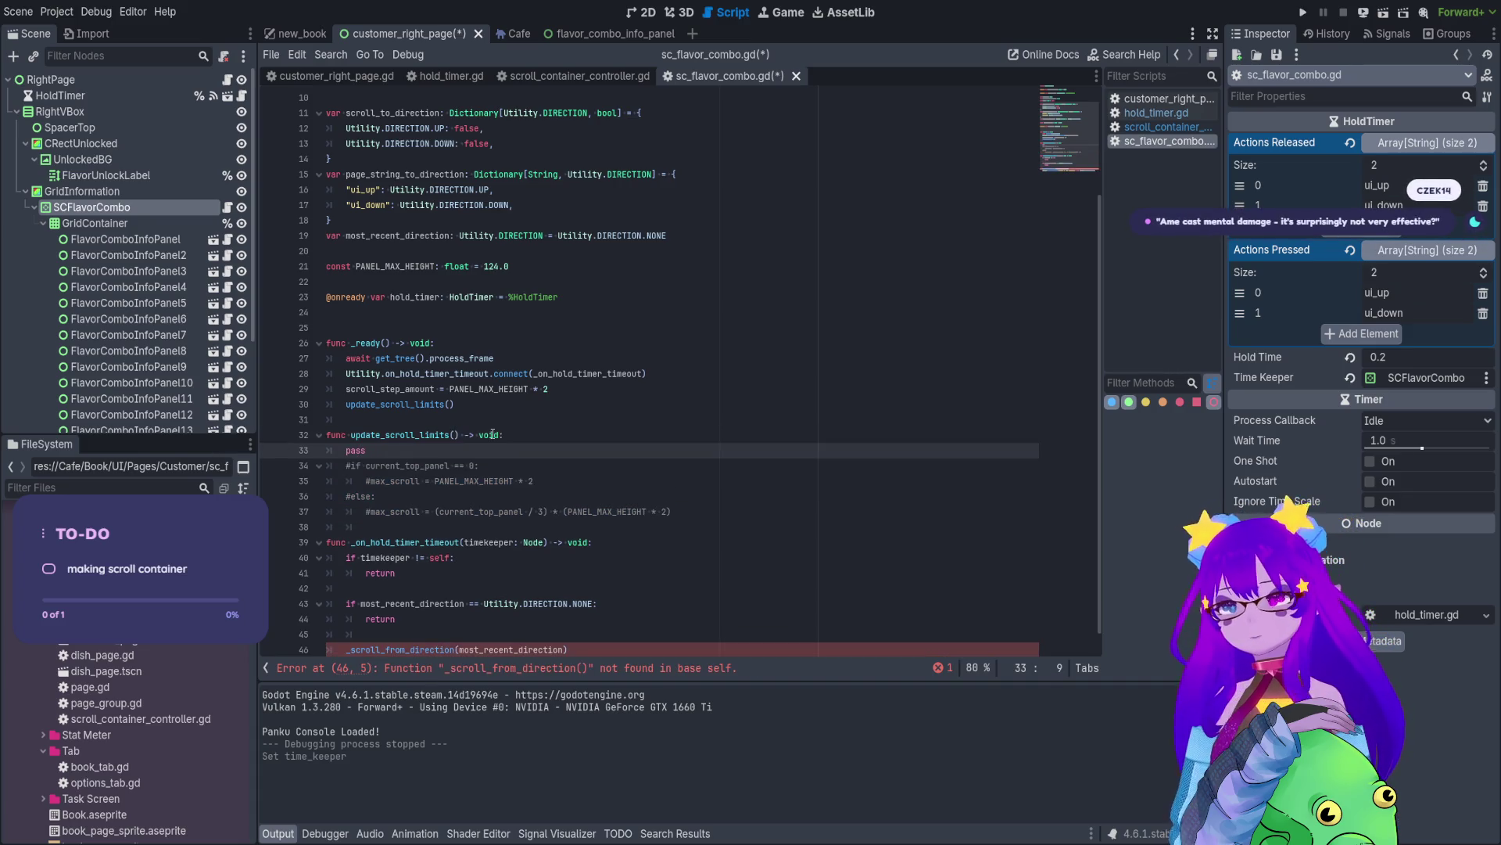
pyautogui.scroll(-1, 500, 436)
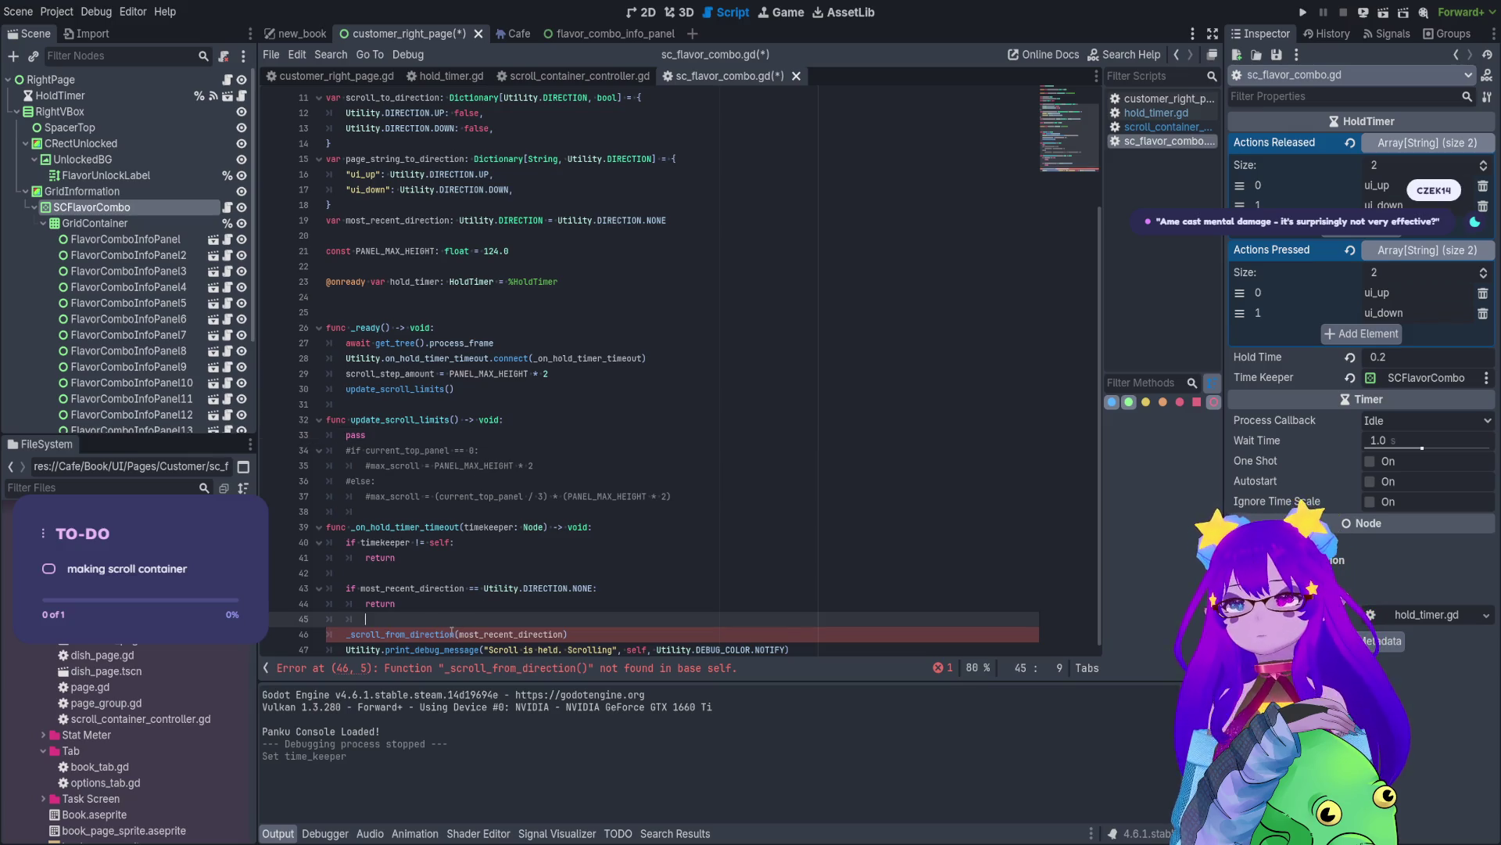
# - Select both scroll step functions, lines 142–148, in scroll_container_controller.gd
pyautogui.click(543, 81)
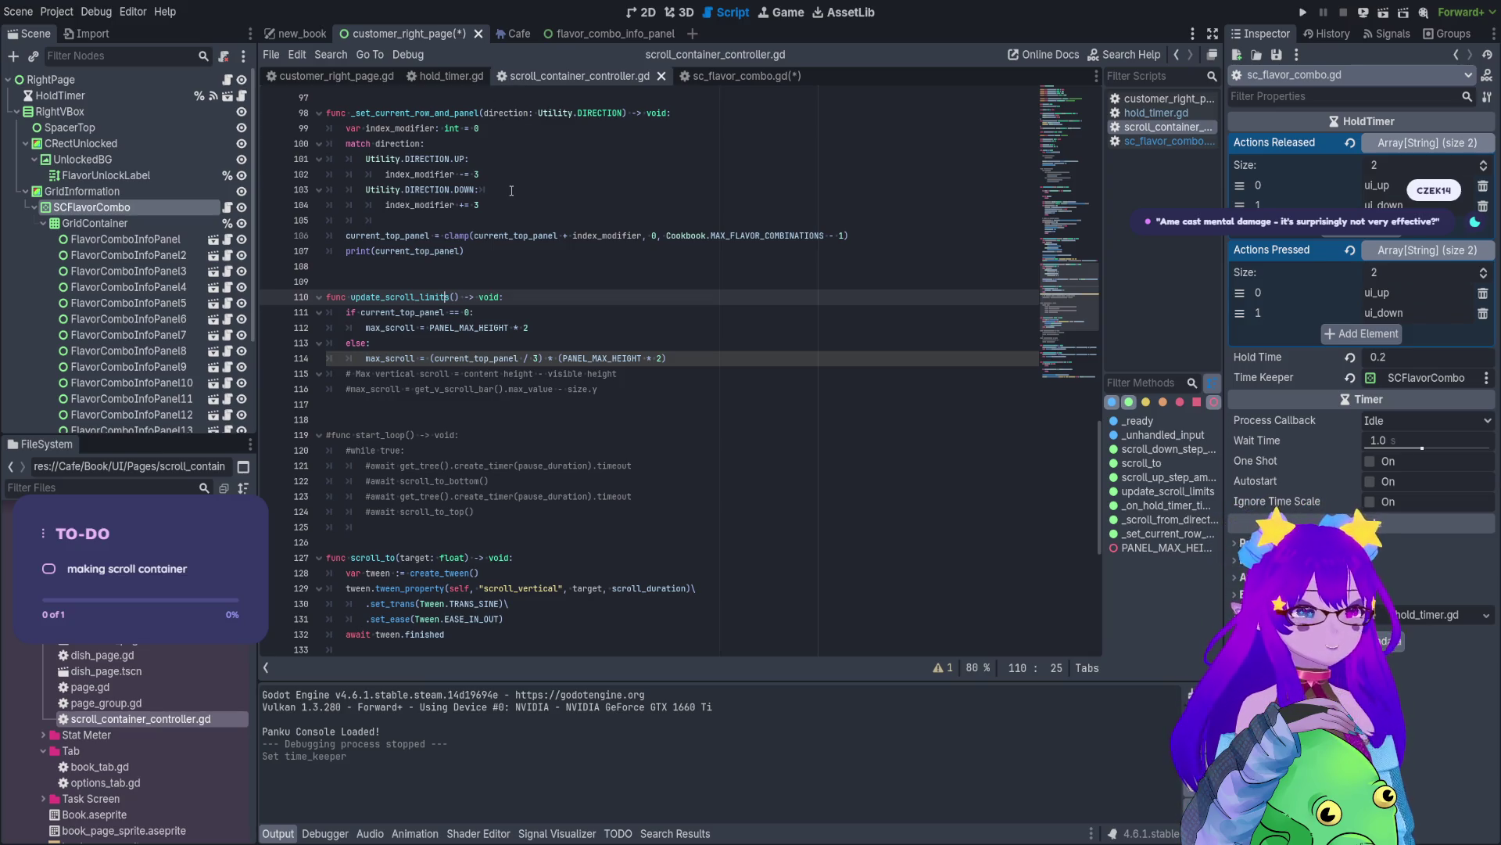
pyautogui.scroll(-6, 544, 519)
pyautogui.scroll(-3, 545, 519)
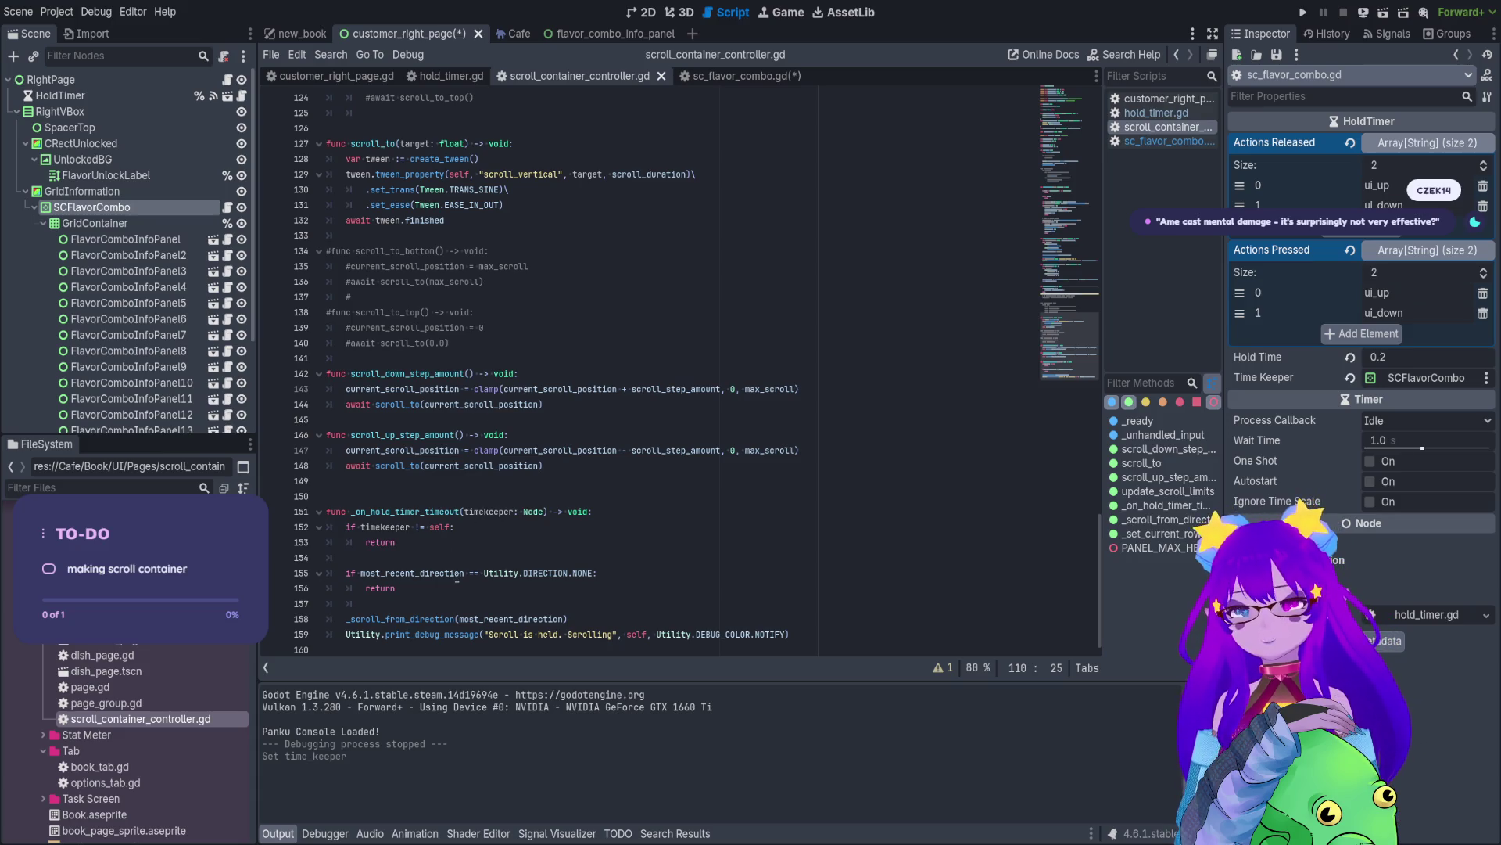
pyautogui.click(402, 435)
pyautogui.scroll(2, 400, 440)
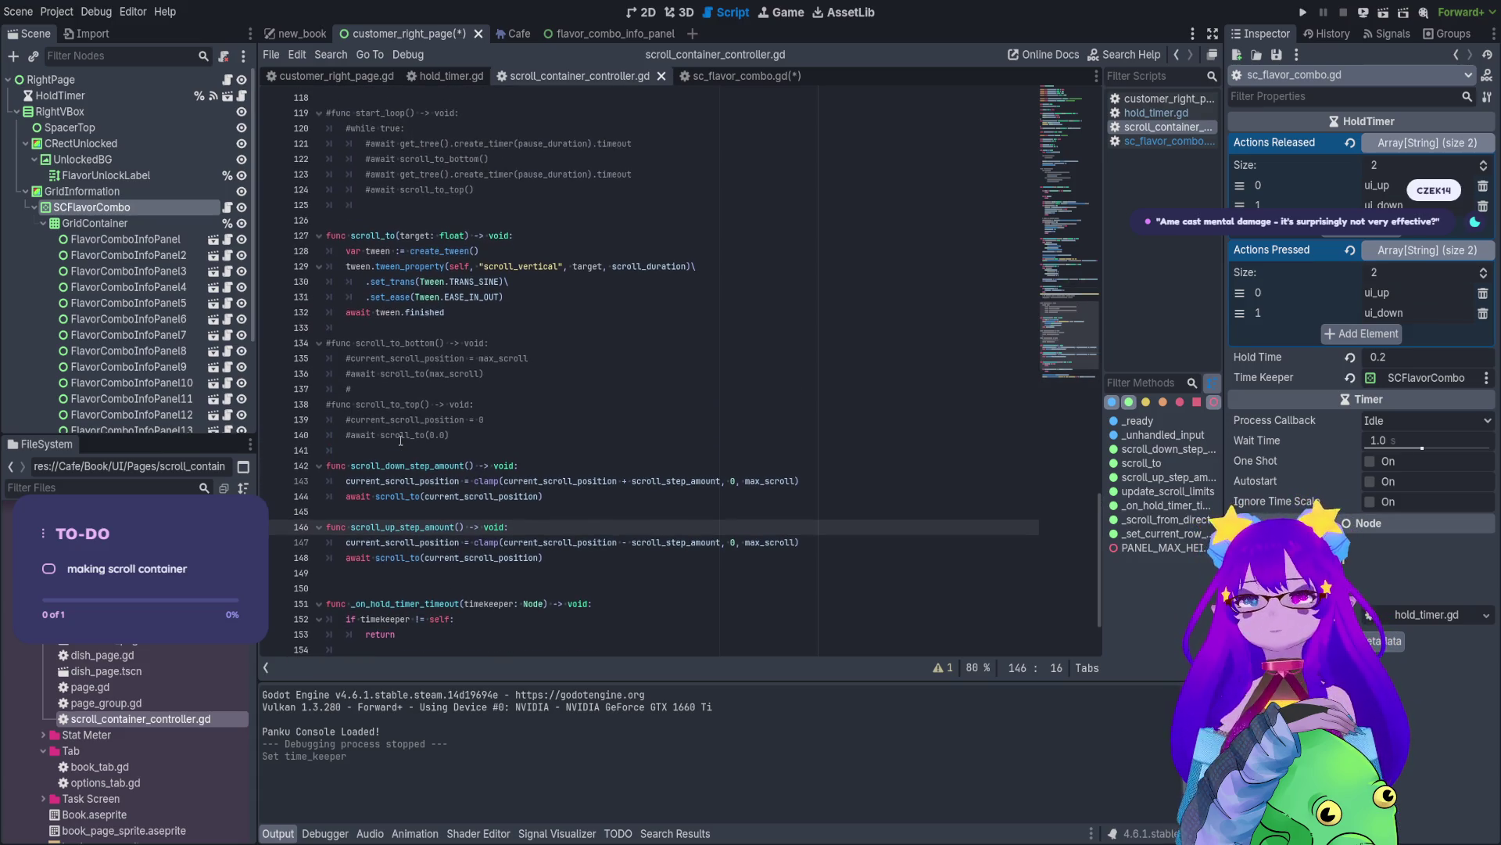
pyautogui.moveTo(547, 563)
pyautogui.mouseDown()
pyautogui.moveTo(328, 520)
pyautogui.moveTo(329, 463)
pyautogui.mouseUp()
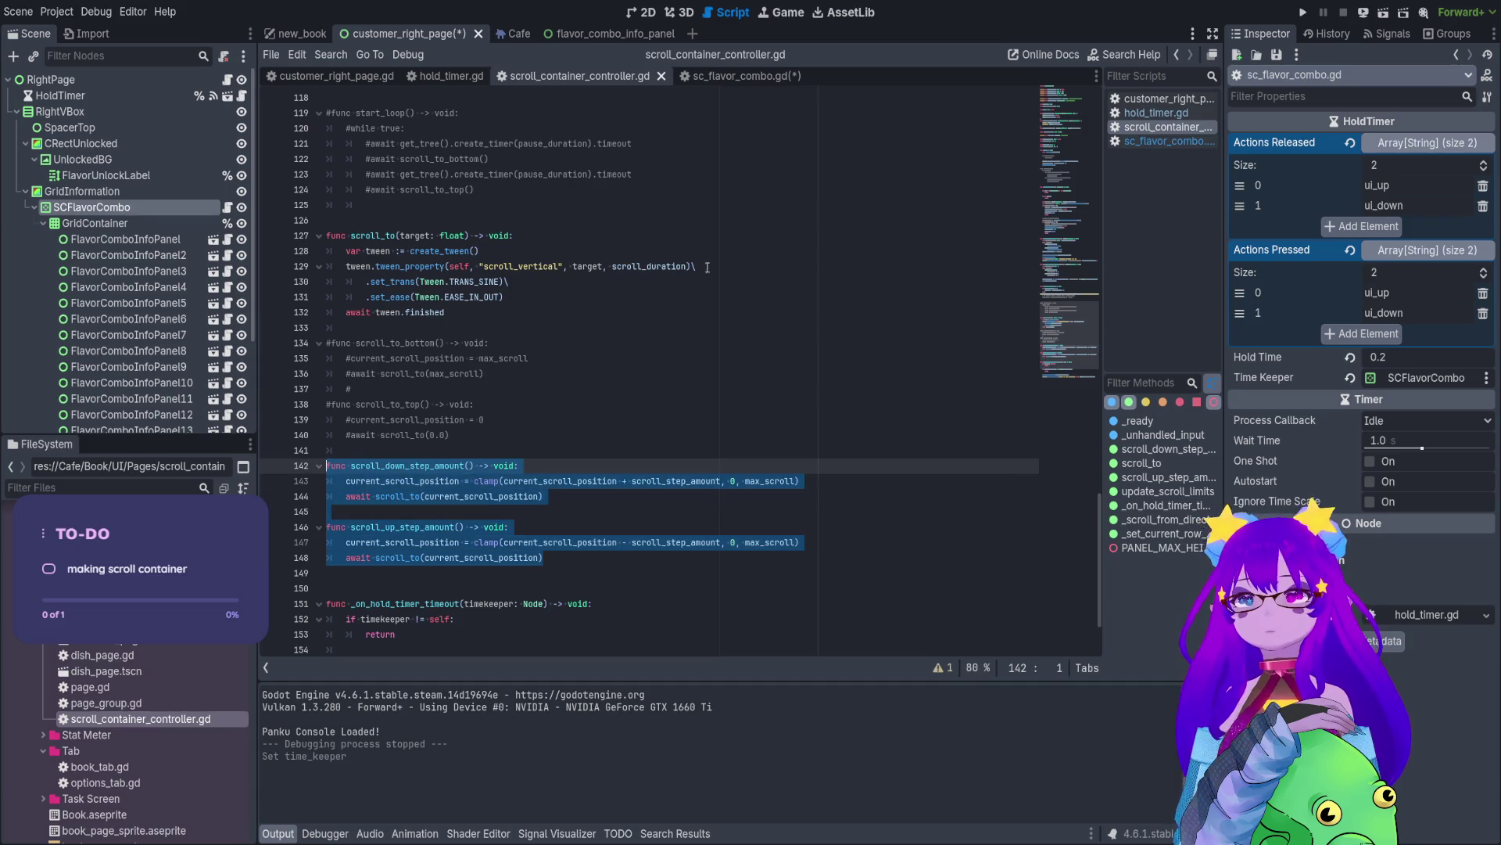
# - Paste scroll_down_step_amount and scroll_up_step_amount at line 38 of sc_flavor_combo.gd
pyautogui.click(781, 78)
pyautogui.click(384, 515)
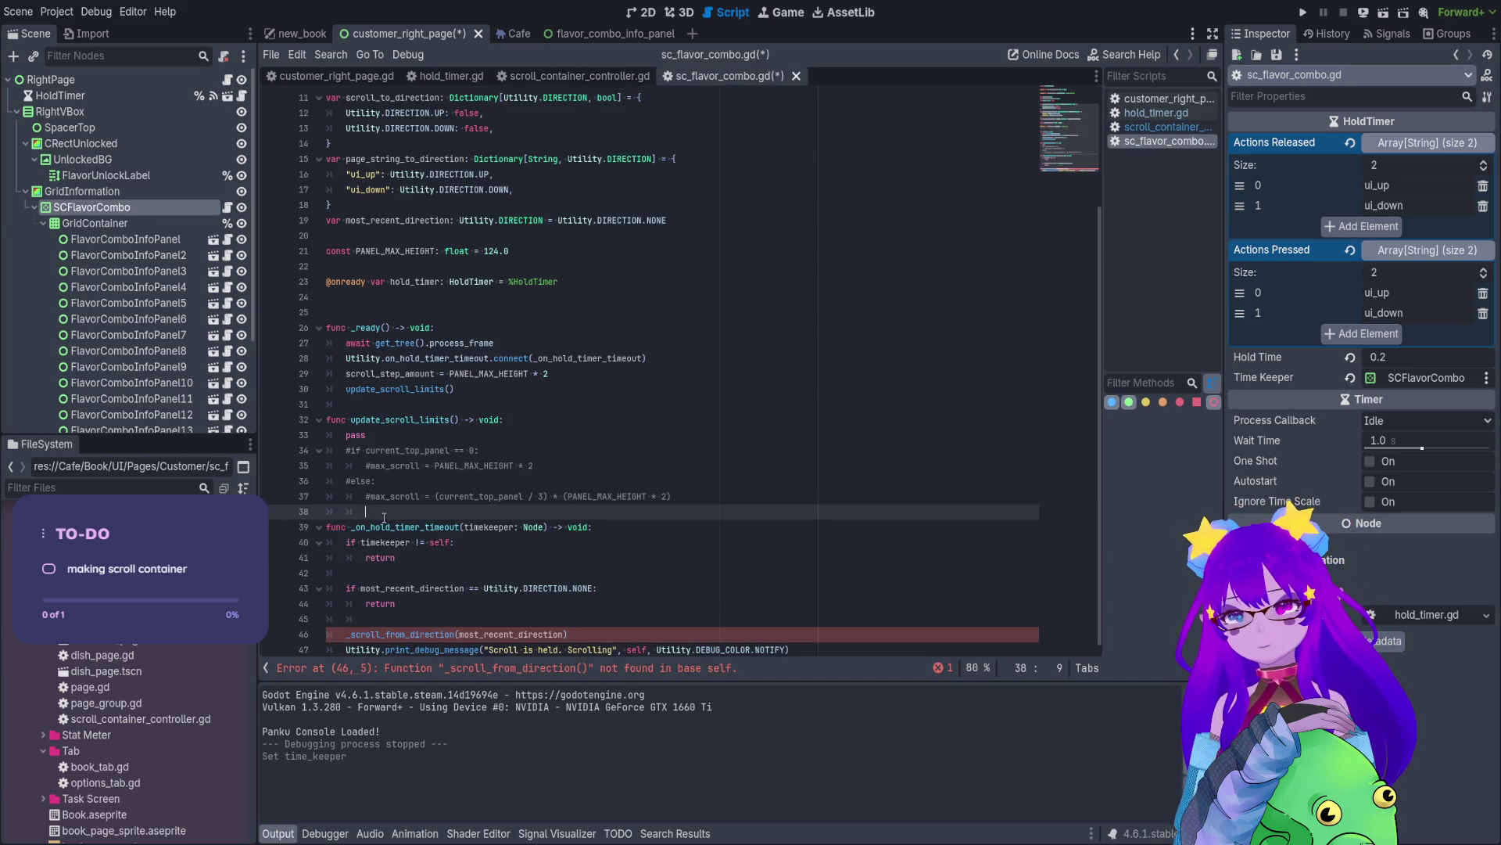
pyautogui.hotkey('ctrl', 'v')
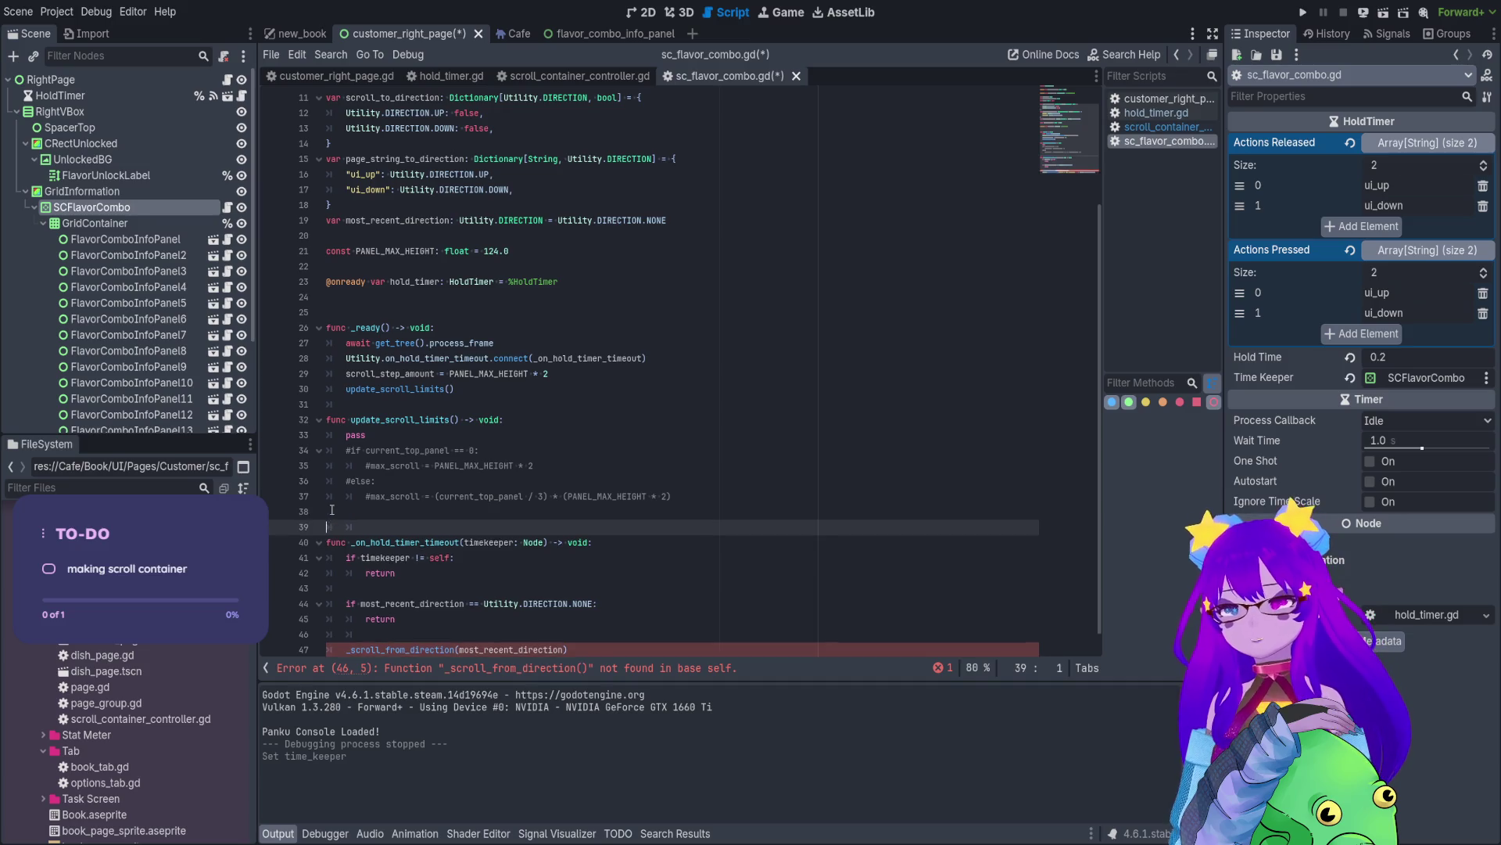
pyautogui.click(566, 79)
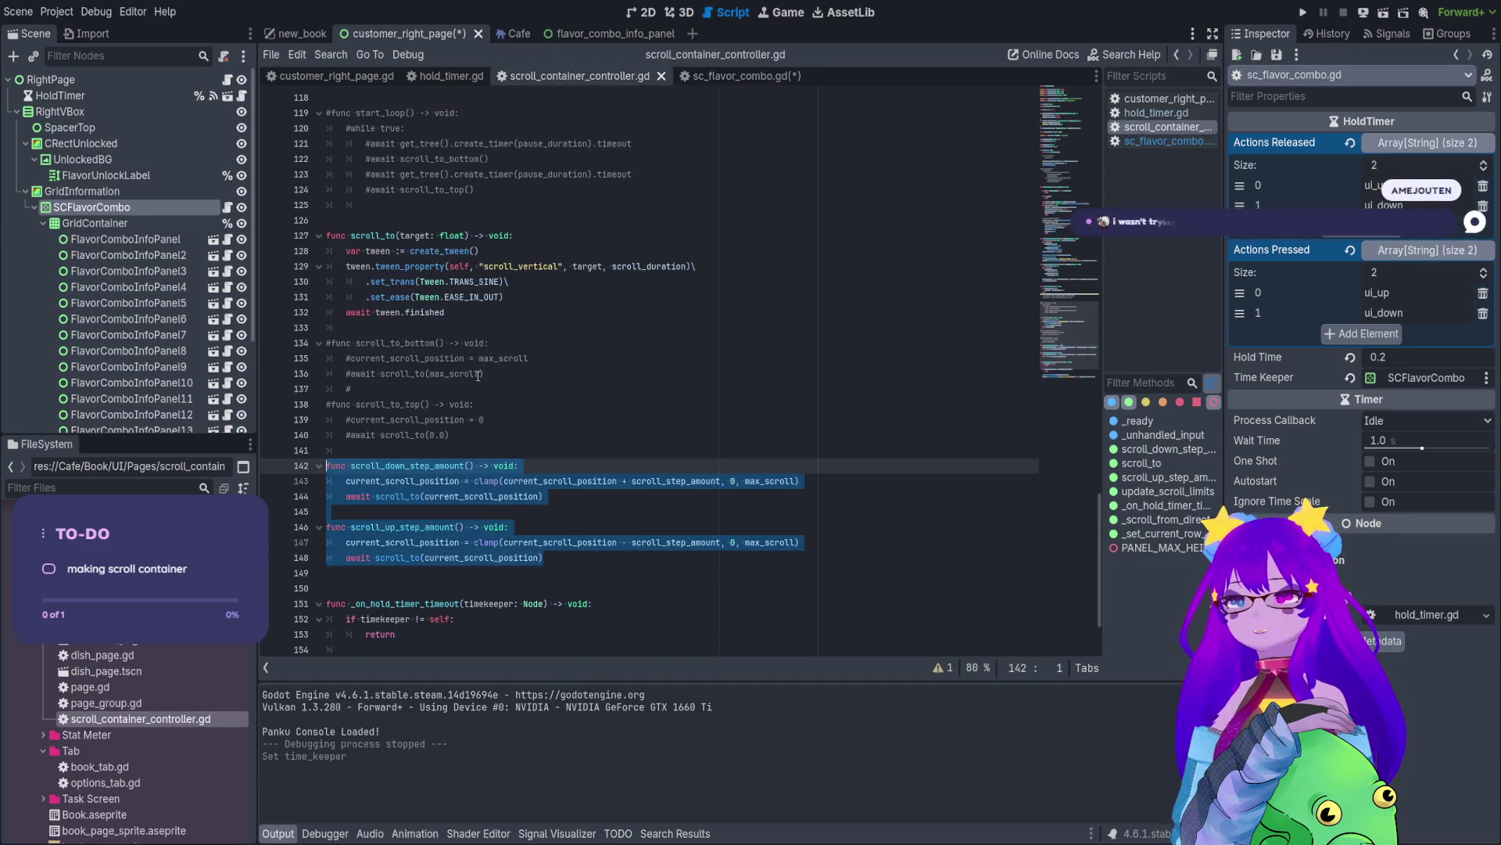
pyautogui.scroll(5, 470, 435)
pyautogui.scroll(2, 470, 434)
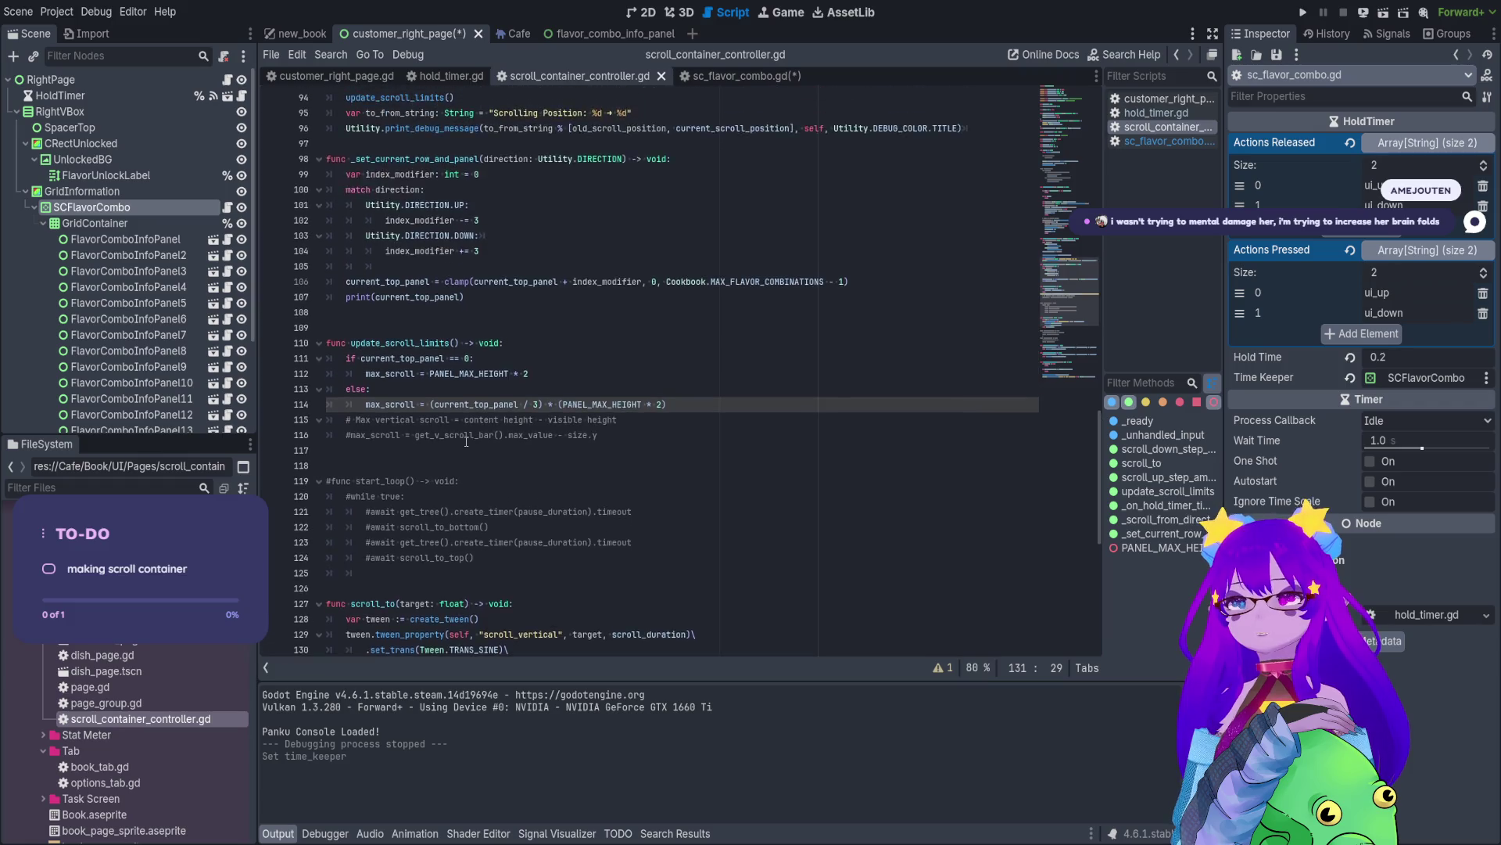
# - Scroll through the controller script and compare it with sc_flavor_combo.gd
pyautogui.click(457, 254)
pyautogui.scroll(3, 456, 259)
pyautogui.scroll(6, 457, 259)
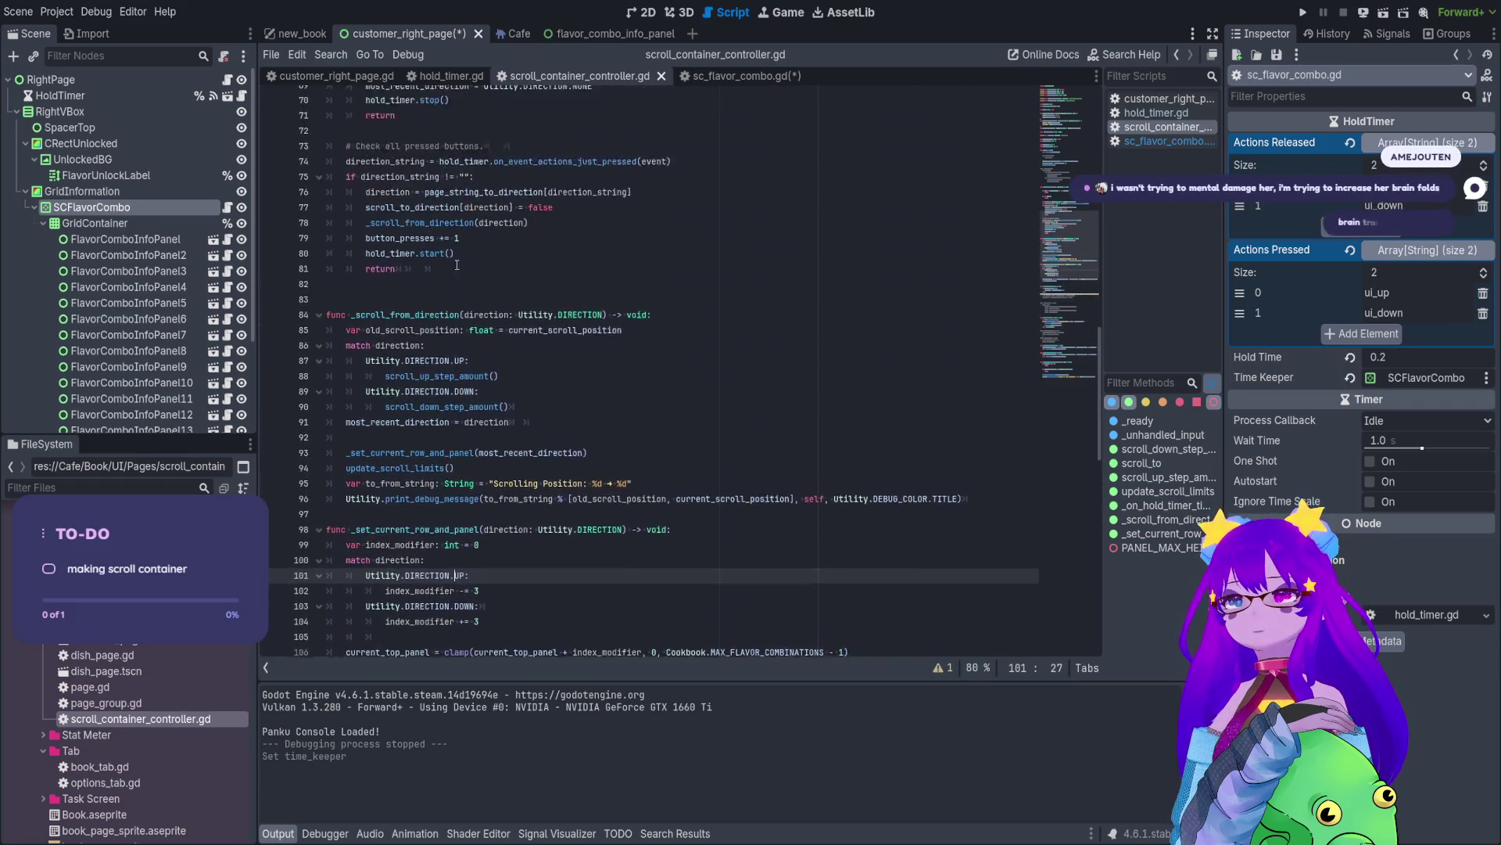
pyautogui.scroll(1, 490, 356)
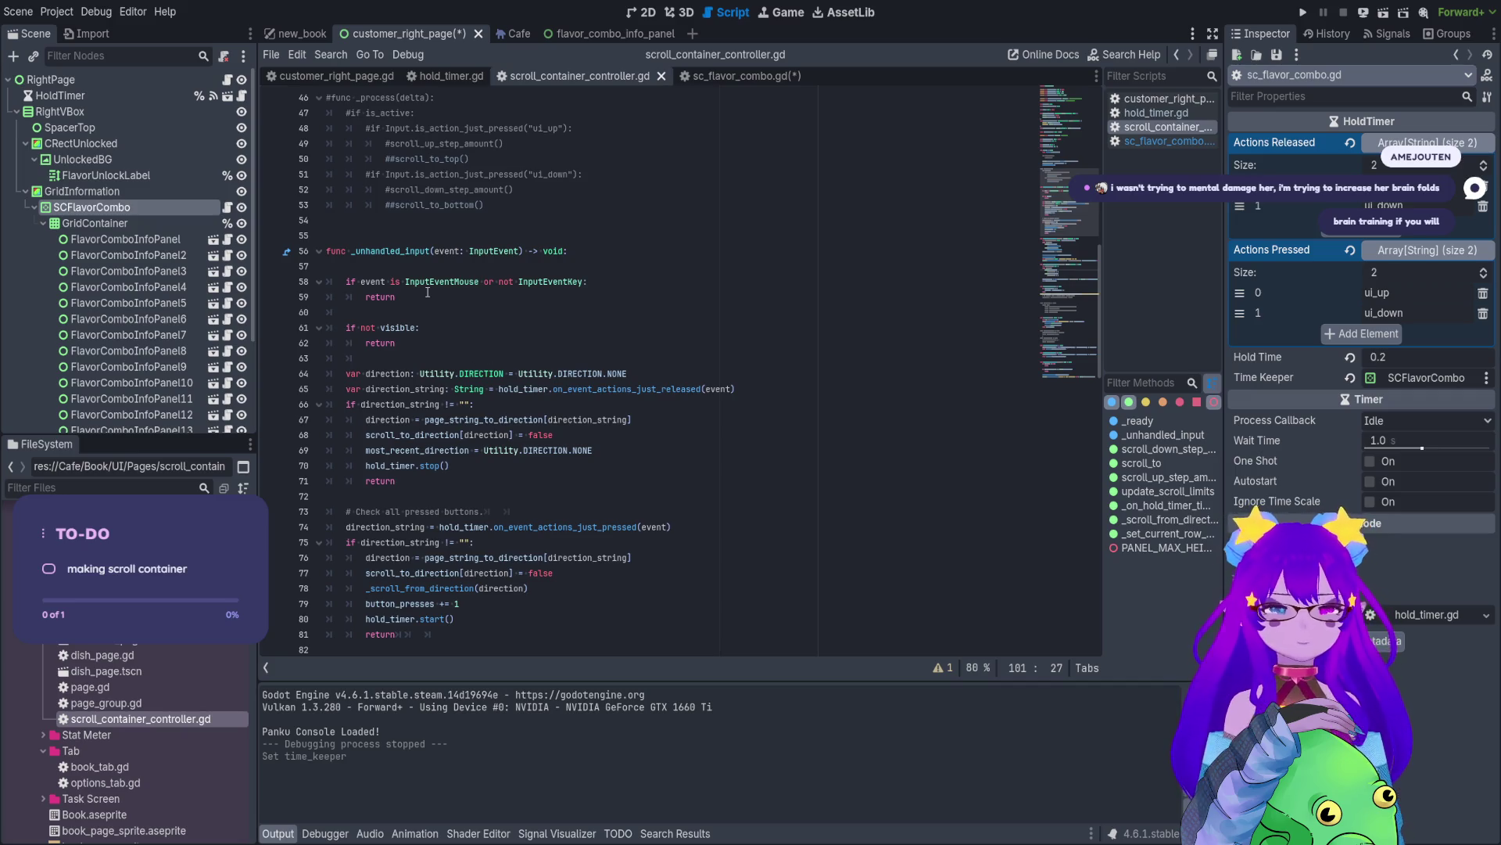
pyautogui.scroll(4, 427, 292)
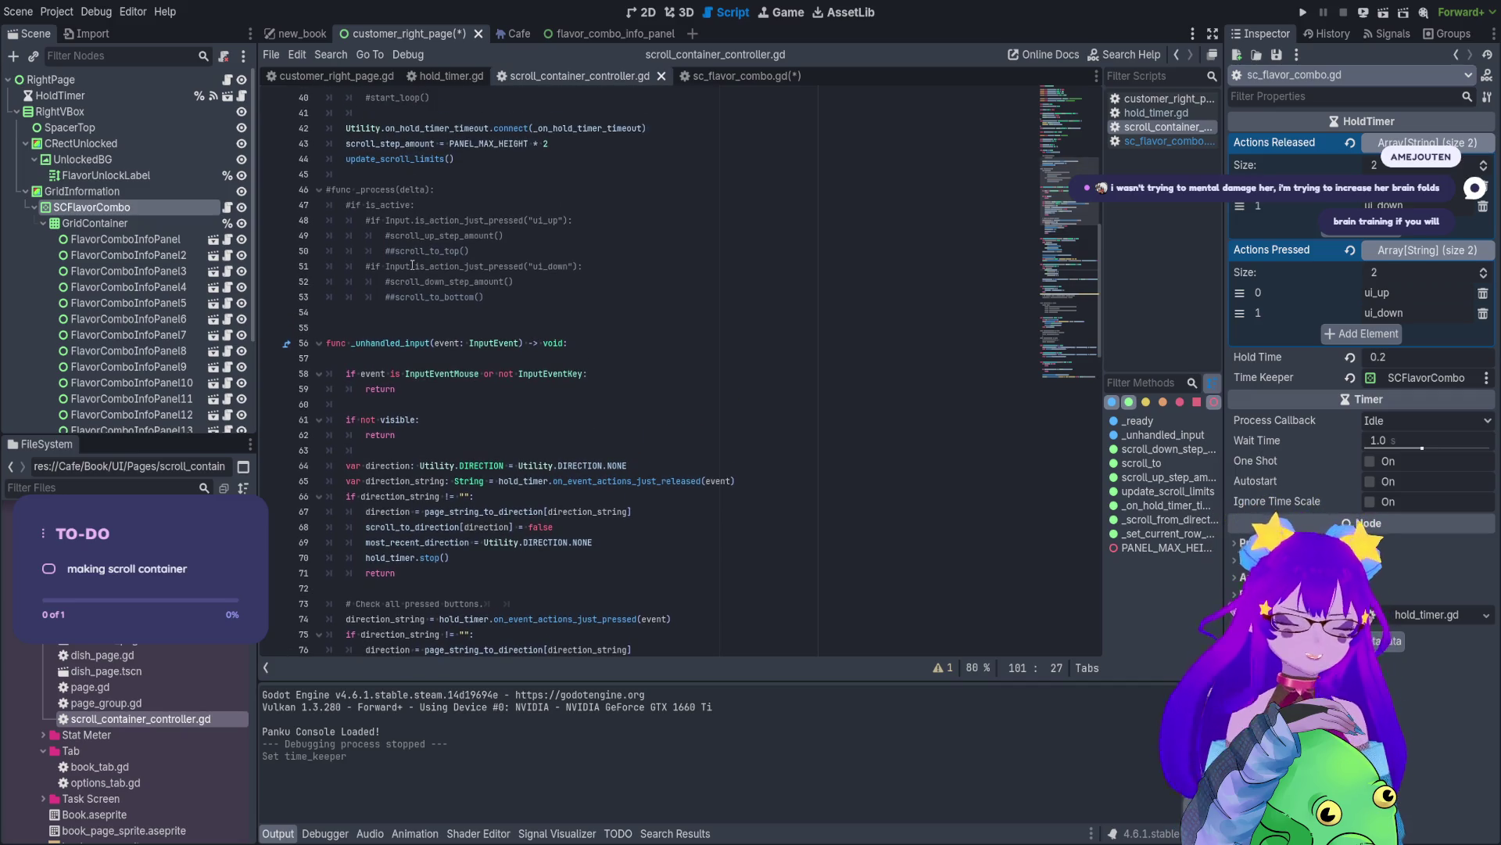
pyautogui.scroll(3, 402, 232)
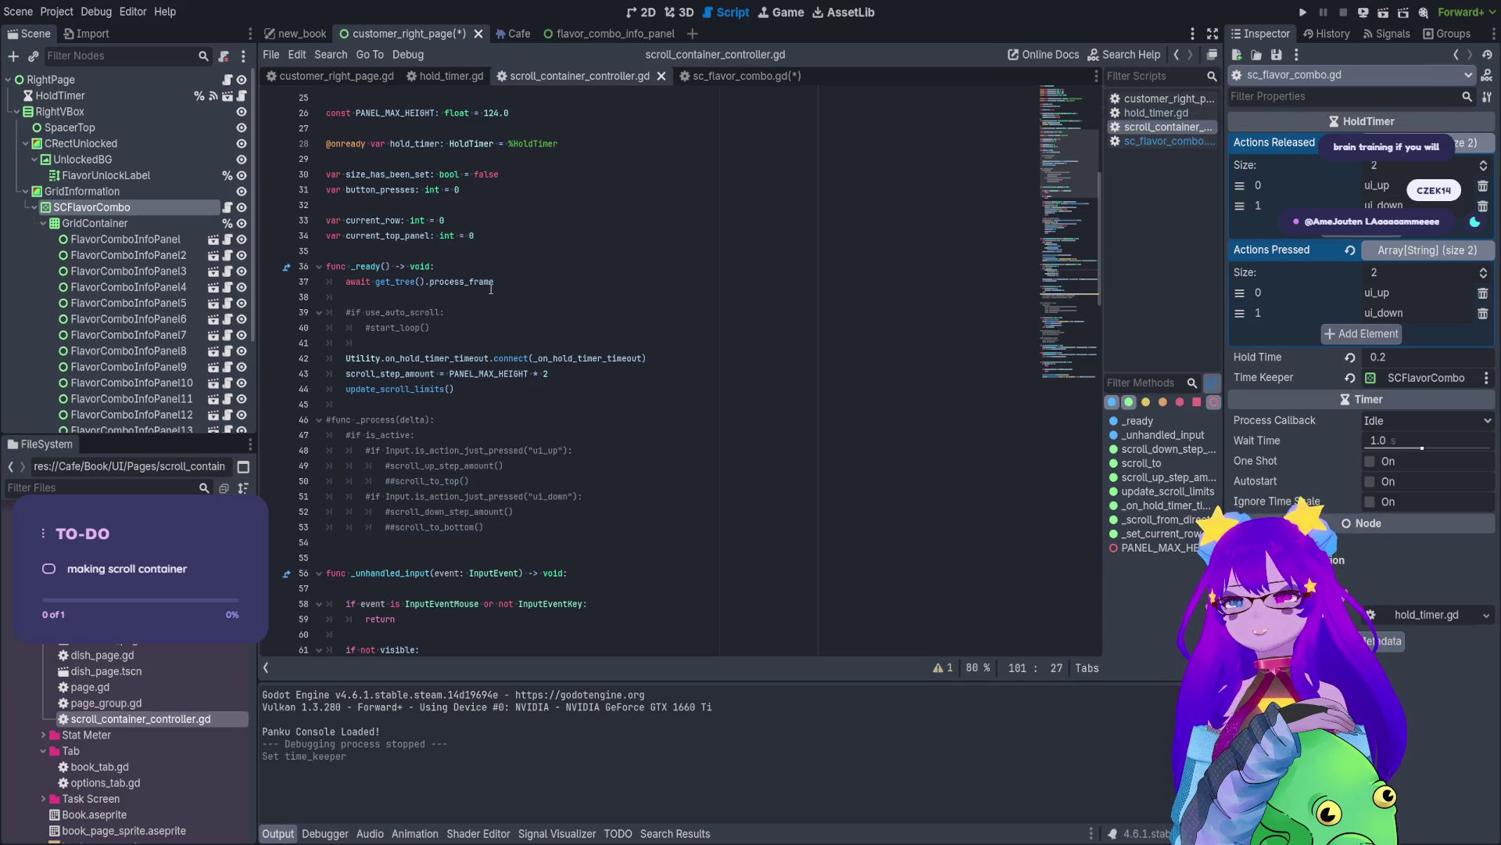
pyautogui.scroll(5, 491, 288)
pyautogui.scroll(-5, 506, 317)
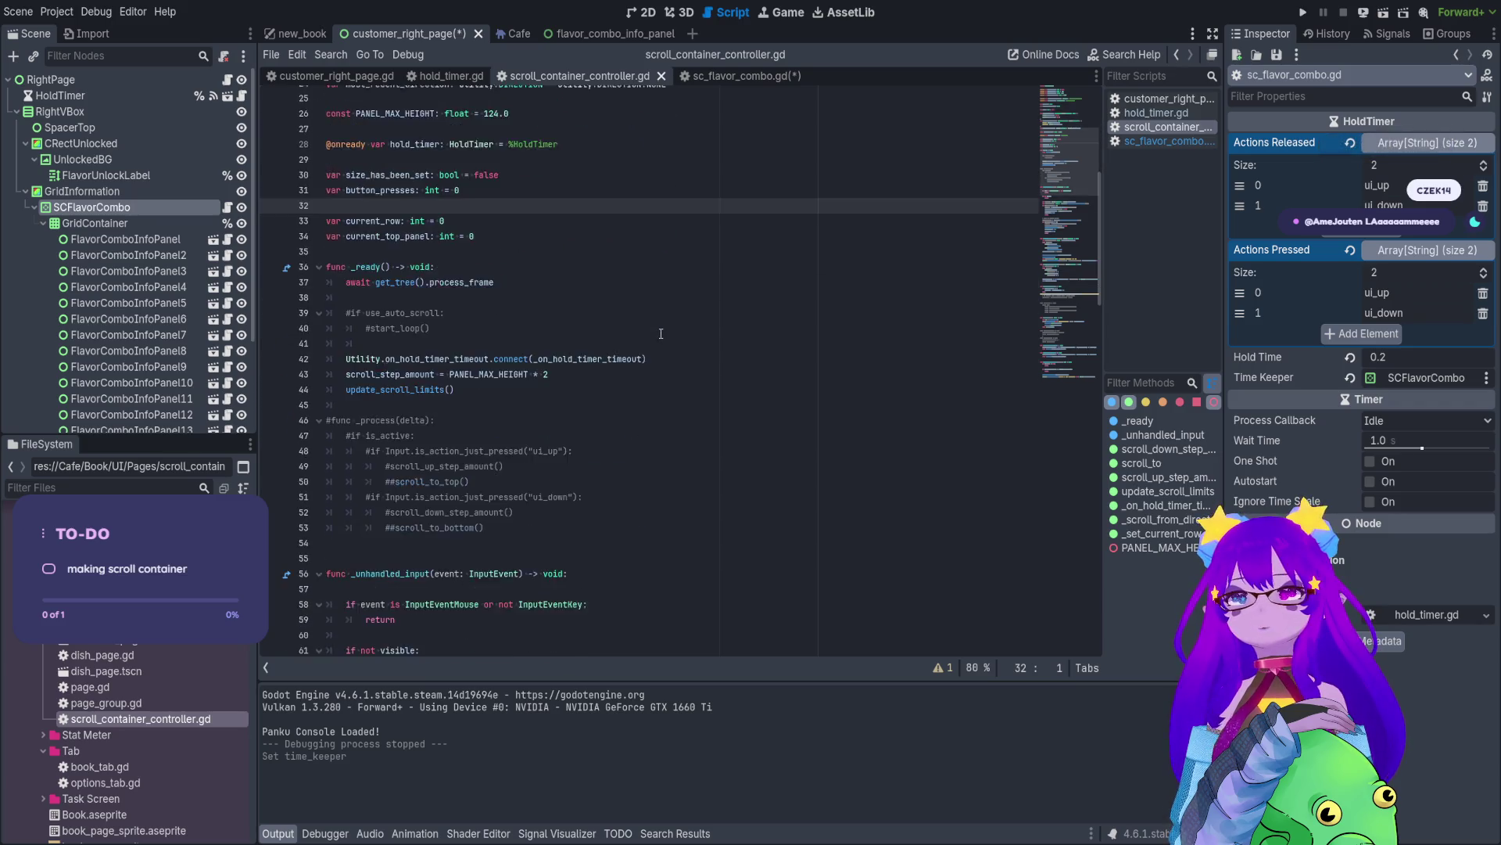
pyautogui.click(740, 78)
pyautogui.scroll(-3, 513, 503)
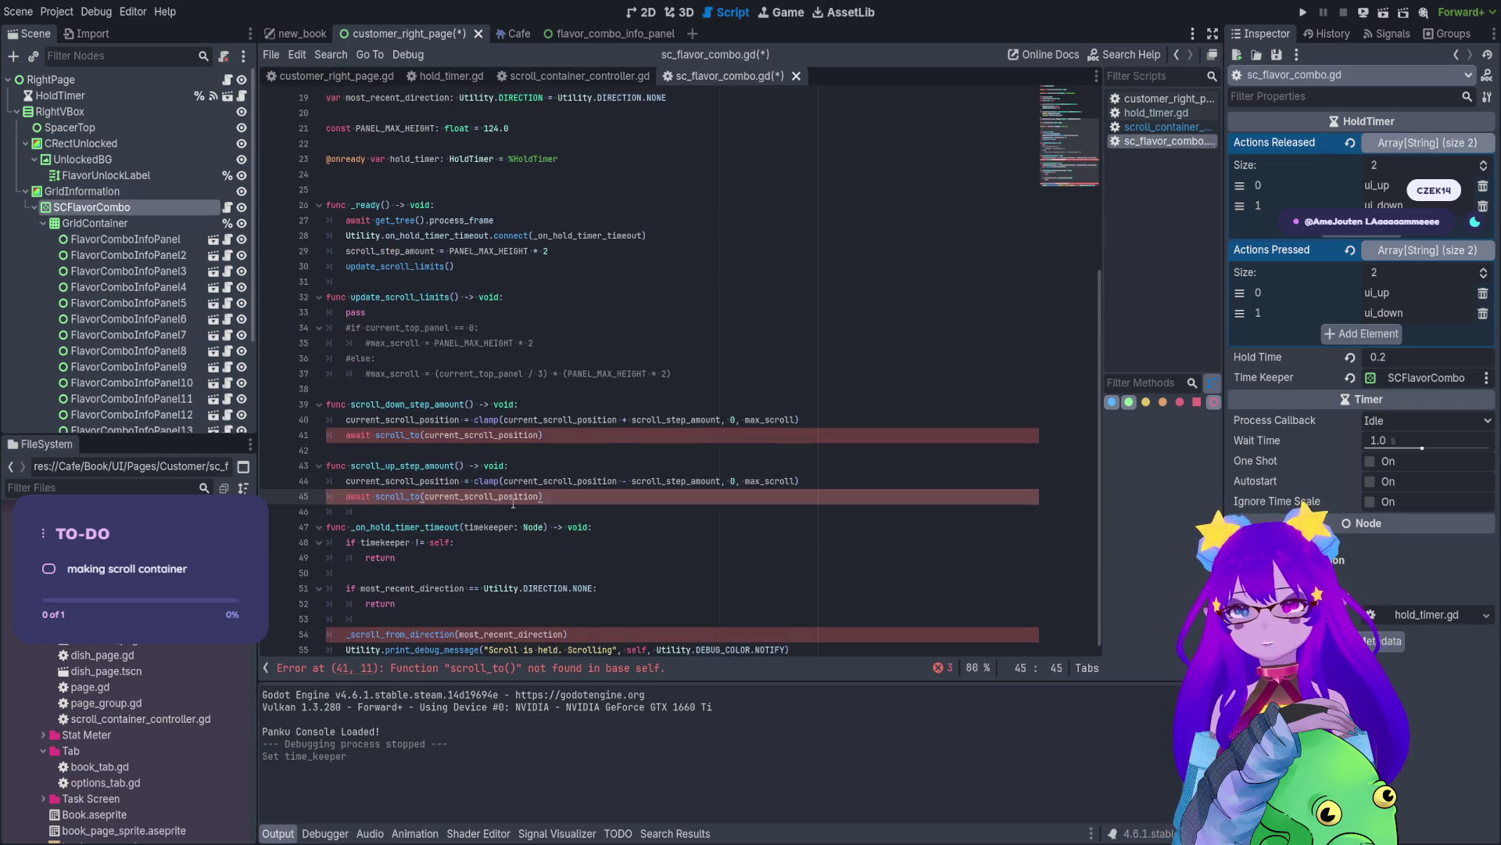
pyautogui.click(574, 76)
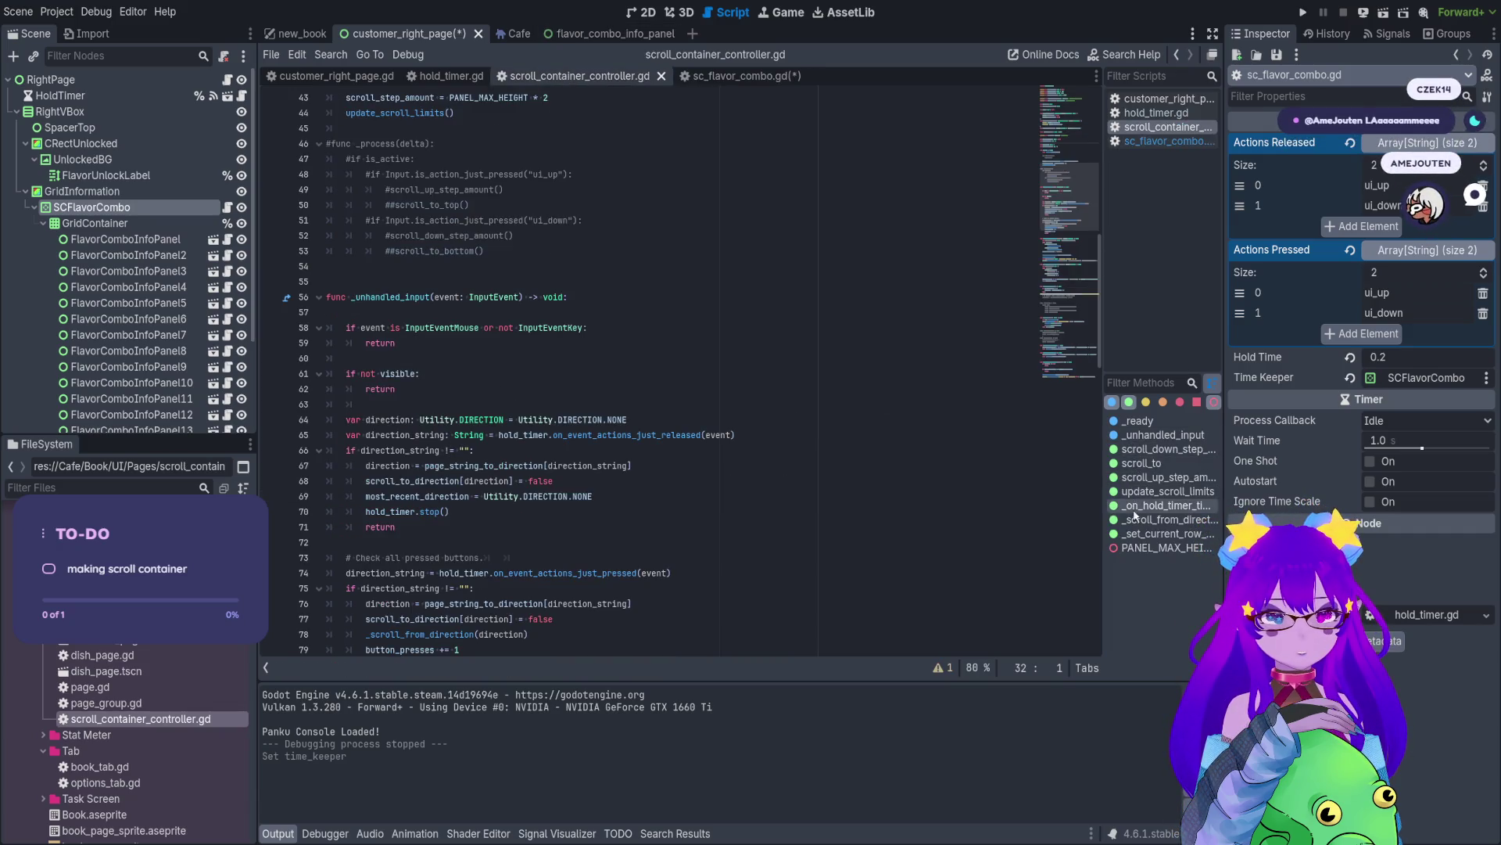
# - Jump to _scroll_from_direction from the controller's method list
pyautogui.click(1165, 519)
pyautogui.moveTo(691, 560); pyautogui.dragTo(508, 512)
pyautogui.click(471, 561)
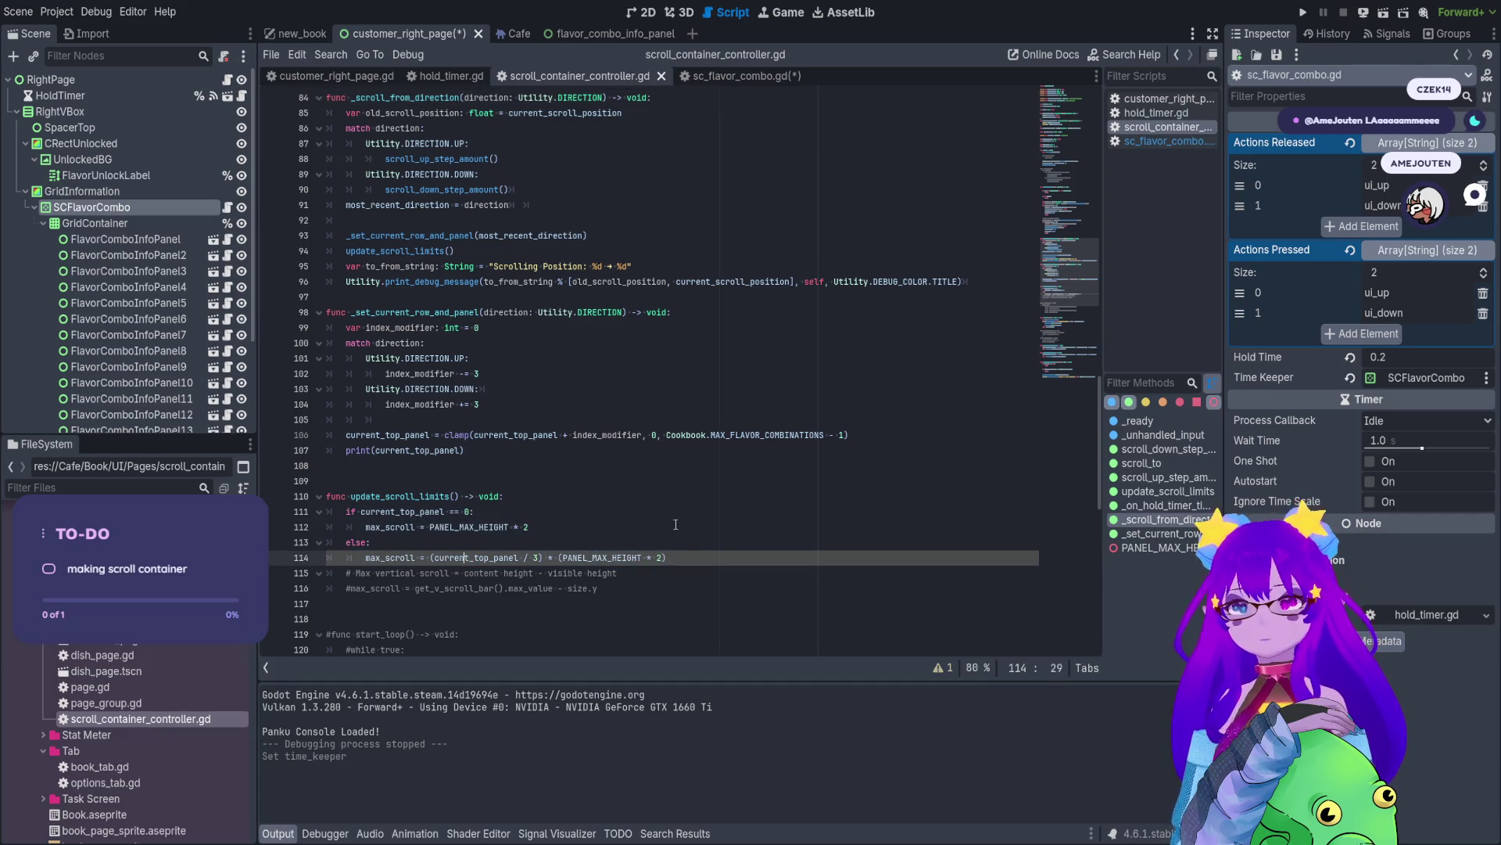
pyautogui.click(1129, 521)
pyautogui.scroll(2, 443, 194)
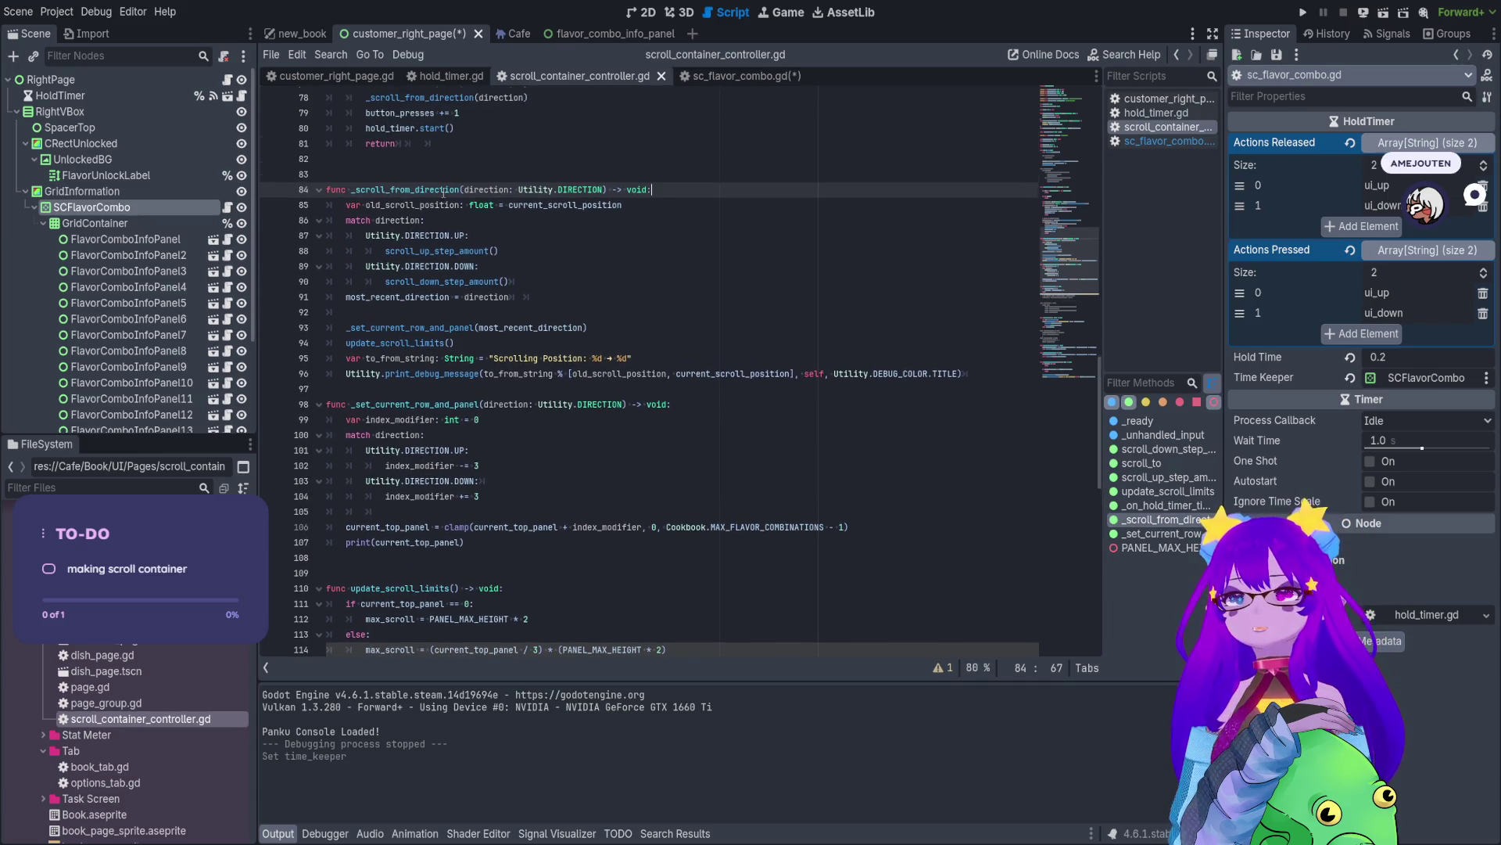
# - Copy the whole _scroll_from_direction function to the end of sc_flavor_combo.gd
pyautogui.moveTo(973, 374)
pyautogui.mouseDown()
pyautogui.moveTo(547, 360)
pyautogui.moveTo(469, 227)
pyautogui.moveTo(326, 189)
pyautogui.mouseUp()
pyautogui.click(710, 77)
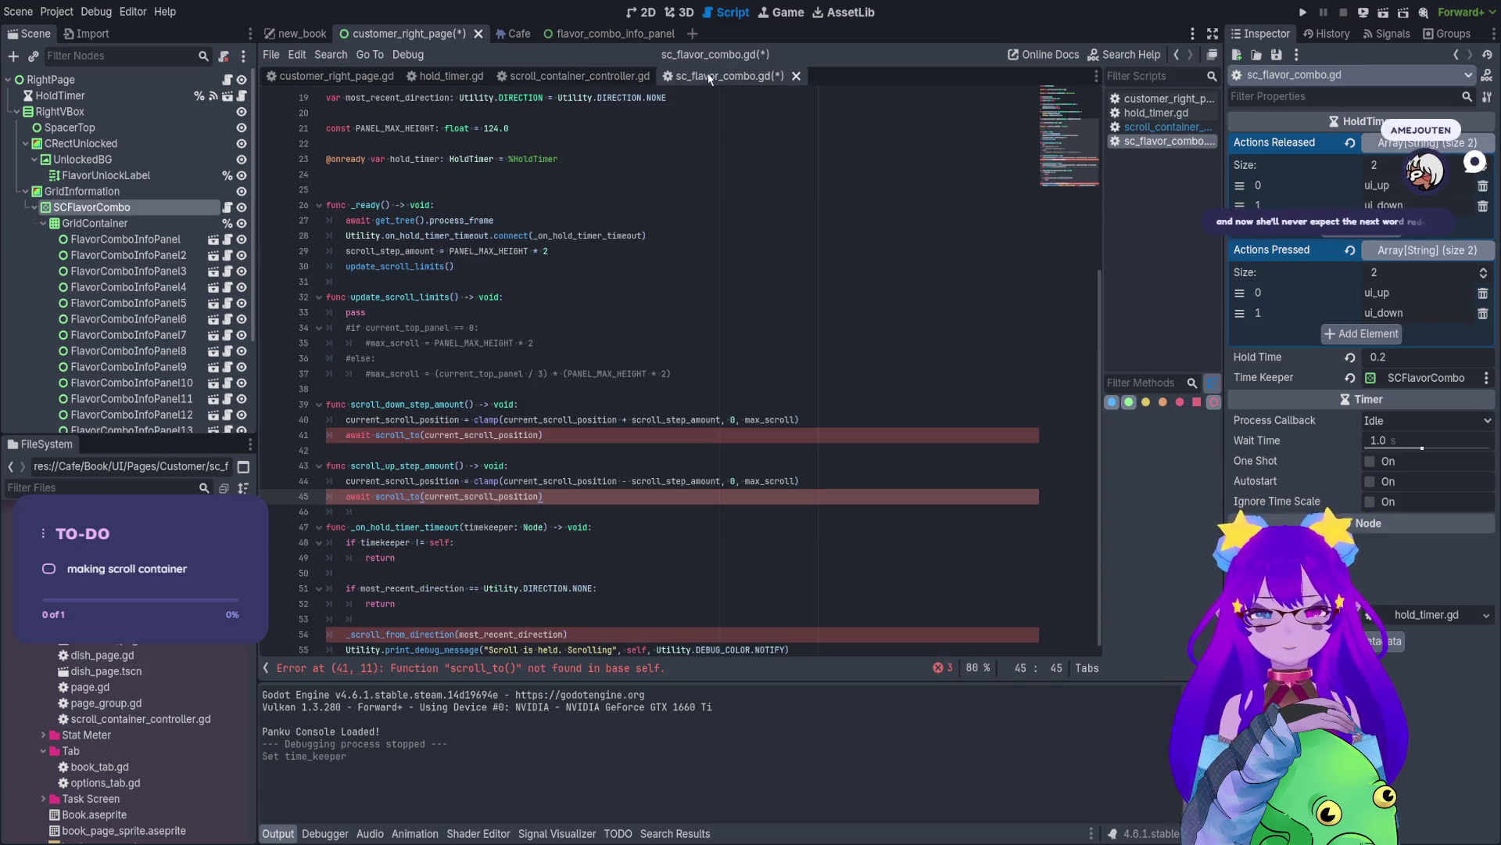
pyautogui.click(803, 646)
pyautogui.press('Return')
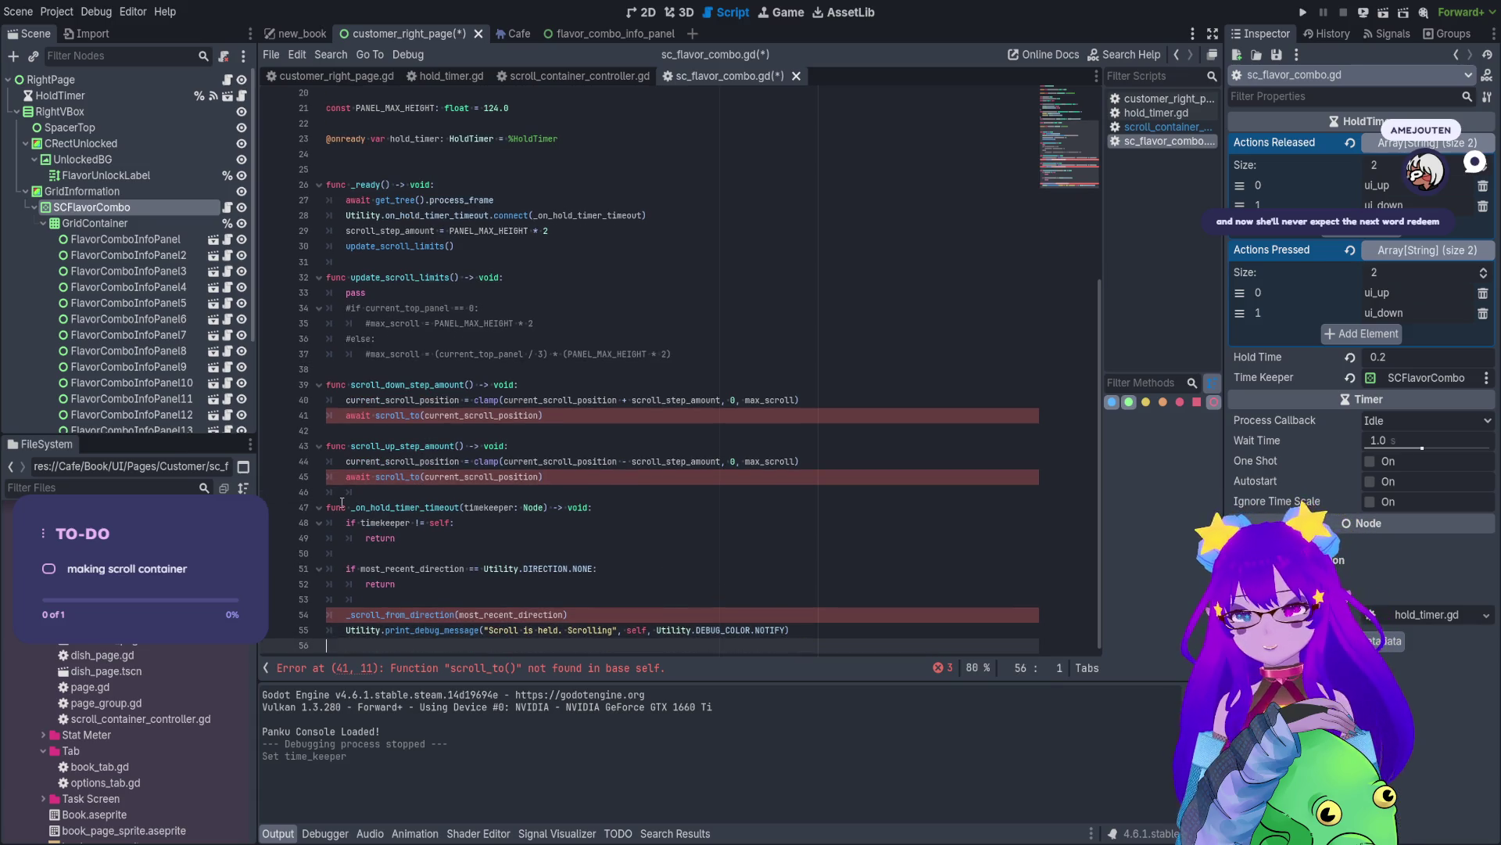
pyautogui.hotkey('ctrl', 'z')
pyautogui.hotkey('ctrl', 'z')
pyautogui.hotkey('ctrl', 'z')
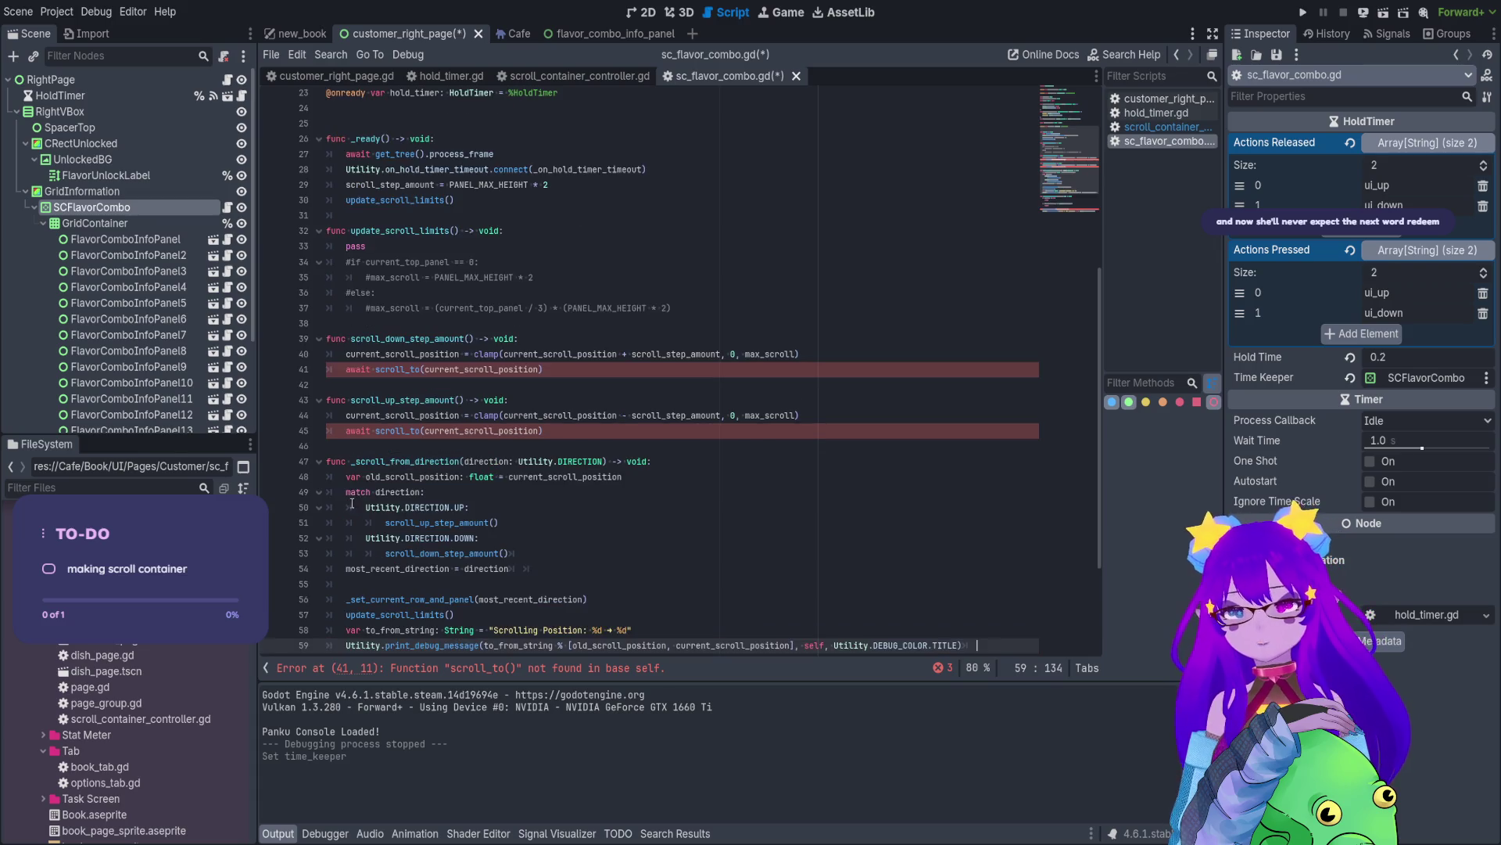
# - Delete the commented-out max_scroll lines from update_scroll_limits, leaving only pass
pyautogui.scroll(2, 421, 396)
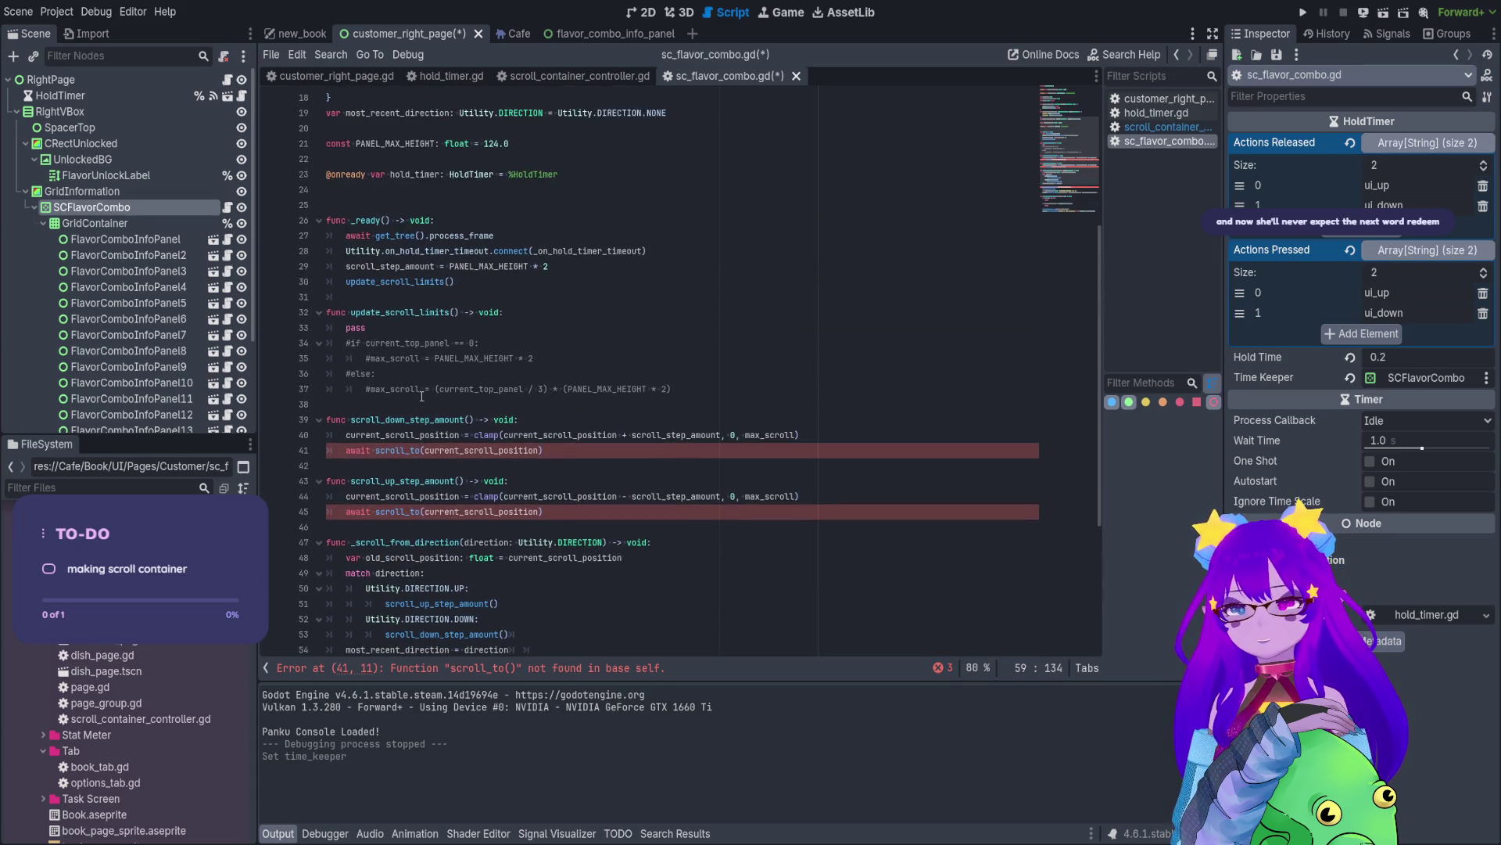
pyautogui.click(684, 388)
pyautogui.moveTo(684, 388); pyautogui.dragTo(301, 350)
pyautogui.press('BackSpace')
pyautogui.press('BackSpace')
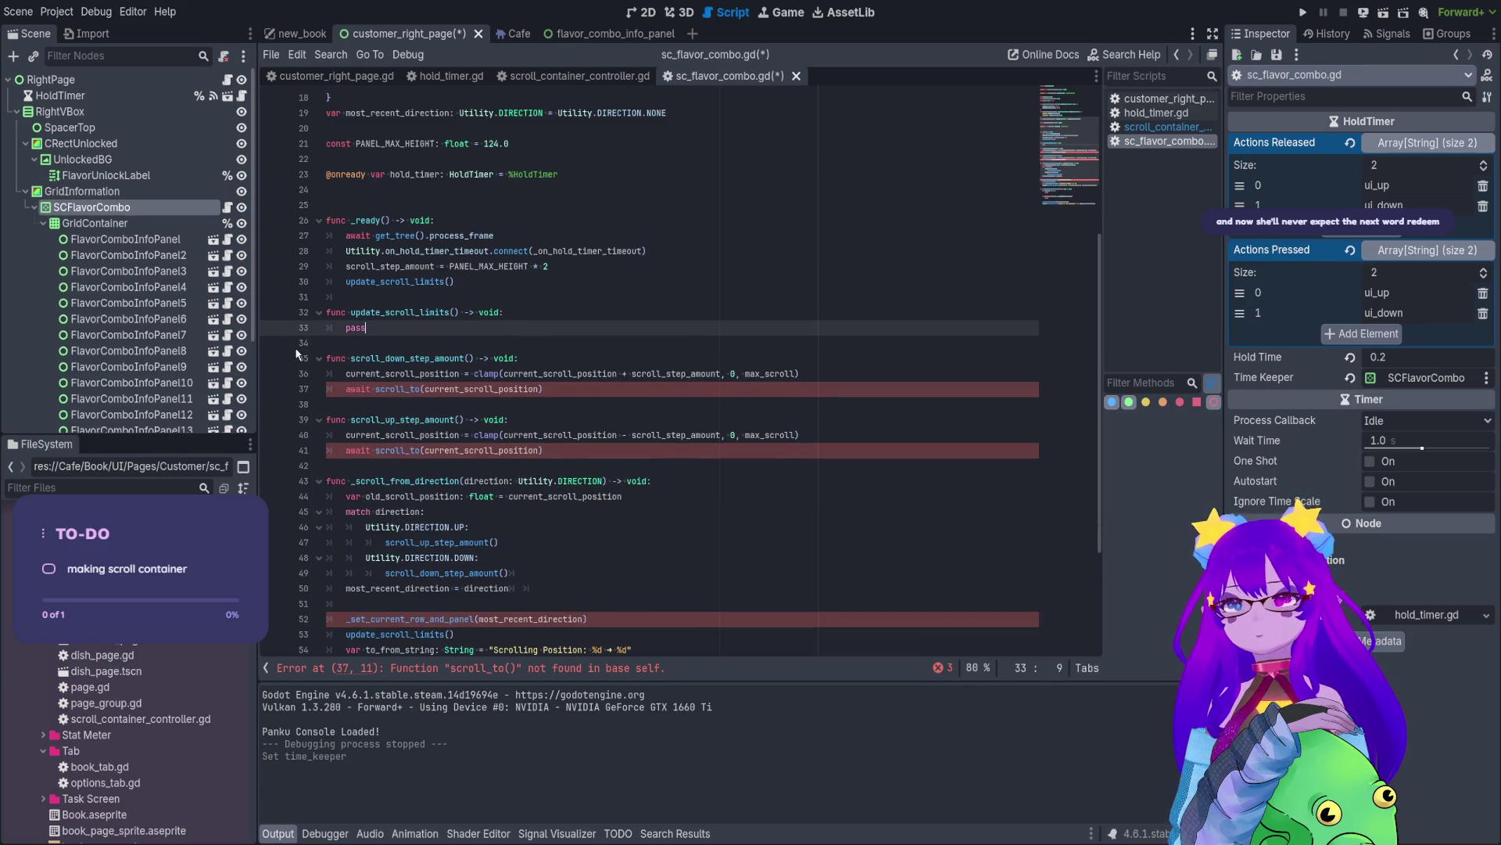
pyautogui.click(403, 291)
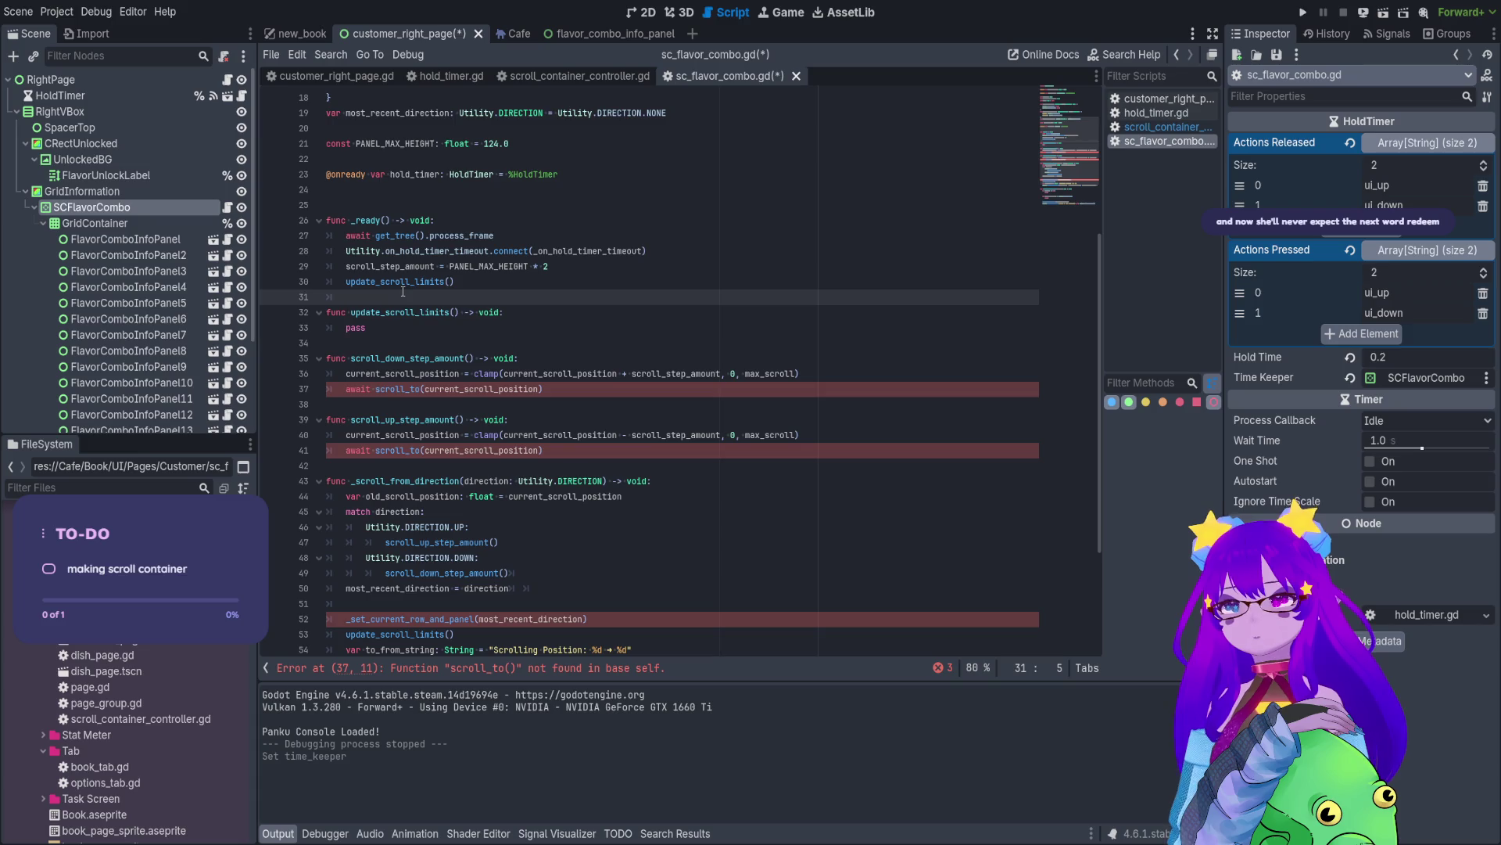
pyautogui.doubleClick(419, 389)
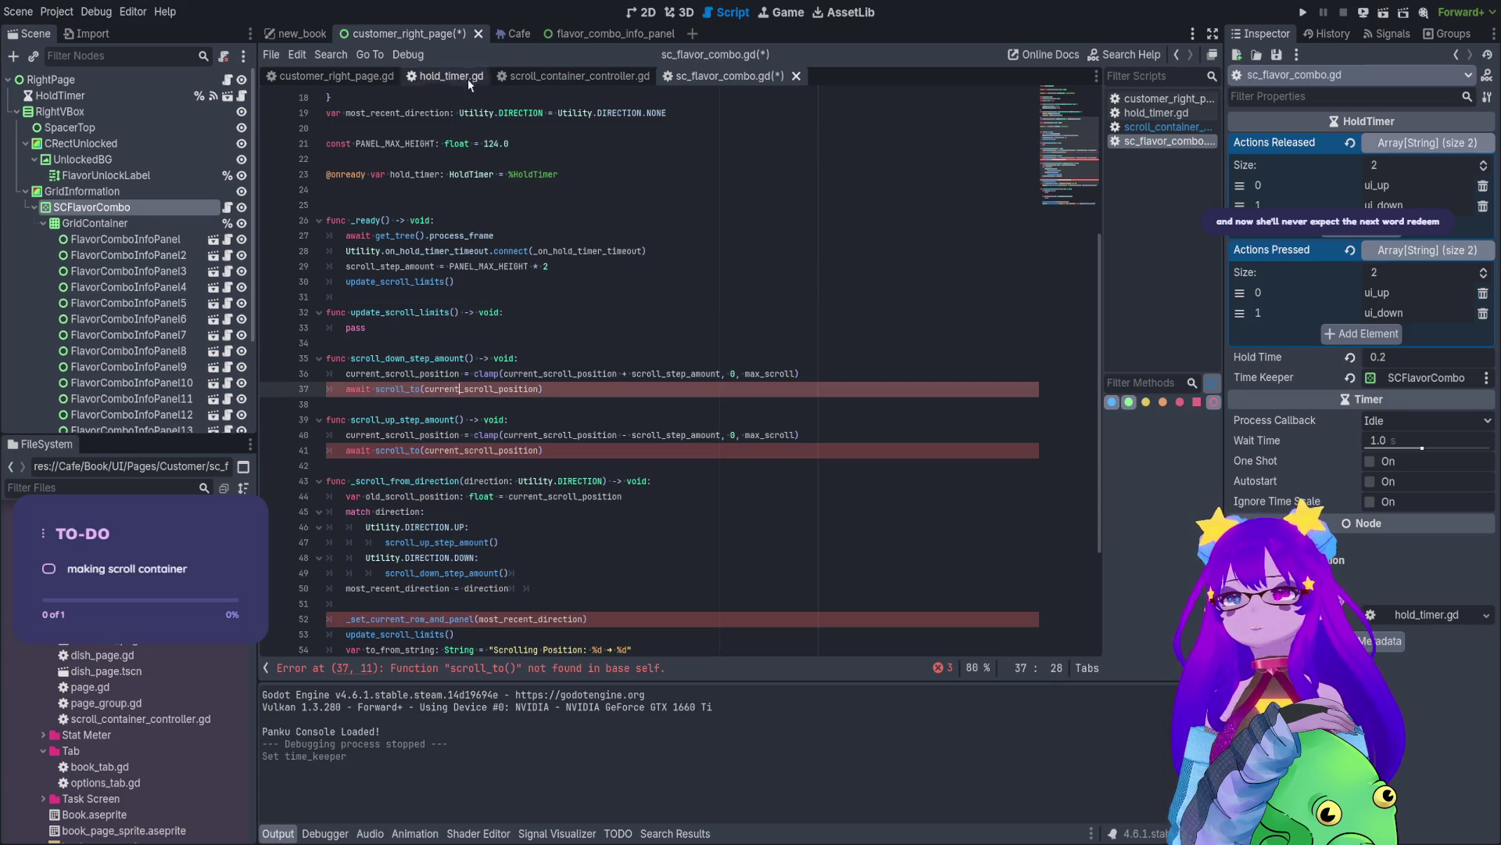
# - Copy the scroll_to function from scroll_container_controller.gd and return to sc_flavor_combo.gd
pyautogui.click(558, 81)
pyautogui.scroll(10, 415, 486)
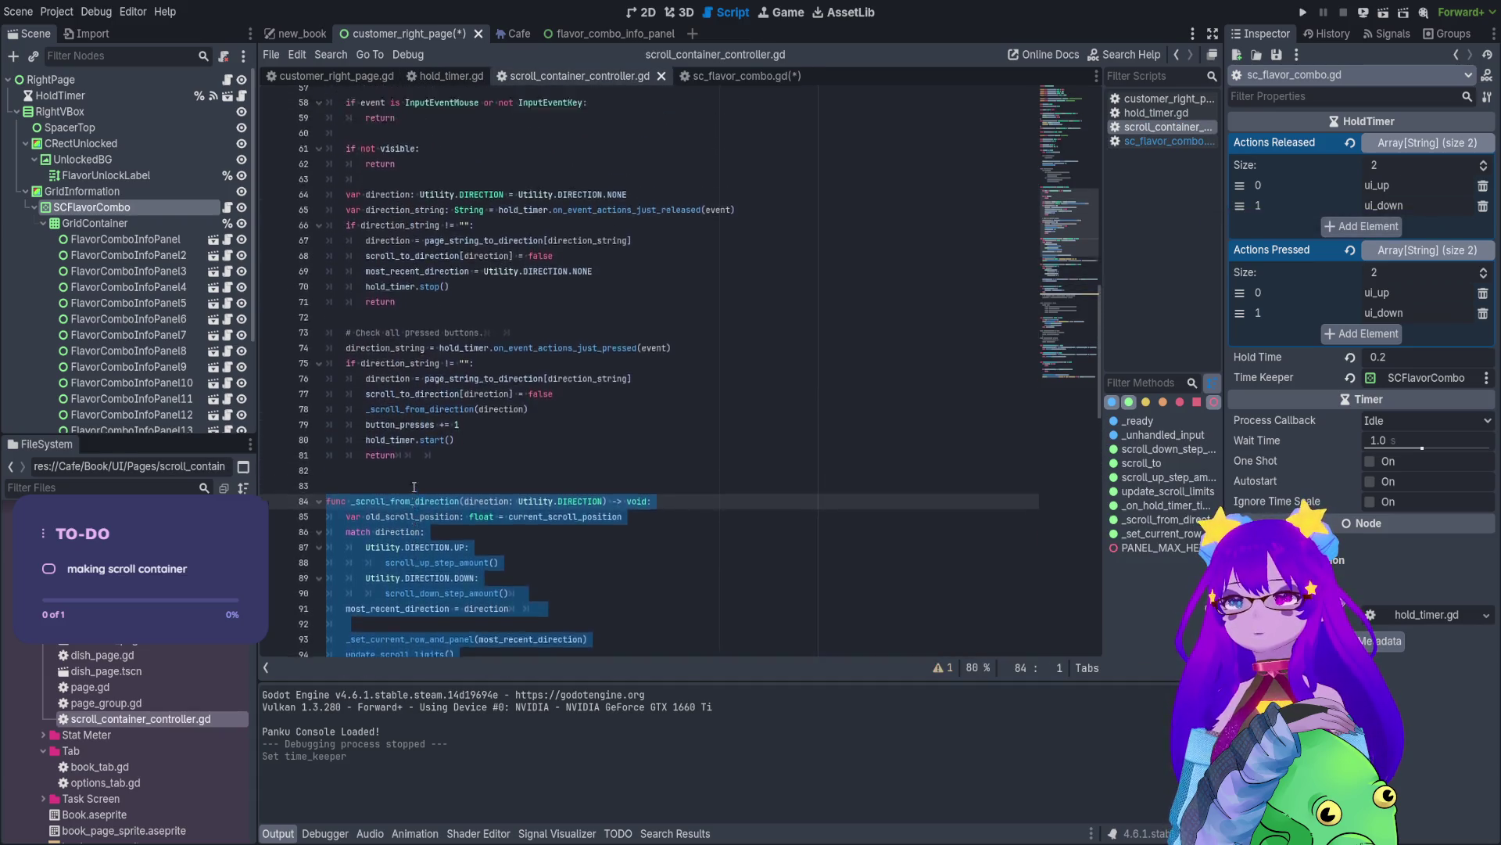
pyautogui.scroll(9, 415, 487)
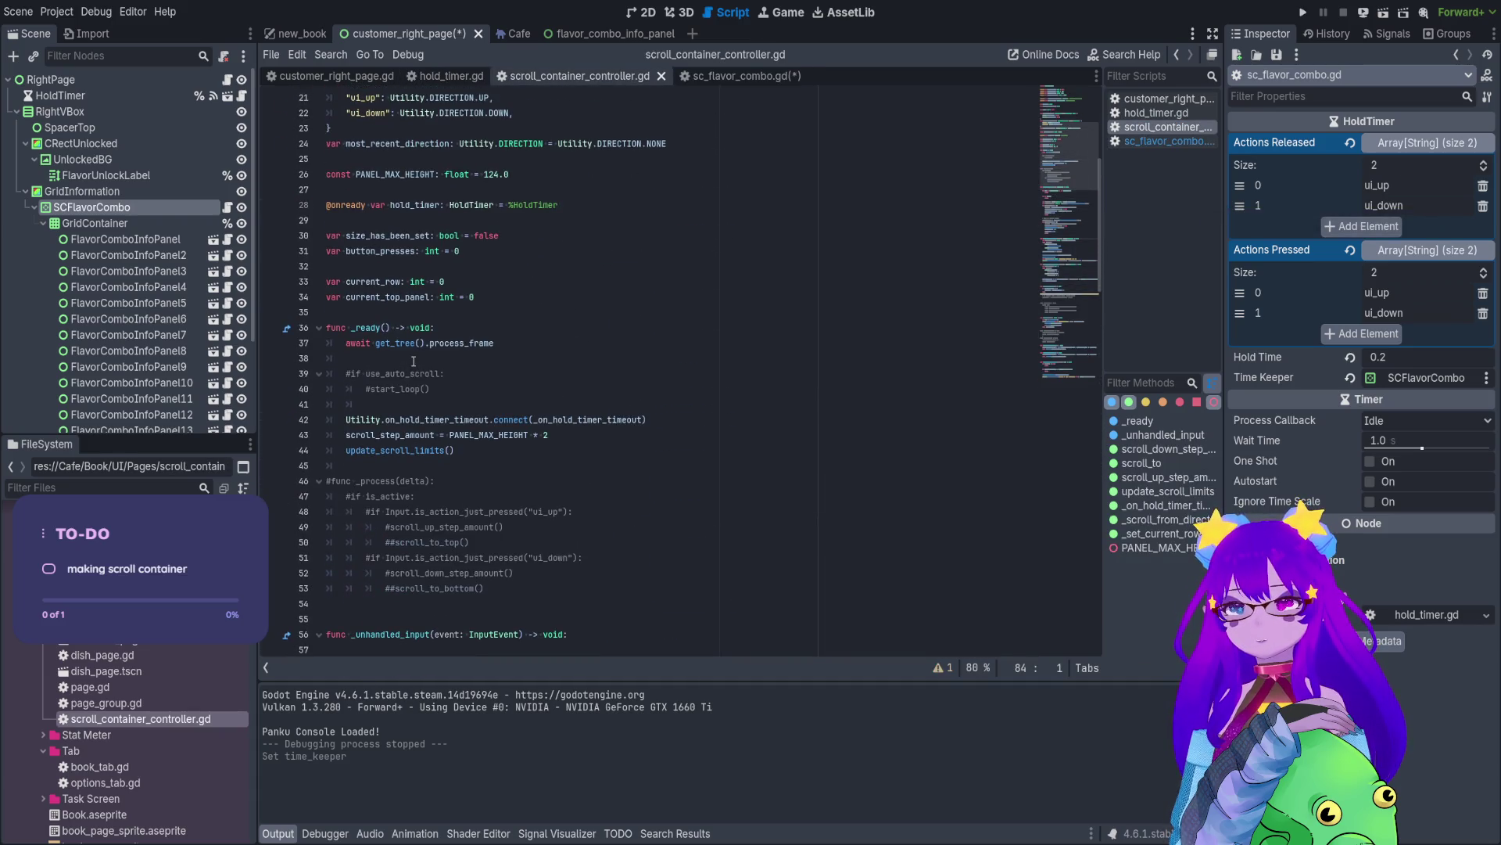
pyautogui.click(1143, 463)
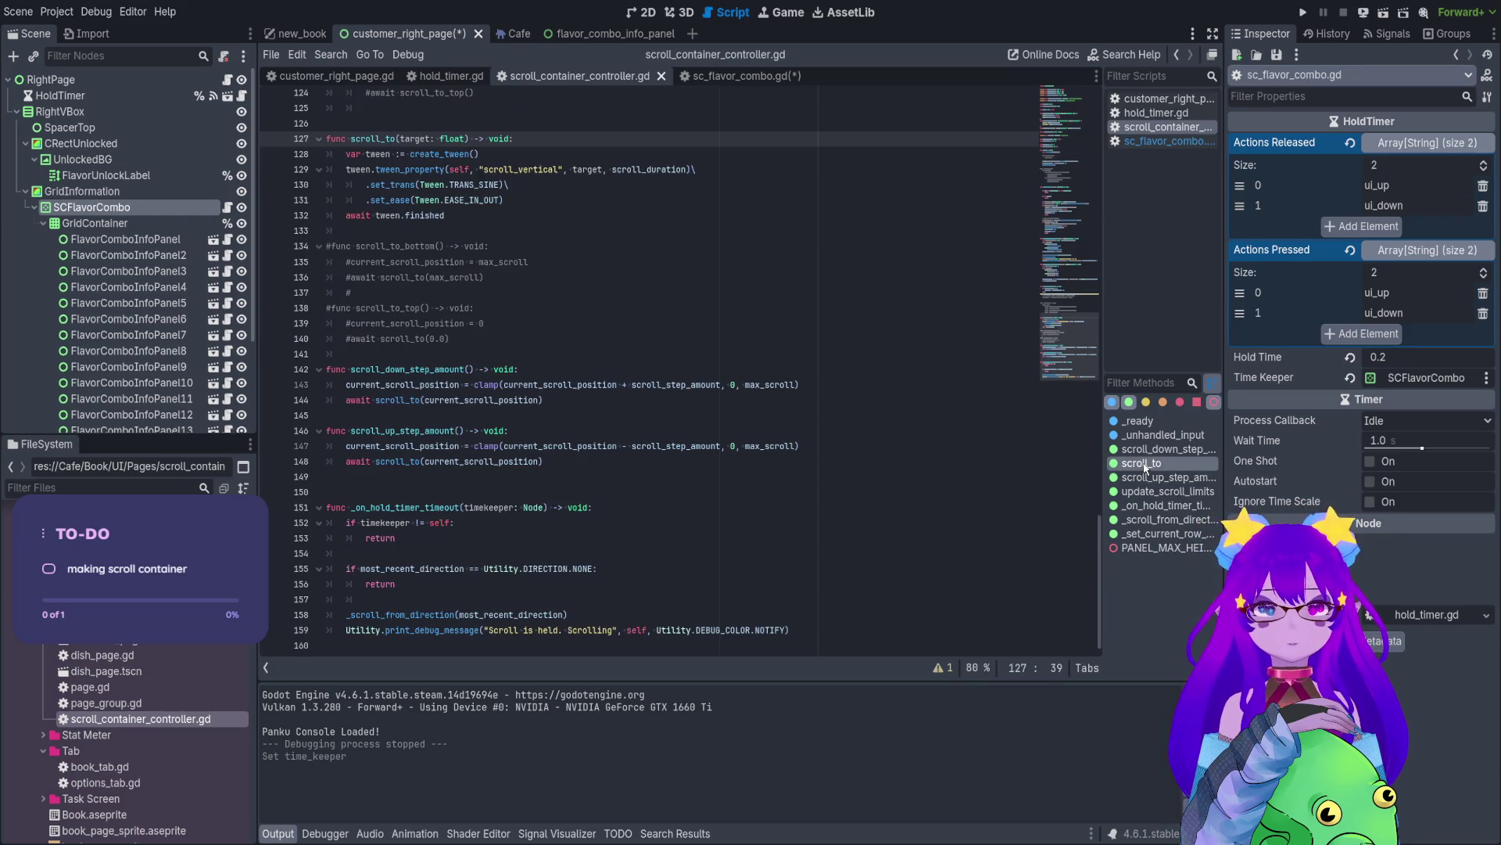
pyautogui.scroll(2, 494, 266)
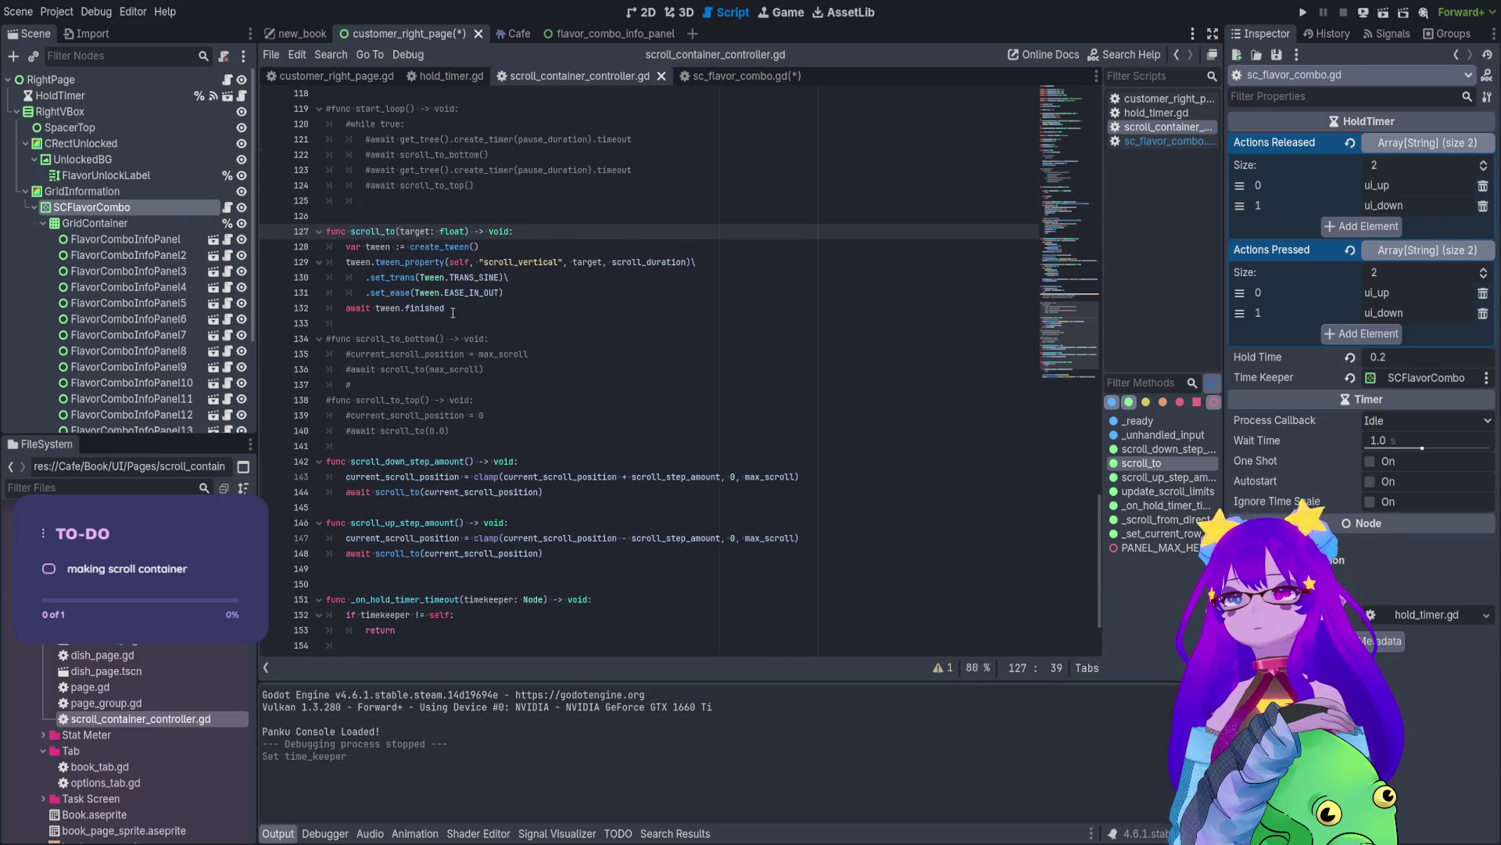
pyautogui.moveTo(452, 310); pyautogui.dragTo(302, 232)
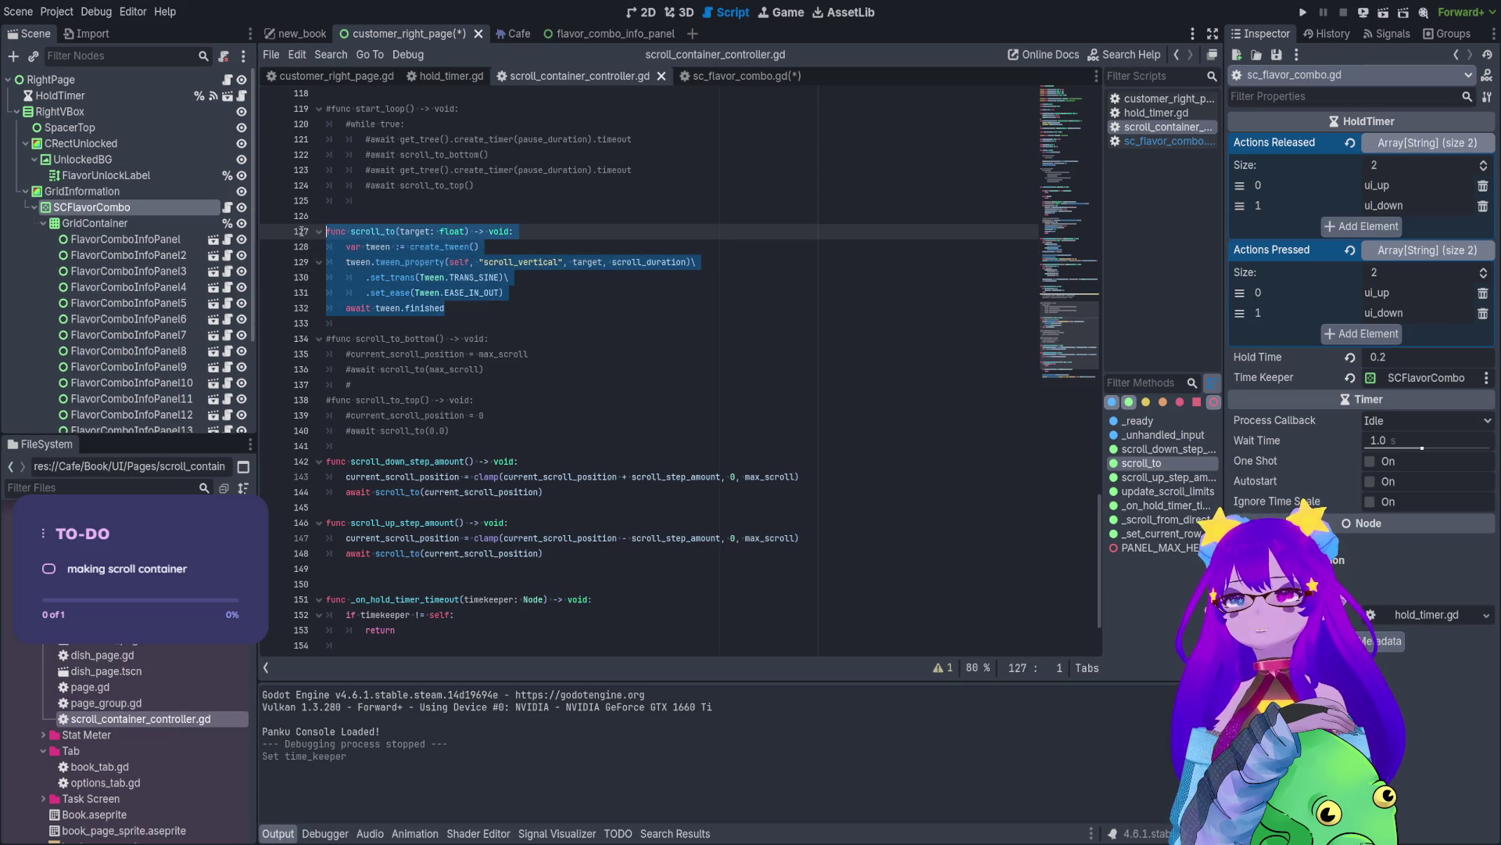
pyautogui.hotkey('ctrl', 'c')
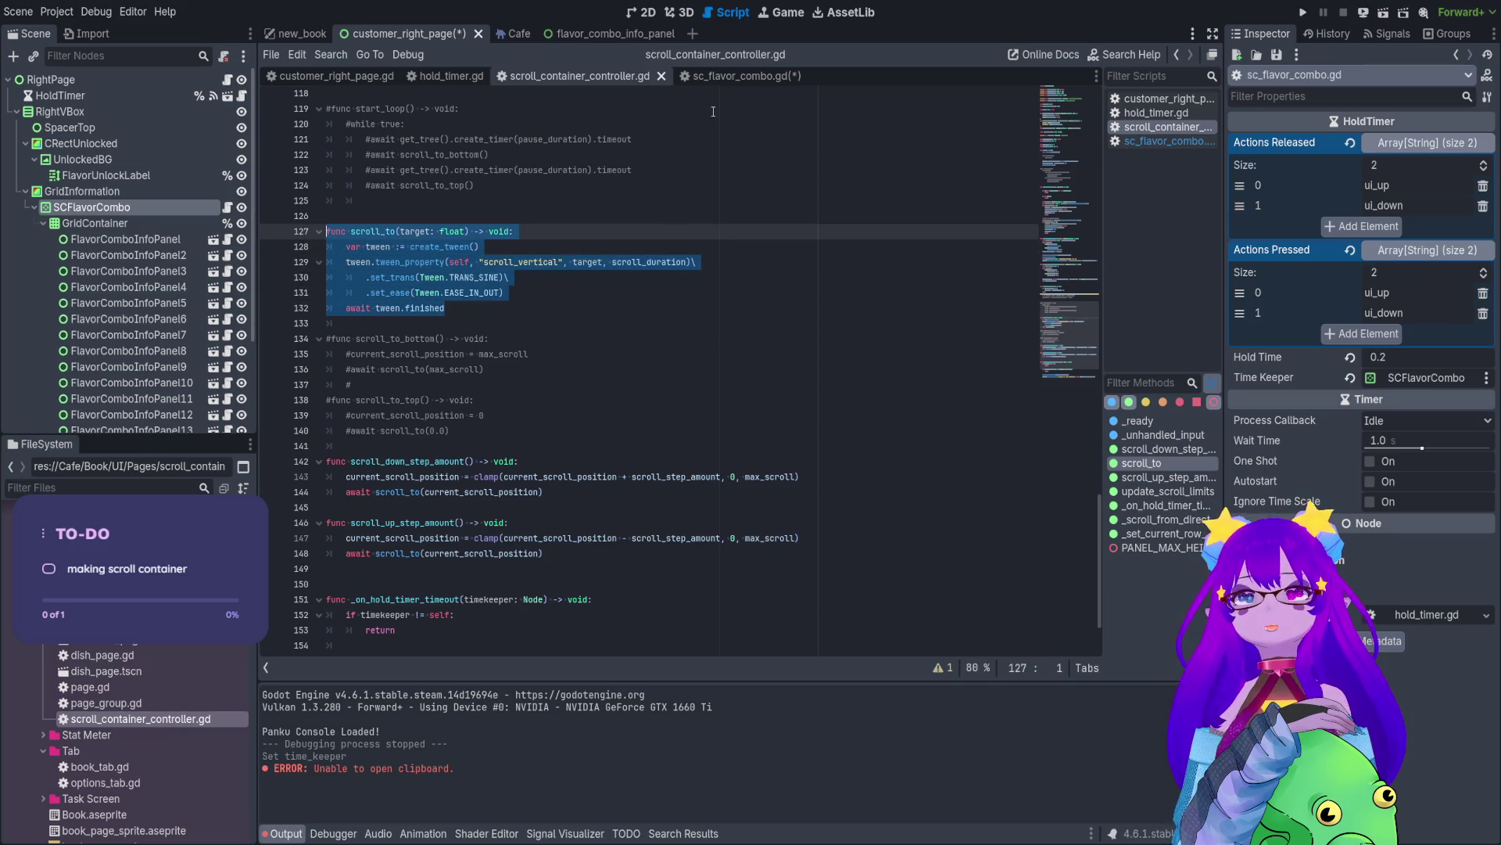
pyautogui.click(725, 79)
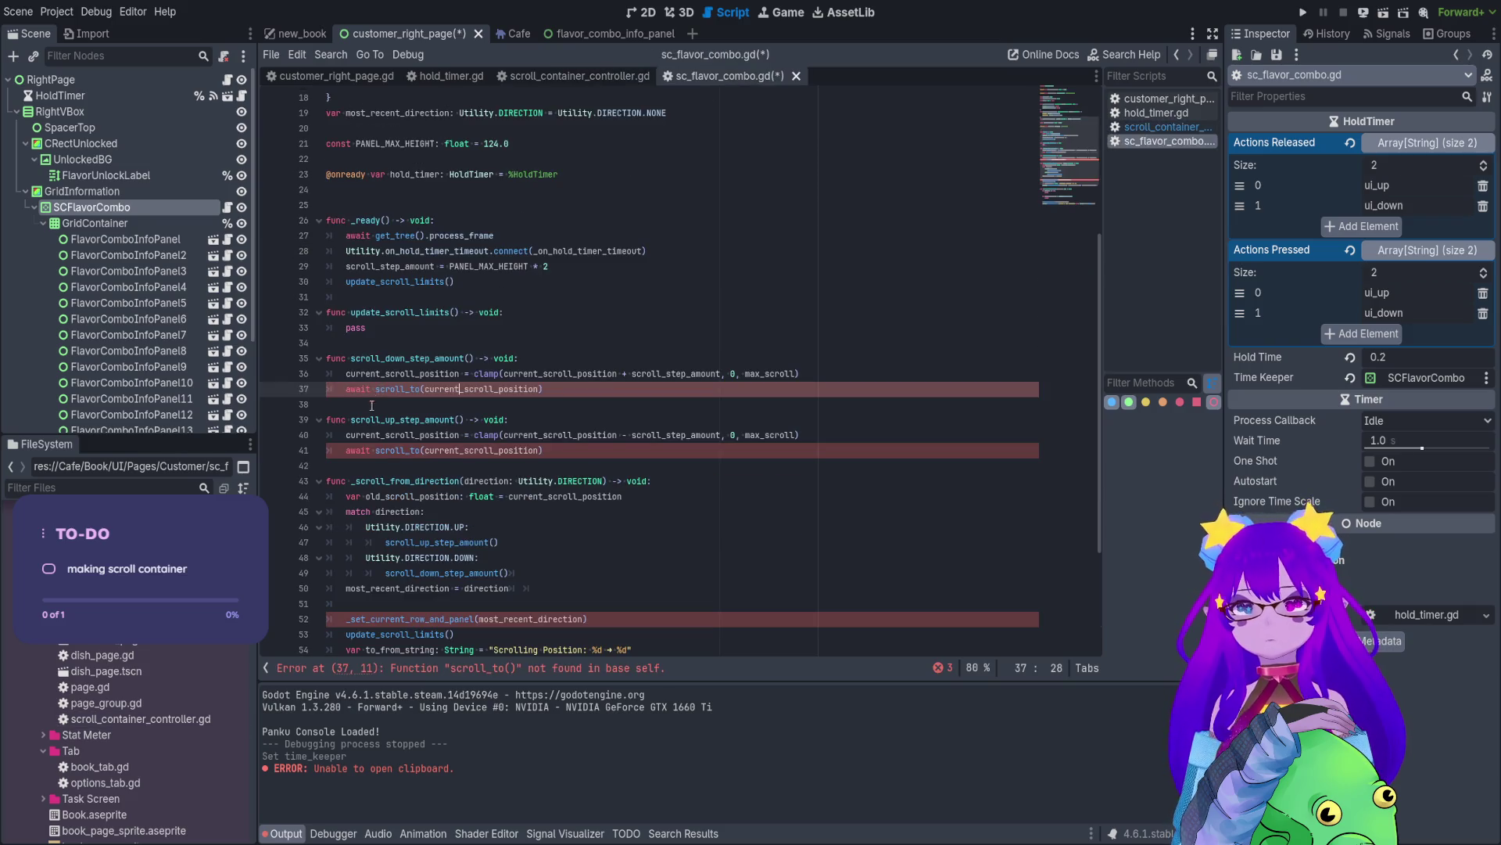
# - Paste scroll_to below the step functions and add the line scroll_vertical = target
pyautogui.click(352, 465)
pyautogui.hotkey('ctrl', 'v')
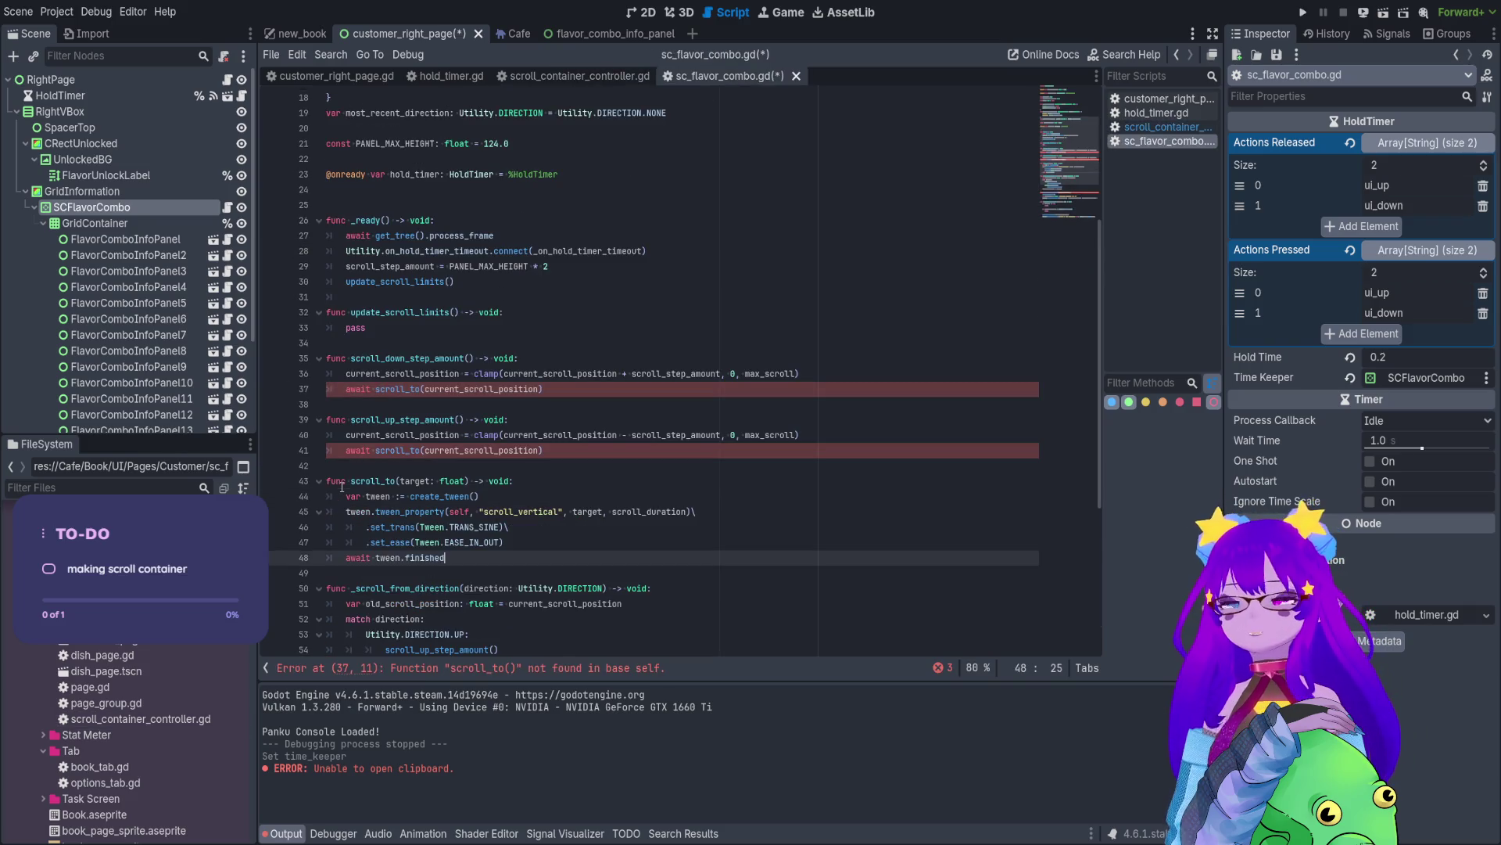
pyautogui.doubleClick(525, 512)
pyautogui.click(626, 497)
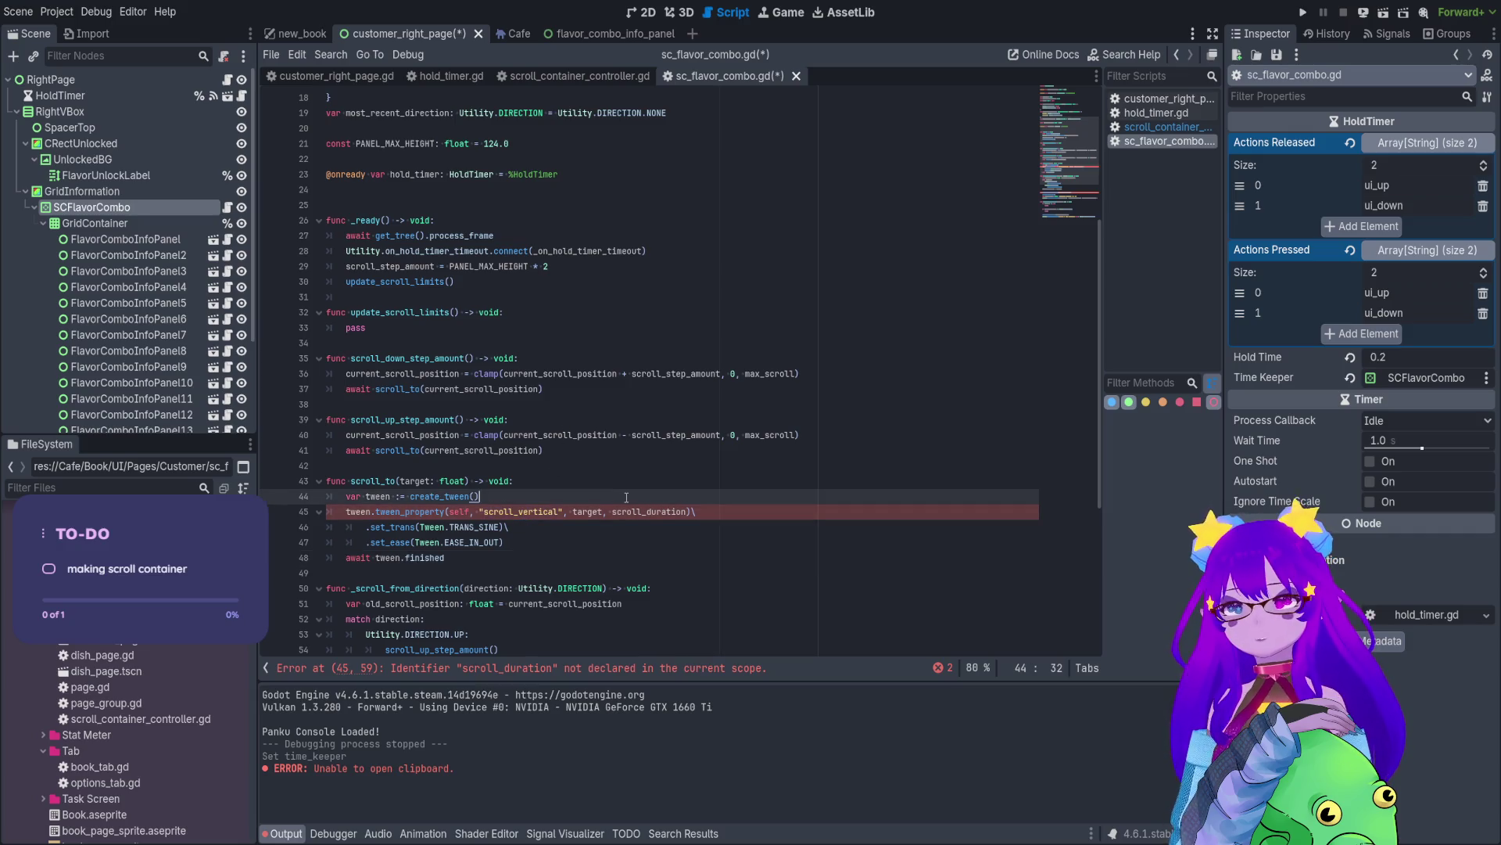
pyautogui.press('Return')
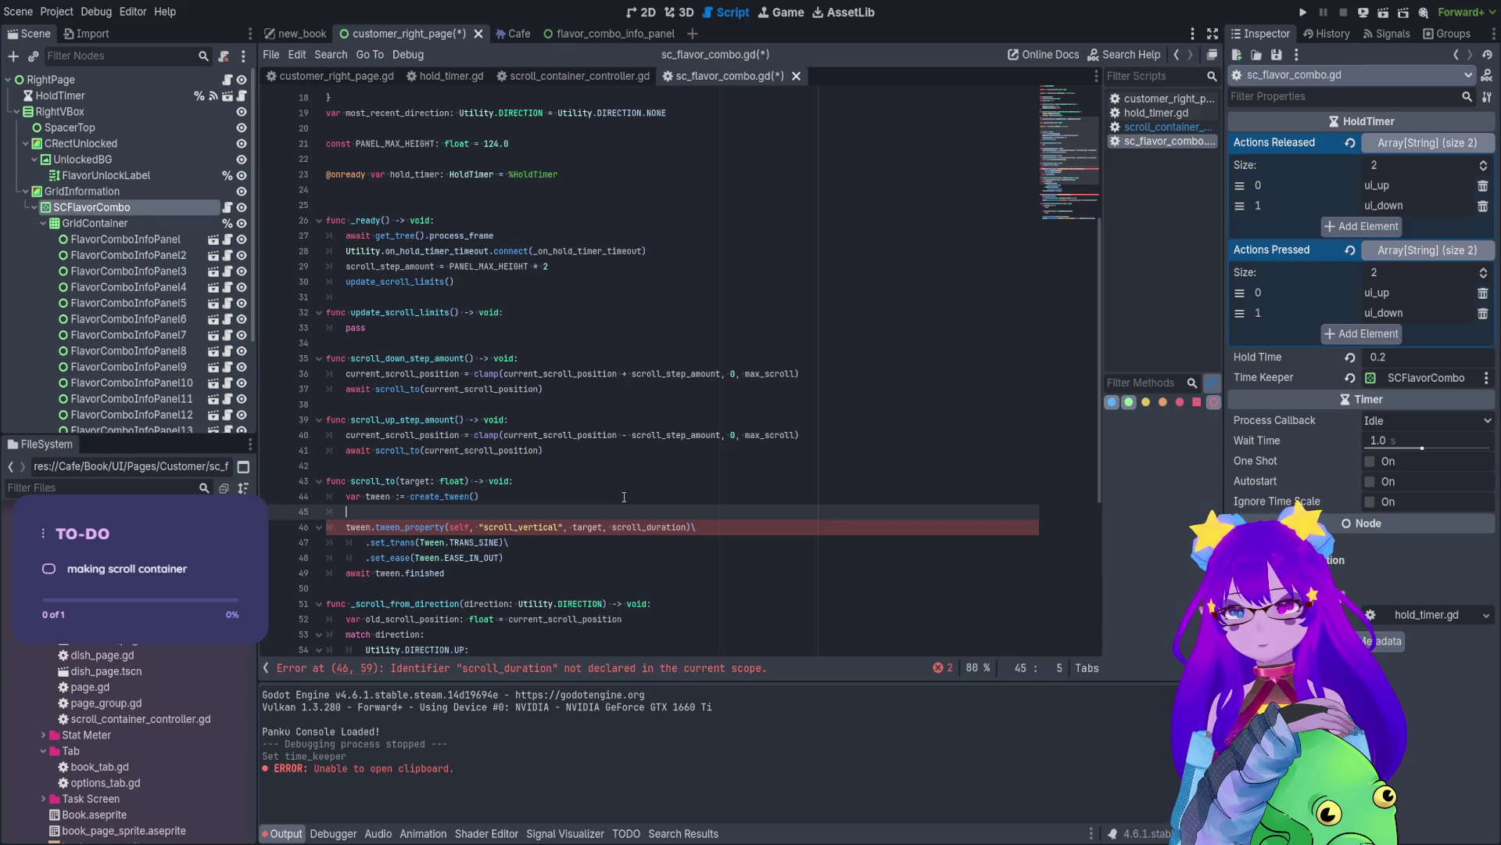
pyautogui.write('scoll')
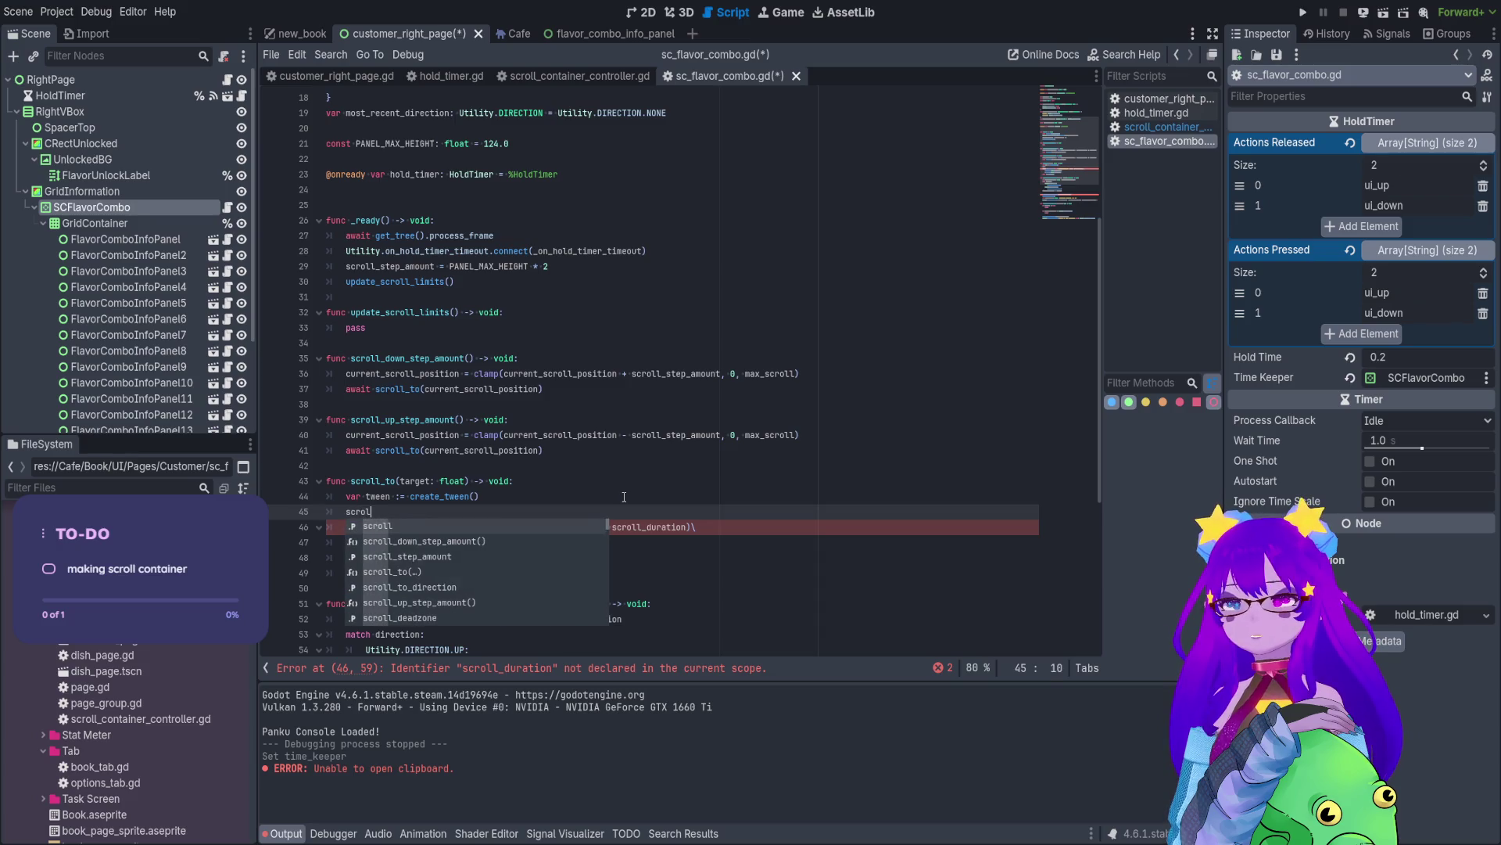
pyautogui.write('_v')
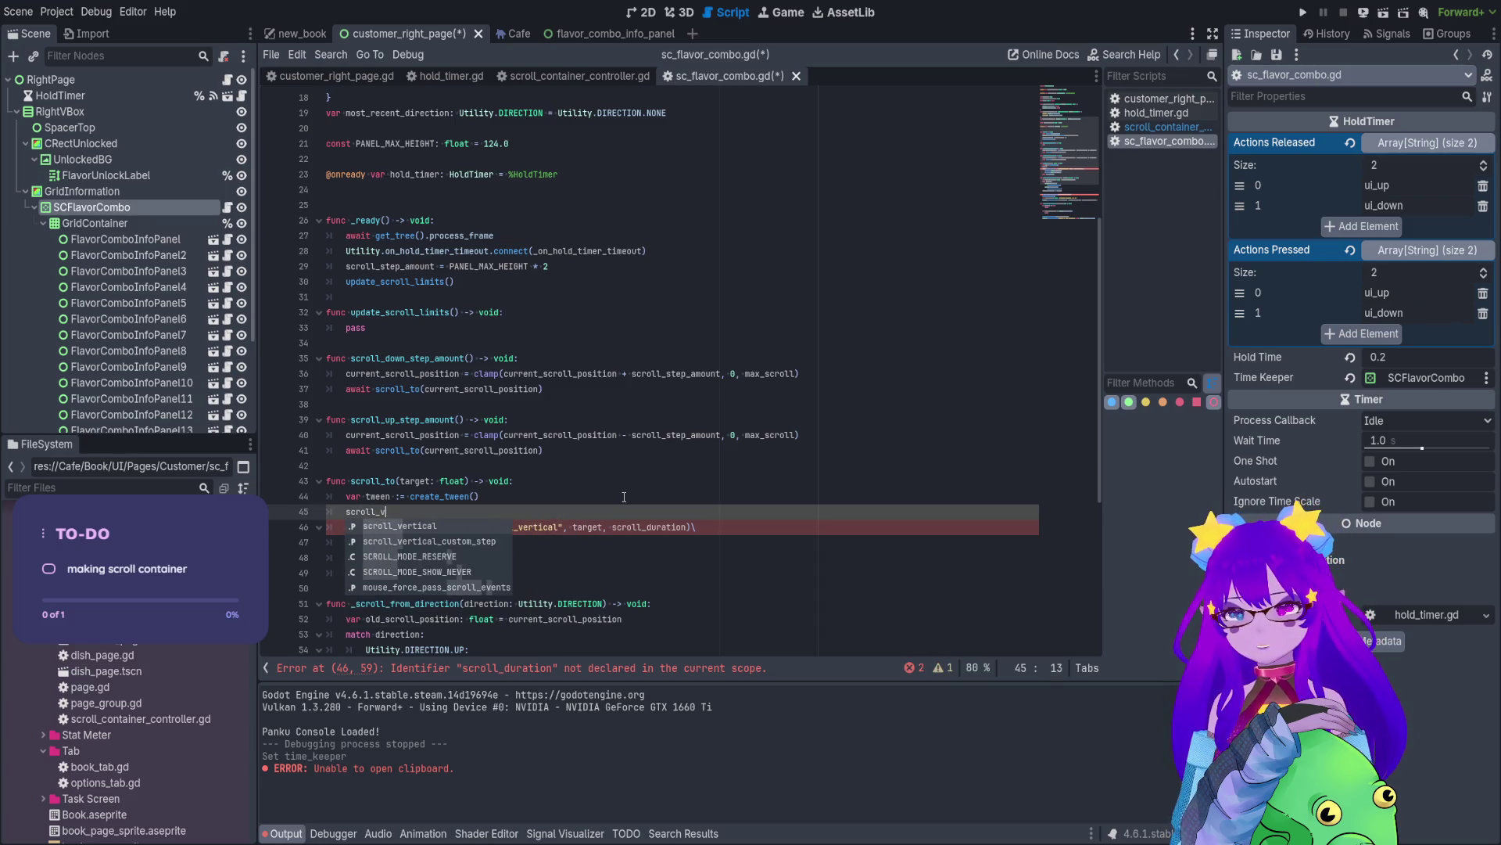
pyautogui.write('ertical = tar')
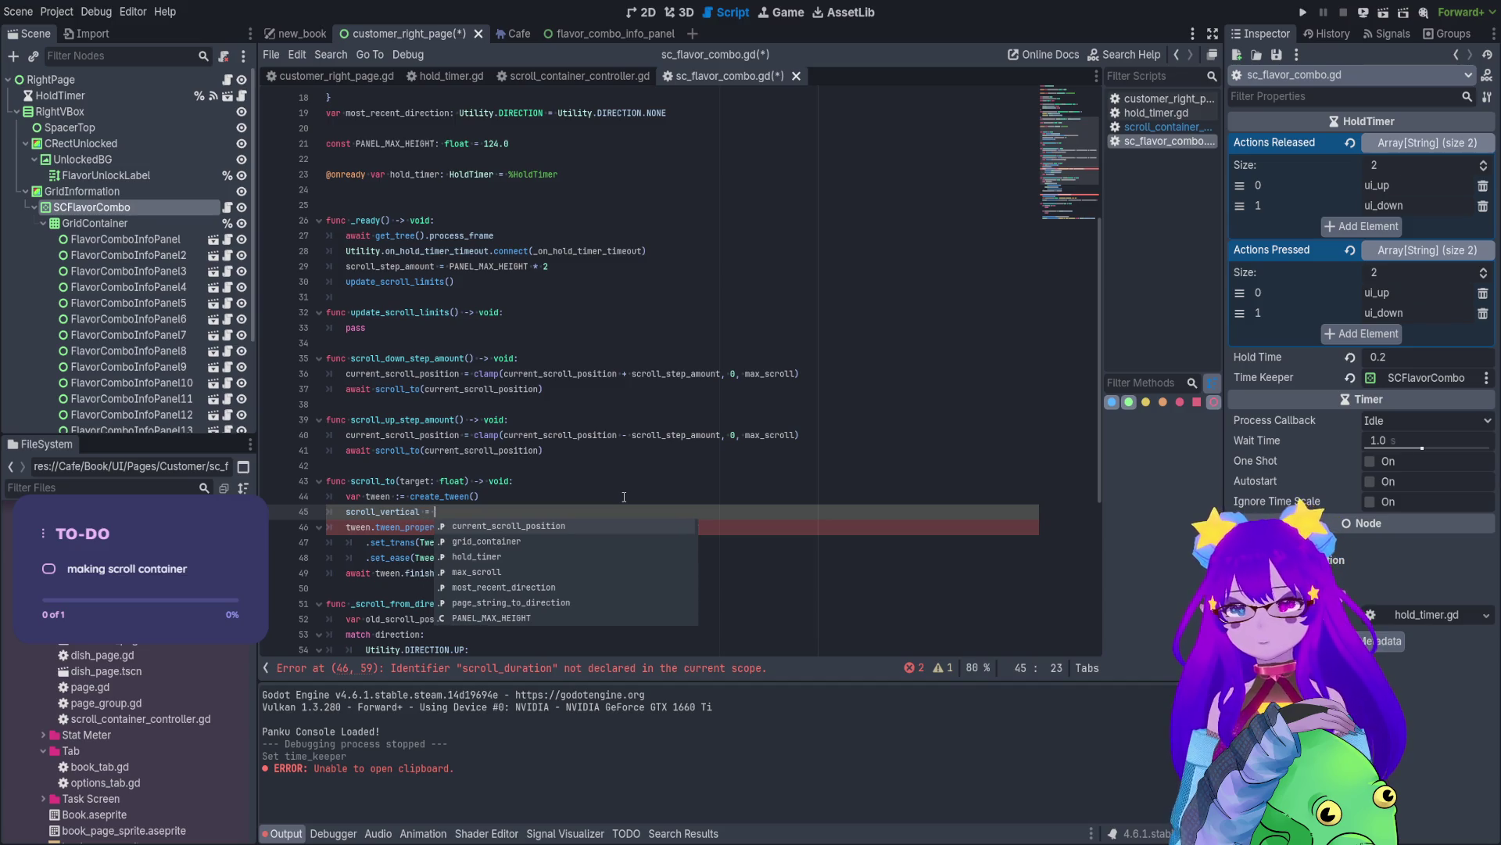
pyautogui.press('Return')
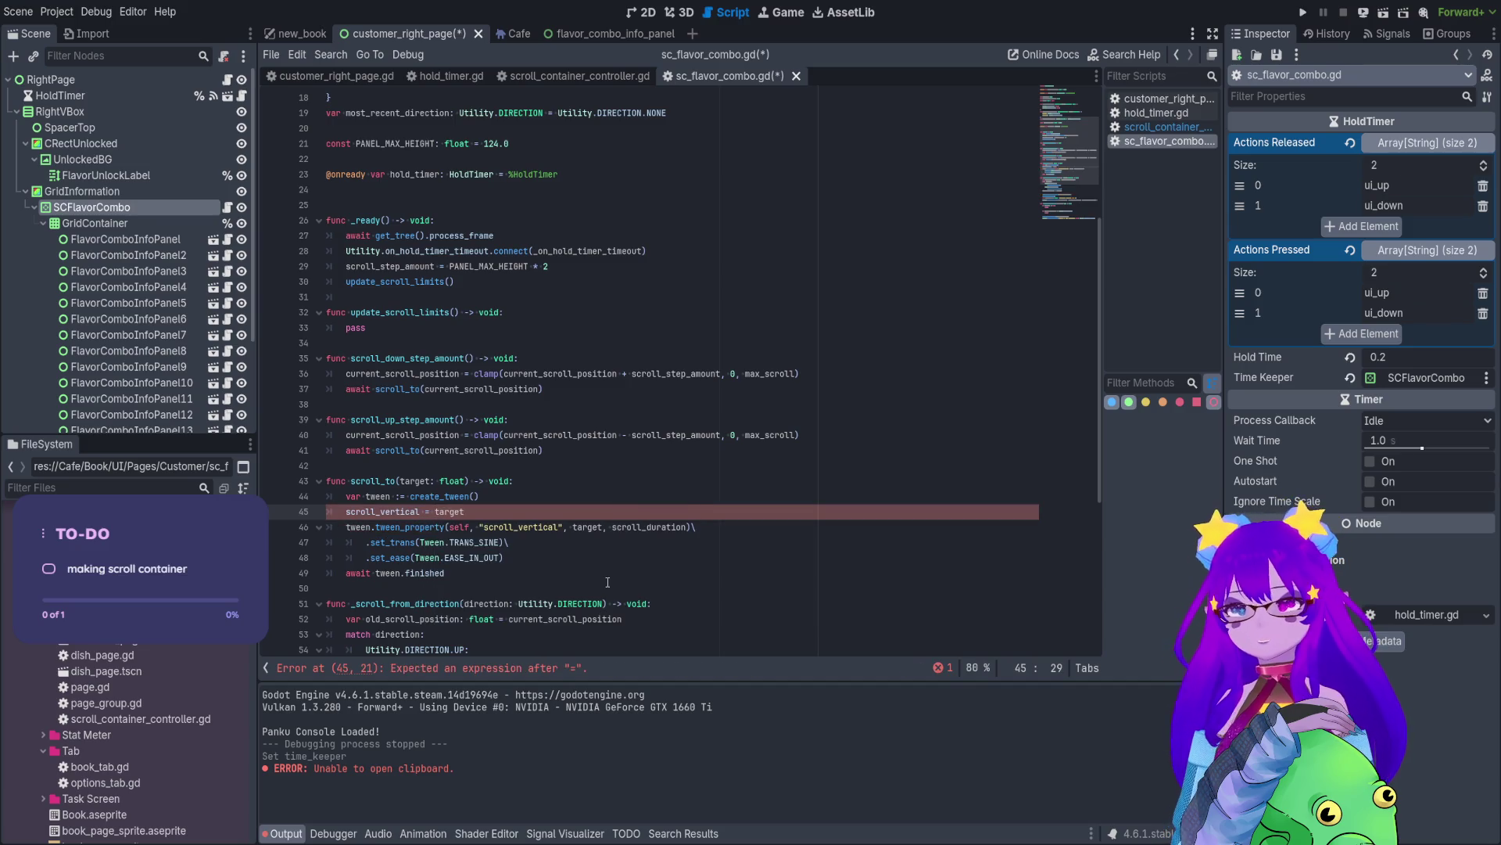
# - Delete the tween_property and create_tween lines from scroll_to
pyautogui.moveTo(539, 580); pyautogui.dragTo(303, 528)
pyautogui.press('BackSpace')
pyautogui.press('BackSpace')
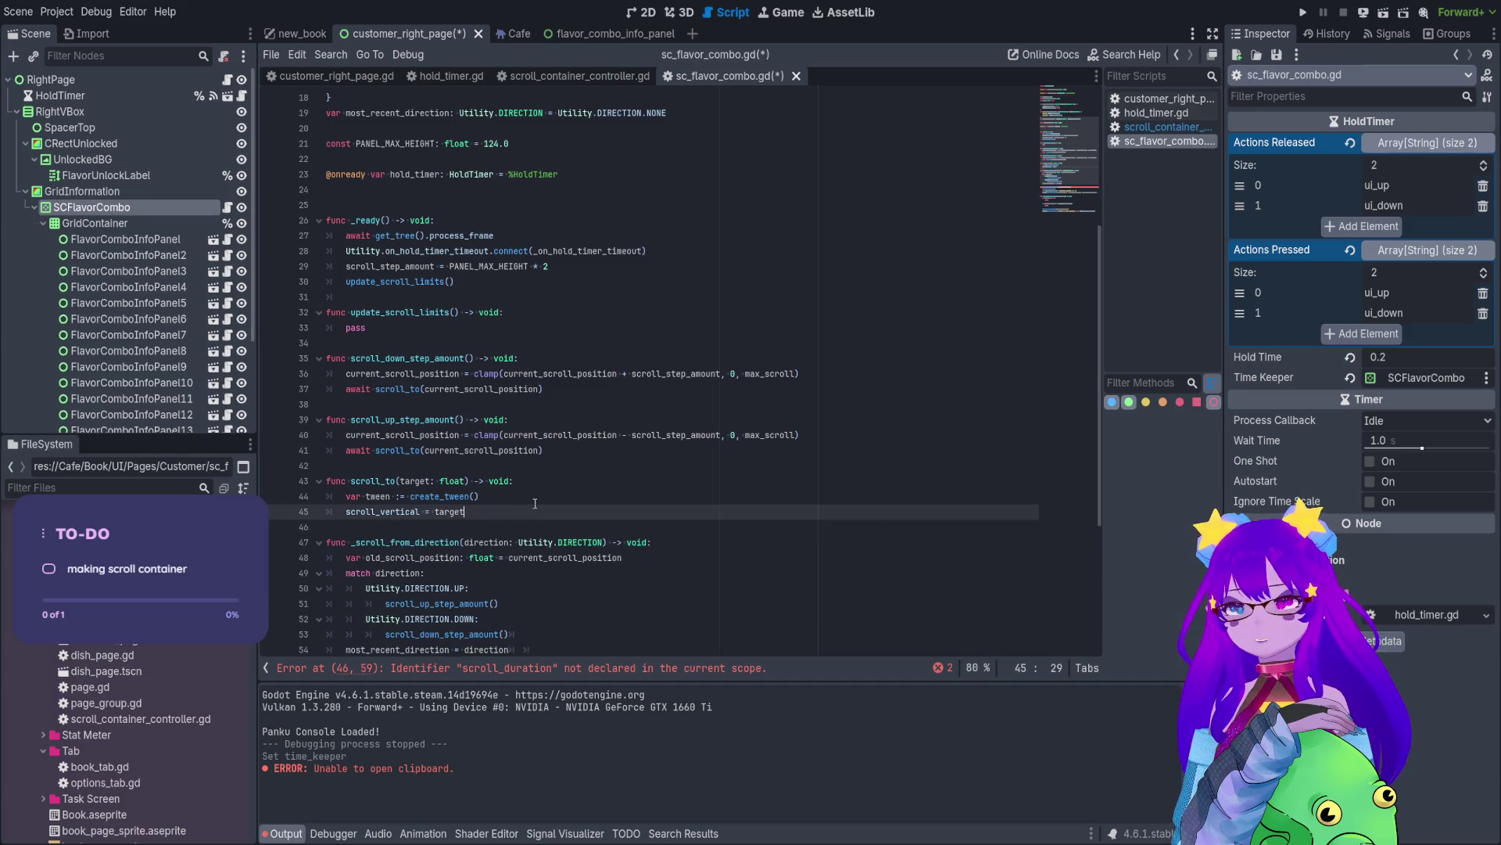
pyautogui.moveTo(478, 496); pyautogui.dragTo(327, 496)
pyautogui.press('BackSpace')
pyautogui.press('BackSpace')
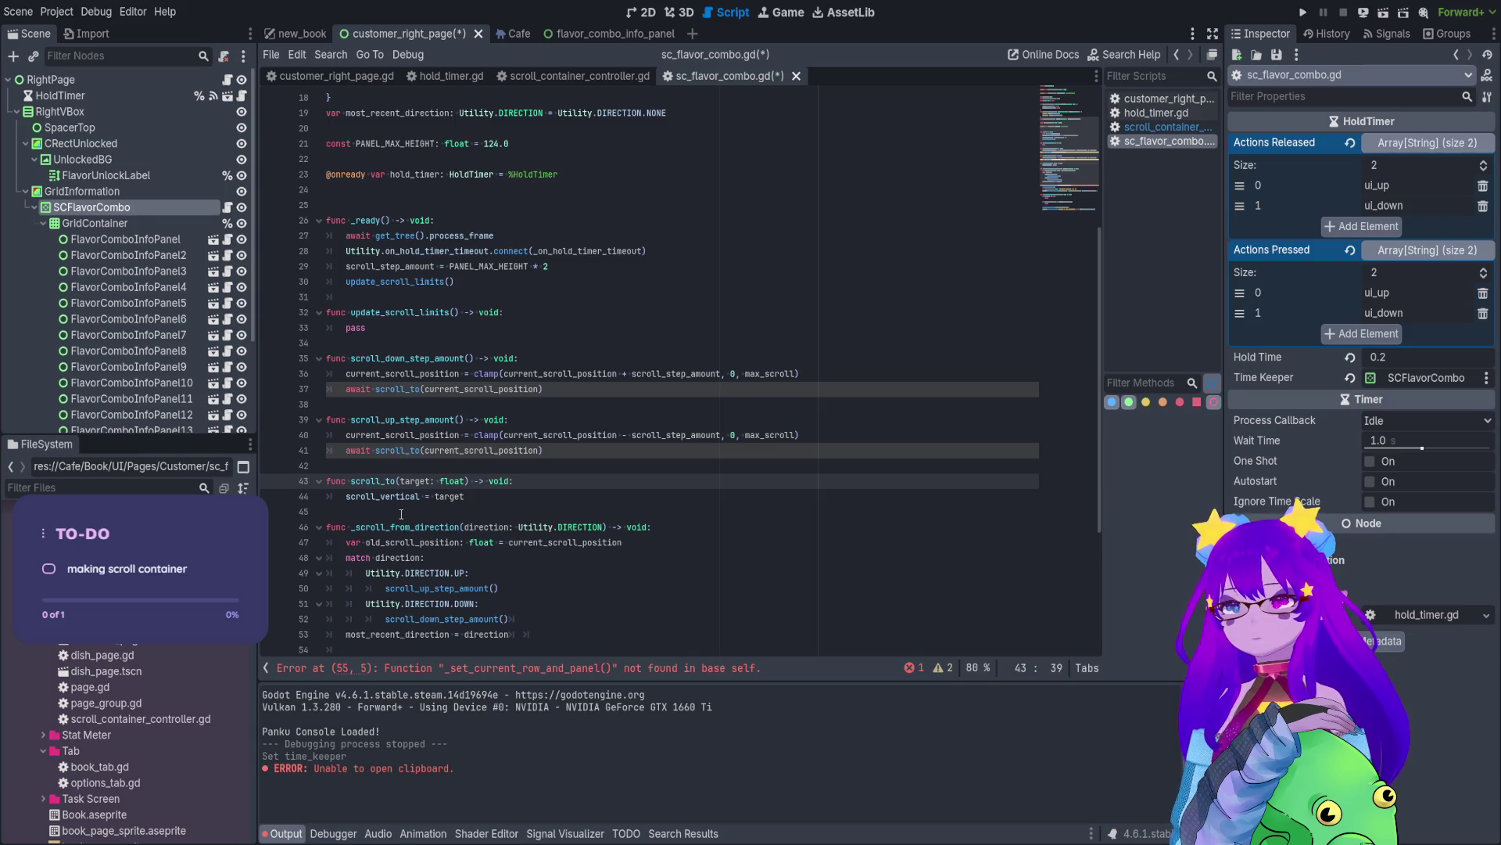
pyautogui.click(571, 407)
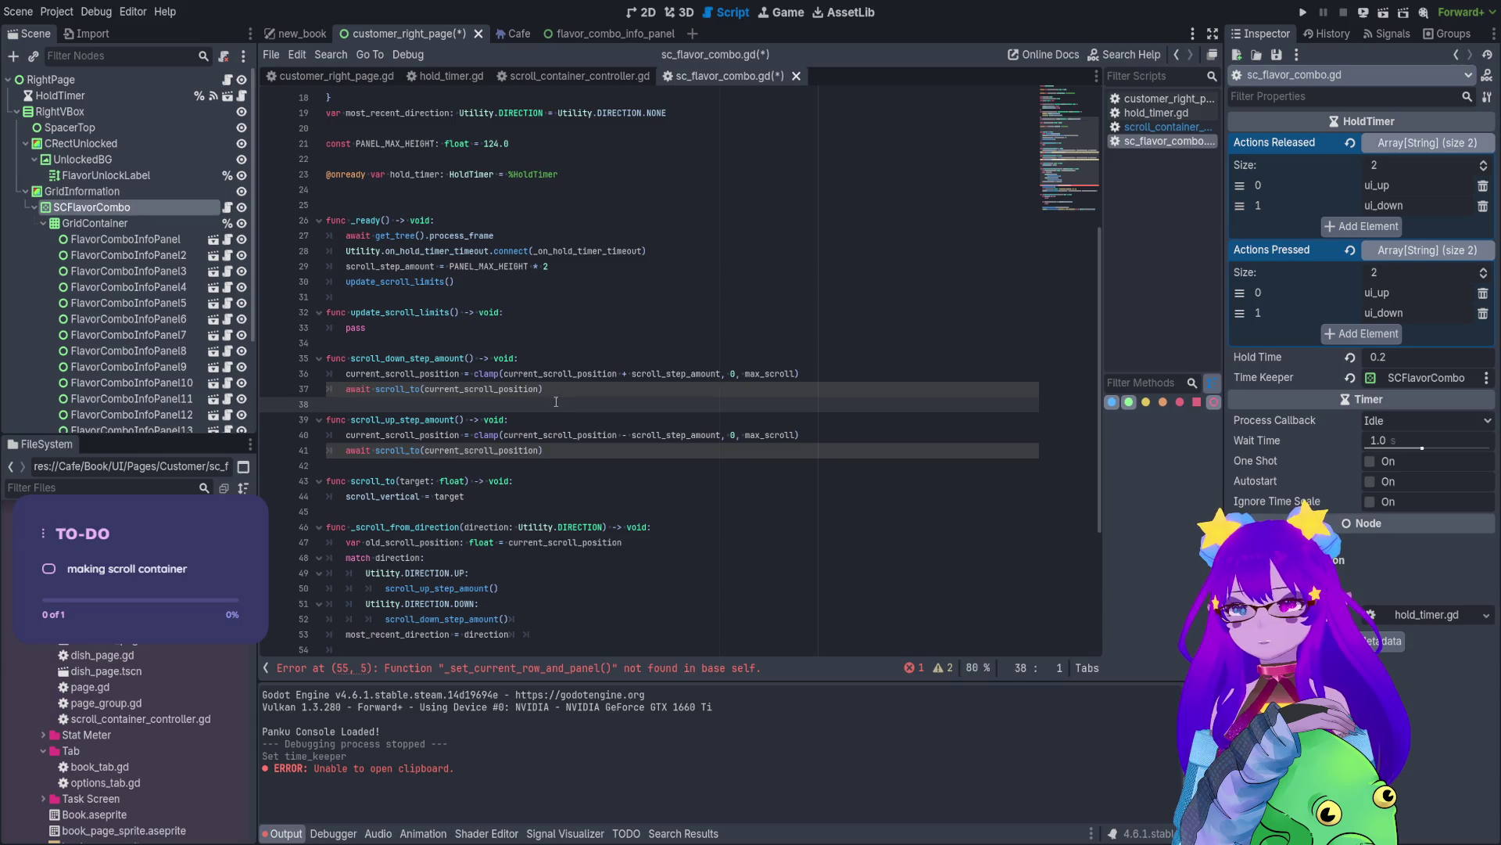
# - Select the _set_current_row_and_panel call on line 55 and search for it in scroll_container_controller.gd
pyautogui.click(553, 665)
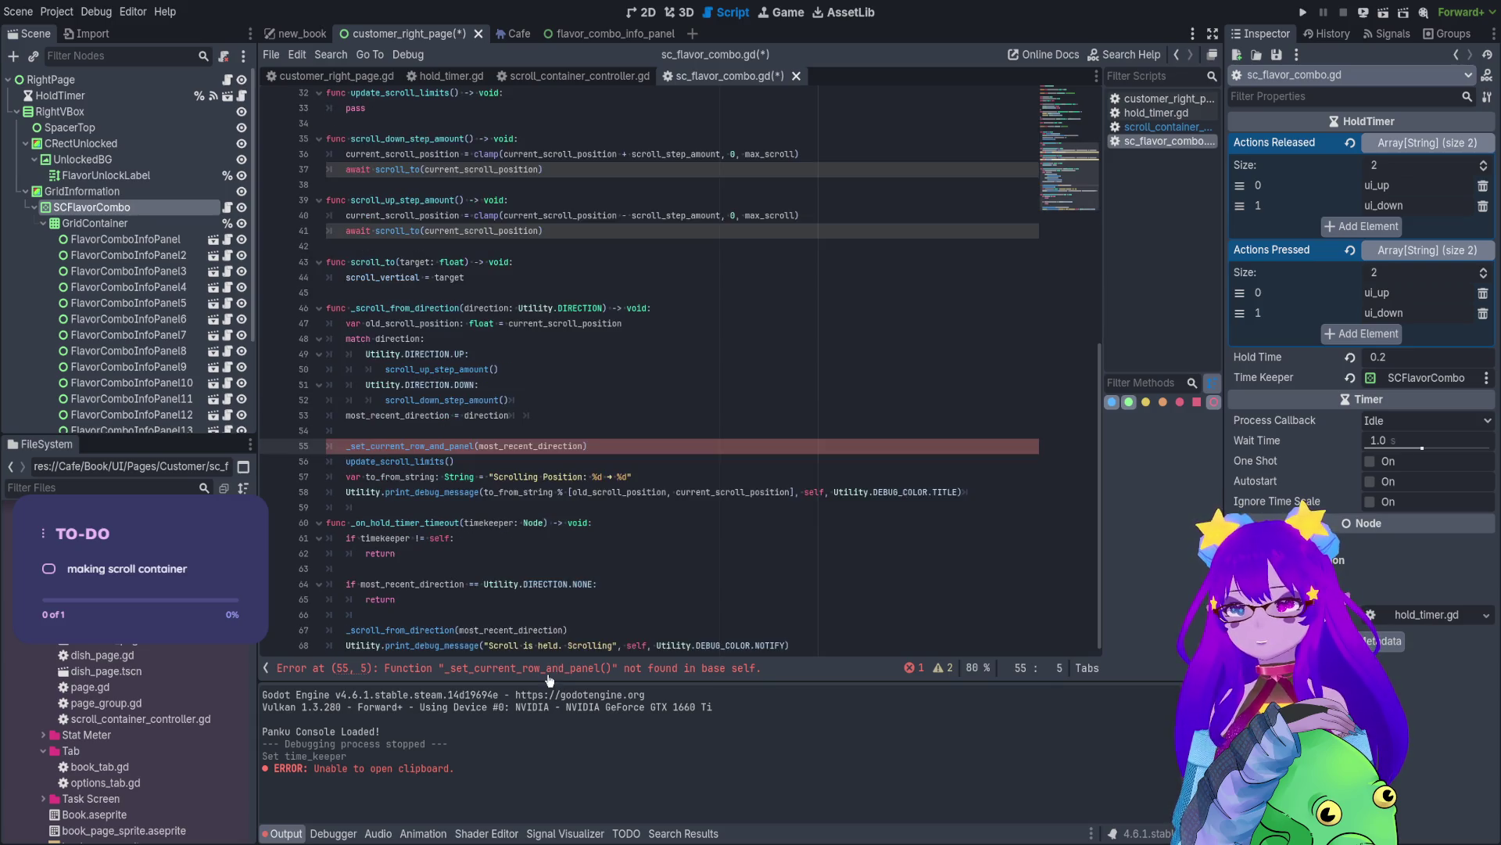
pyautogui.doubleClick(520, 445)
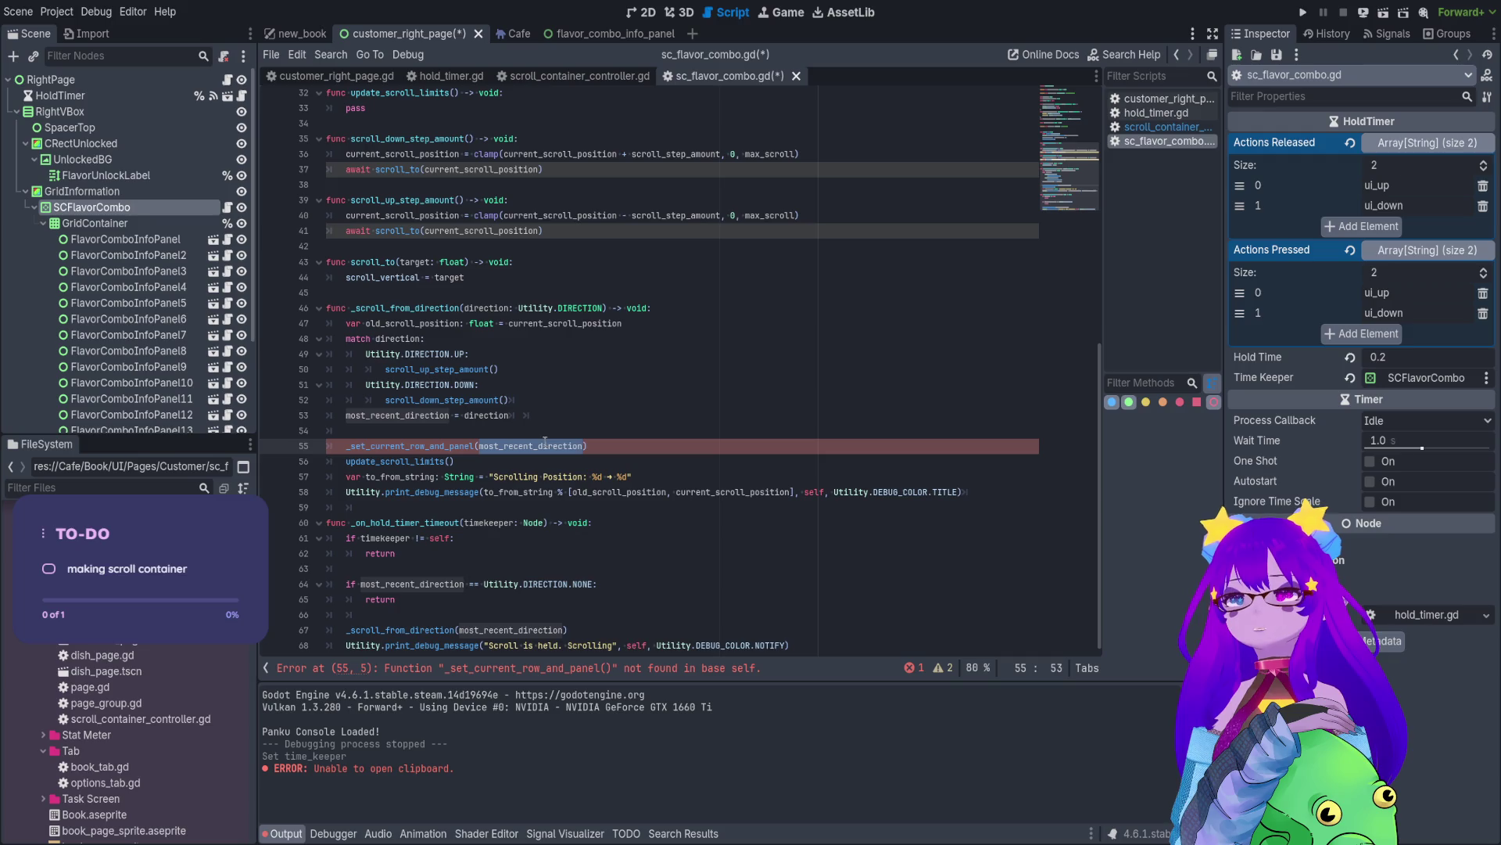
pyautogui.doubleClick(402, 443)
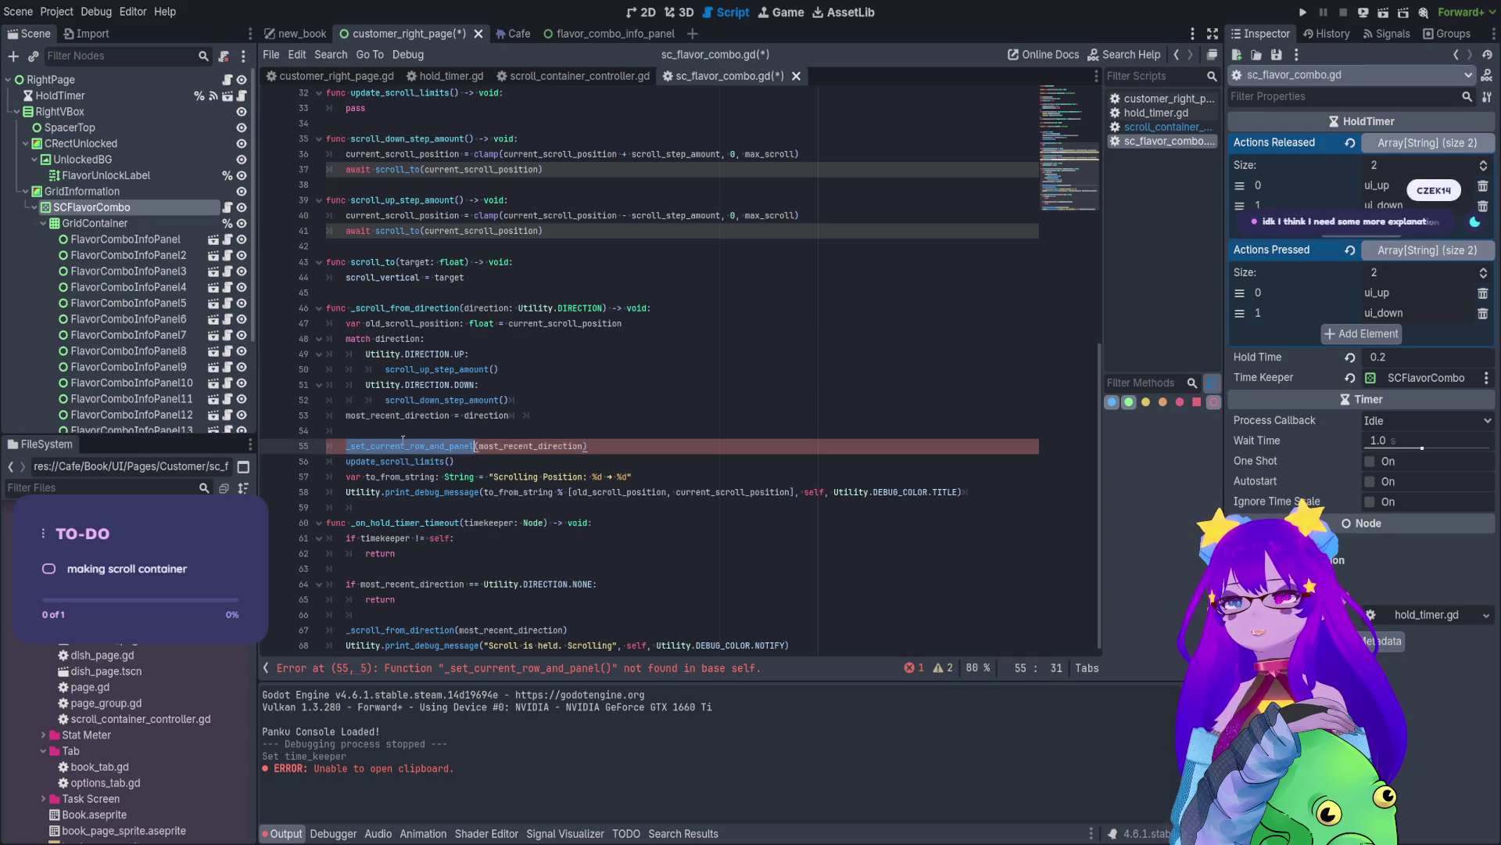
pyautogui.hotkey('ctrl', 'f')
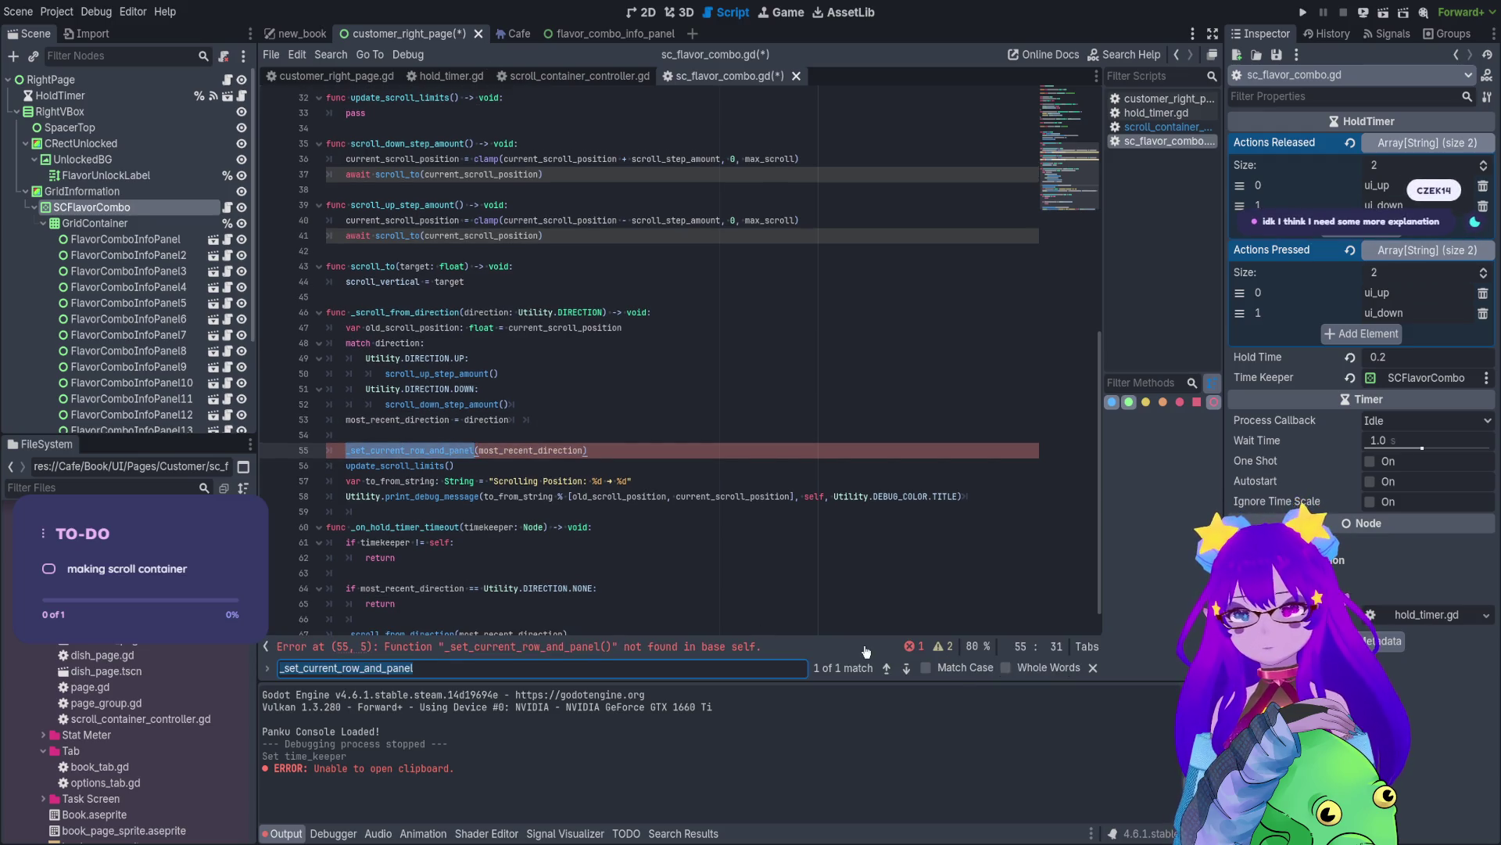
pyautogui.click(560, 78)
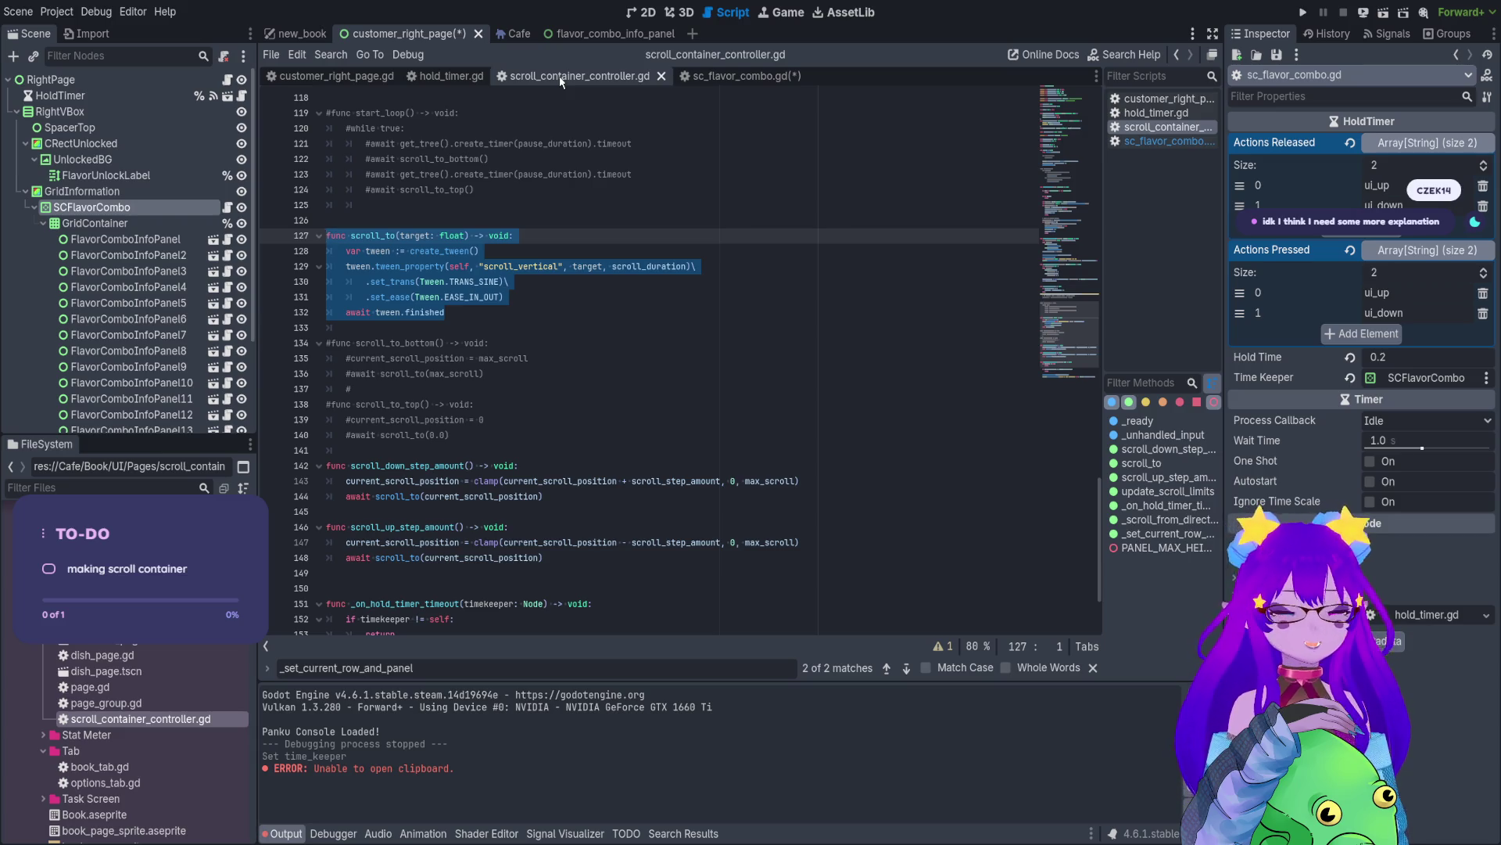
# - Go back to sc_flavor_combo.gd, showing the unresolved line 55 call
pyautogui.click(731, 76)
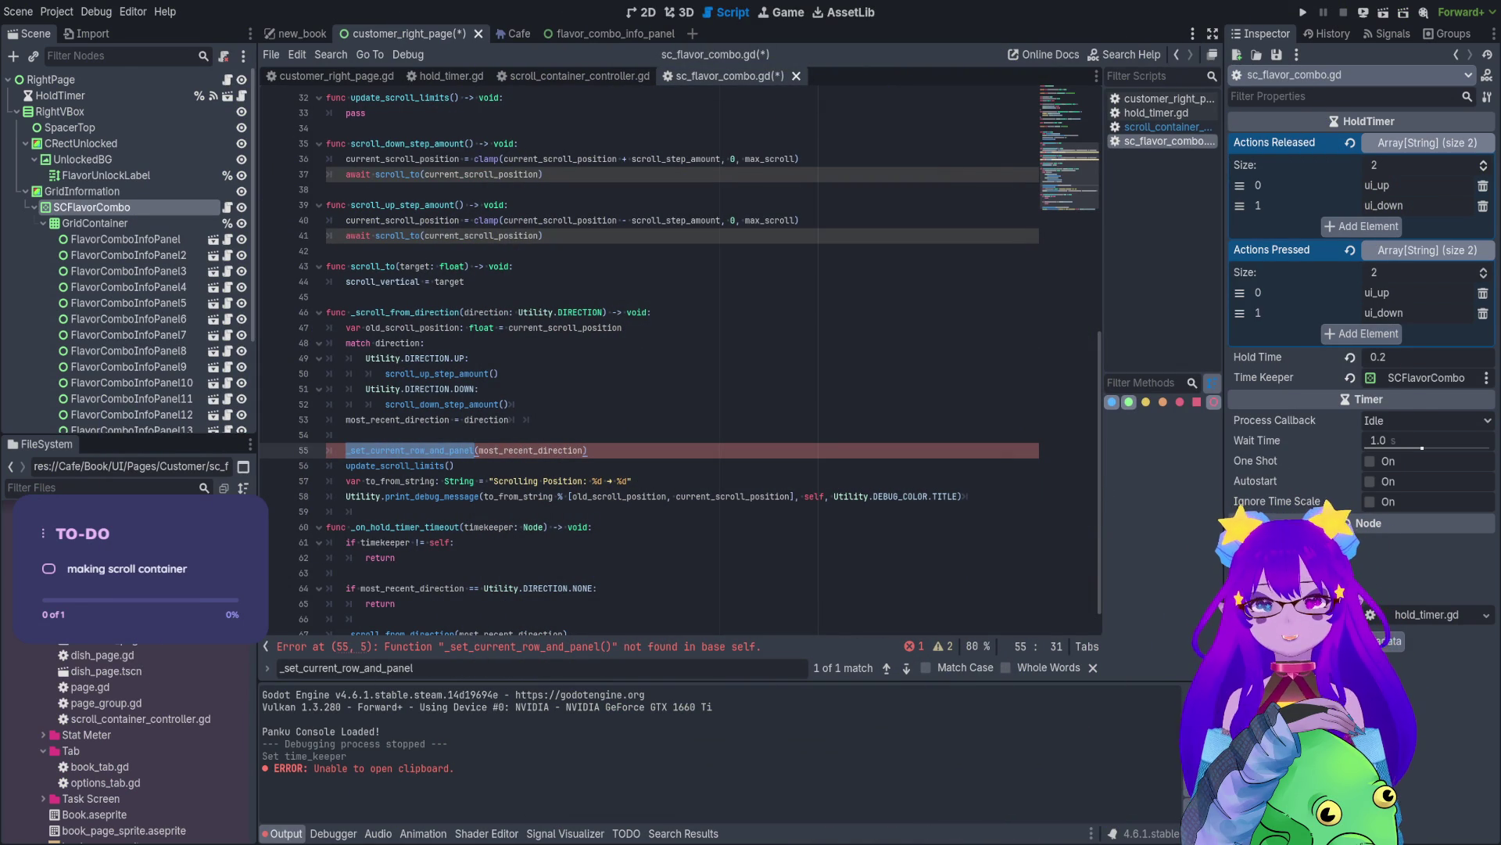
# - Select _set_current_row_and_panel on line 55 and check for it in scroll_container_controller.gd
pyautogui.press('Down')
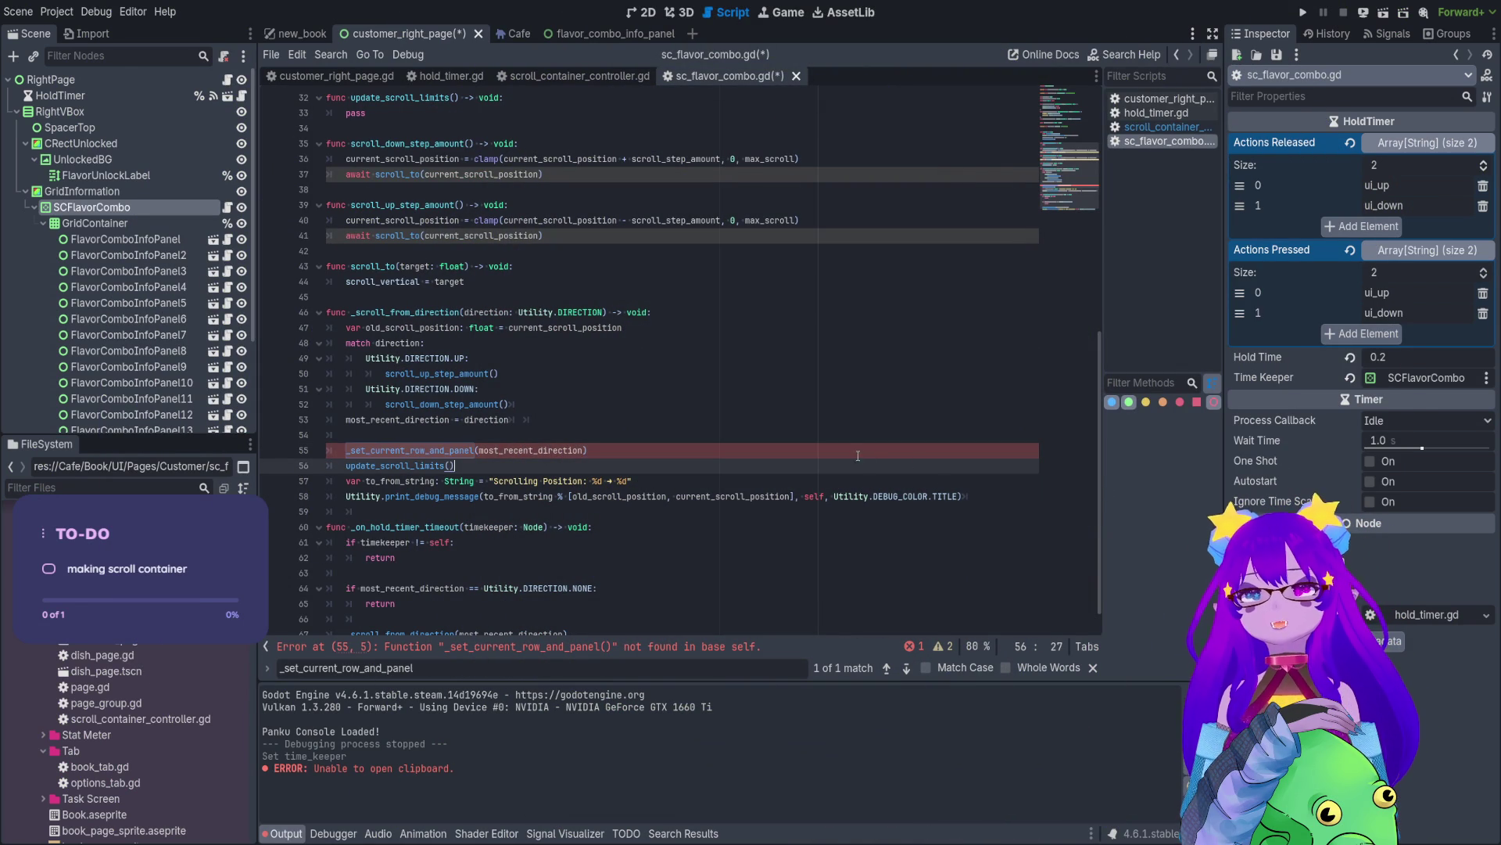
pyautogui.hotkey('shift', 'Down')
pyautogui.hotkey('shift', 'End')
pyautogui.click(752, 451)
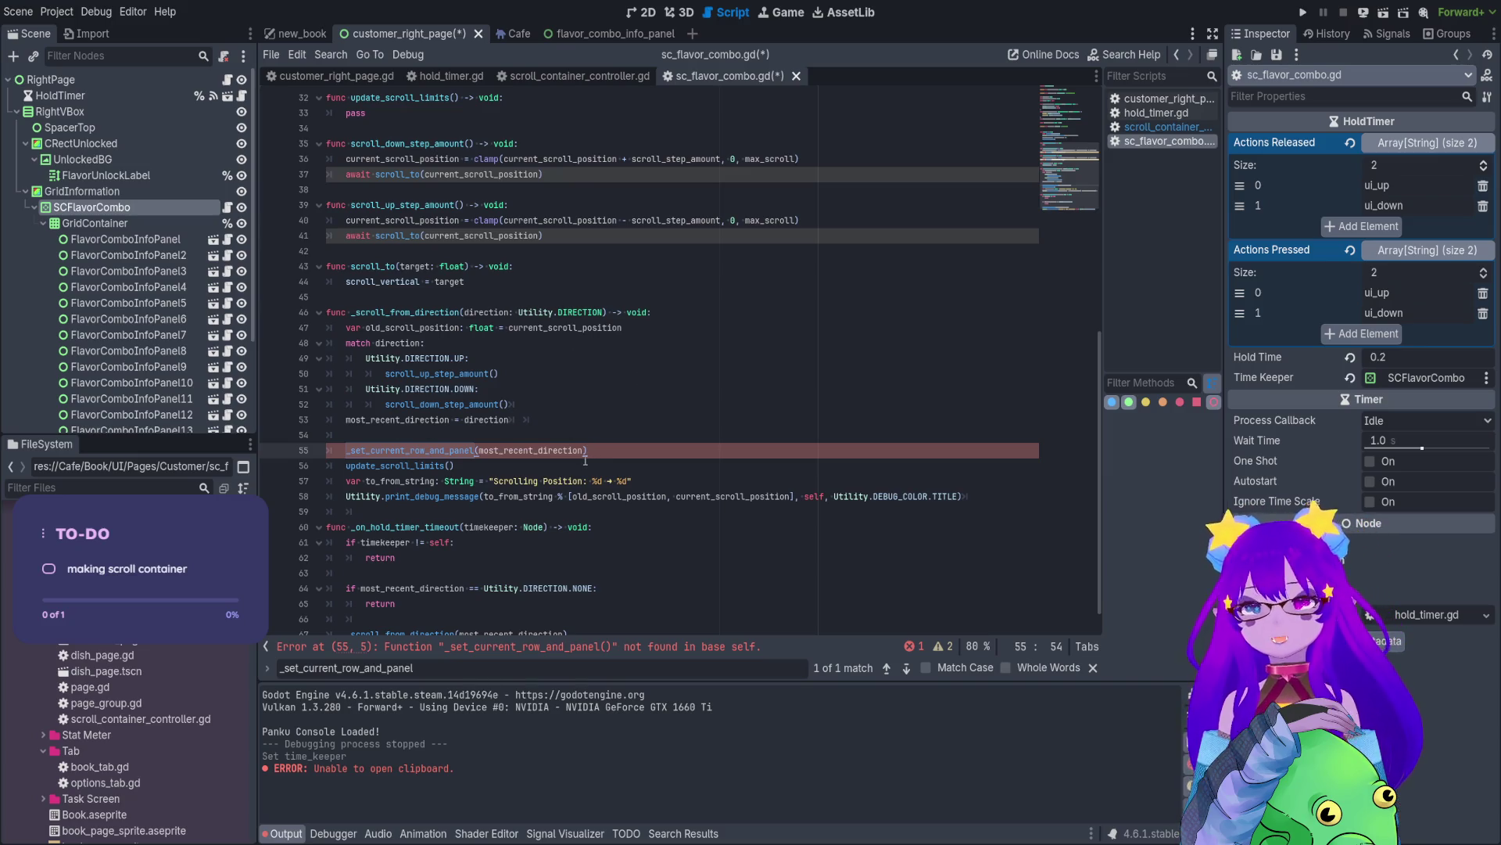
pyautogui.click(585, 461)
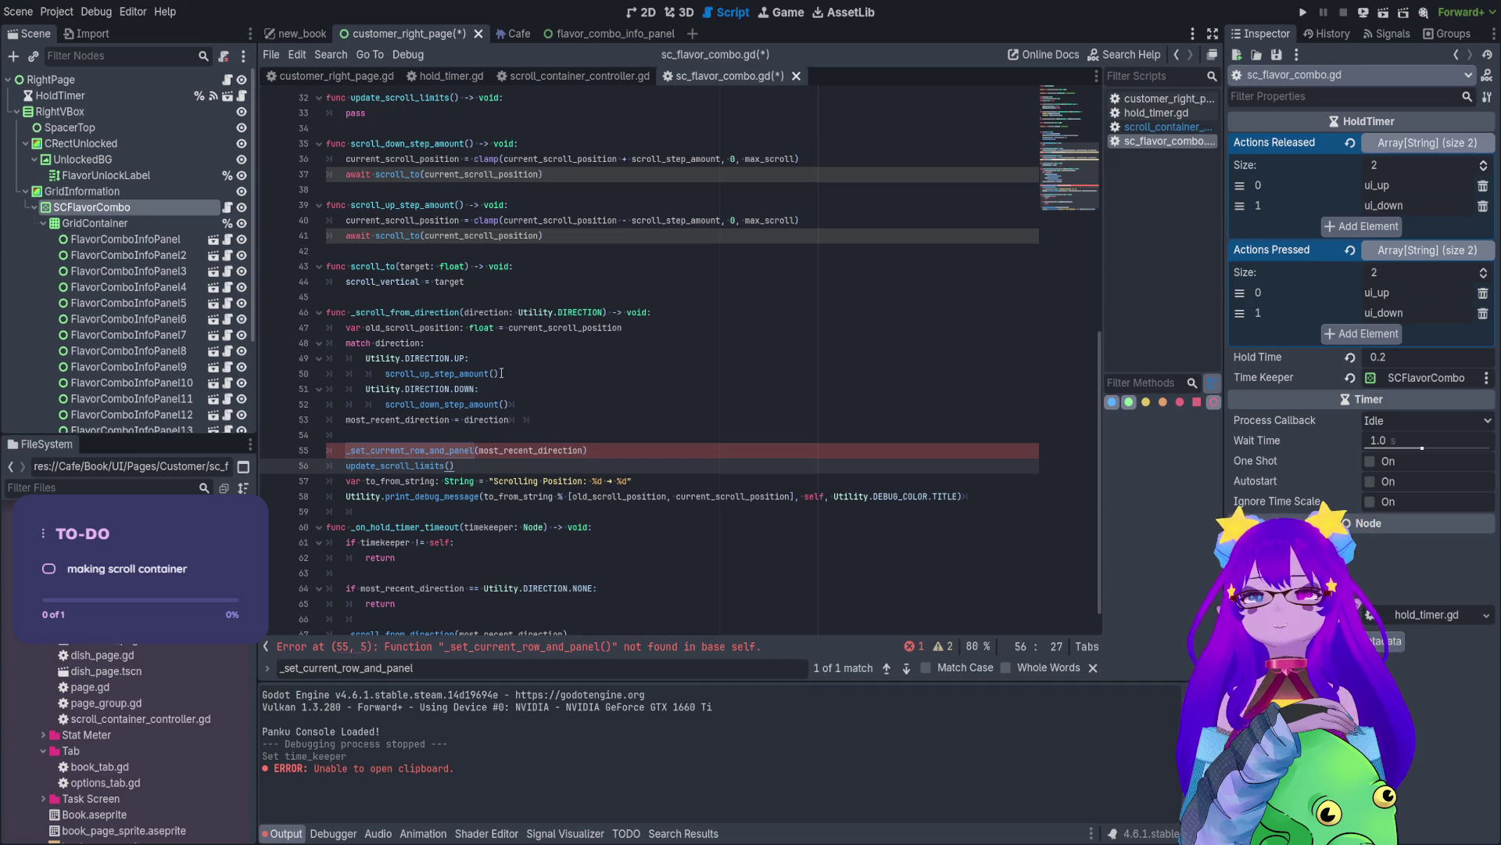
pyautogui.click(414, 451)
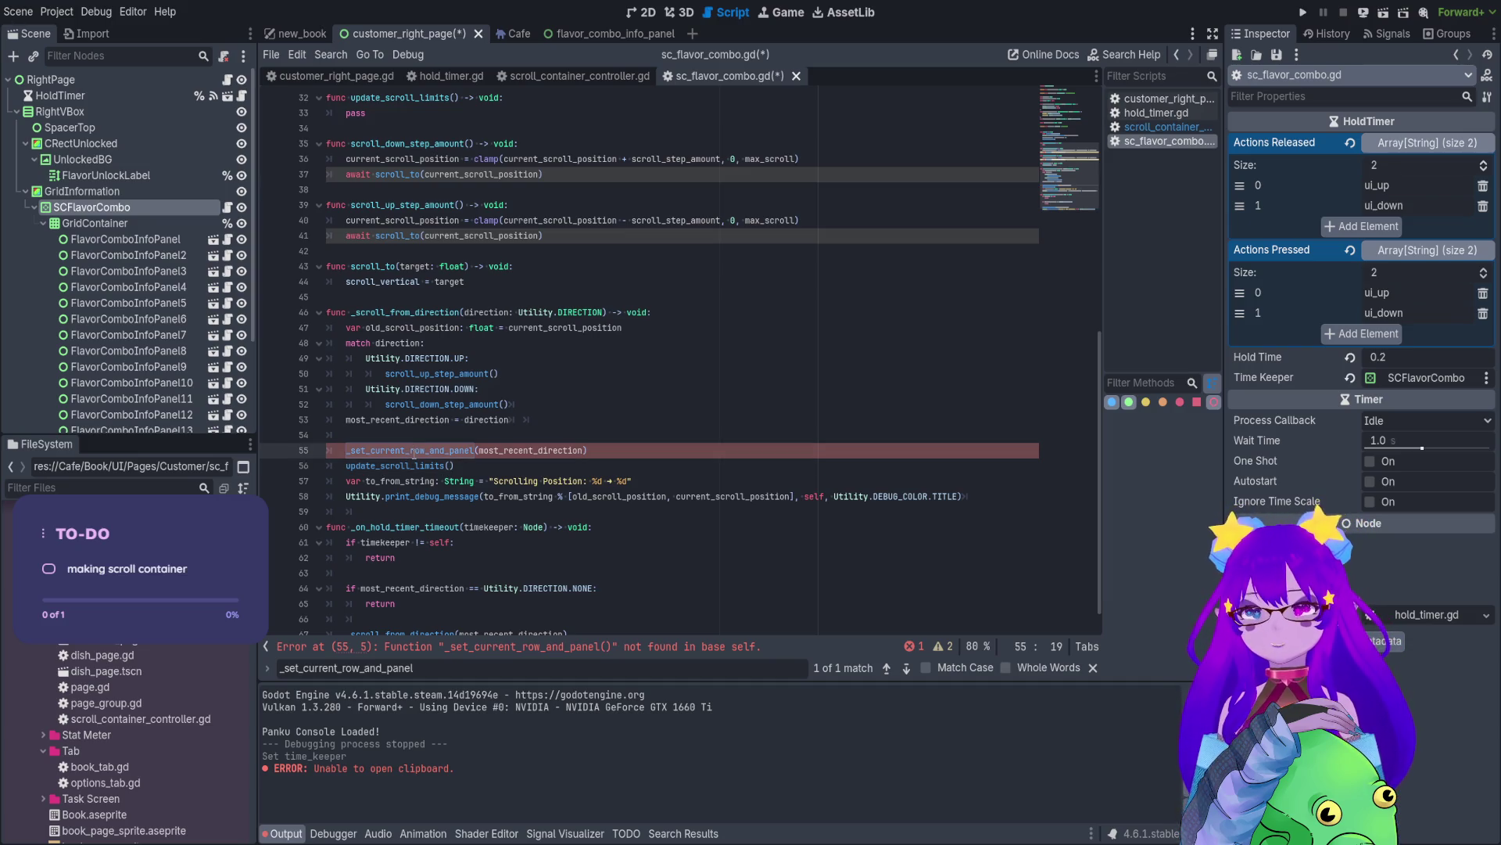
pyautogui.doubleClick(396, 450)
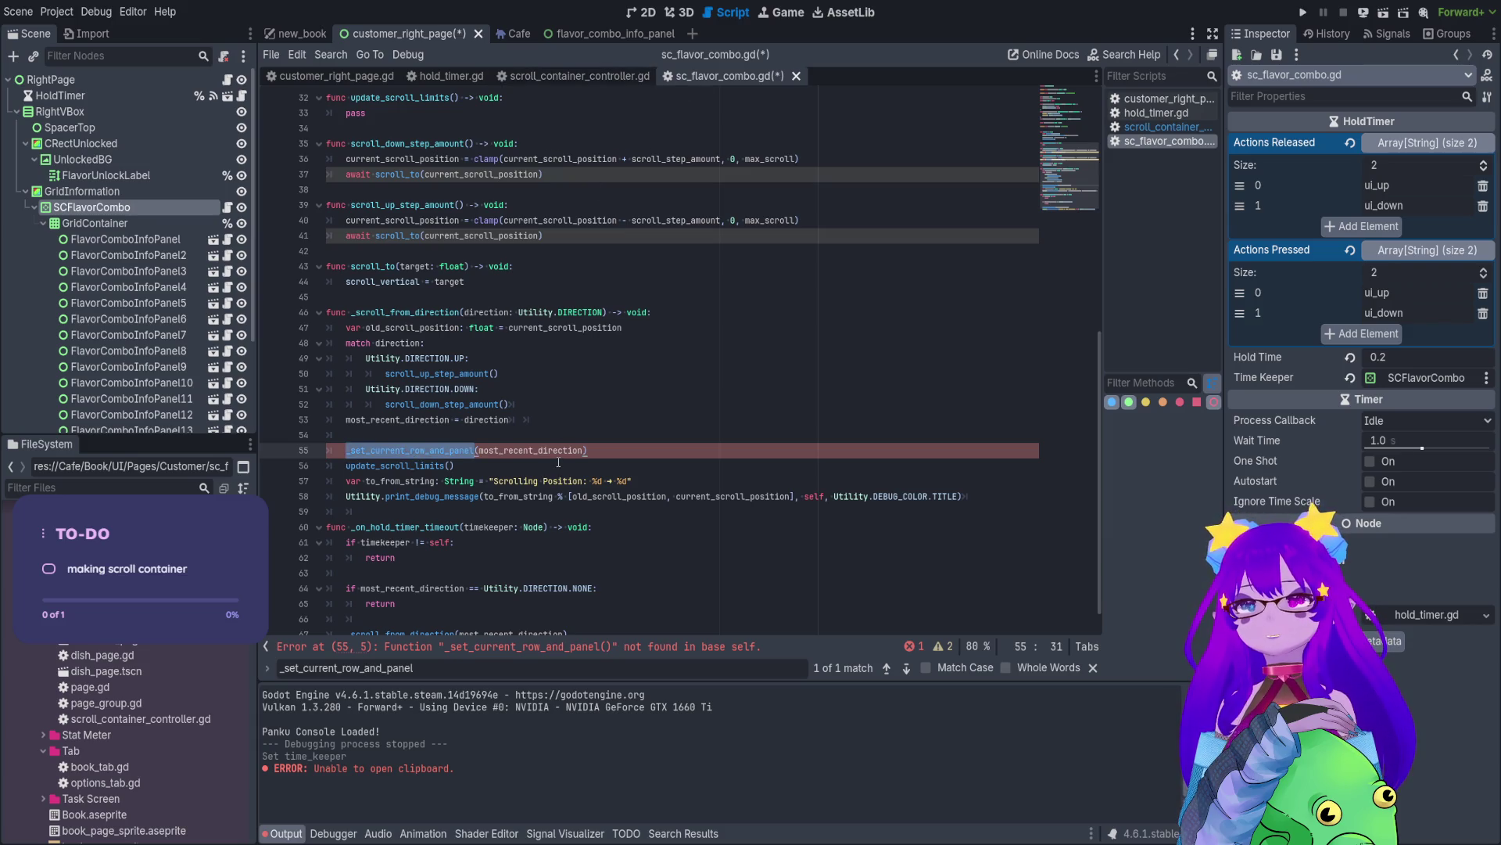
pyautogui.click(579, 76)
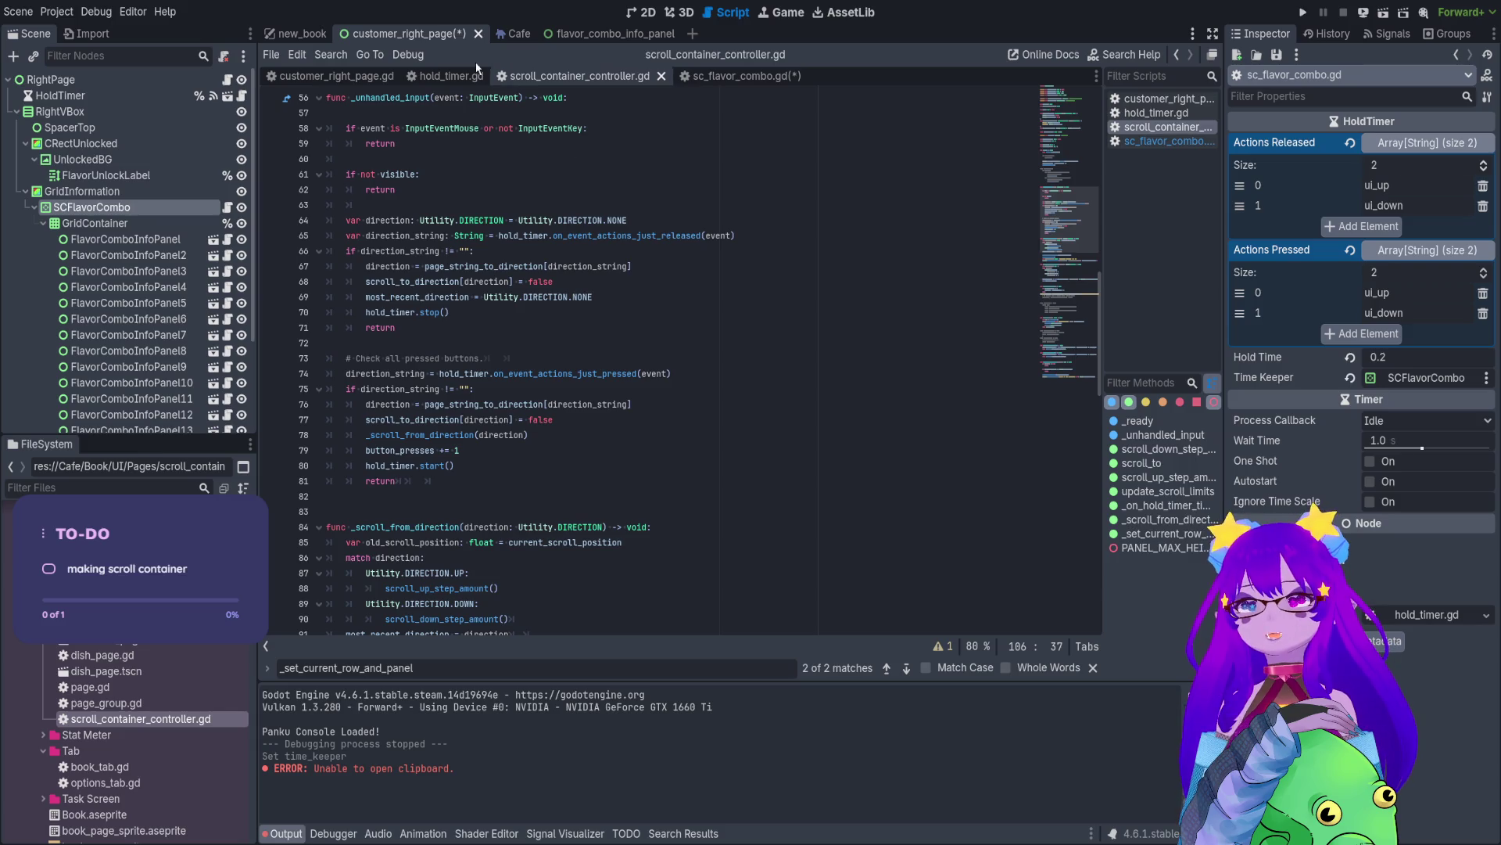
# - After checking its controller definition, delete the line 55 _set_current_row_and_panel call
pyautogui.scroll(-3, 550, 492)
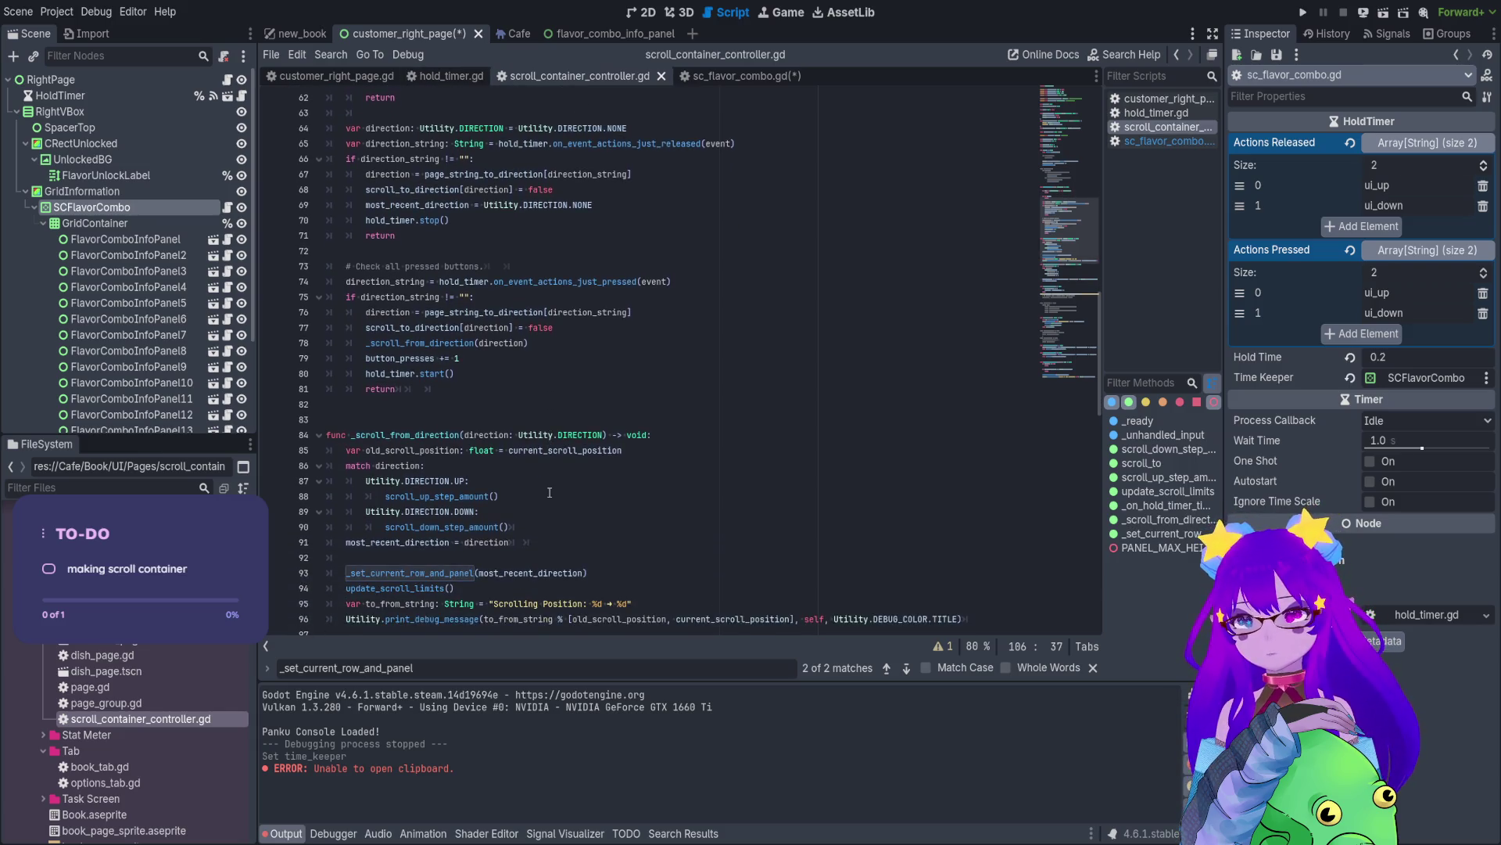
pyautogui.click(444, 526)
pyautogui.keyDown('ctrl'); pyautogui.click(445, 524); pyautogui.keyUp('ctrl')
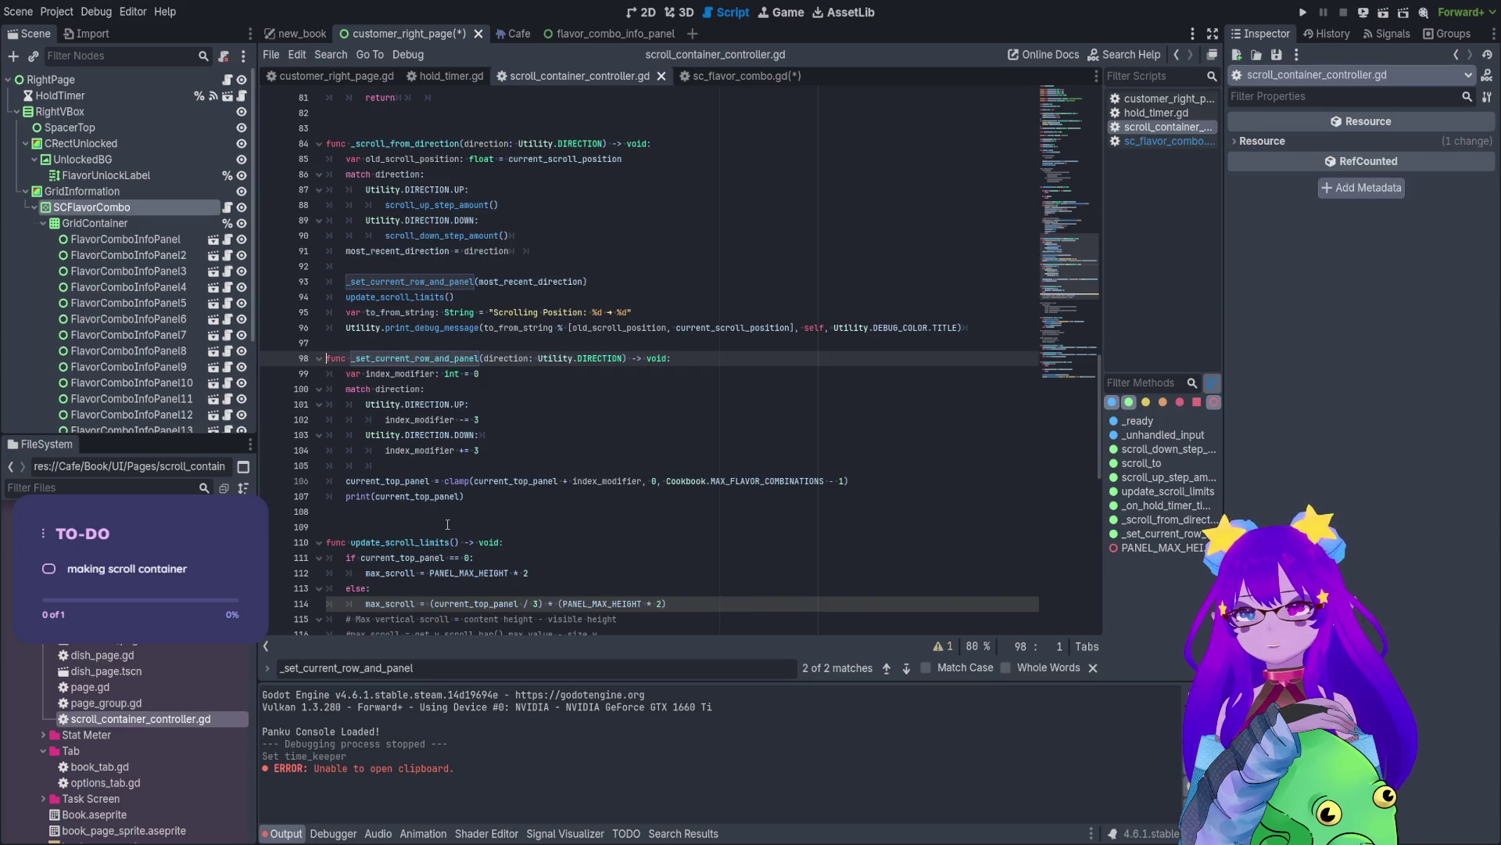
pyautogui.click(501, 496)
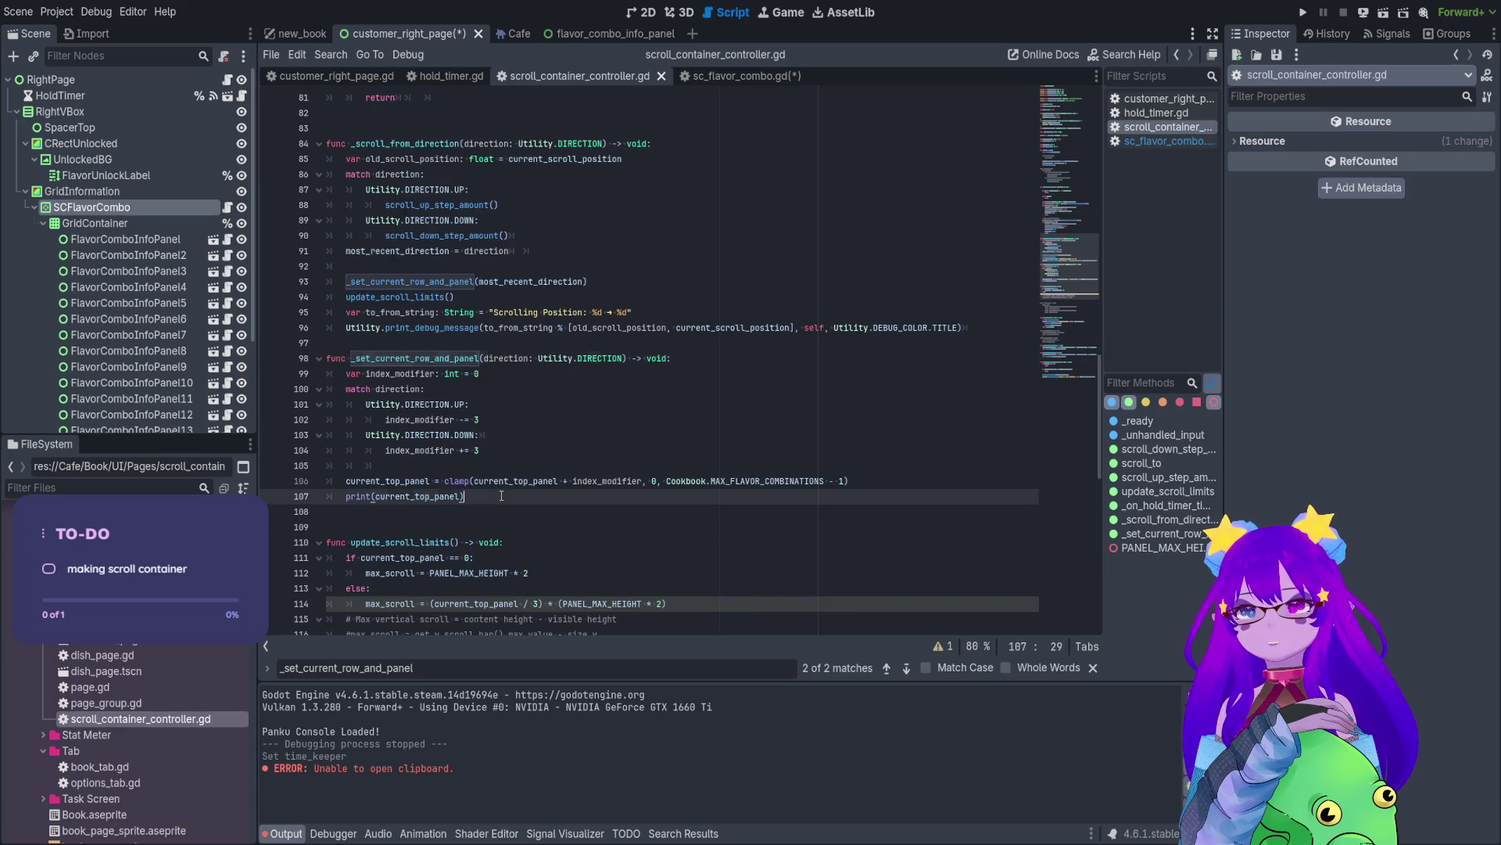
pyautogui.click(724, 76)
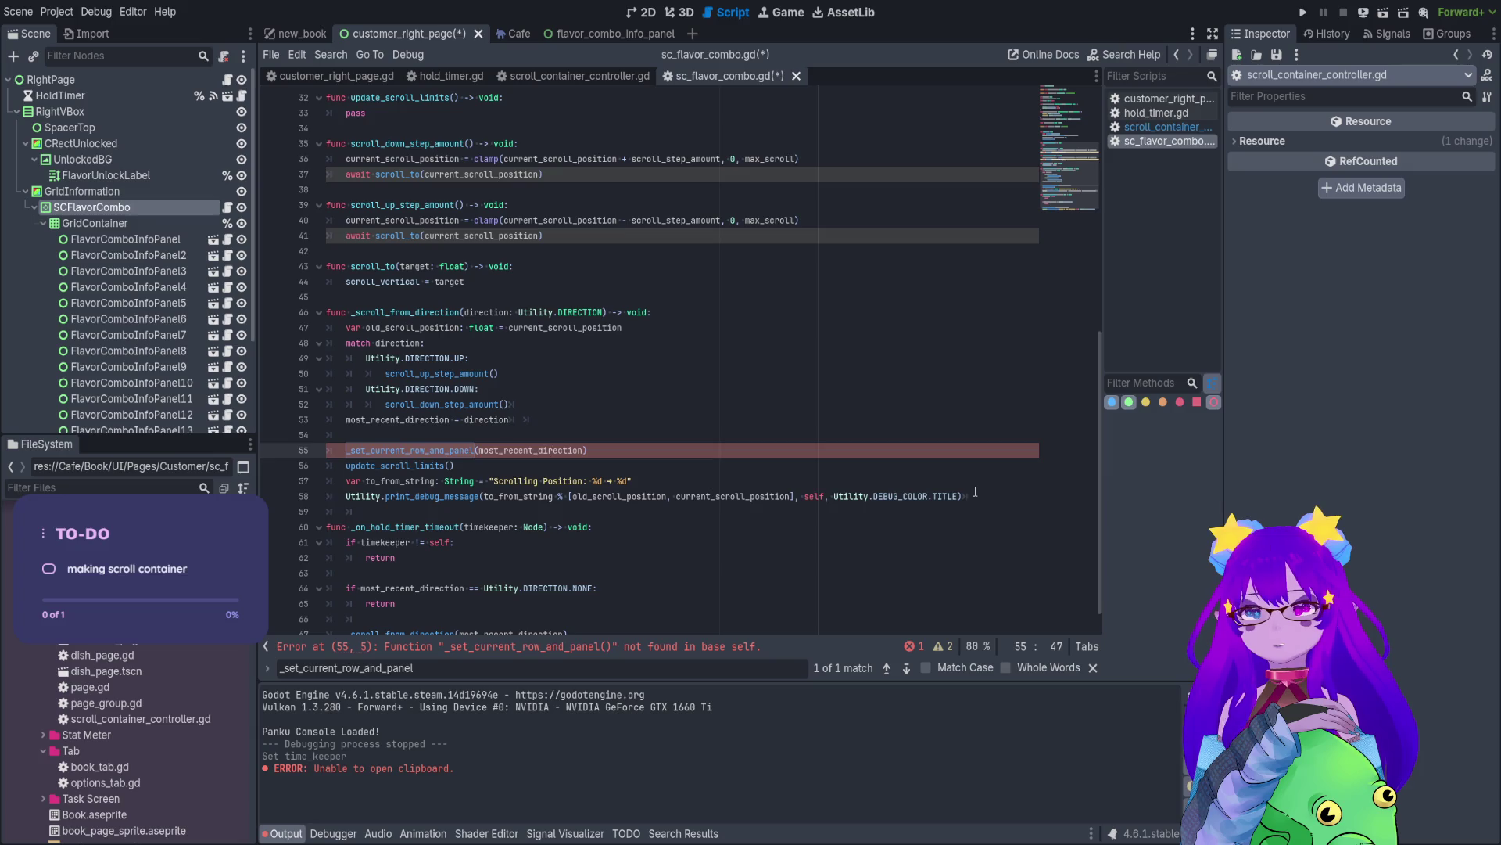
pyautogui.moveTo(970, 496); pyautogui.dragTo(625, 465)
pyautogui.click(596, 449)
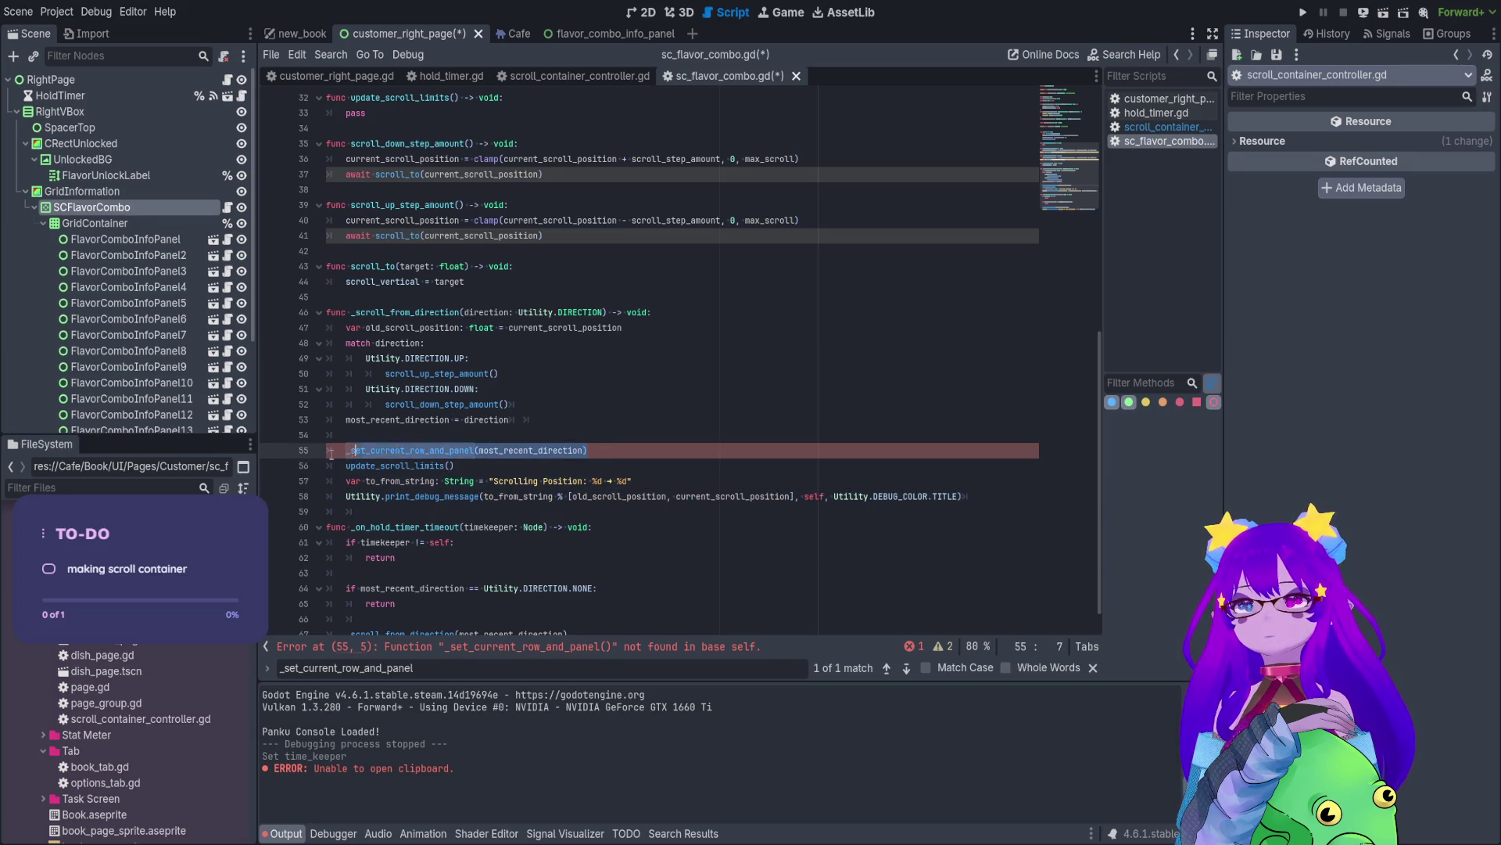
pyautogui.hotkey('shift', 'Home')
pyautogui.press('BackSpace')
pyautogui.press('BackSpace')
# - Delete the await scroll_to lines from the scroll down and scroll up functions, then save
pyautogui.scroll(1, 521, 354)
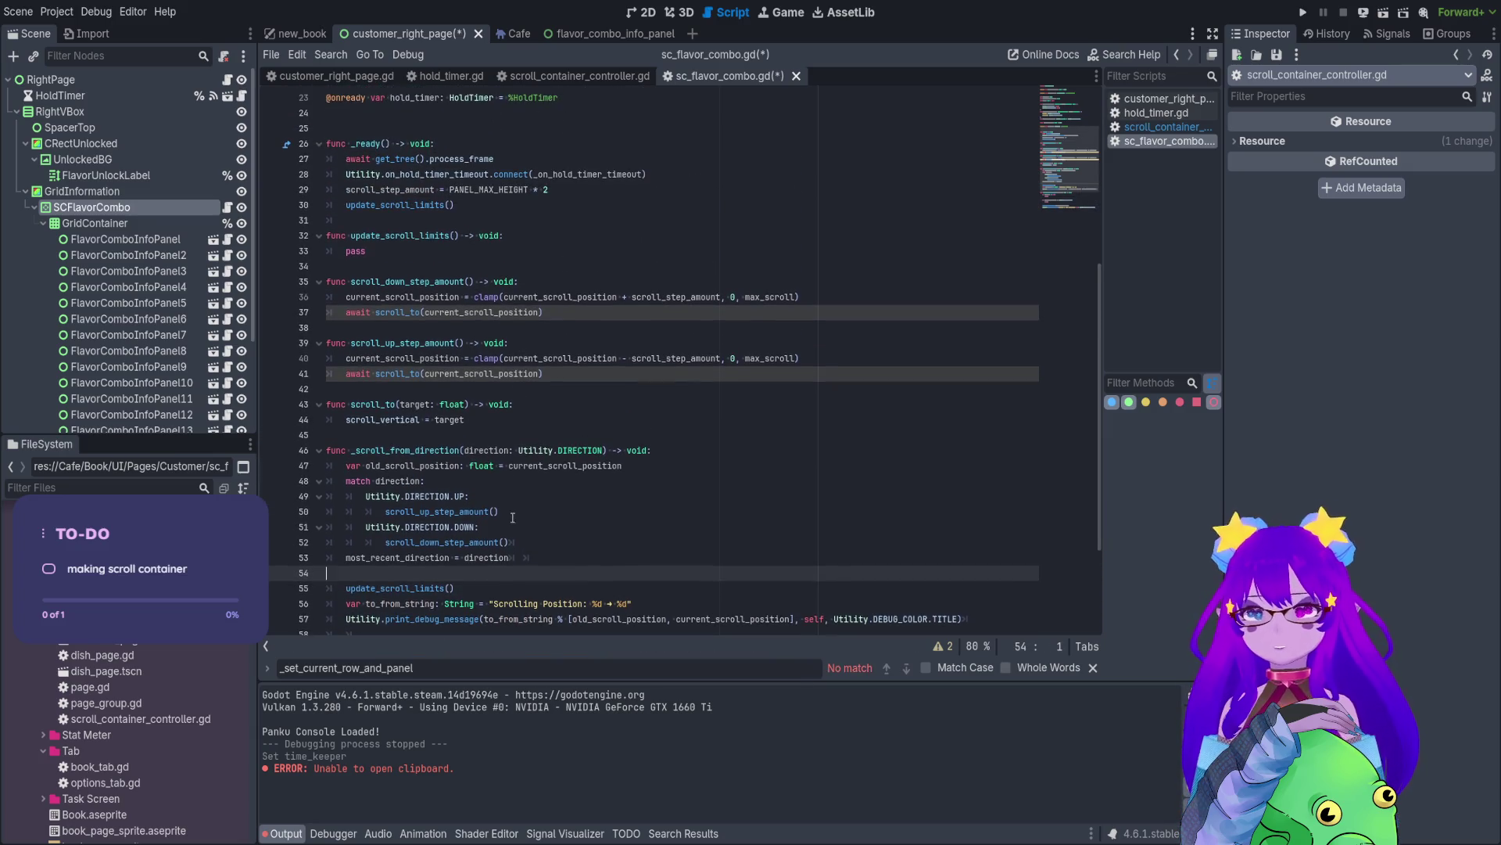
pyautogui.click(333, 833)
pyautogui.scroll(3, 491, 517)
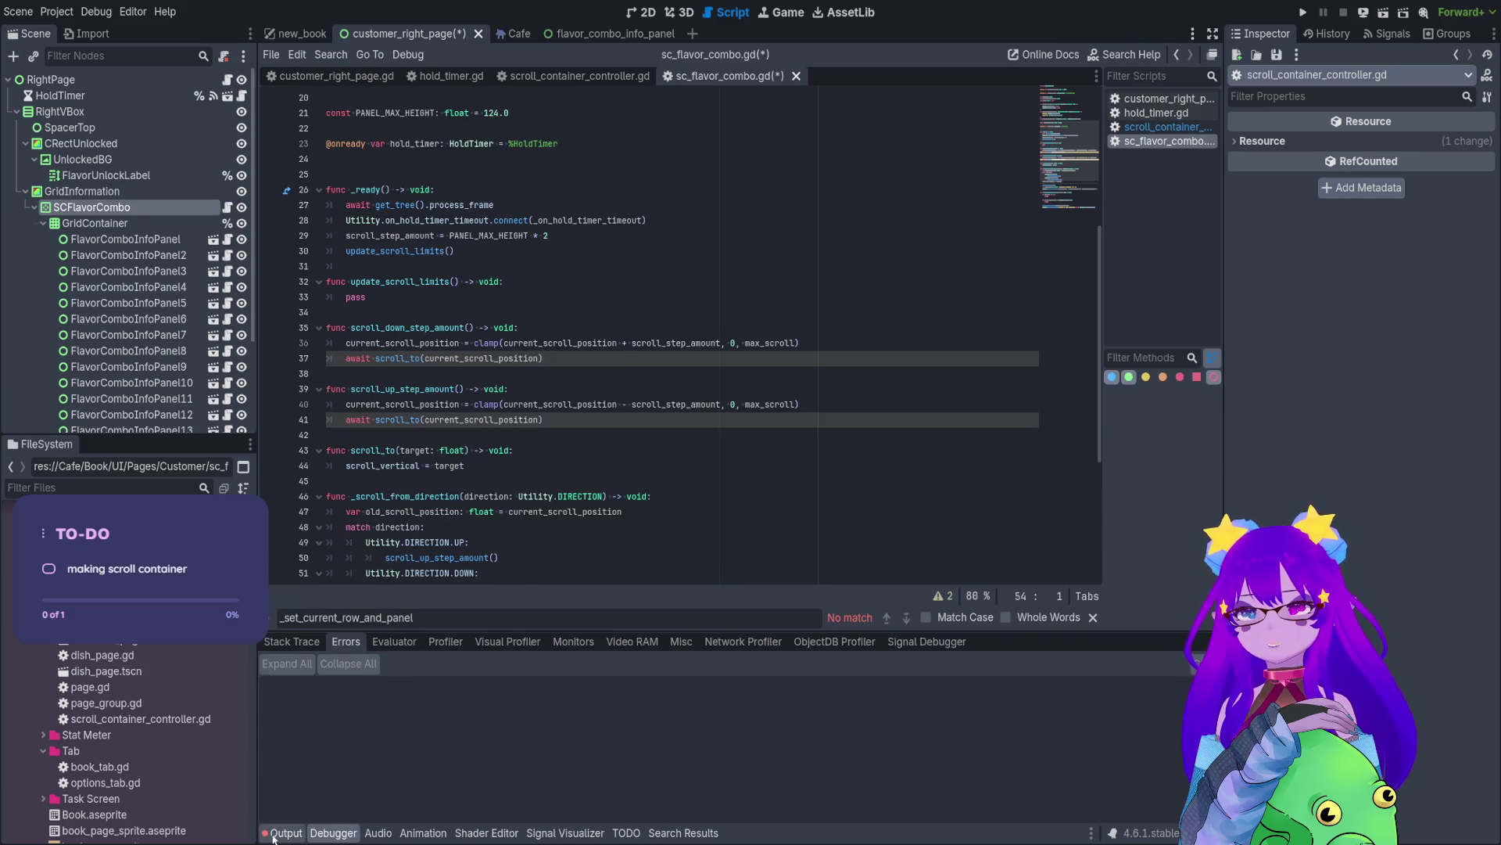
pyautogui.click(286, 833)
pyautogui.scroll(1, 508, 414)
pyautogui.click(545, 404)
pyautogui.hotkey('shift', 'Home')
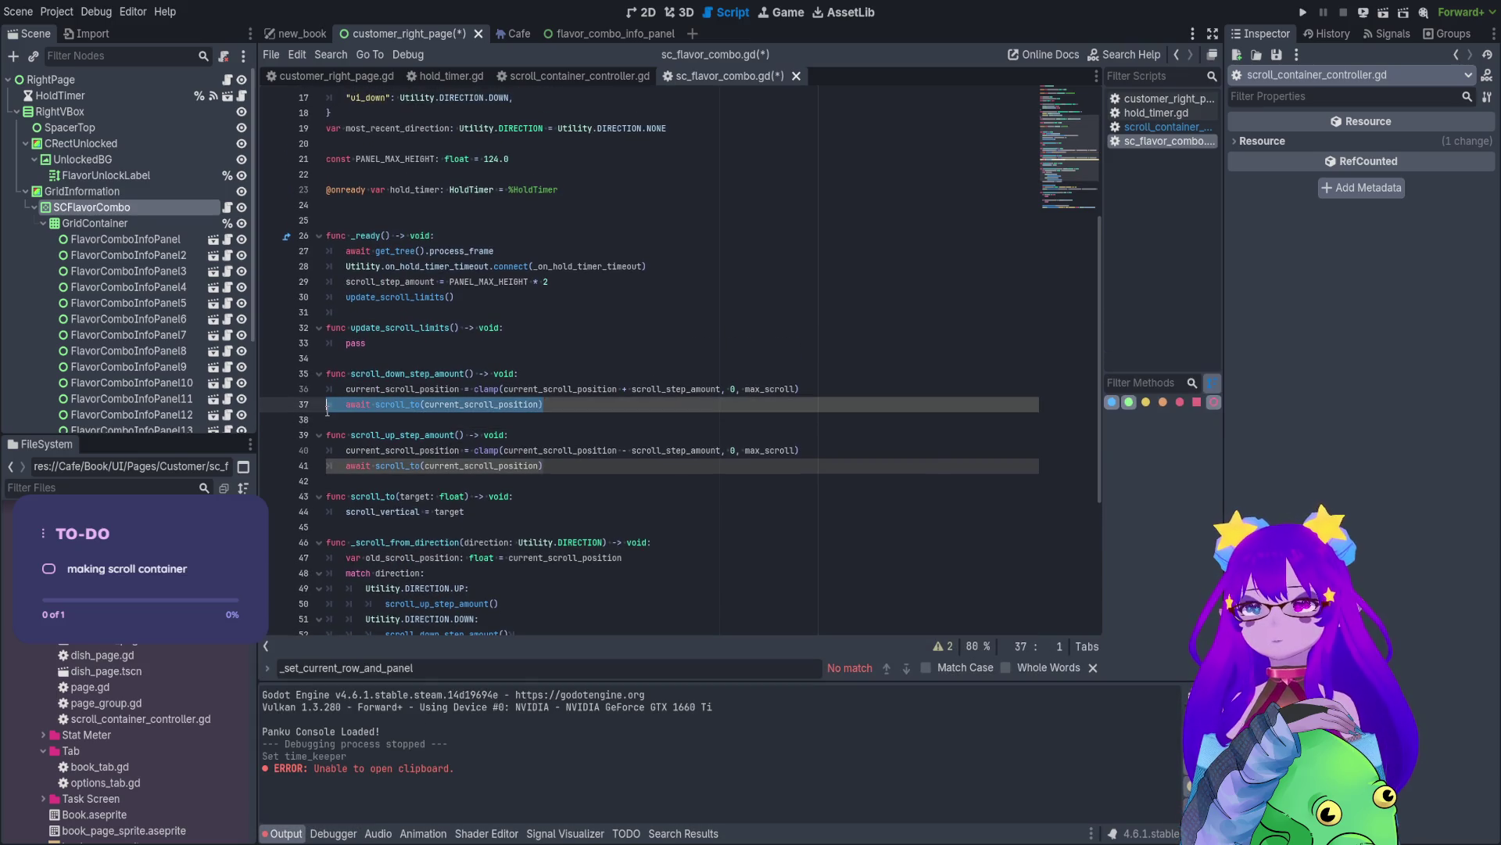
pyautogui.press('BackSpace')
pyautogui.press('BackSpace')
pyautogui.press('BackSpace')
pyautogui.click(569, 457)
pyautogui.hotkey('shift', 'Home')
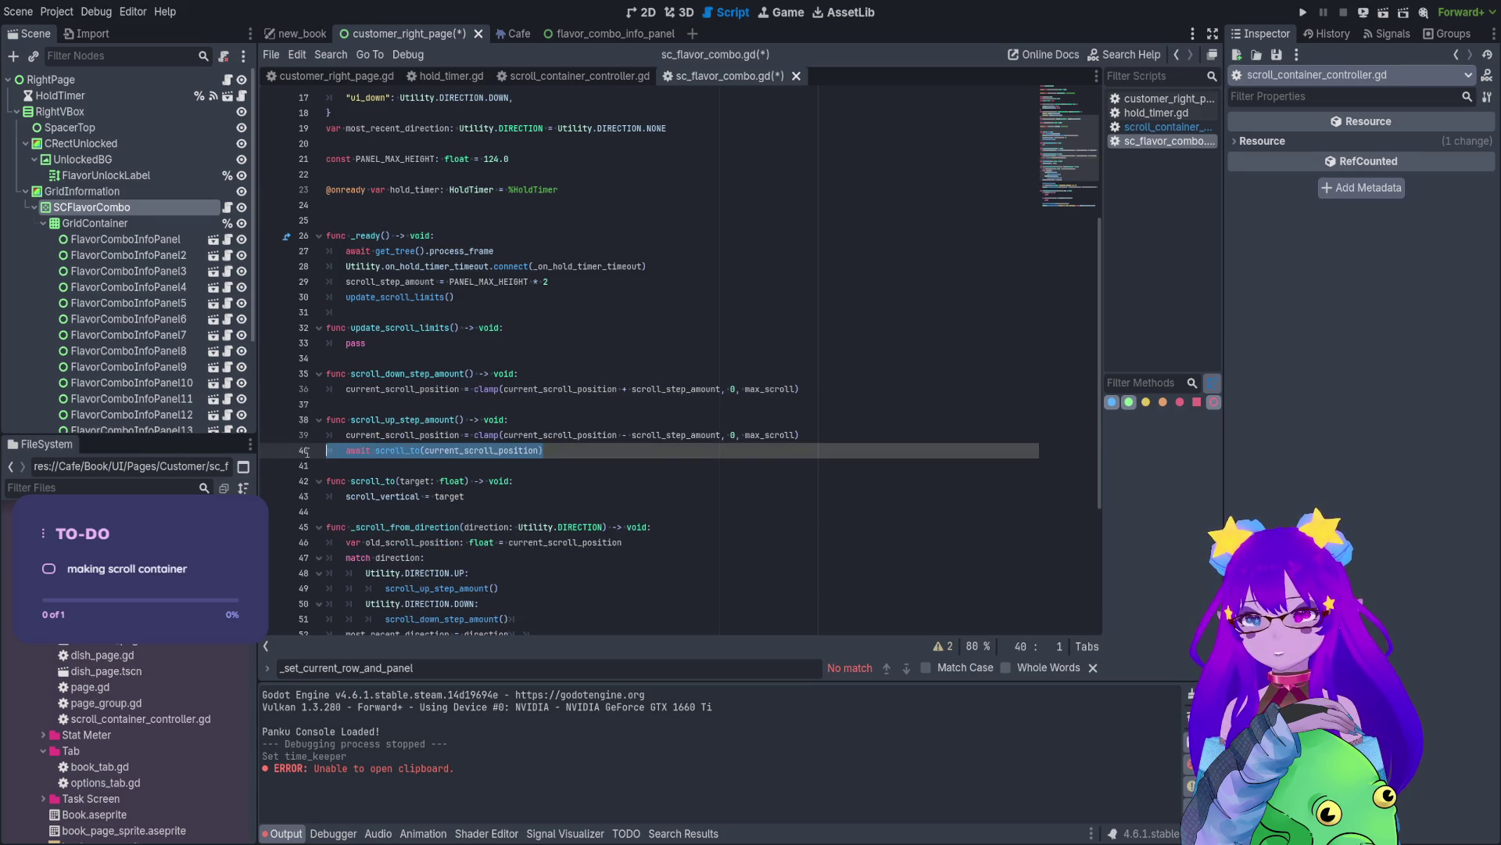
pyautogui.press('BackSpace')
pyautogui.press('BackSpace')
pyautogui.press('BackSpace')
pyautogui.click(939, 297)
pyautogui.hotkey('ctrl', 's')
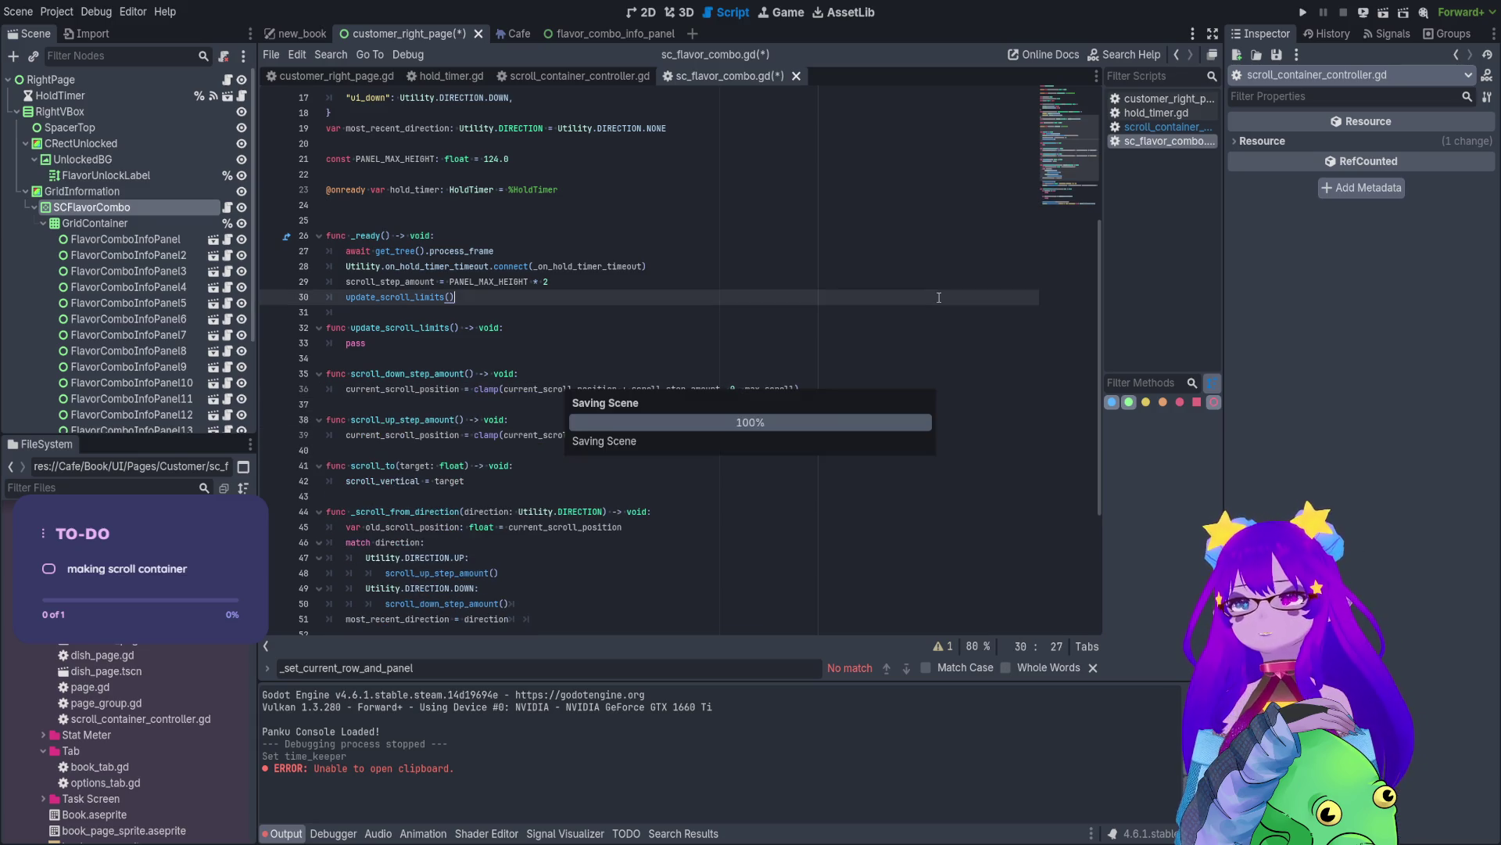
# - Copy the controller's _unhandled_input function (lines 56–81) and return to sc_flavor_combo.gd
pyautogui.click(561, 78)
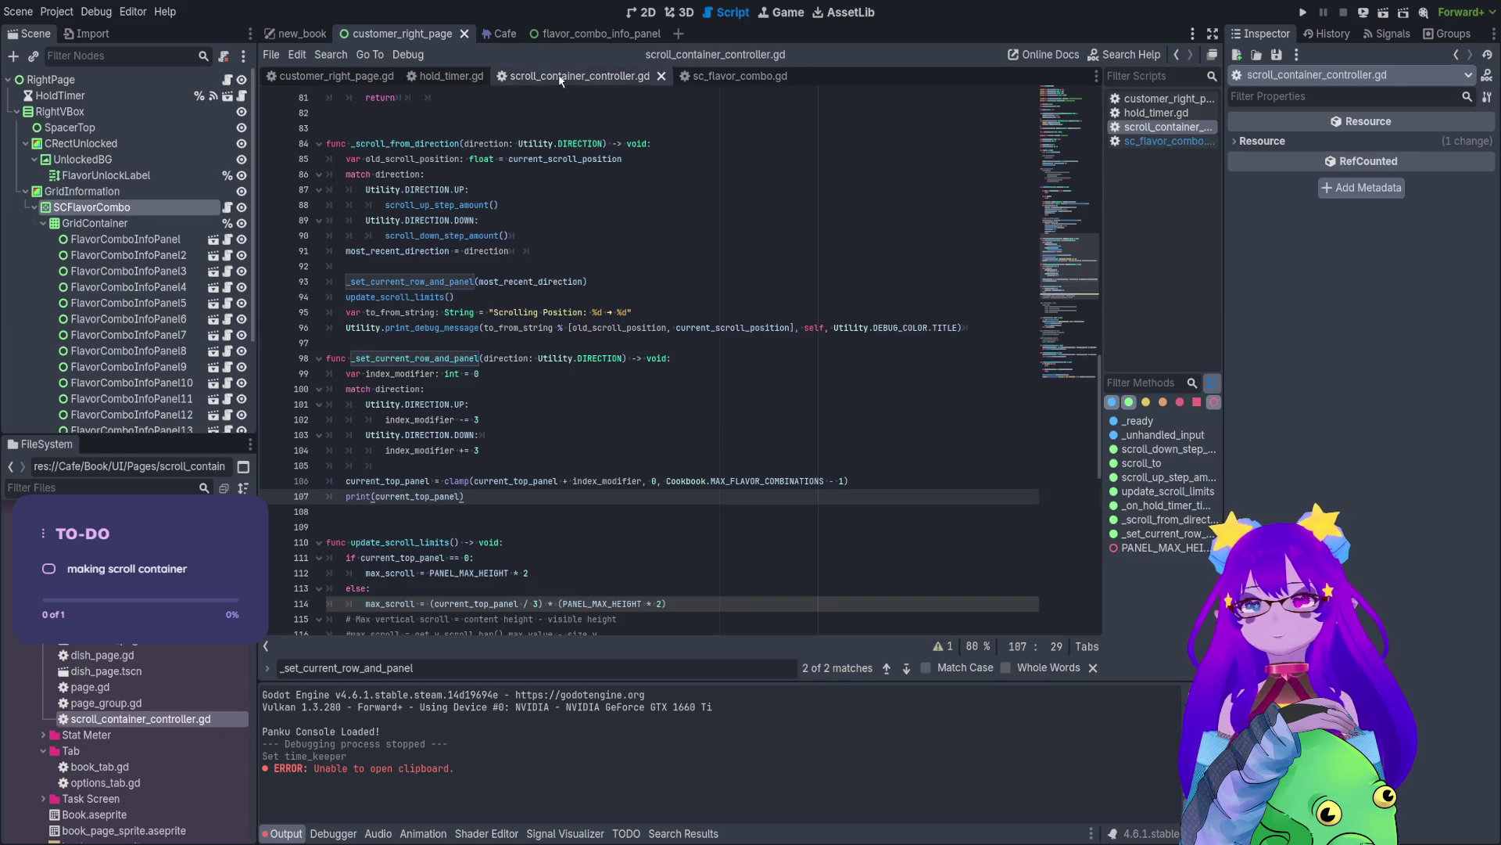
pyautogui.scroll(10, 558, 110)
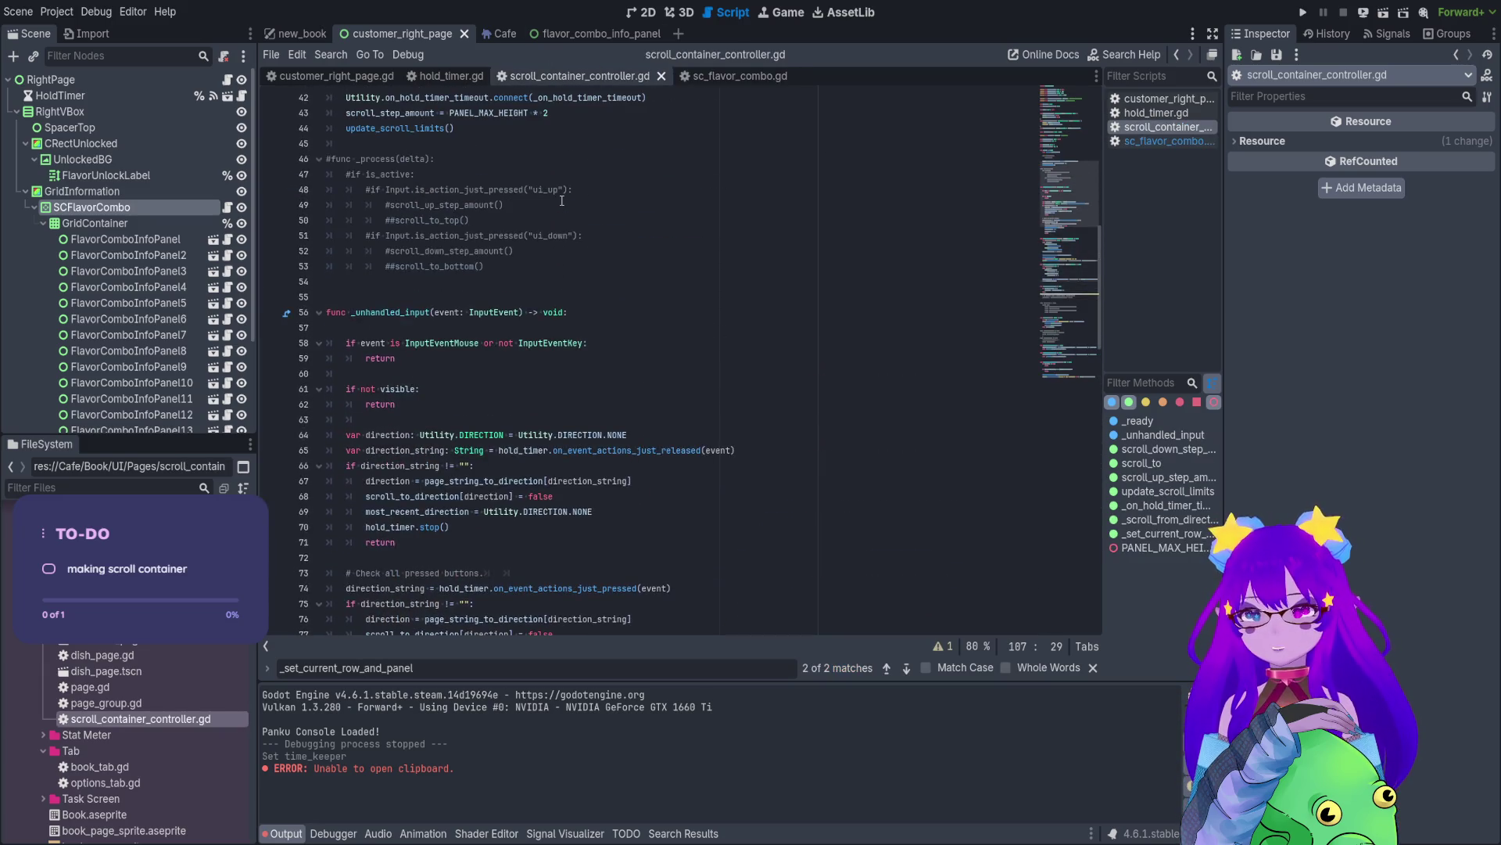
pyautogui.scroll(-4, 449, 529)
pyautogui.moveTo(444, 512)
pyautogui.mouseDown()
pyautogui.moveTo(328, 153)
pyautogui.moveTo(306, 128)
pyautogui.mouseUp()
pyautogui.hotkey('ctrl', 'c')
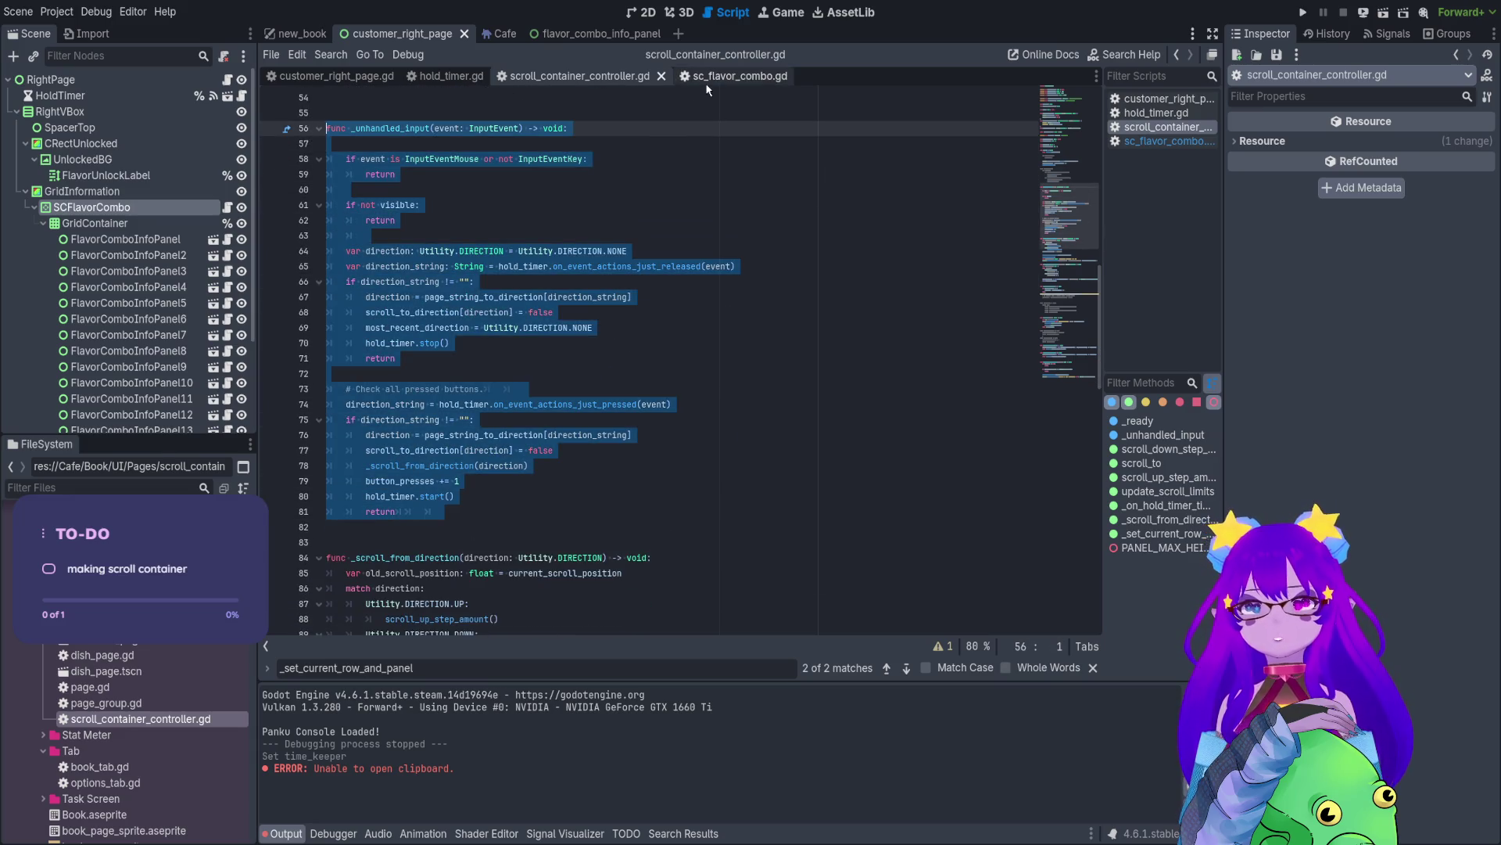
pyautogui.click(708, 78)
pyautogui.click(479, 211)
# - Paste _unhandled_input after update_scroll_limits, remove the button_presses += 1 line, and save
pyautogui.scroll(-1, 384, 423)
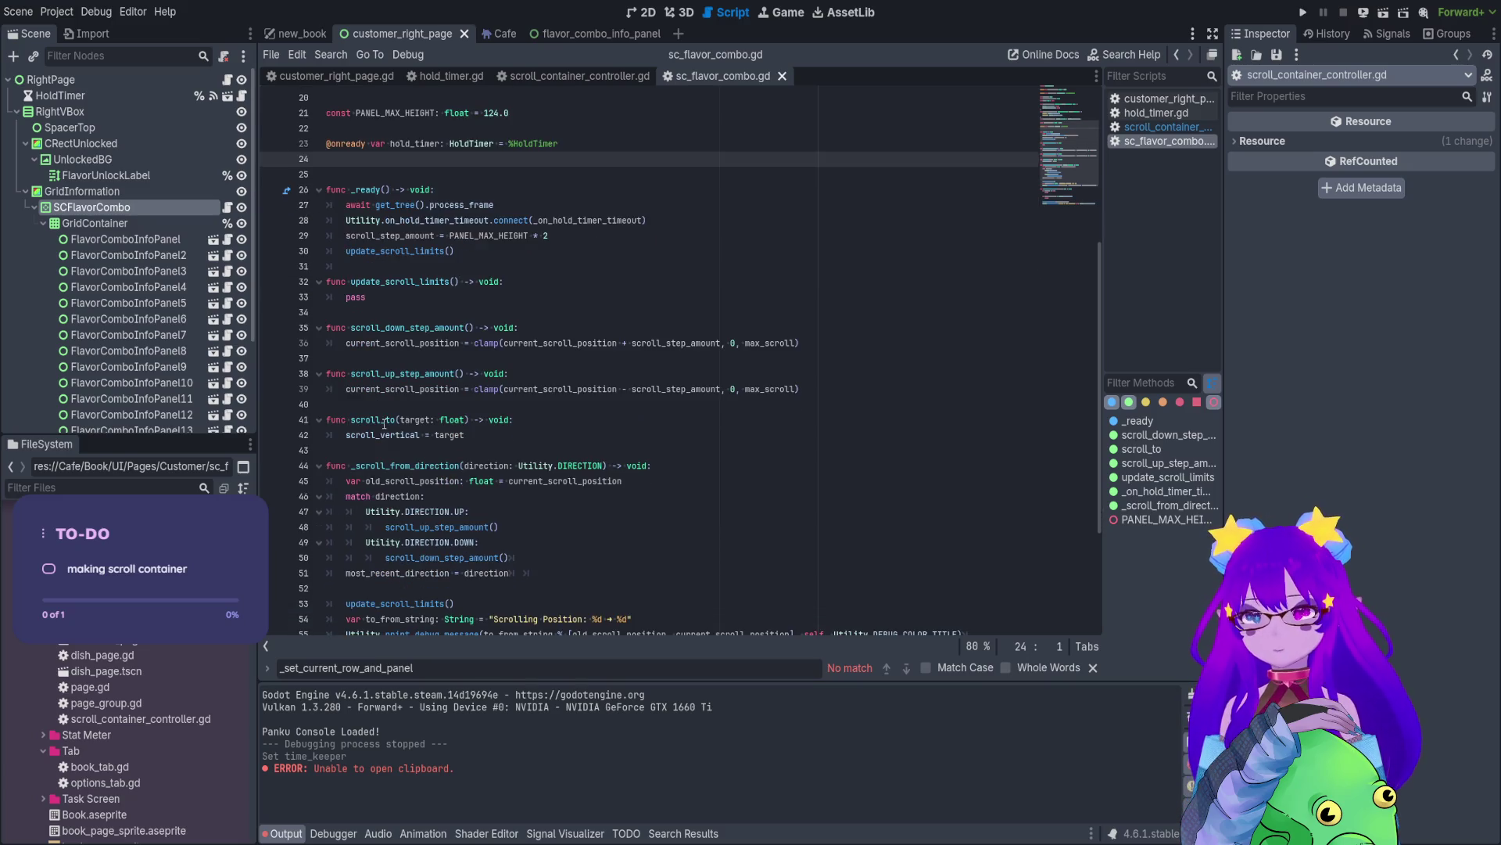
pyautogui.click(329, 450)
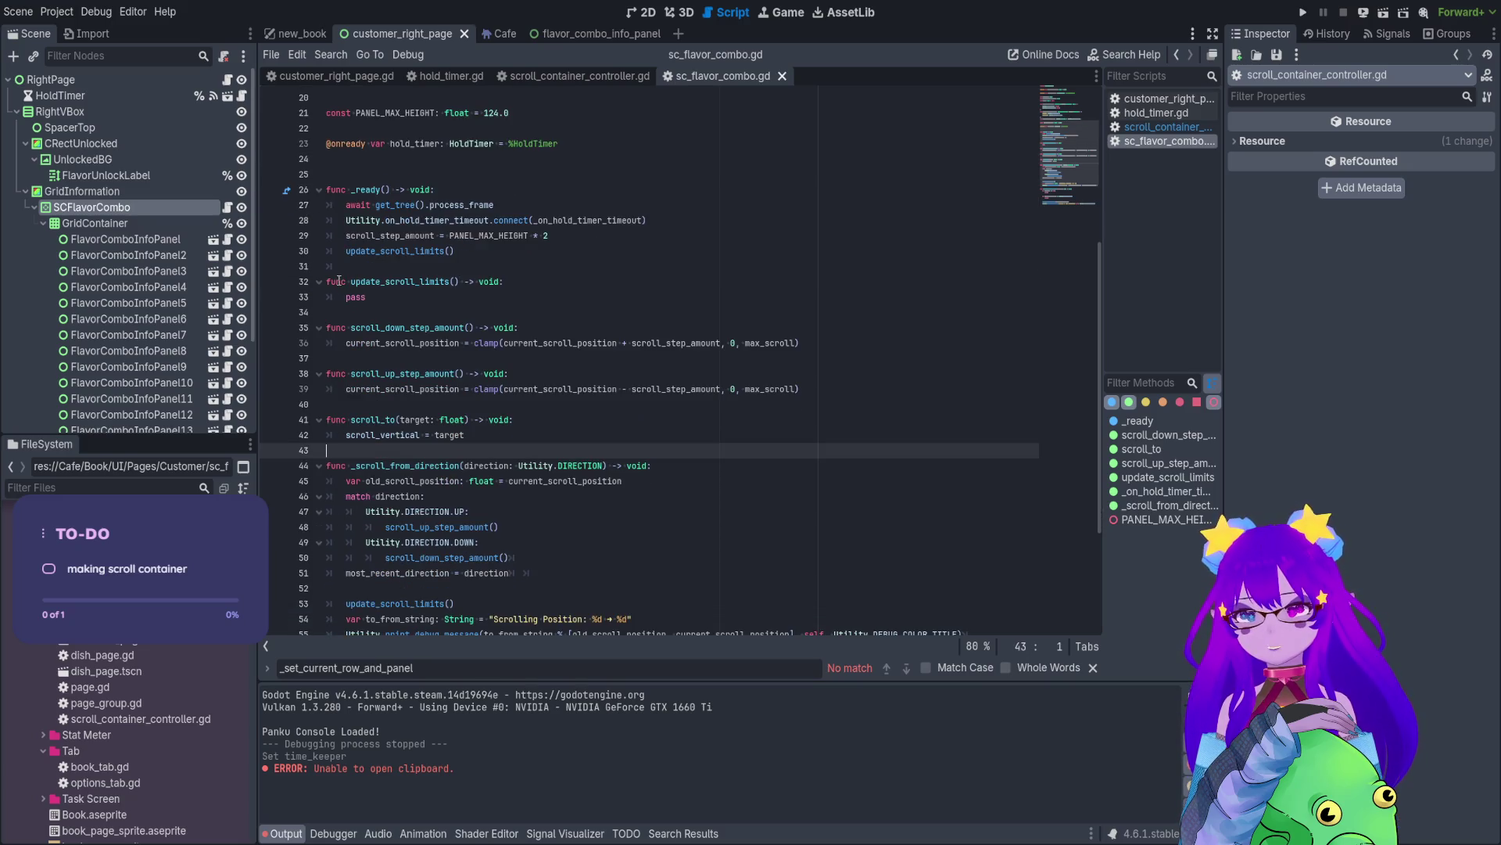
pyautogui.click(331, 315)
pyautogui.press('Return')
pyautogui.press('Return')
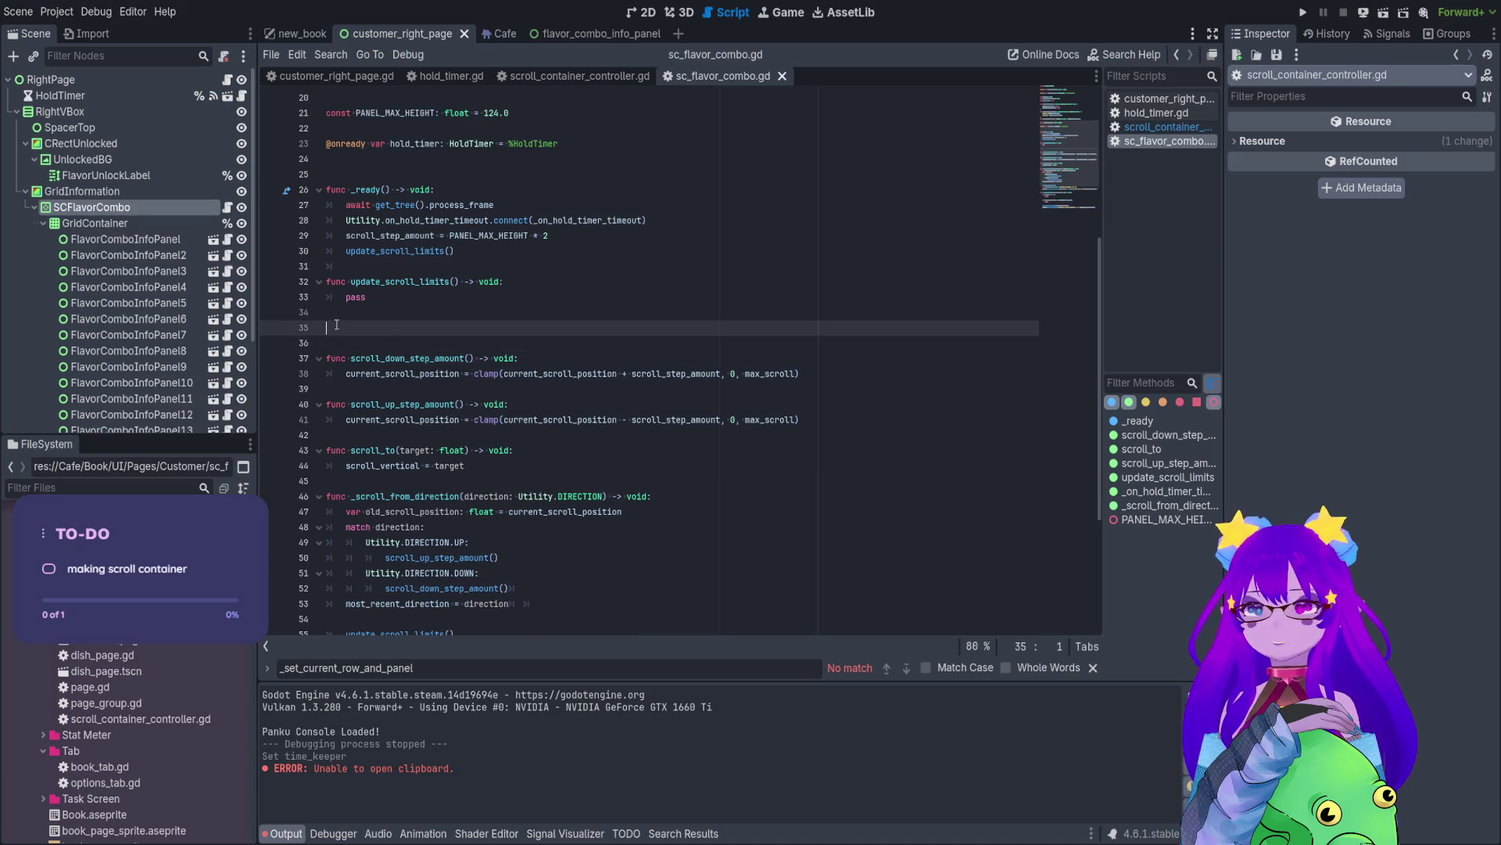
pyautogui.hotkey('ctrl', 'v')
pyautogui.scroll(-2, 397, 225)
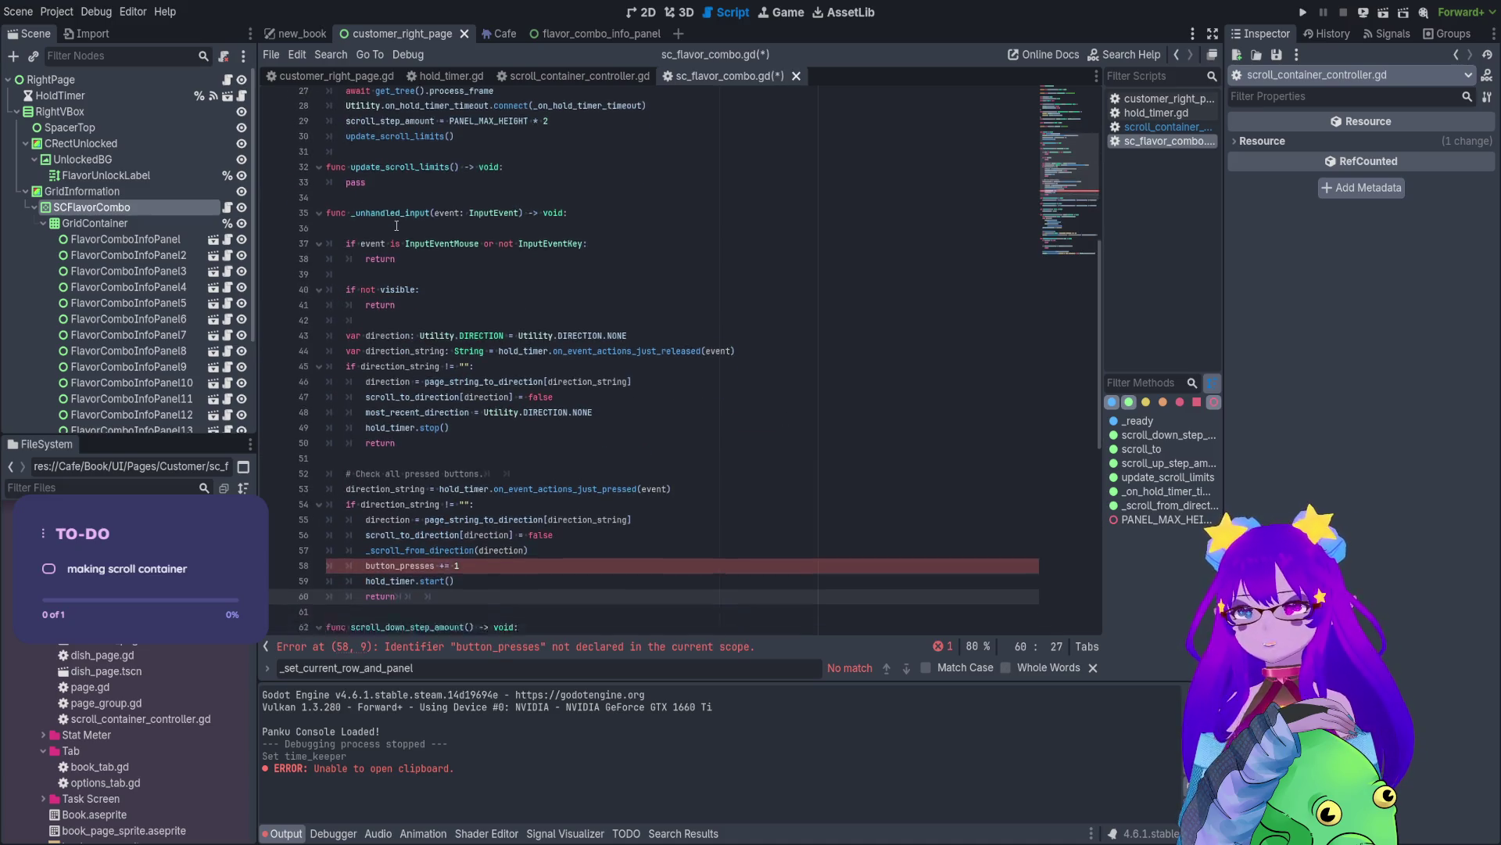
pyautogui.click(462, 503)
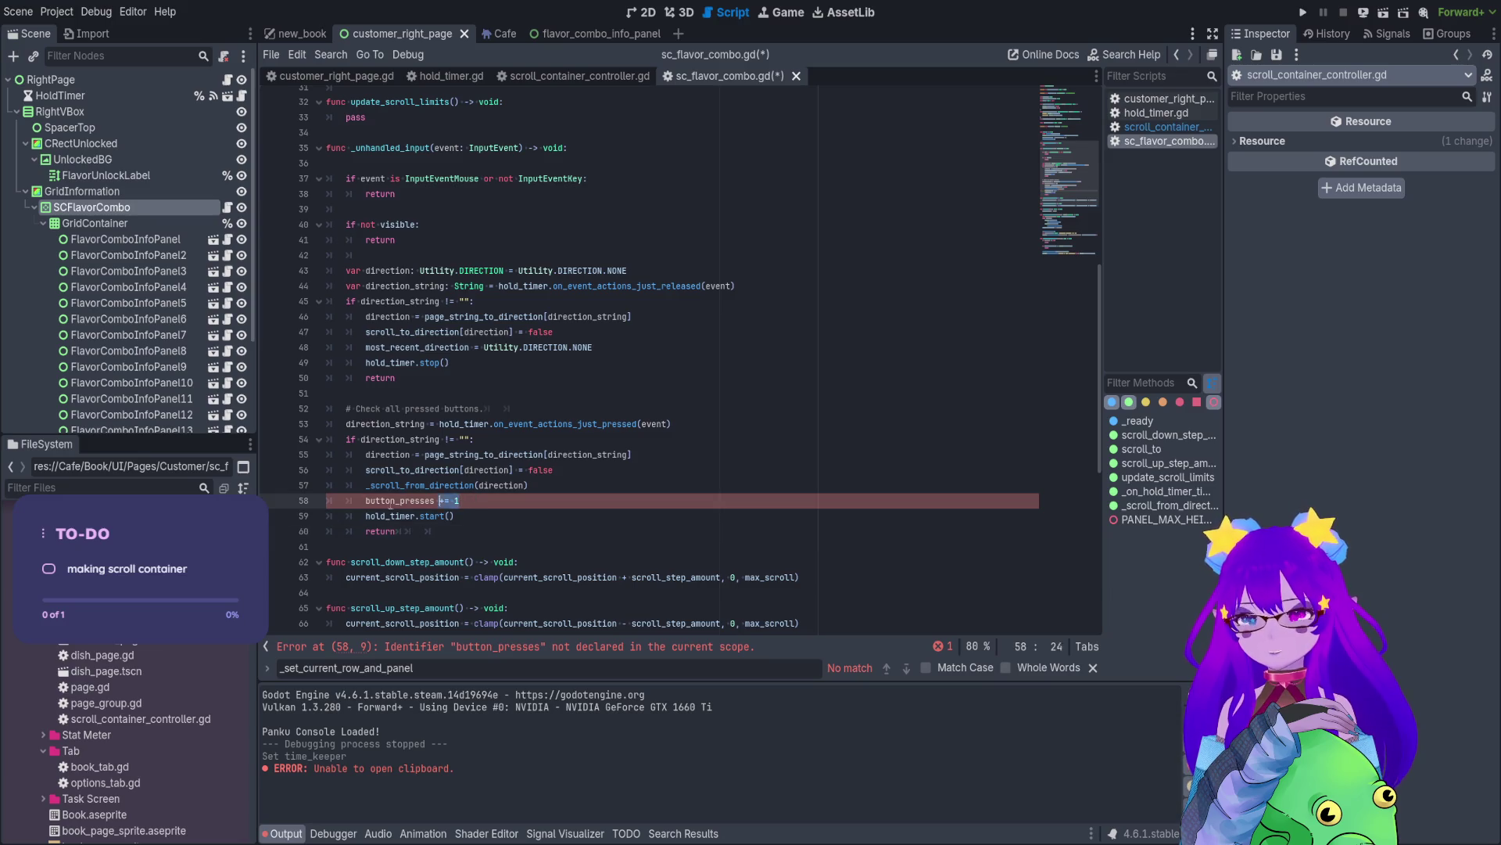
pyautogui.hotkey('shift', 'Home')
pyautogui.press('BackSpace')
pyautogui.press('BackSpace')
pyautogui.press('BackSpace')
pyautogui.click(786, 393)
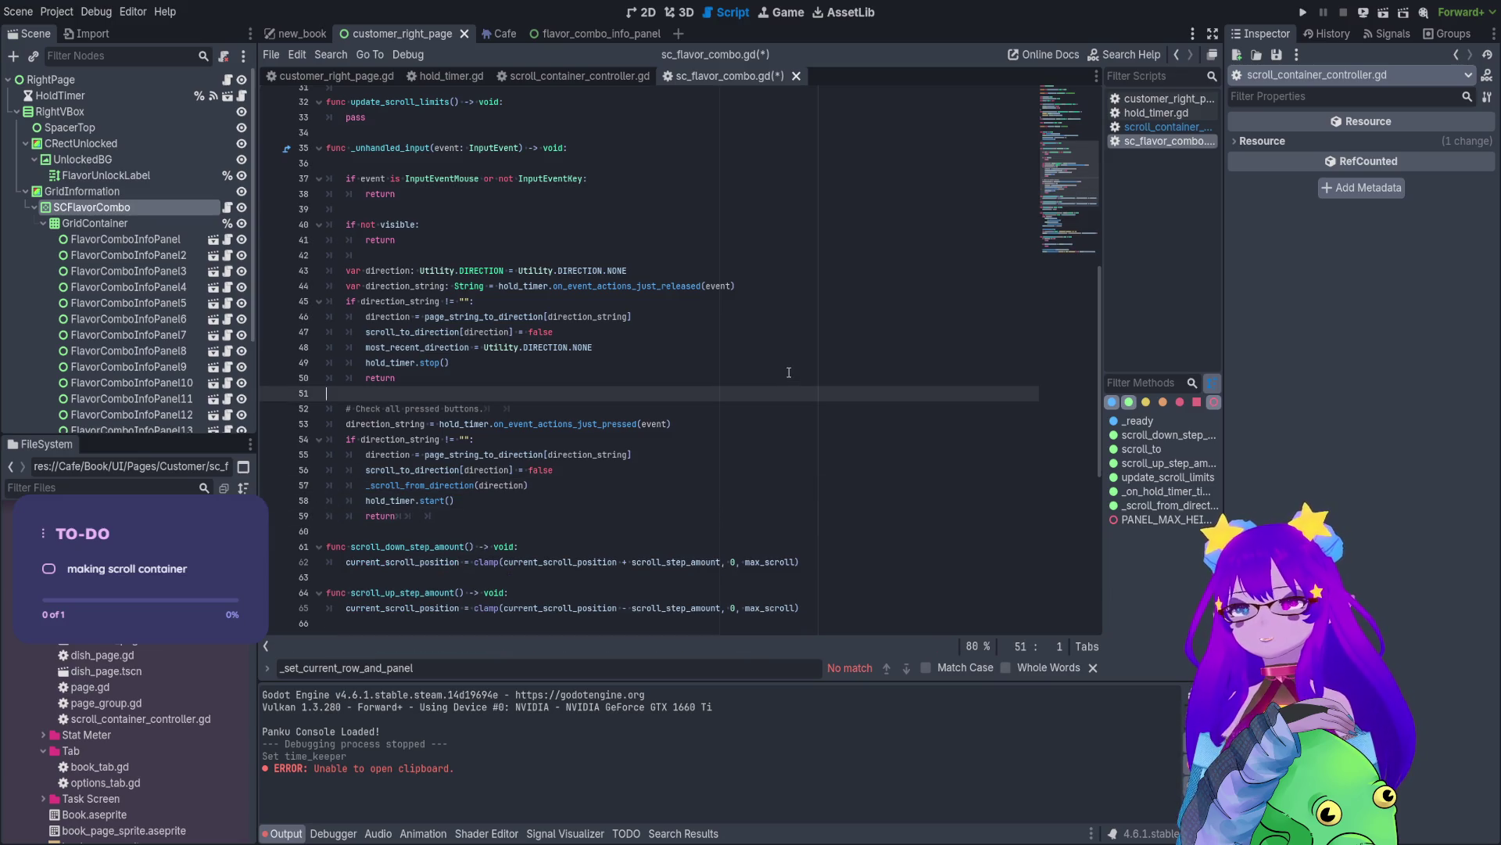
pyautogui.hotkey('ctrl', 's')
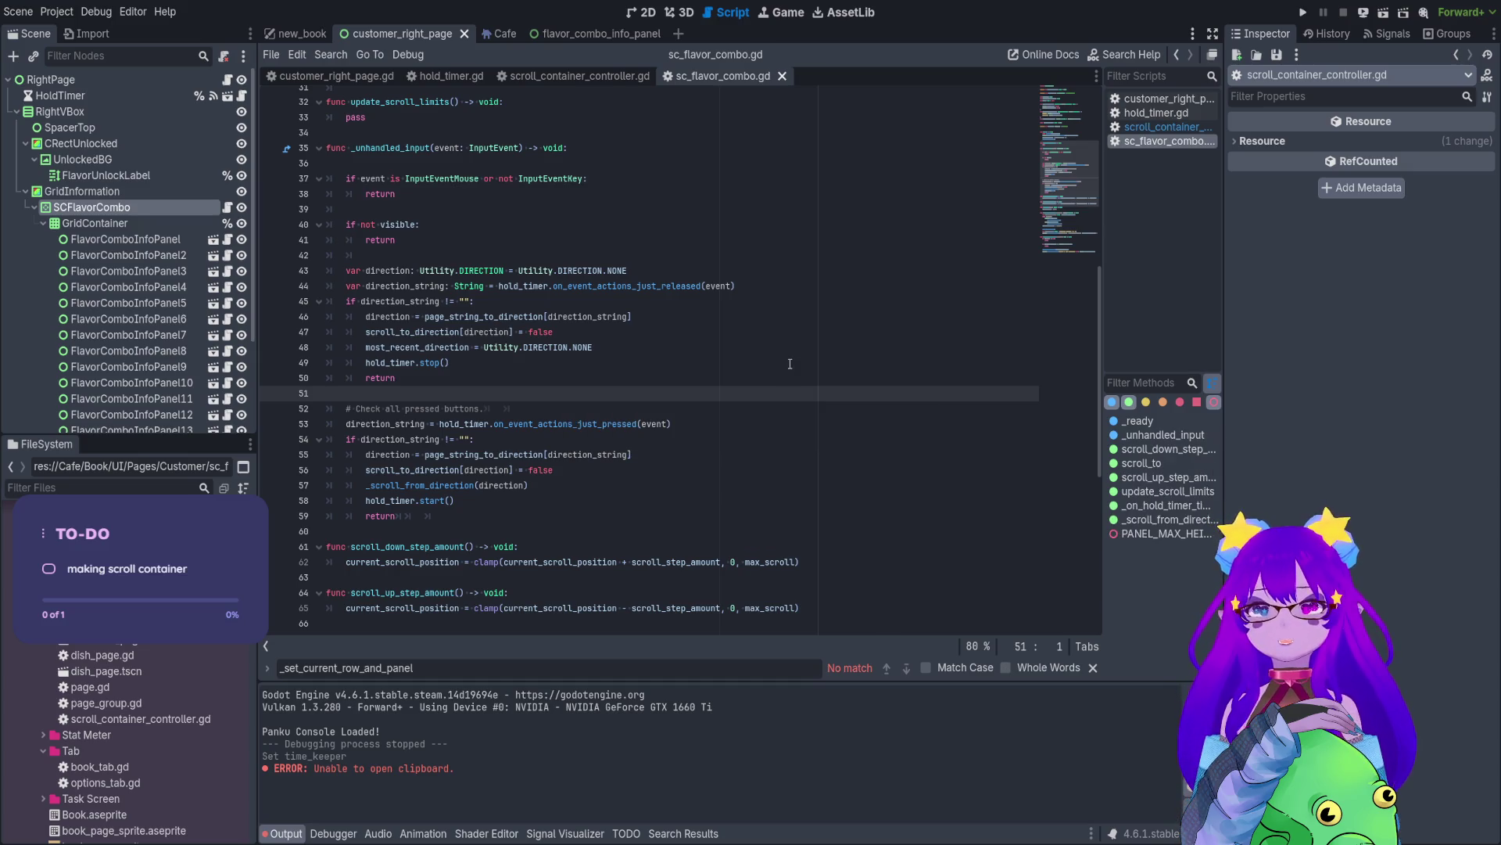
# - Run the current scene to test the scrolling
pyautogui.scroll(-7, 789, 373)
pyautogui.scroll(-2, 790, 373)
pyautogui.click(803, 379)
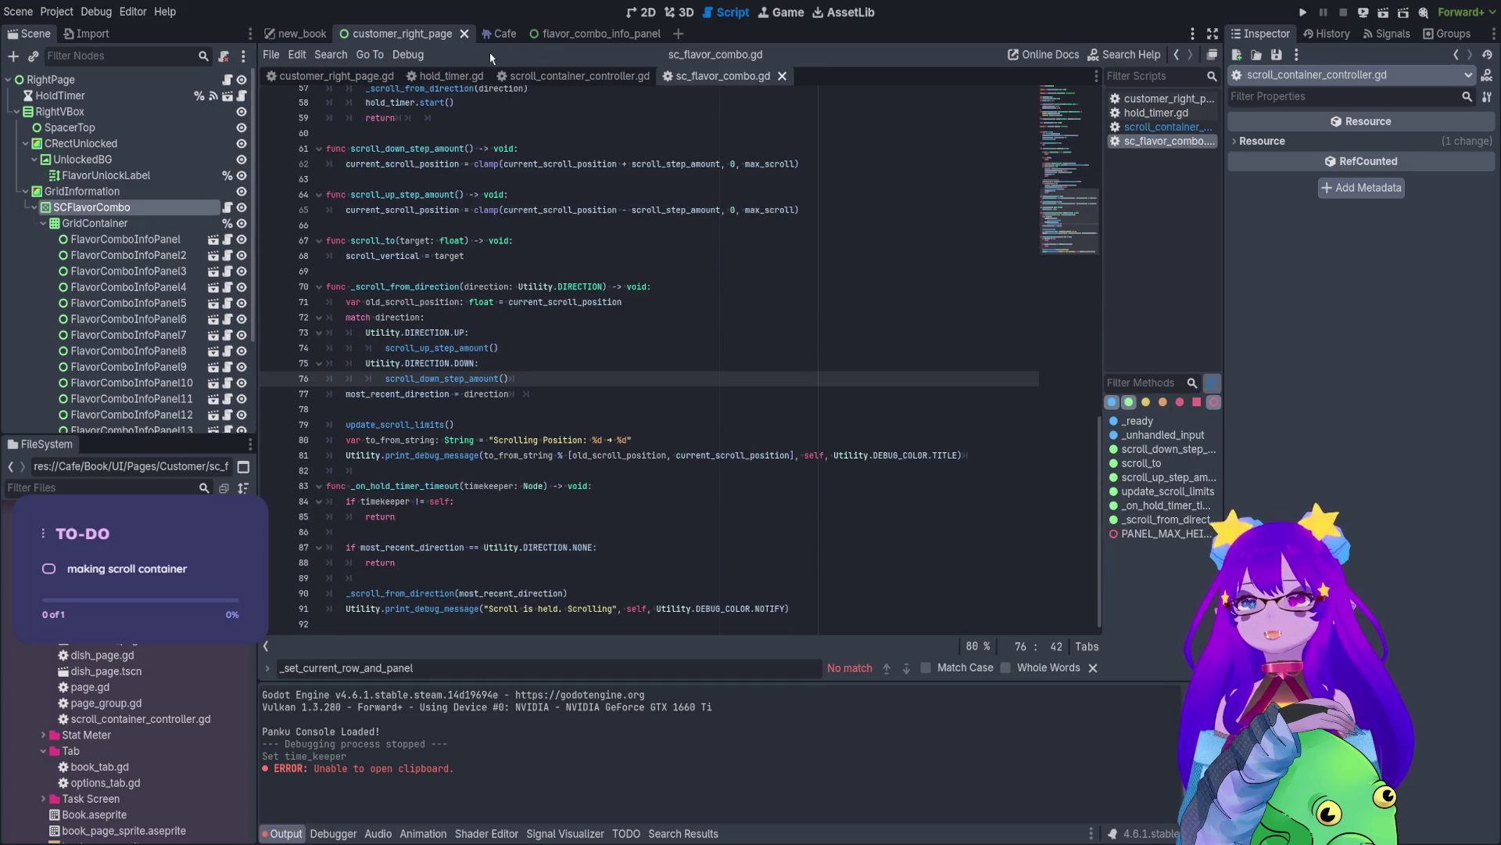
pyautogui.click(1384, 12)
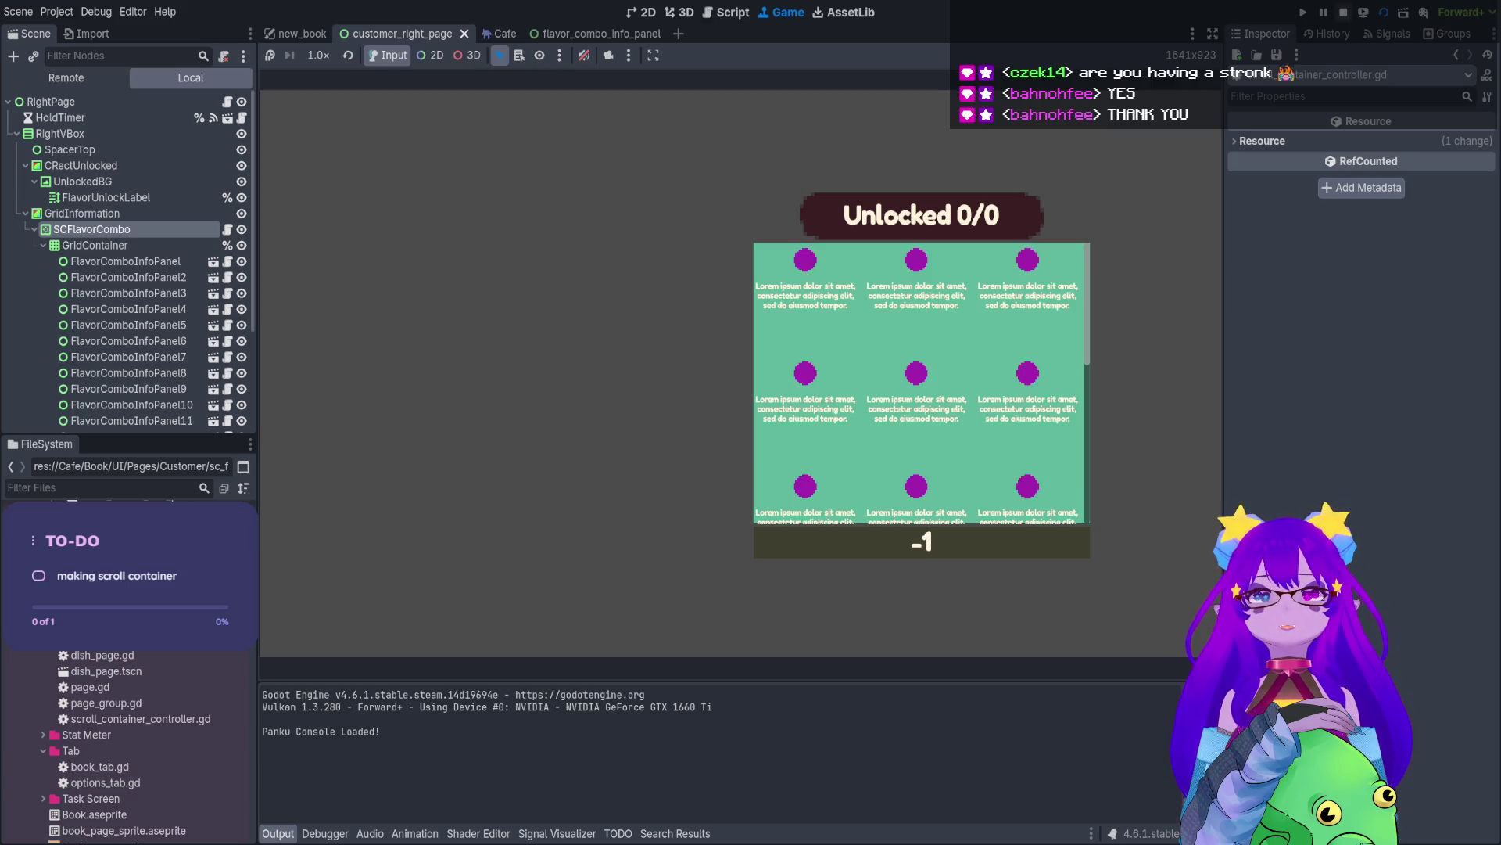
# - Stop the running scene with F8 after trying the flavor combo scrolling
pyautogui.press('F8')
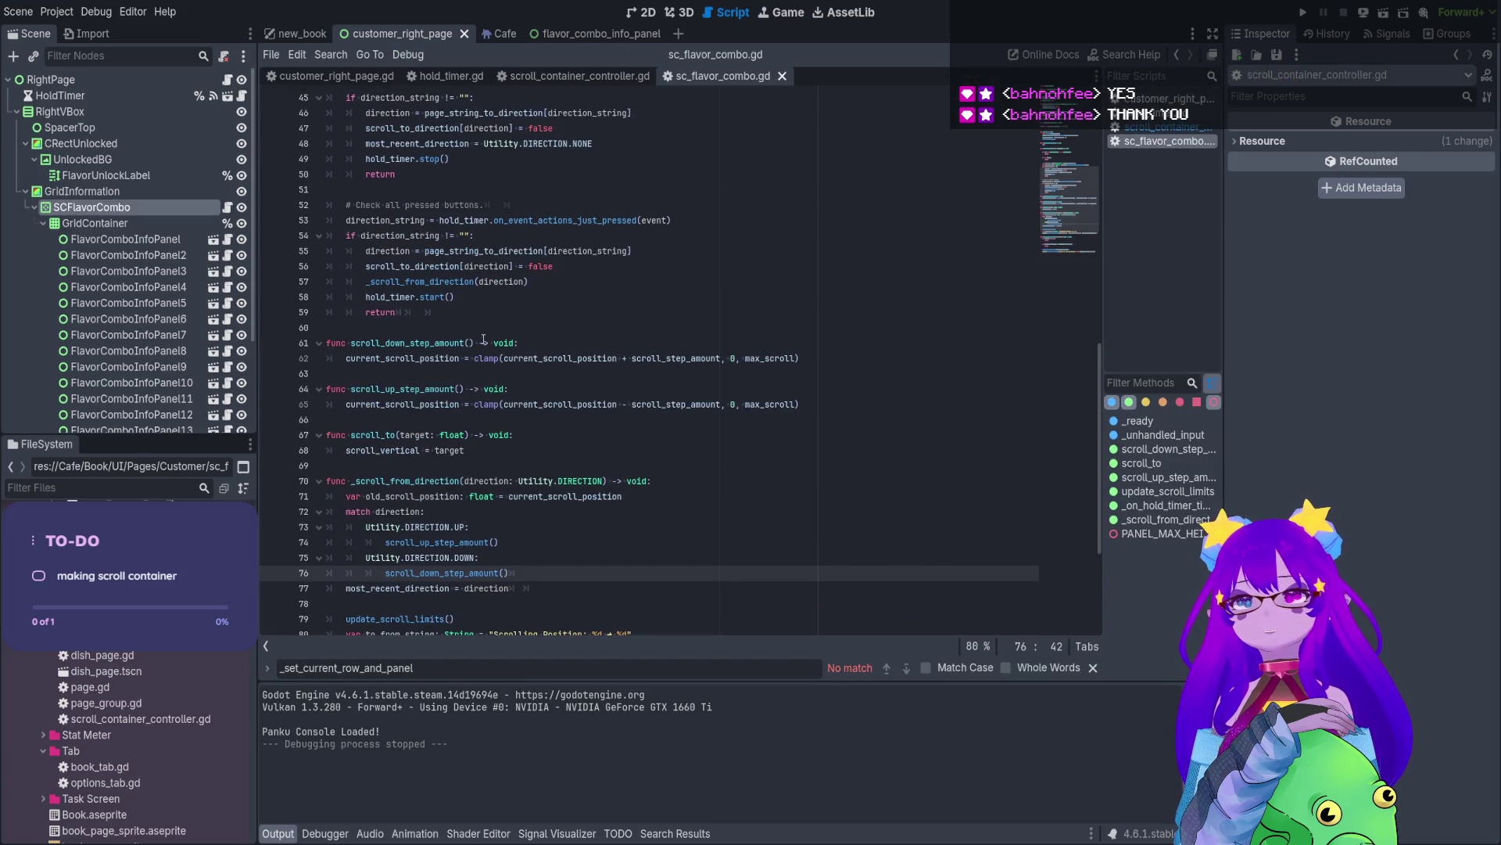
# - Remove the blank line under the _unhandled_input header and save sc_flavor_combo.gd
pyautogui.scroll(12, 483, 340)
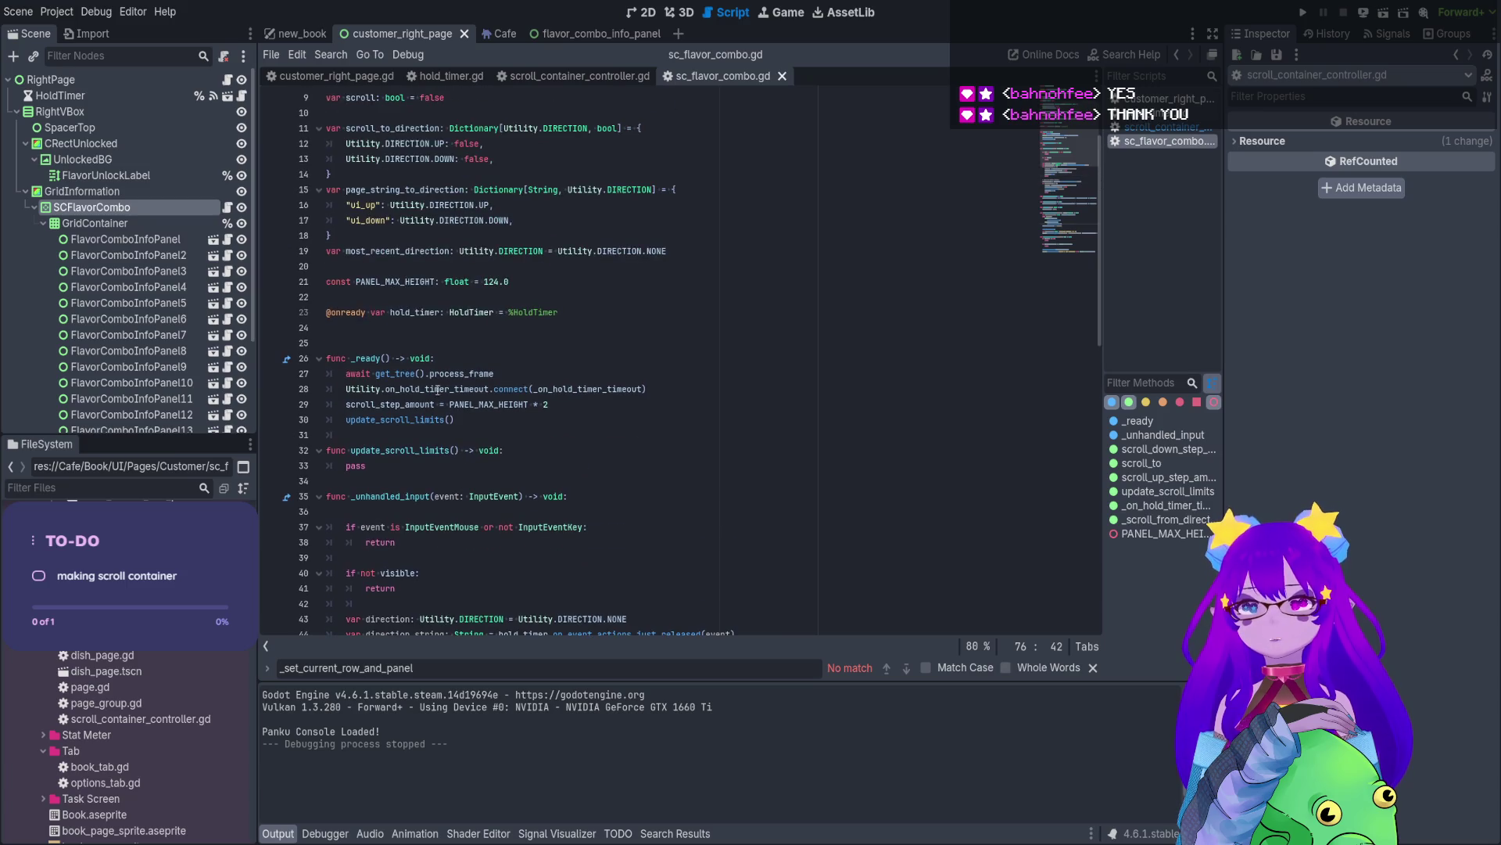
pyautogui.click(438, 389)
pyautogui.scroll(-3, 432, 388)
pyautogui.click(427, 389)
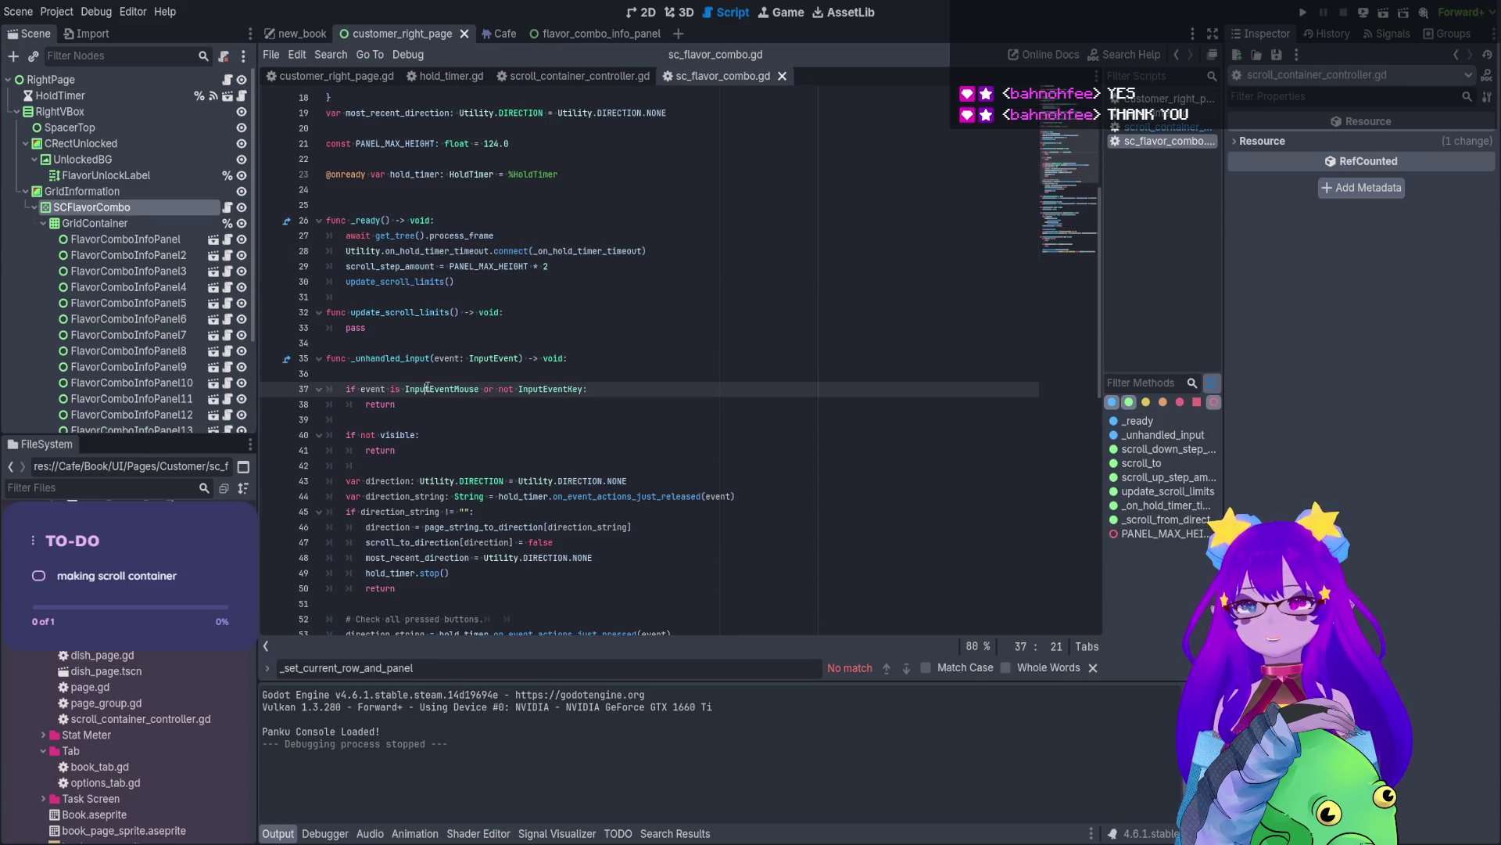
pyautogui.click(417, 377)
pyautogui.press('BackSpace')
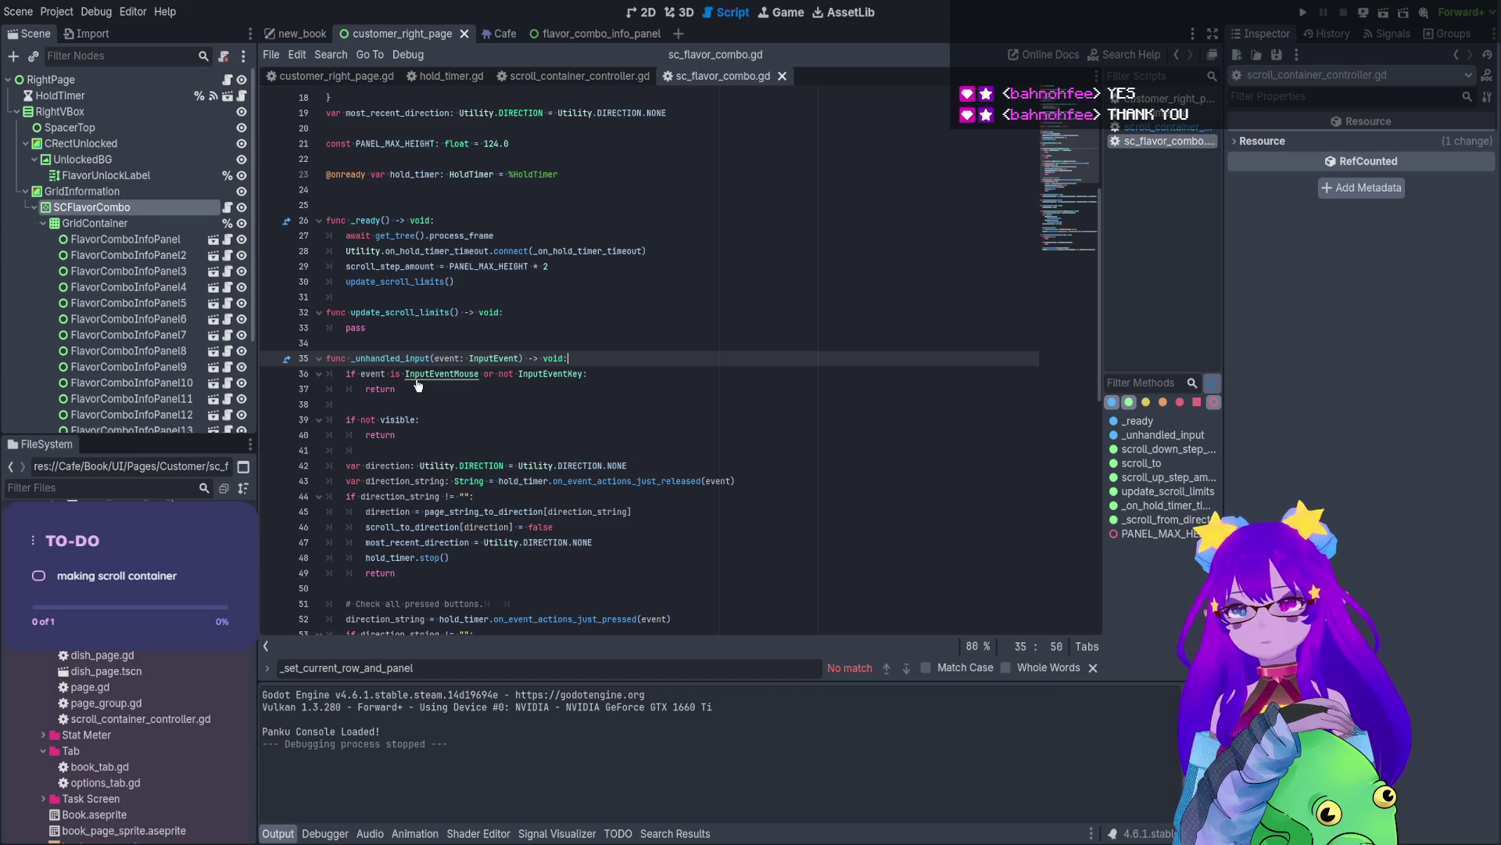
pyautogui.hotkey('ctrl', 's')
pyautogui.moveTo(308, 43)
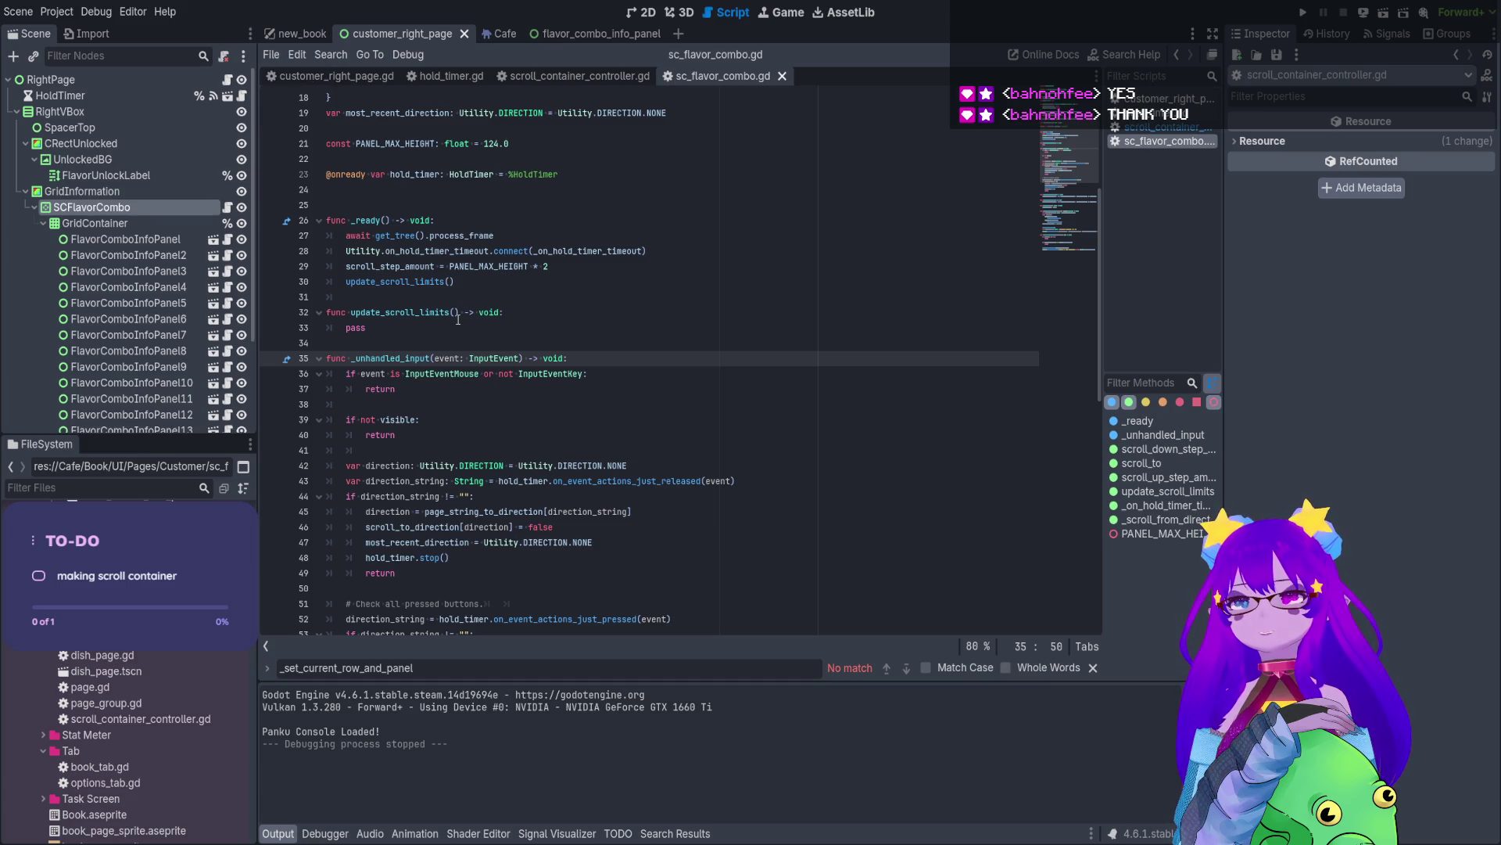
# - Run the new_book scene, scroll the Necromancer customer page's combo list, then stop with F8
pyautogui.click(301, 33)
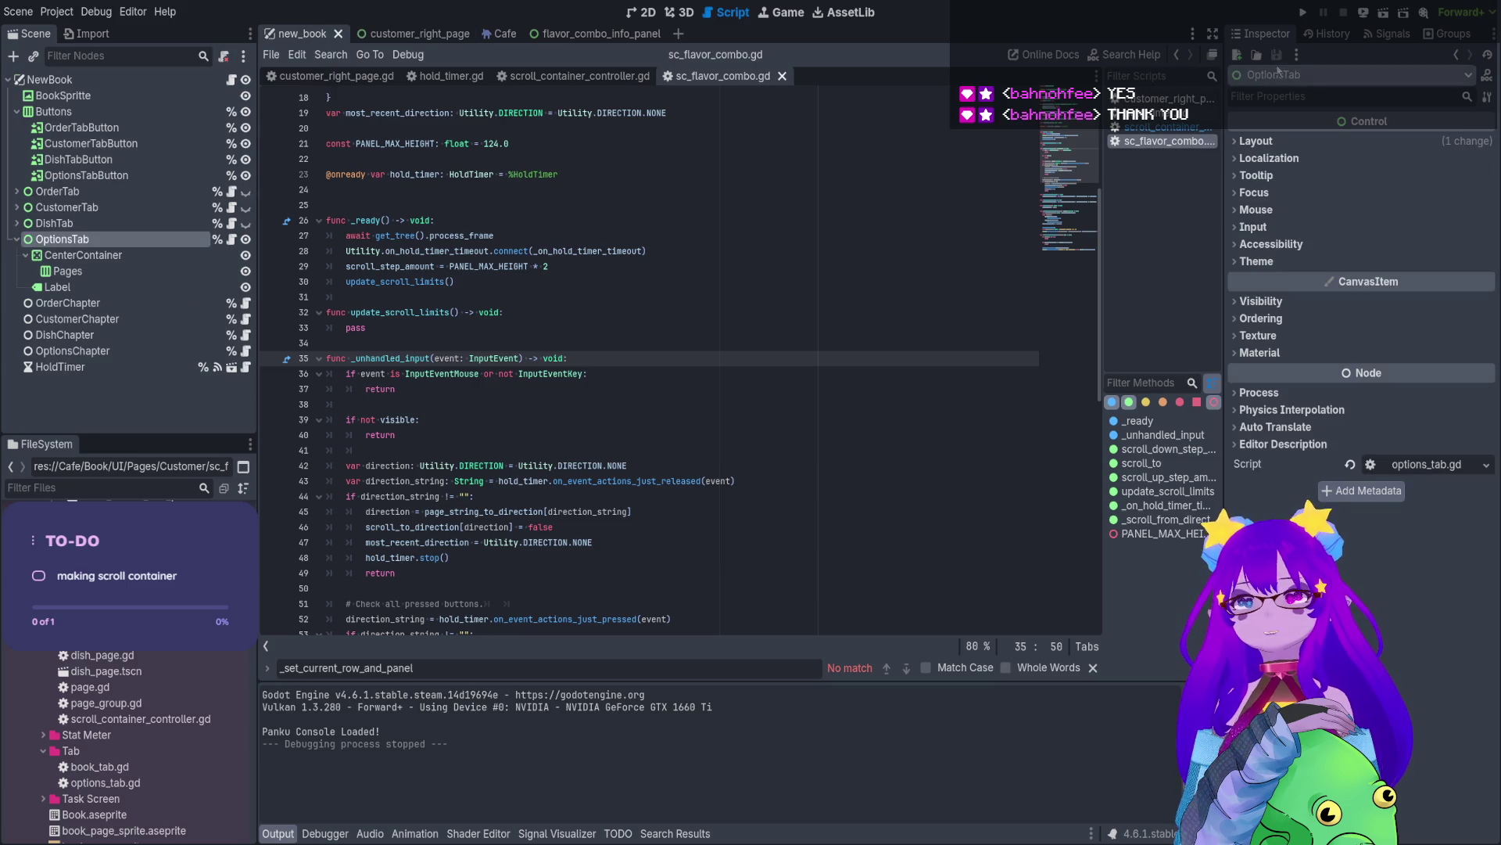
pyautogui.click(1385, 13)
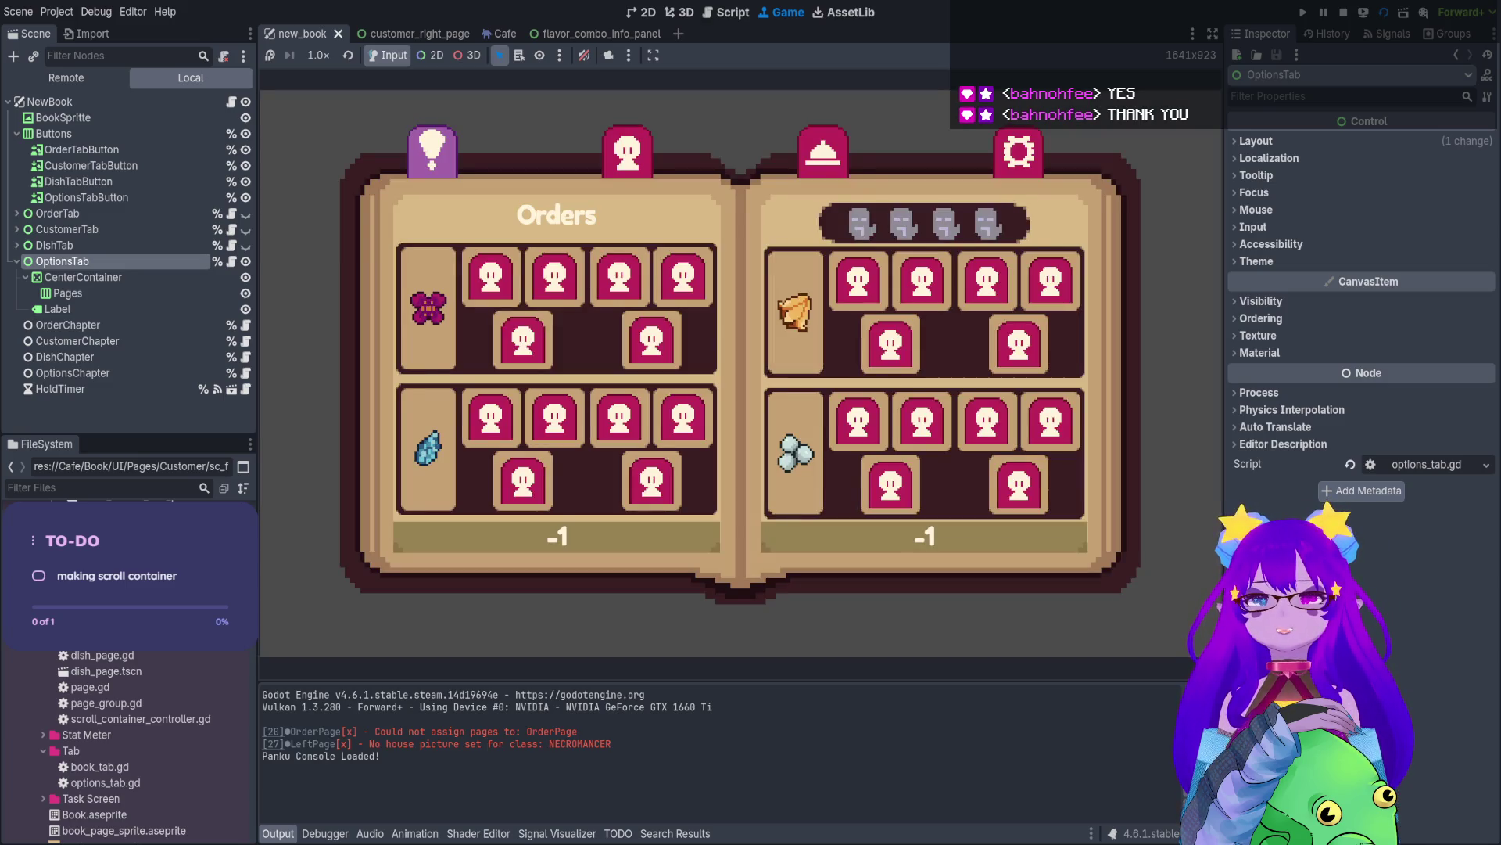
pyautogui.click(823, 151)
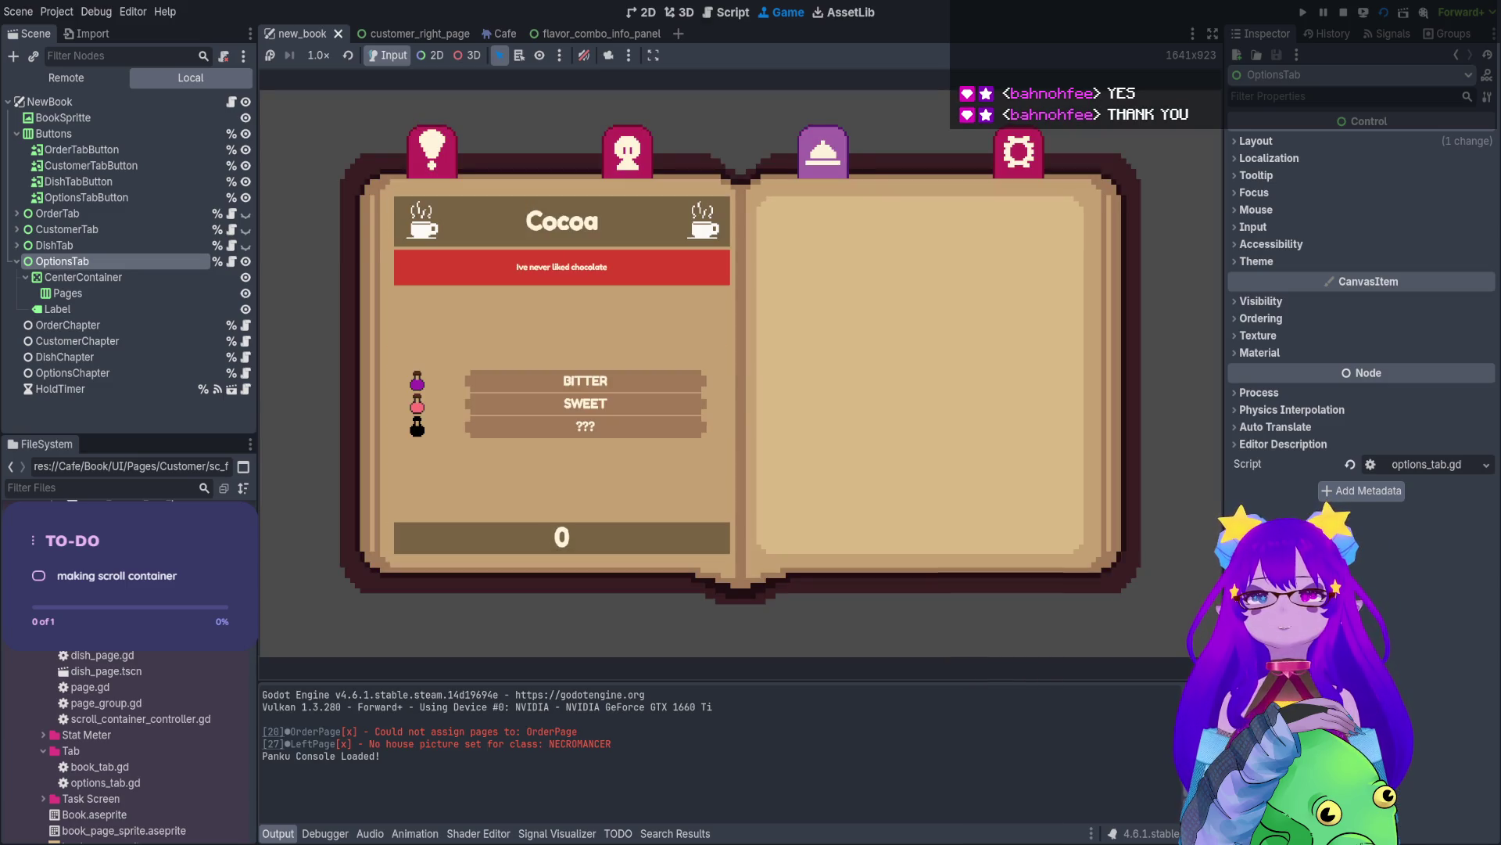
pyautogui.click(627, 151)
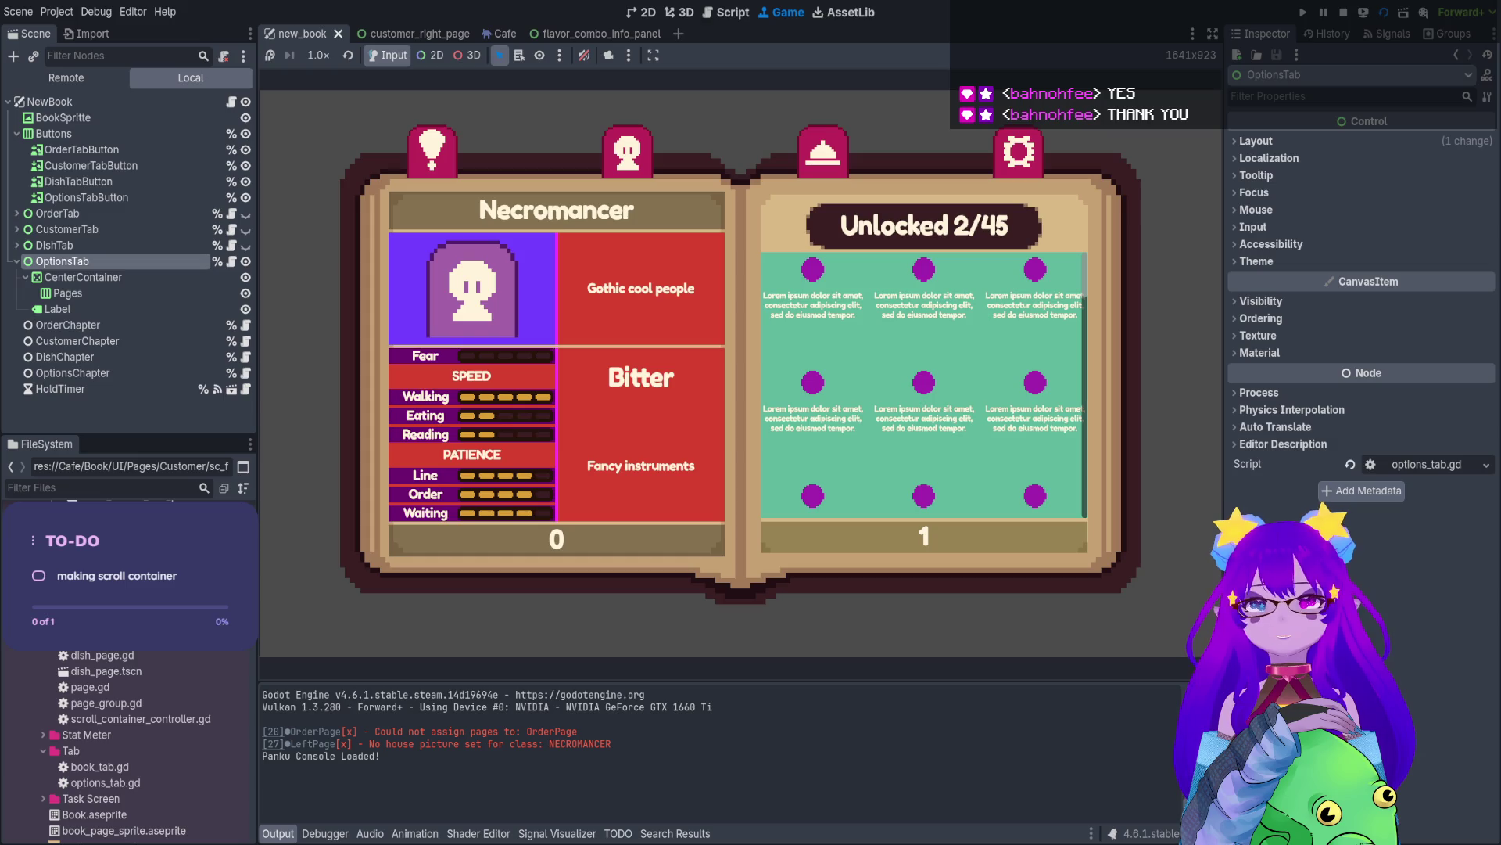
pyautogui.scroll(1, 923, 383)
pyautogui.scroll(-2, 923, 383)
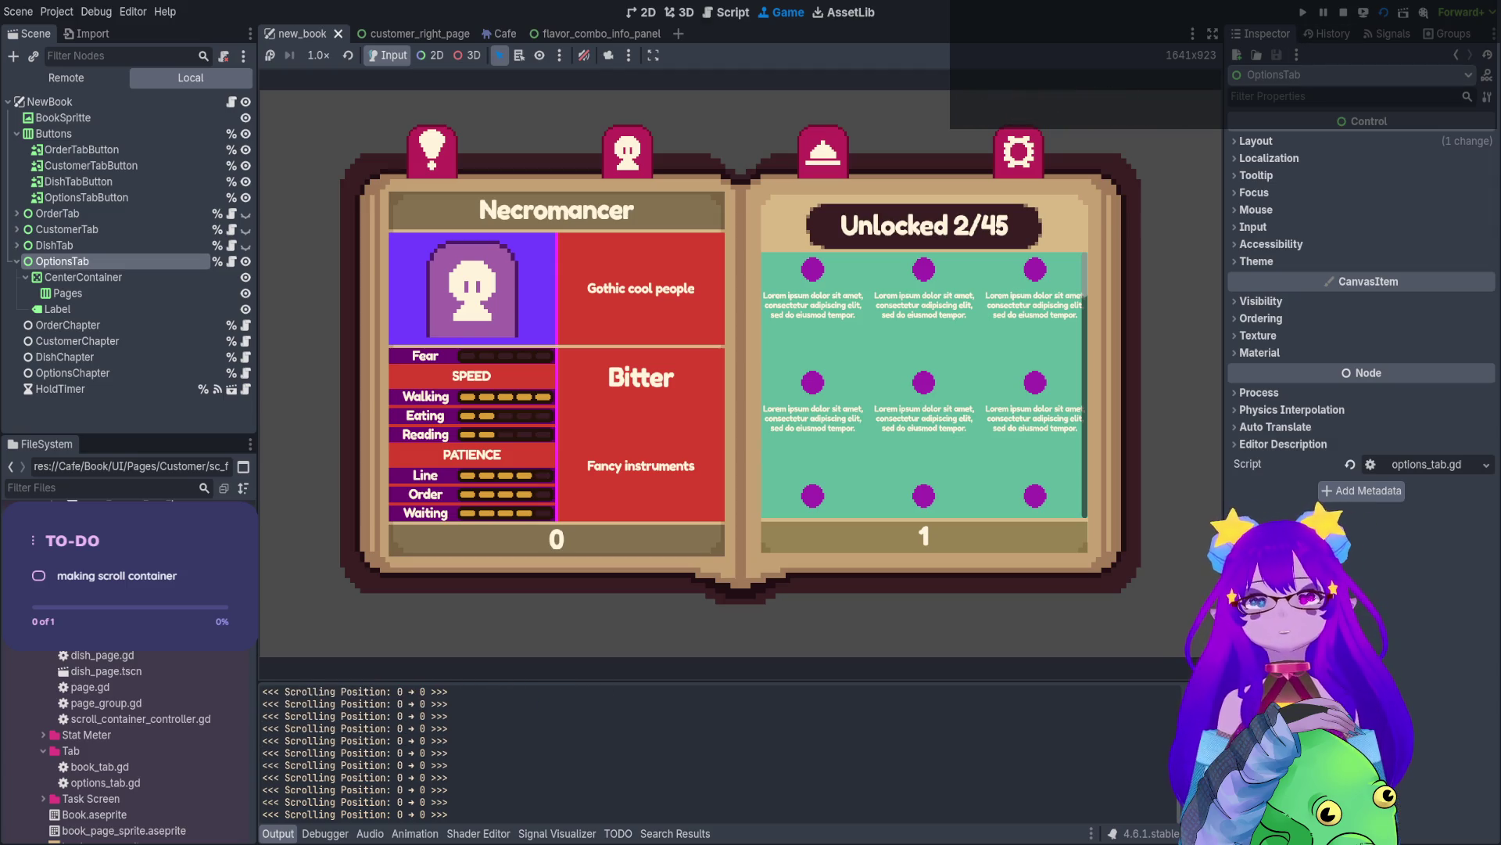
pyautogui.press('F8')
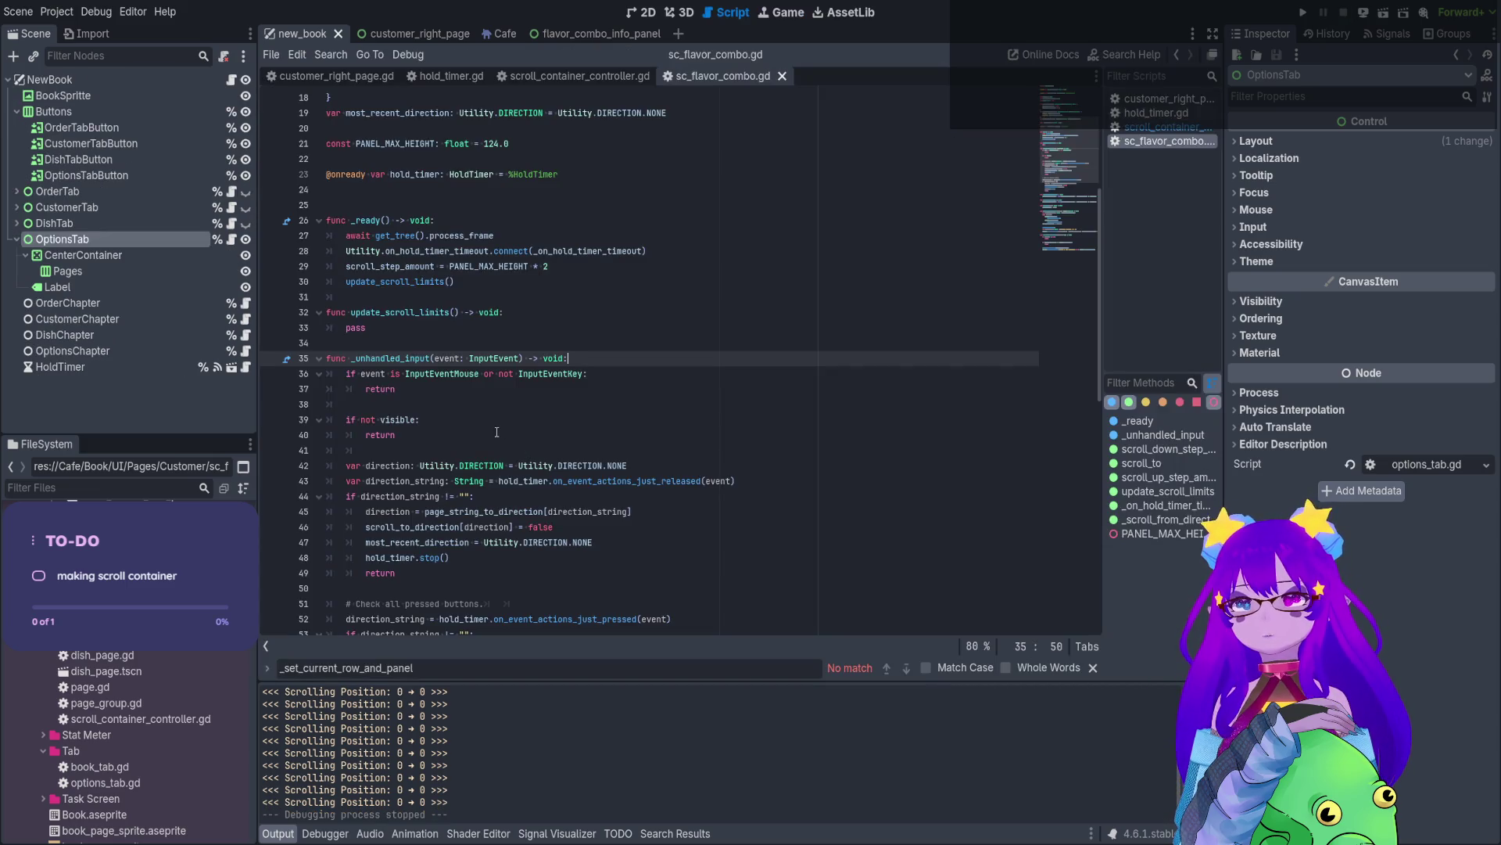
# - Delete line 29, 'scroll_step_amount = PANEL_MAX_HEIGHT * 2', from _ready
pyautogui.scroll(5, 497, 430)
pyautogui.scroll(-1, 497, 431)
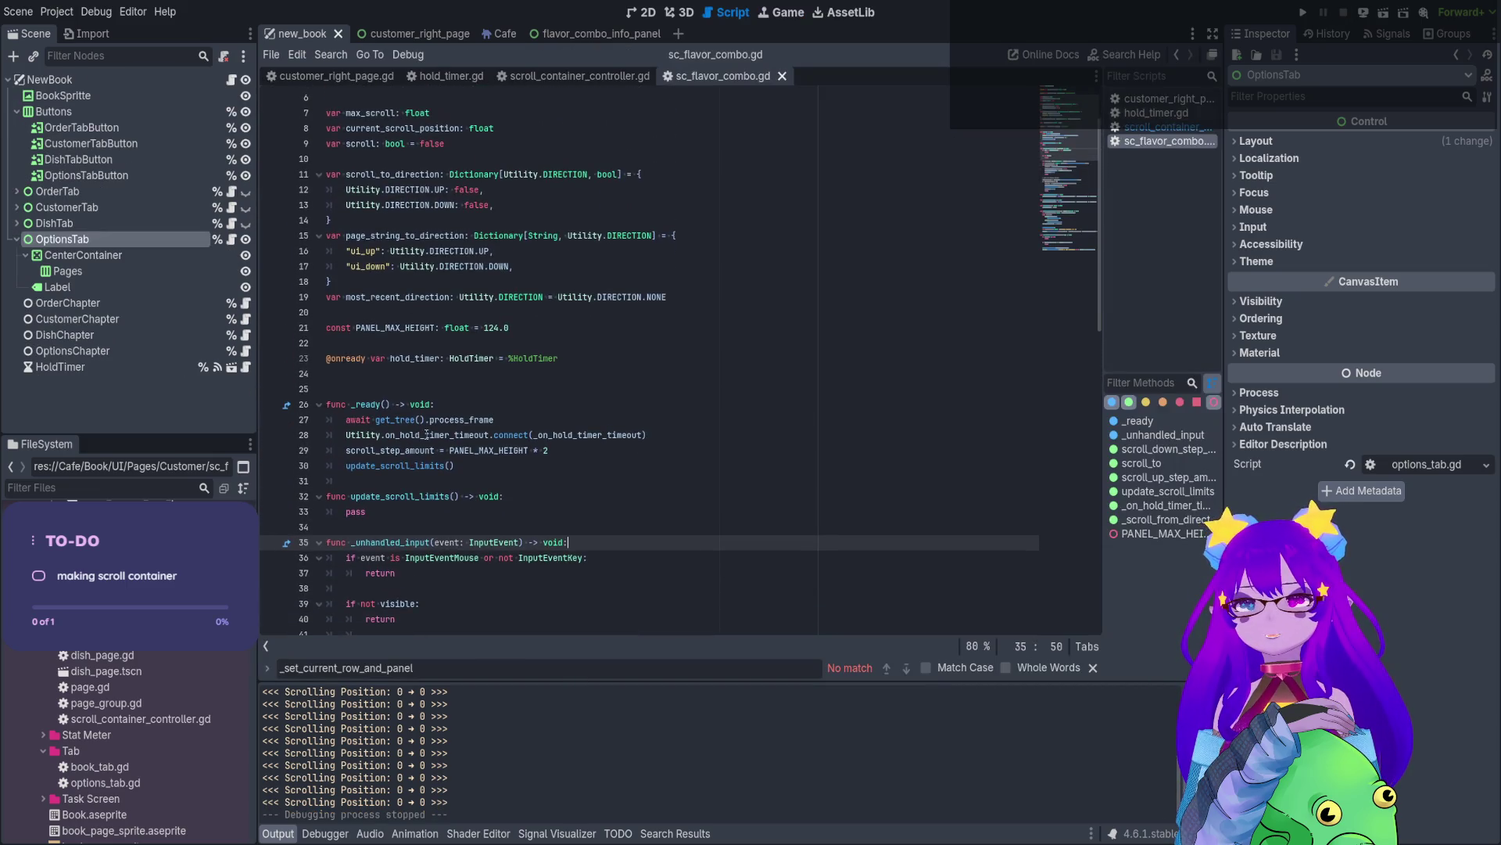
pyautogui.click(454, 419)
pyautogui.click(421, 451)
pyautogui.click(402, 451)
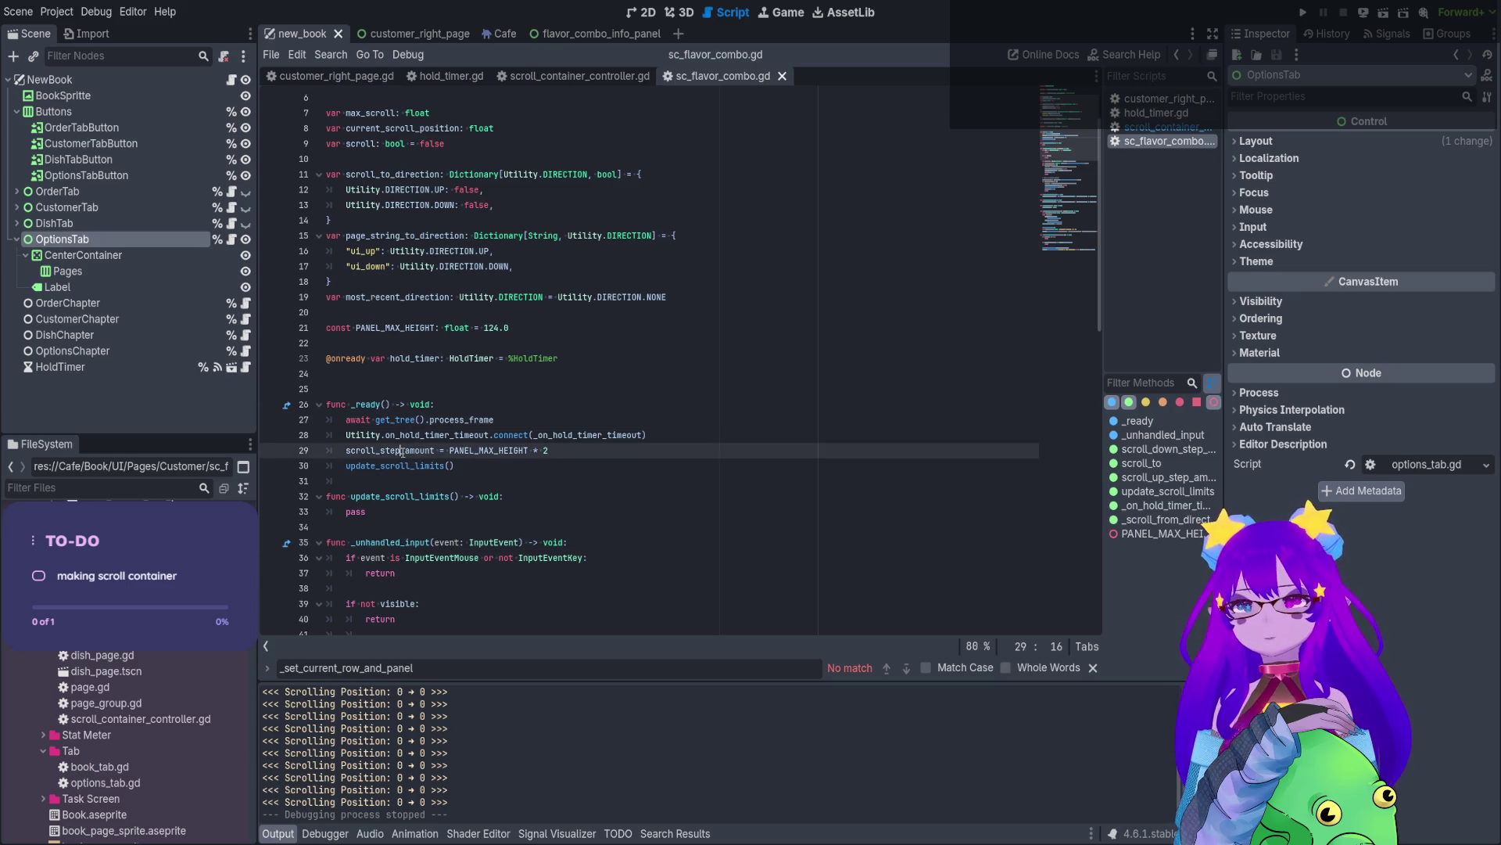
pyautogui.moveTo(550, 452); pyautogui.dragTo(300, 454)
pyautogui.press('BackSpace')
pyautogui.press('BackSpace')
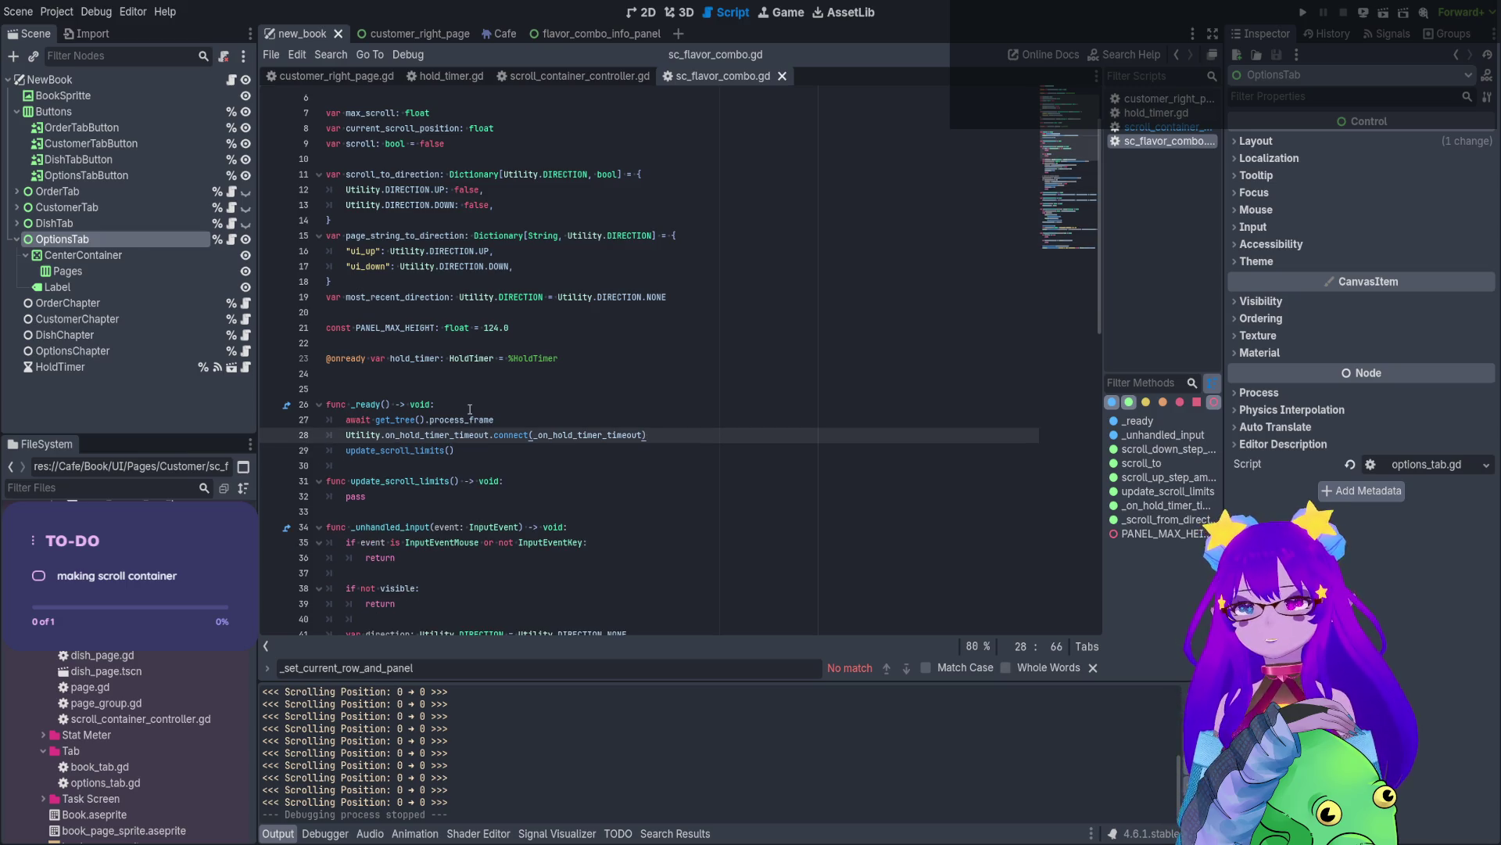
# - Review _unhandled_input, selecting its input-type check and the direction-handling code on lines 41–57
pyautogui.scroll(-3, 473, 410)
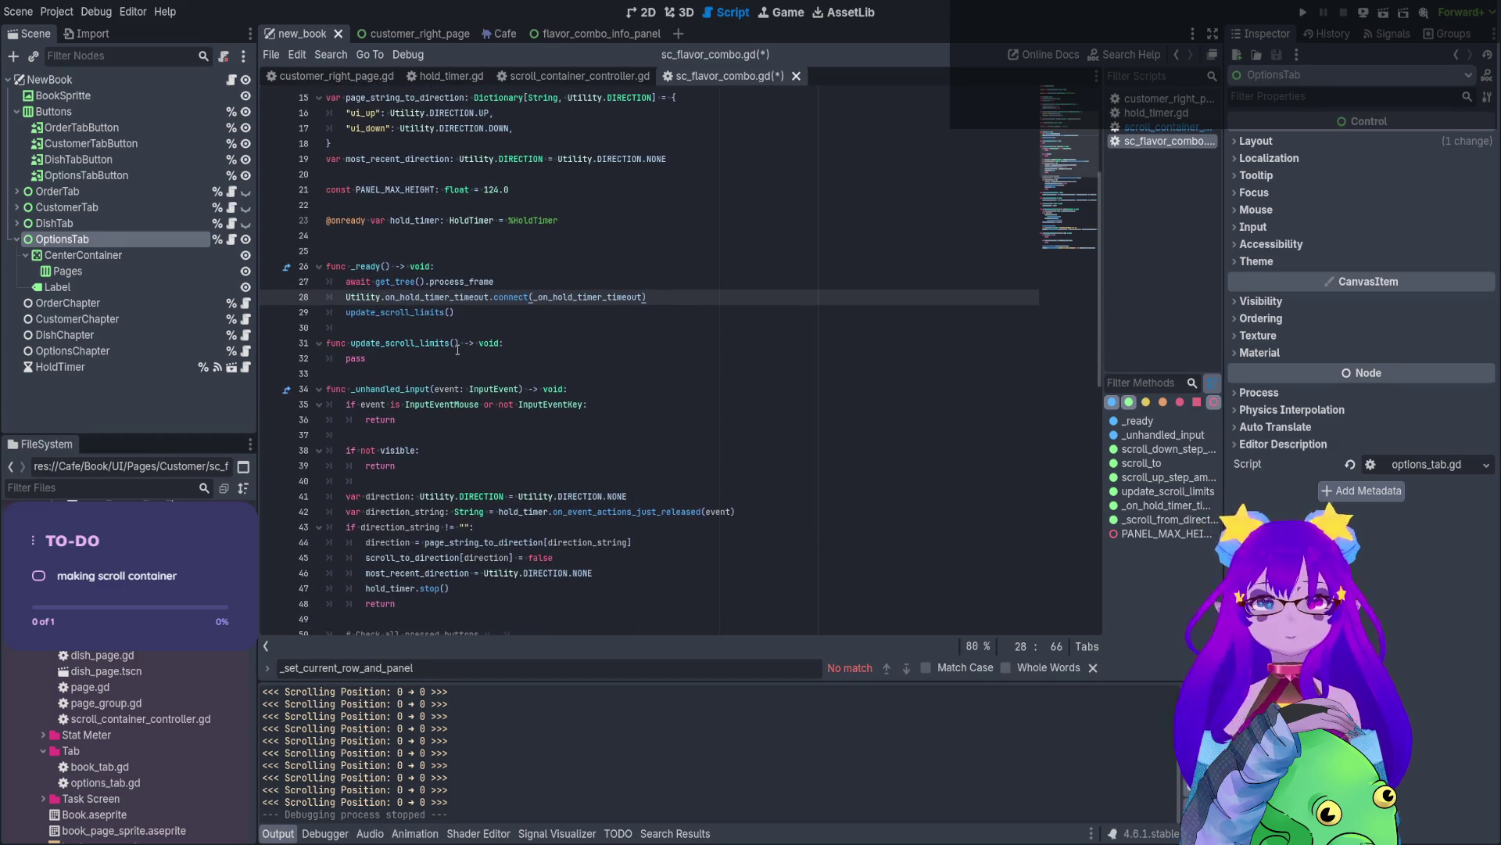
pyautogui.scroll(1, 458, 350)
pyautogui.press('Down')
pyautogui.press('Down')
pyautogui.press('Down')
pyautogui.press('Home')
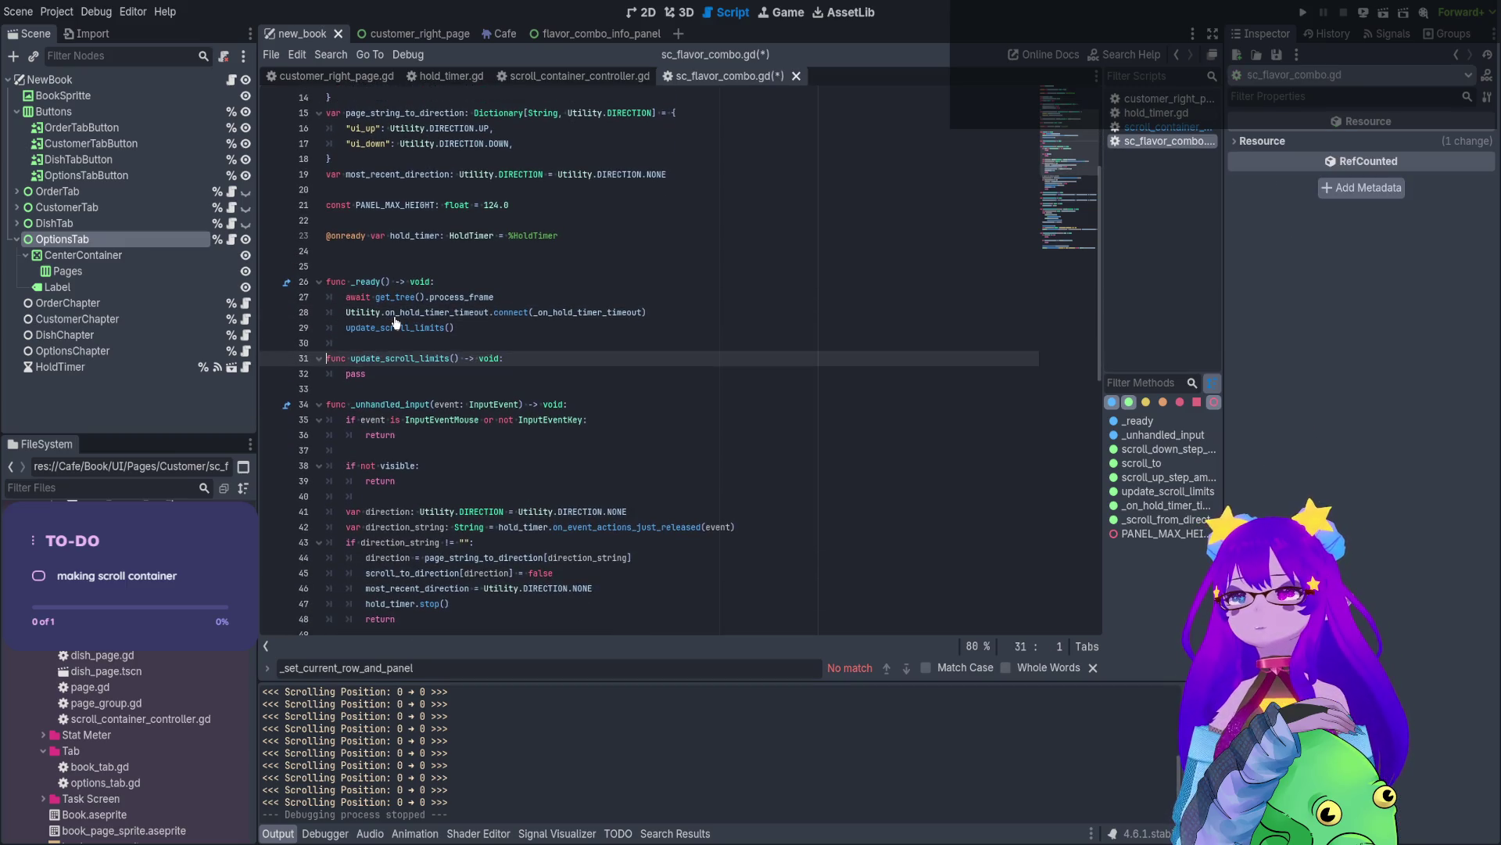
pyautogui.scroll(-1, 402, 336)
pyautogui.click(415, 359)
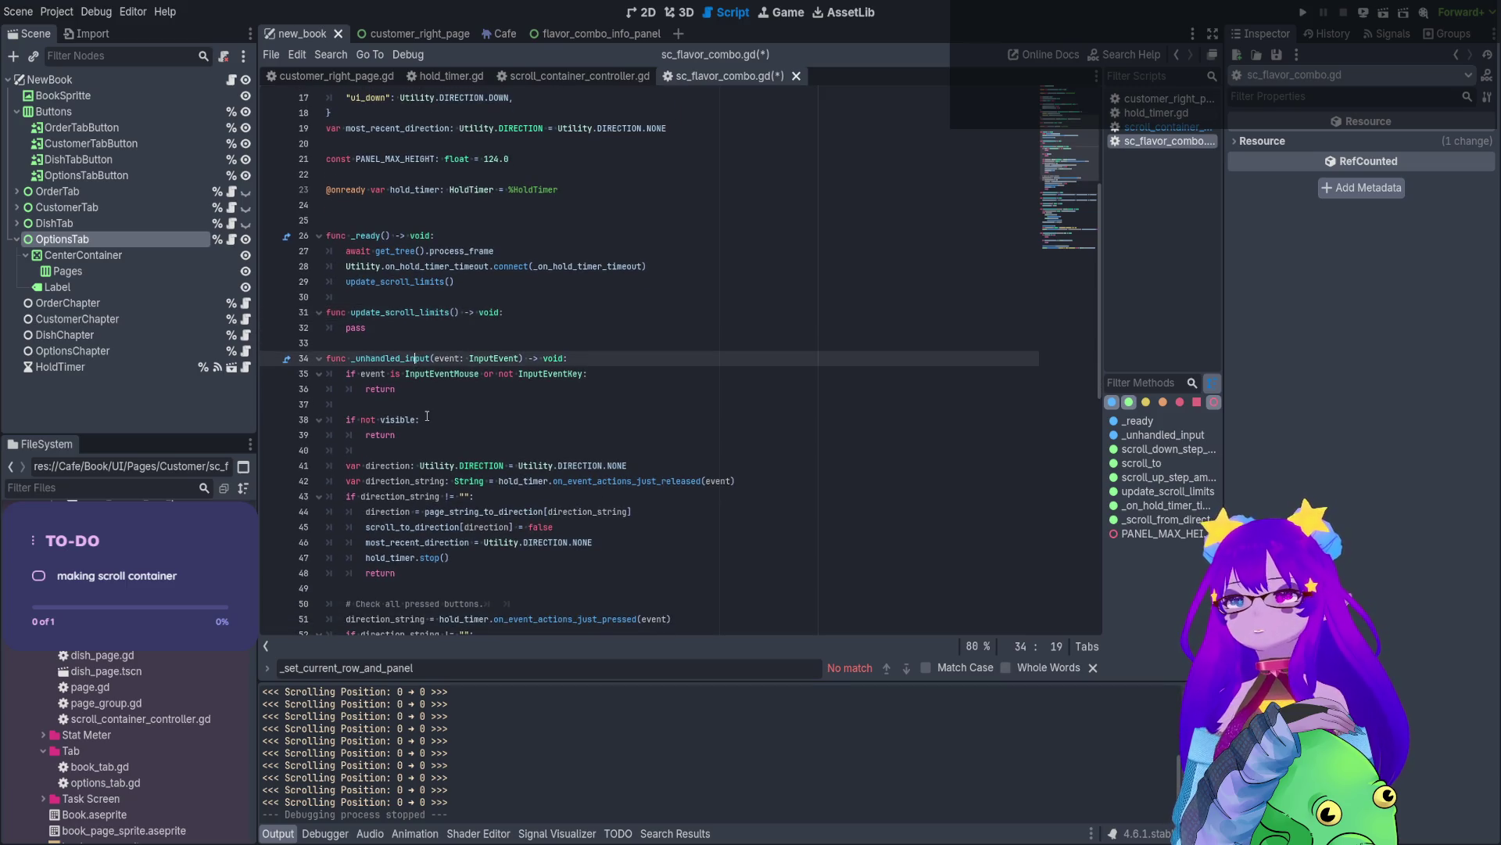
pyautogui.scroll(-2, 427, 417)
pyautogui.moveTo(421, 281)
pyautogui.mouseDown()
pyautogui.moveTo(548, 283)
pyautogui.moveTo(459, 299)
pyautogui.mouseUp()
pyautogui.click(441, 322)
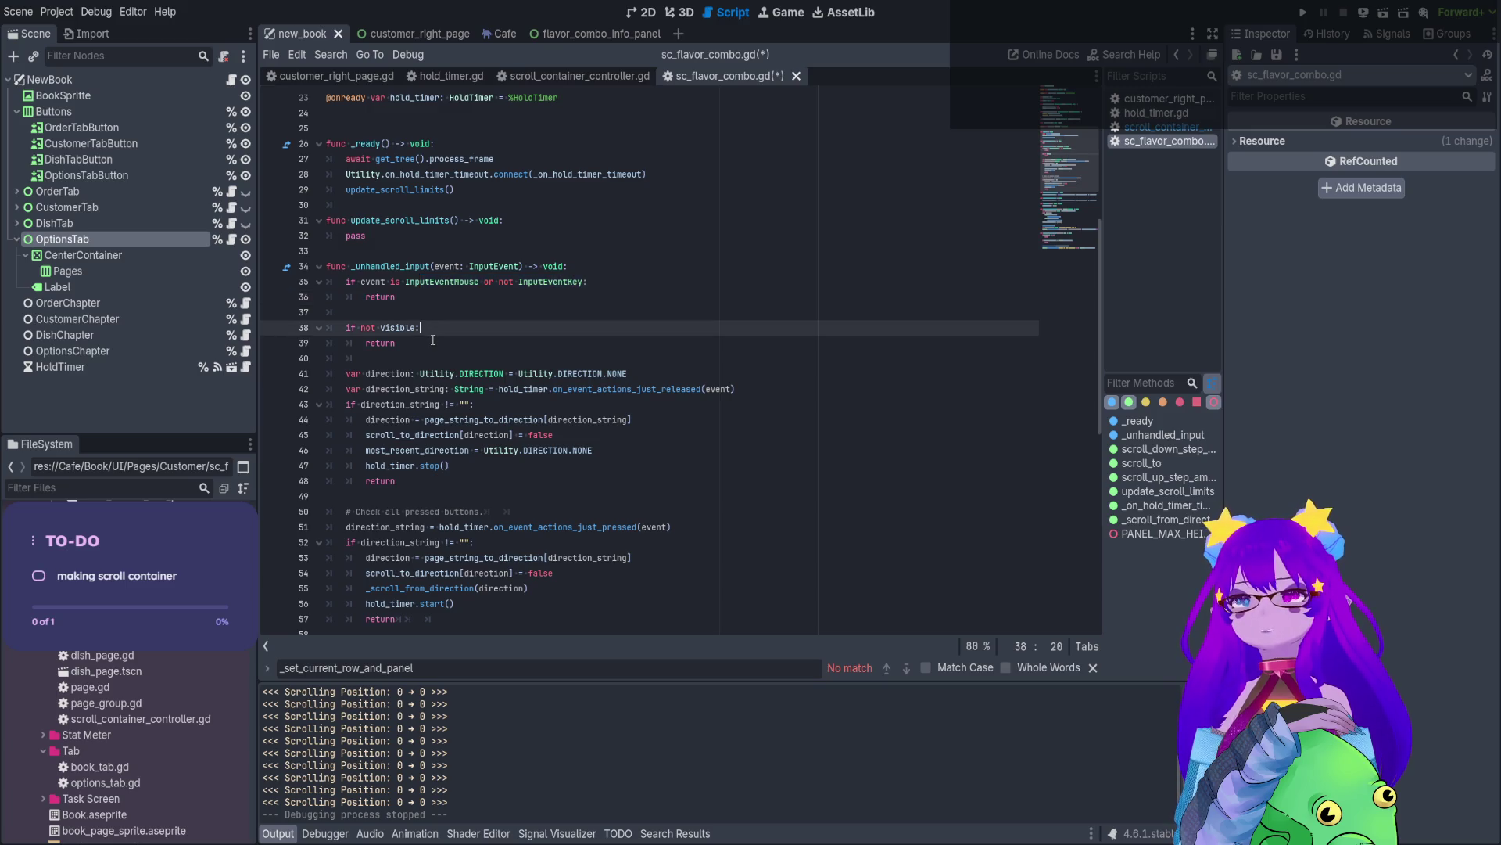
pyautogui.scroll(-2, 450, 295)
pyautogui.click(450, 296)
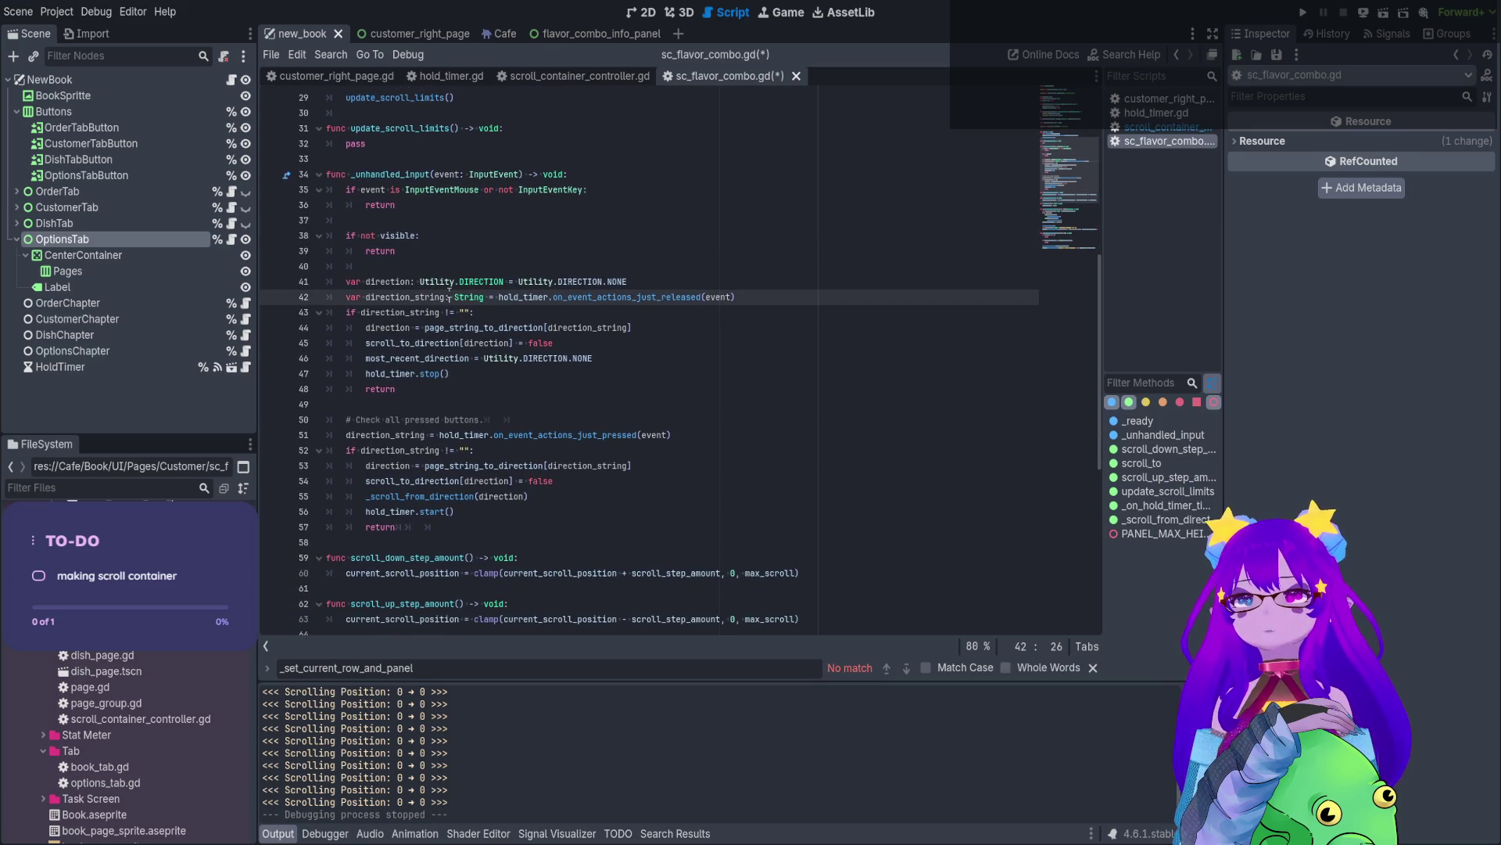
pyautogui.moveTo(446, 281)
pyautogui.mouseDown()
pyautogui.moveTo(469, 315)
pyautogui.moveTo(470, 535)
pyautogui.mouseUp()
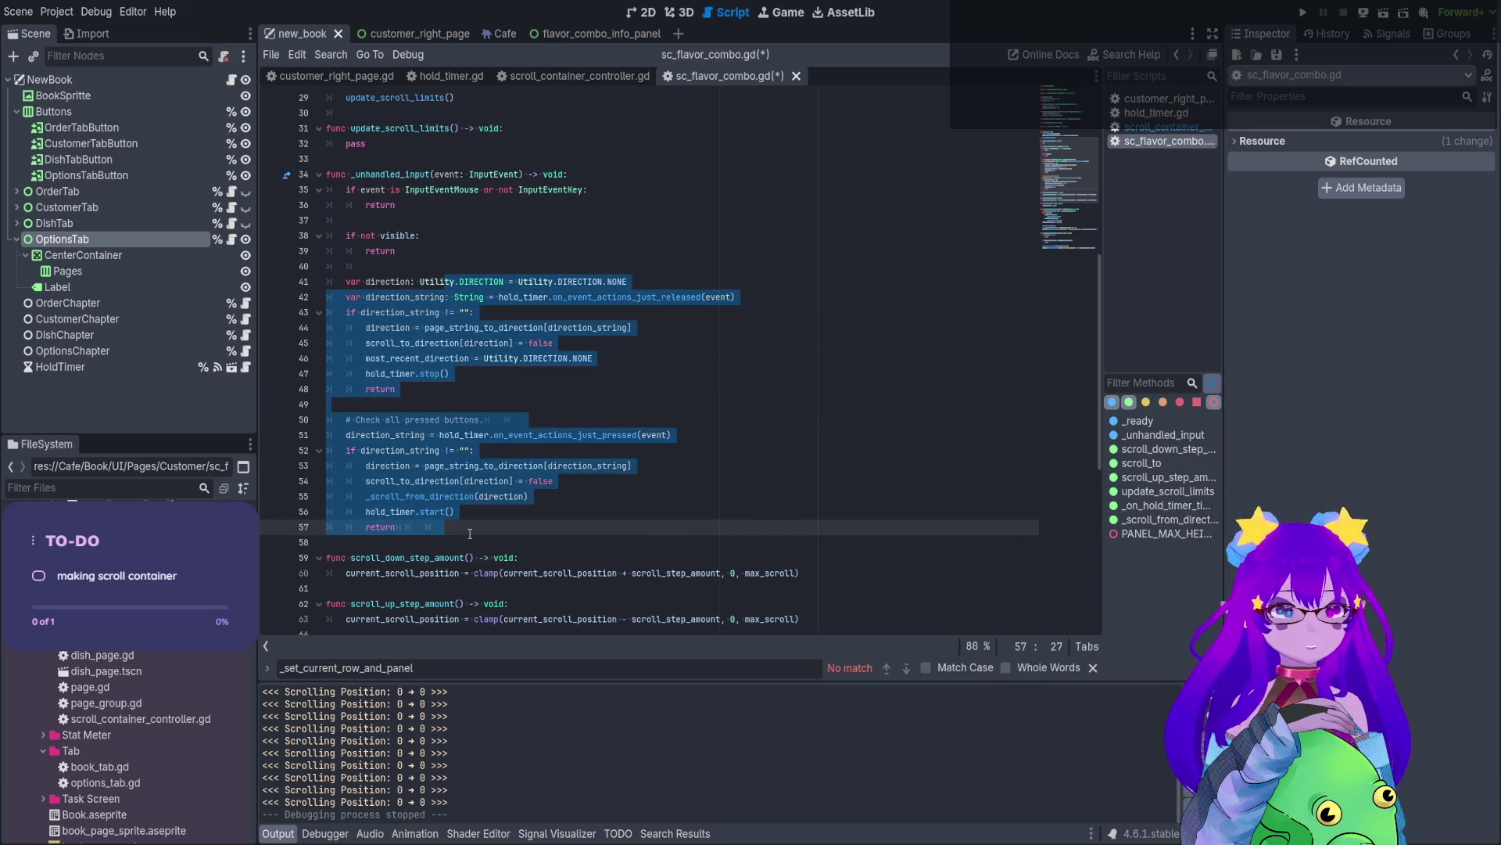
pyautogui.click(507, 394)
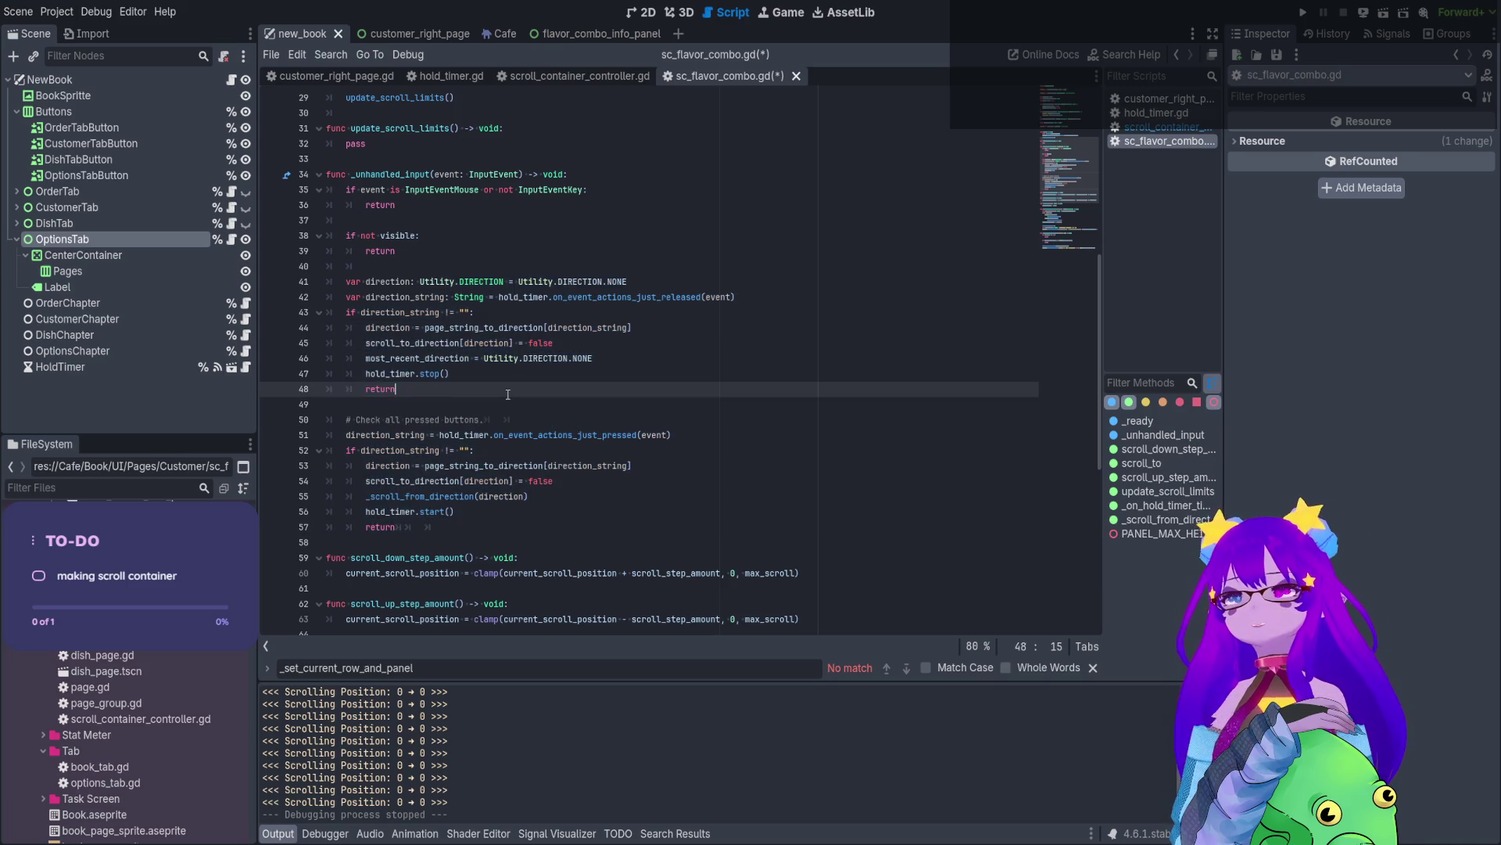
pyautogui.scroll(-3, 503, 298)
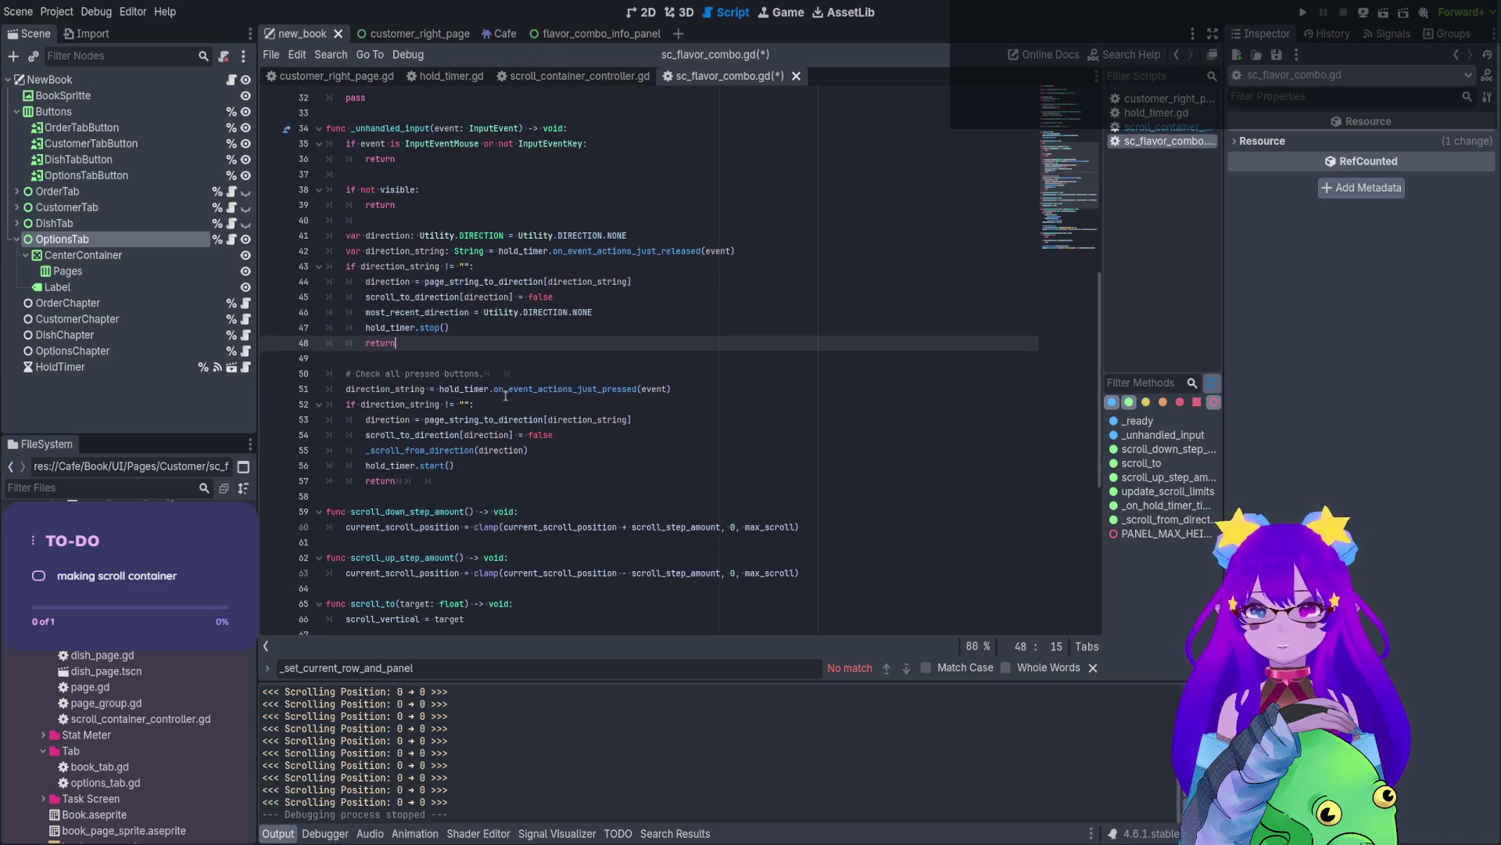
pyautogui.click(484, 191)
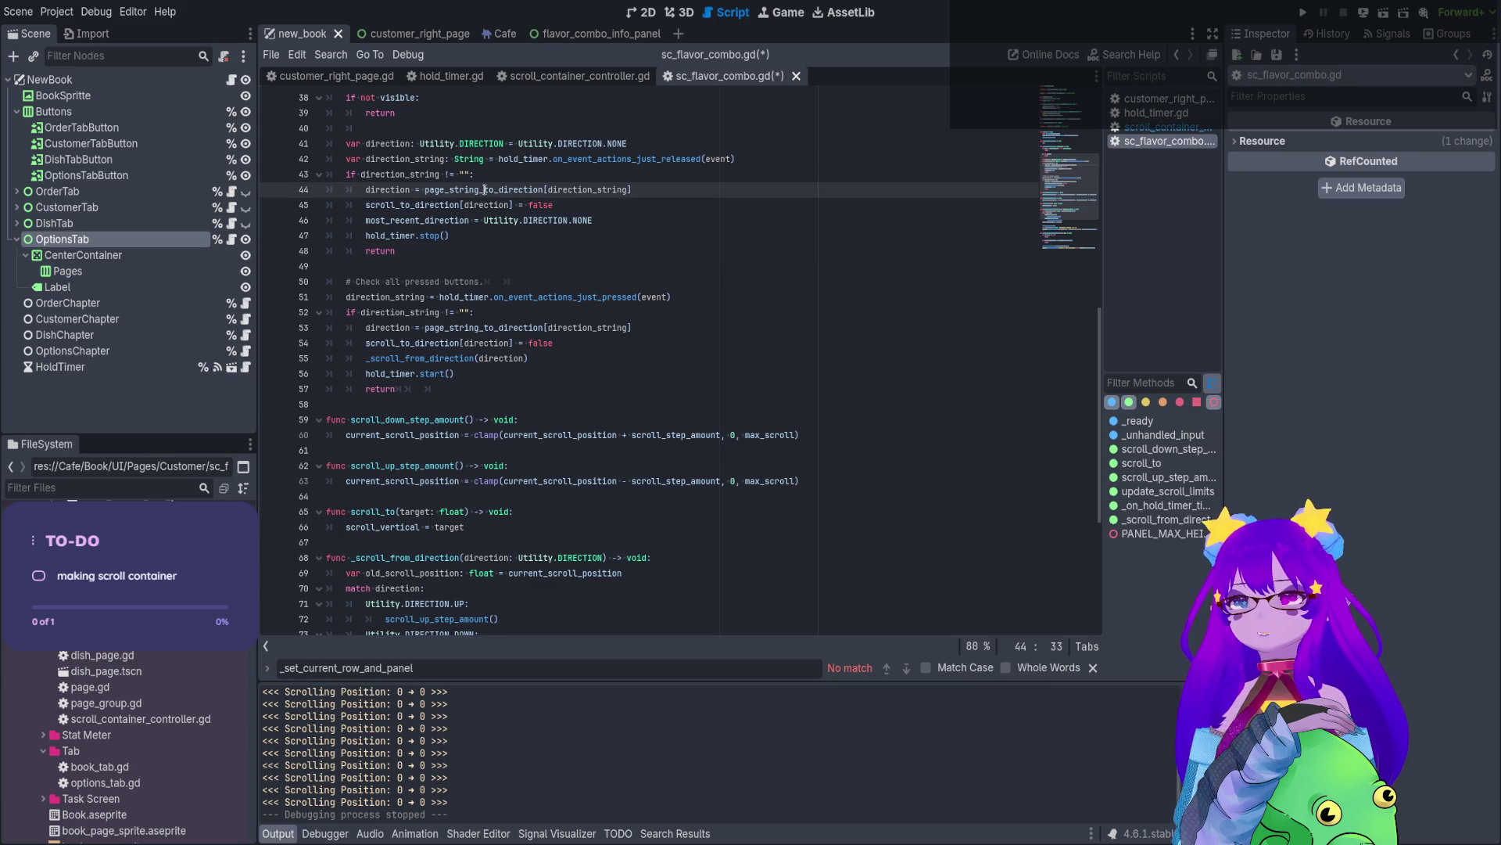
pyautogui.click(479, 220)
pyautogui.click(475, 249)
pyautogui.click(472, 205)
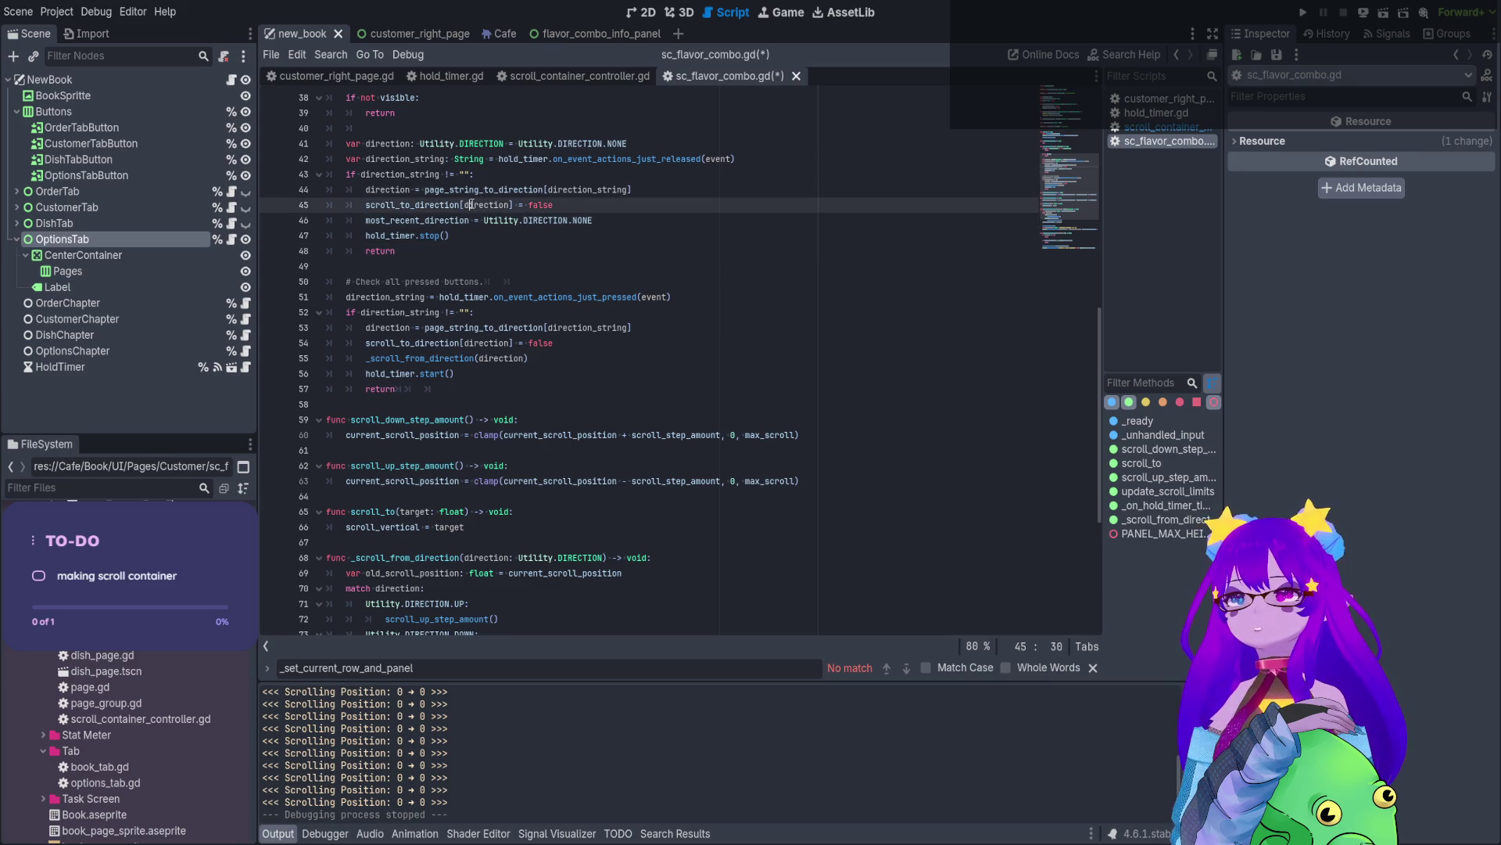
pyautogui.click(470, 235)
pyautogui.click(485, 190)
pyautogui.click(488, 235)
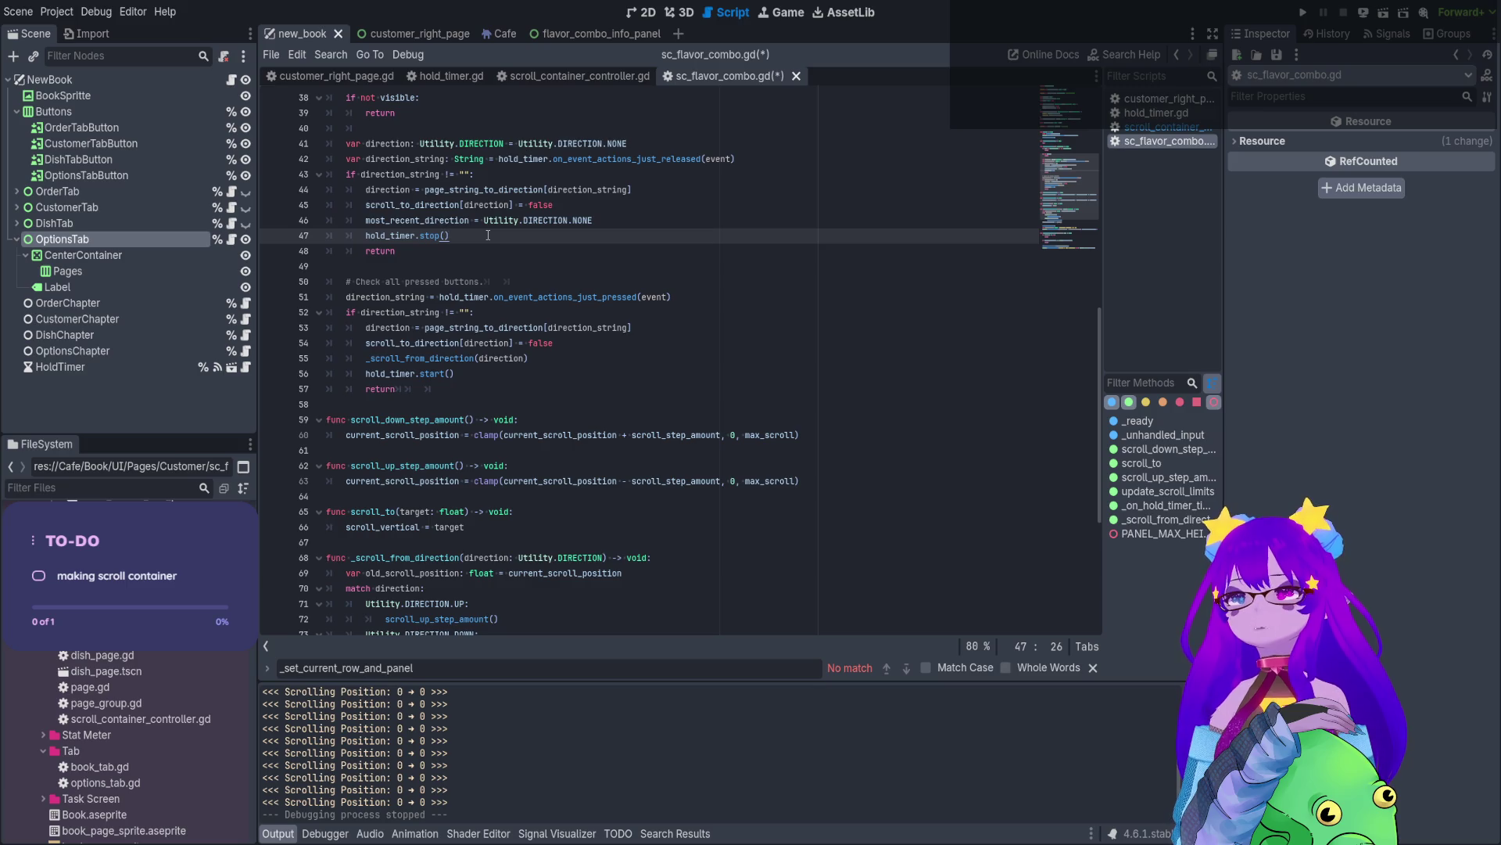
pyautogui.scroll(-3, 488, 235)
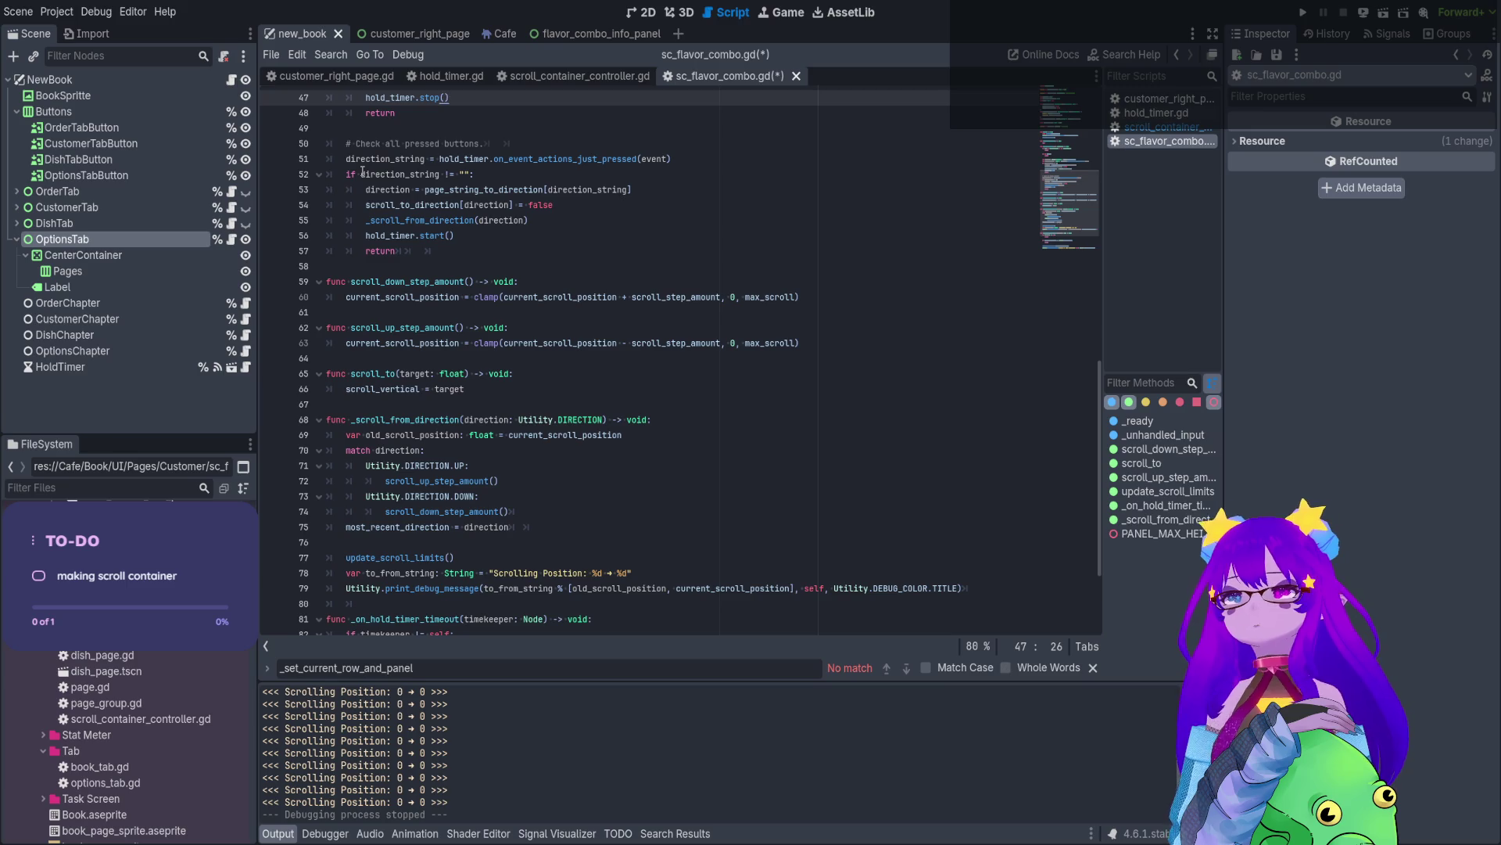
pyautogui.click(528, 298)
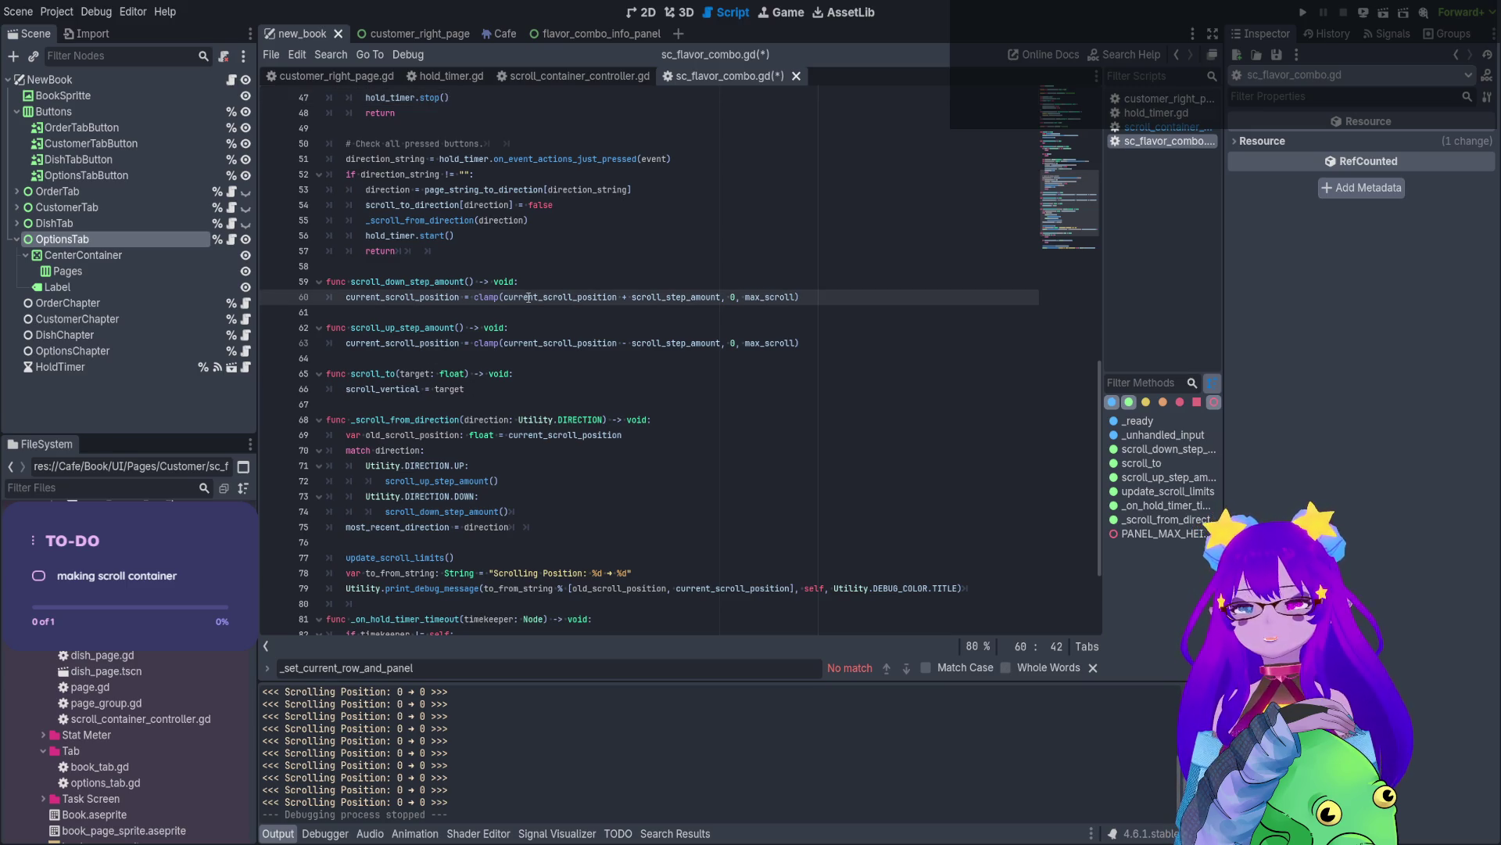
# - Duplicate the scroll-down and scroll-up clamp lines, commenting out the originals as backups
pyautogui.click(461, 297)
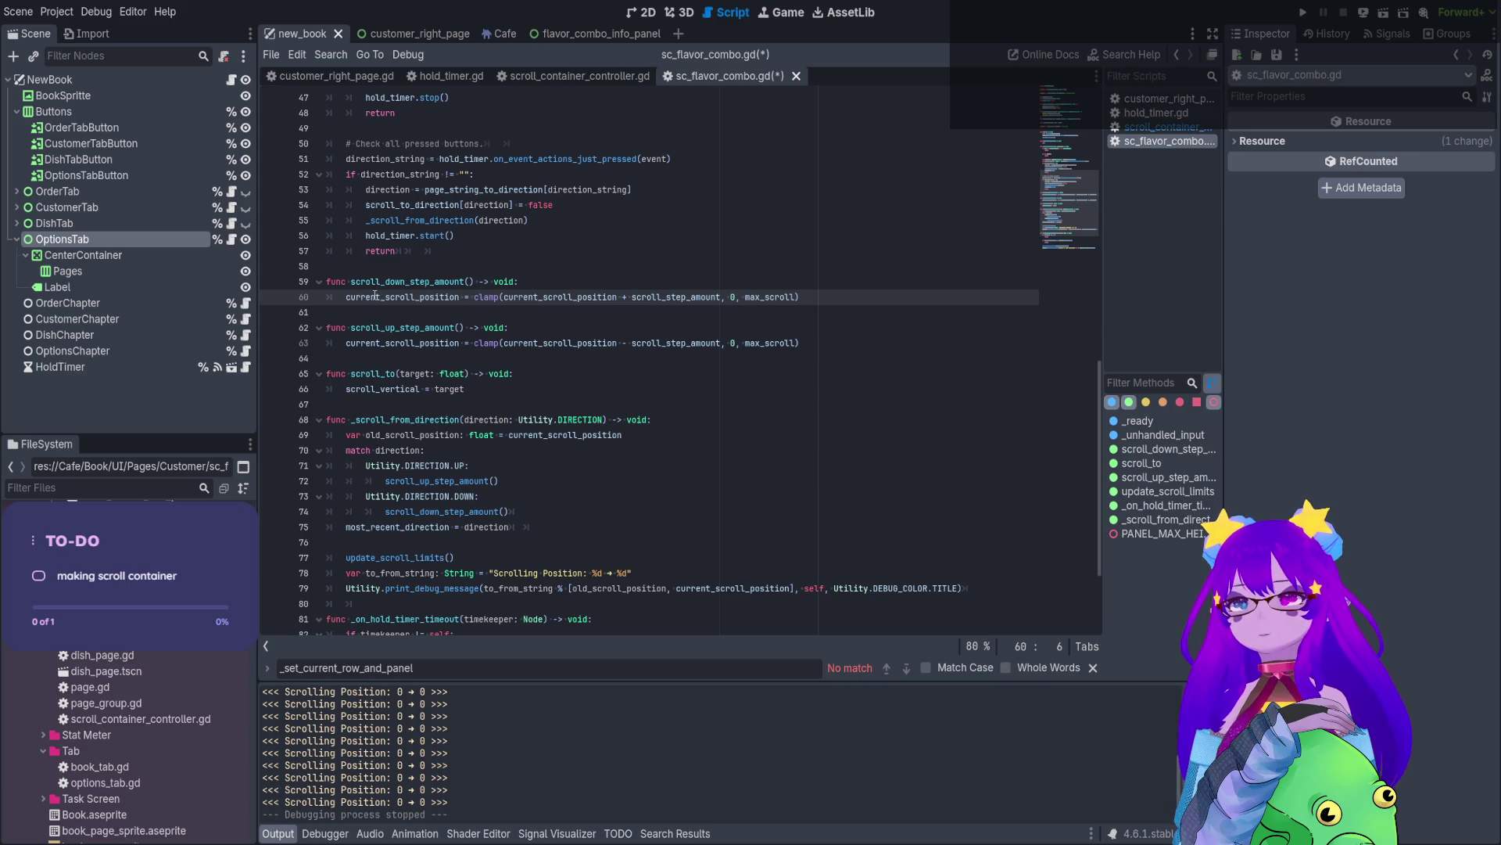
pyautogui.hotkey('ctrl', 'z')
pyautogui.hotkey('ctrl', 'z')
pyautogui.scroll(-10, 376, 352)
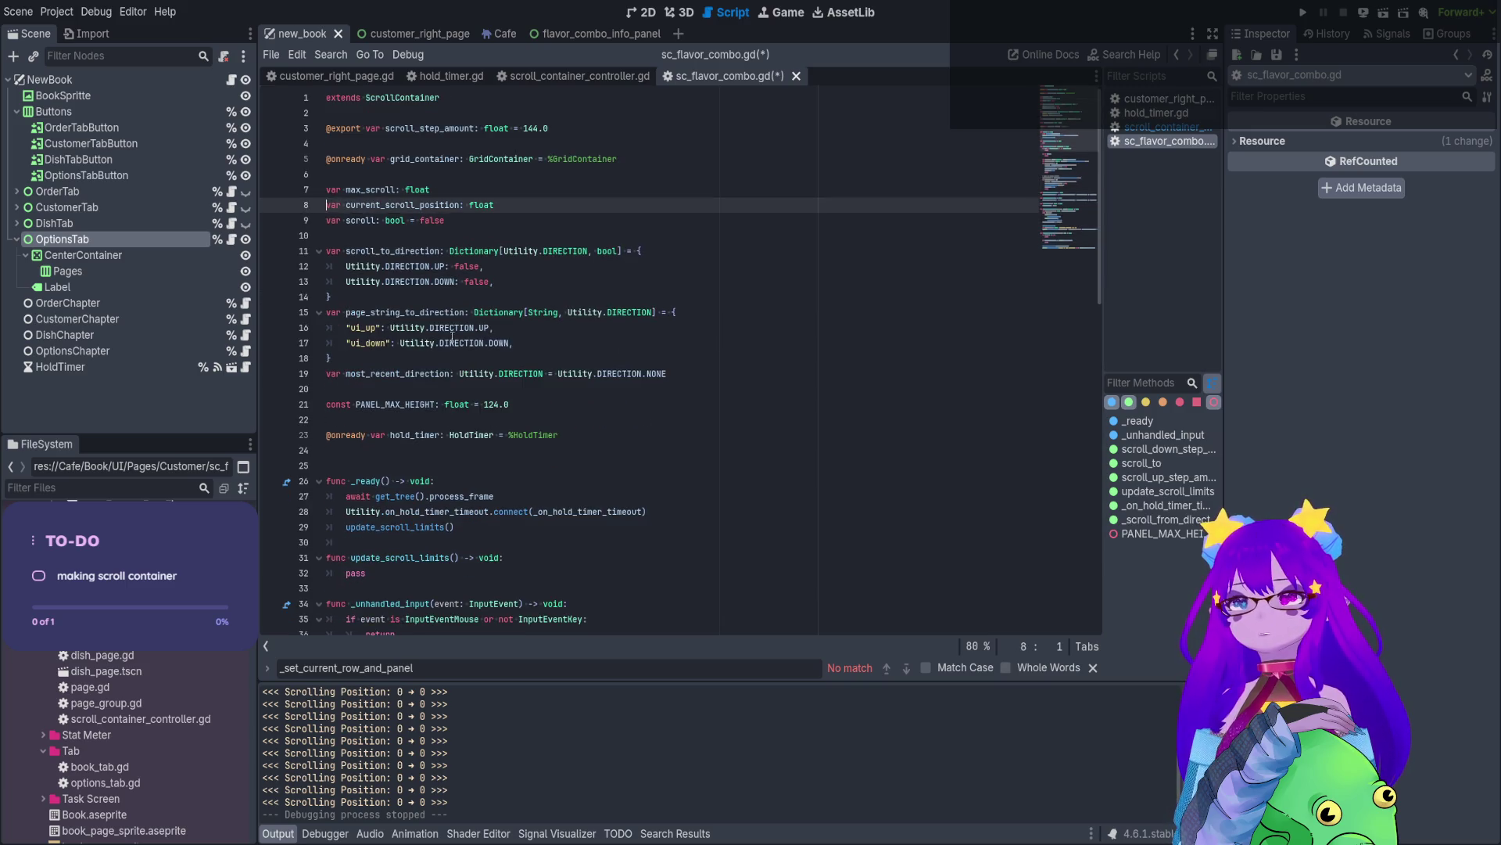
pyautogui.click(337, 407)
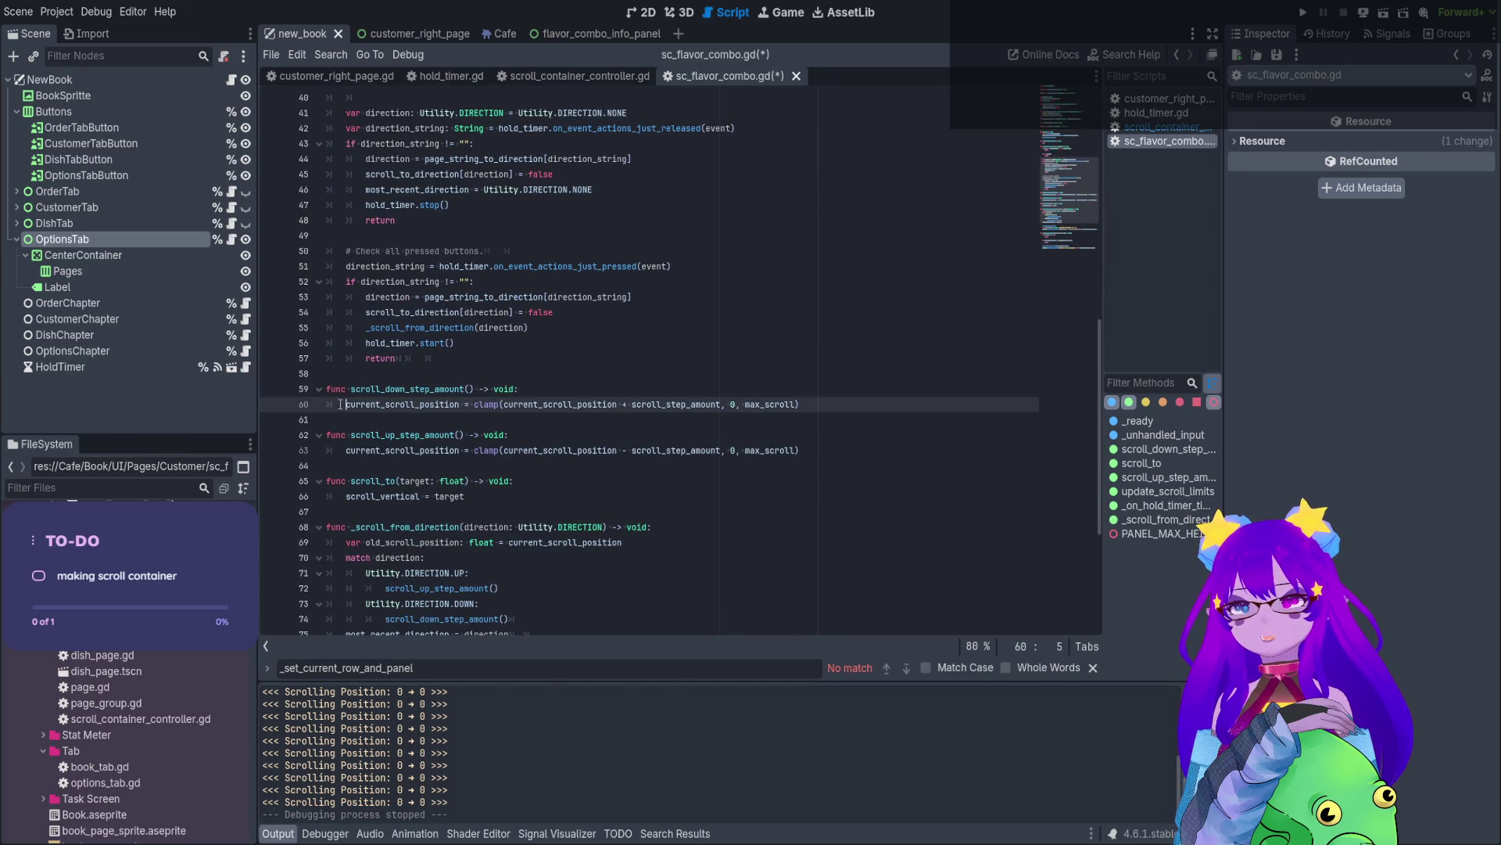
pyautogui.hotkey('ctrl', 'shift', 'd')
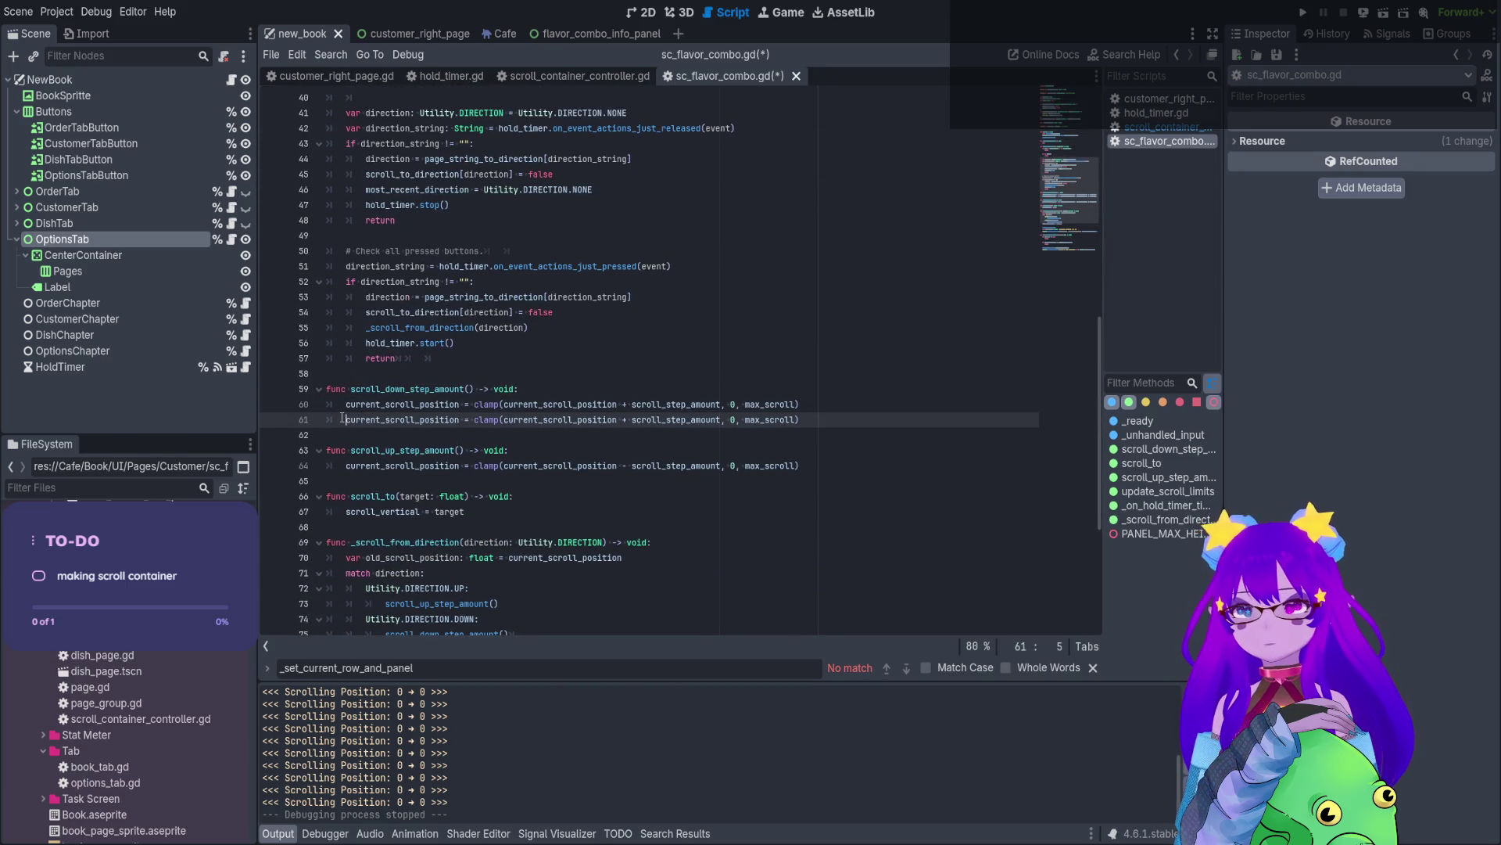
pyautogui.press('Up')
pyautogui.hotkey('ctrl', 'k')
pyautogui.click(349, 467)
pyautogui.hotkey('ctrl', 'shift', 'd')
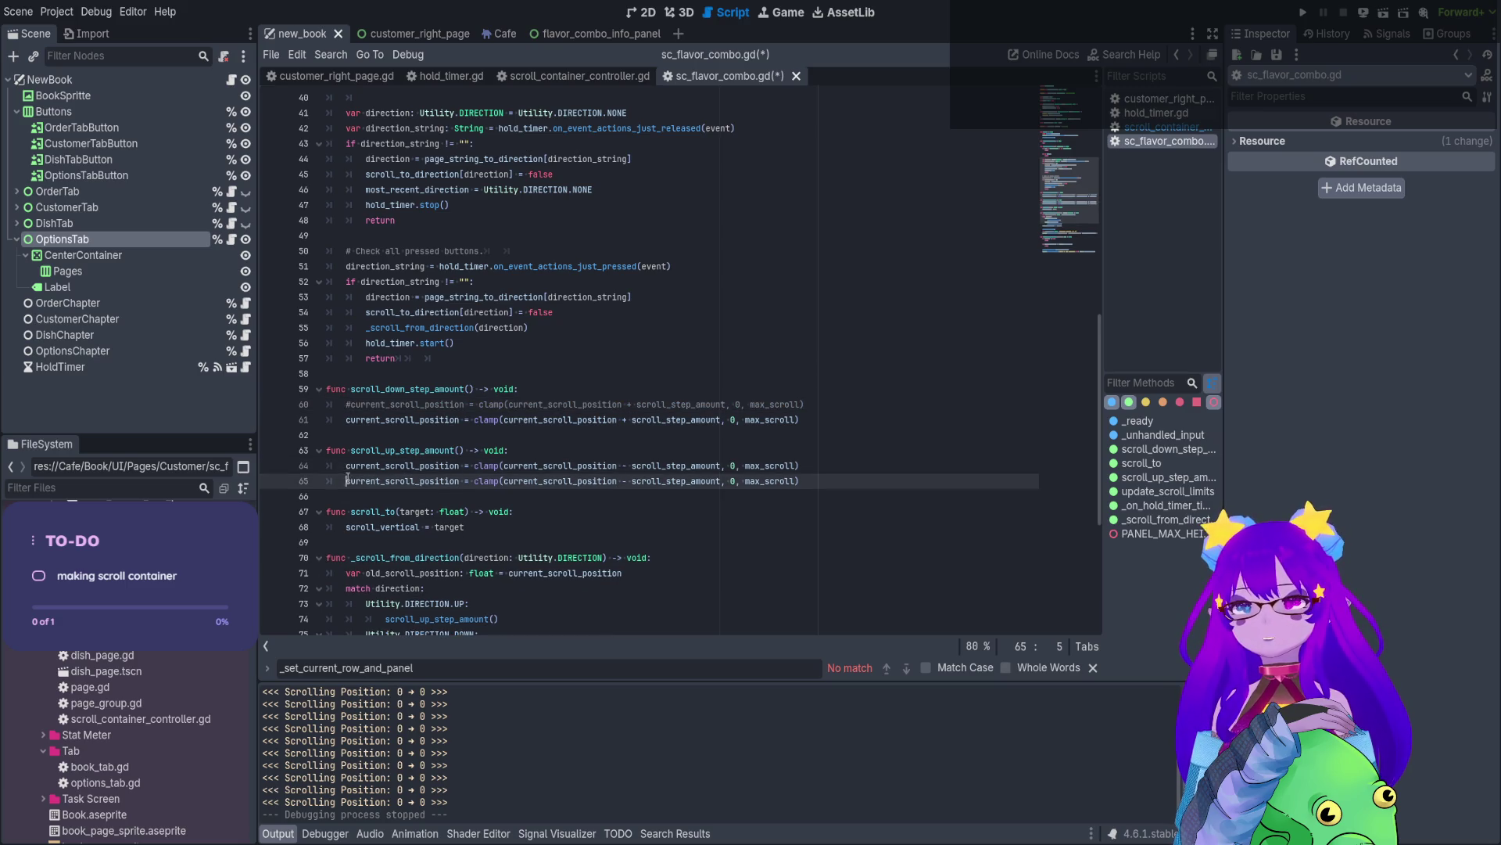
pyautogui.press('Up')
pyautogui.hotkey('ctrl', 'k')
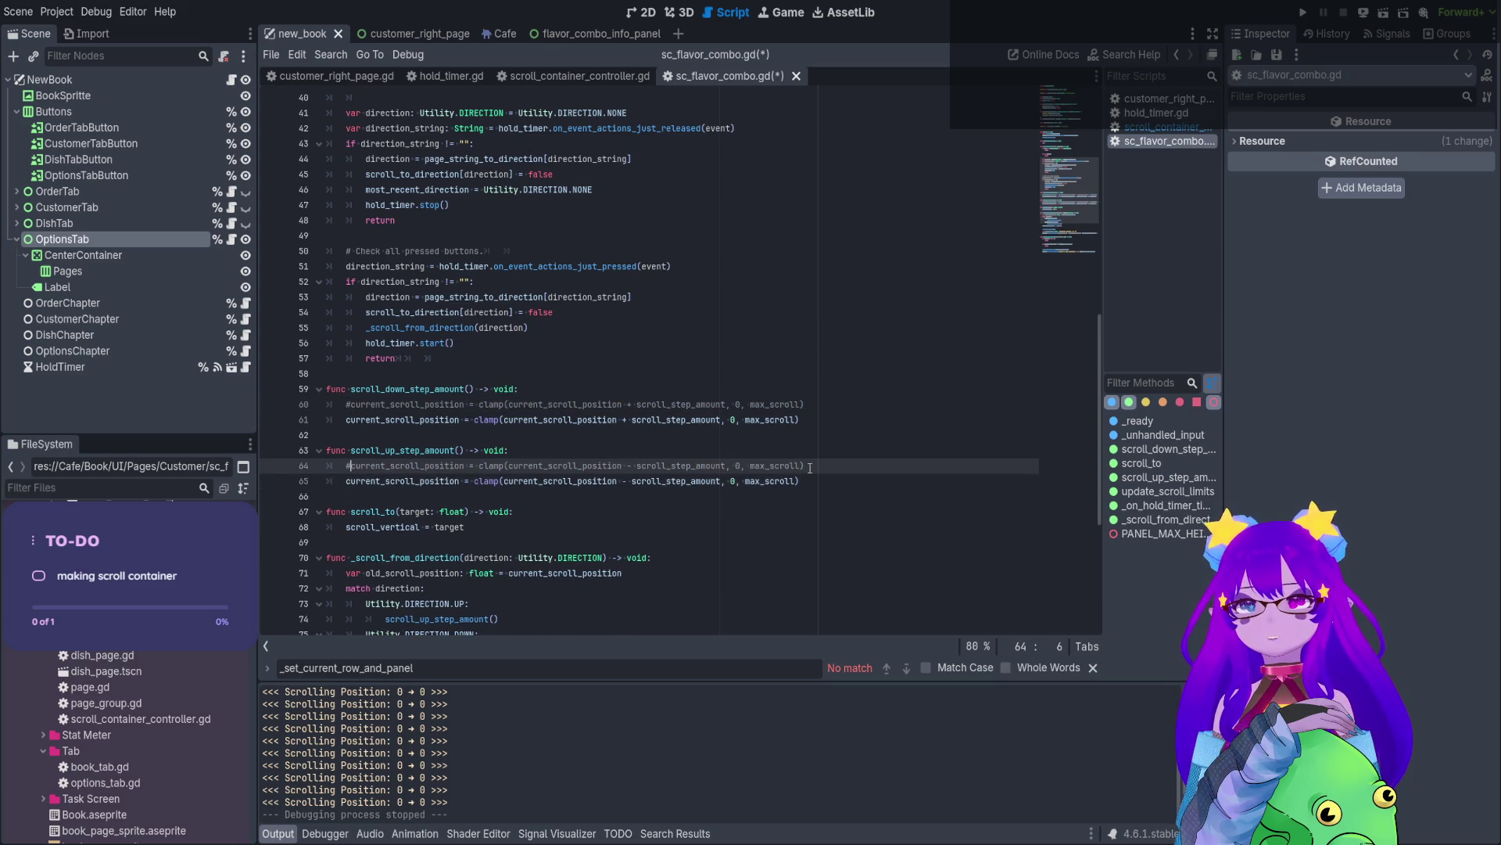
# - Strip the clamp wrapper and bounds from line 65 and the clamp opening from line 61
pyautogui.moveTo(623, 481); pyautogui.dragTo(480, 481)
pyautogui.press('BackSpace')
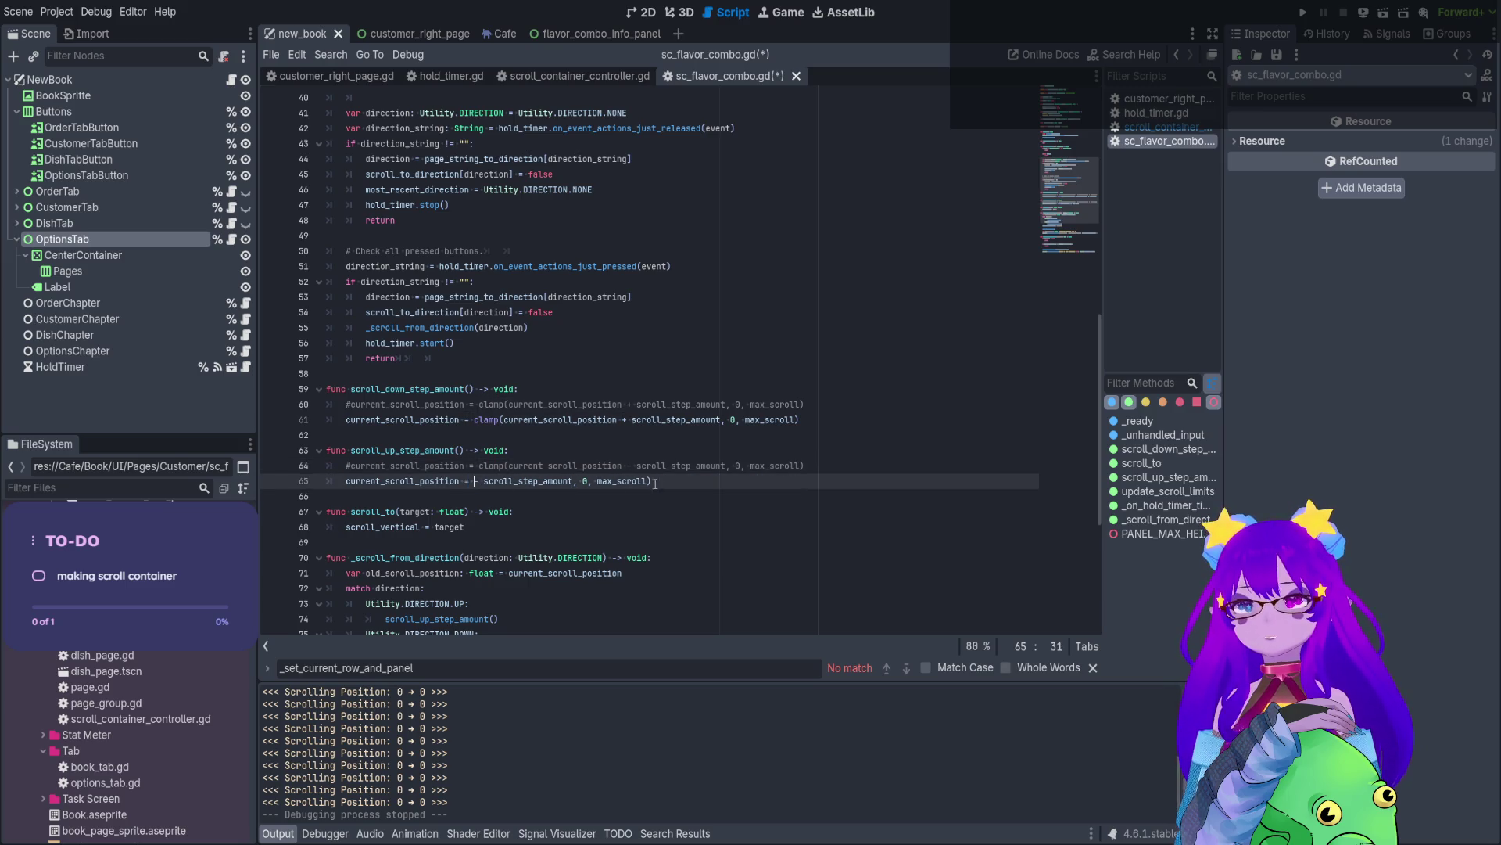
pyautogui.moveTo(676, 481); pyautogui.dragTo(573, 481)
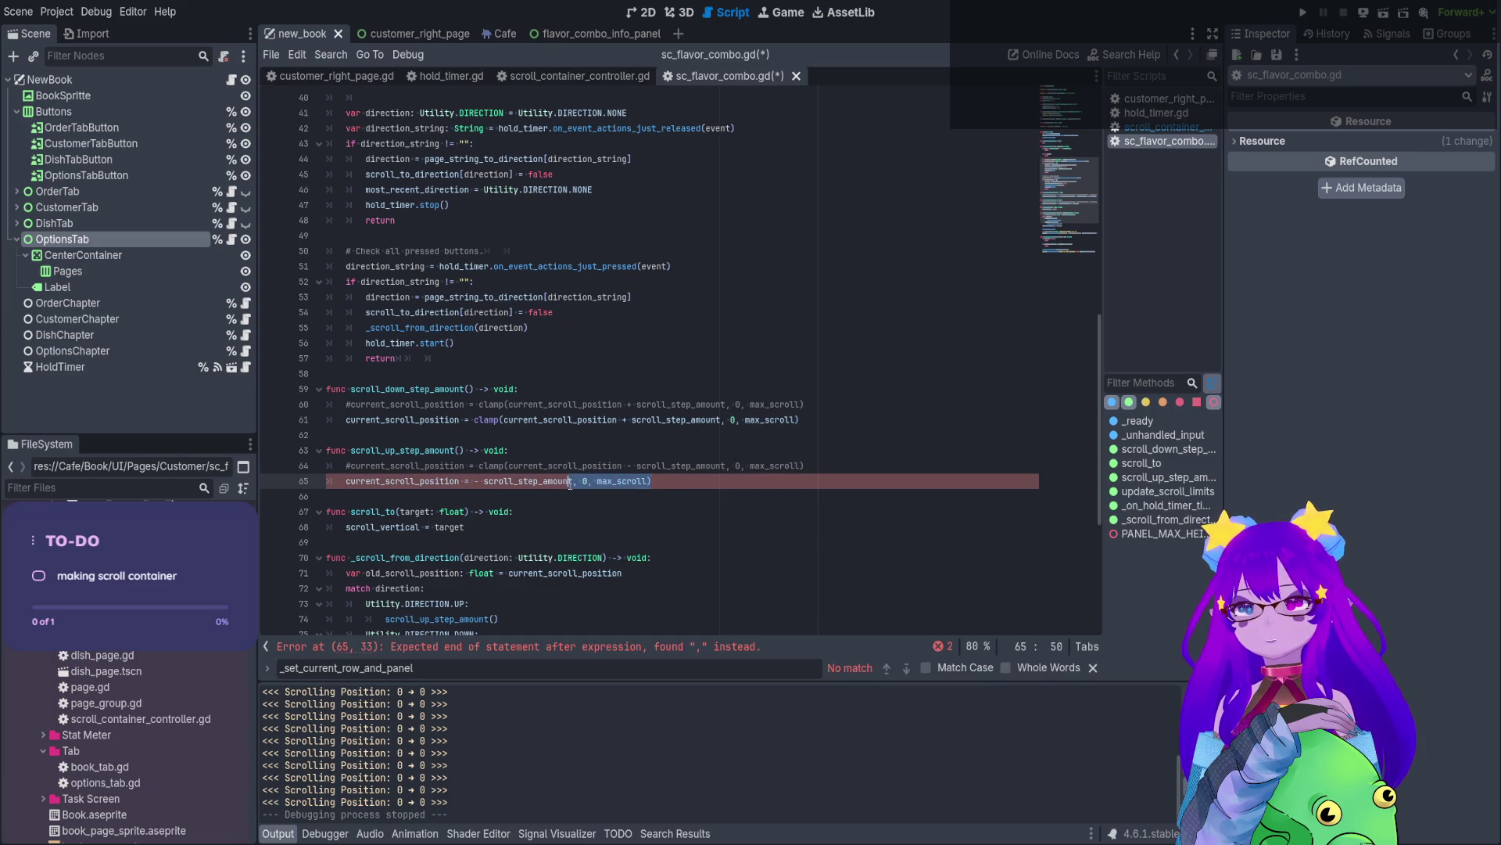
pyautogui.press('BackSpace')
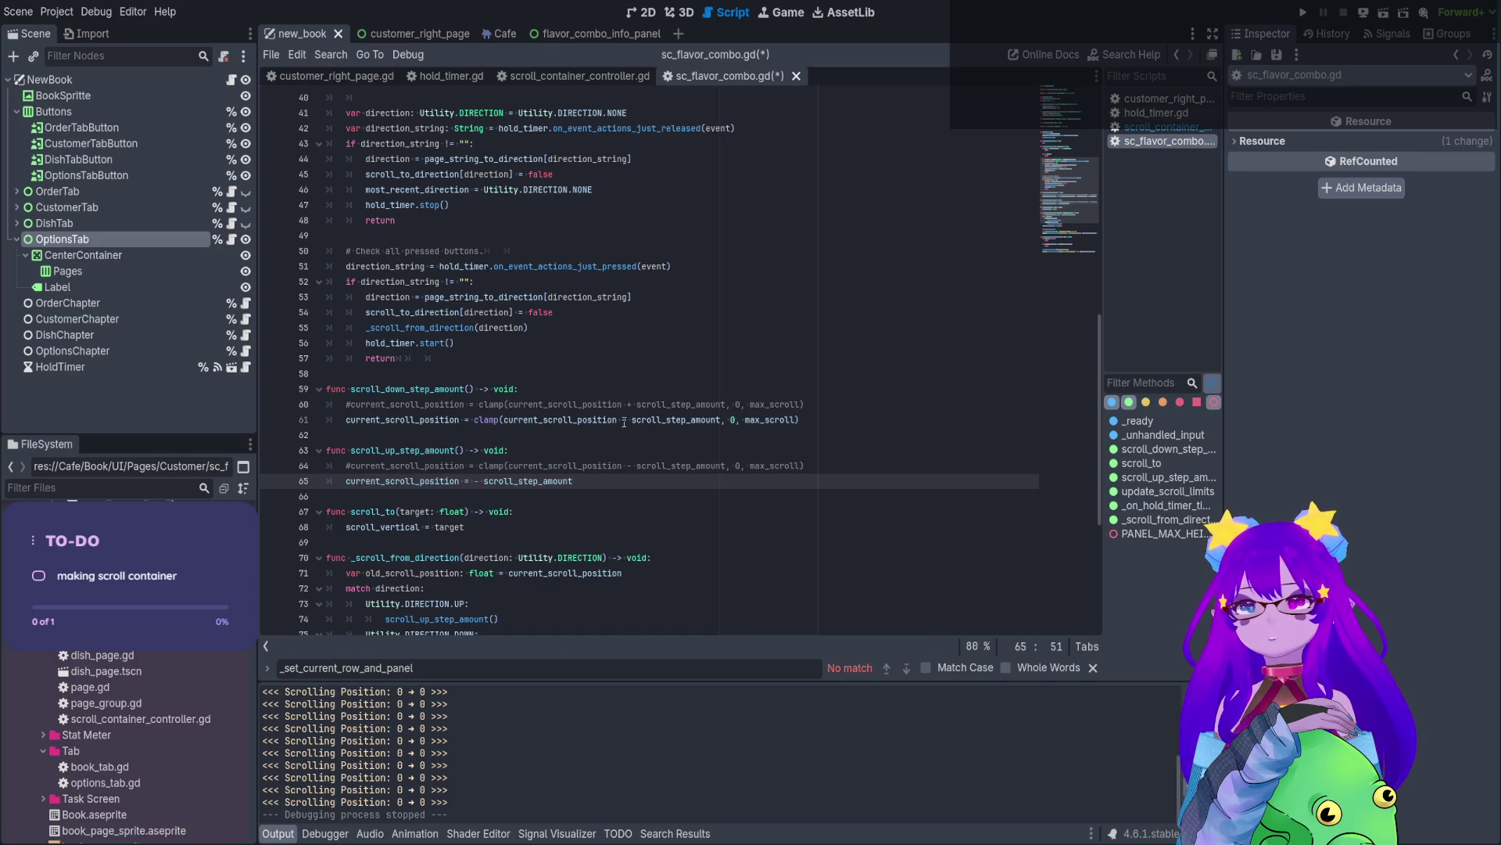
pyautogui.moveTo(624, 420); pyautogui.dragTo(473, 423)
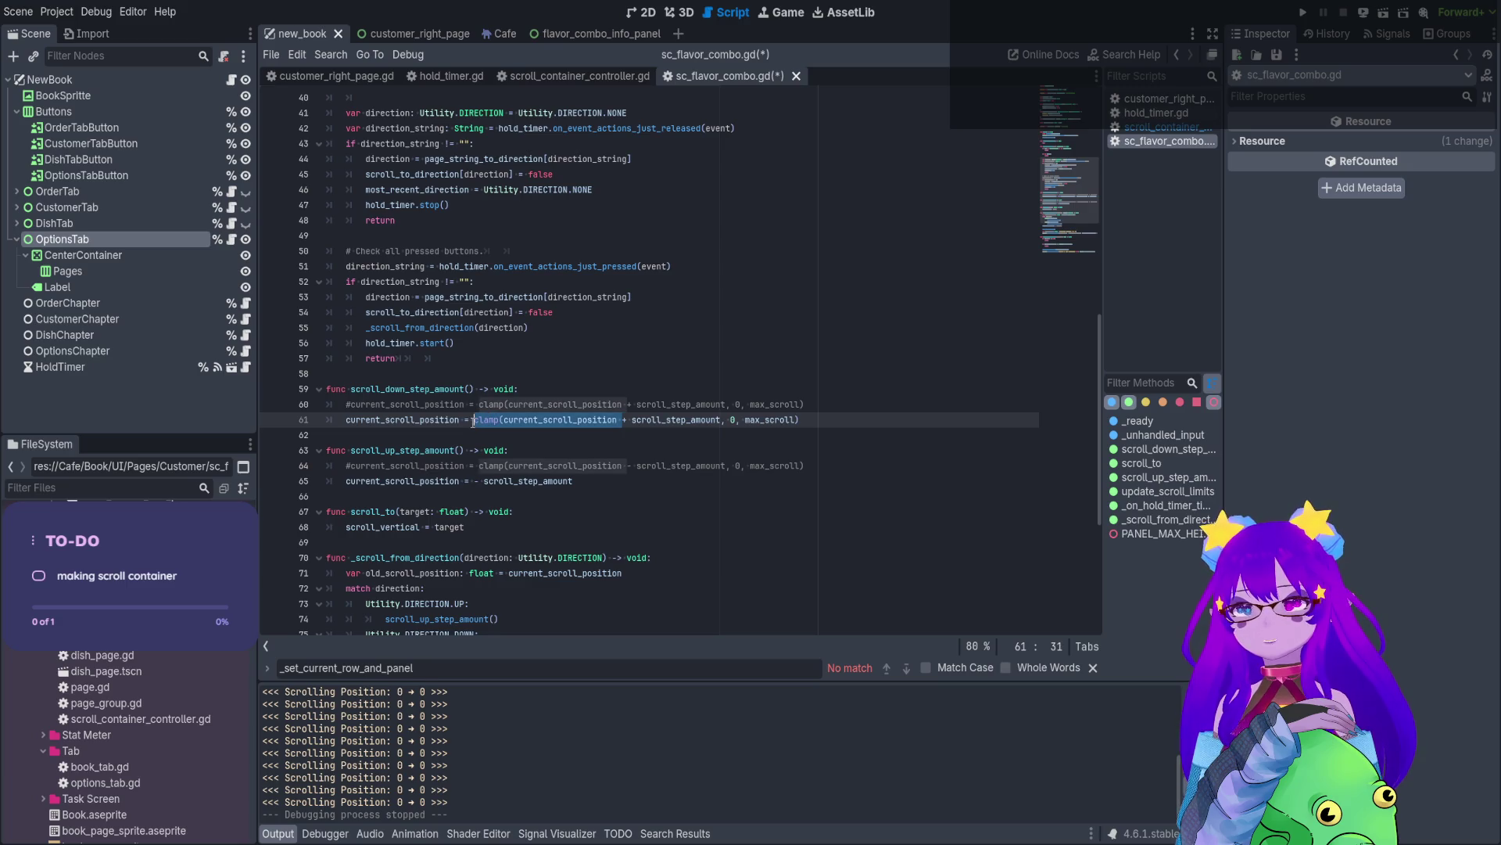
pyautogui.press('BackSpace')
pyautogui.press('BackSpace')
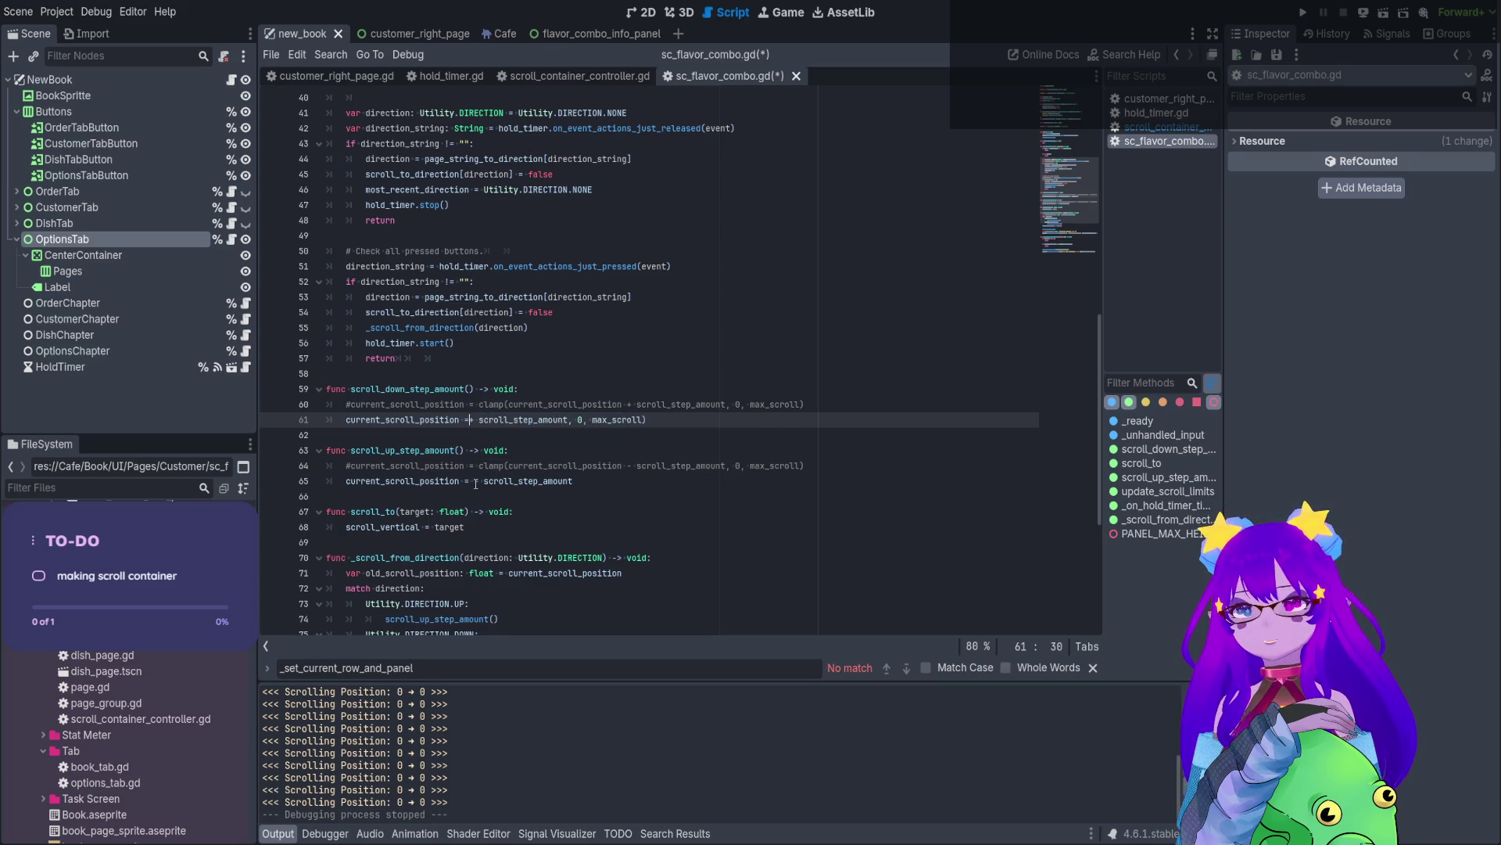
# - Set the operators to -= and +=, and delete the leftover ', 0, max_scroll)' on line 61
pyautogui.moveTo(469, 482); pyautogui.dragTo(465, 482)
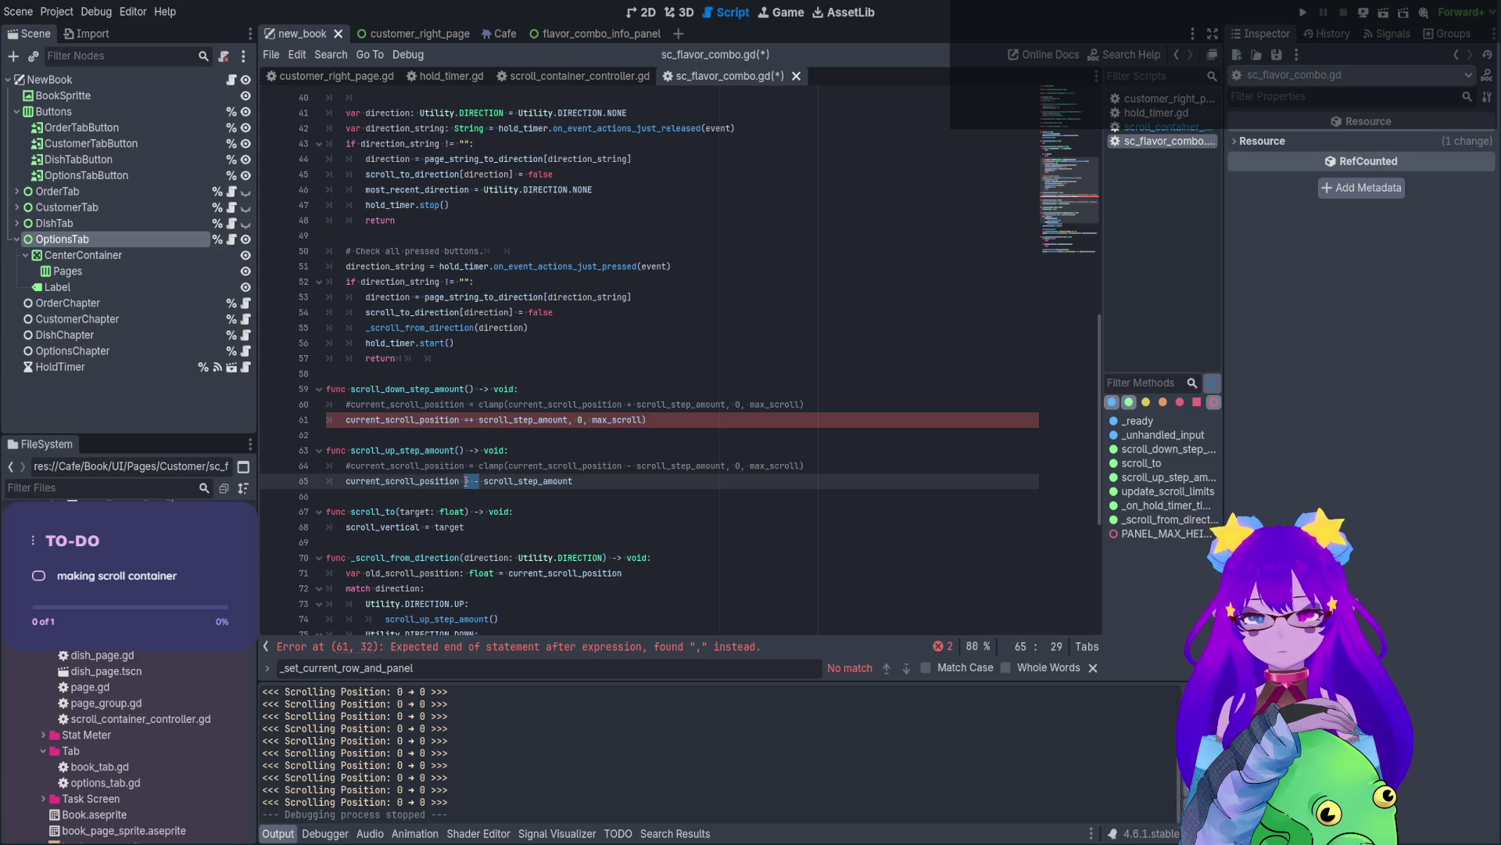
pyautogui.write('-=')
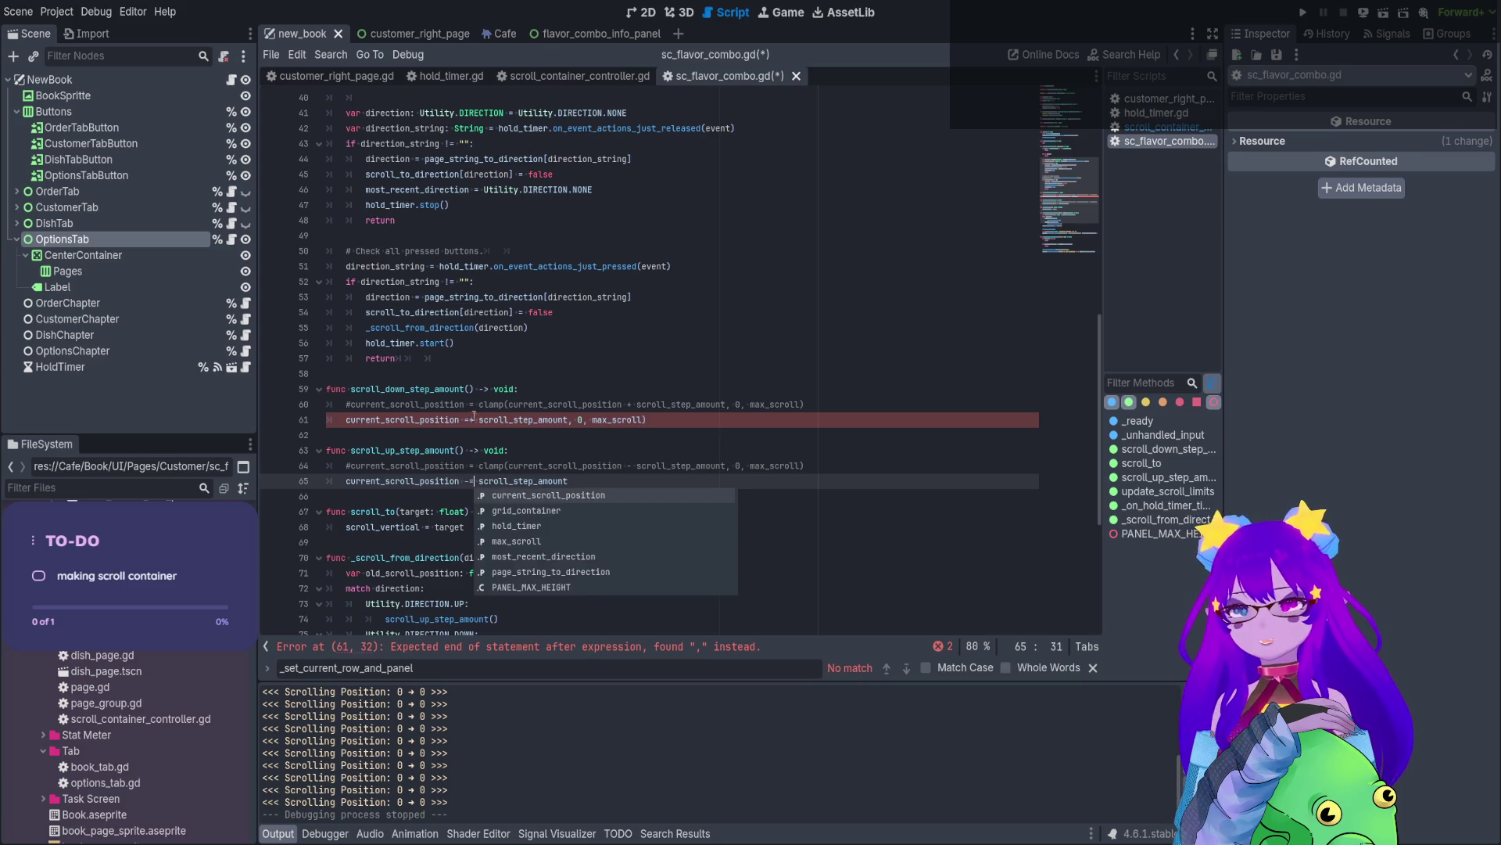
pyautogui.click(474, 419)
pyautogui.press('BackSpace')
pyautogui.write('=')
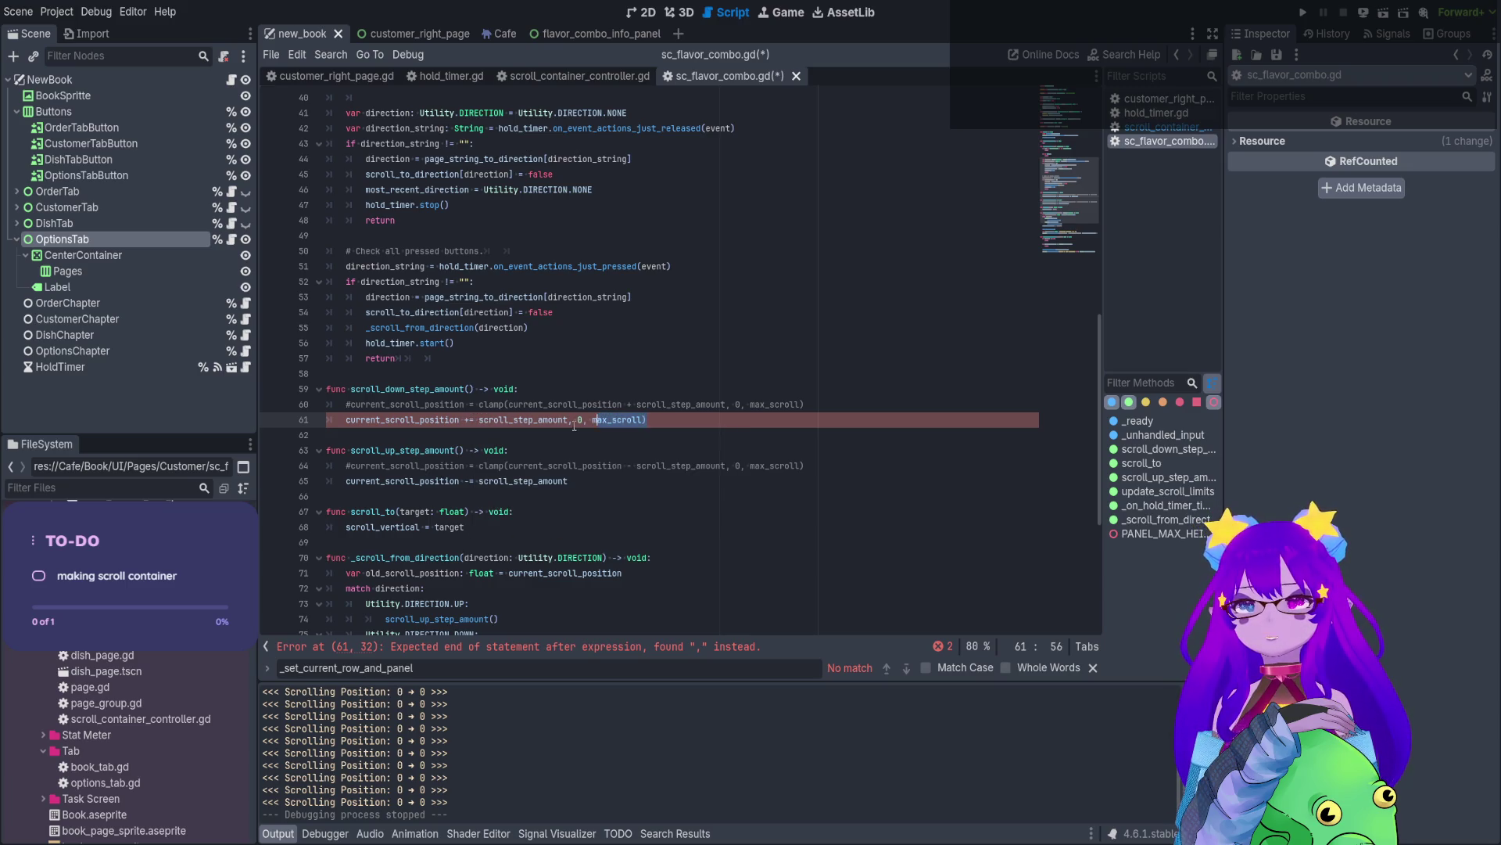
pyautogui.moveTo(647, 419); pyautogui.dragTo(568, 419)
pyautogui.press('BackSpace')
# - Save sc_flavor_combo.gd and look at the target argument in scroll_to
pyautogui.click(570, 480)
pyautogui.hotkey('ctrl', 's')
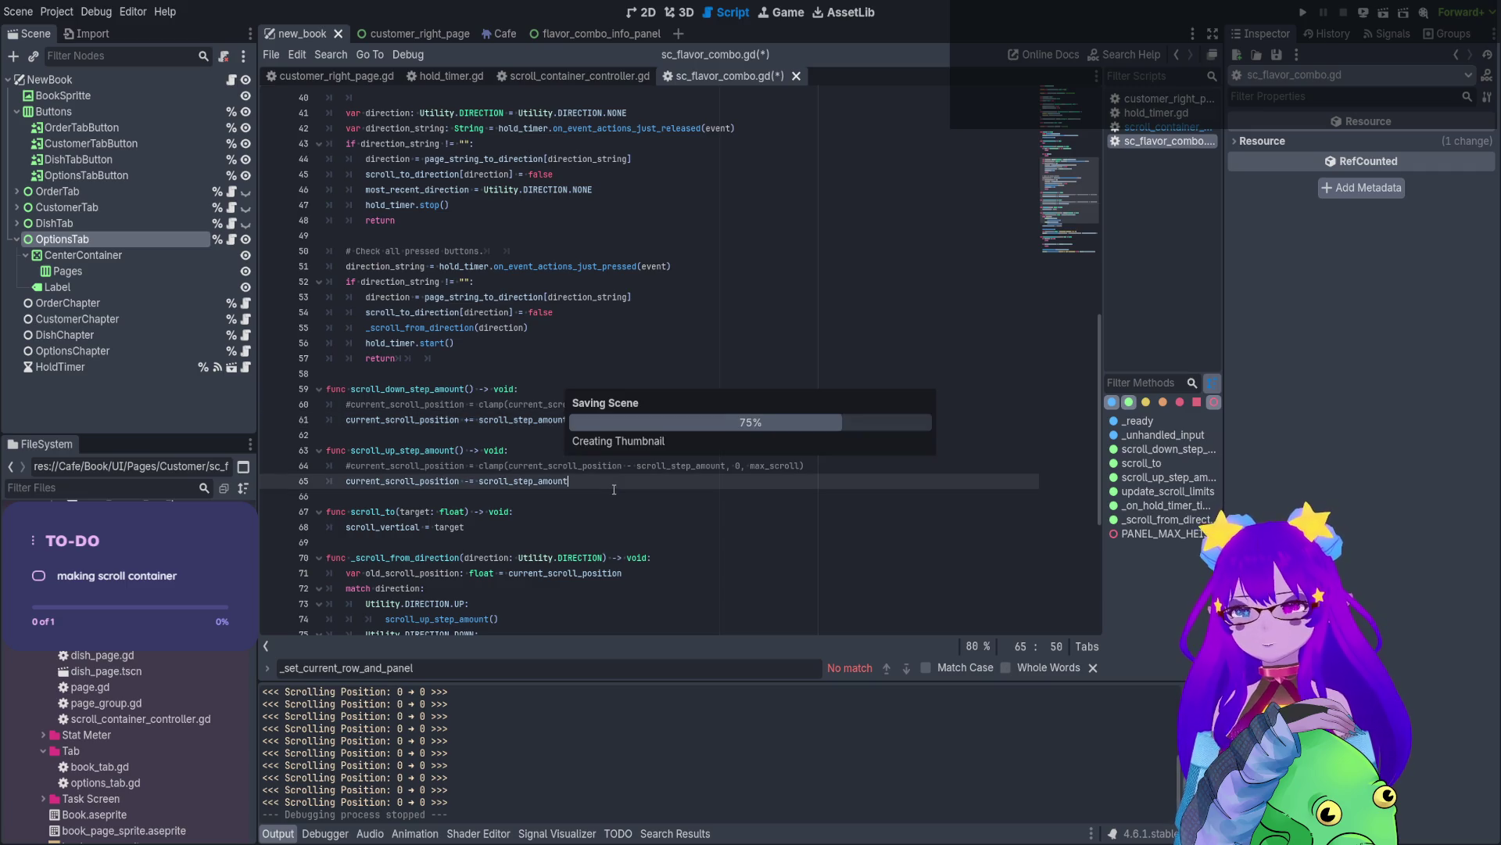
pyautogui.scroll(-1, 560, 296)
pyautogui.scroll(-1, 559, 295)
pyautogui.doubleClick(462, 435)
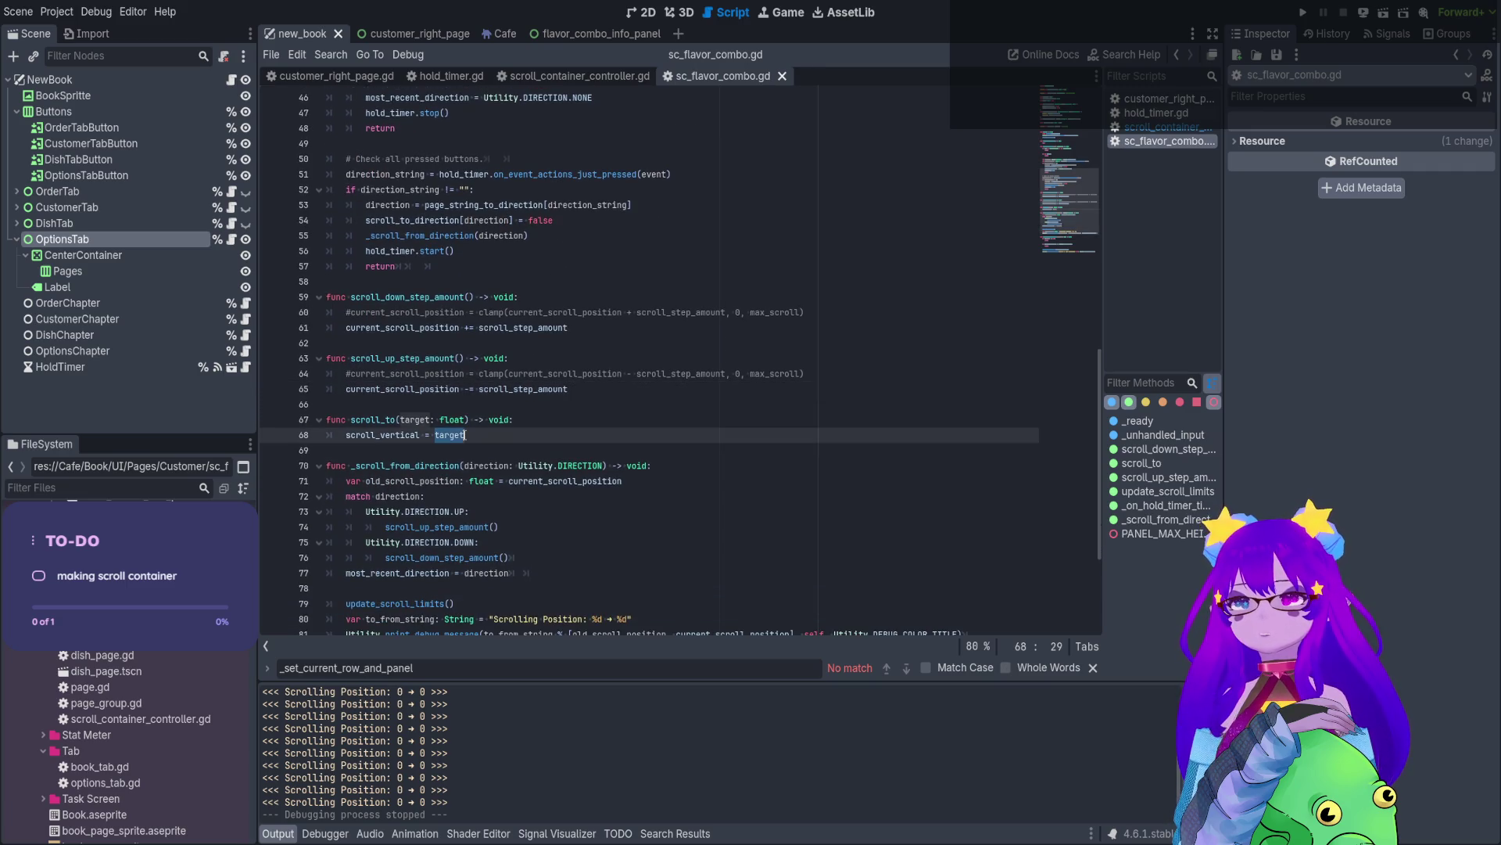
# - Inspect _scroll_from_direction's scrolling-position log string, no-direction check and timekeeper check
pyautogui.scroll(-1, 463, 446)
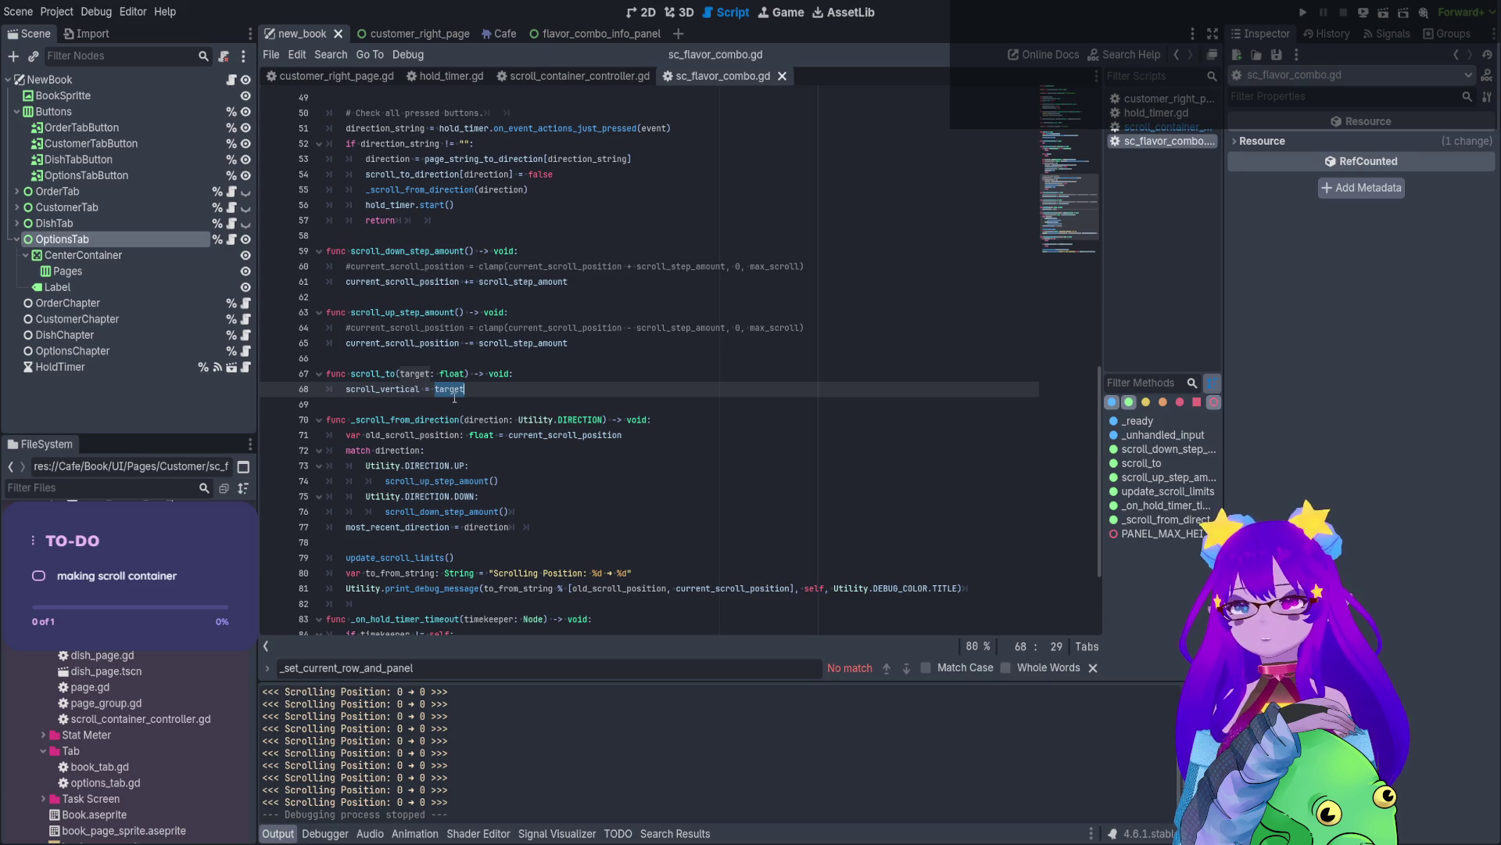
pyautogui.scroll(-2, 450, 465)
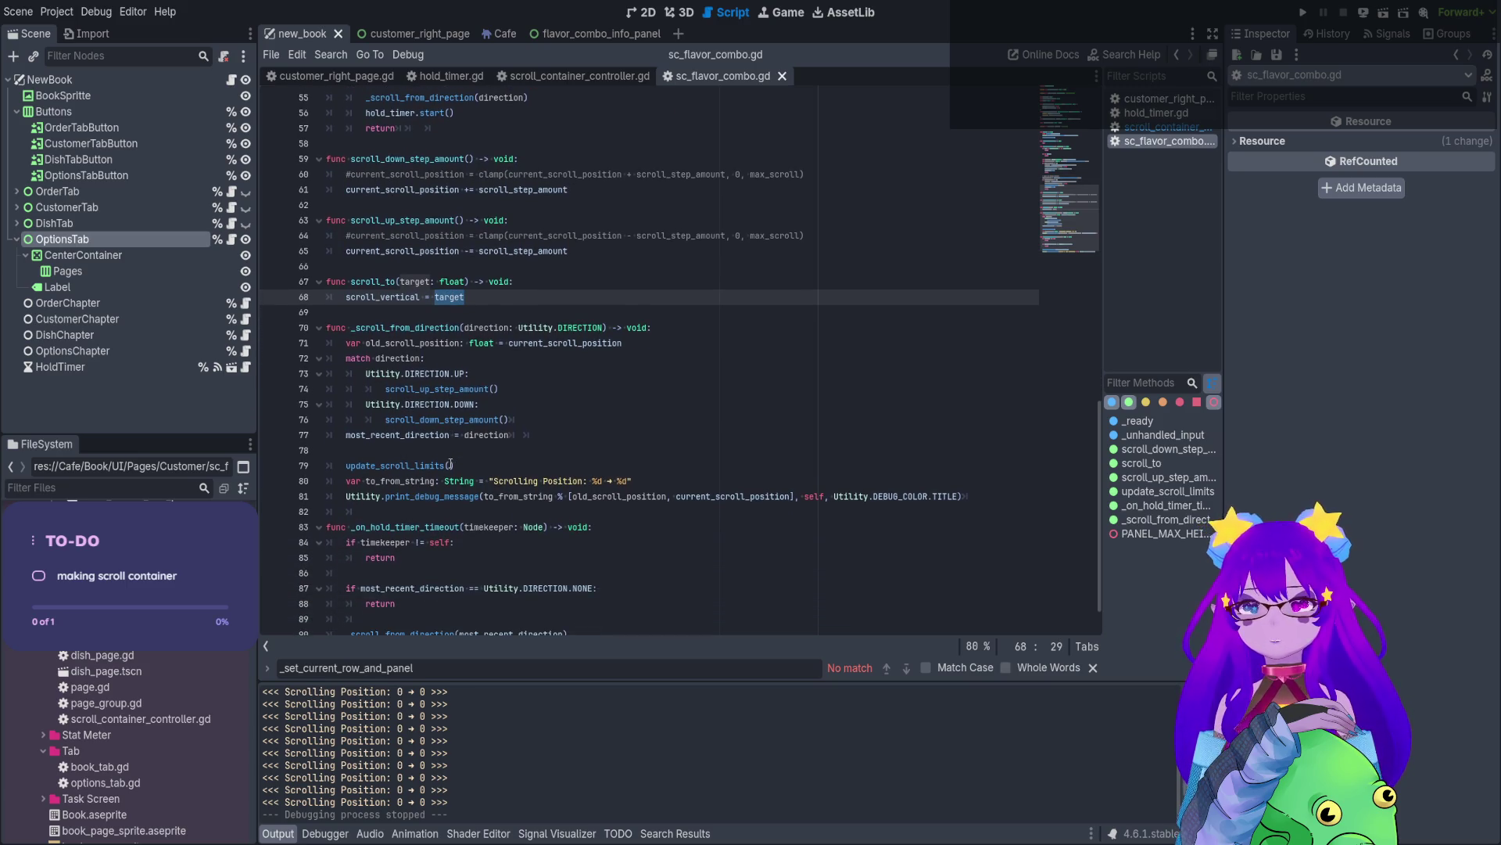
pyautogui.scroll(-1, 480, 278)
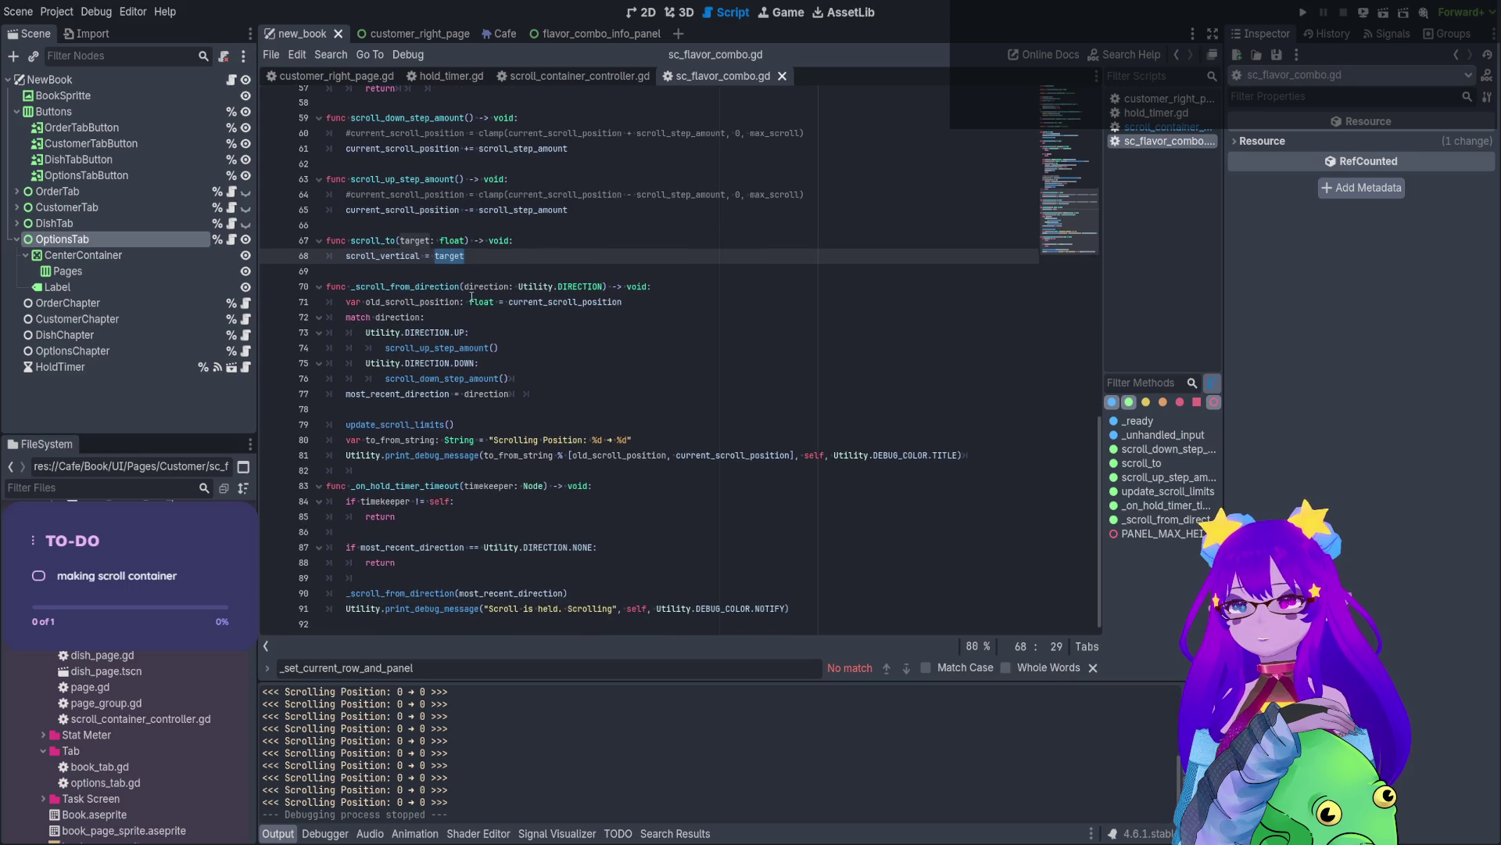
pyautogui.click(432, 334)
pyautogui.click(444, 348)
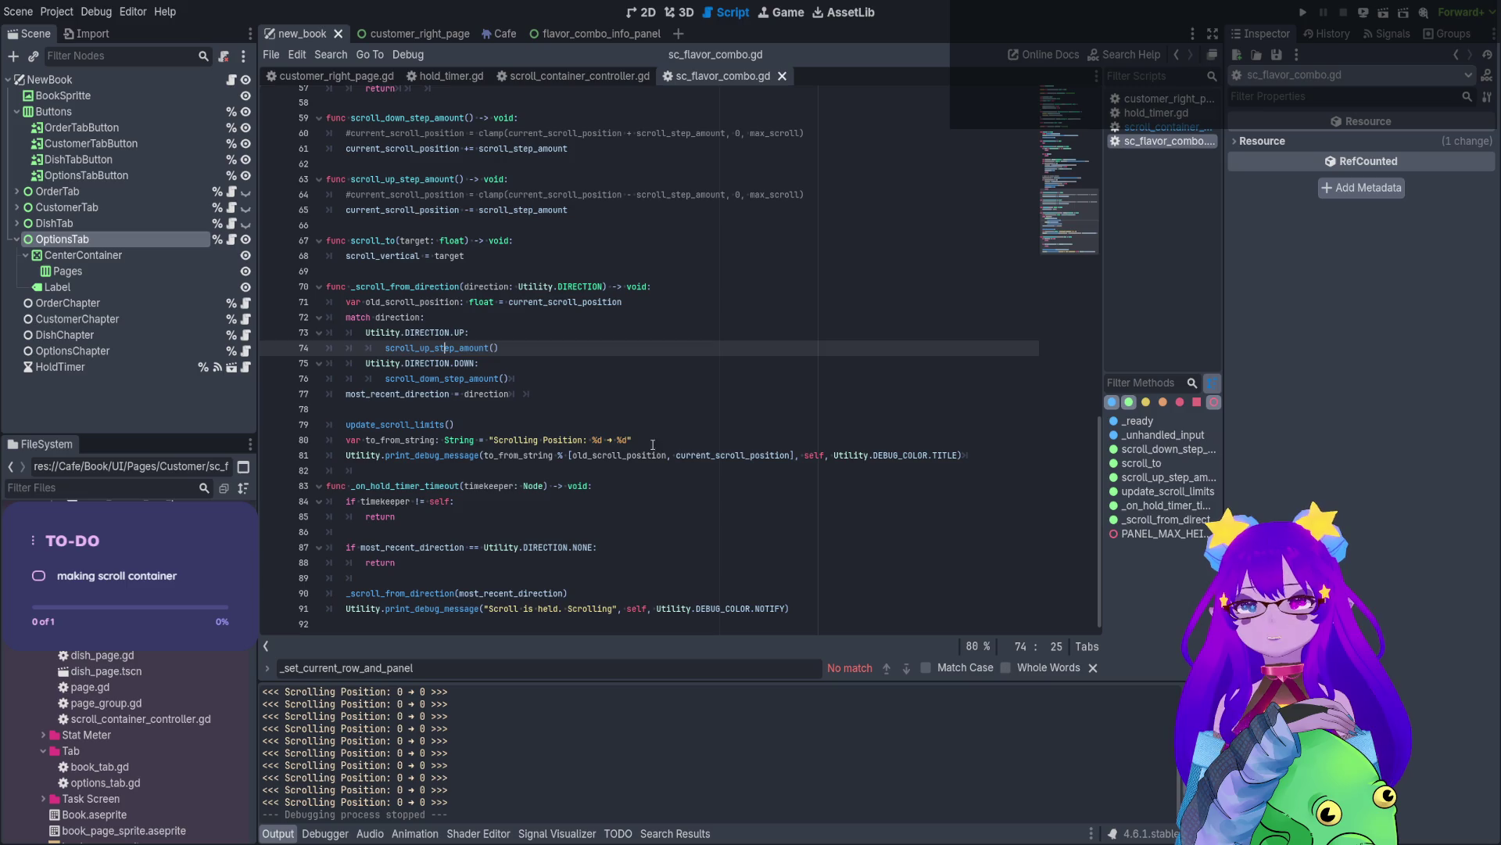
pyautogui.moveTo(653, 444); pyautogui.dragTo(499, 442)
pyautogui.click(620, 550)
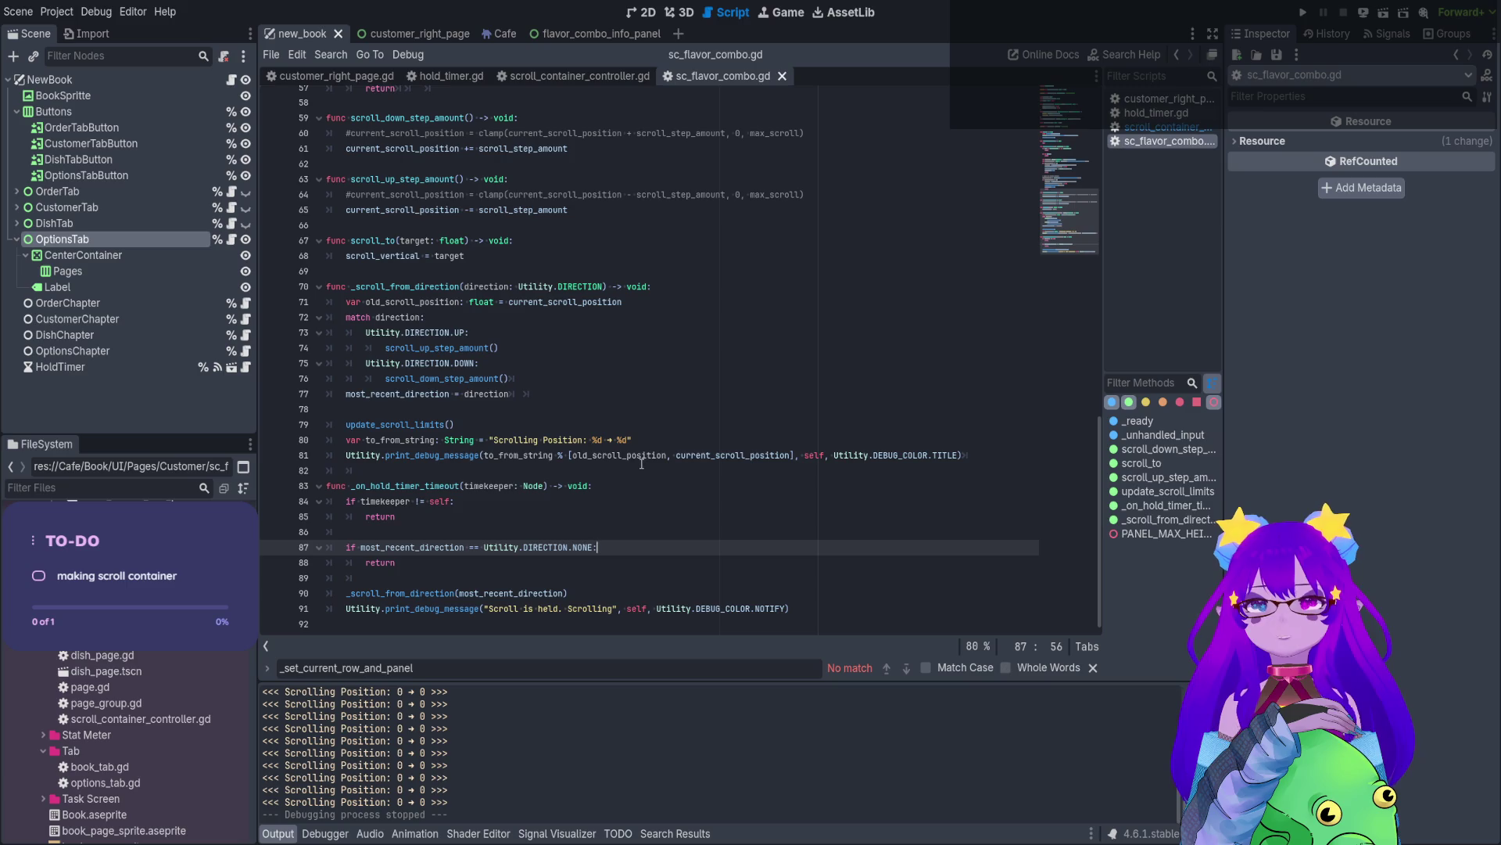
pyautogui.click(613, 440)
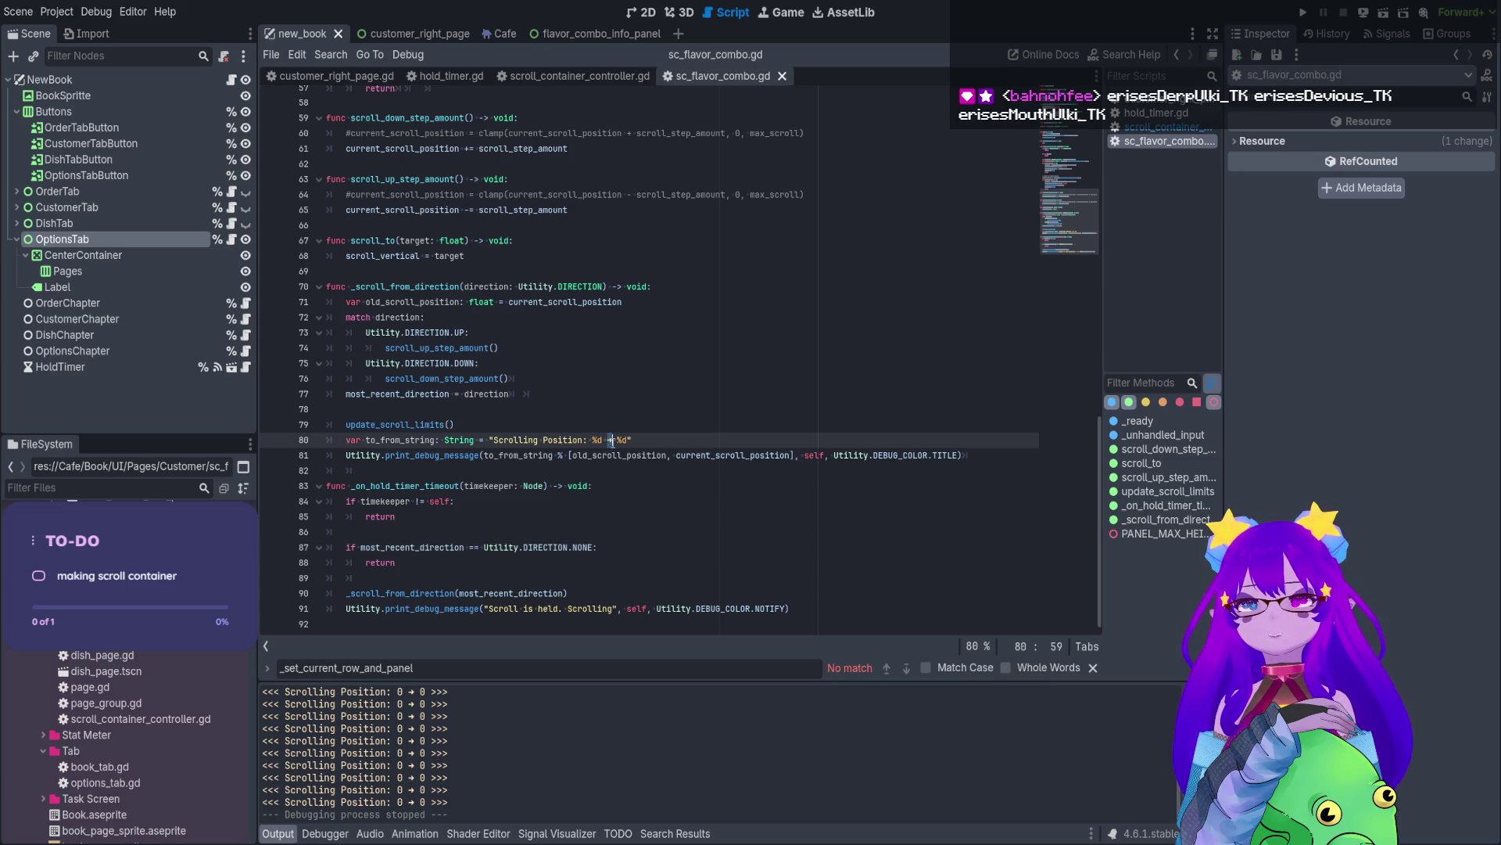
pyautogui.click(624, 496)
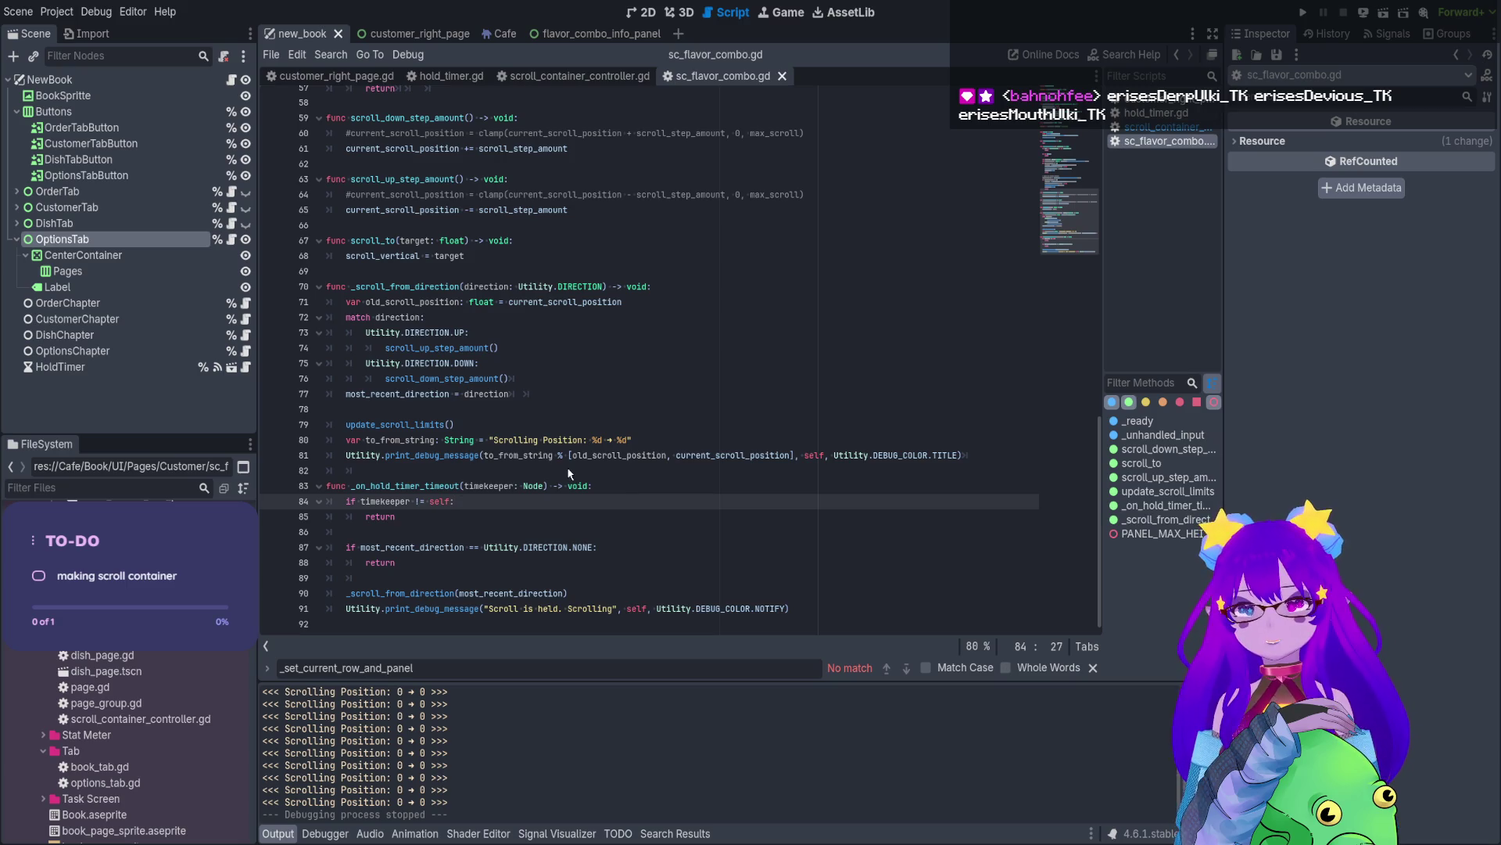
# - Compare utility.gd's debug colour cases, including CHEAT, with the %d log format on line 80
pyautogui.keyDown('ctrl'); pyautogui.click(575, 286); pyautogui.keyUp('ctrl')
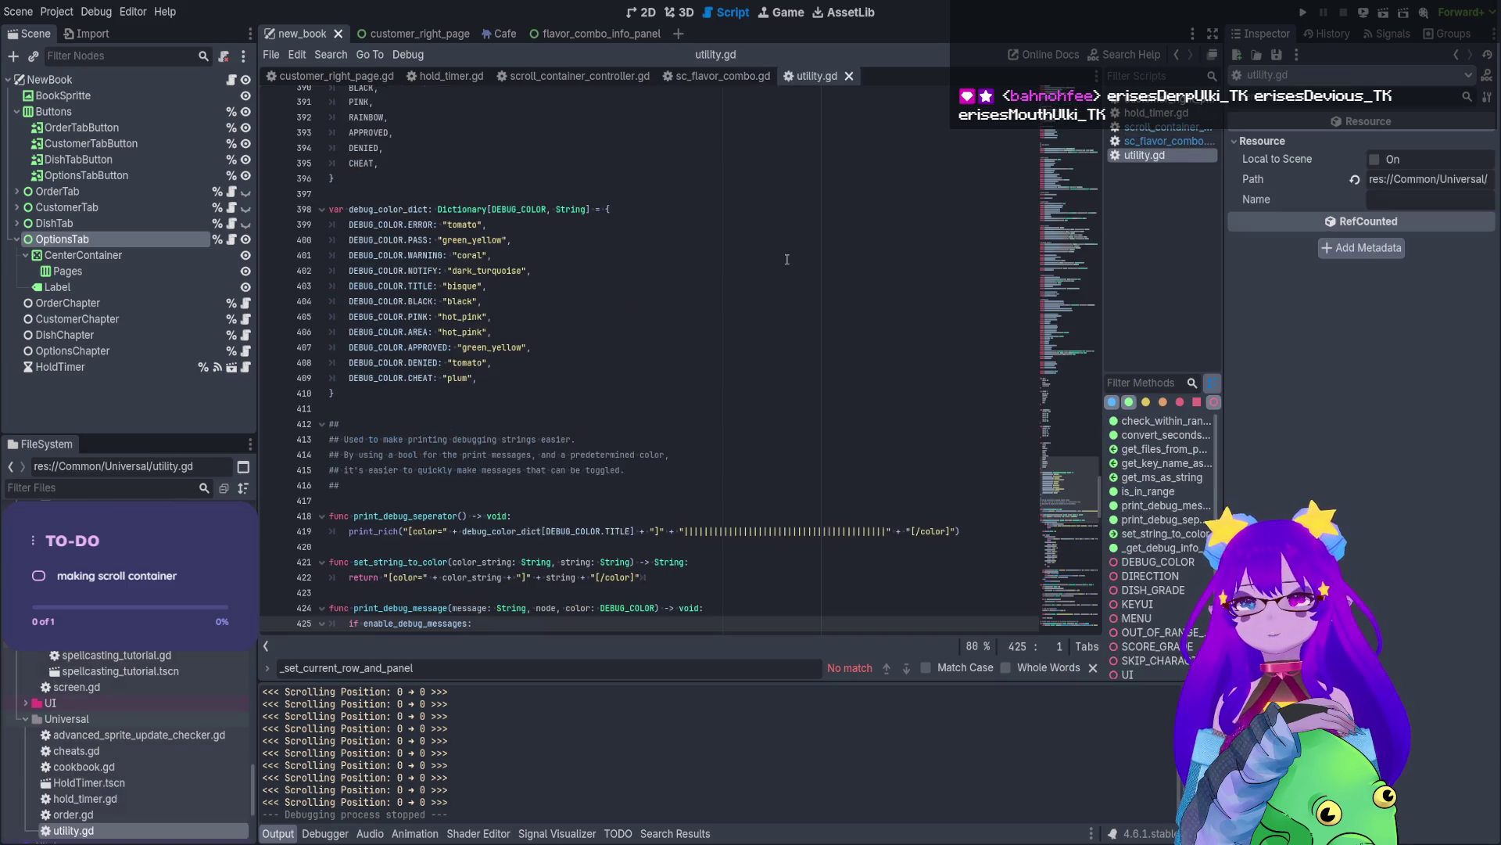
pyautogui.moveTo(1046, 535)
pyautogui.mouseDown()
pyautogui.moveTo(1059, 538)
pyautogui.moveTo(1043, 620)
pyautogui.moveTo(1043, 528)
pyautogui.mouseUp()
pyautogui.click(477, 378)
pyautogui.press('Down')
pyautogui.press('Down')
pyautogui.press('Down')
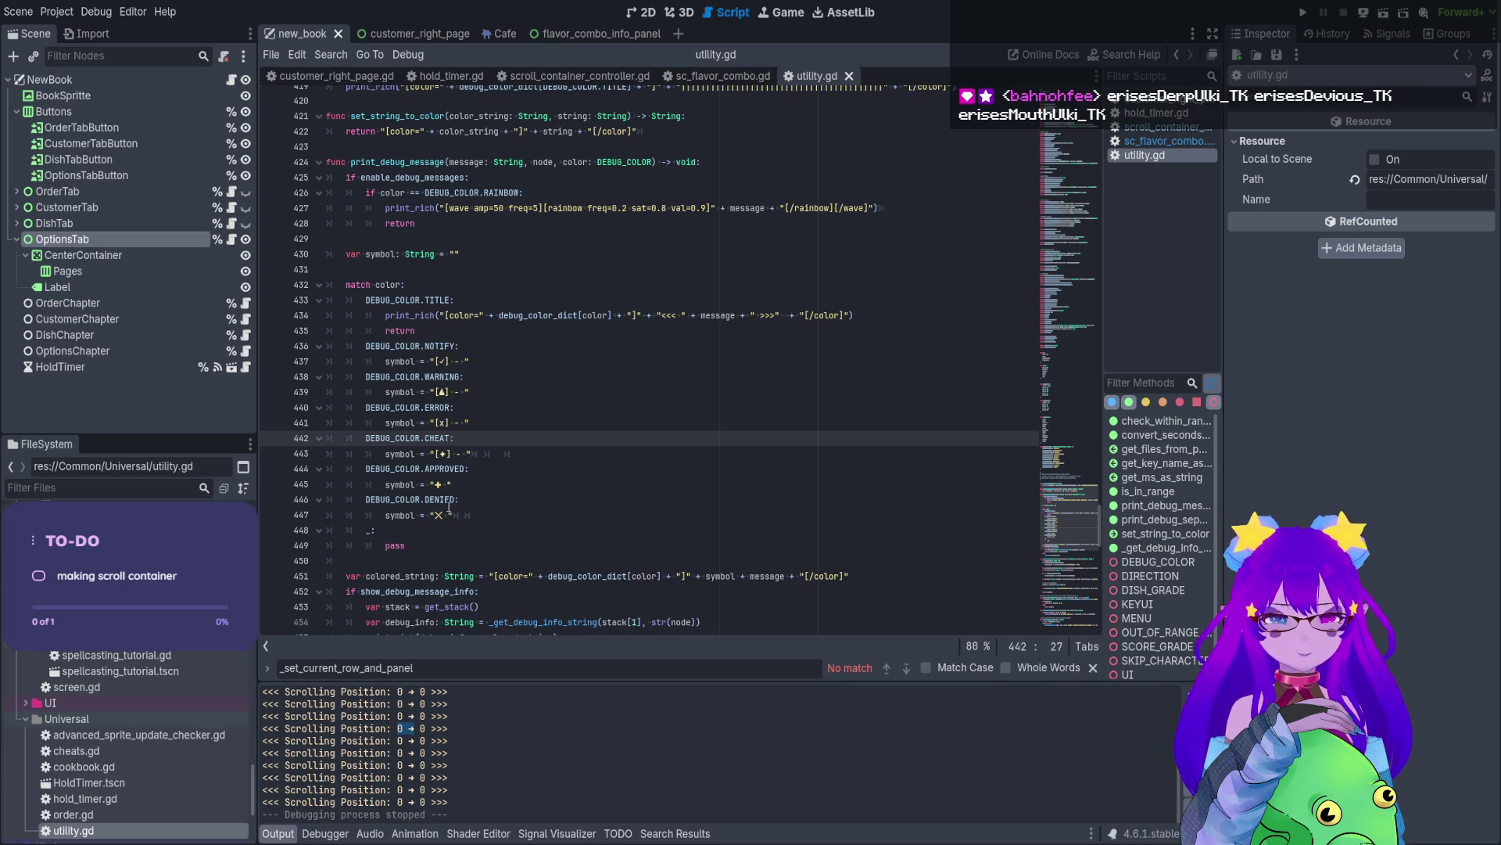
pyautogui.click(698, 77)
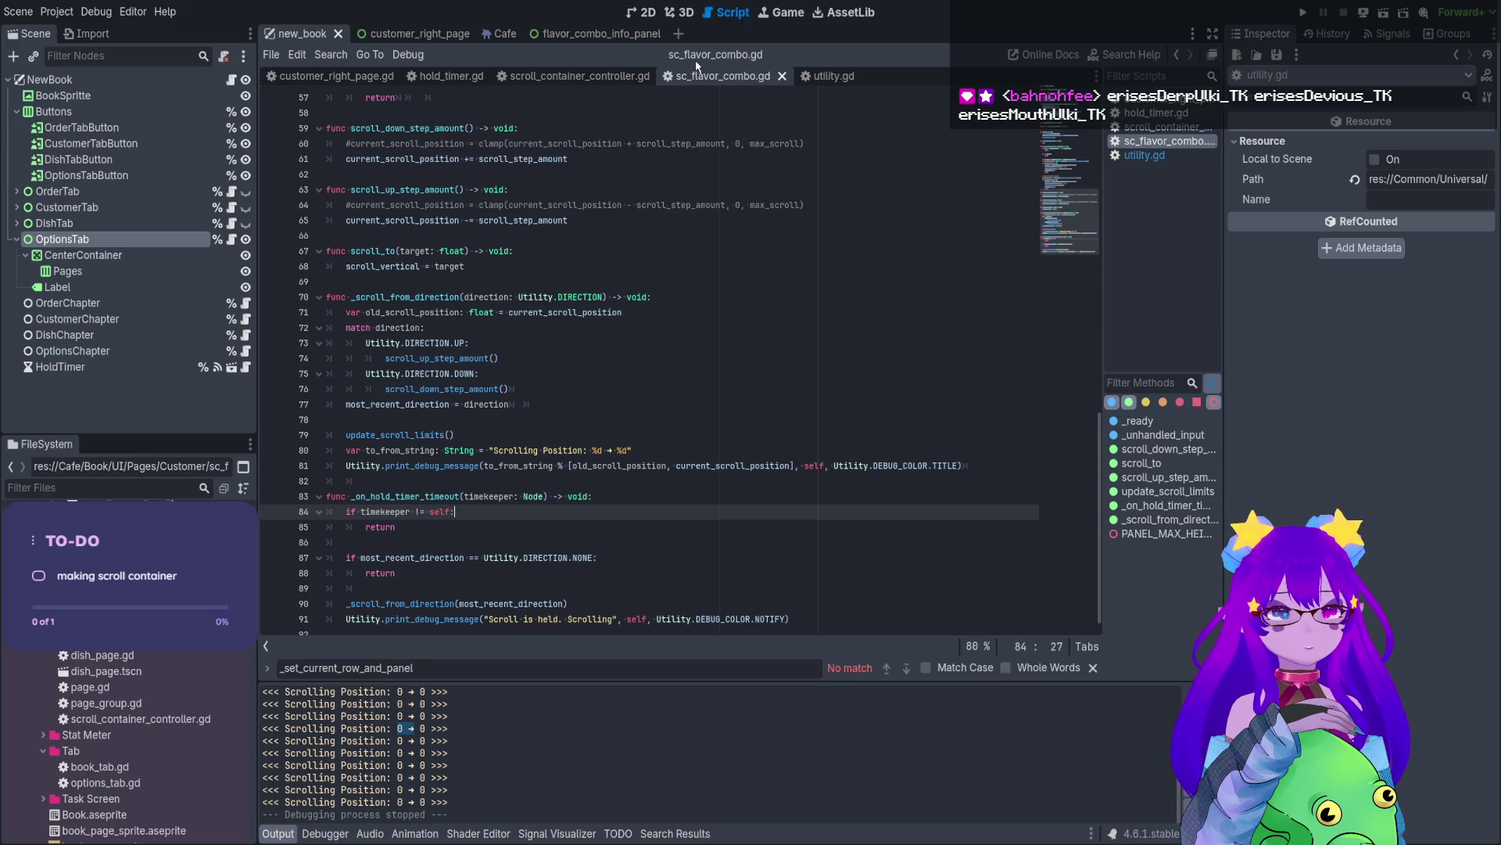
pyautogui.doubleClick(595, 450)
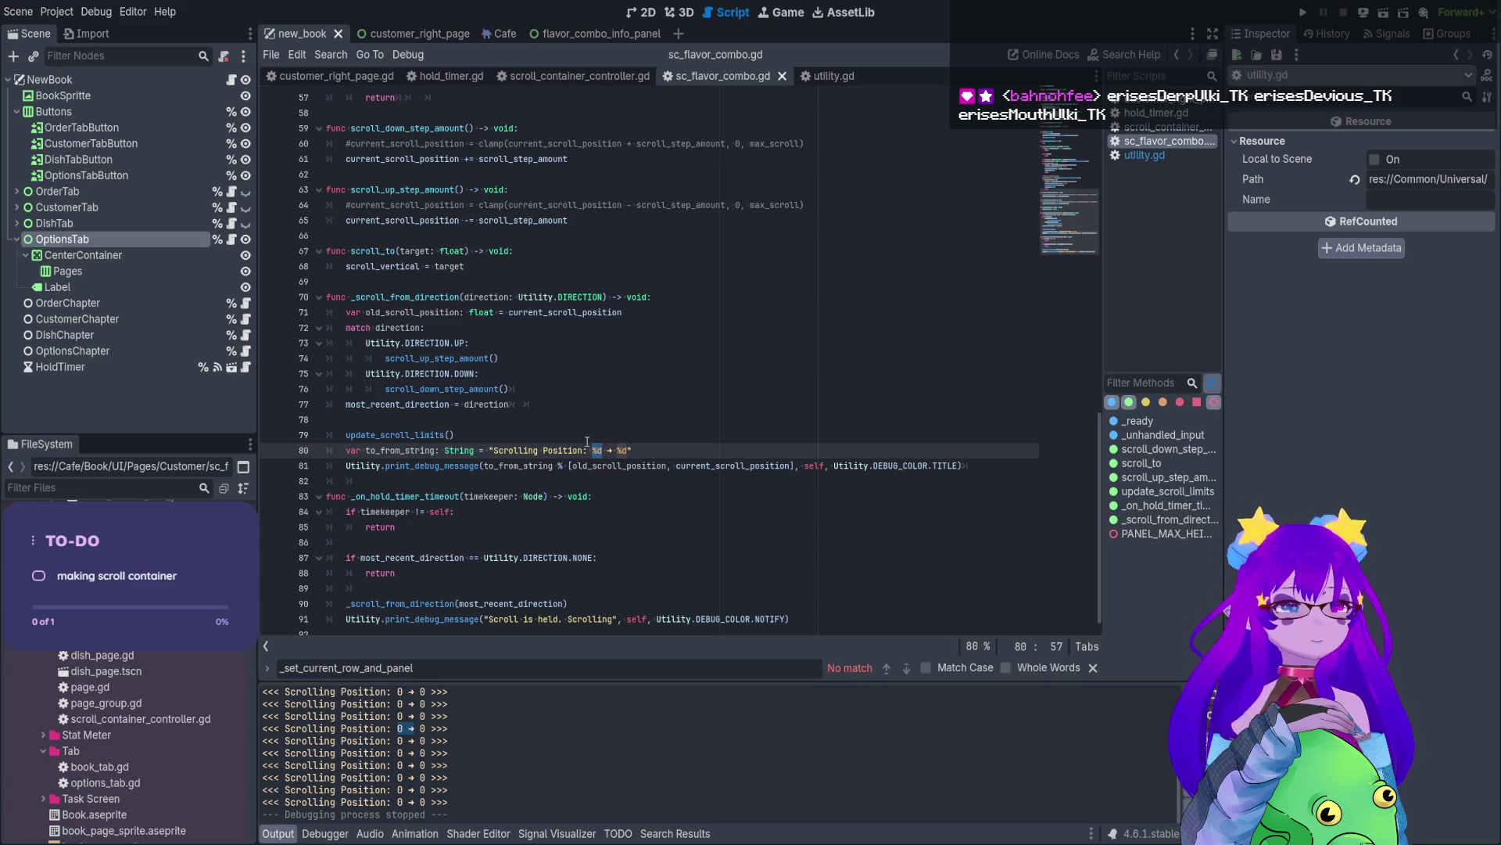
# - Scroll through print_debug_message in utility.gd down to the debug_info line
pyautogui.click(820, 79)
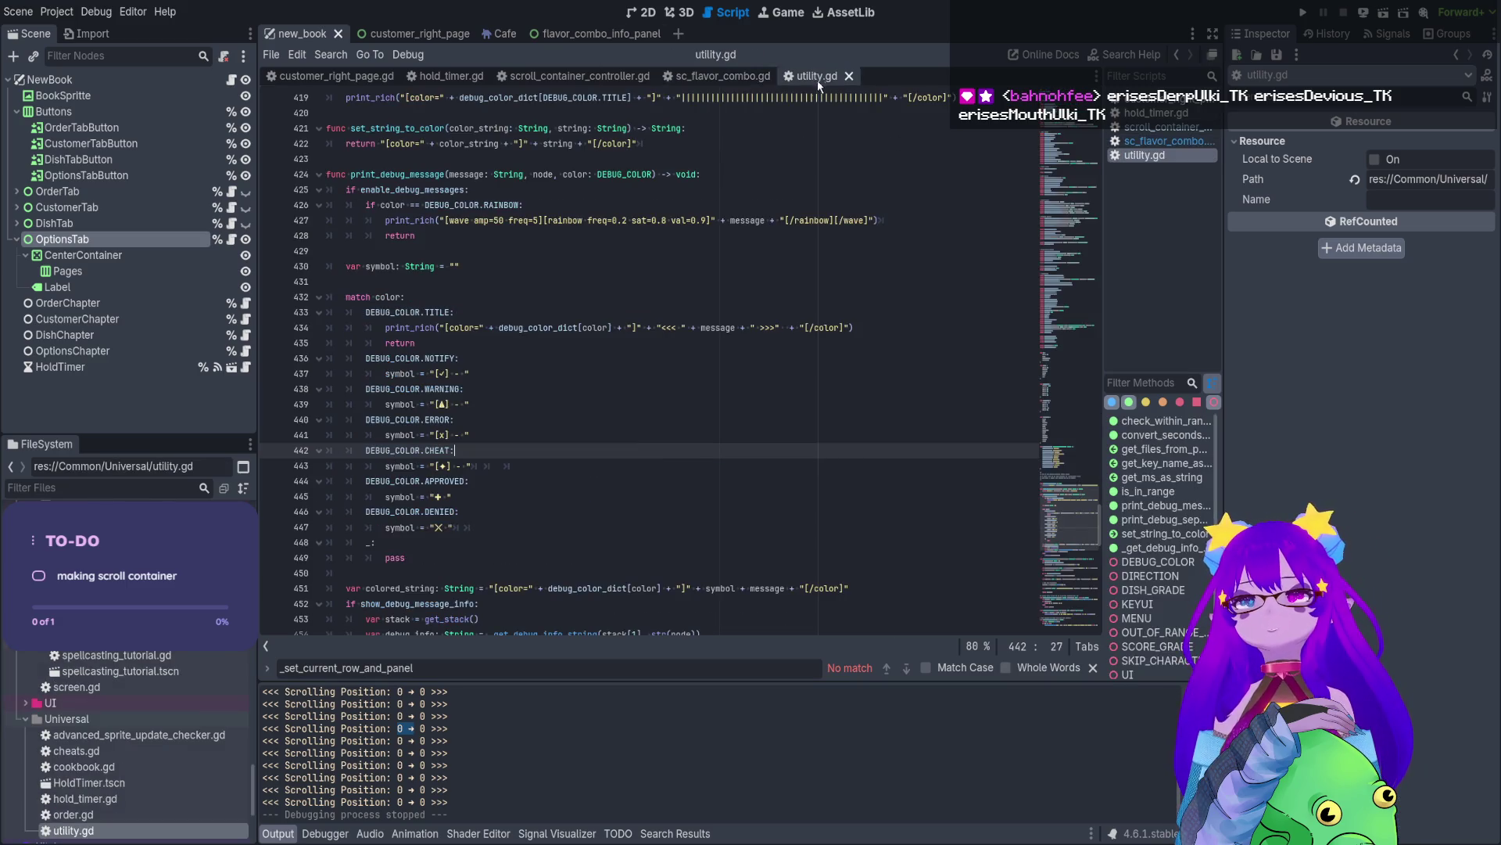
pyautogui.scroll(-8, 676, 238)
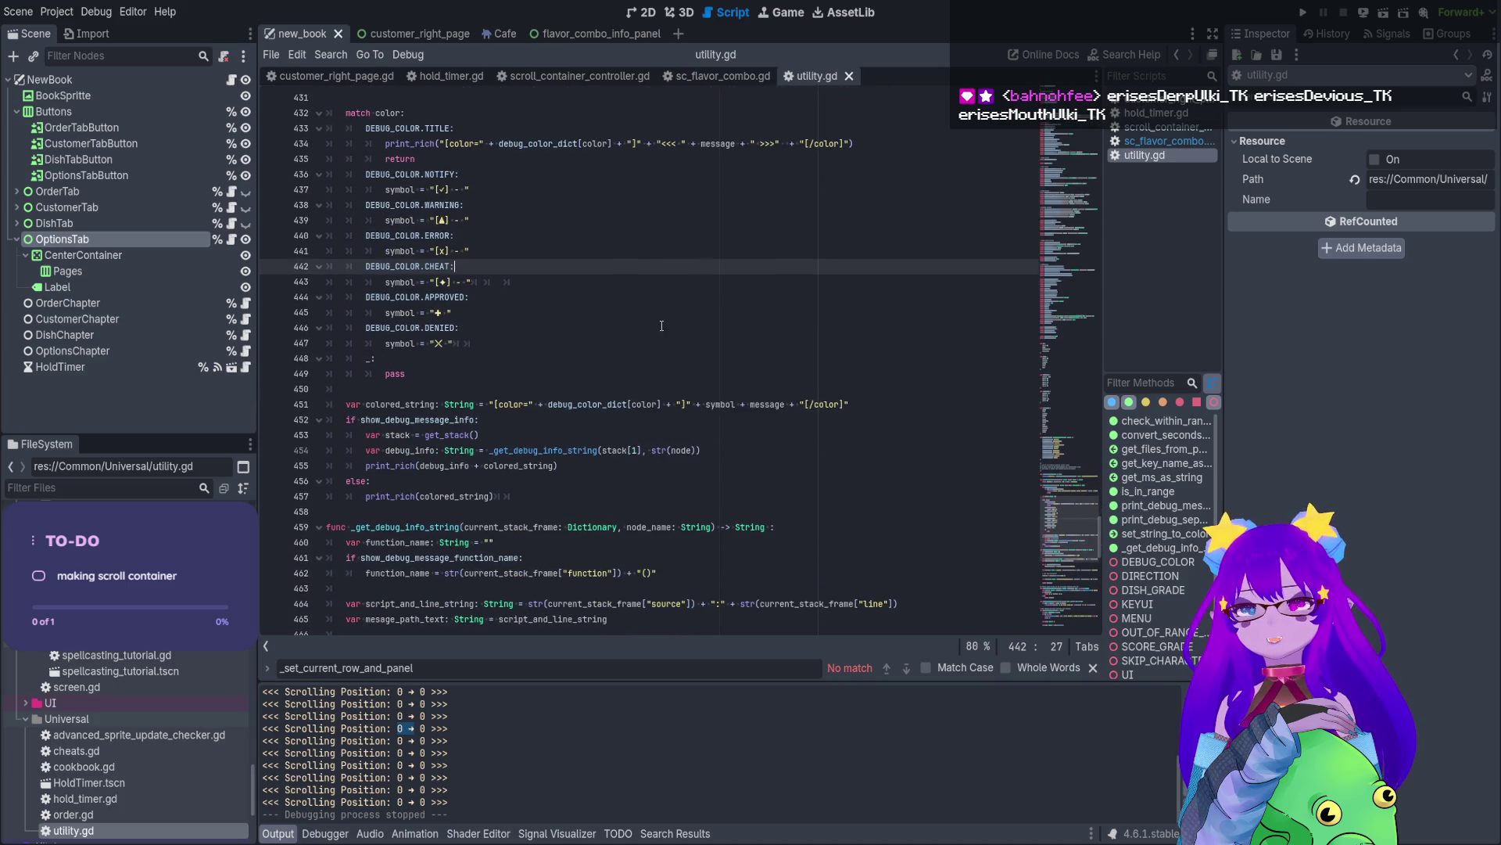
pyautogui.scroll(-3, 659, 338)
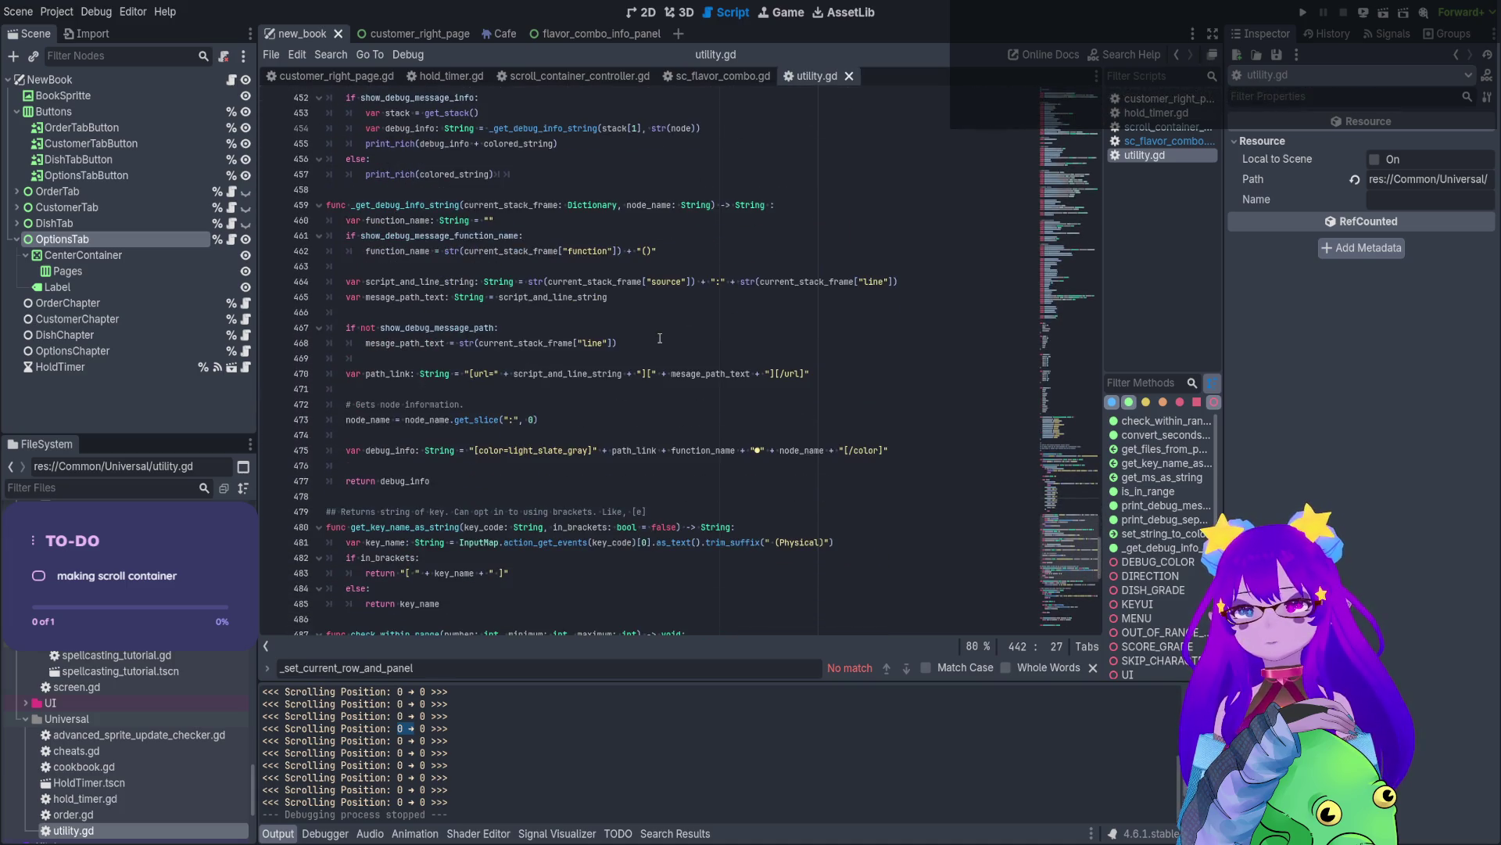
pyautogui.click(638, 452)
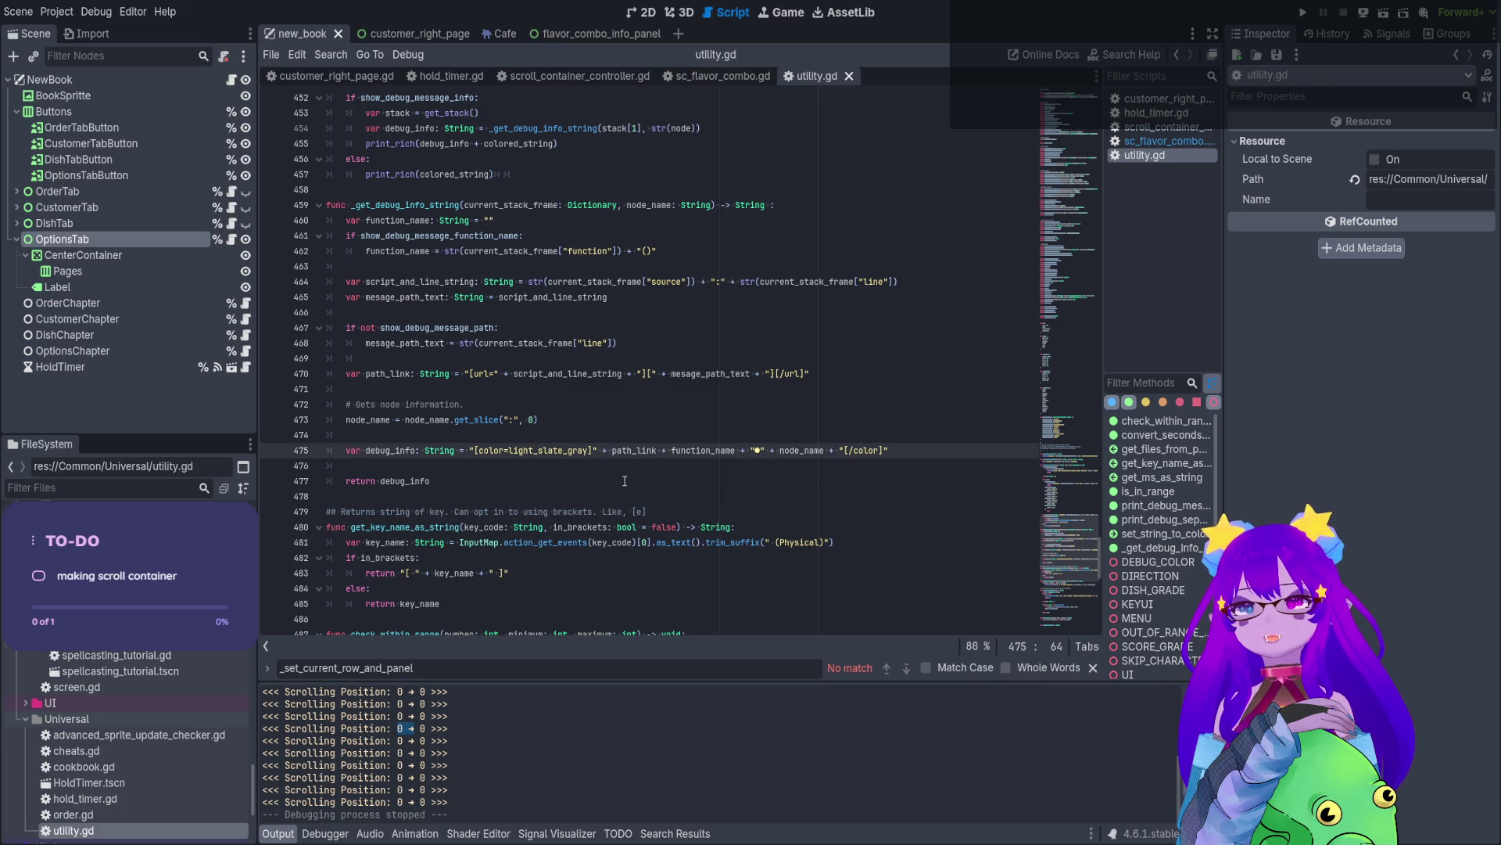
pyautogui.scroll(-5, 625, 480)
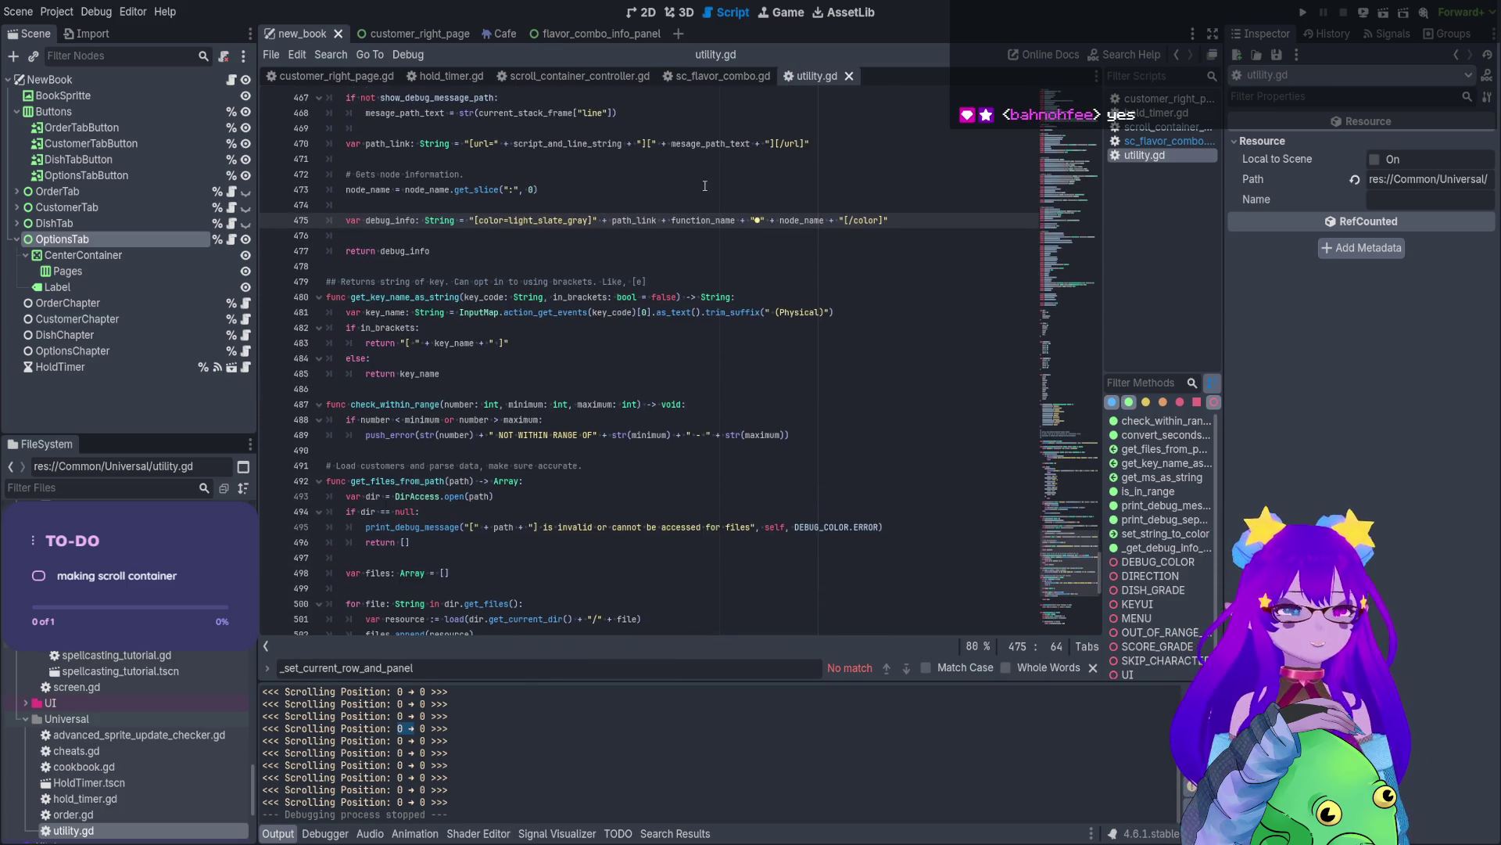
# - Return to sc_flavor_combo.gd and save the script and scene with Ctrl+S
pyautogui.click(731, 77)
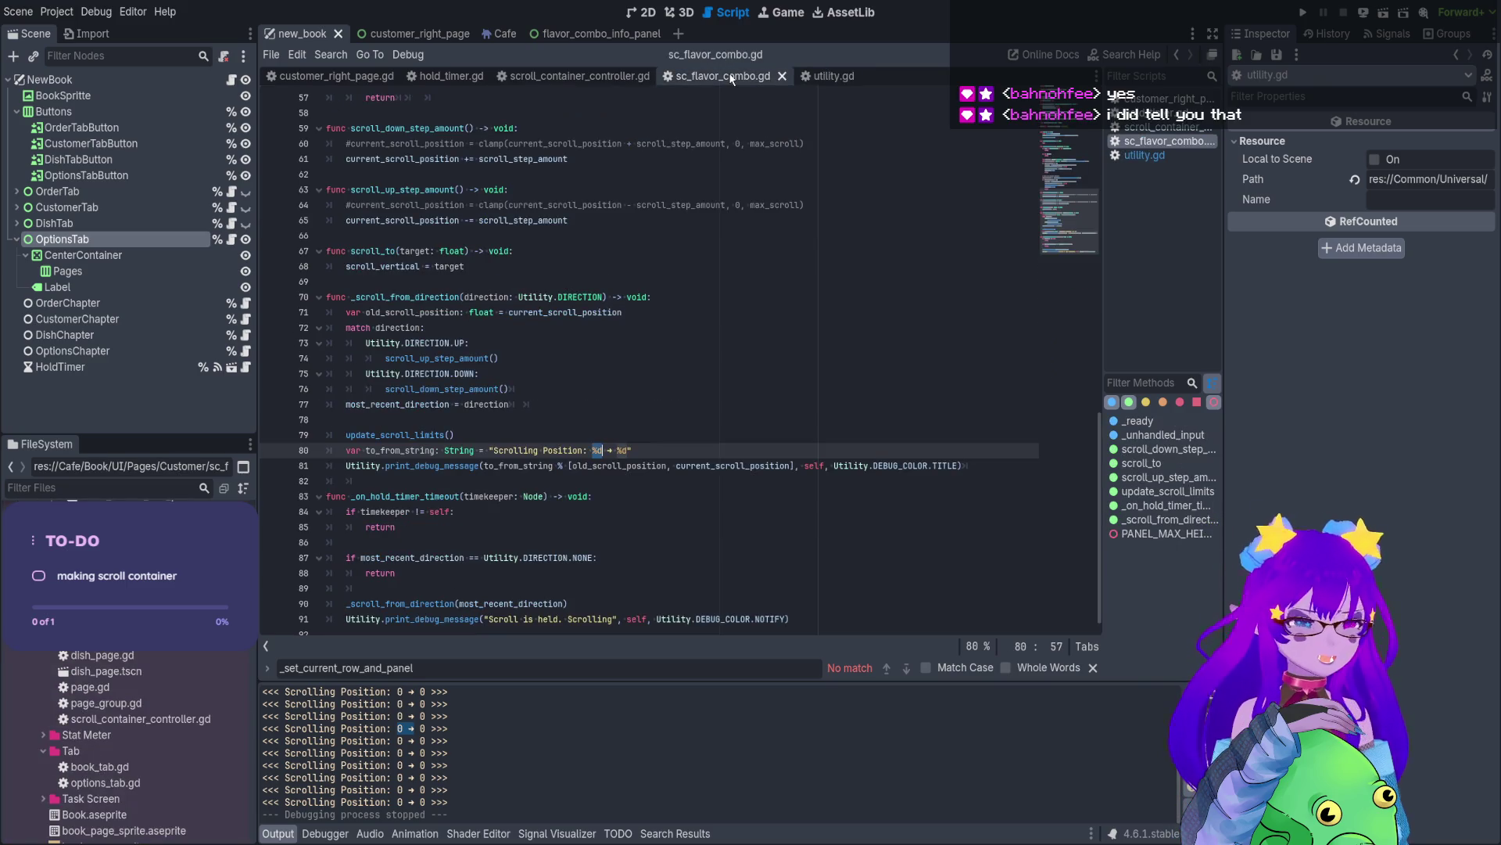
pyautogui.click(670, 456)
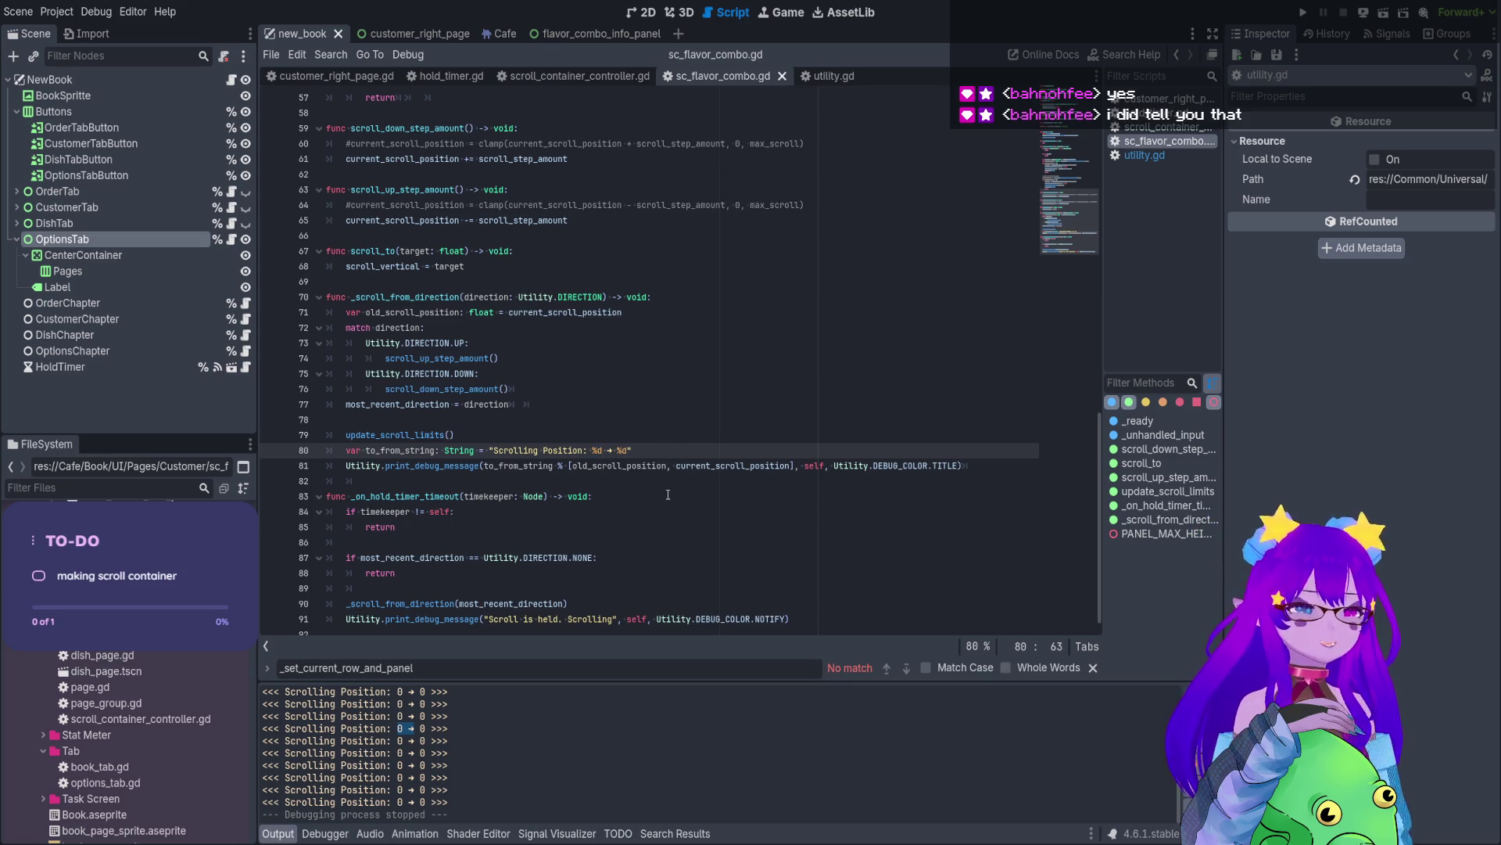
pyautogui.click(633, 384)
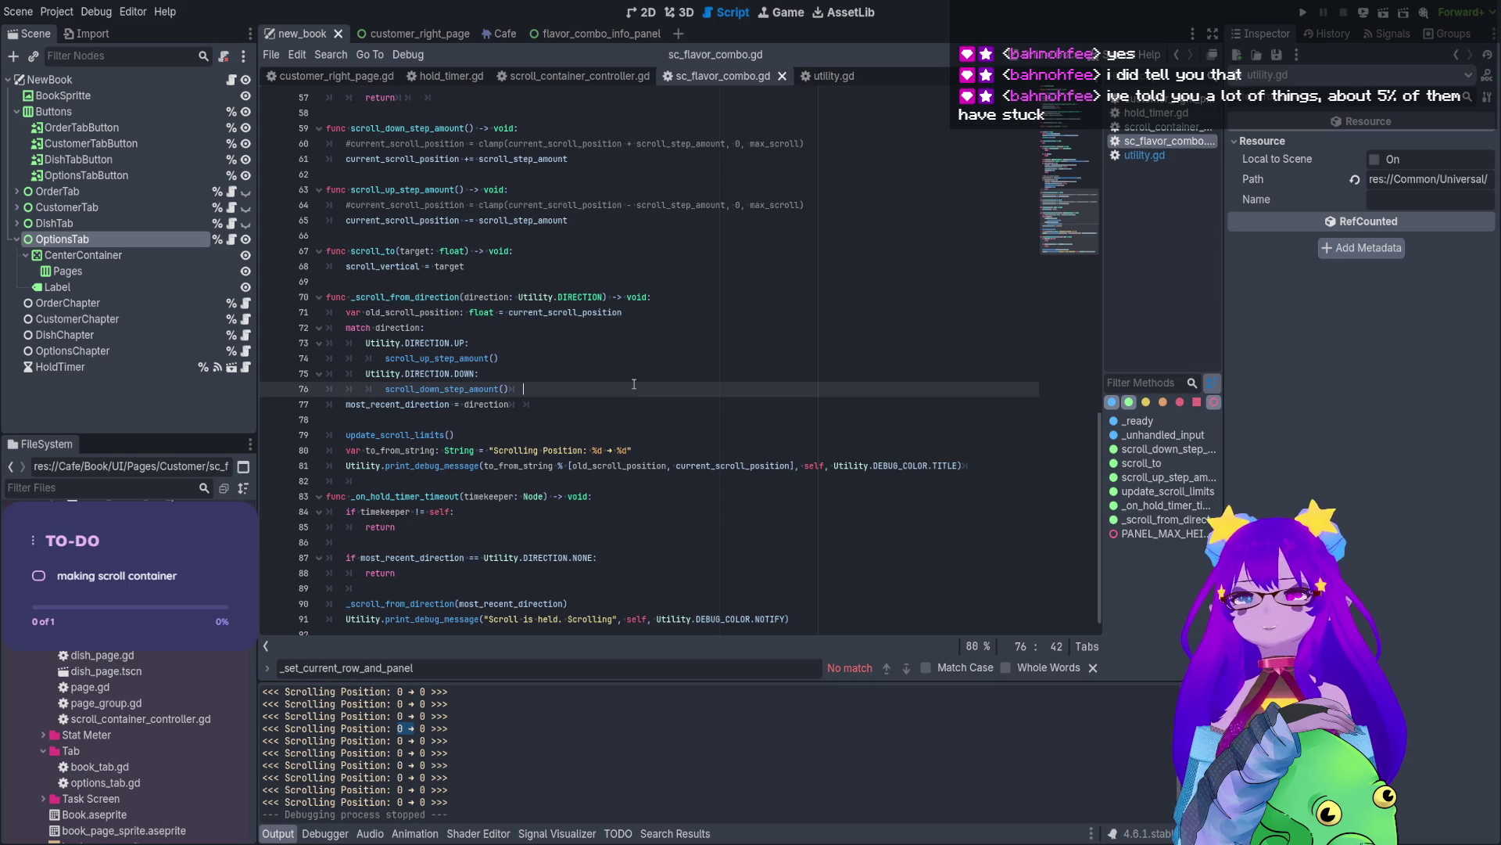
pyautogui.scroll(-1, 469, 396)
pyautogui.click(505, 532)
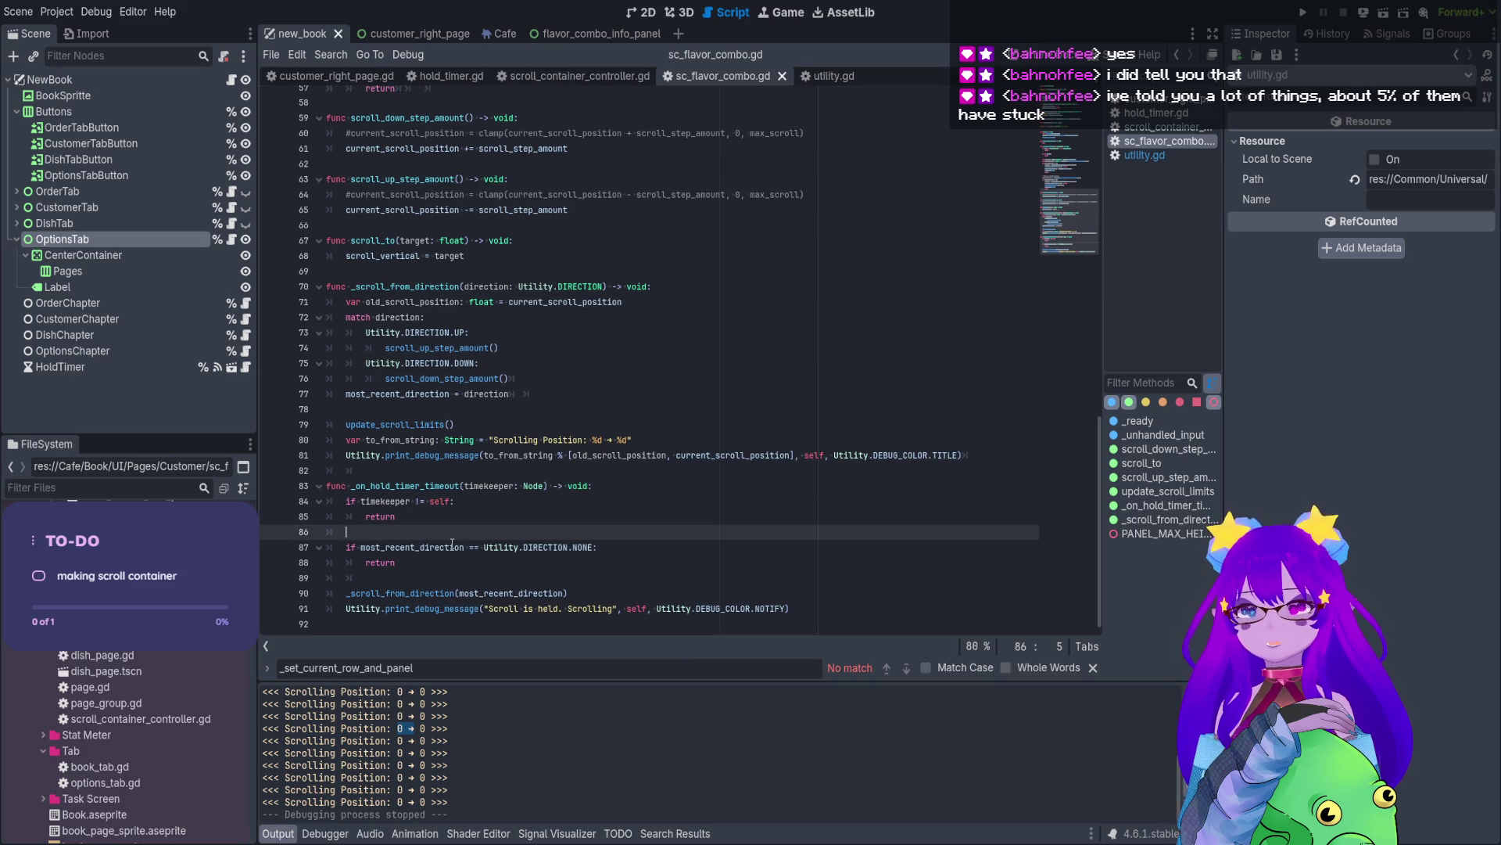
pyautogui.hotkey('ctrl', 's')
# - Launch the book scene and open the Necromancer customer tab showing the Unlocked 2/45 flavour grid
pyautogui.click(1384, 13)
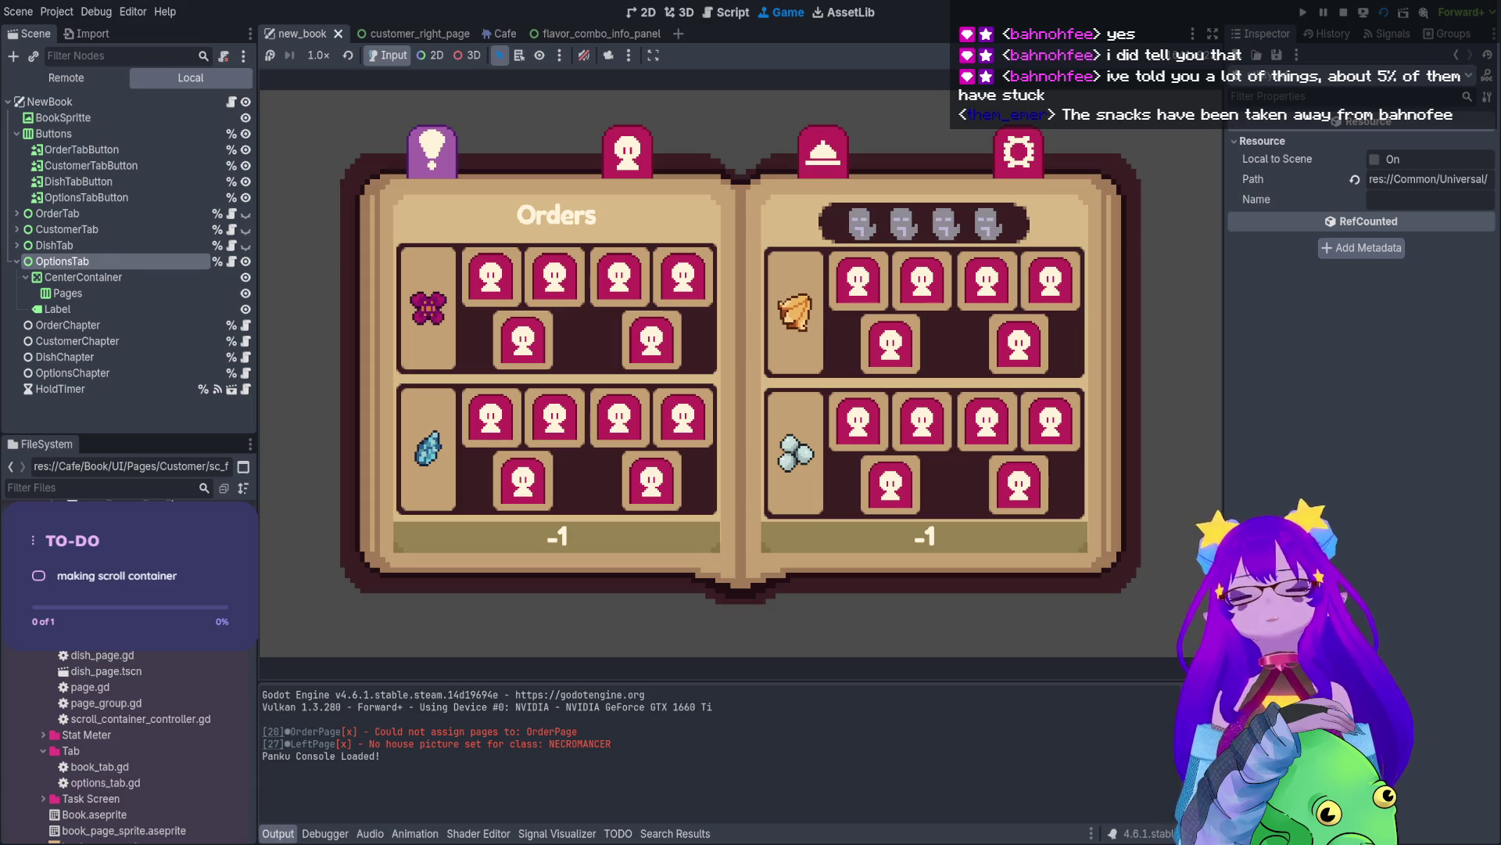
pyautogui.click(628, 150)
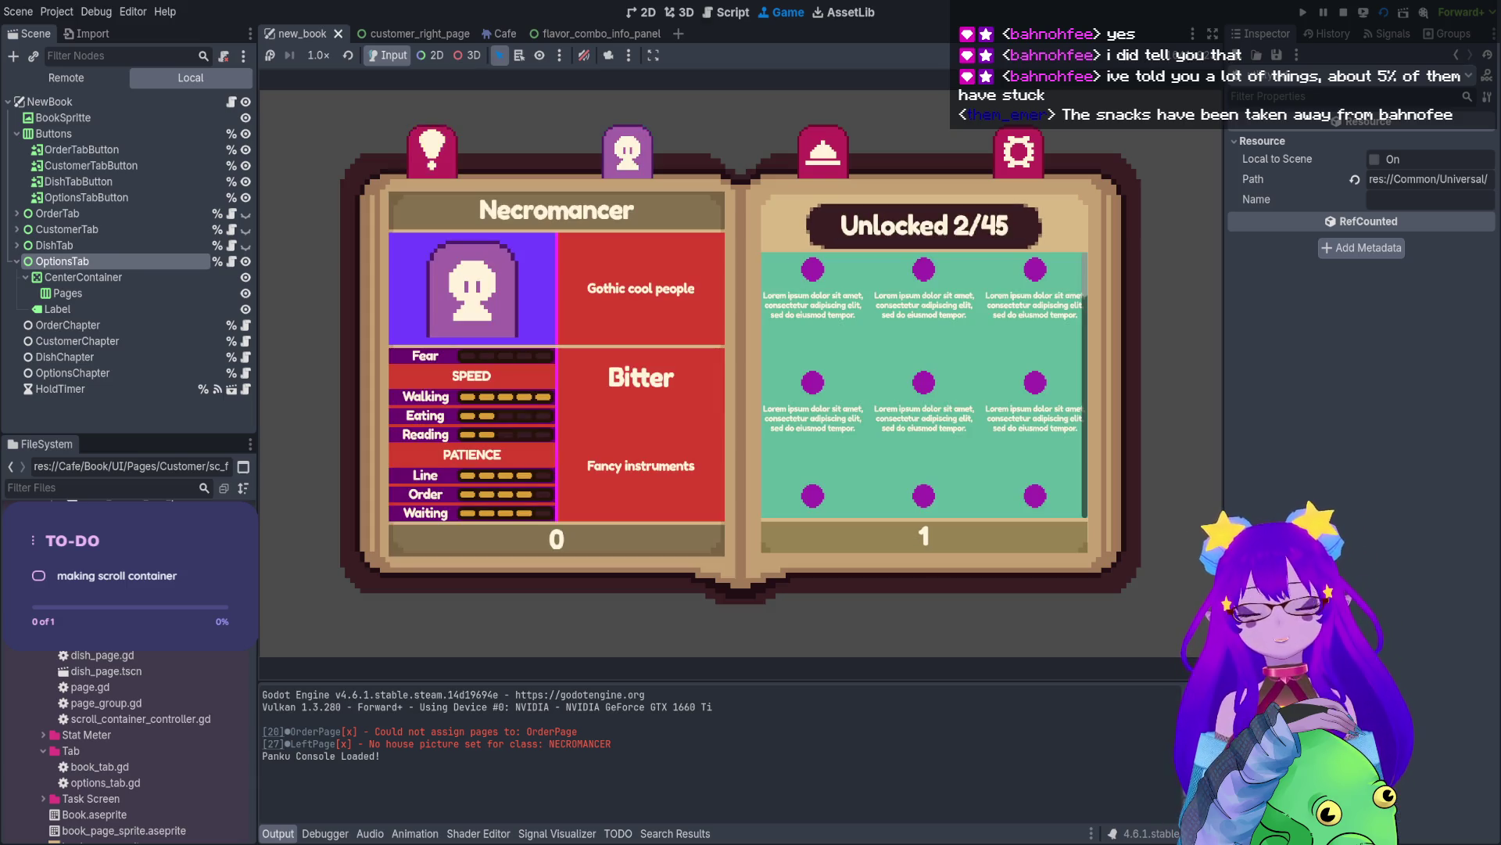
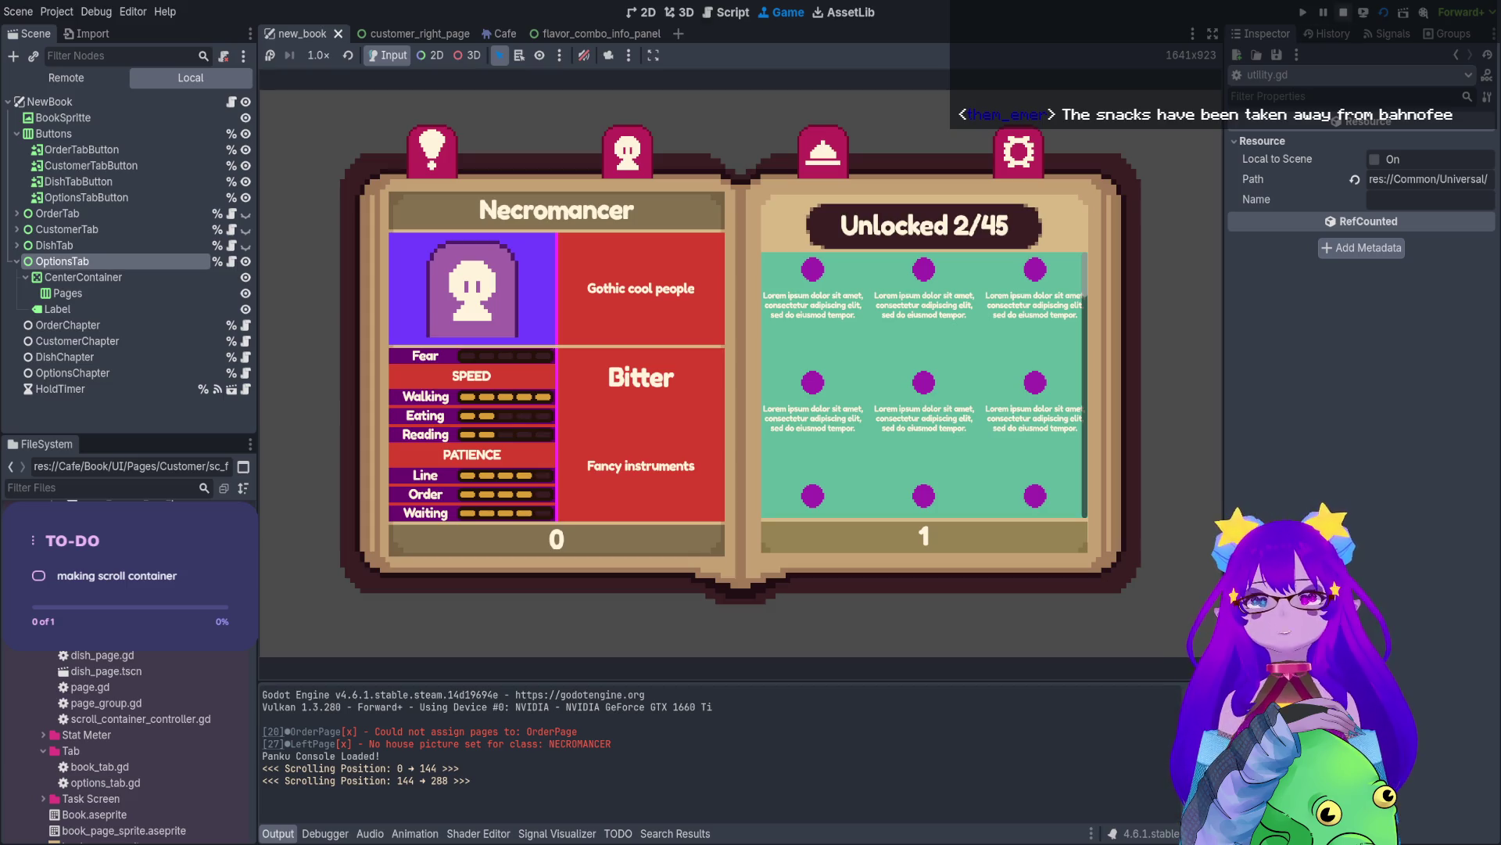
# - Stop the game and open sc_flavor_combo.gd from the customer_right_page scene
pyautogui.press('F8')
pyautogui.click(642, 12)
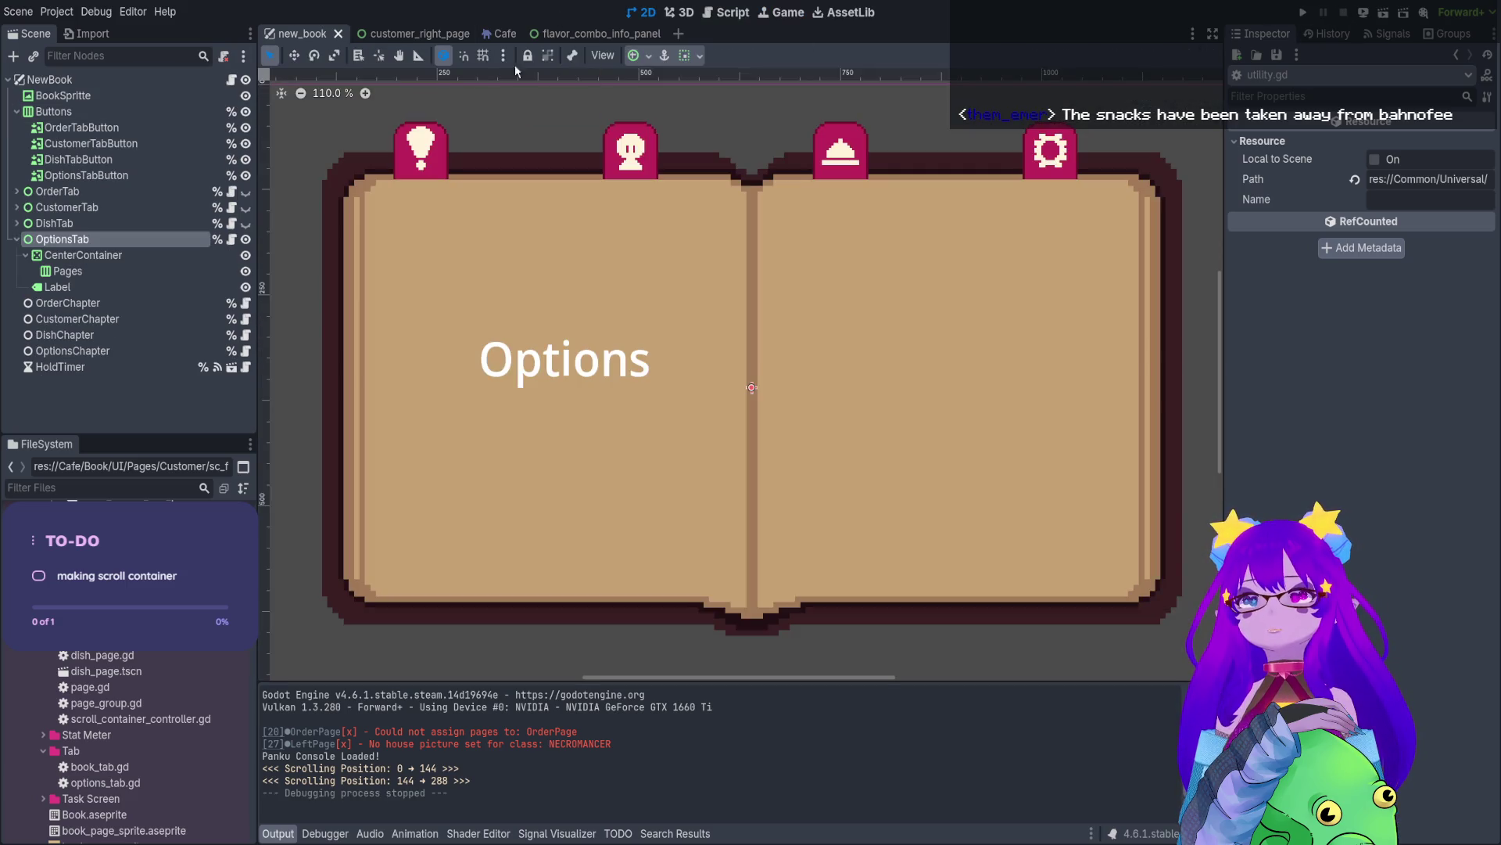
pyautogui.click(397, 34)
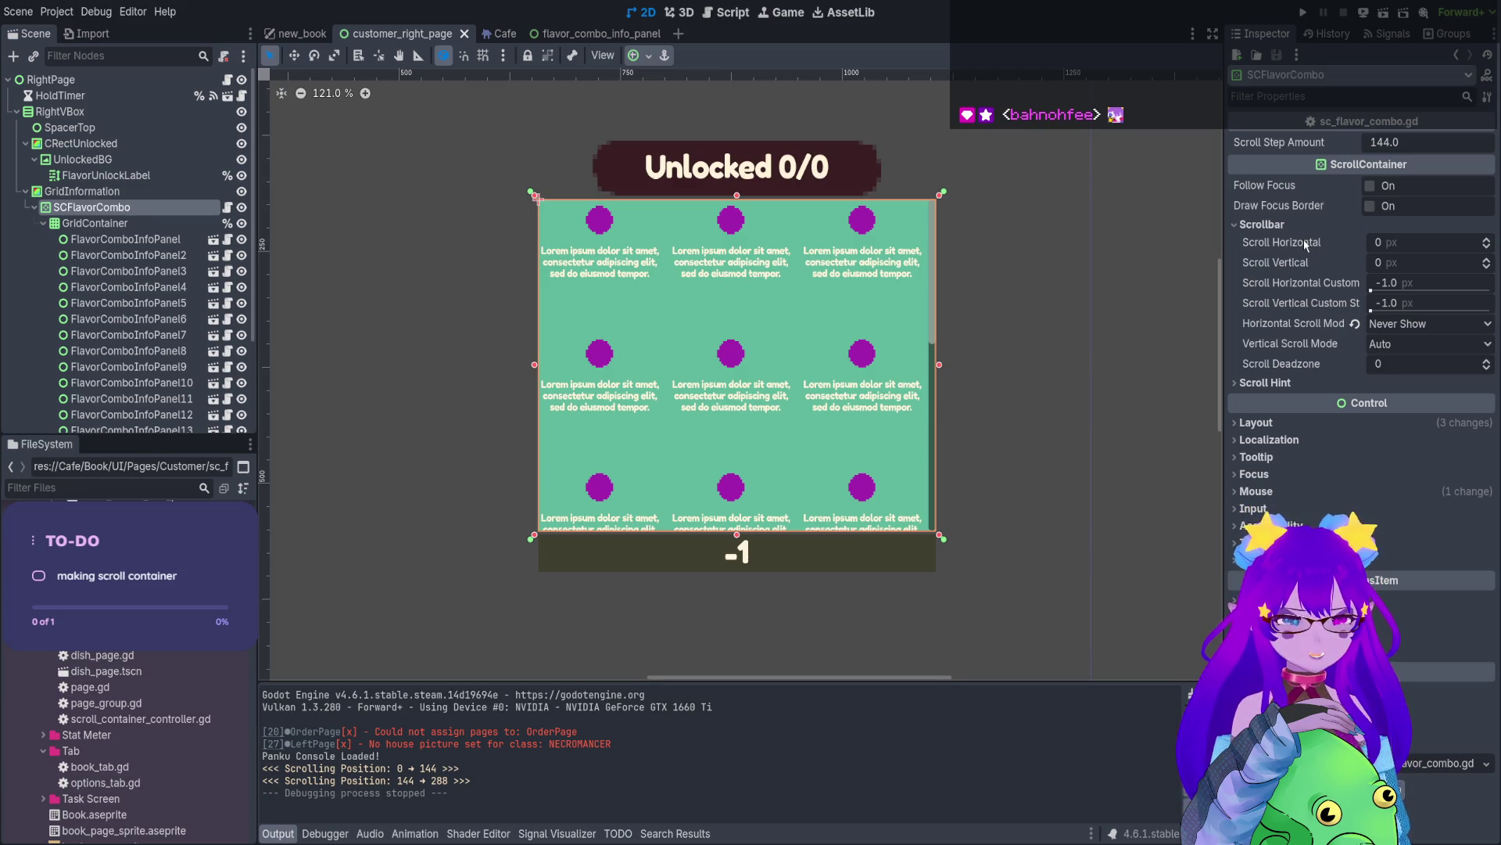
pyautogui.click(715, 14)
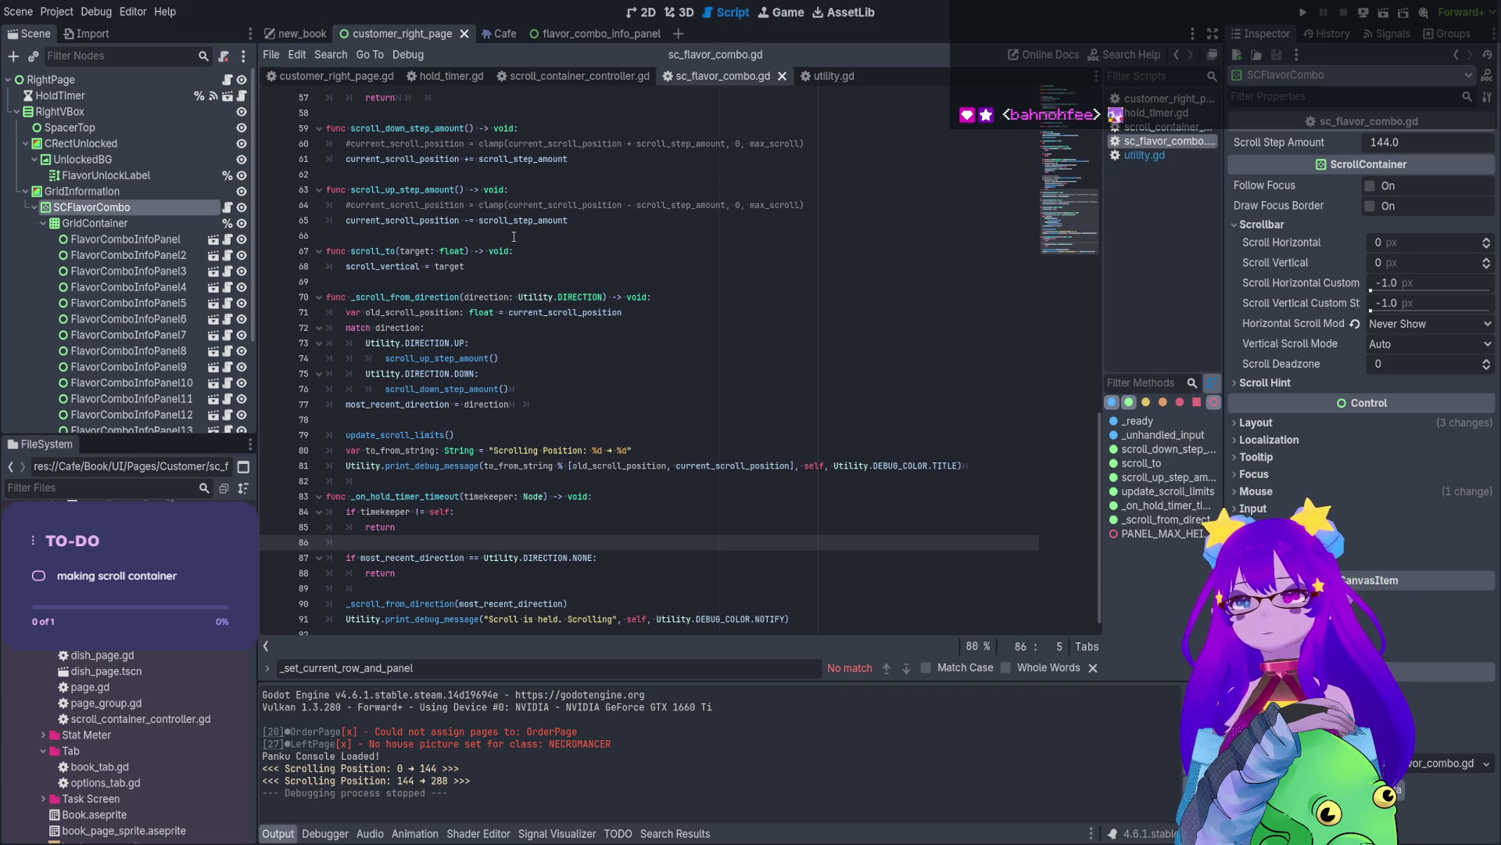
pyautogui.click(411, 267)
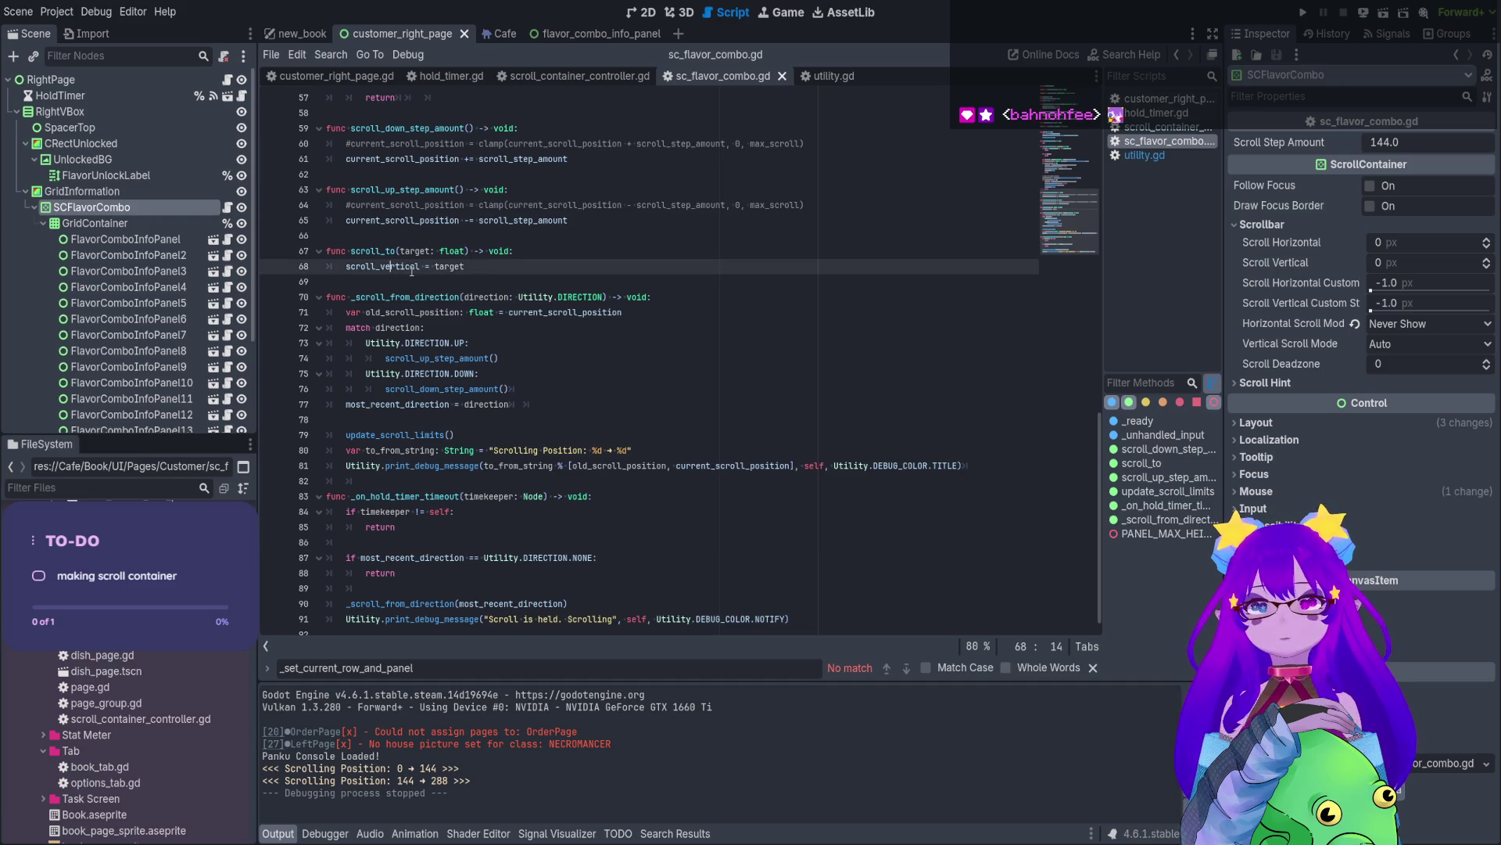
pyautogui.doubleClick(412, 270)
pyautogui.scroll(1, 415, 312)
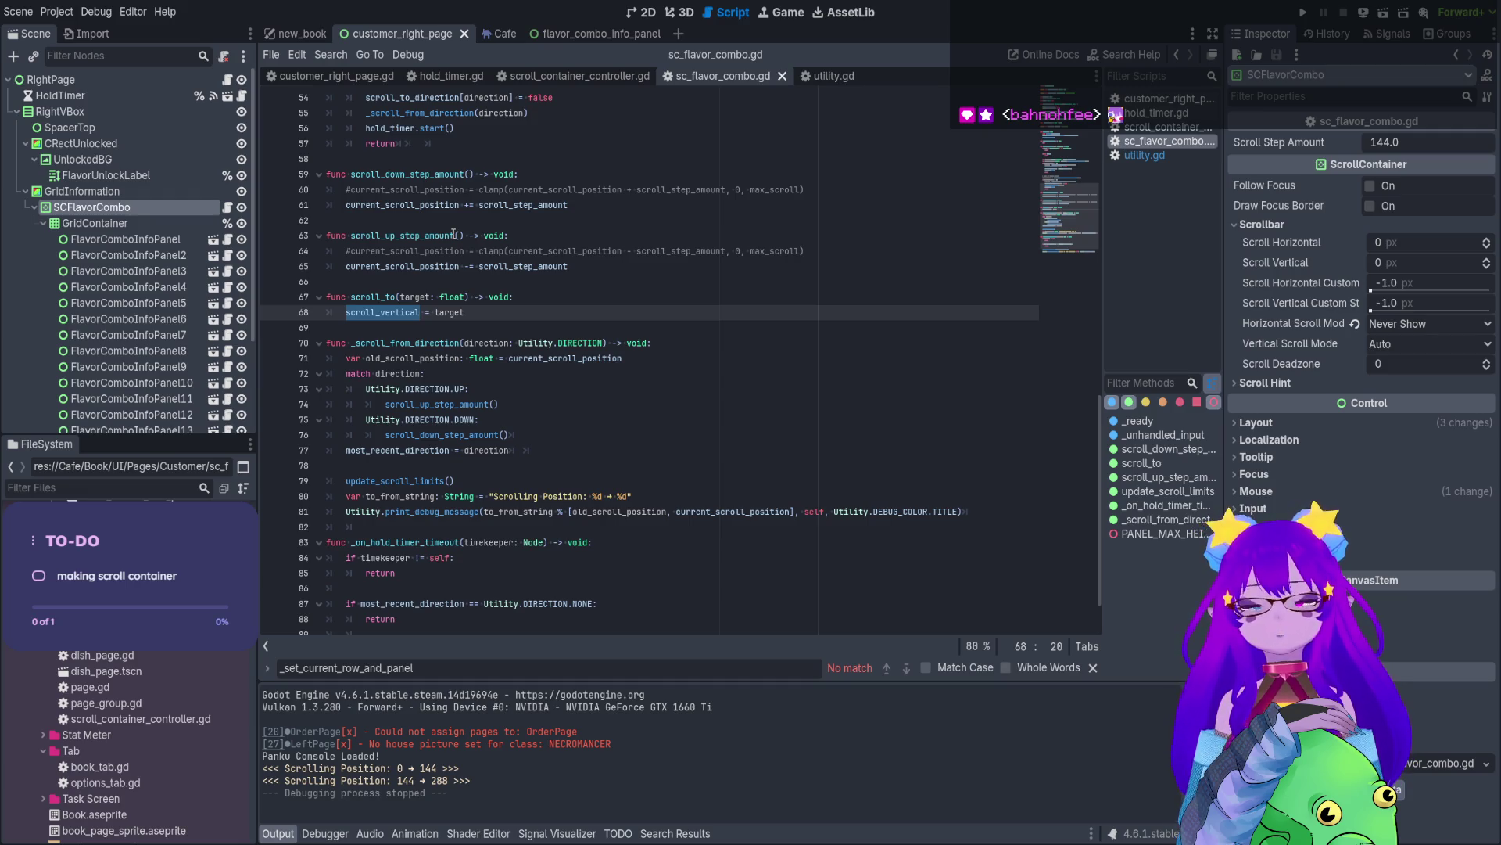
pyautogui.write('ho')
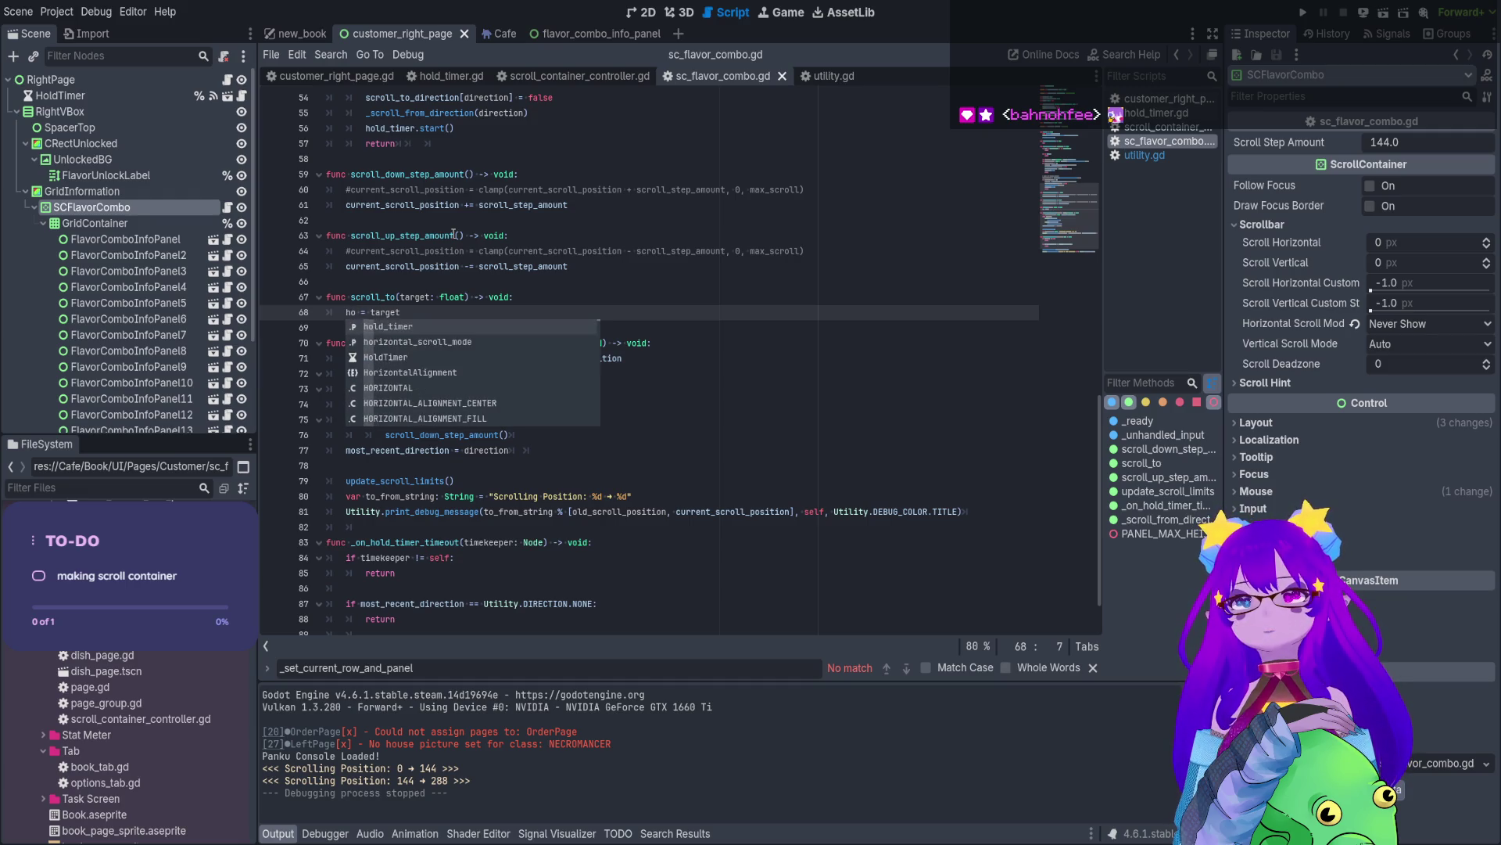
pyautogui.press('BackSpace')
pyautogui.press('BackSpace')
pyautogui.write('scroll')
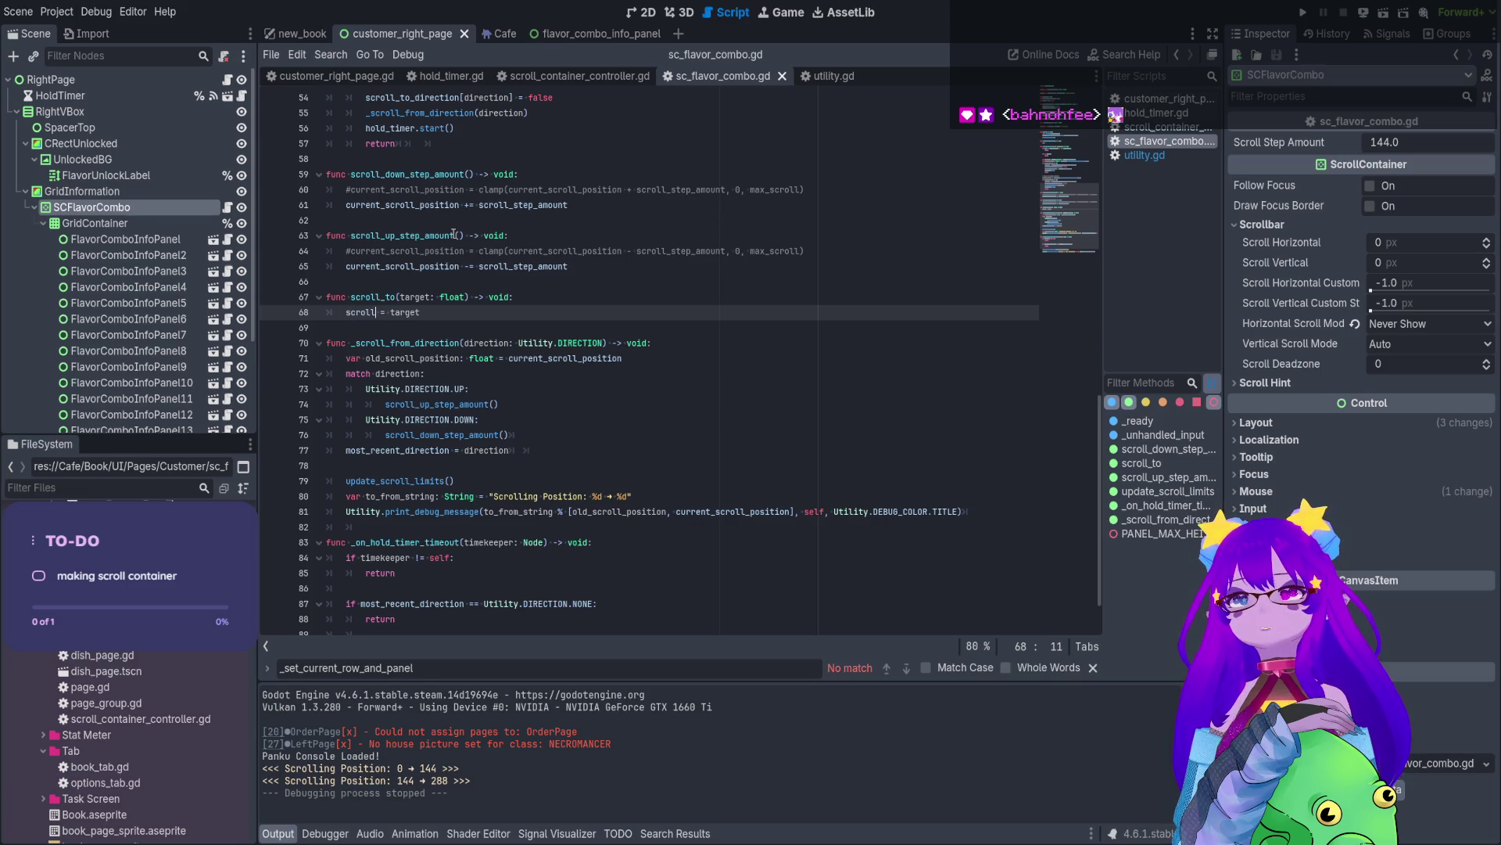
pyautogui.write('_hor')
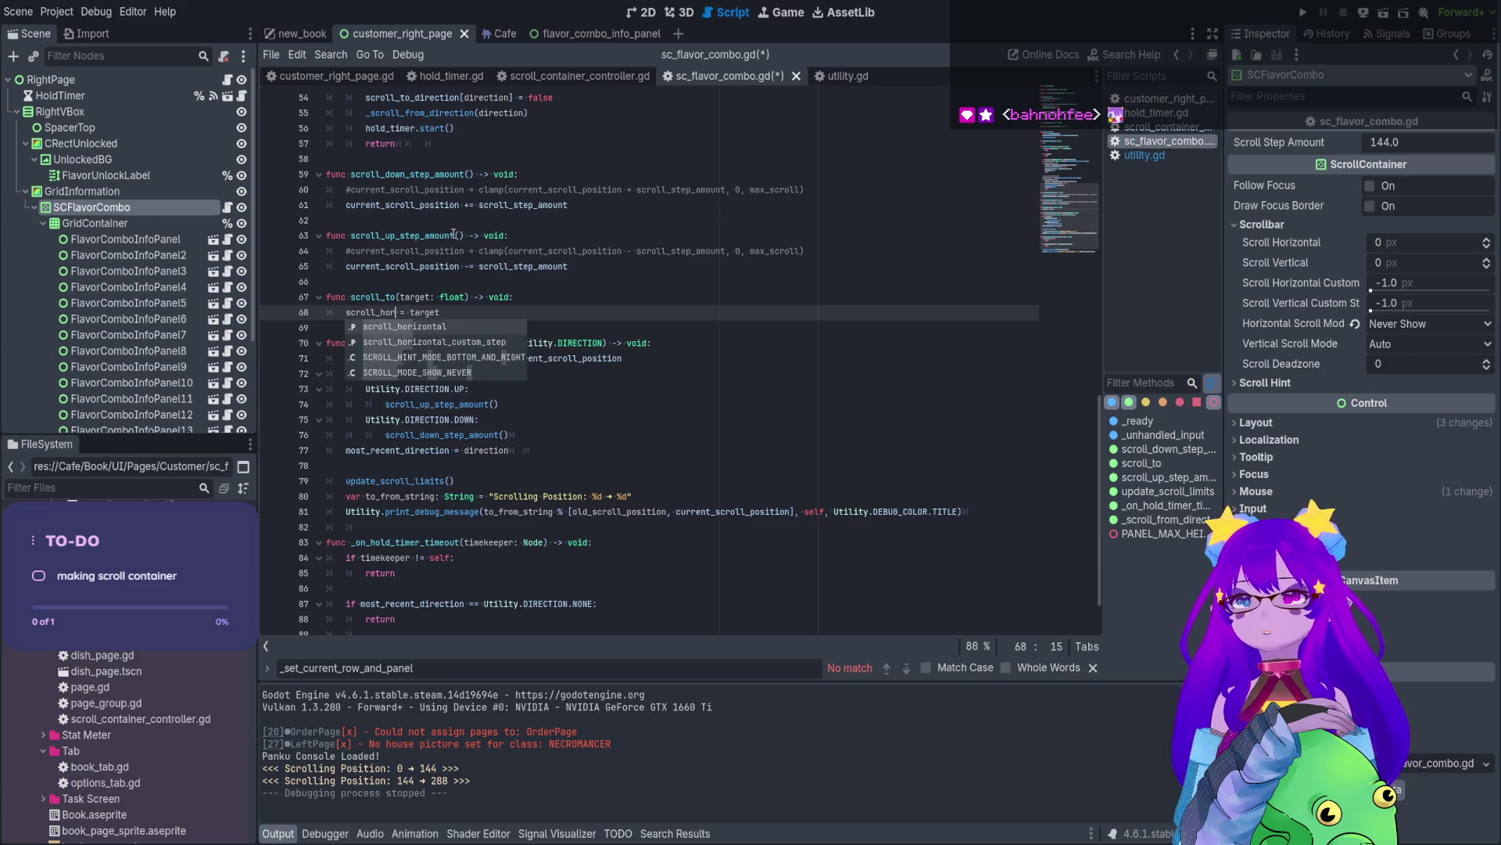
pyautogui.press('Return')
pyautogui.hotkey('ctrl', 's')
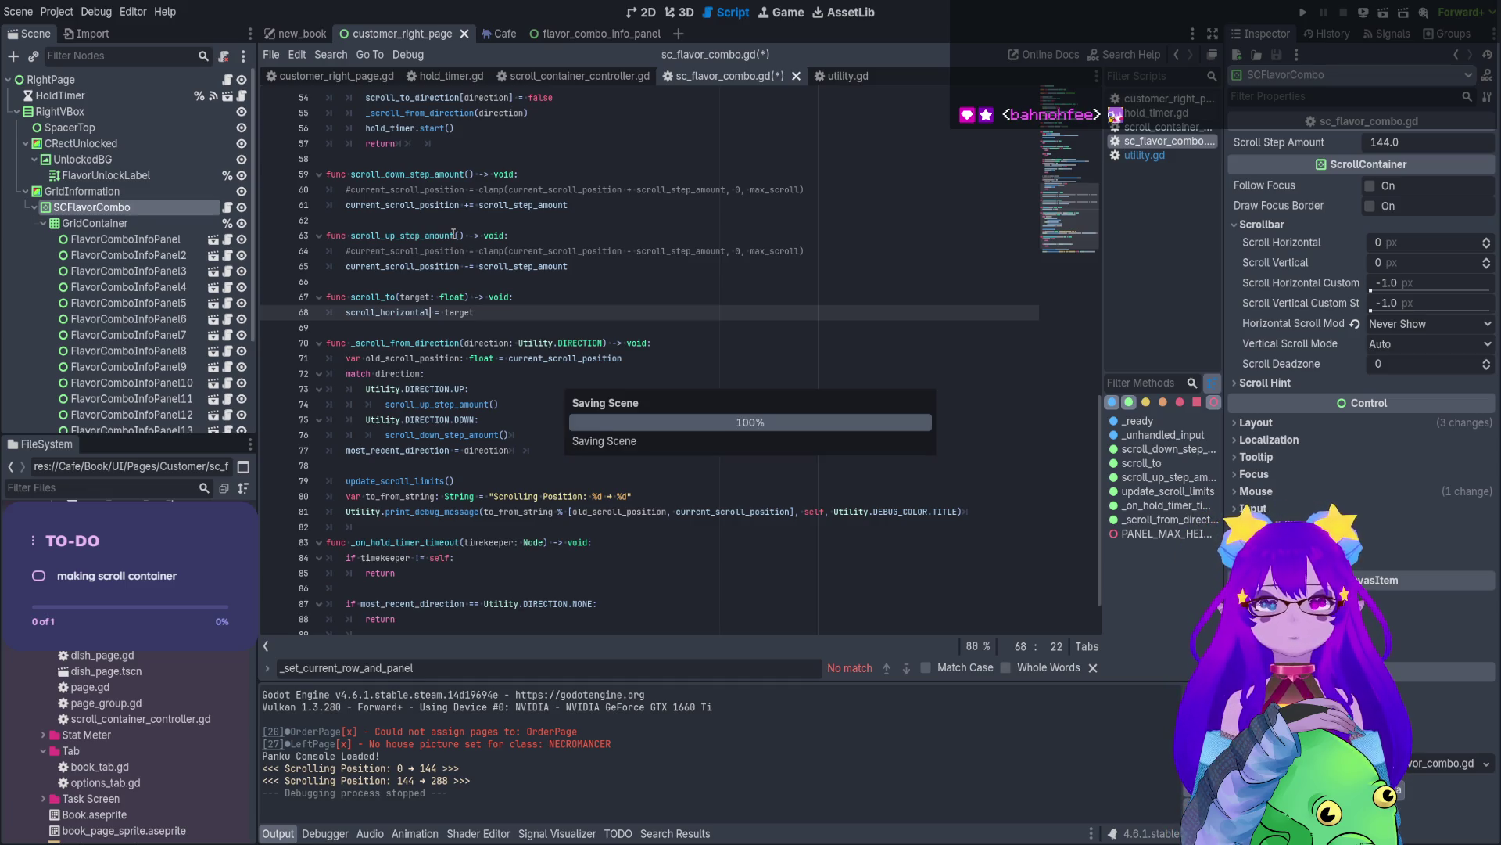
pyautogui.hotkey('ctrl', 'BackSpace')
pyautogui.hotkey('ctrl', 'BackSpace')
pyautogui.write('ho')
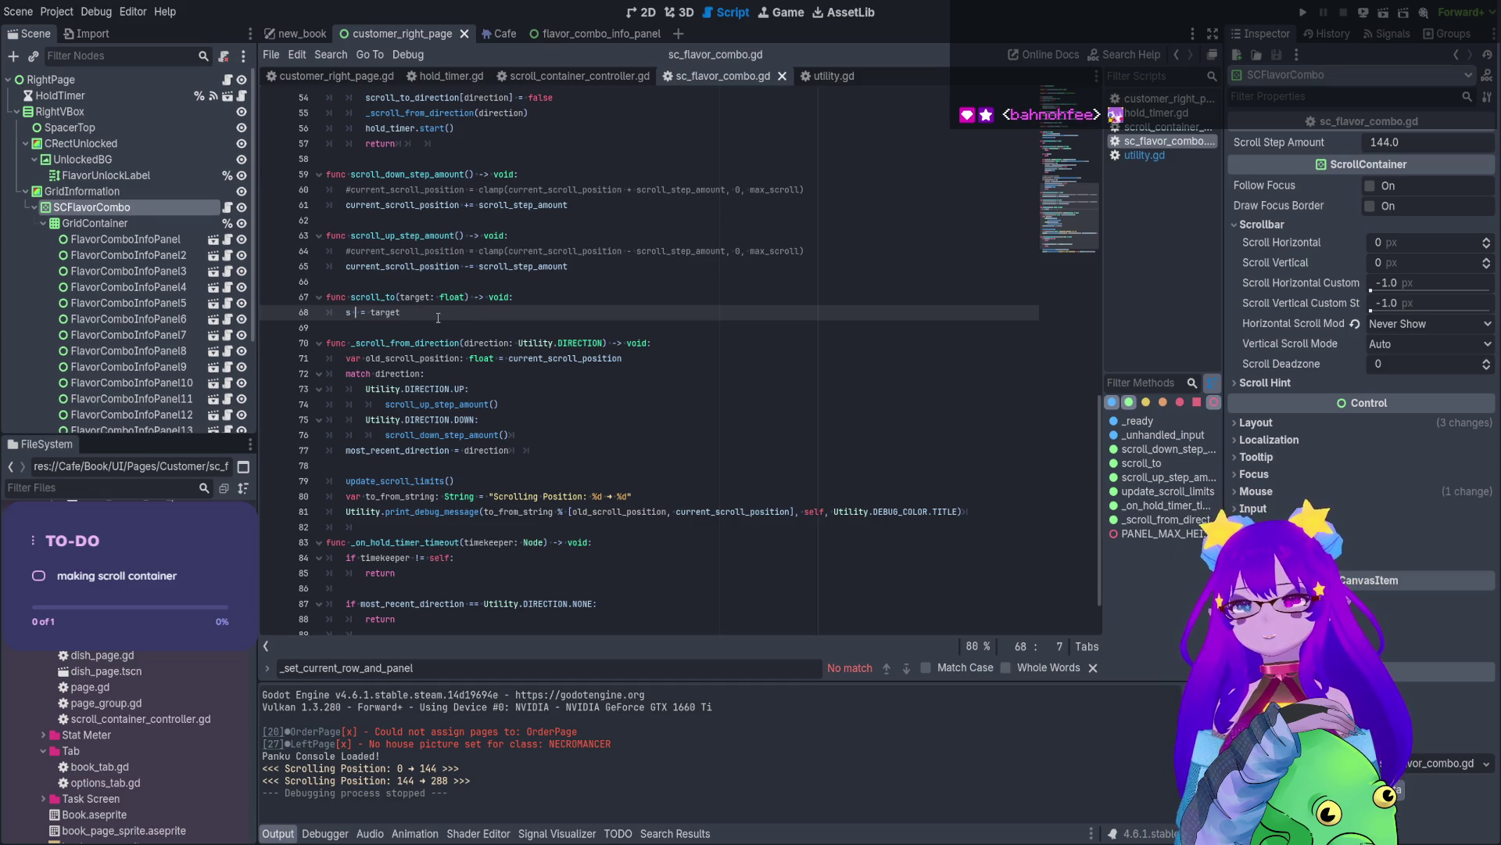
pyautogui.press('BackSpace')
pyautogui.press('BackSpace')
pyautogui.write('scroll_vertical')
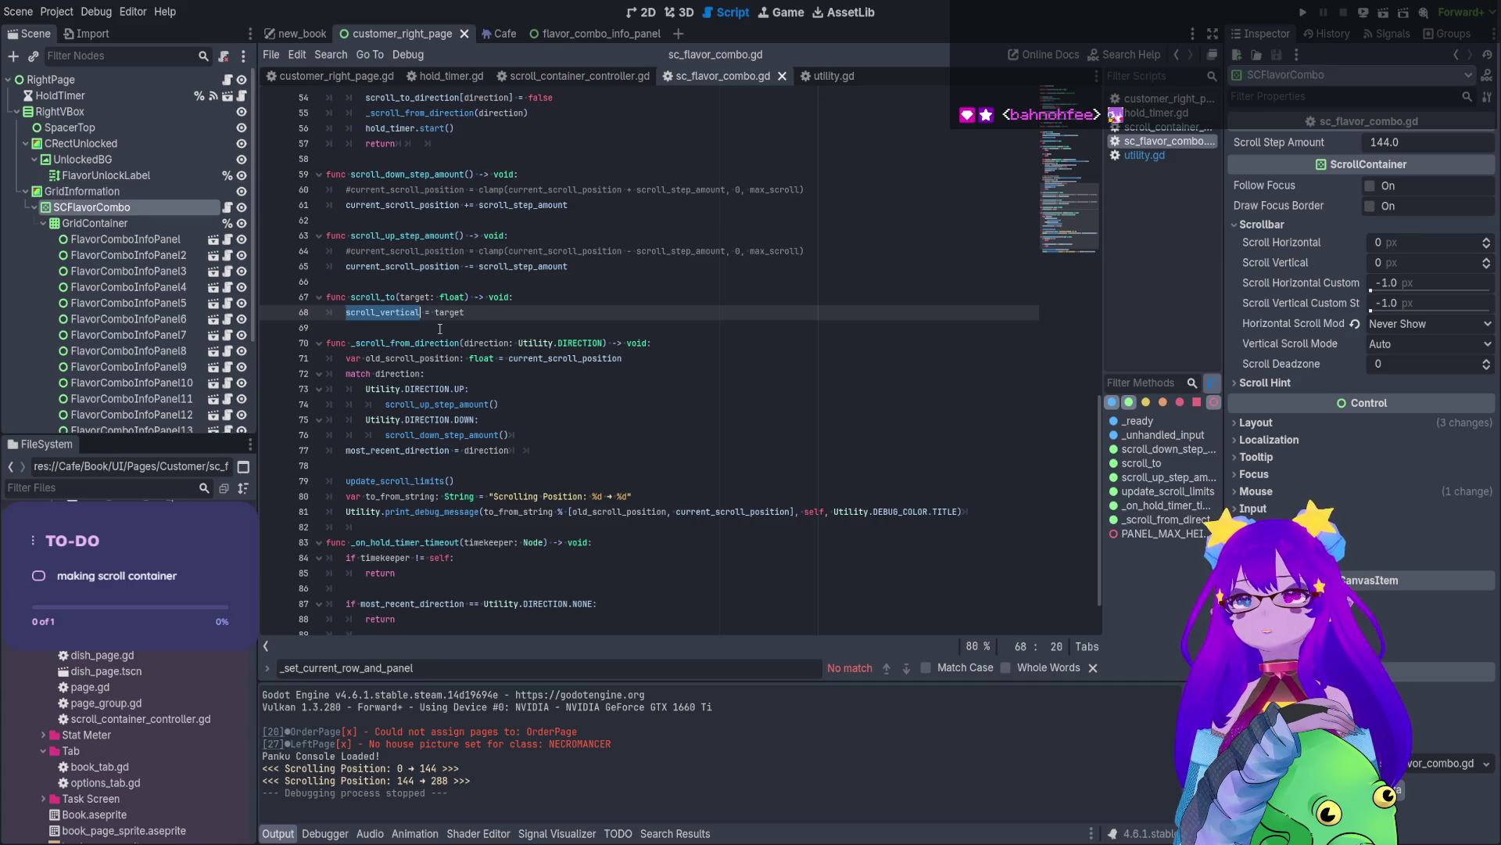
pyautogui.press('End')
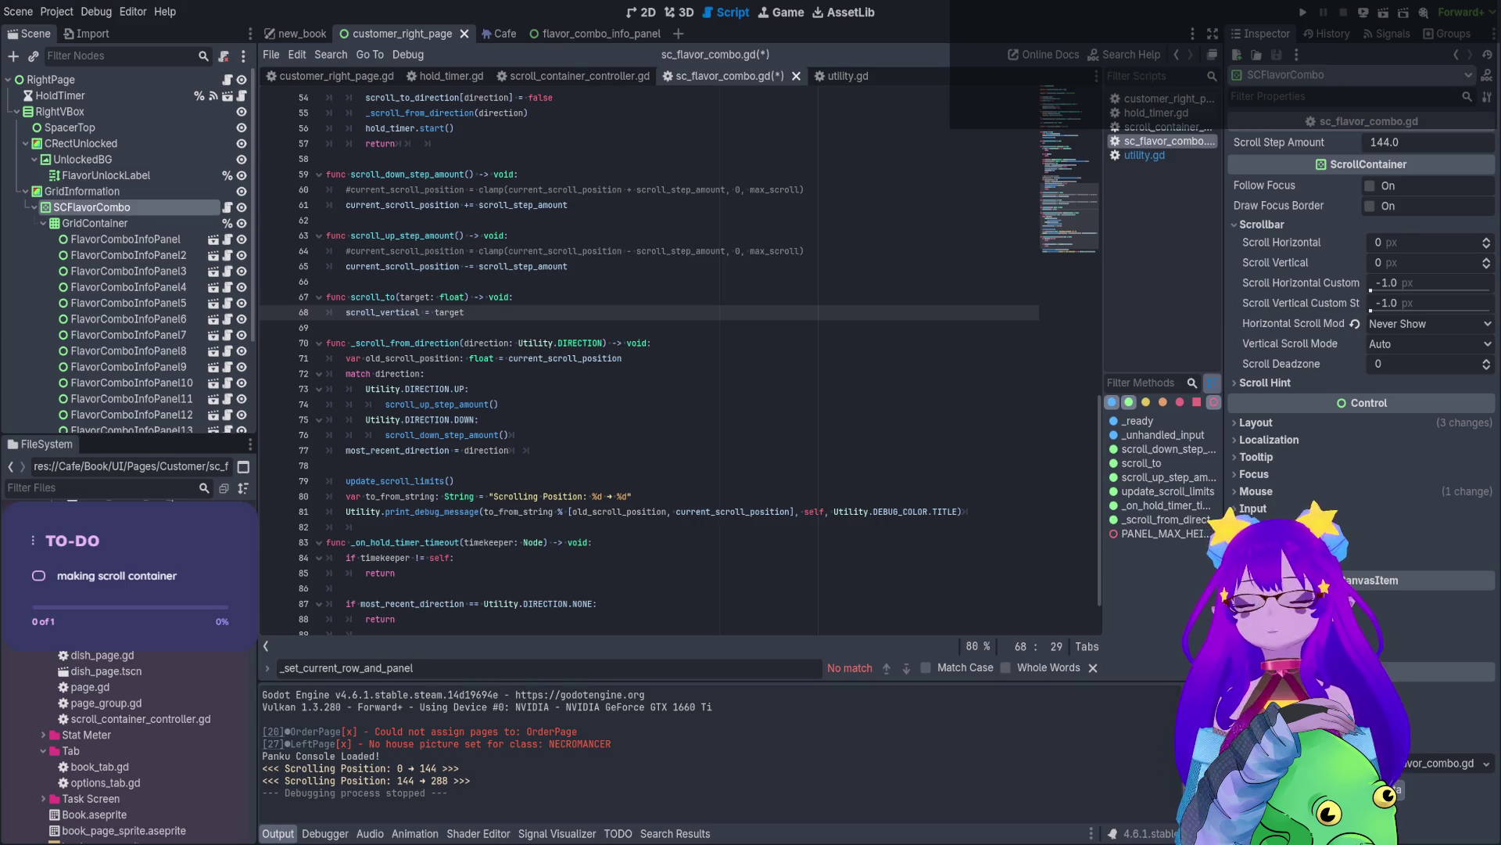
# - Search the script for scroll_to and cycle through every match back to the definition
pyautogui.doubleClick(372, 298)
pyautogui.hotkey('ctrl', 'f')
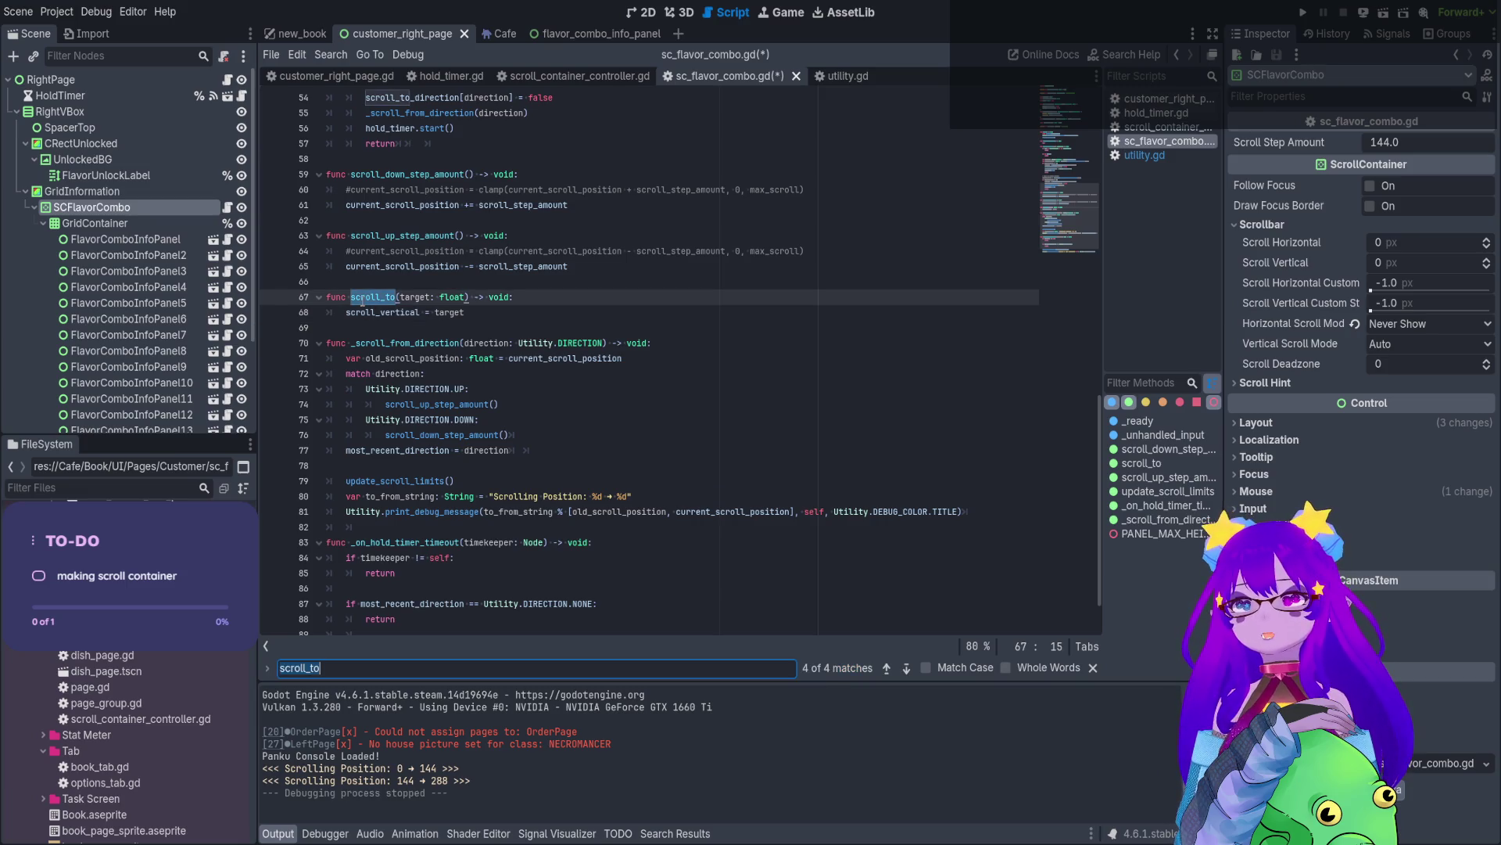
pyautogui.click(906, 670)
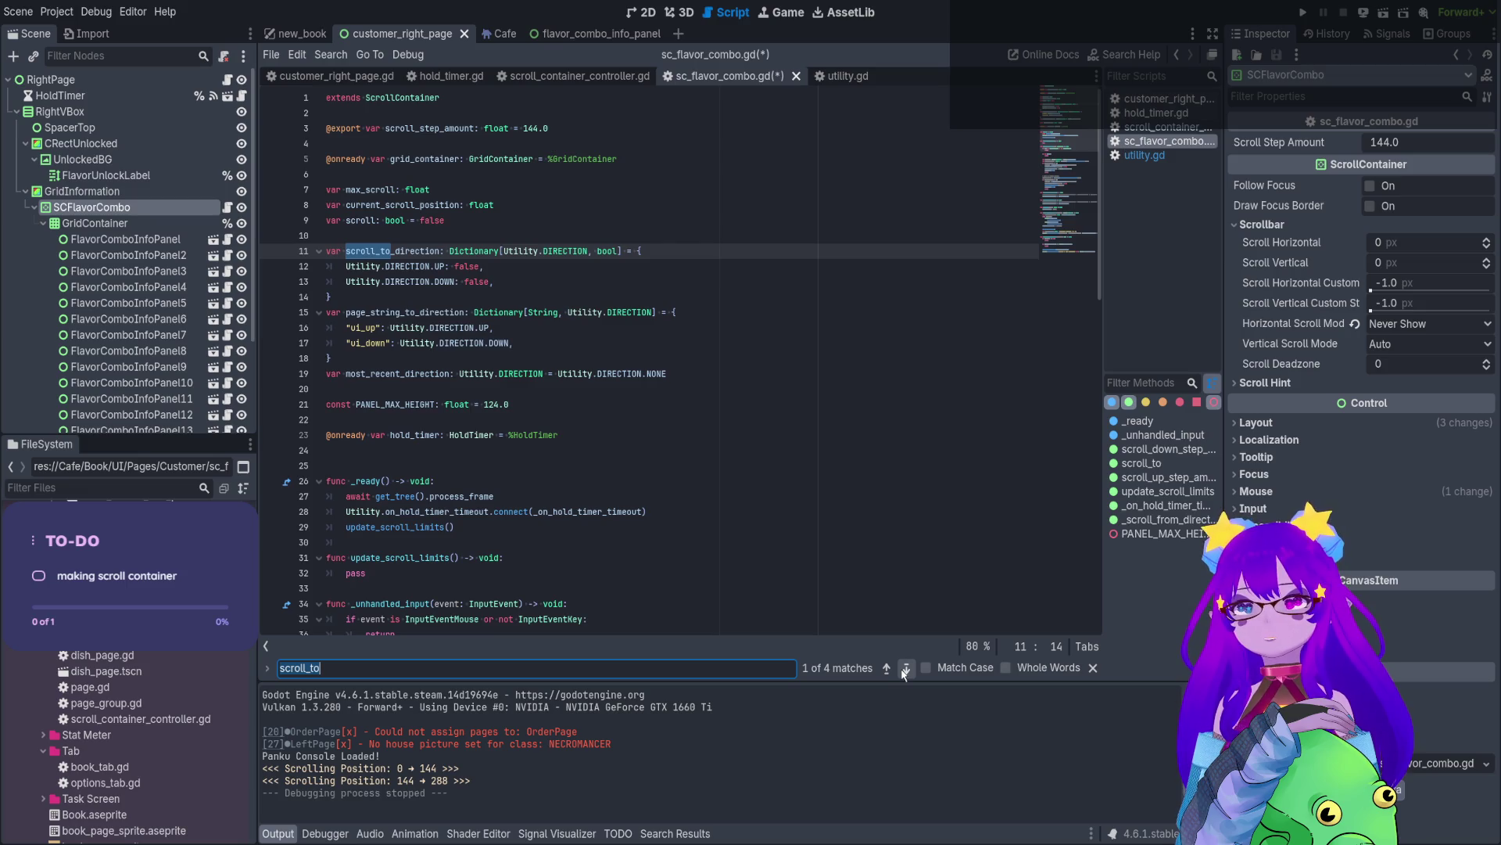
pyautogui.click(905, 669)
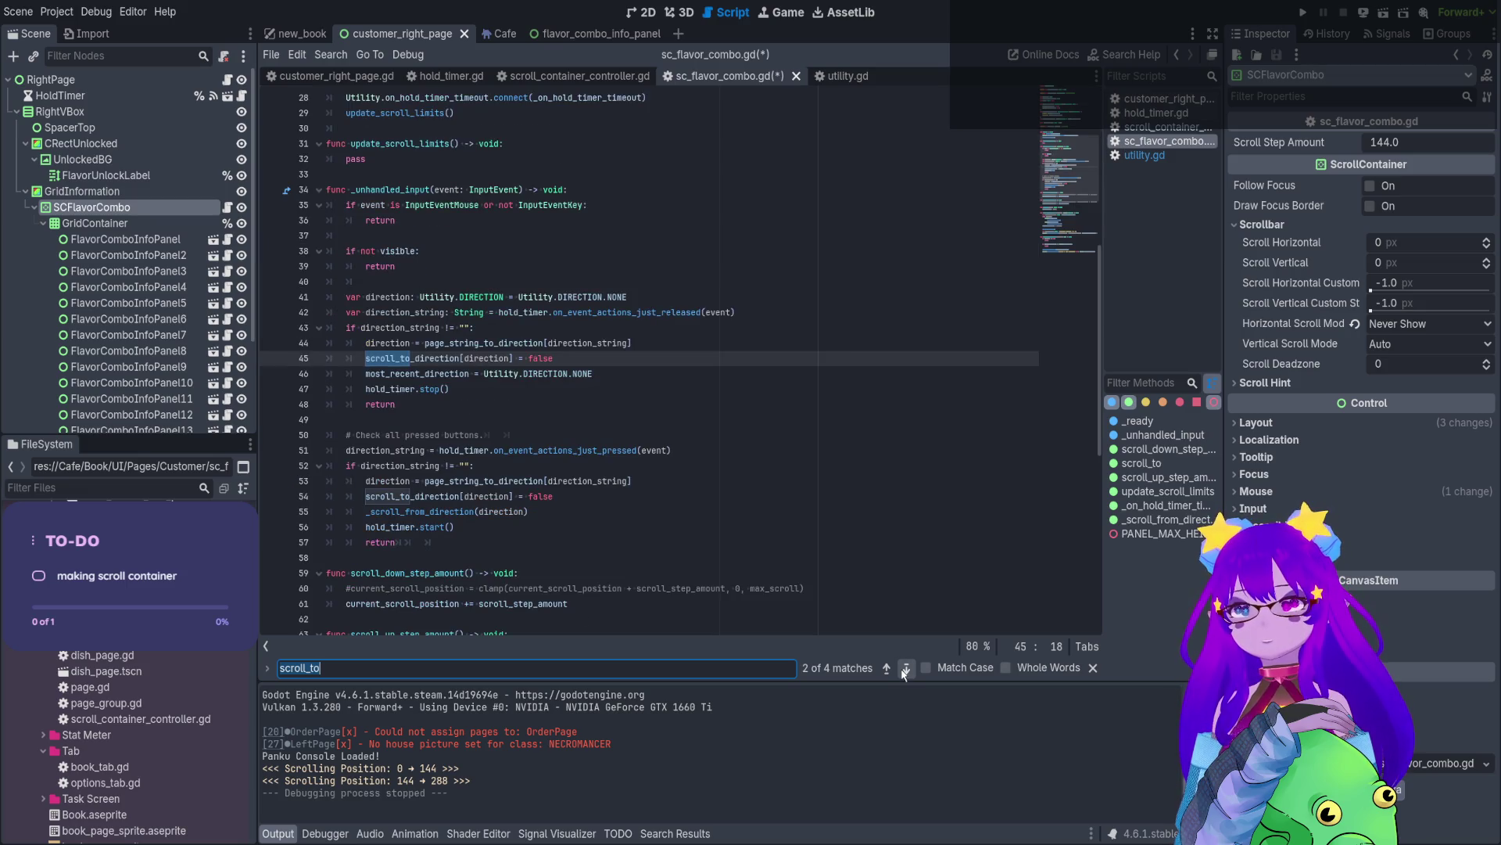
pyautogui.click(905, 670)
pyautogui.click(906, 670)
pyautogui.click(905, 670)
pyautogui.click(906, 670)
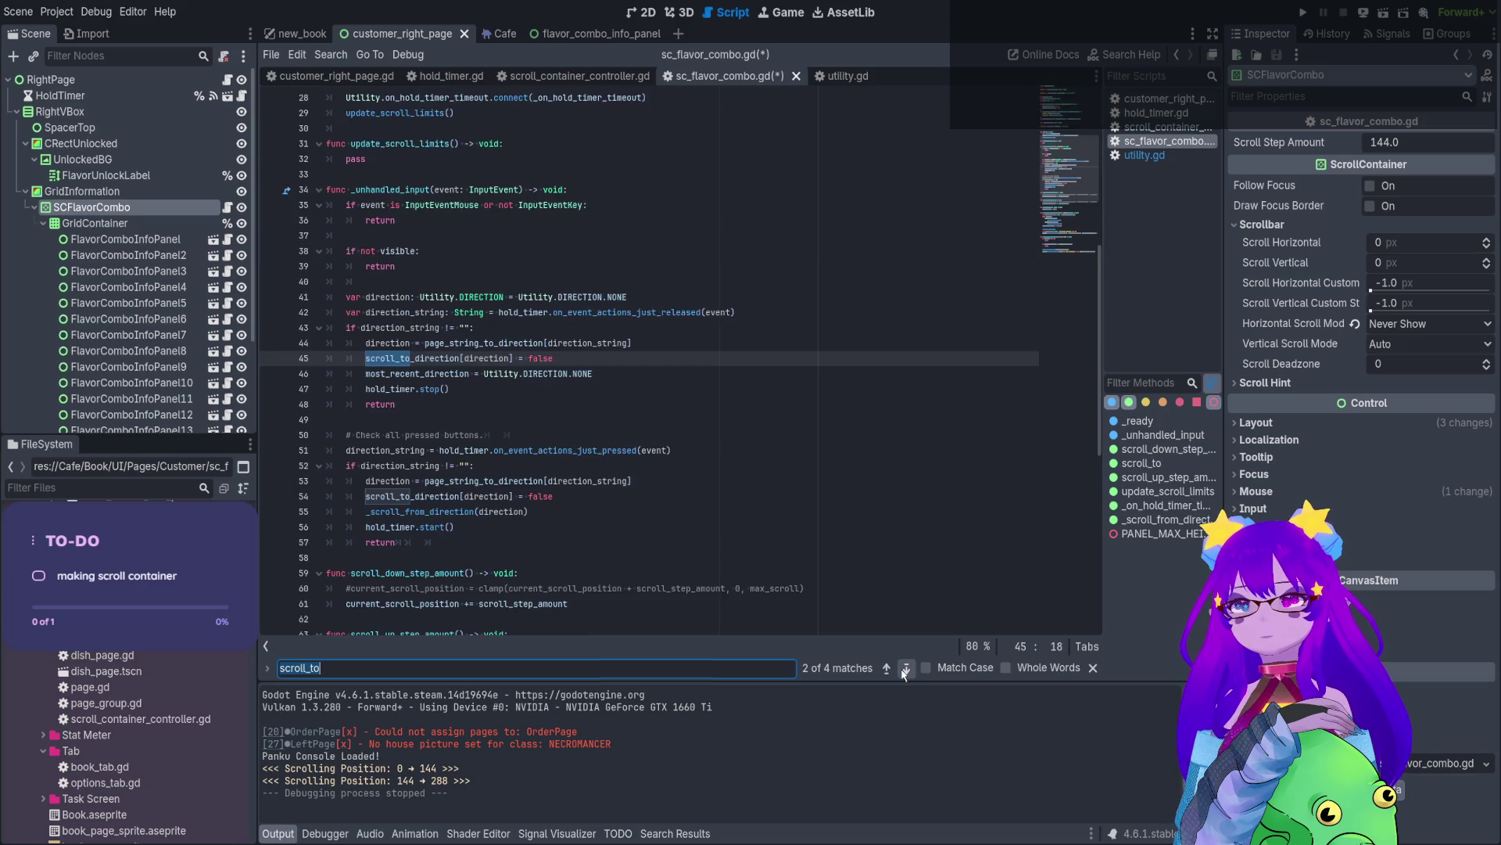
pyautogui.click(906, 670)
pyautogui.click(905, 670)
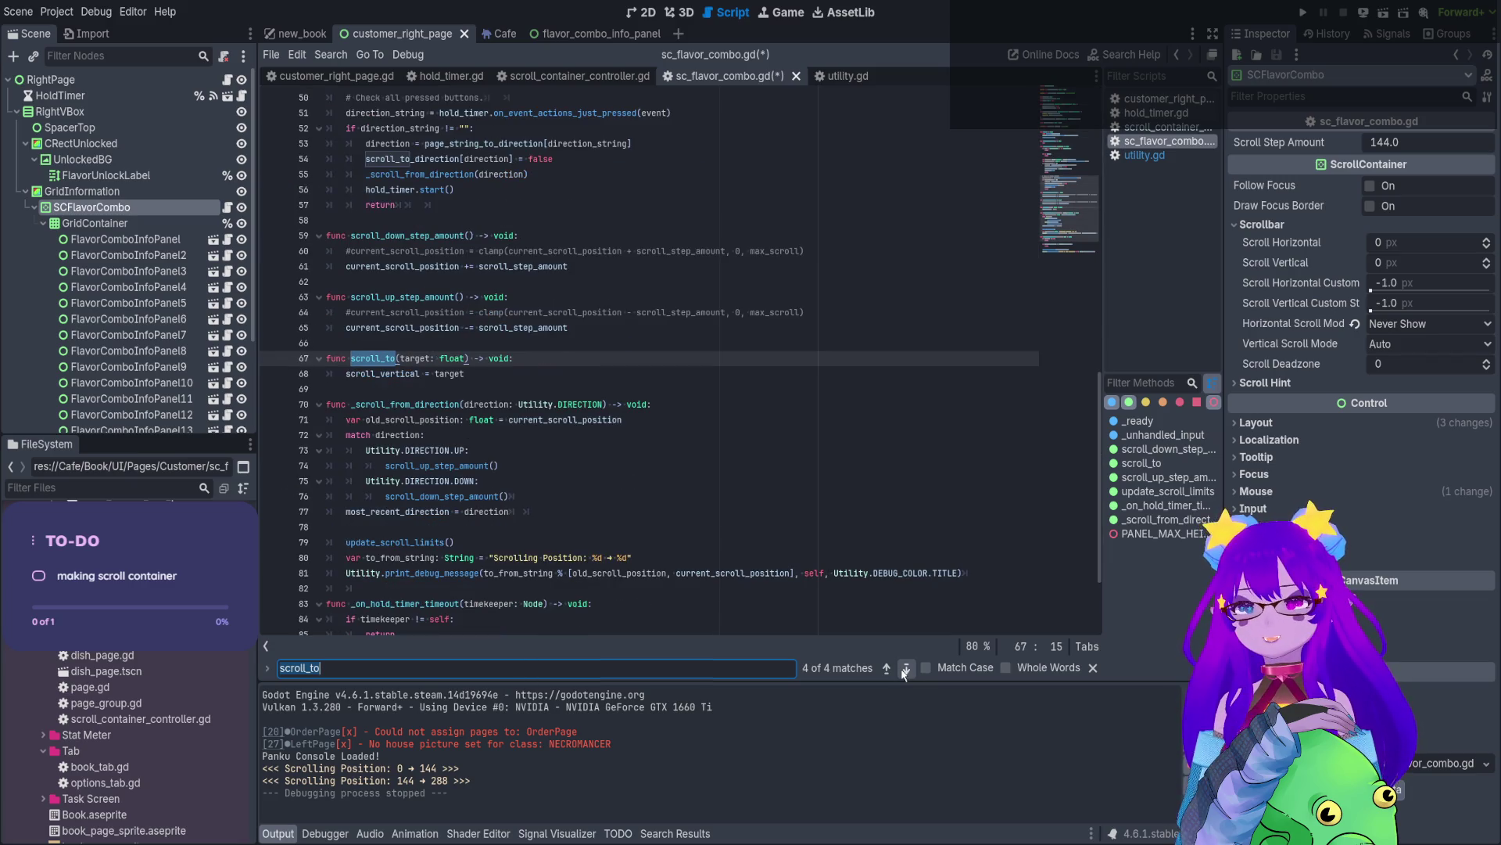
pyautogui.click(440, 497)
# - Limit the scroll_to search to whole words and Match Case, then inspect SCFlavorCombo's properties
pyautogui.keyDown('ctrl'); pyautogui.click(442, 466); pyautogui.keyUp('ctrl')
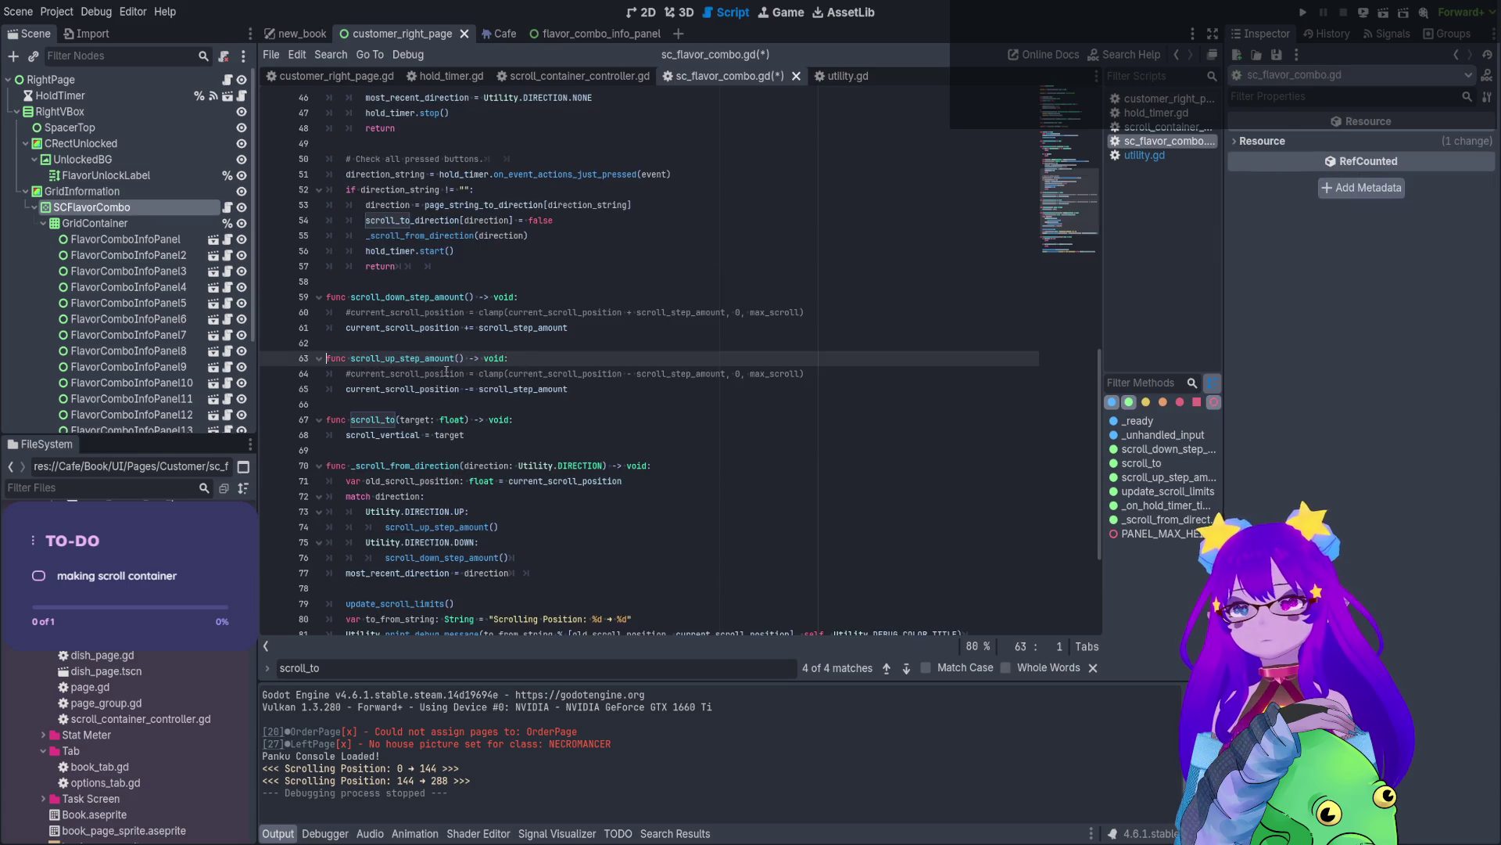
pyautogui.doubleClick(395, 420)
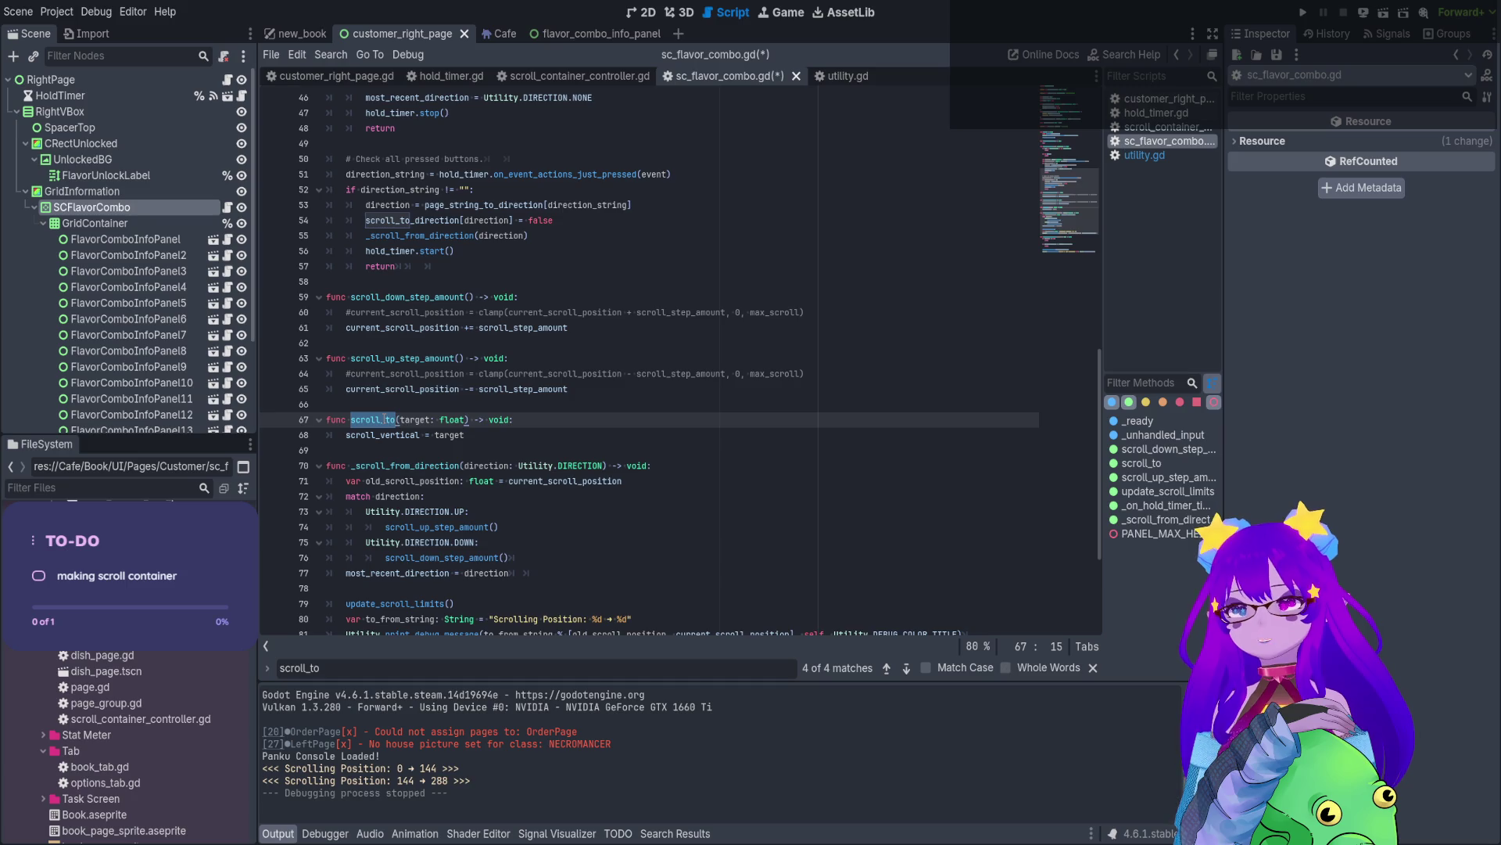
pyautogui.click(1008, 669)
pyautogui.click(927, 667)
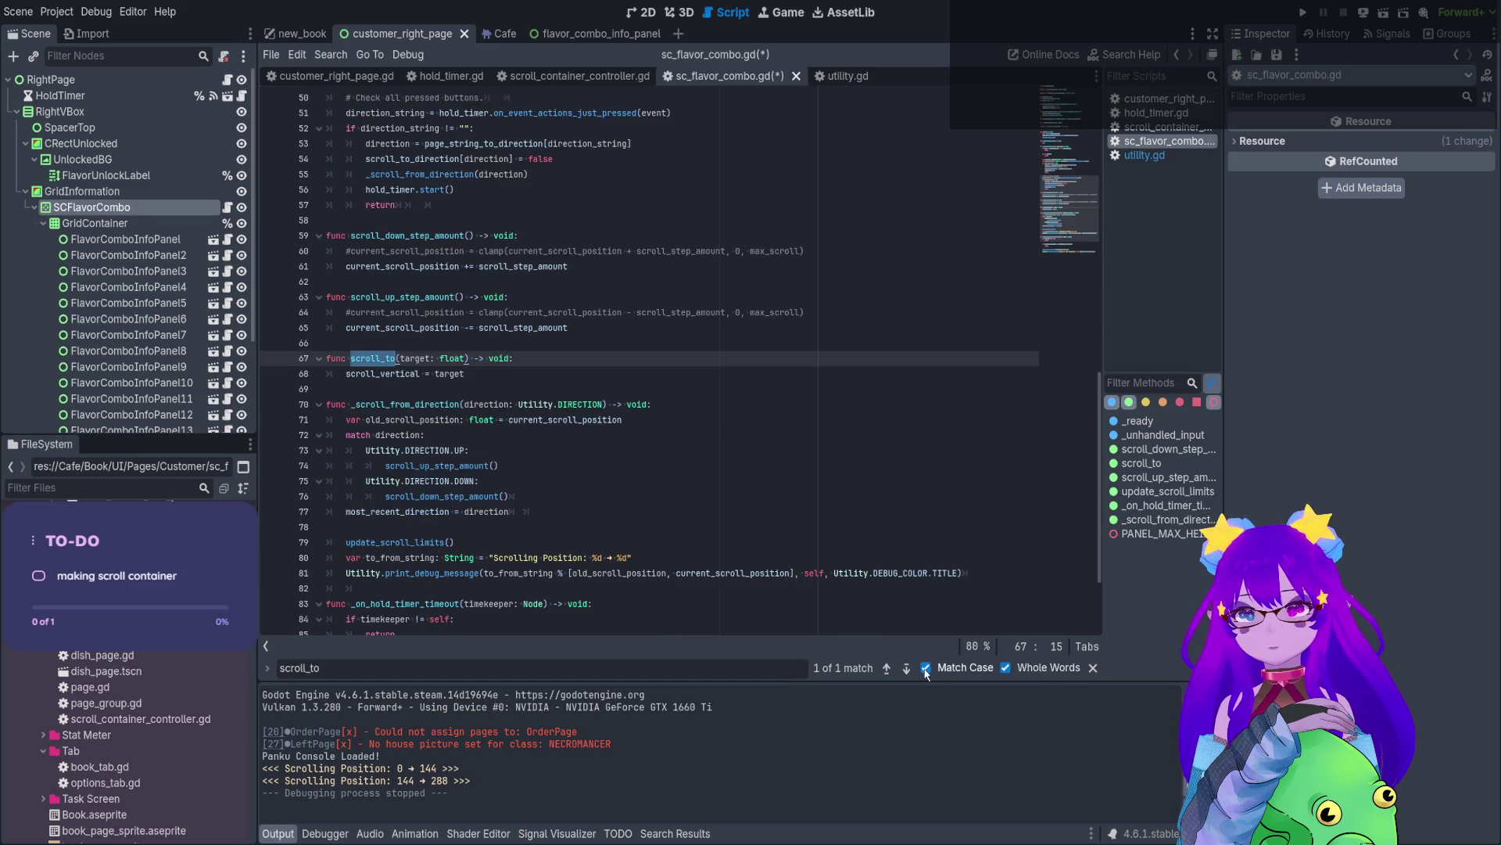
pyautogui.click(591, 329)
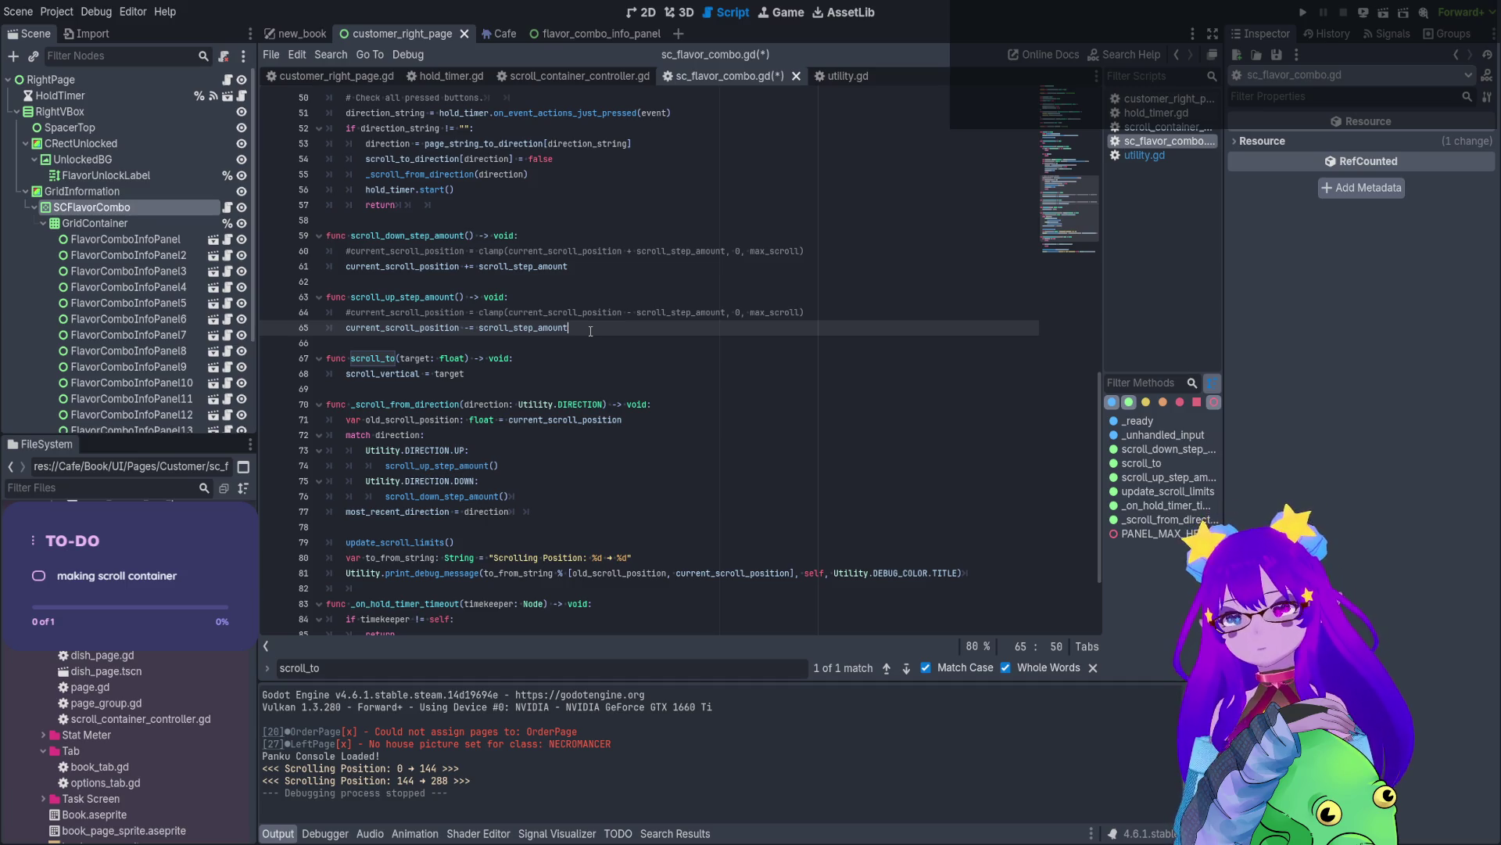
pyautogui.click(156, 210)
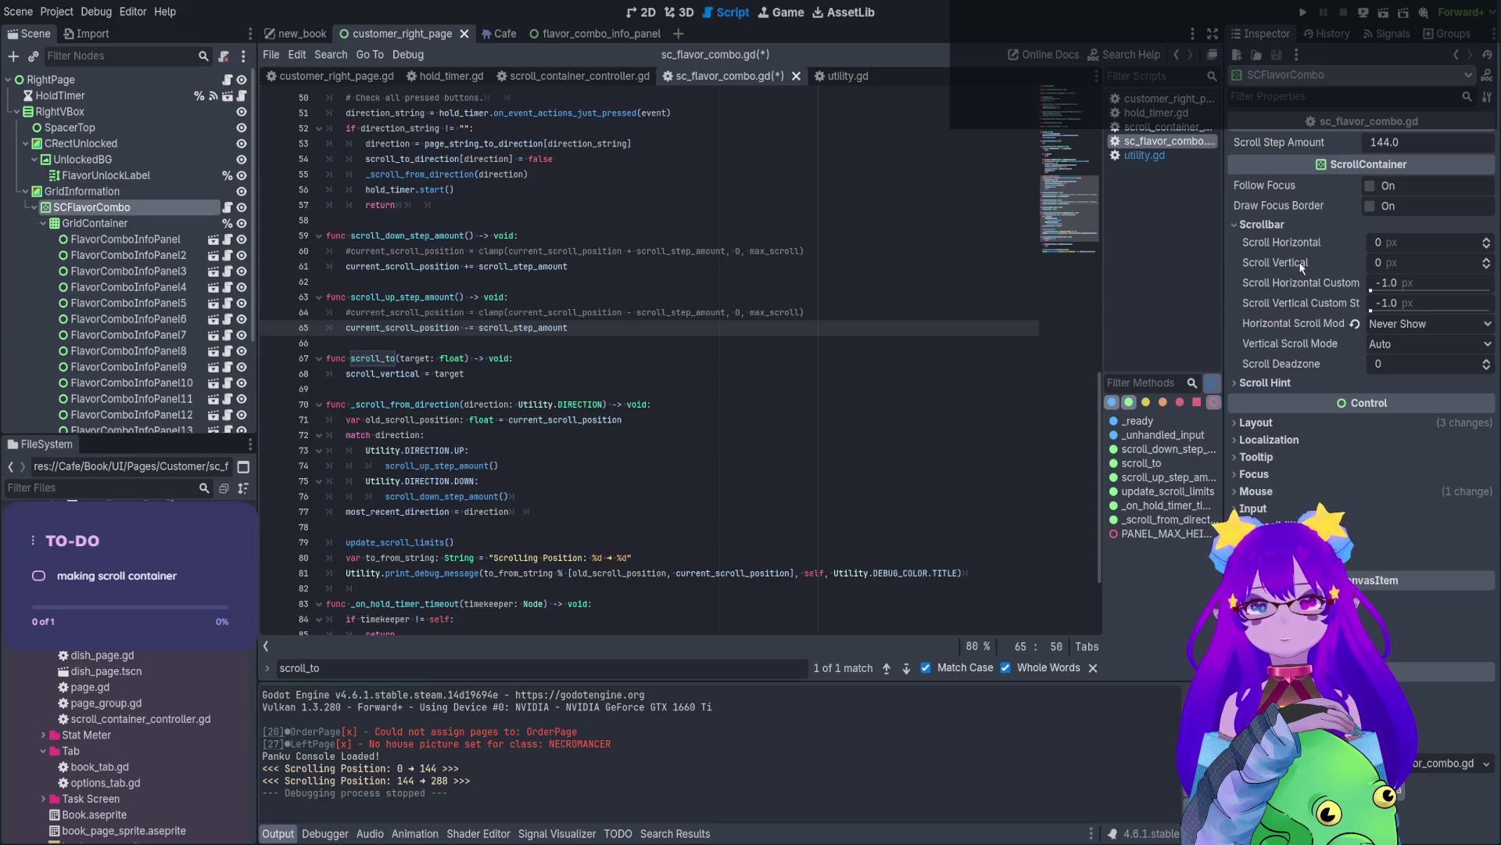
# - Try adding a scroll_to(scroll_step_amount) call after line 65, then undo it
pyautogui.doubleClick(378, 358)
pyautogui.click(612, 329)
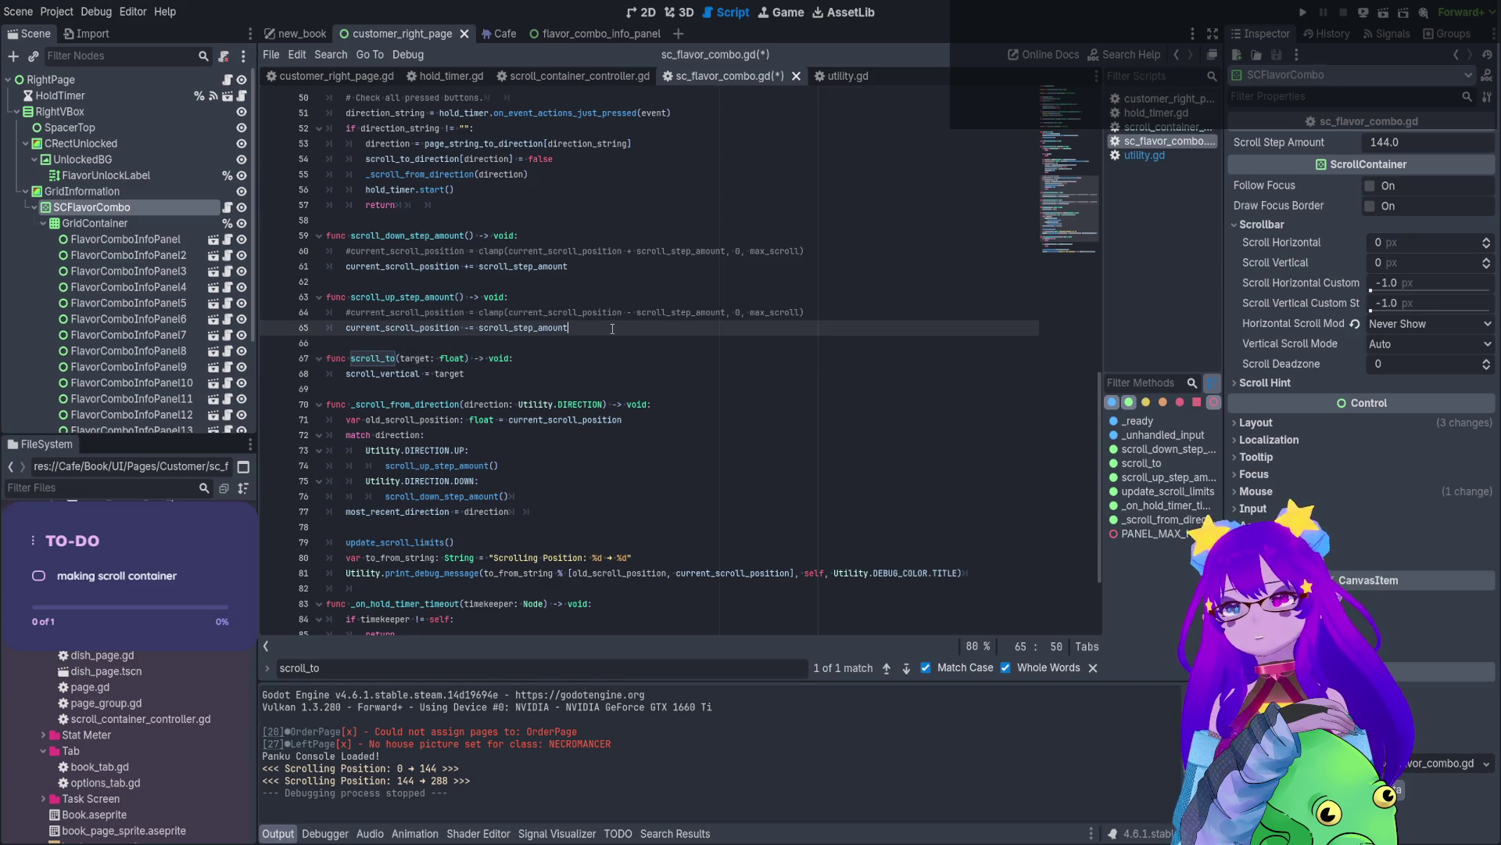
pyautogui.press('Return')
pyautogui.write('scroll_to(scrol')
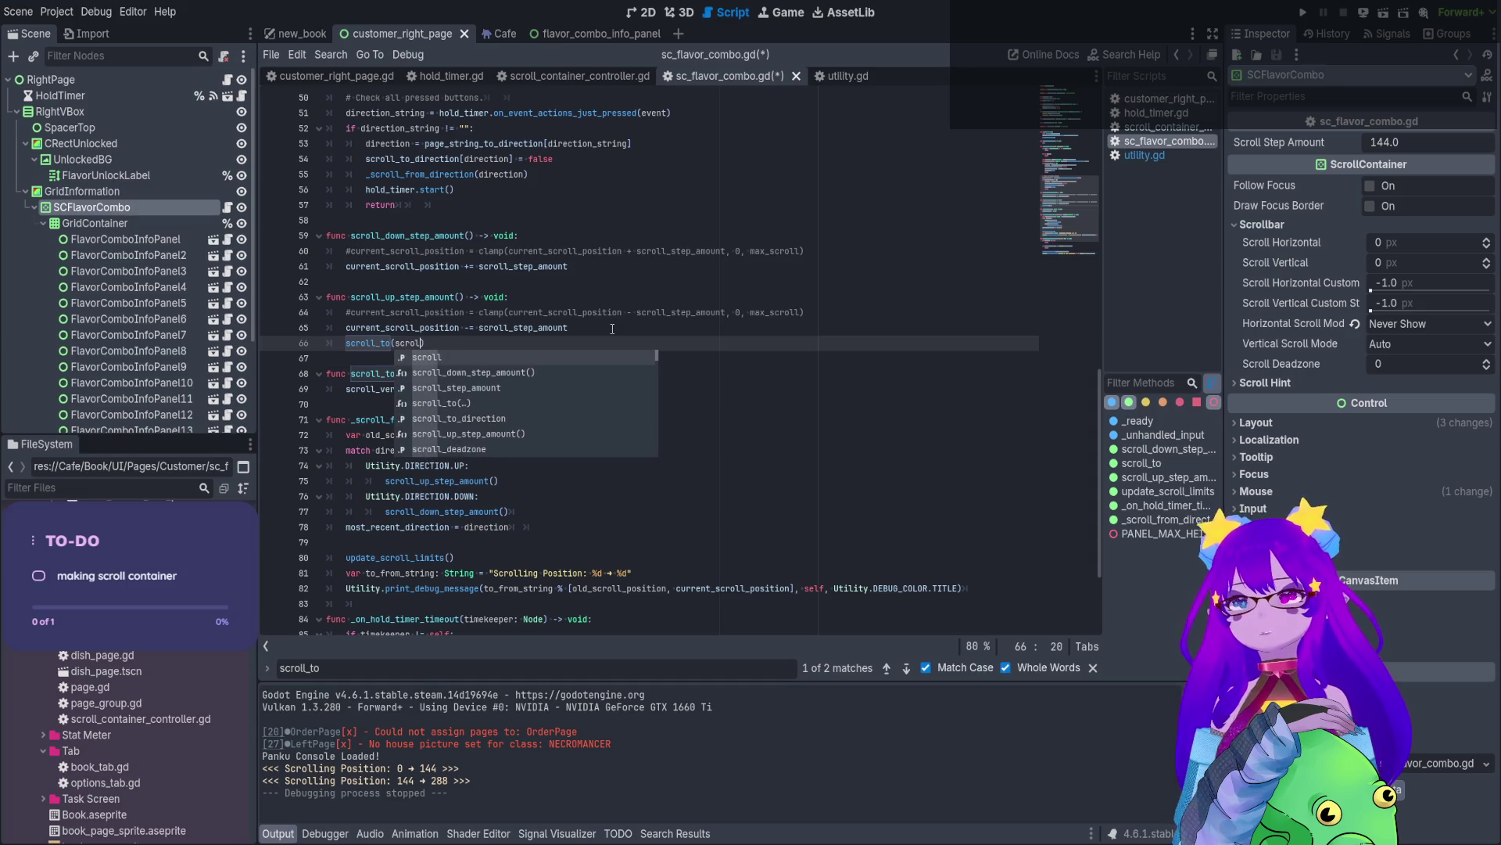
pyautogui.press('Down')
pyautogui.press('Down')
pyautogui.press('Return')
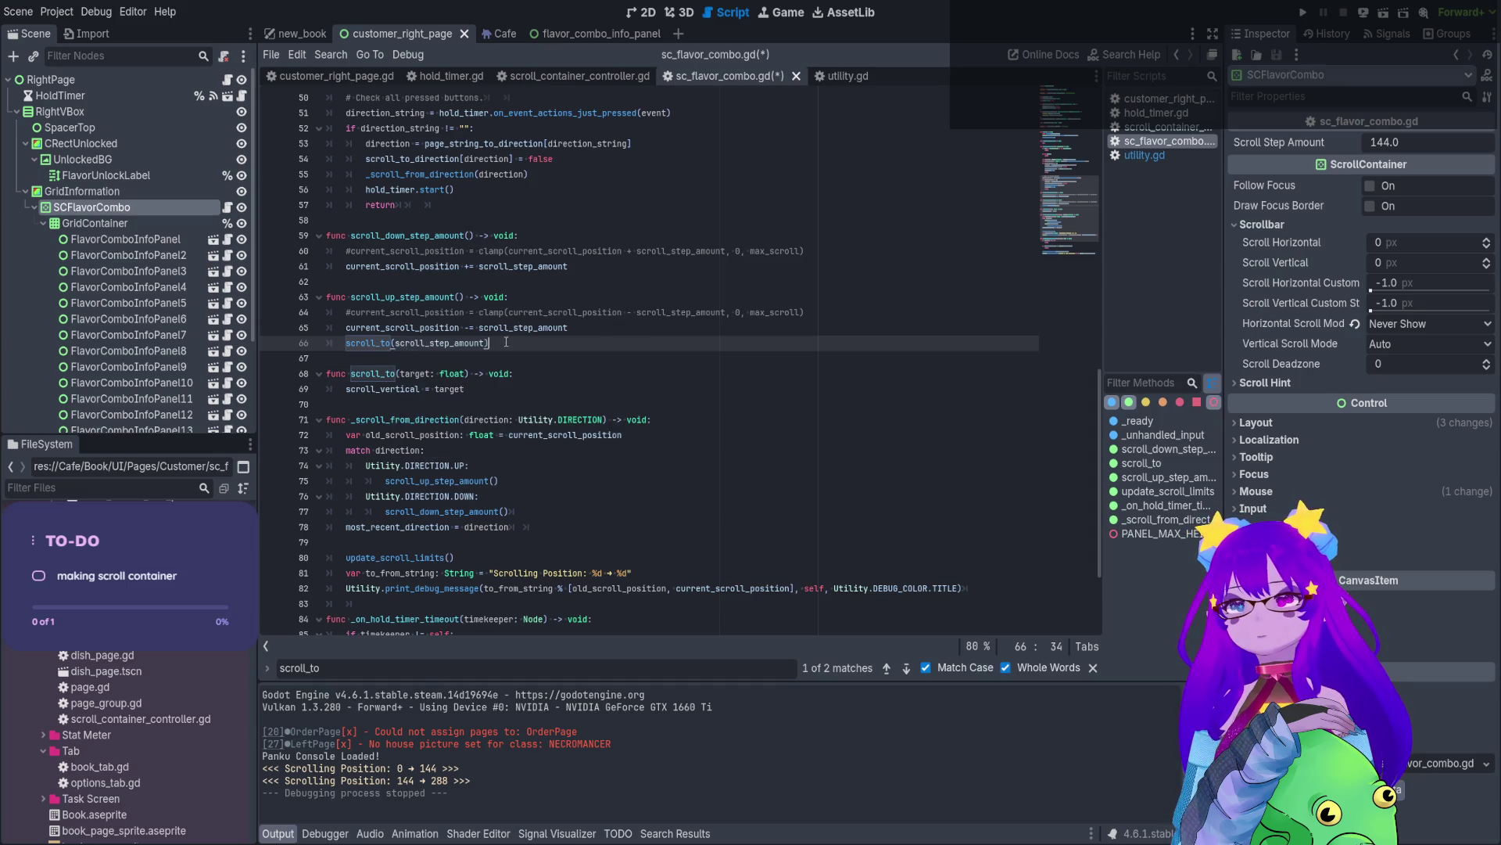
pyautogui.click(657, 267)
pyautogui.press('Return')
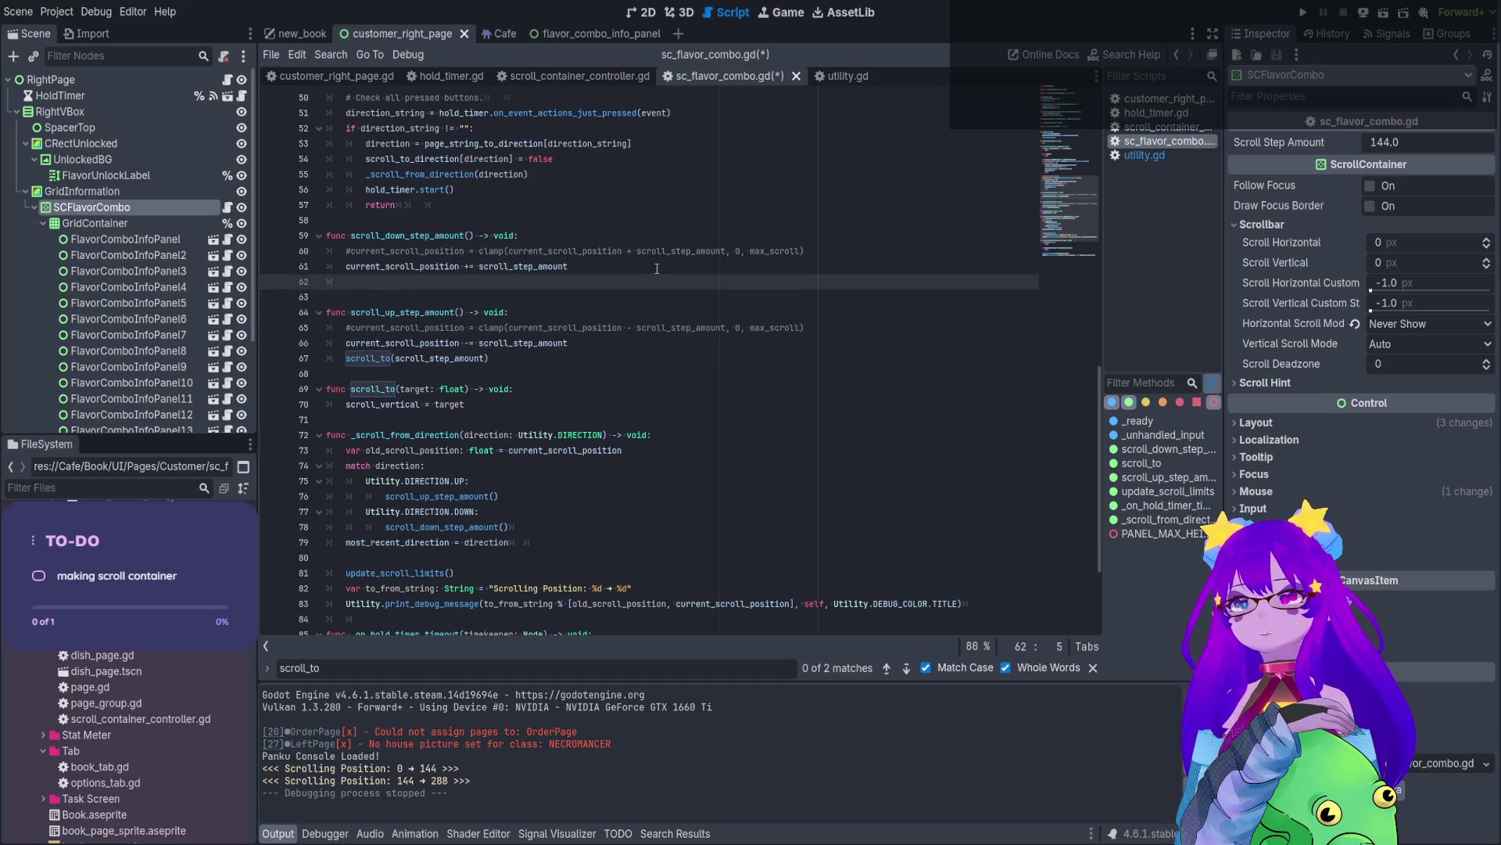
pyautogui.hotkey('ctrl', 'z')
pyautogui.hotkey('ctrl', 'z')
pyautogui.hotkey('ctrl', 'z')
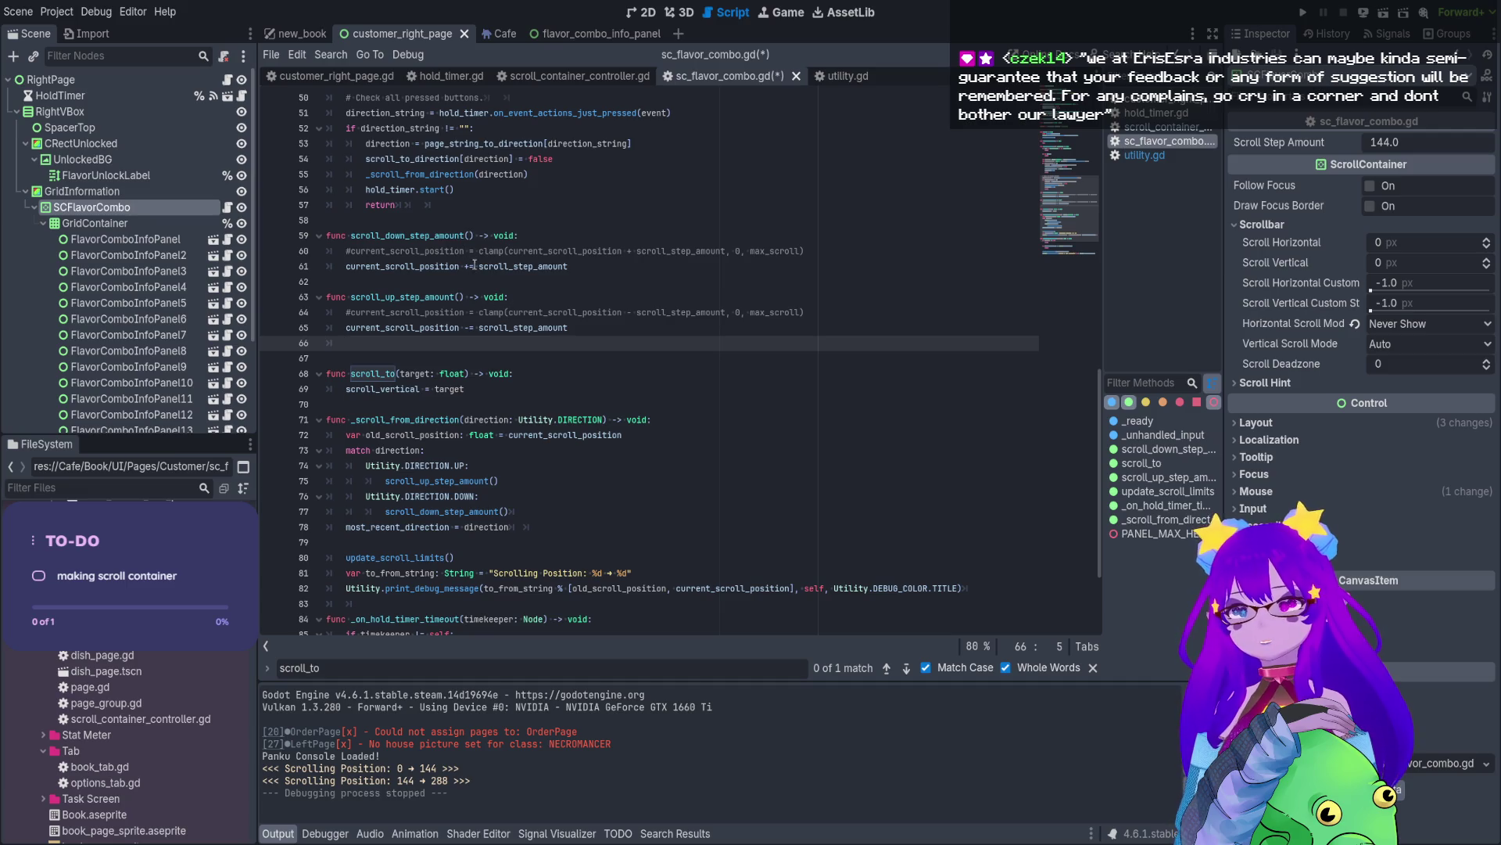
# - Paste a scroll_to(scroll_step_amount) call above update_scroll_limits, save, and switch to new_book
pyautogui.keyDown('ctrl'); pyautogui.click(441, 511); pyautogui.keyUp('ctrl')
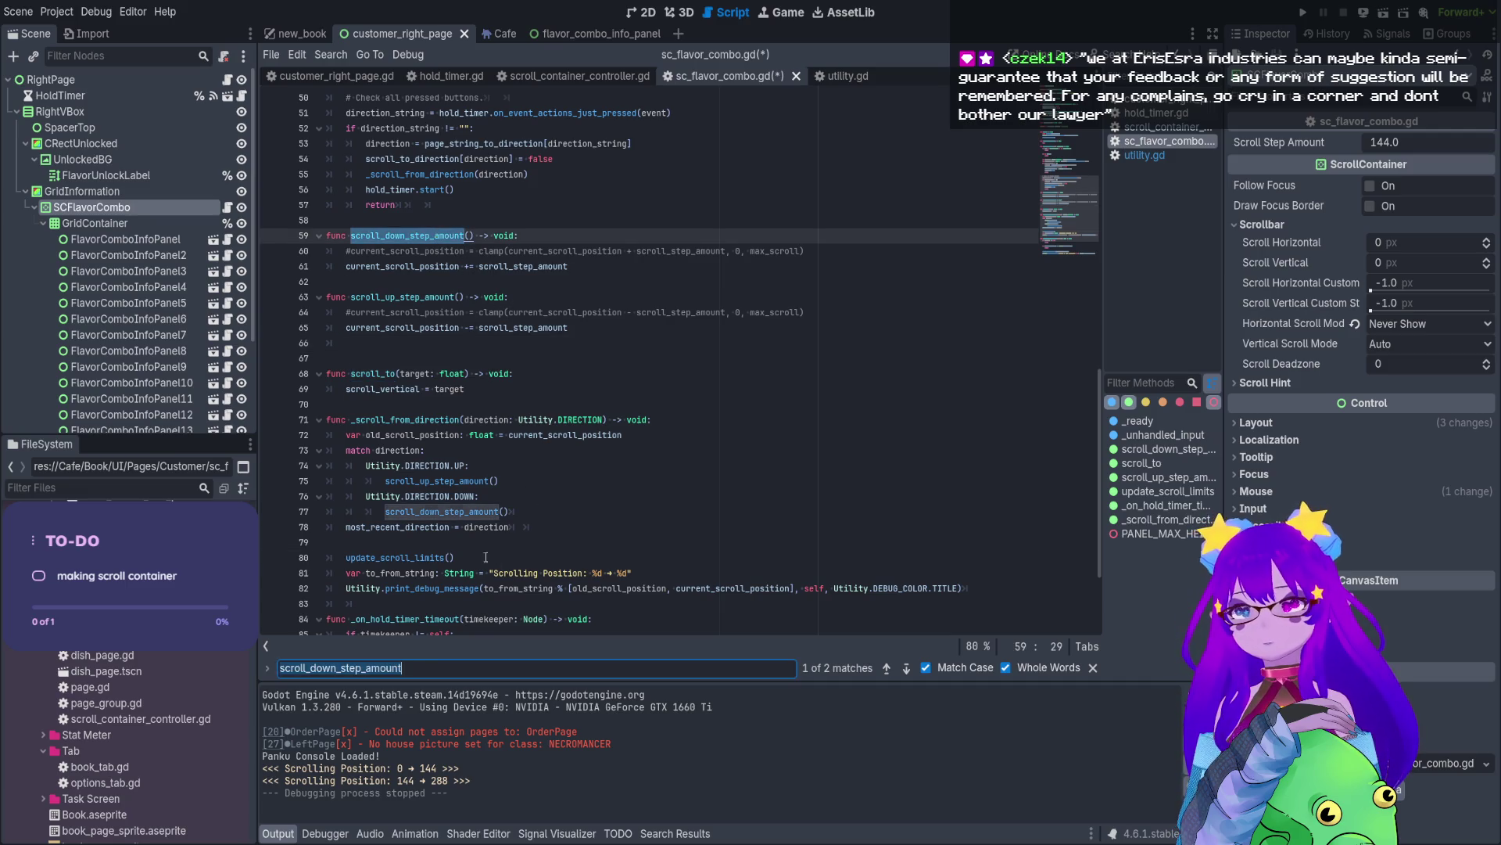
pyautogui.click(415, 543)
pyautogui.press('Return')
pyautogui.write('scroll_to(scroll_step_amount)')
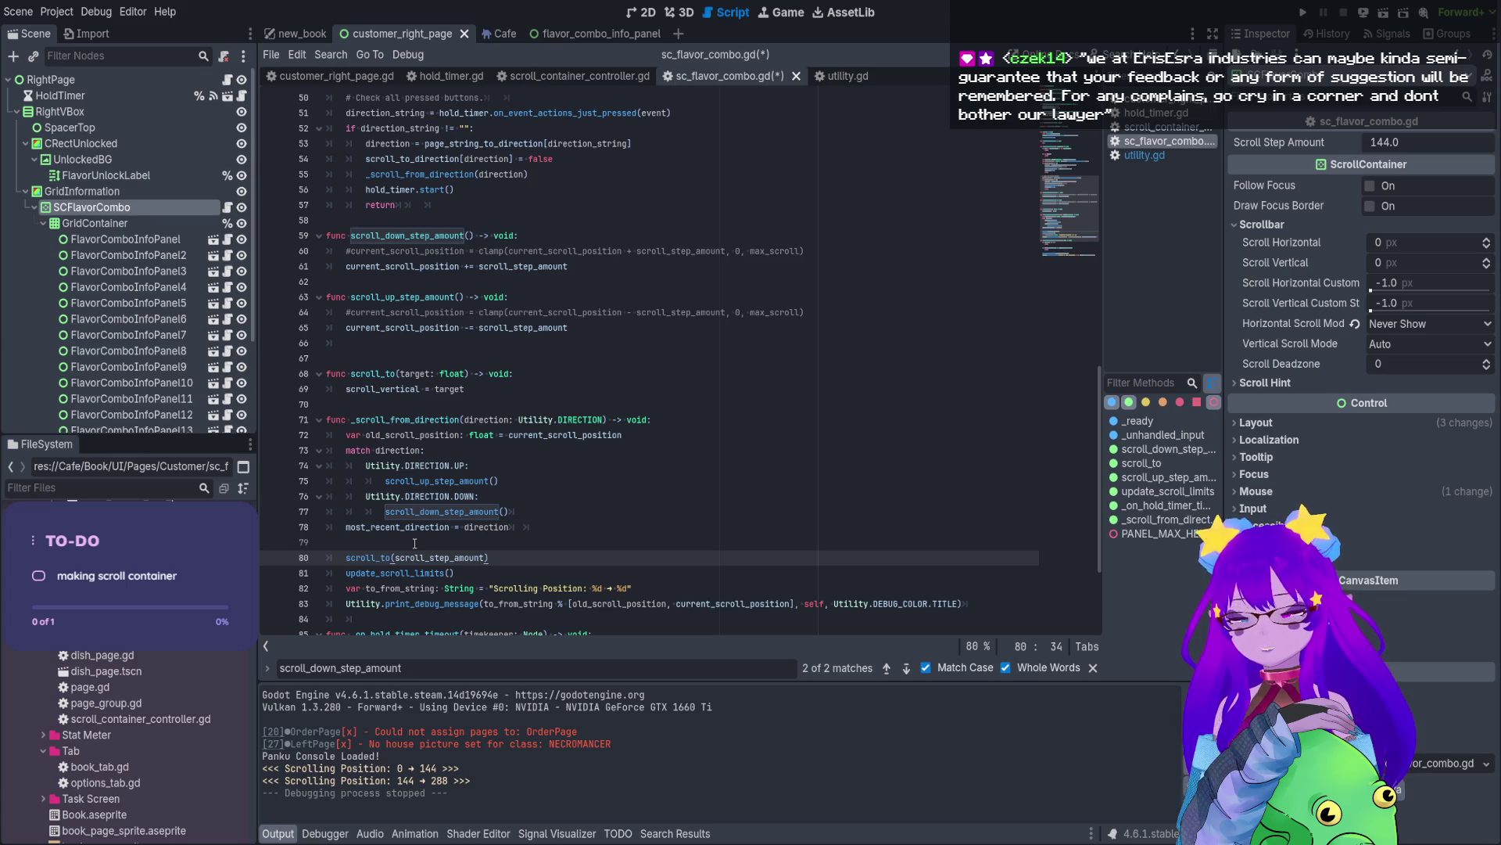
pyautogui.hotkey('ctrl', 's')
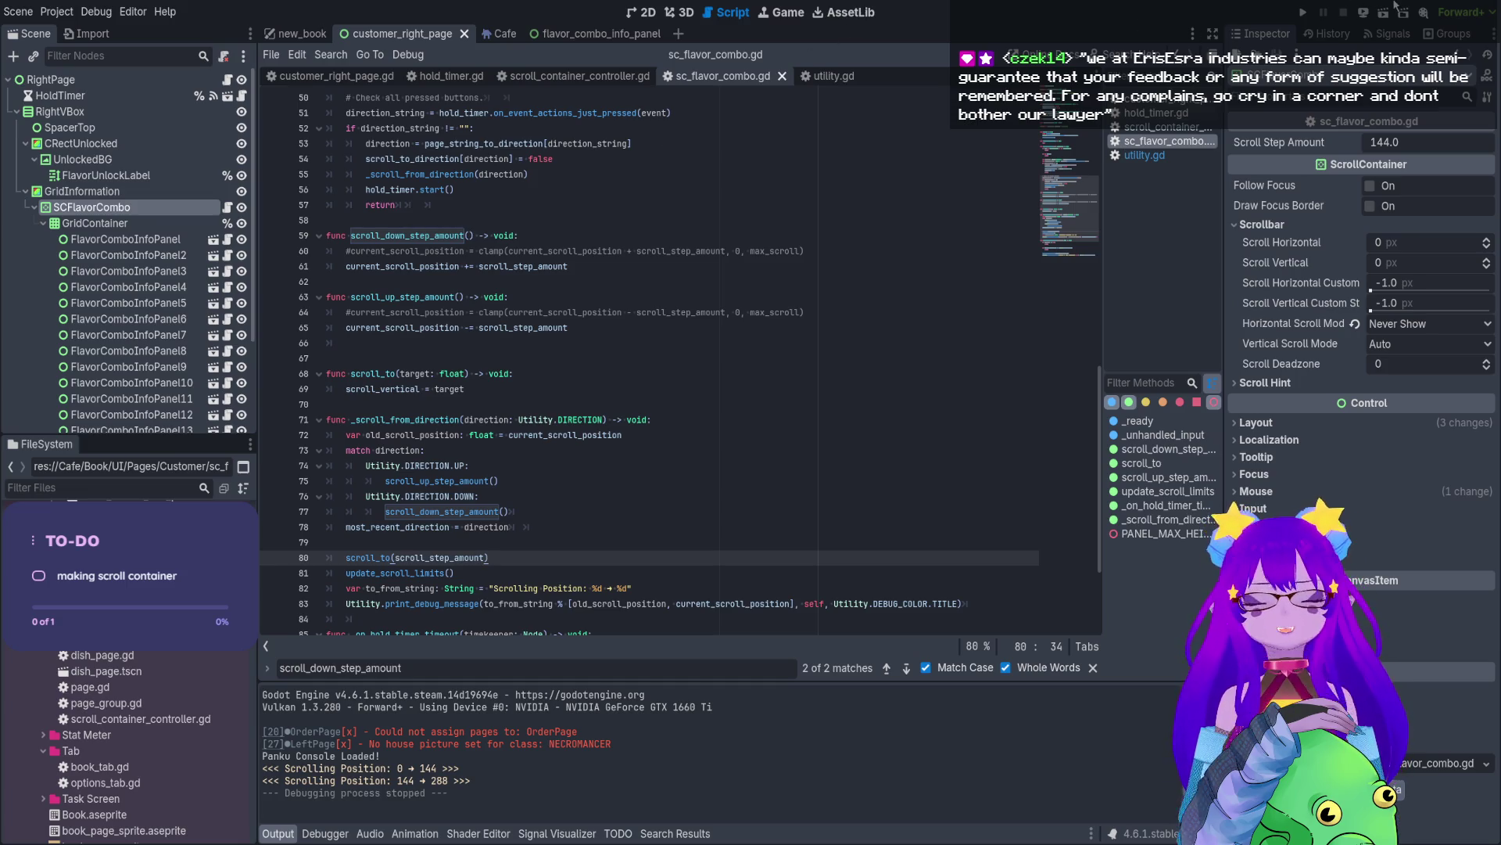
pyautogui.click(301, 34)
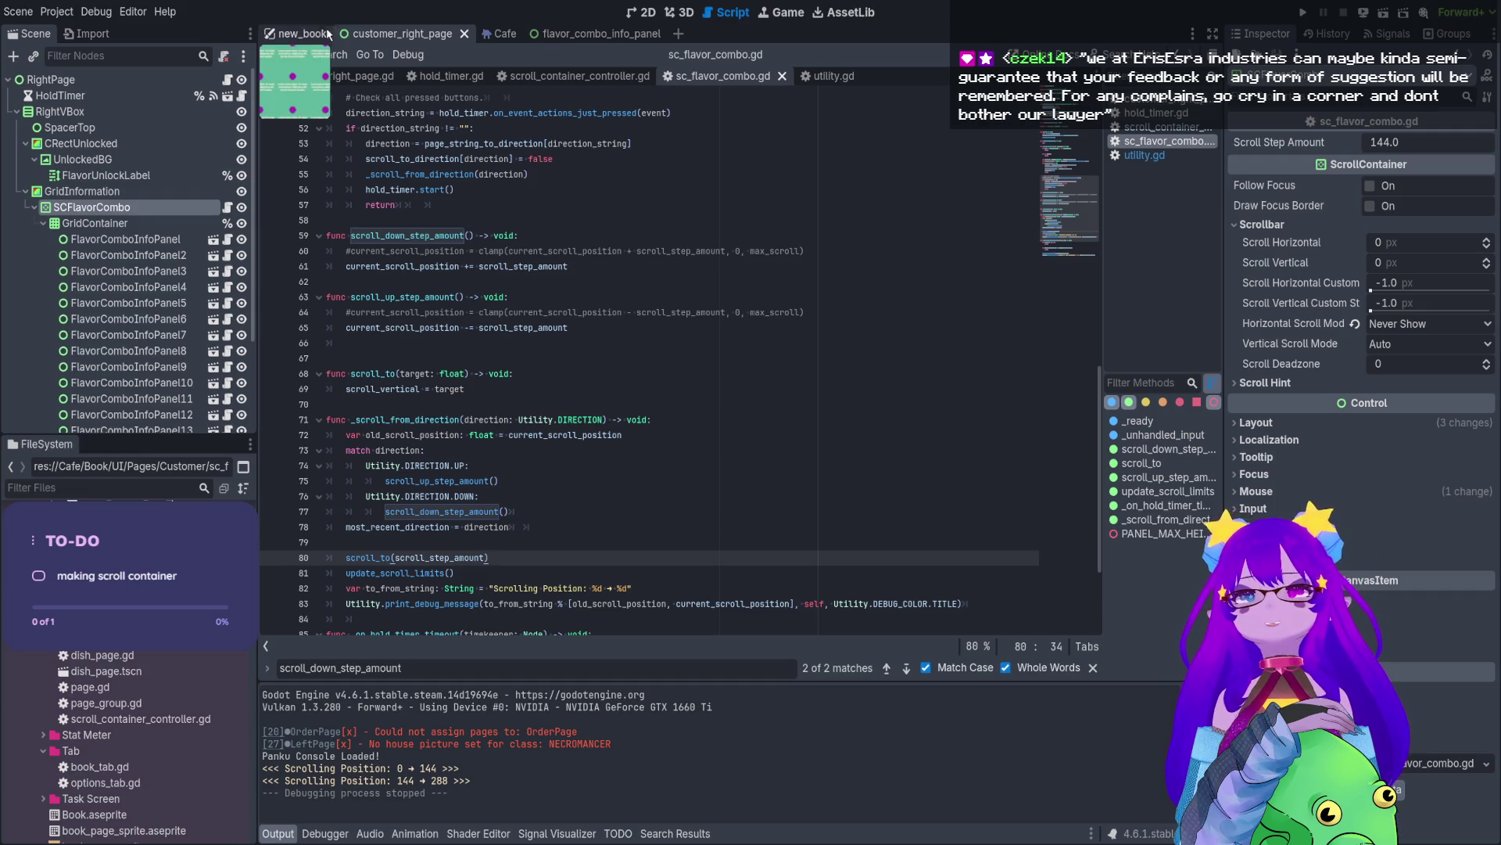
# - Run the game, open the Customer page, and scroll the flavor grid down and up
pyautogui.click(1381, 14)
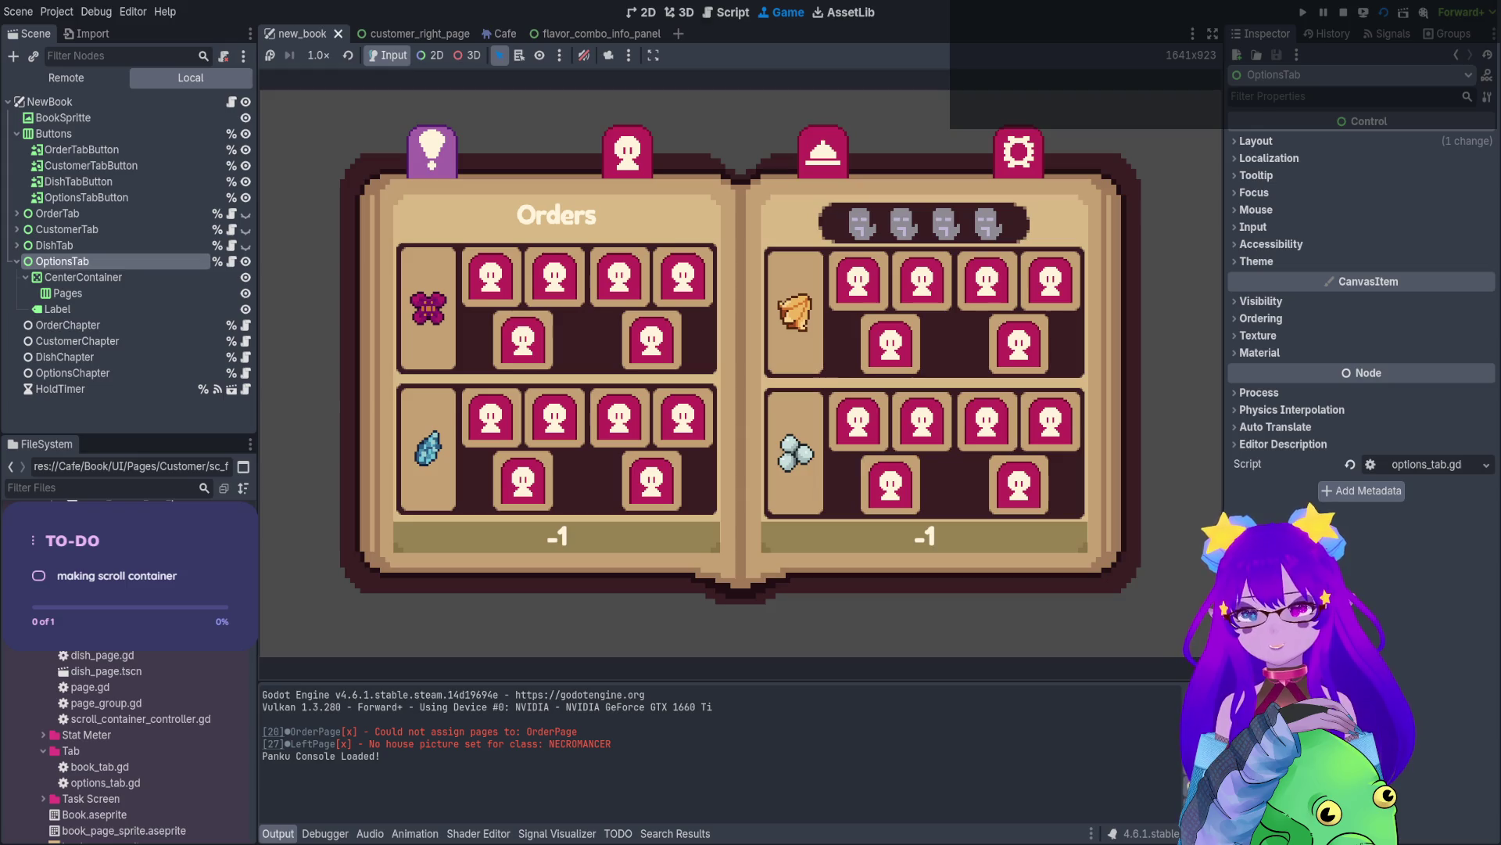
pyautogui.click(627, 151)
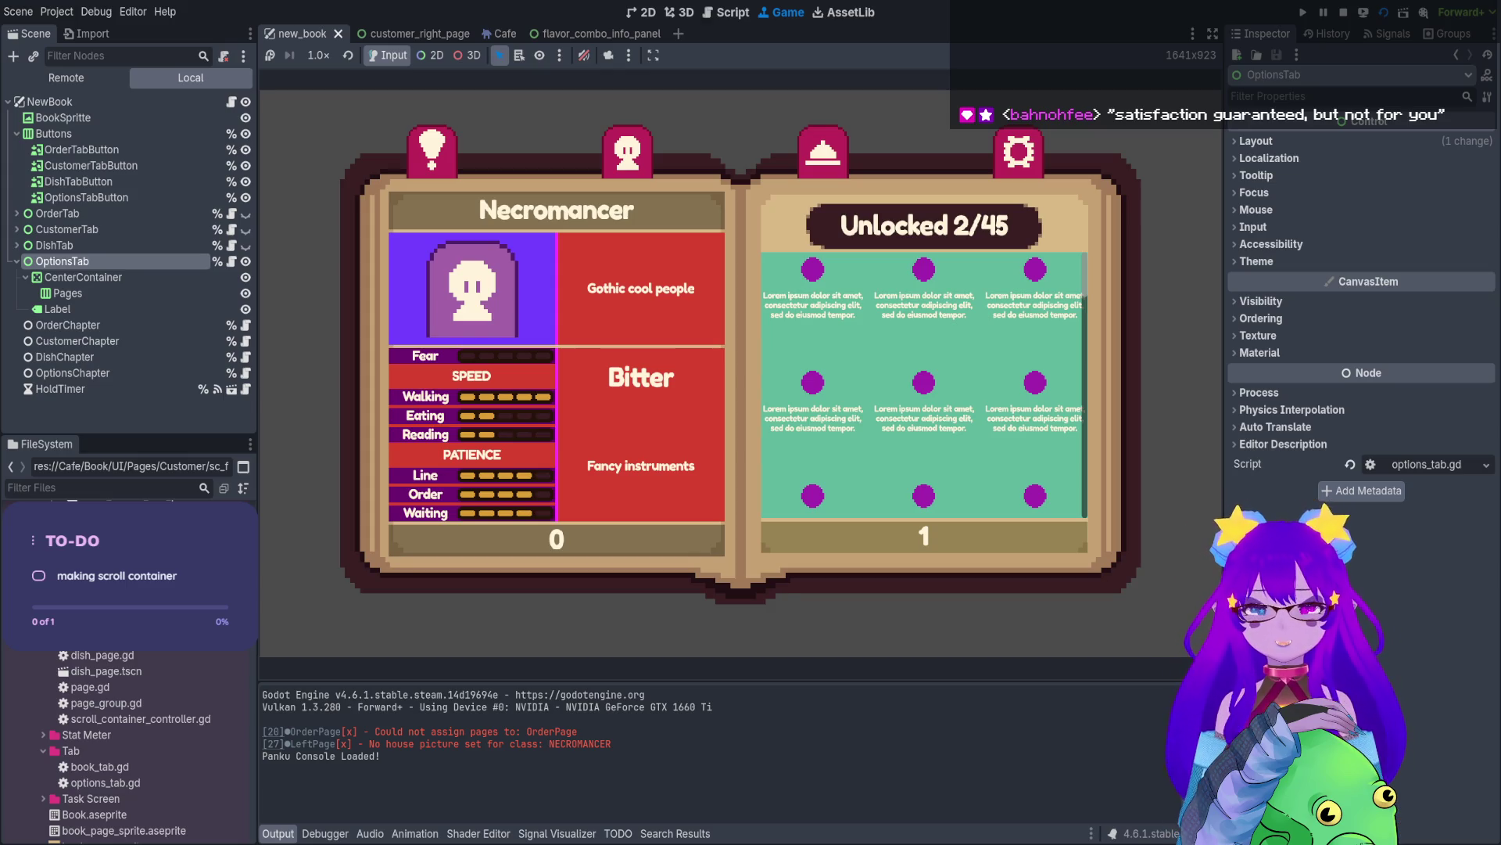
pyautogui.scroll(-1, 923, 384)
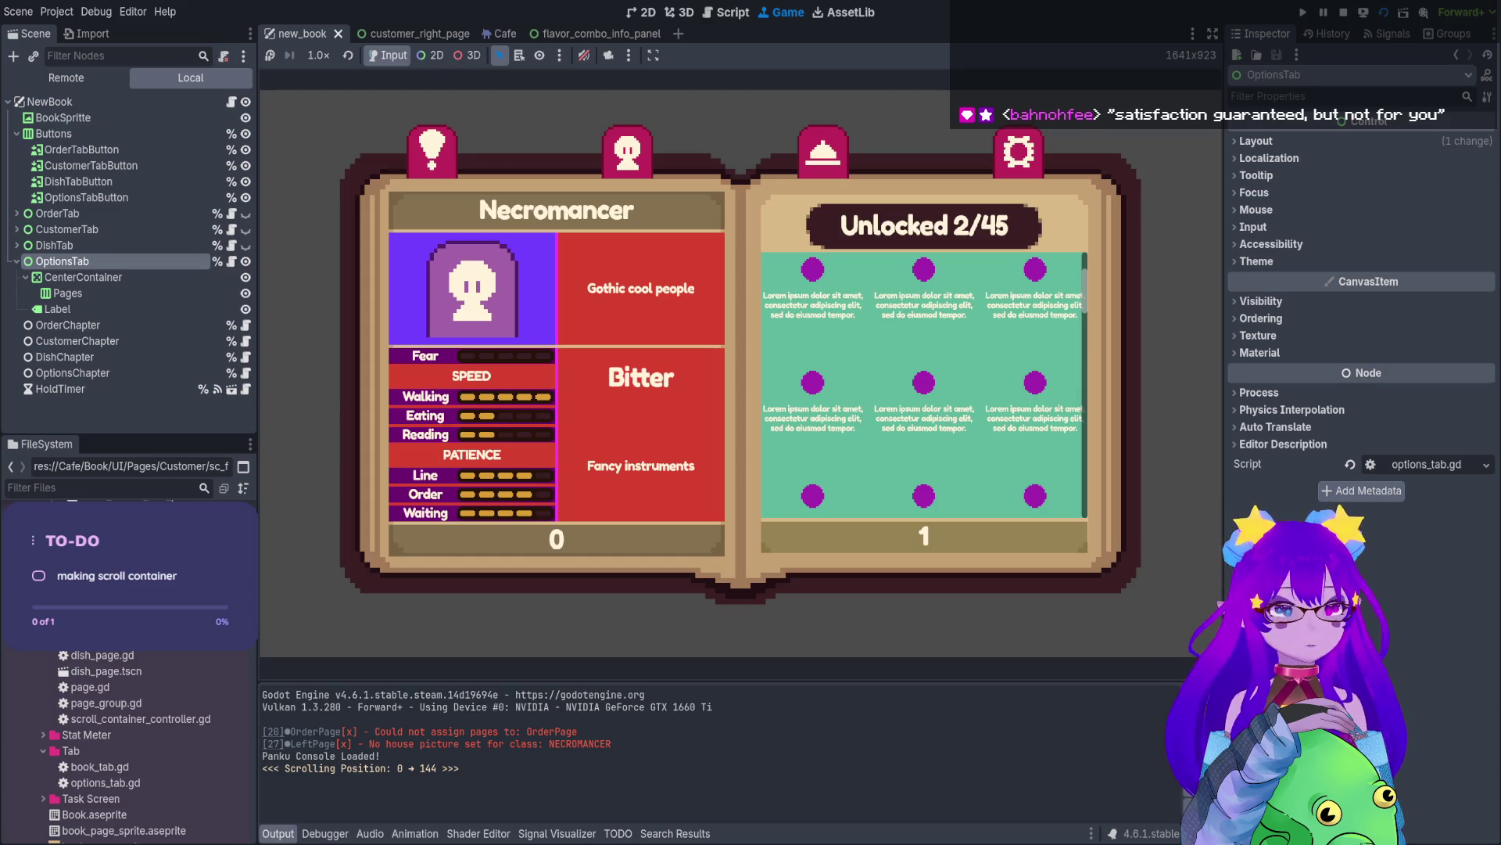
pyautogui.scroll(-1, 923, 383)
pyautogui.scroll(-1, 923, 383)
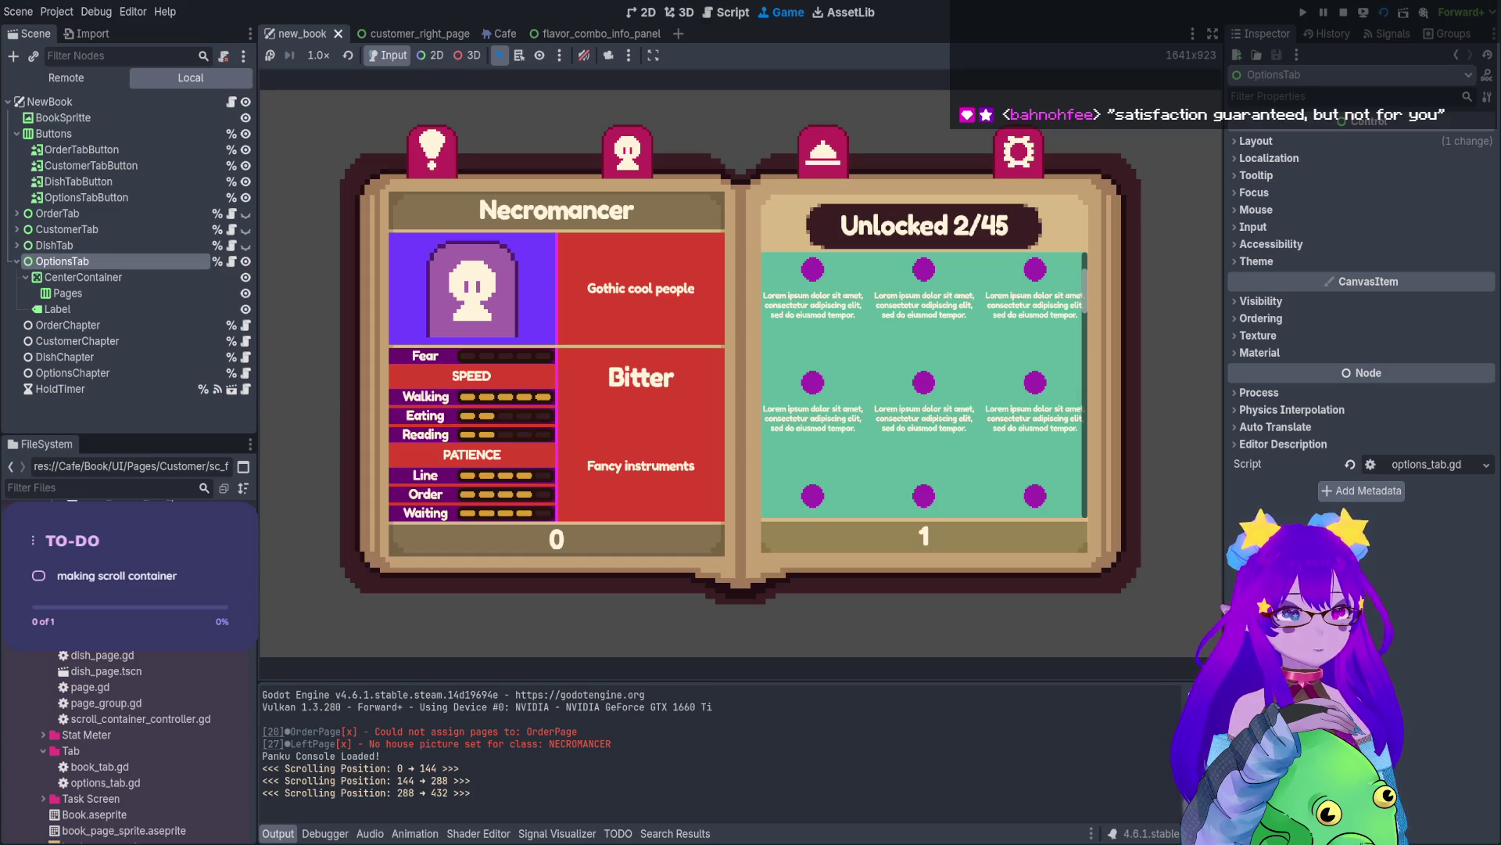
pyautogui.scroll(3, 923, 383)
pyautogui.scroll(1, 923, 383)
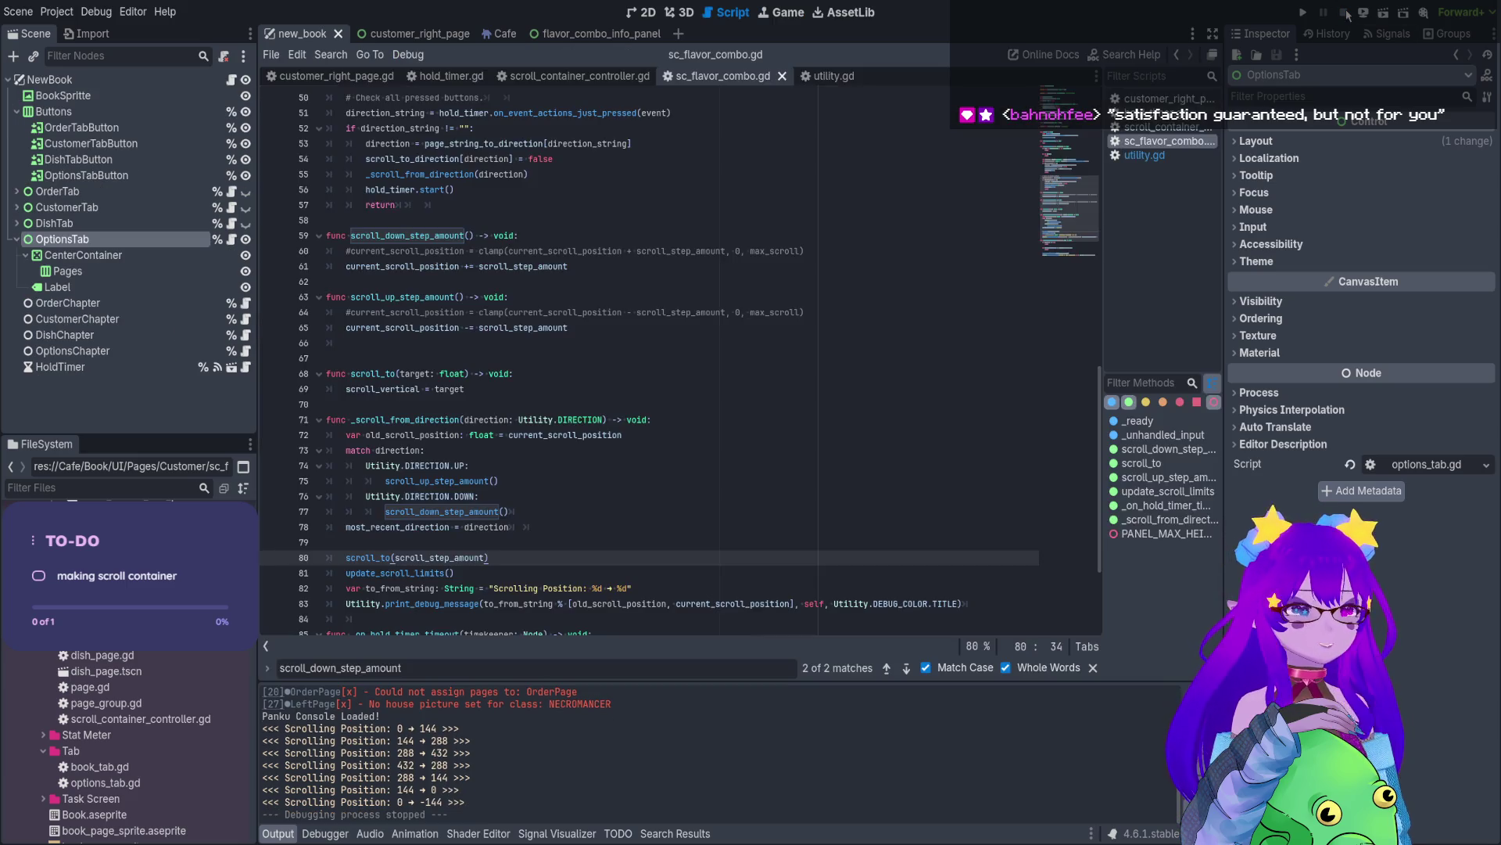
# - Rerun the game, scroll the customer flavor grid down and back up, then stop
pyautogui.click(1383, 12)
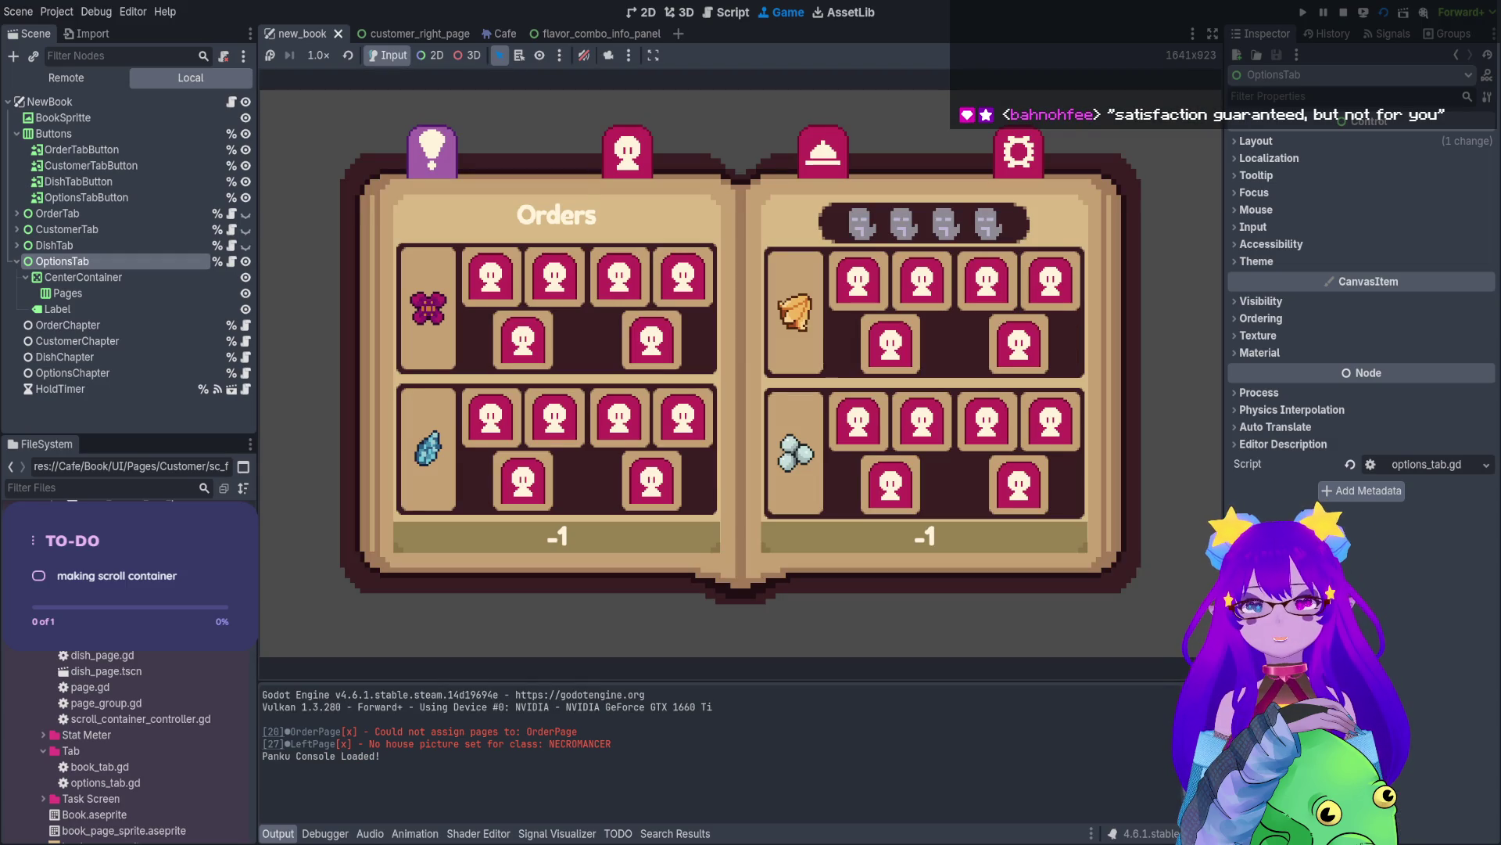
pyautogui.click(627, 152)
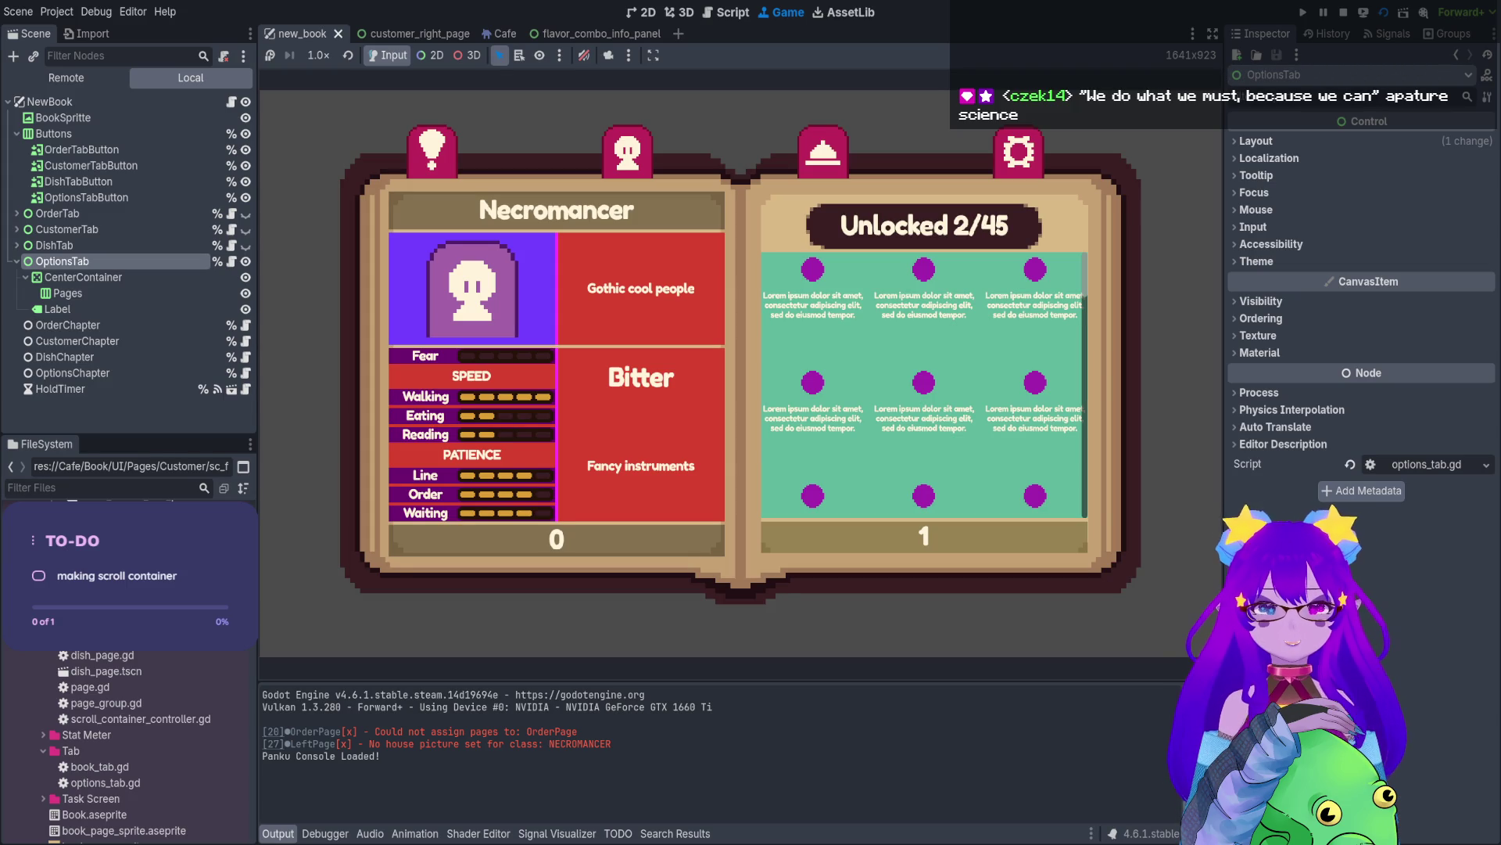
pyautogui.scroll(-1, 924, 384)
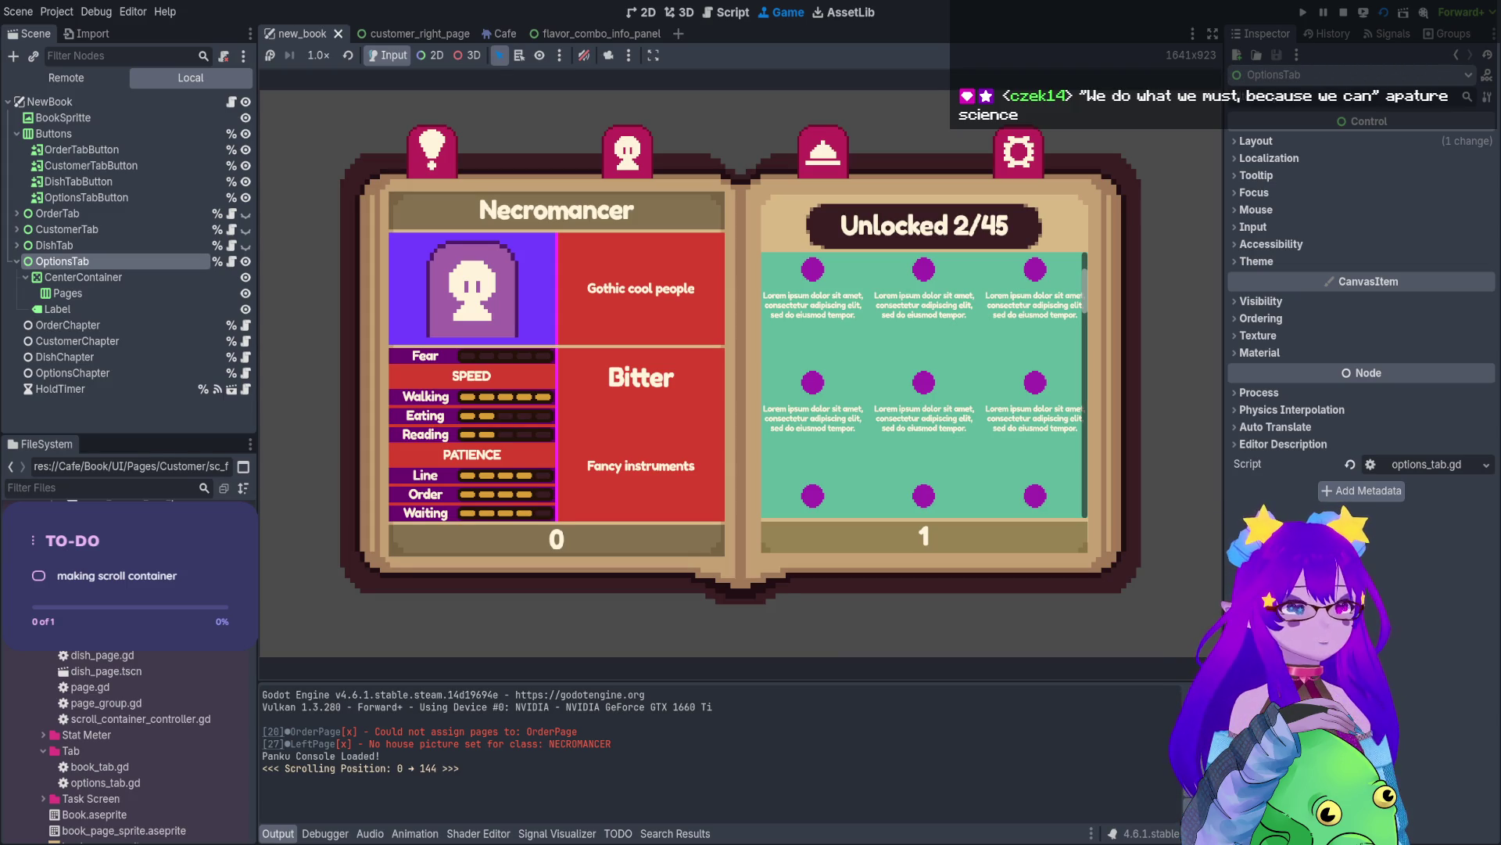
pyautogui.scroll(1, 924, 383)
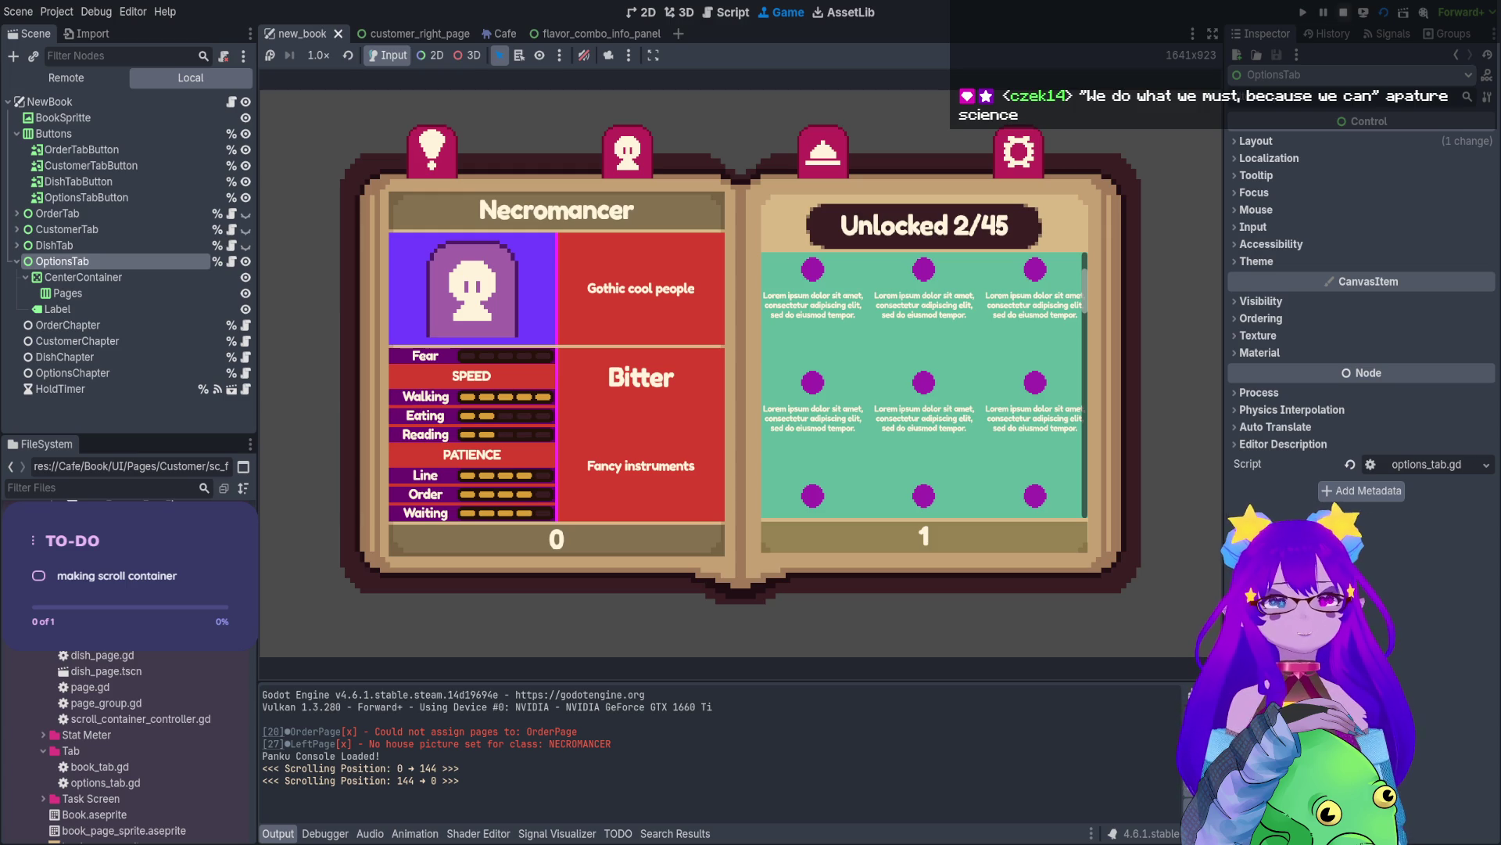
pyautogui.click(1343, 13)
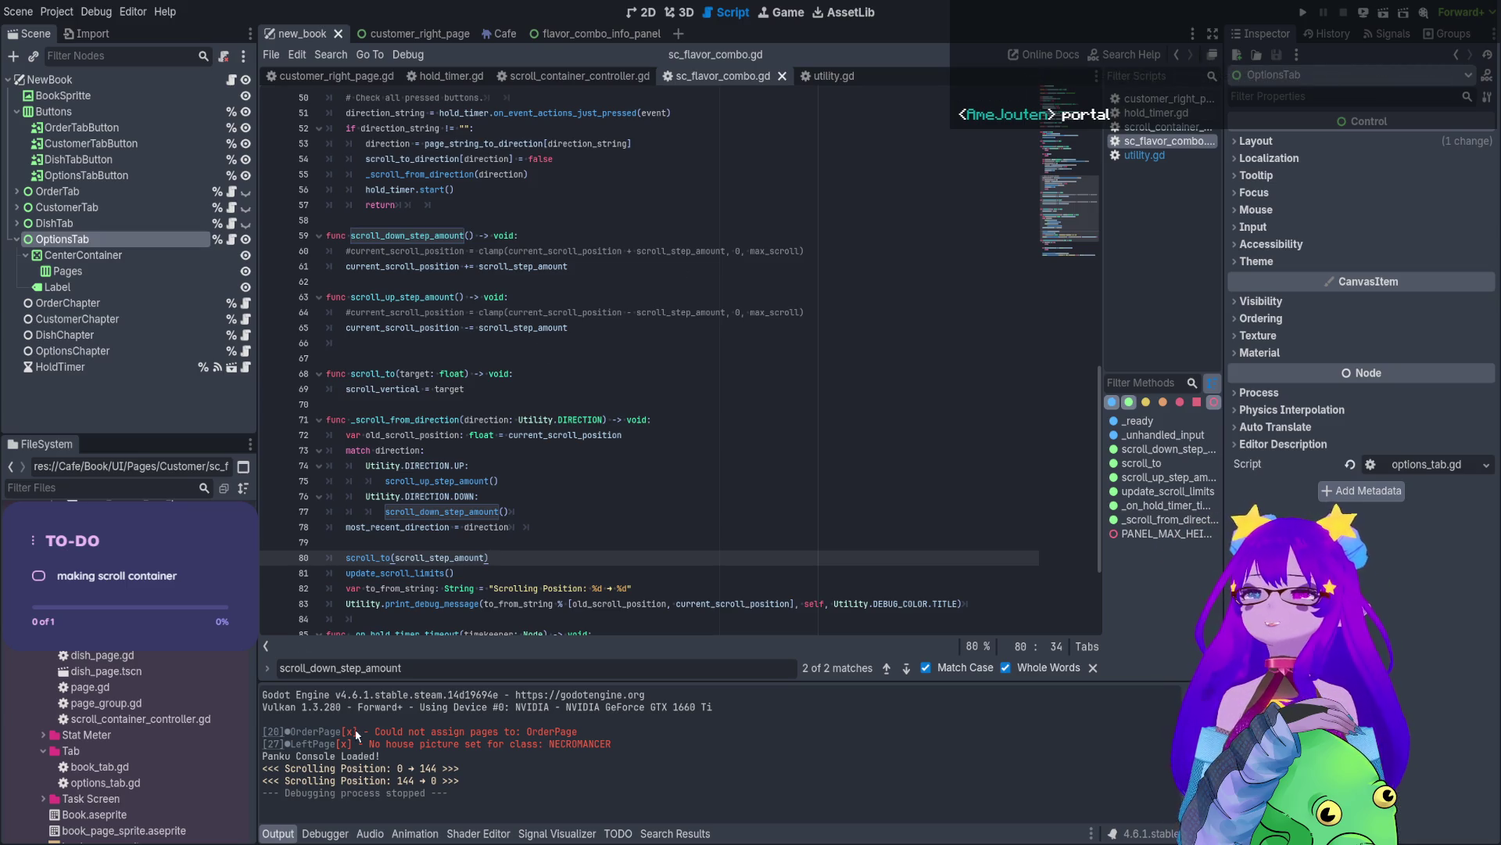
# - Review scroll step code on lines 61 and 75, then return to customer_right_page
pyautogui.click(535, 481)
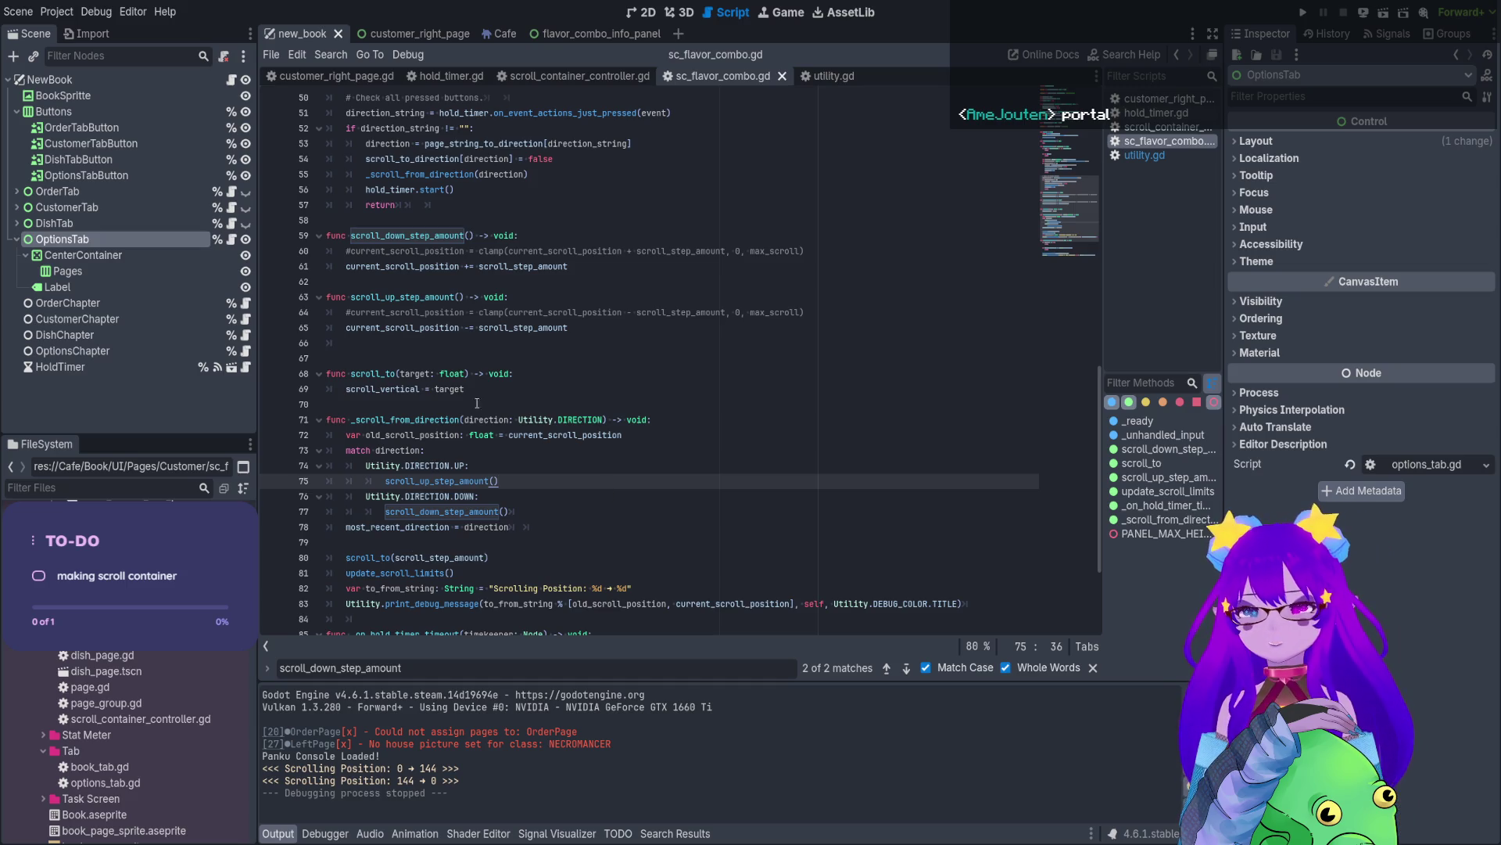
pyautogui.scroll(1, 442, 397)
pyautogui.click(383, 312)
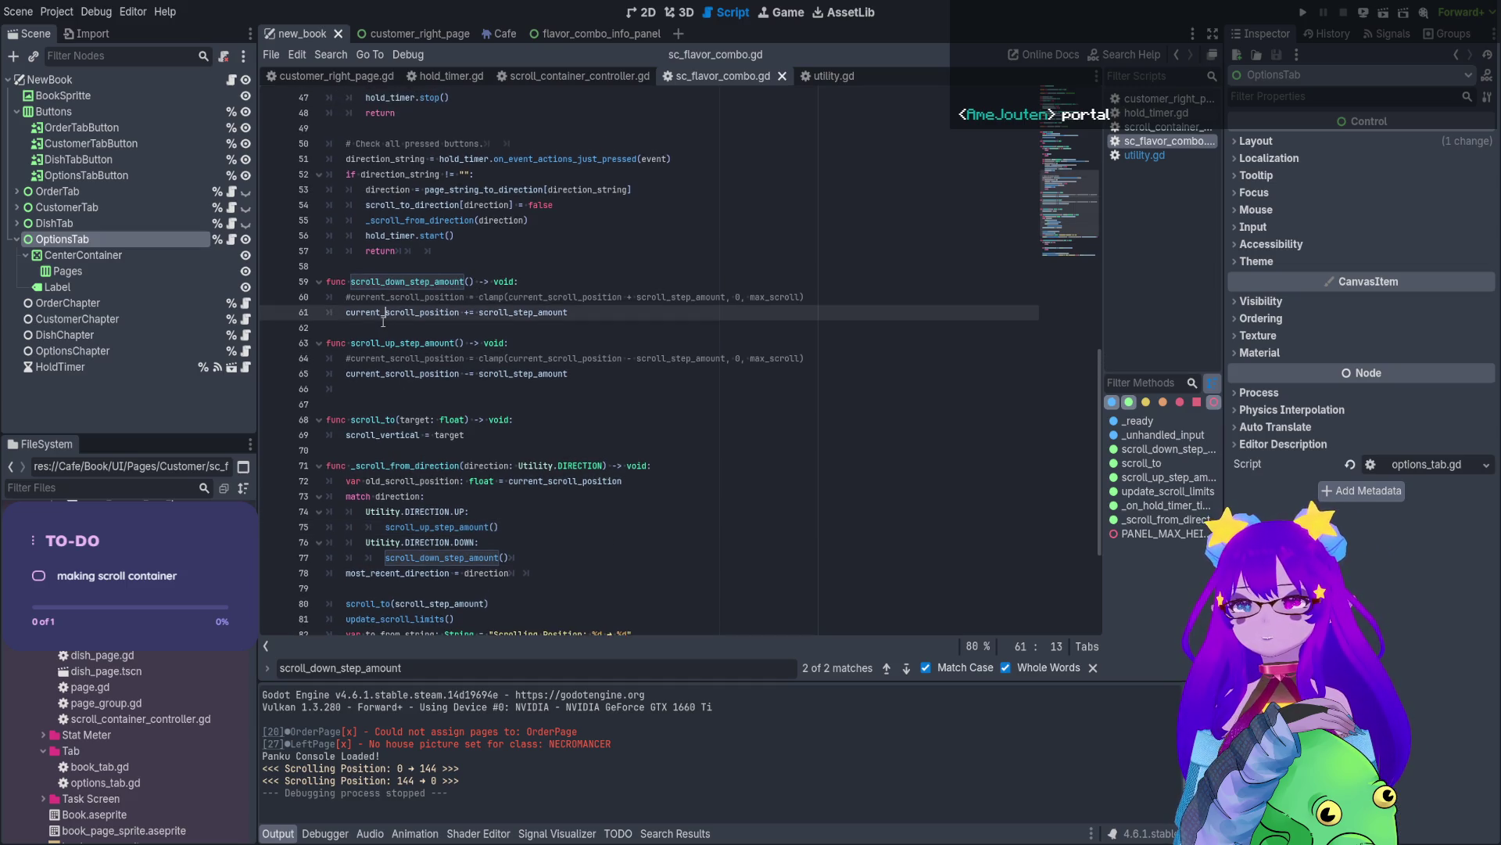
pyautogui.scroll(-1, 412, 439)
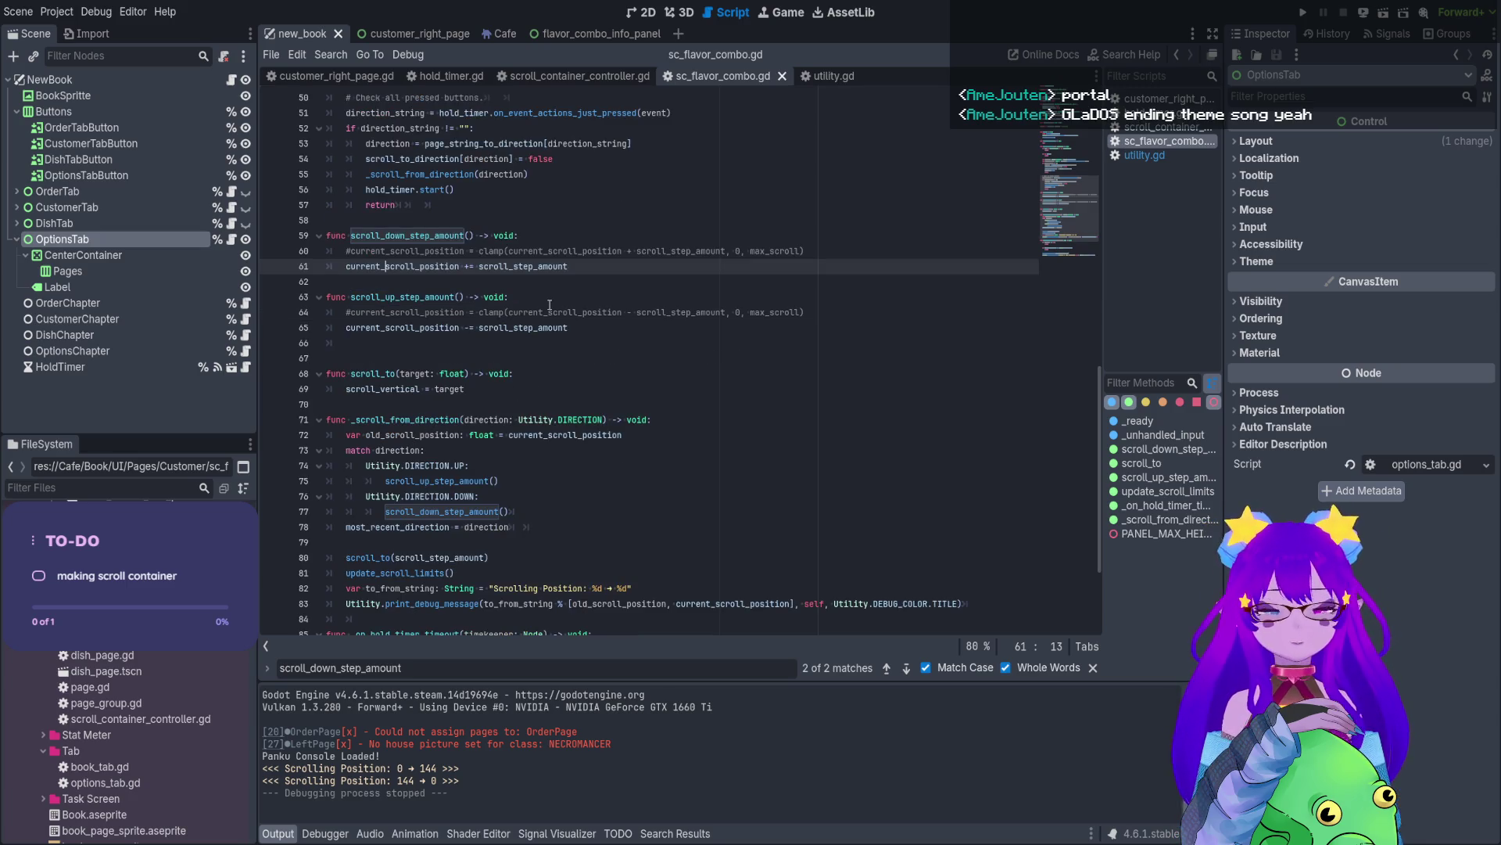
pyautogui.click(508, 478)
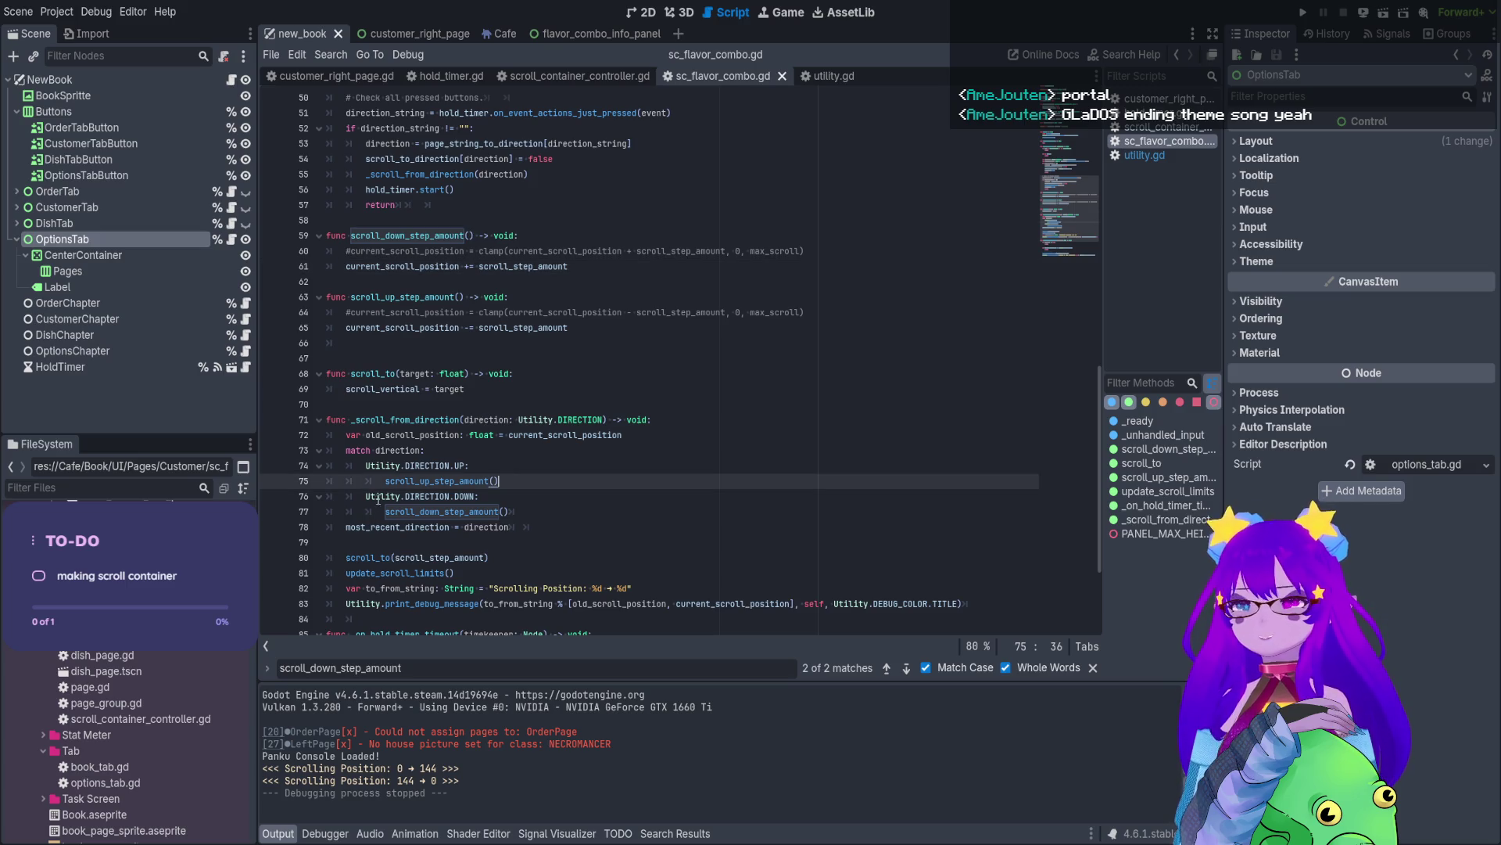
pyautogui.click(379, 272)
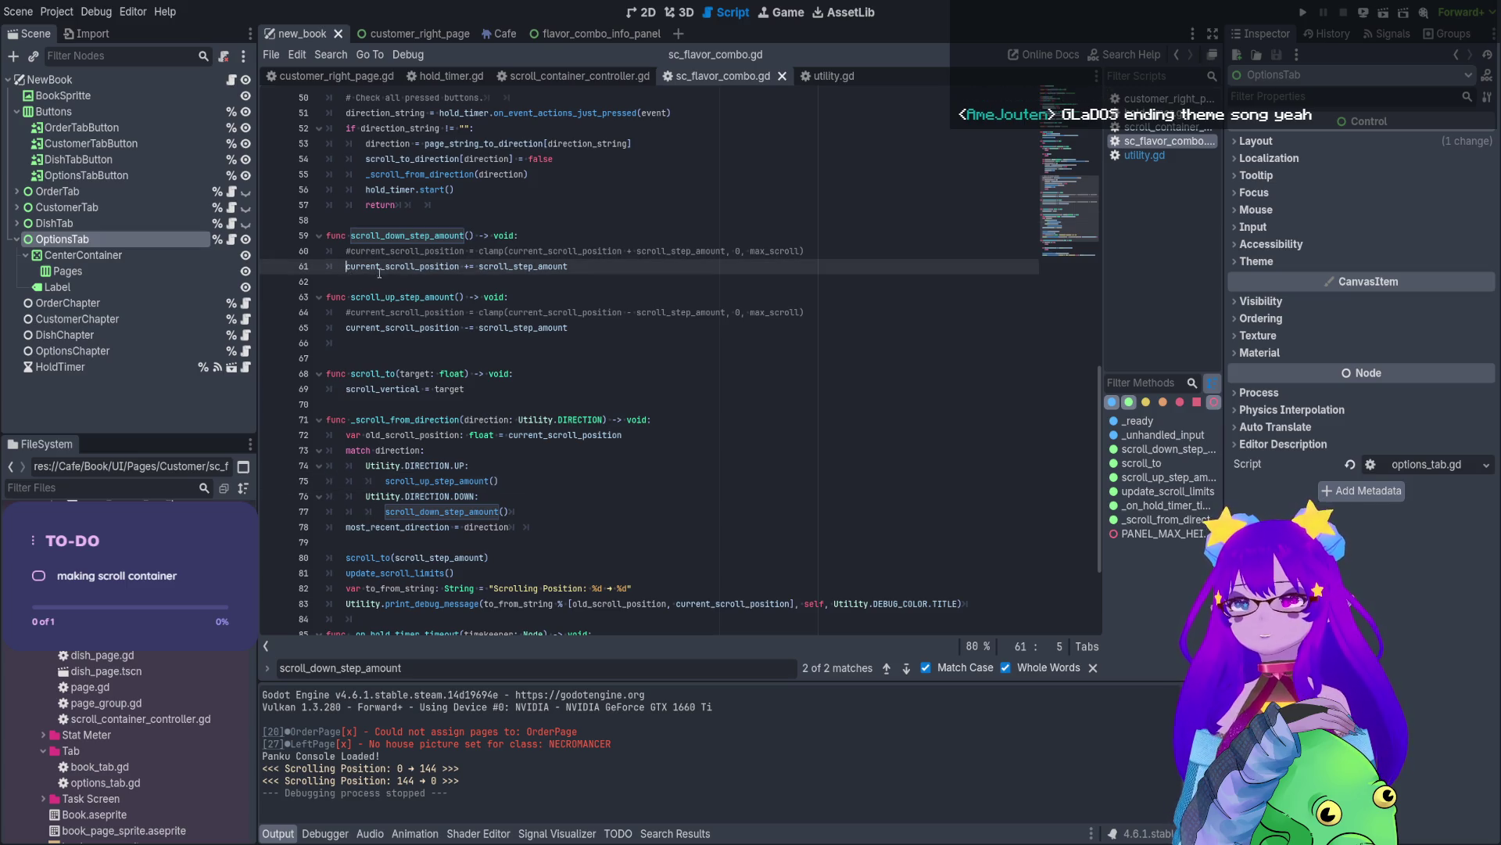
pyautogui.click(508, 266)
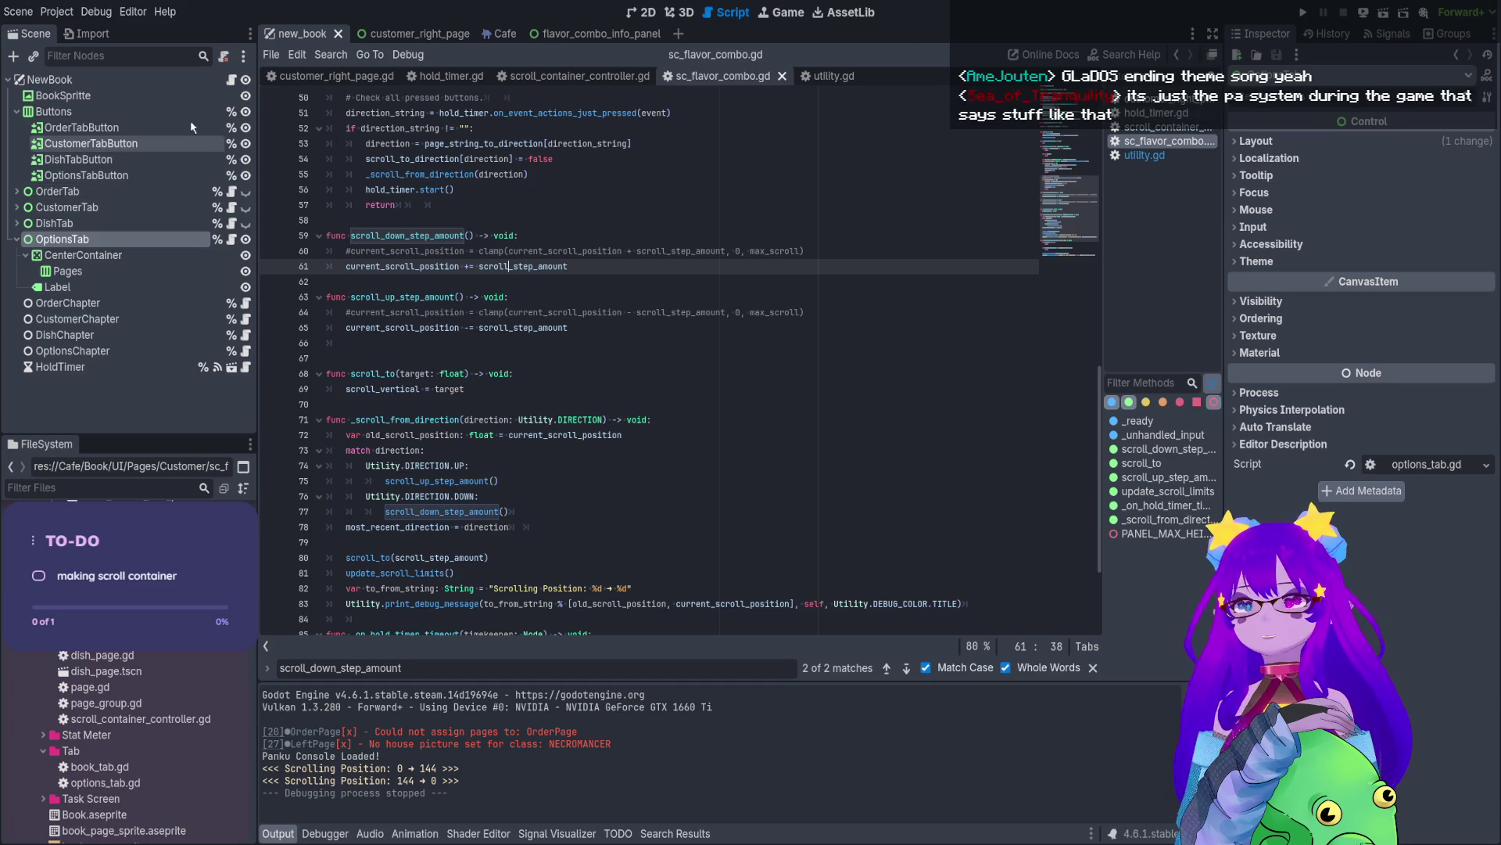
pyautogui.click(405, 34)
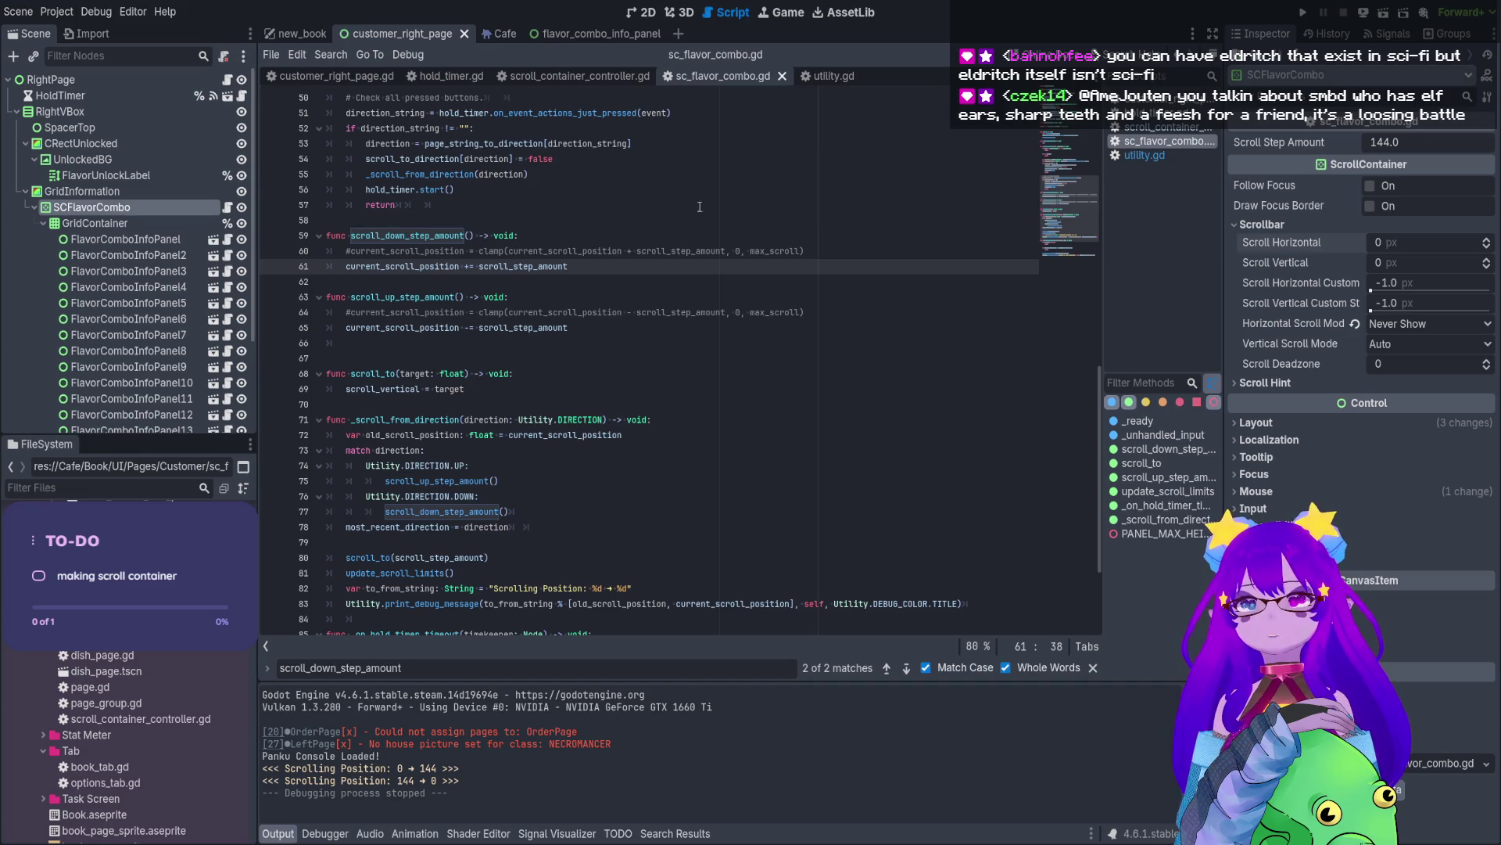
# - Browse scroll_up_step_amount, update_scroll_limits and the scroll_step_amount declaration in sc_flavor_combo.gd
pyautogui.click(415, 330)
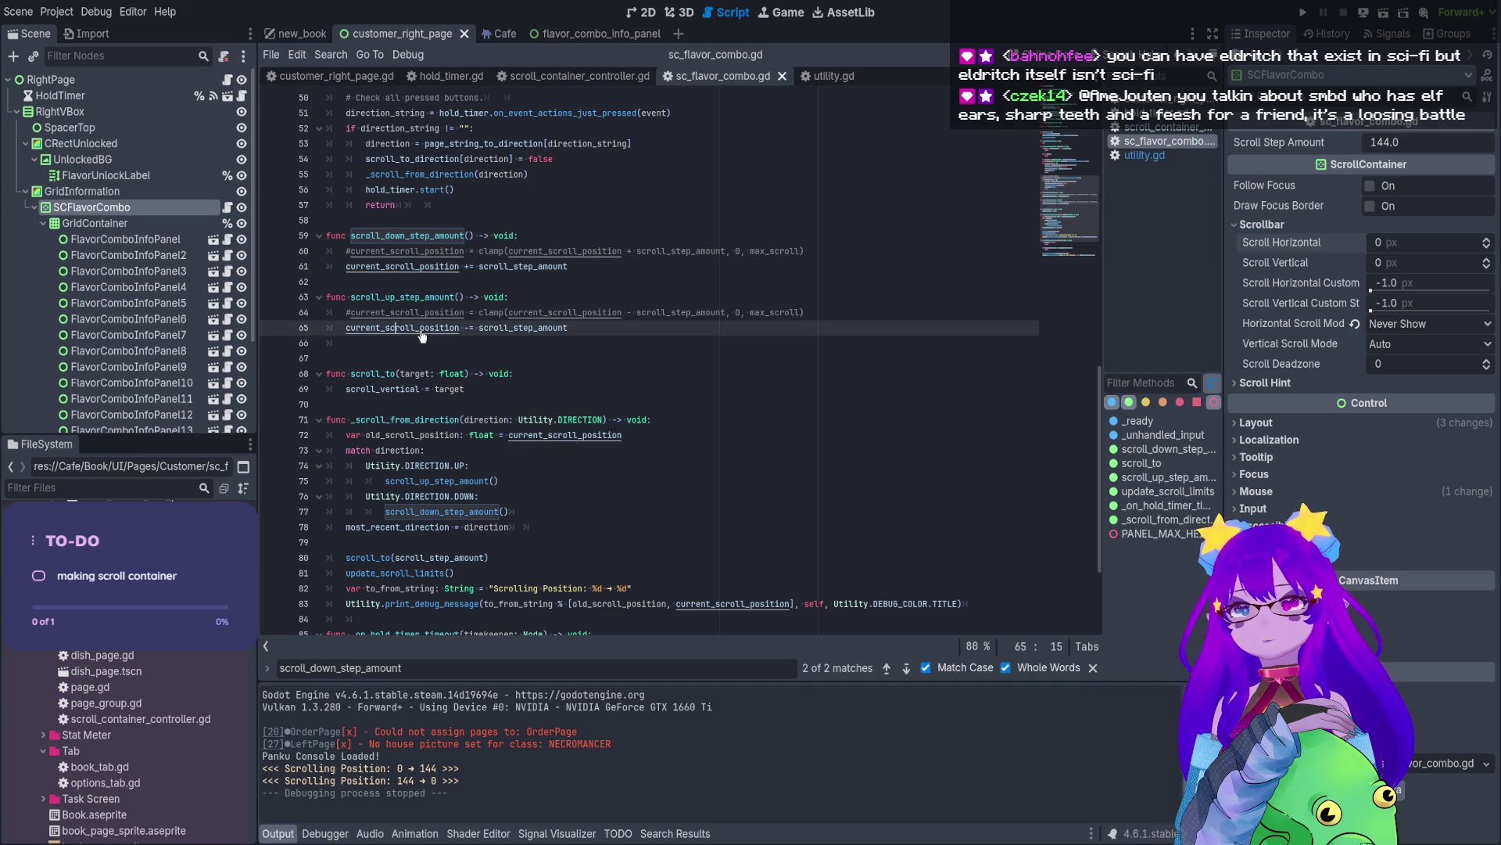
pyautogui.scroll(15, 445, 337)
pyautogui.scroll(-1, 430, 358)
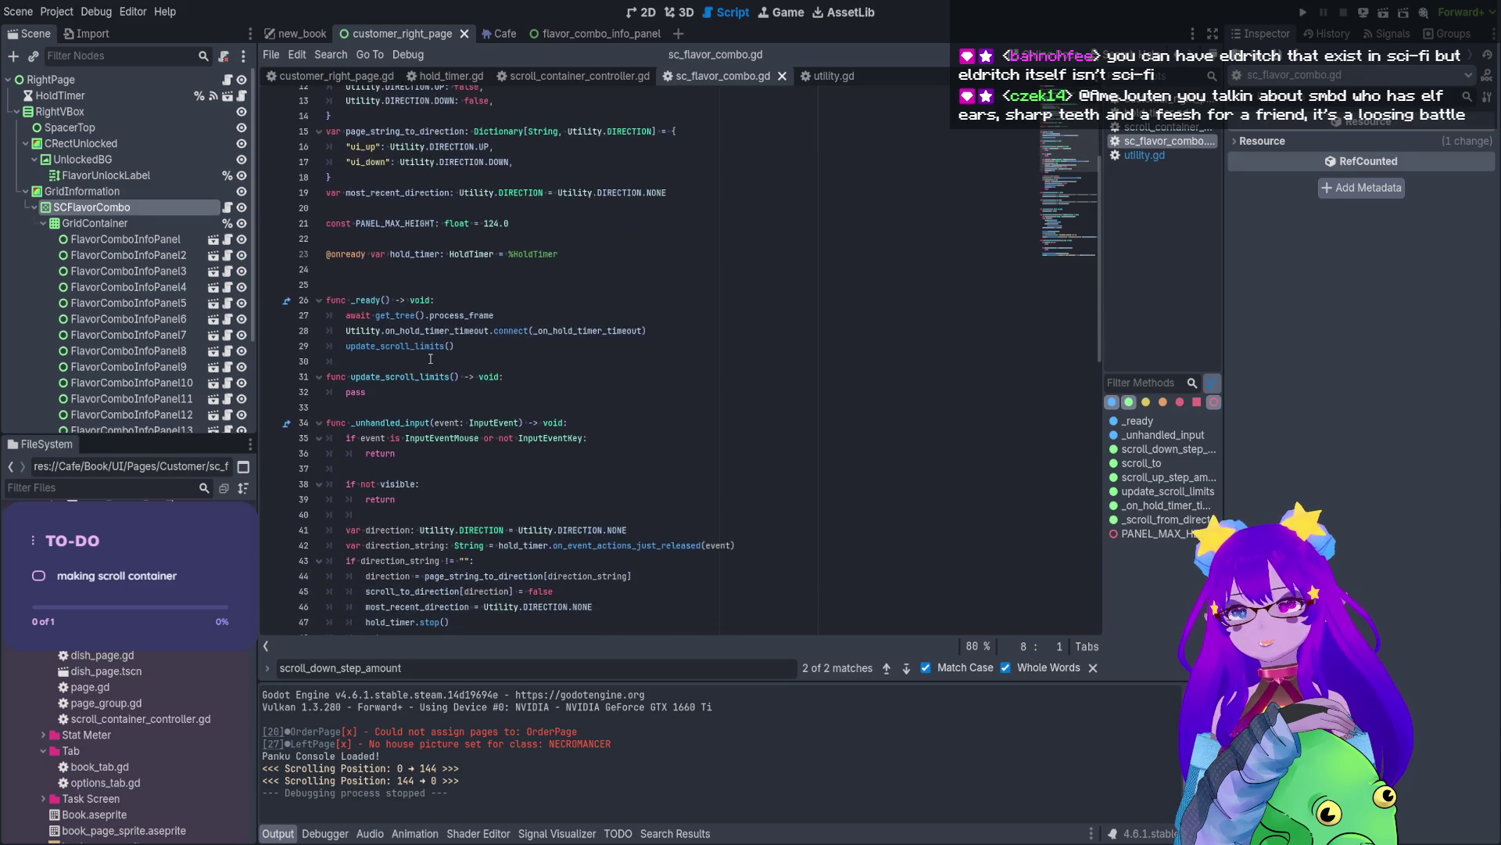
pyautogui.click(426, 345)
pyautogui.scroll(-1, 422, 358)
pyautogui.click(418, 358)
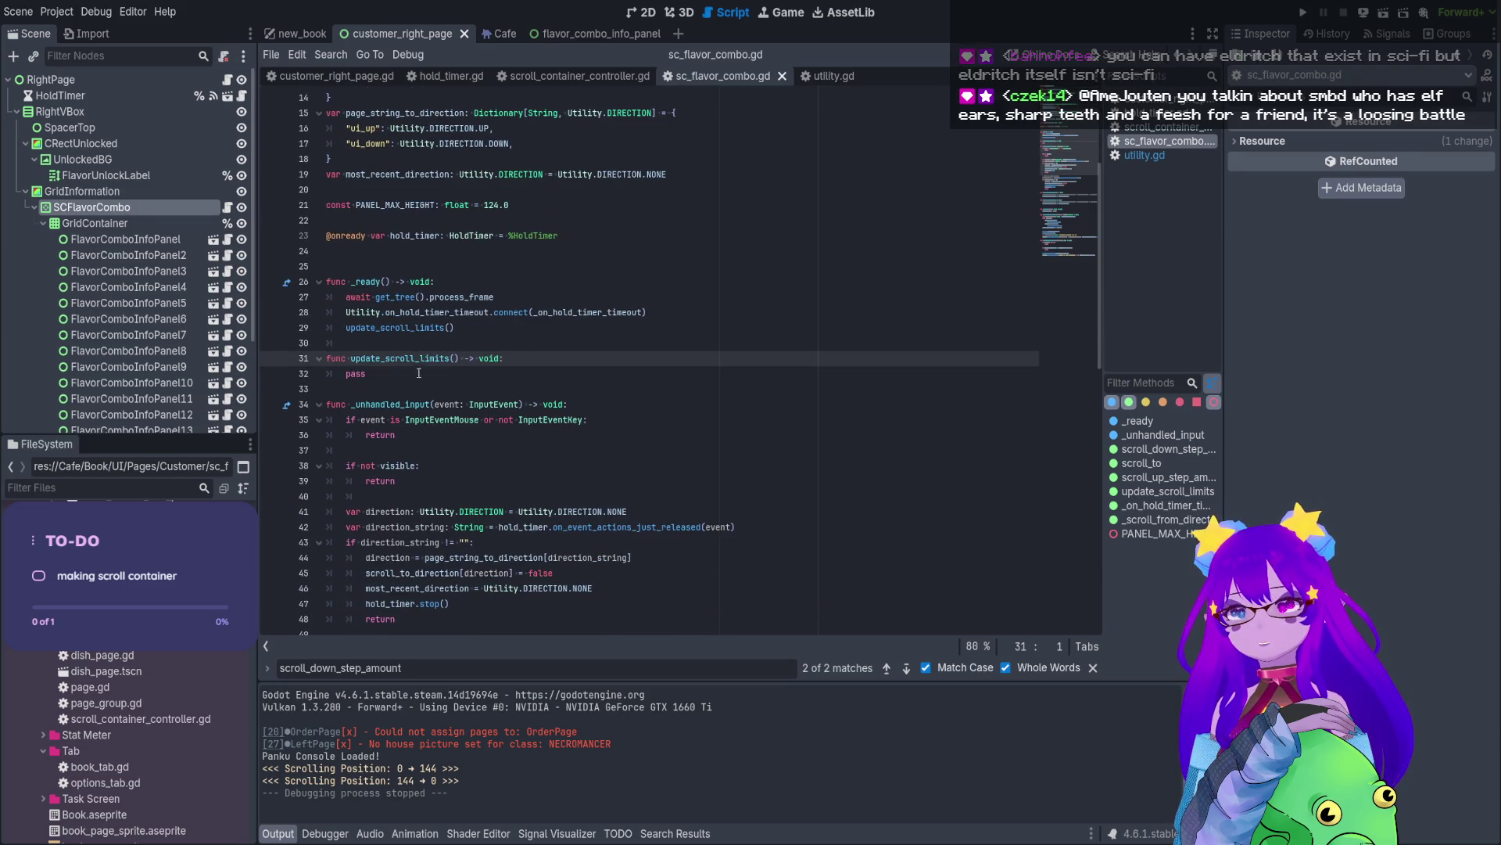
pyautogui.scroll(-8, 422, 375)
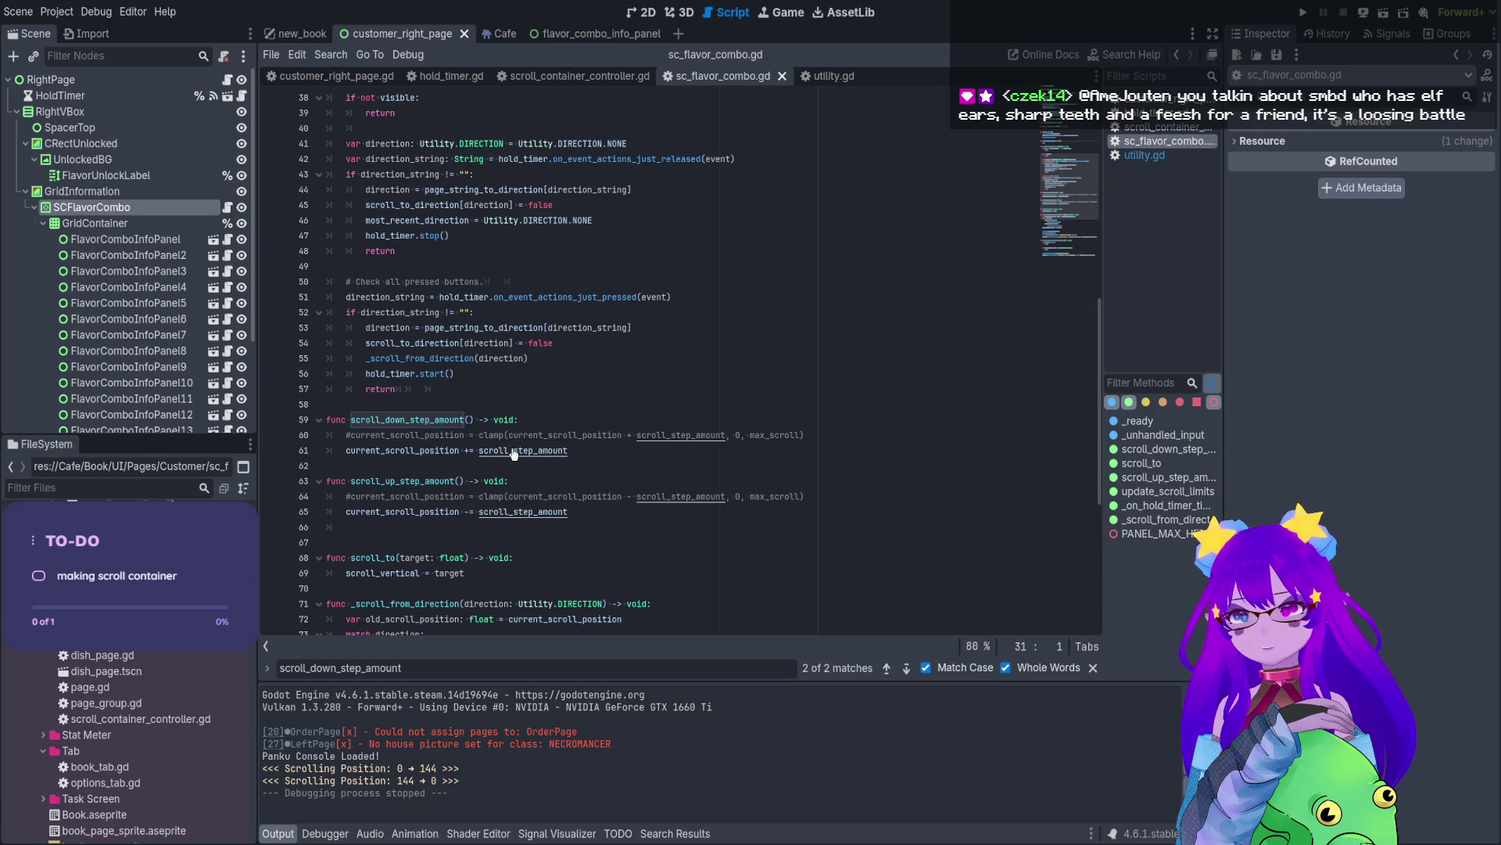
pyautogui.keyDown('ctrl'); pyautogui.click(514, 451); pyautogui.keyUp('ctrl')
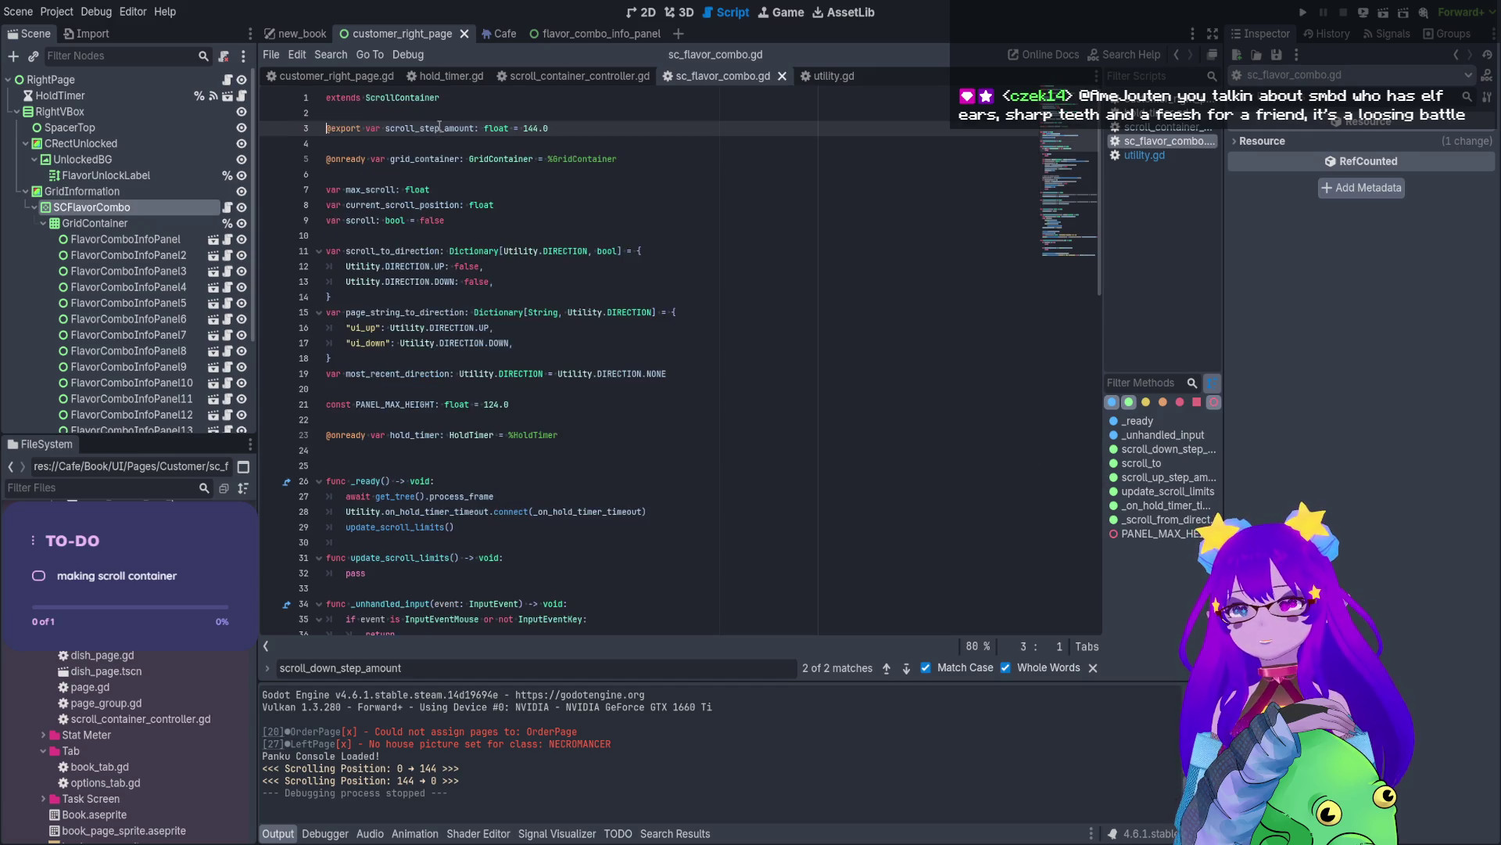
pyautogui.scroll(-4, 490, 322)
pyautogui.scroll(4, 497, 234)
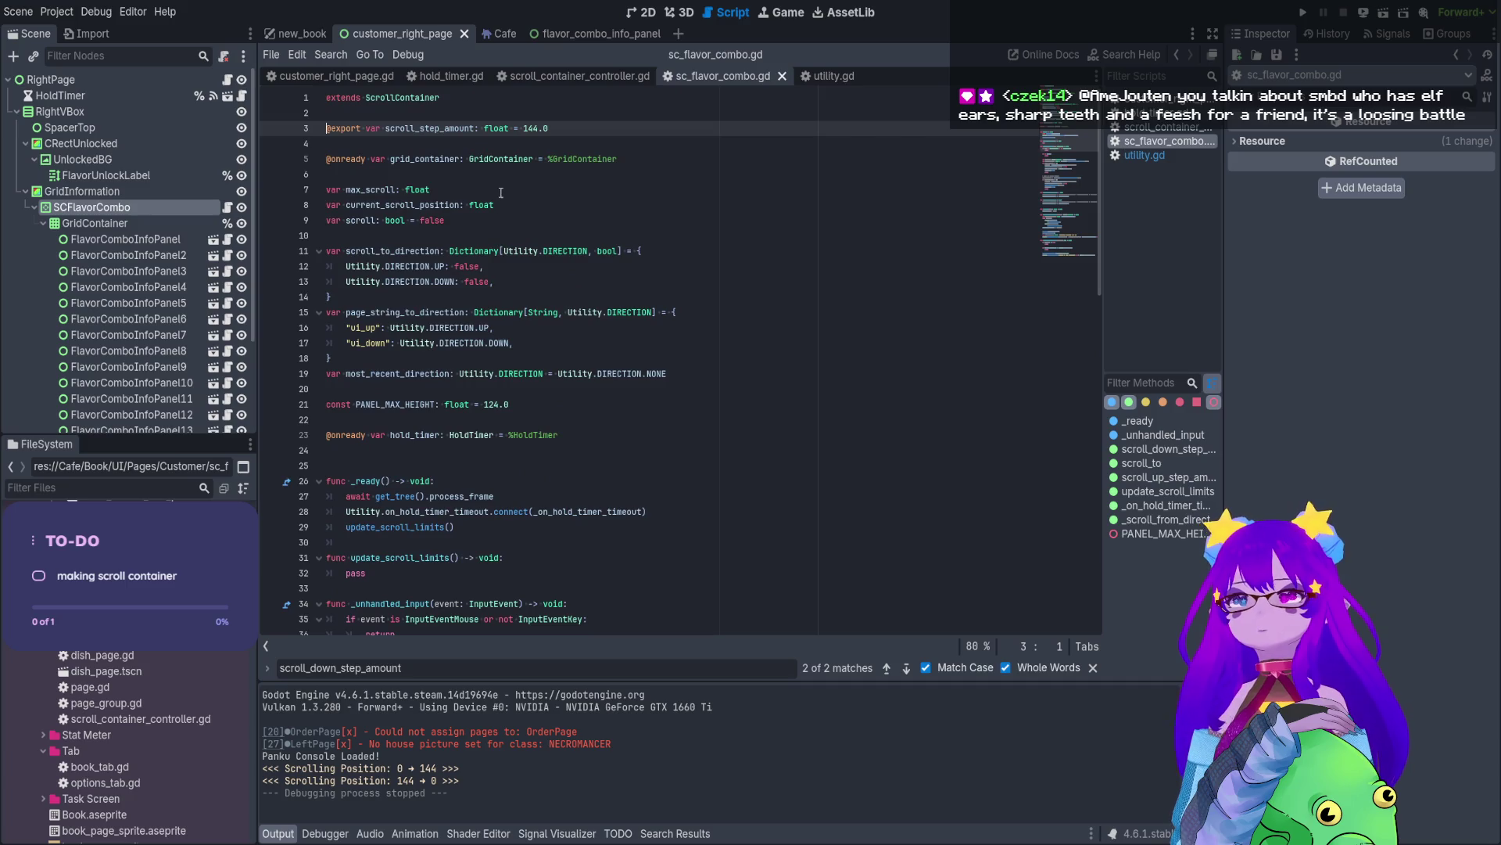
# - Open the GridContainer and ScrollContainer class references, scrolling ScrollContainer's page toward Methods
pyautogui.keyDown('ctrl'); pyautogui.click(500, 161); pyautogui.keyUp('ctrl')
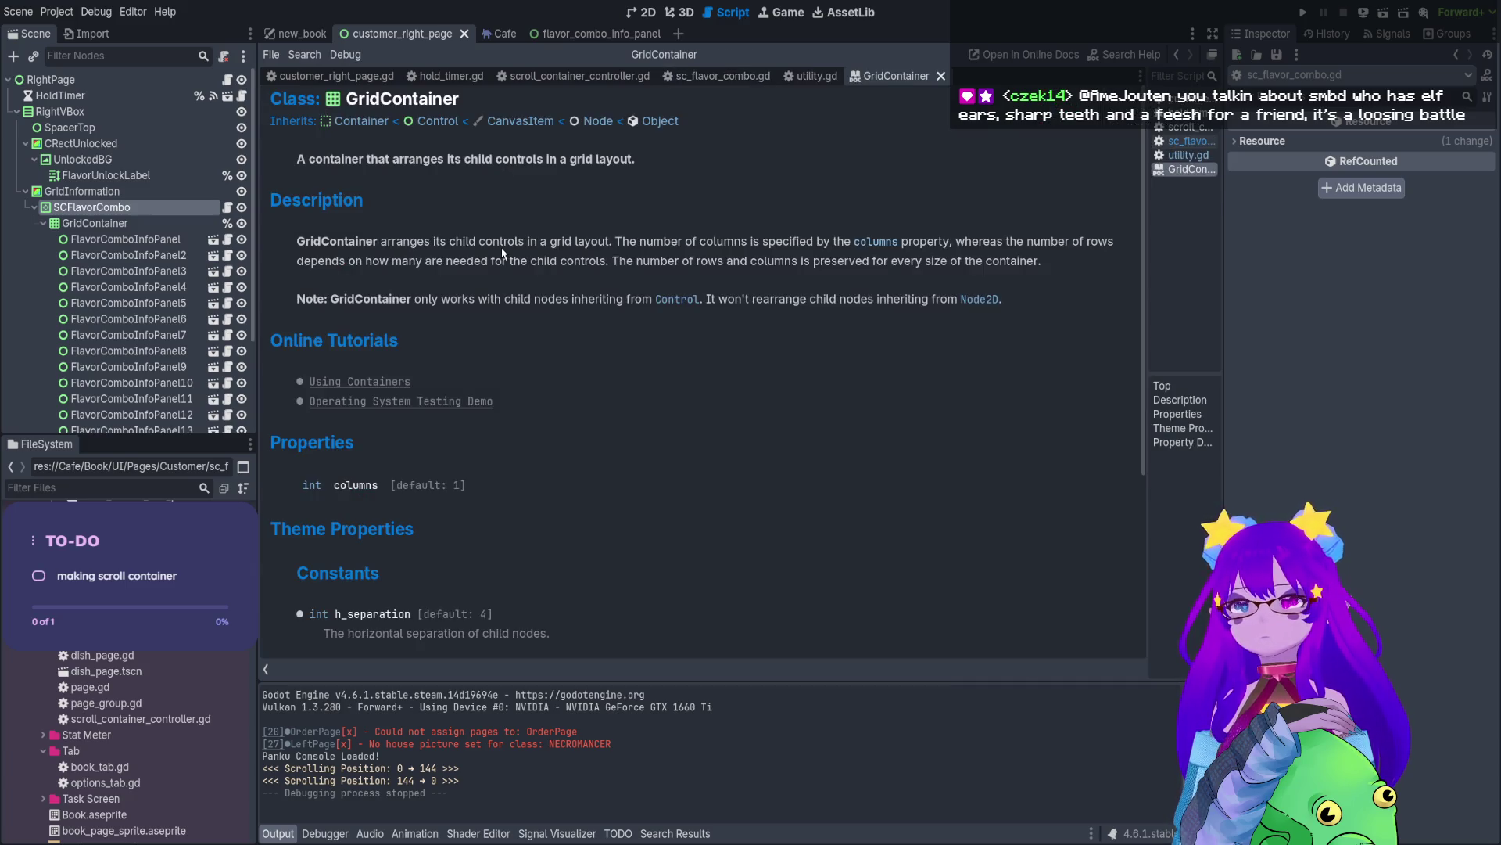
pyautogui.click(817, 76)
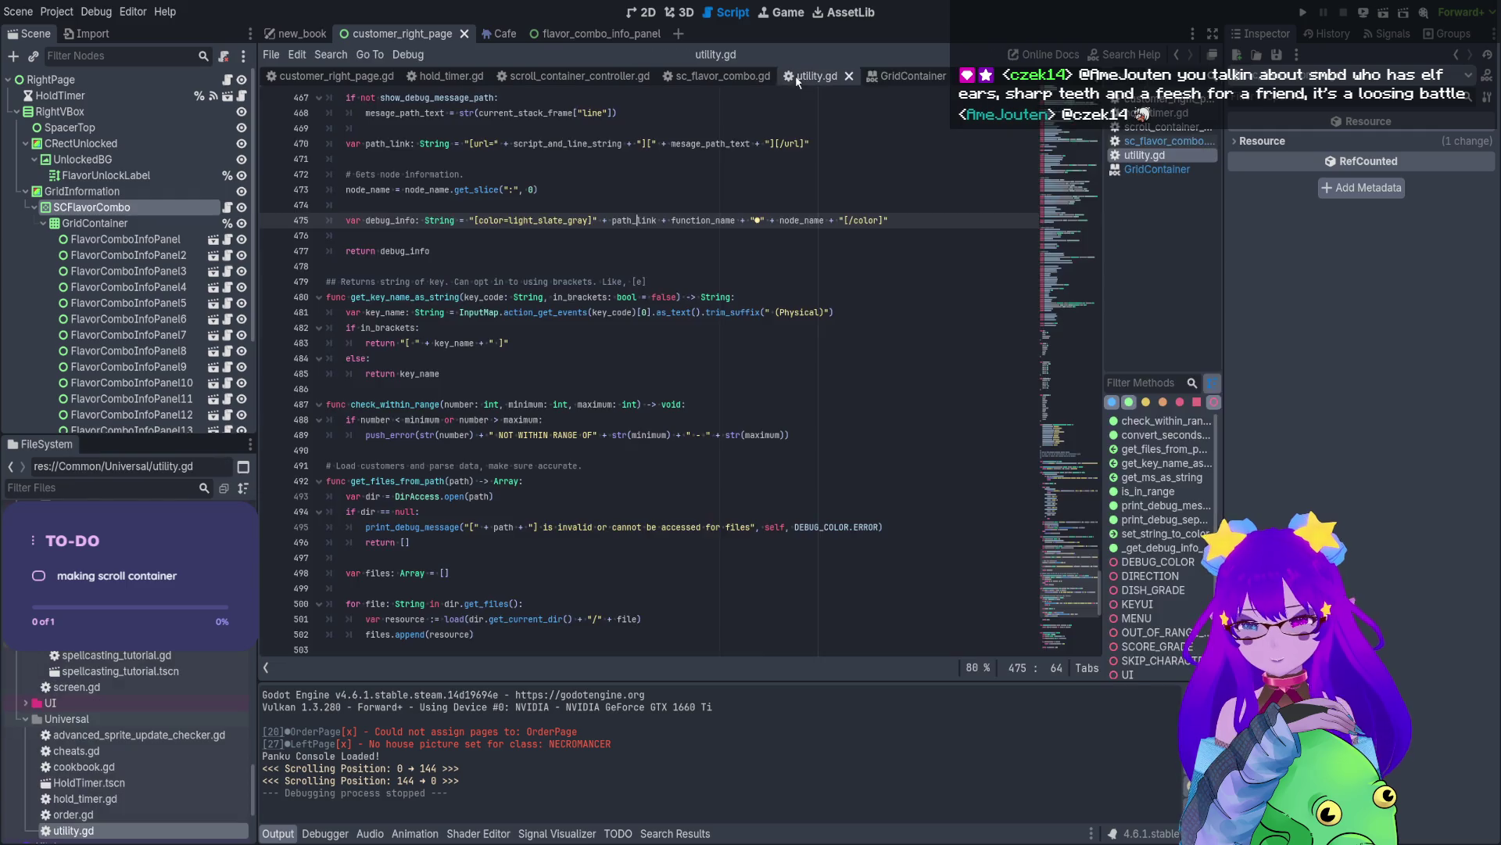
pyautogui.click(227, 206)
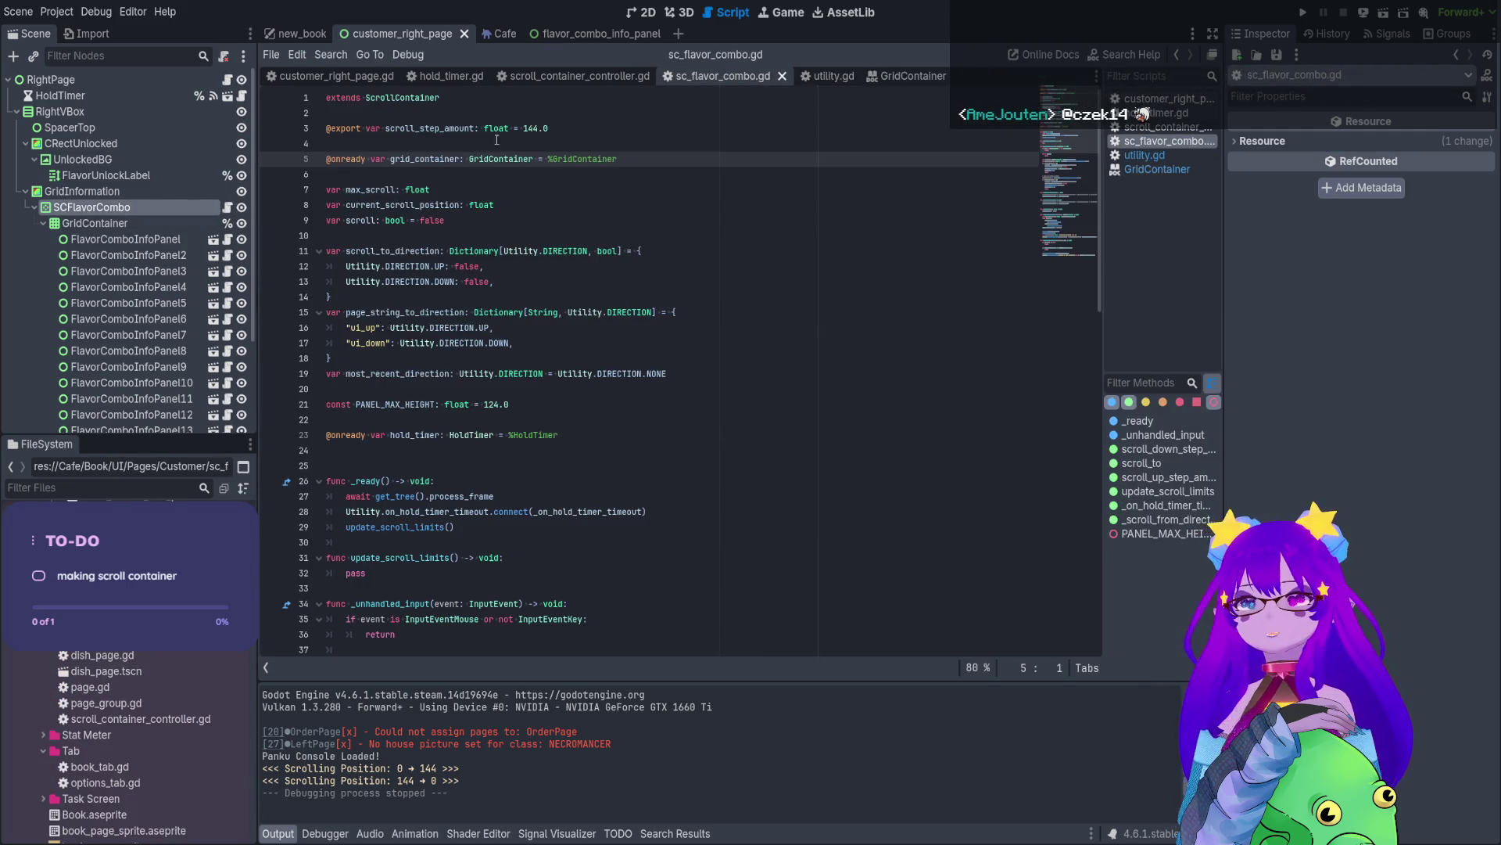
pyautogui.keyDown('ctrl'); pyautogui.click(428, 98); pyautogui.keyUp('ctrl')
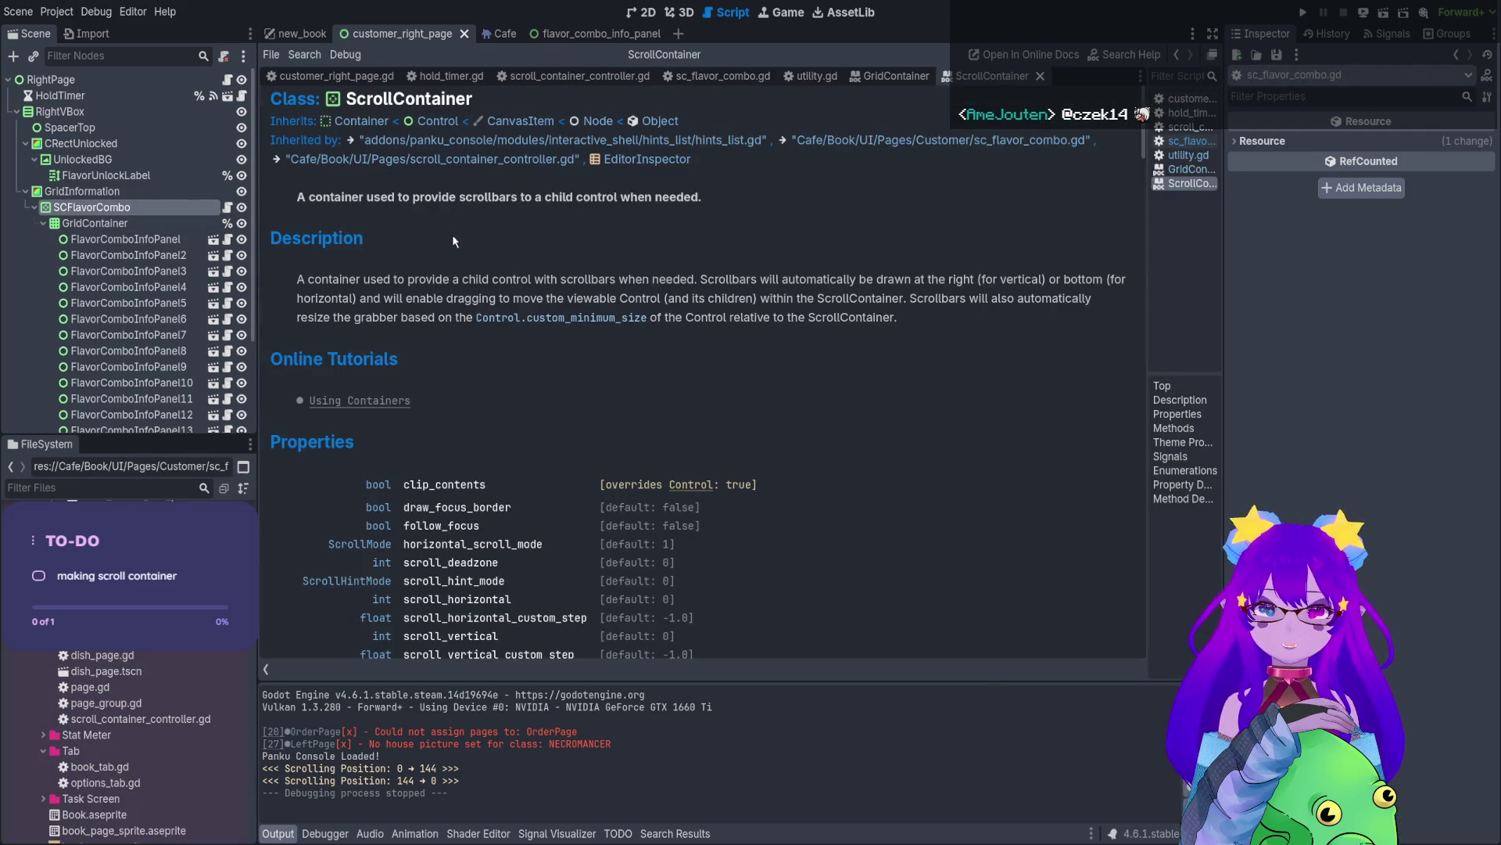
pyautogui.scroll(-8, 465, 317)
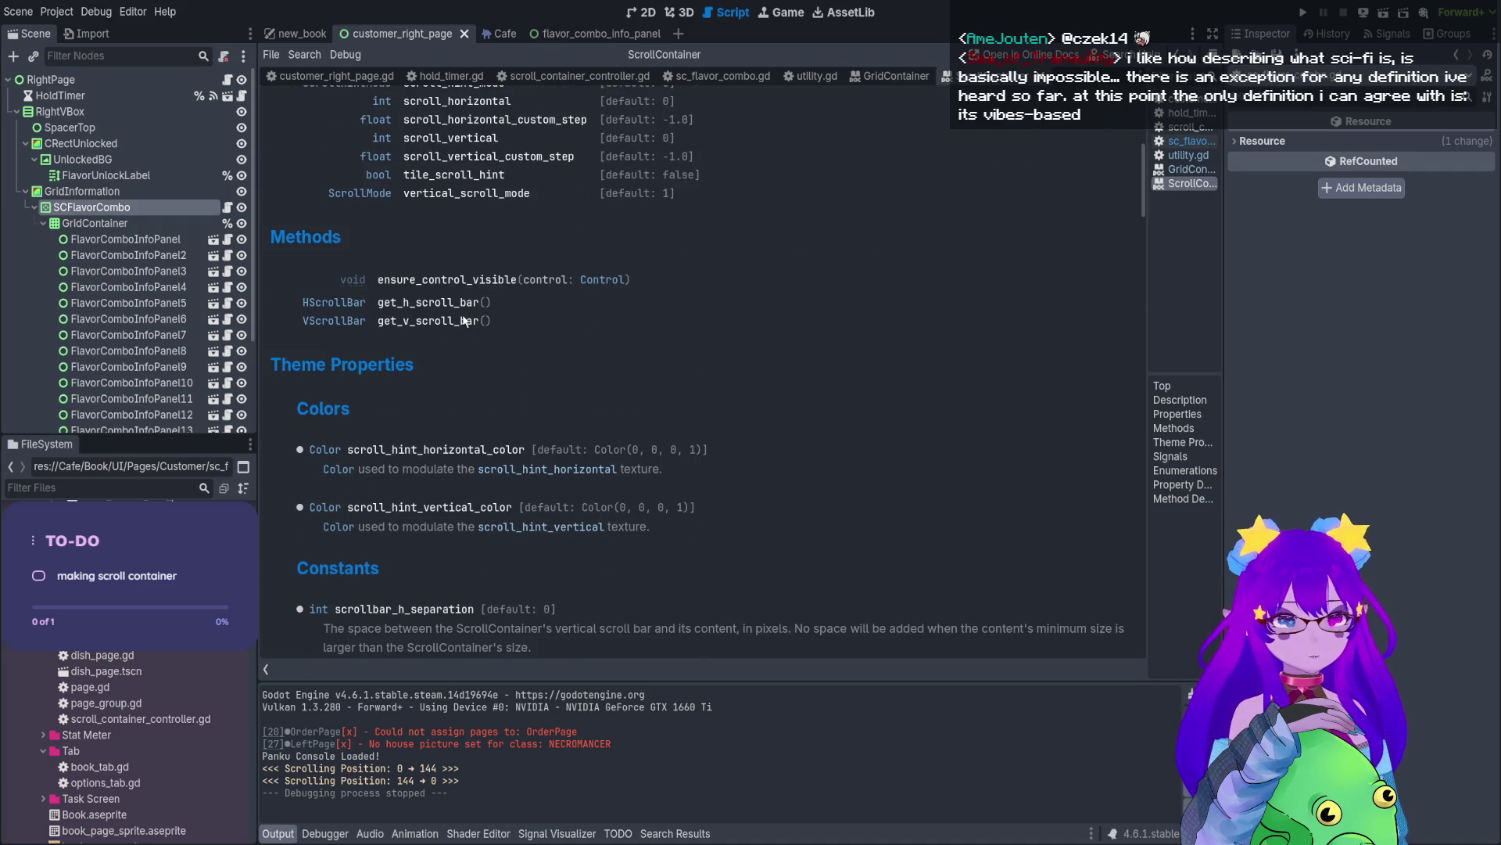